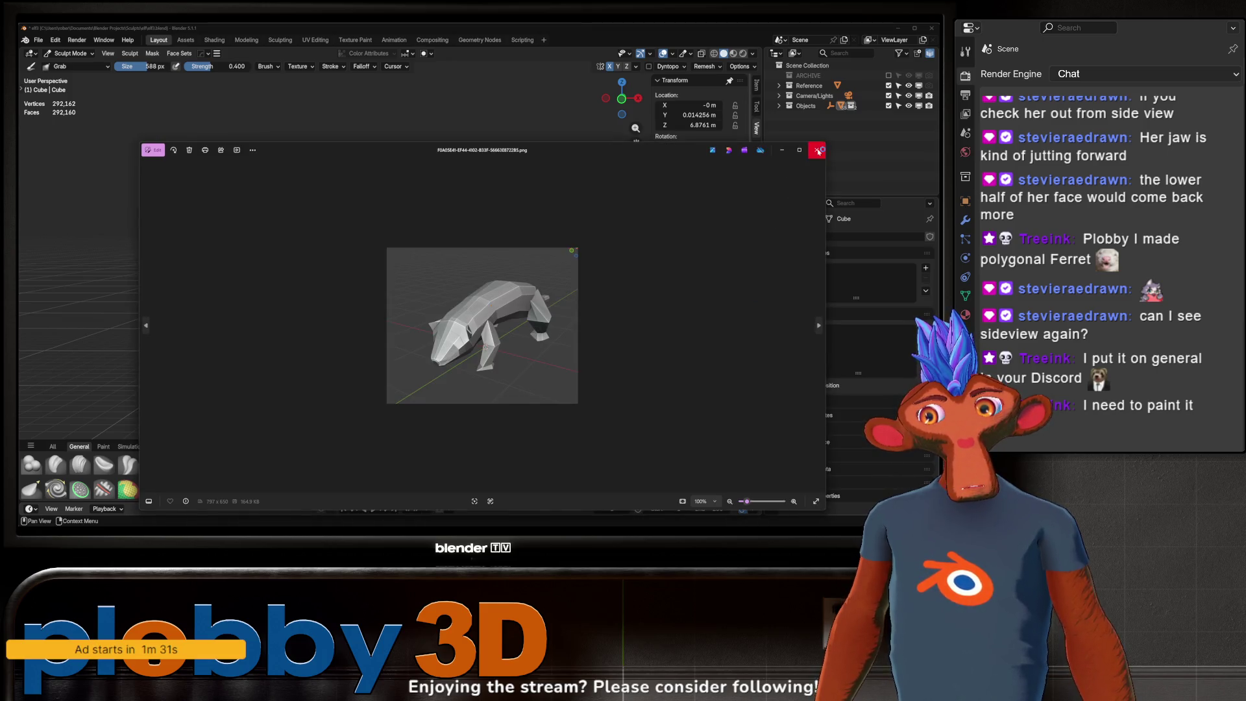
scroll(455, 260, up, 2)
scroll(454, 261, up, 2)
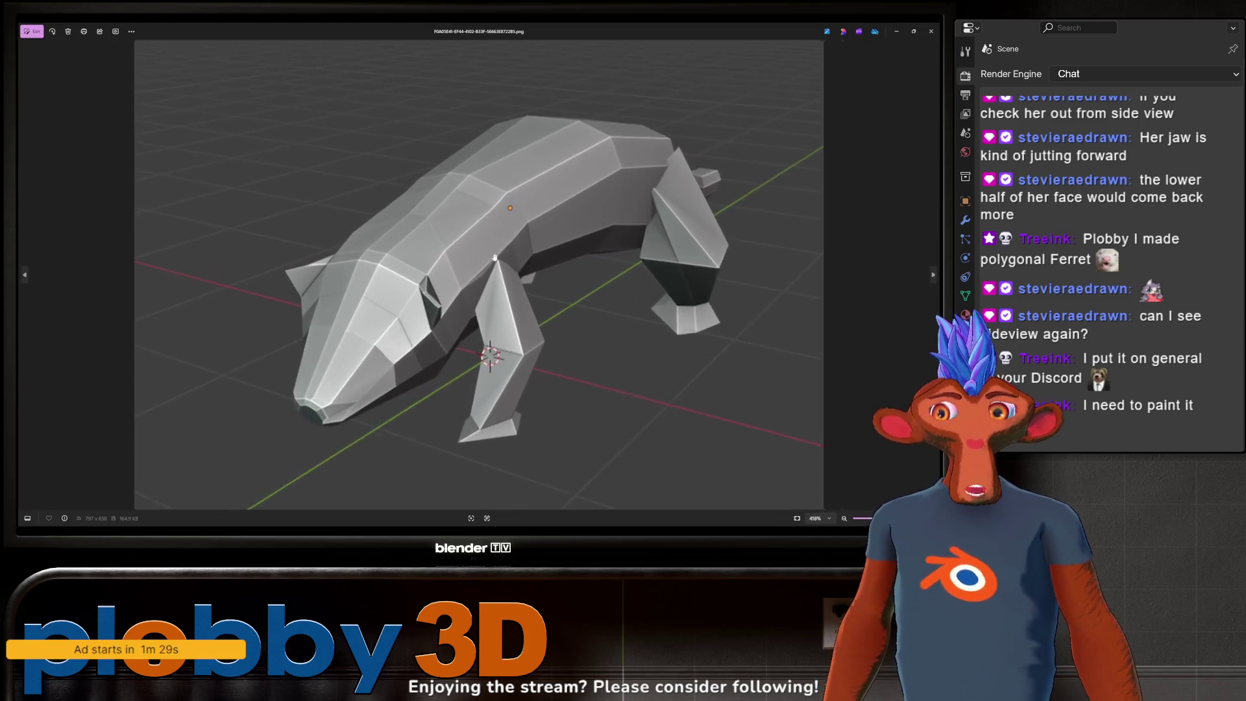
scroll(454, 261, up, 2)
scroll(454, 260, down, 2)
scroll(453, 259, down, 2)
scroll(454, 260, down, 1)
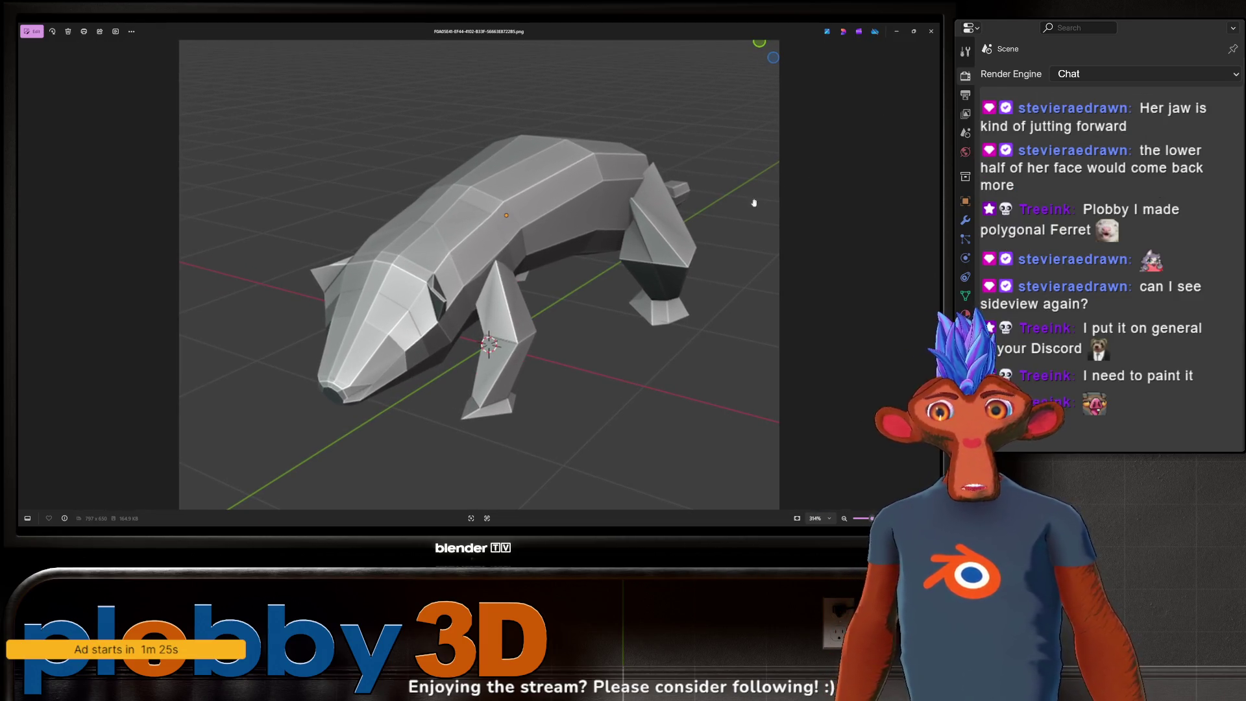
scroll(589, 289, down, 1)
scroll(590, 289, up, 1)
scroll(591, 200, up, 1)
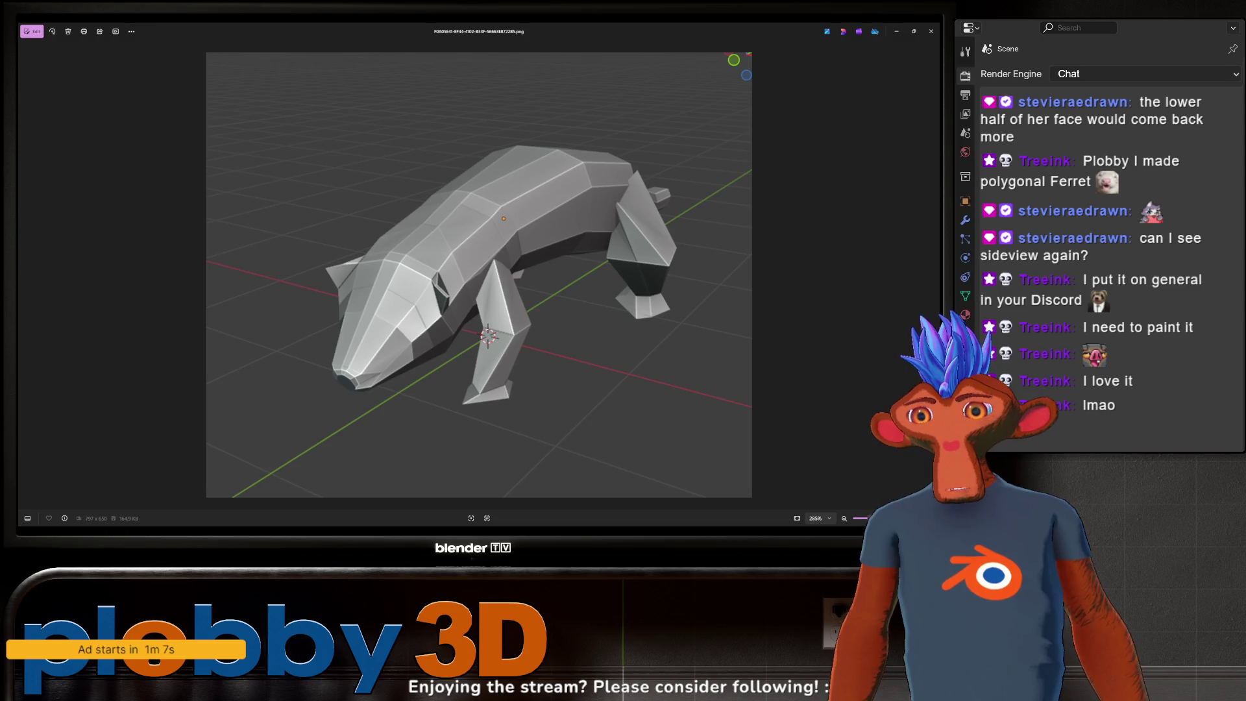
- Close the ferret render, bring Photos back with Alt+Tab, then close it again
click(931, 32)
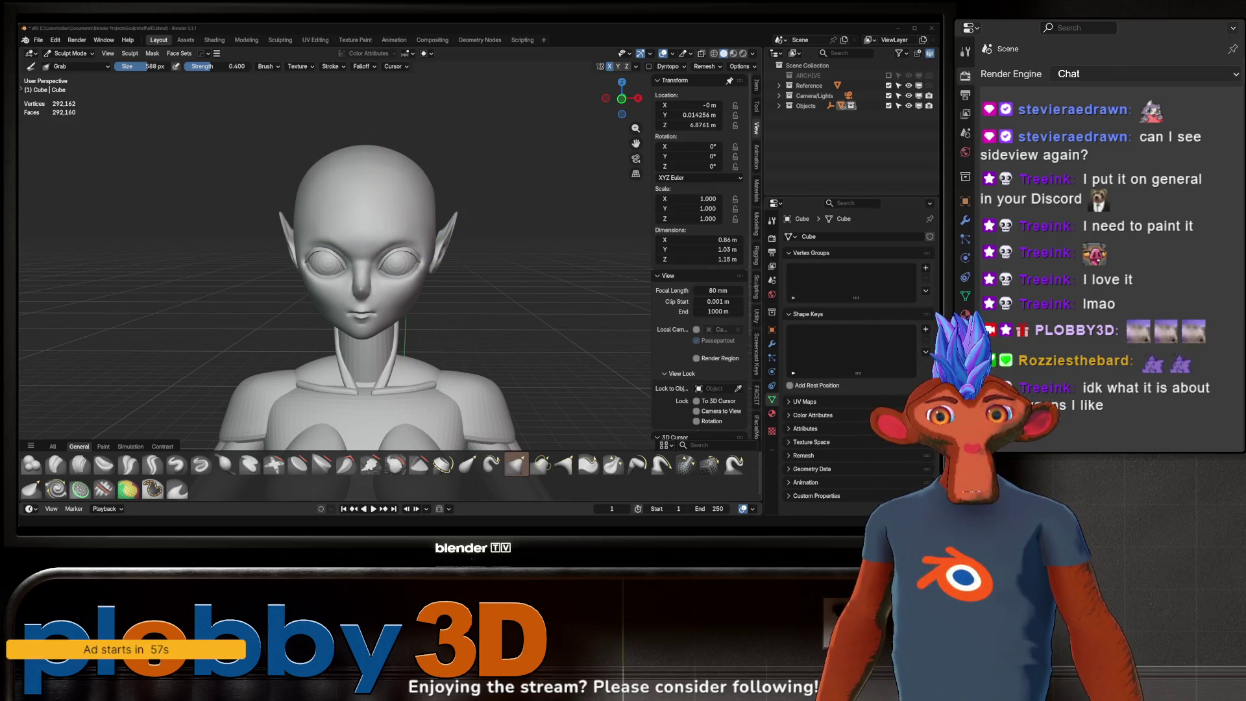
key(alt+Tab)
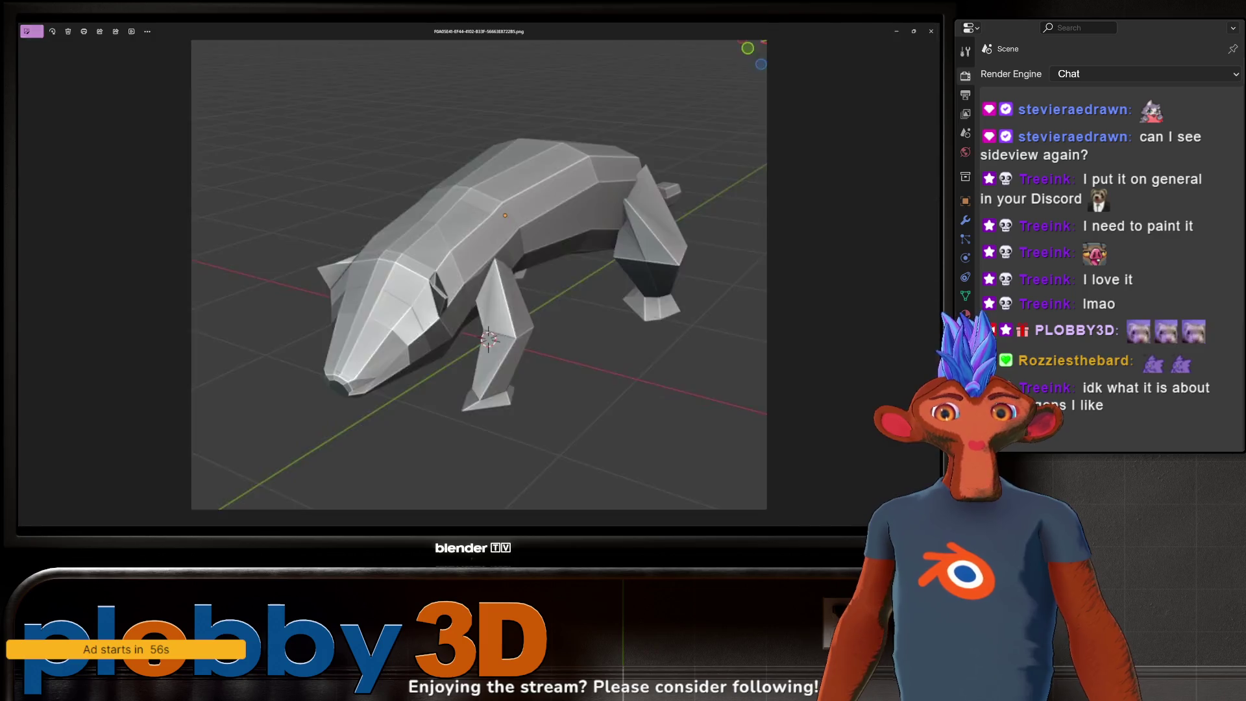
scroll(487, 253, up, 3)
scroll(486, 252, up, 1)
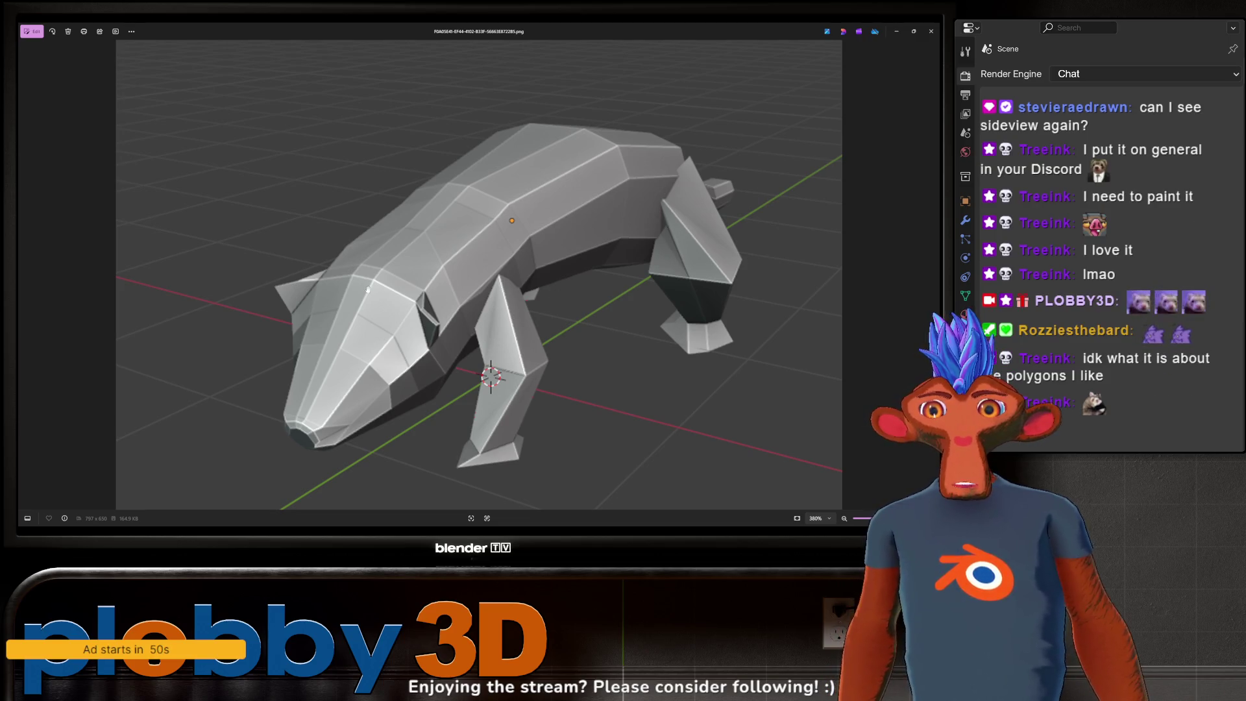
scroll(464, 263, down, 1)
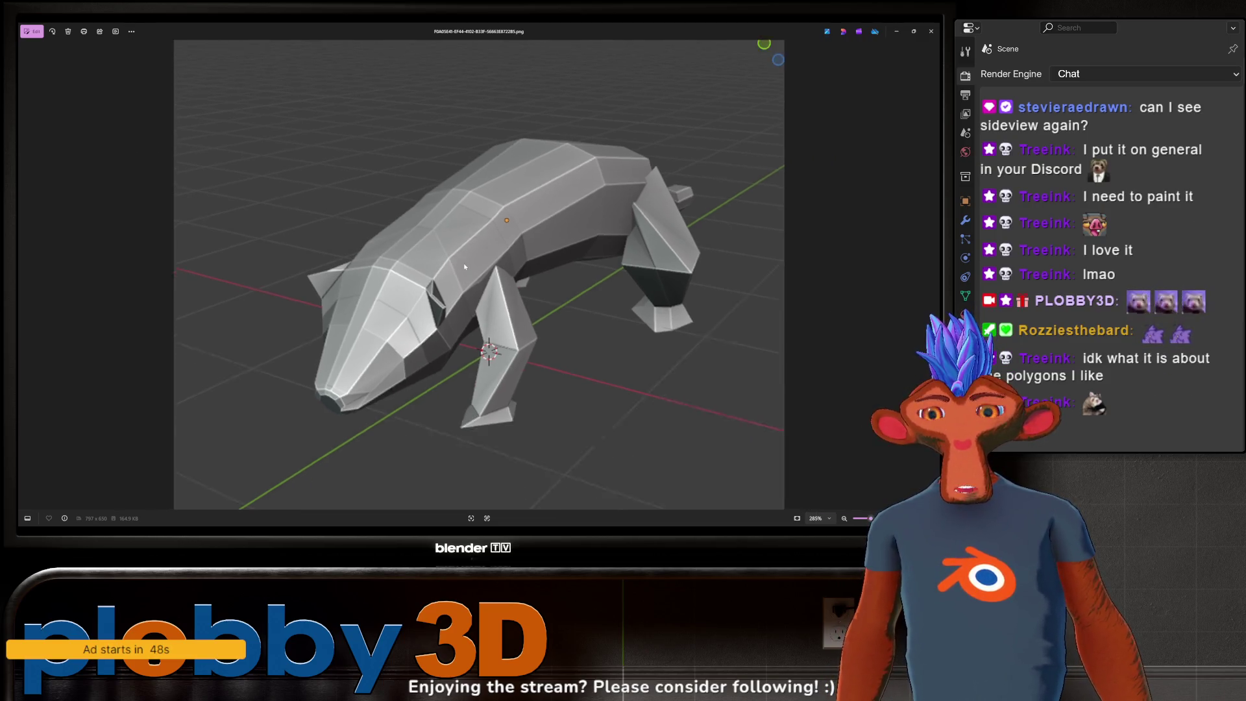
scroll(464, 262, down, 1)
scroll(477, 263, up, 1)
scroll(491, 263, up, 2)
scroll(506, 264, down, 1)
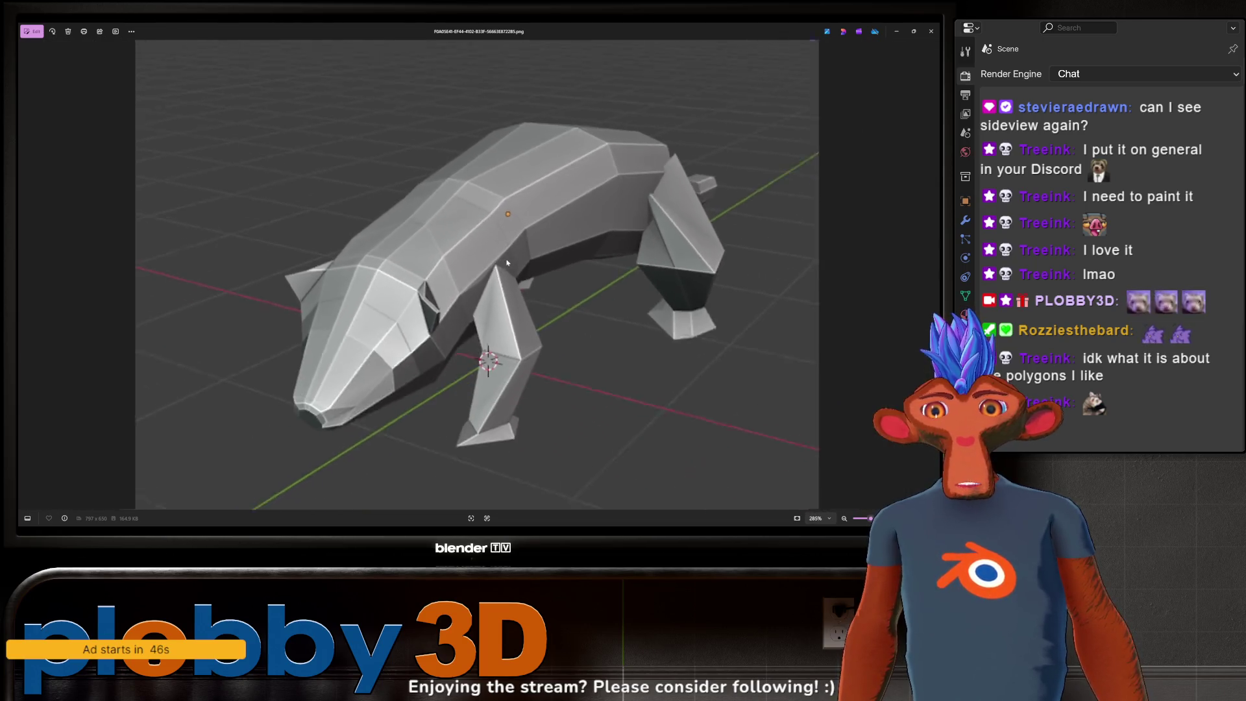
scroll(507, 263, down, 1)
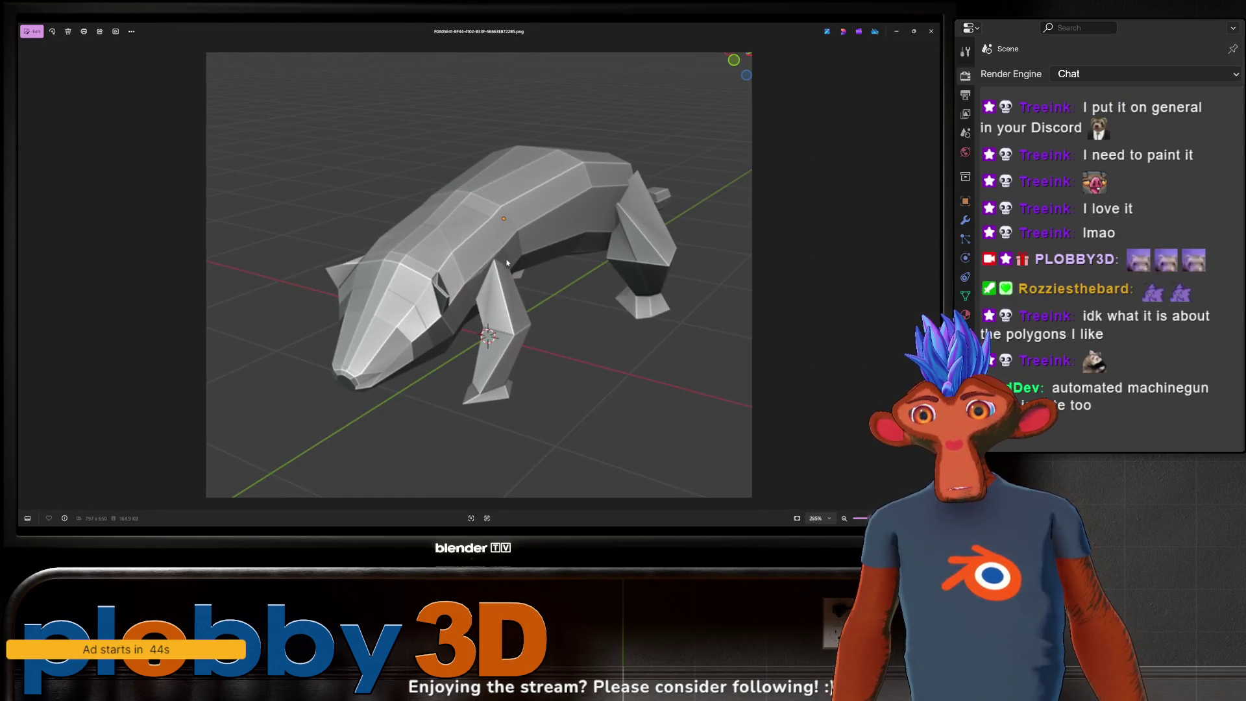
scroll(507, 263, up, 1)
scroll(531, 252, down, 2)
scroll(566, 233, up, 1)
scroll(599, 220, up, 1)
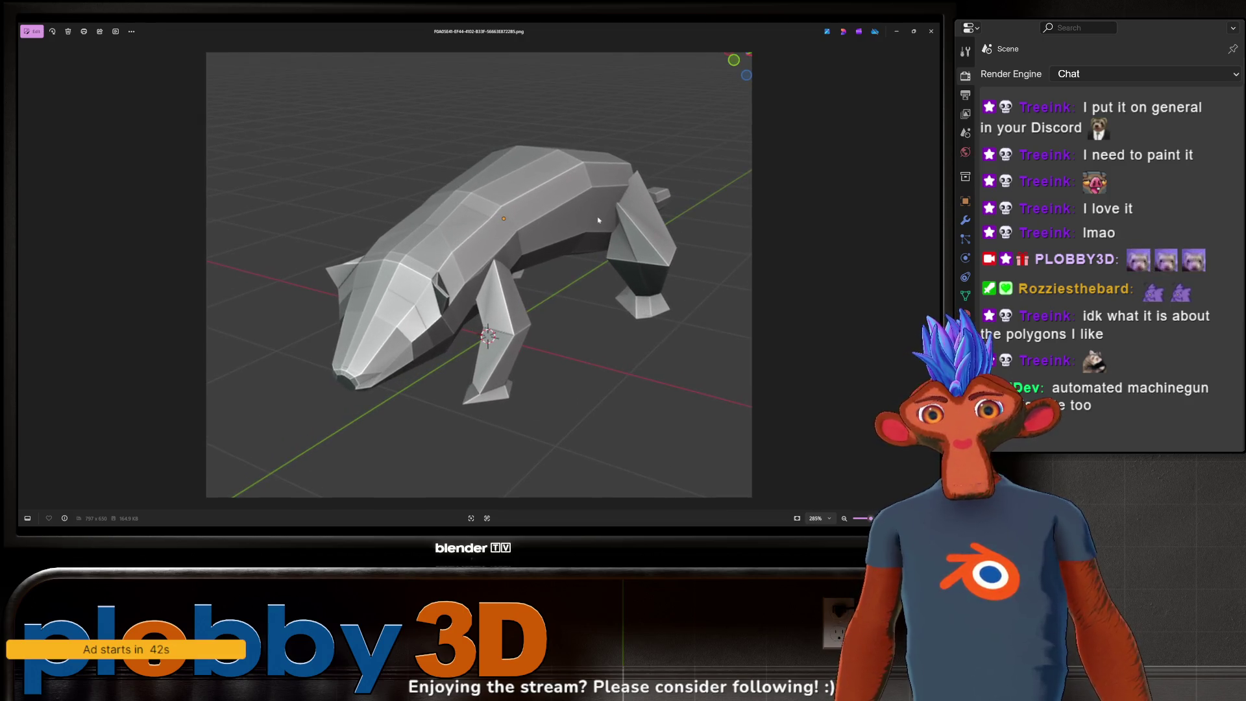
click(931, 32)
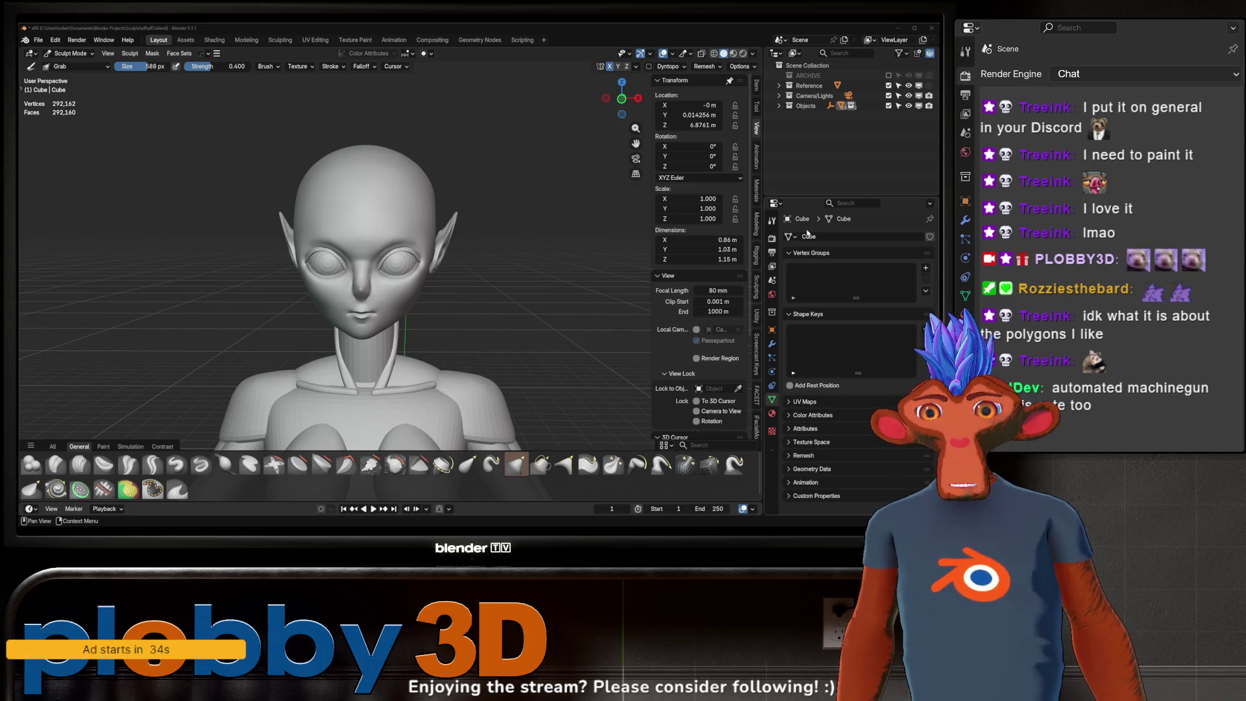
scroll(500, 195, down, 4)
scroll(487, 274, up, 3)
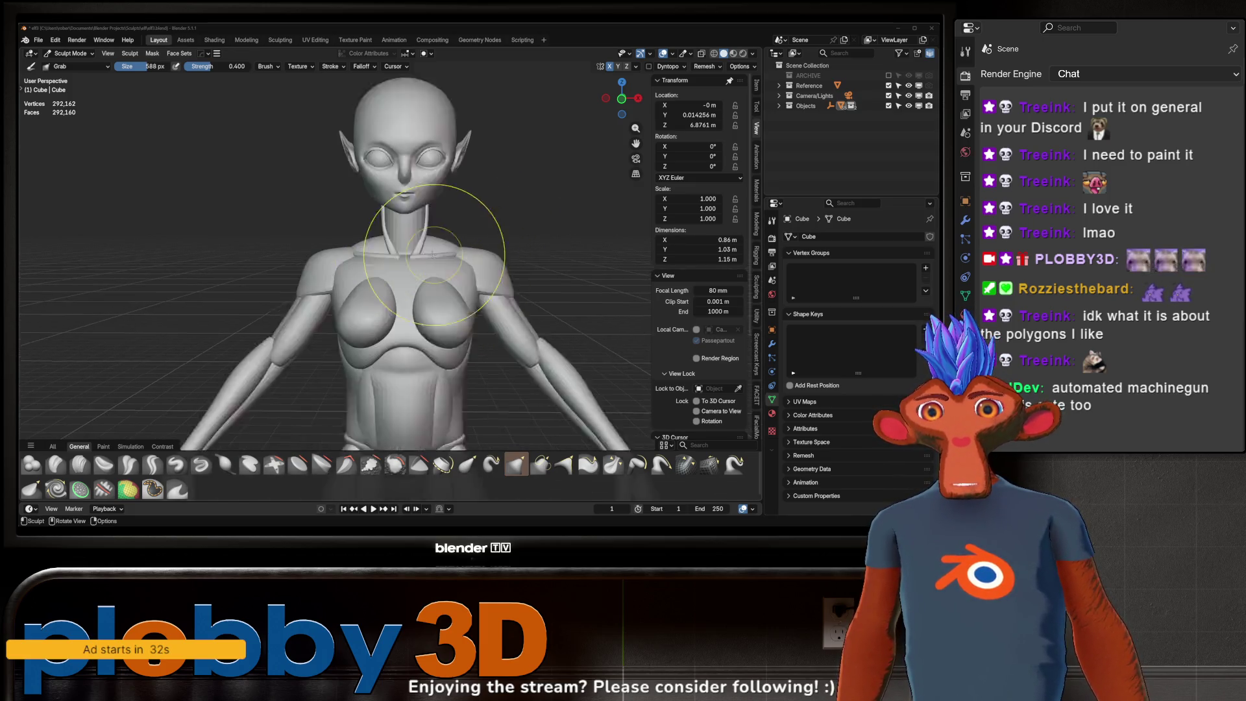
scroll(434, 234, up, 3)
- Orbit around the figure to check its side profile, head and torso
middle_drag(434, 234, 293, 264)
scroll(417, 251, down, 4)
scroll(389, 195, up, 1)
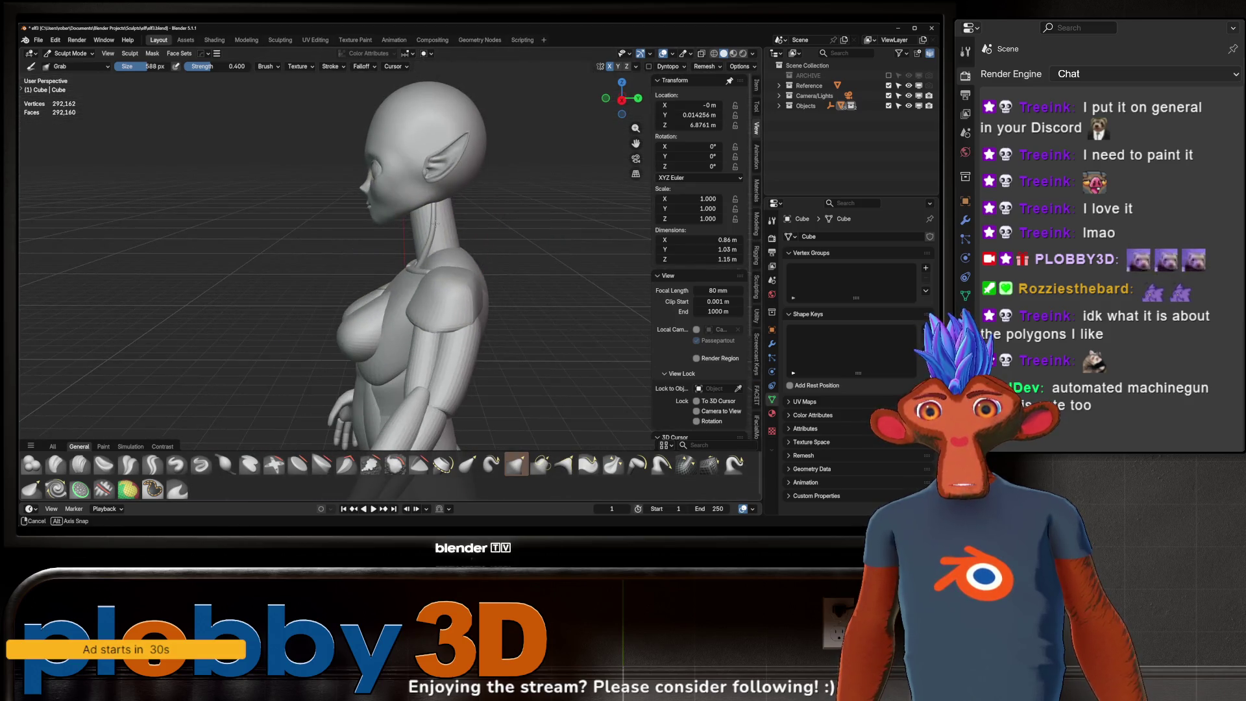
middle_drag(383, 164, 508, 178)
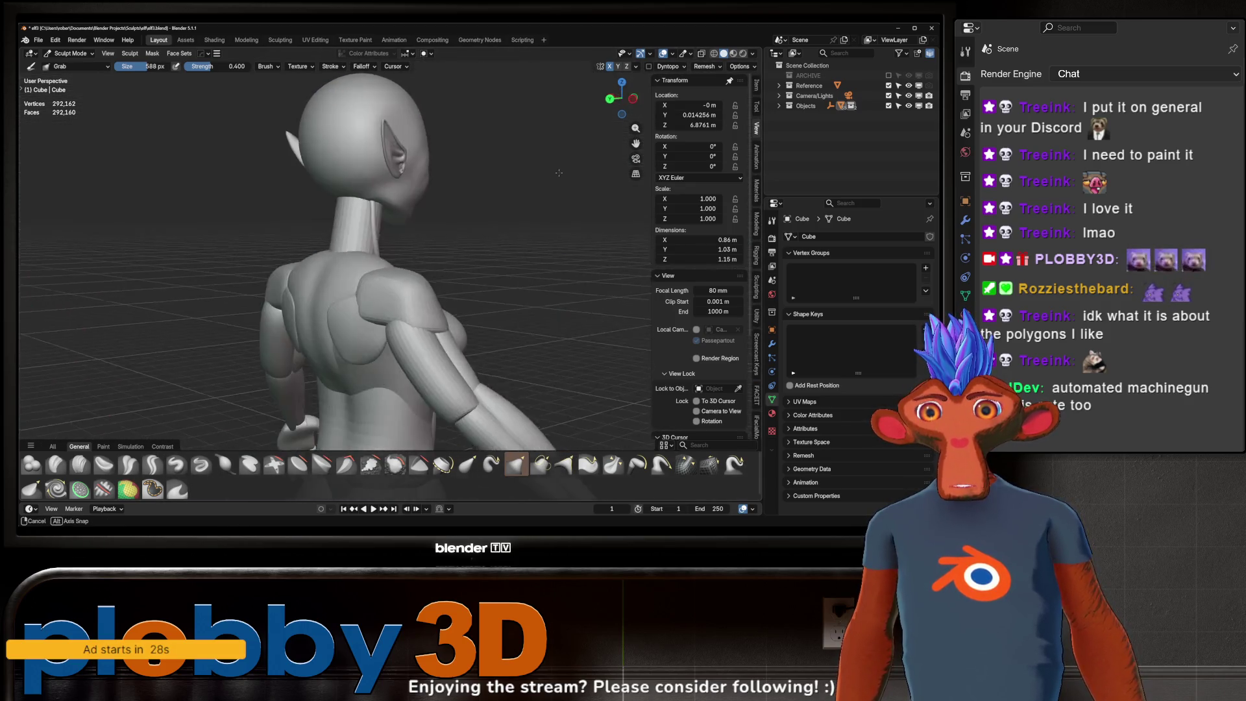
scroll(390, 237, up, 4)
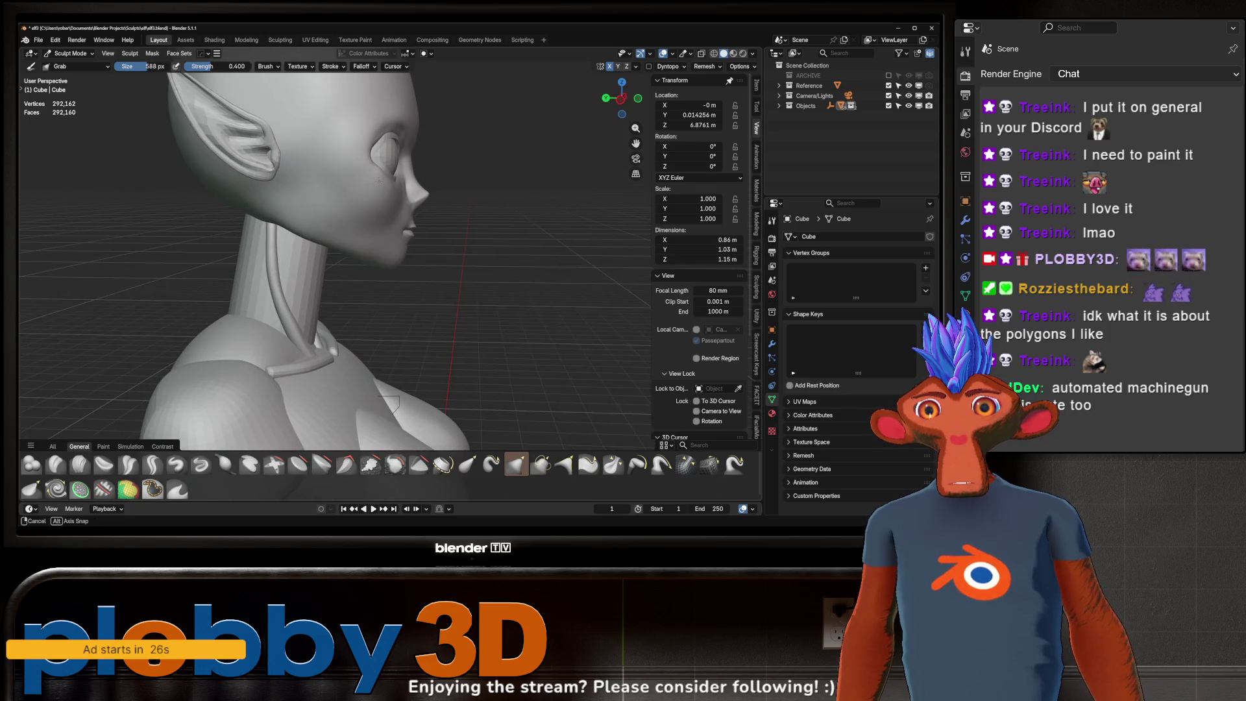
middle_drag(390, 244, 125, 181)
scroll(292, 217, down, 3)
middle_drag(293, 218, 389, 244)
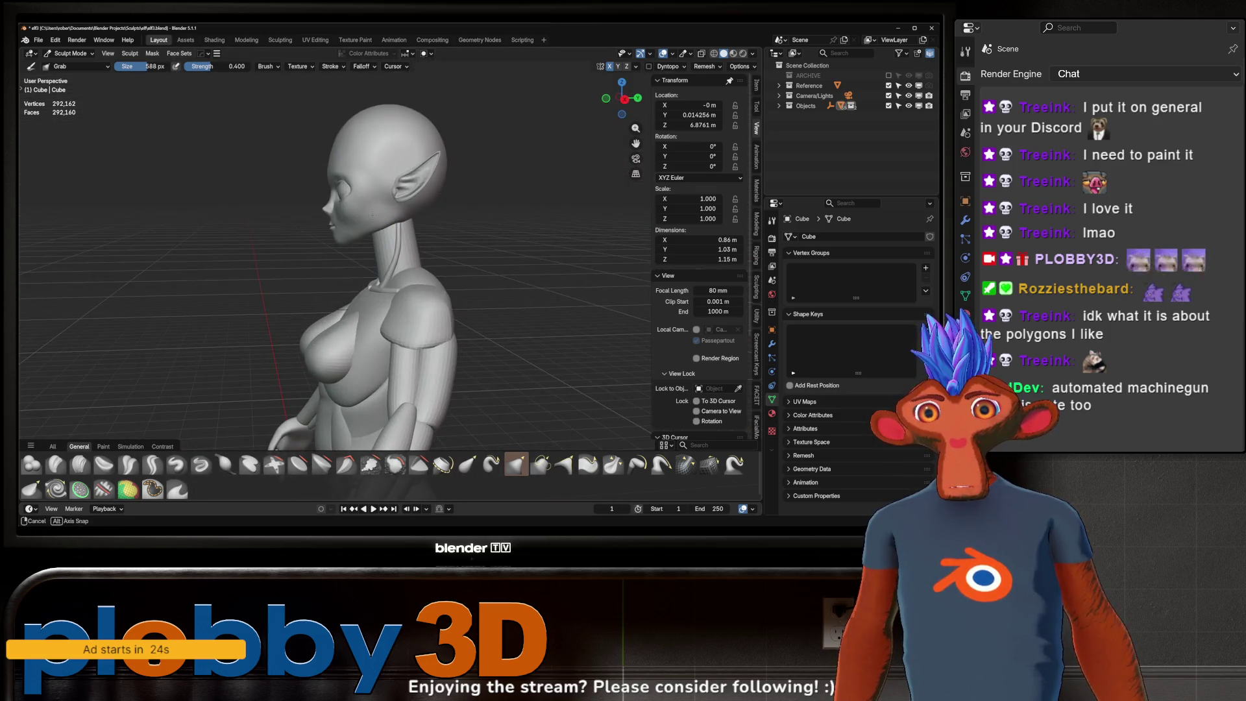
- Save the sculpt under the new file name elf3.blend via File > Save As
click(37, 39)
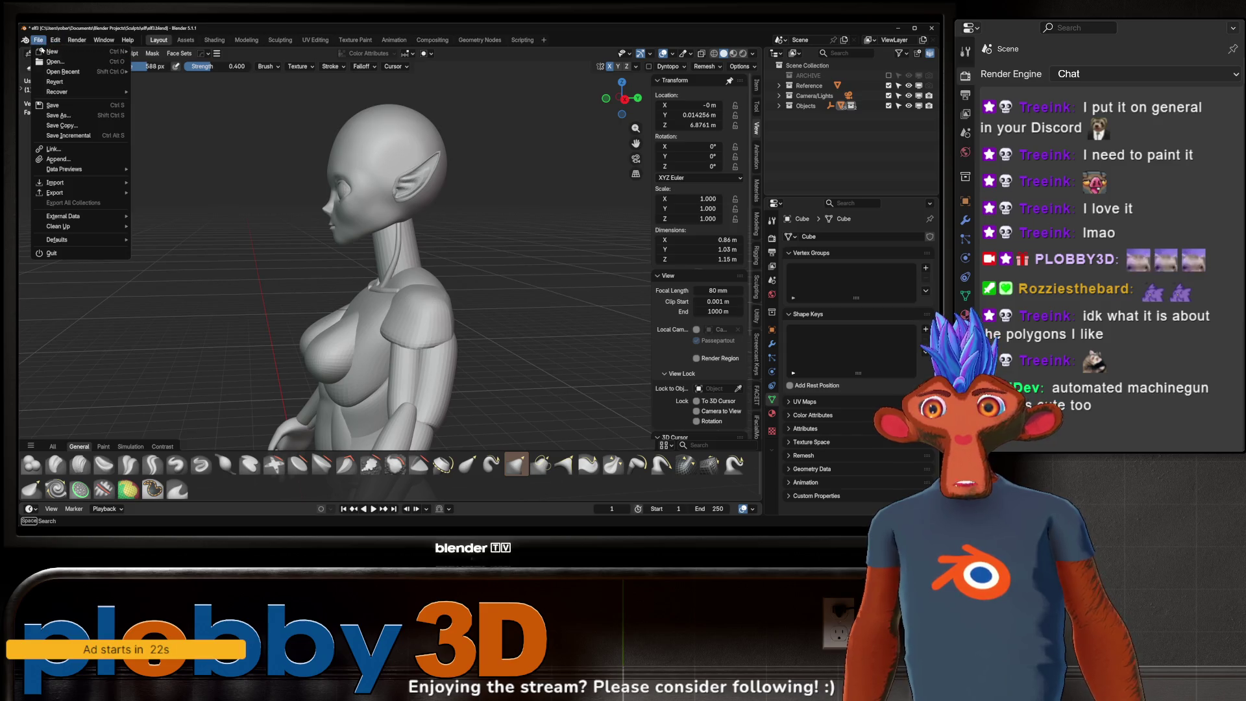
click(53, 104)
mouse_move(346, 165)
middle_down()
mouse_move(307, 181)
mouse_move(439, 215)
middle_up()
scroll(317, 170, up, 3)
scroll(438, 214, down, 4)
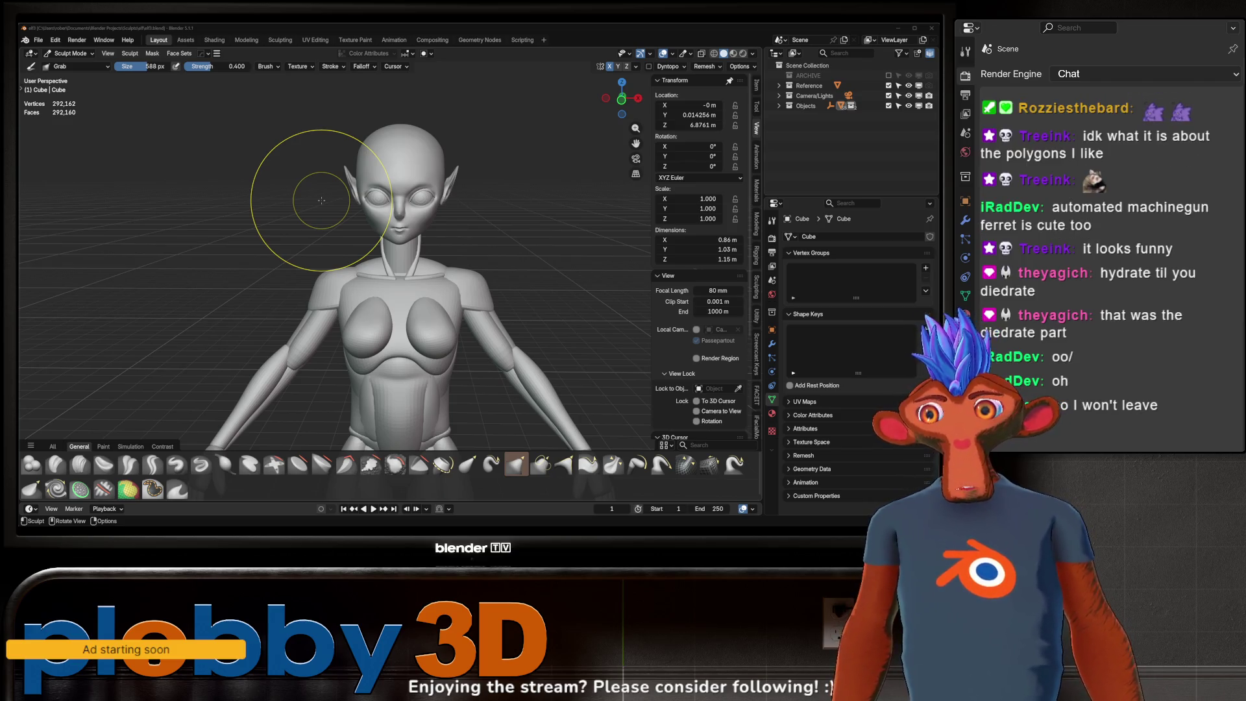
- Review the head from side, front and three-quarter views and save elf3.blend with Ctrl+S
mouse_move(361, 264)
middle_down()
mouse_move(286, 289)
mouse_move(310, 288)
middle_up()
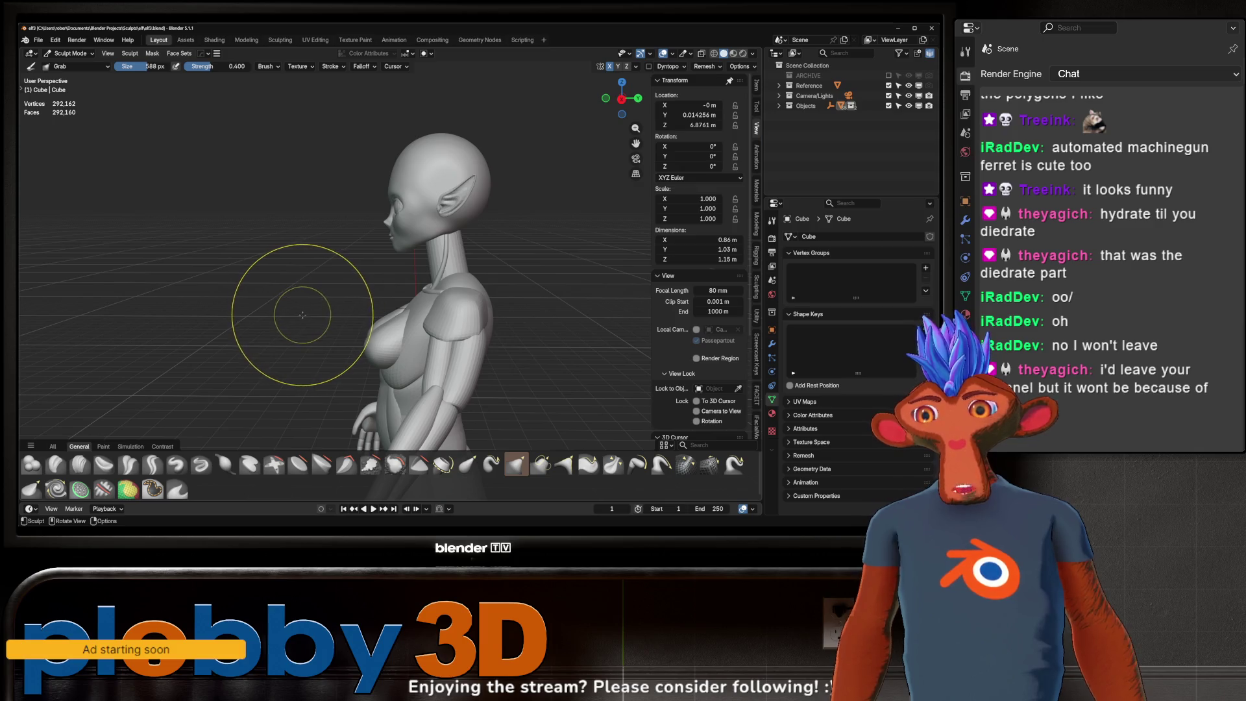
middle_drag(315, 285, 292, 293)
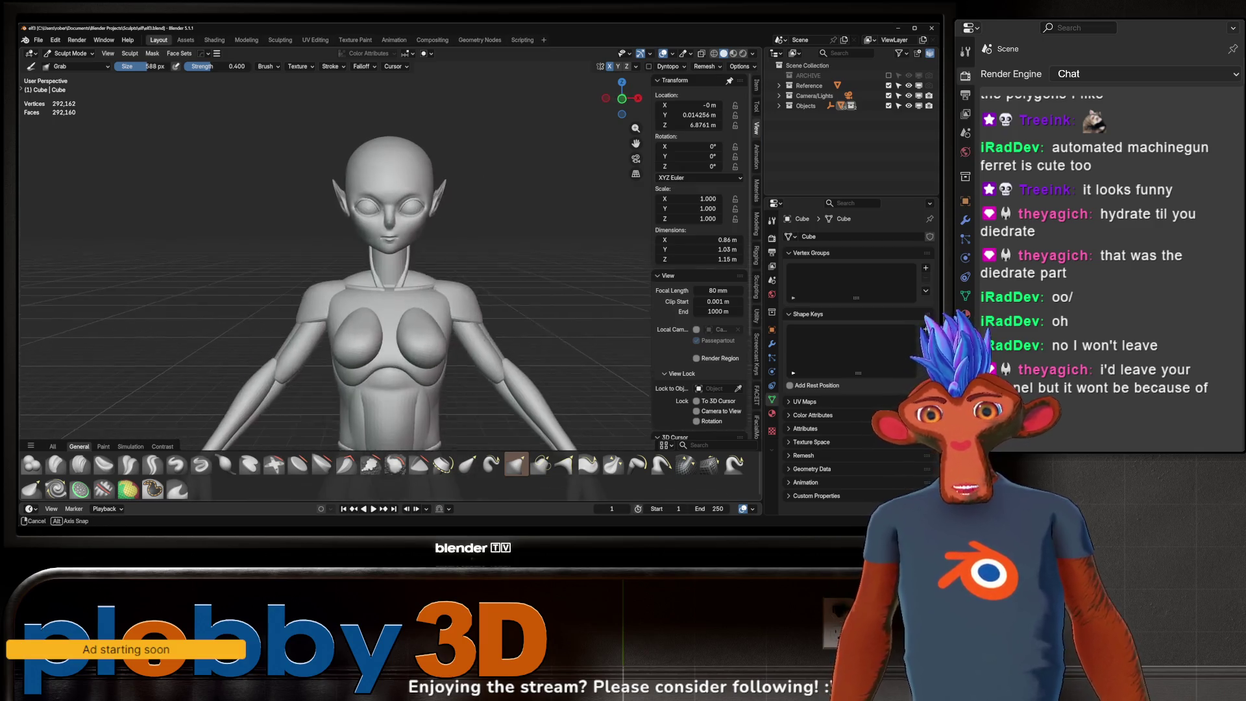
scroll(419, 209, up, 2)
mouse_move(419, 209)
middle_down()
mouse_move(482, 219)
mouse_move(376, 264)
middle_up()
scroll(436, 224, up, 2)
scroll(434, 222, down, 2)
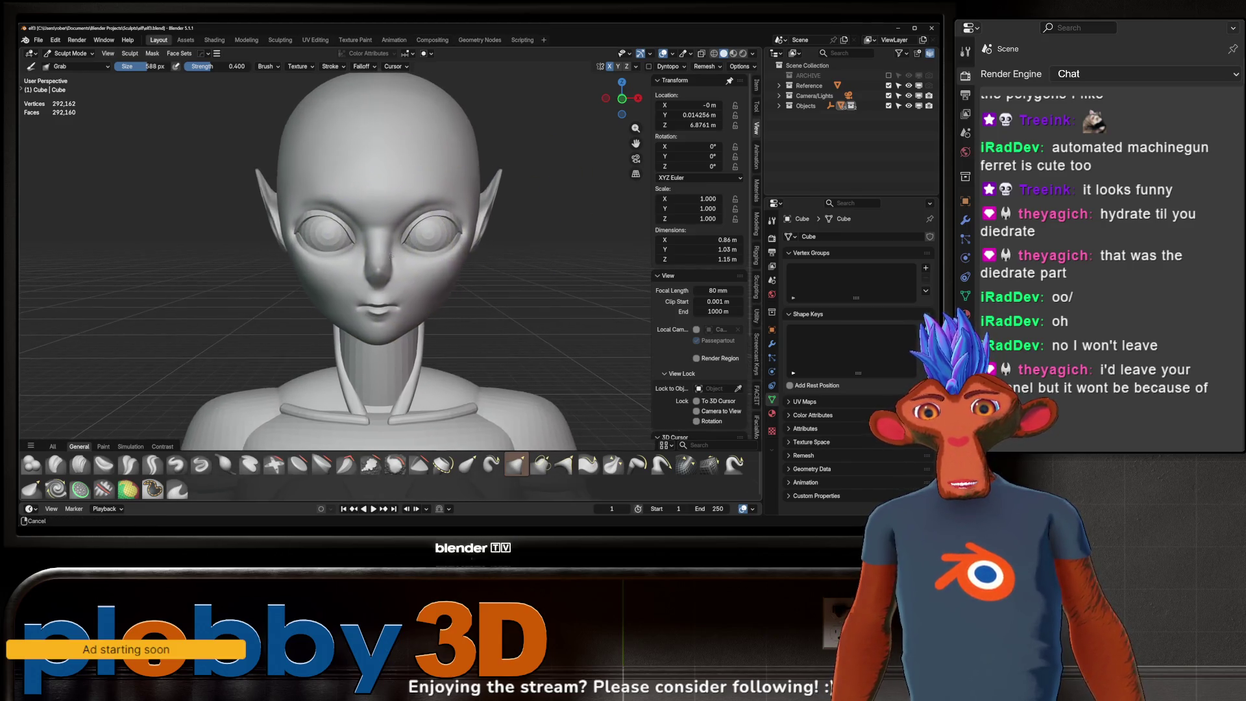
scroll(409, 235, down, 1)
scroll(380, 253, down, 2)
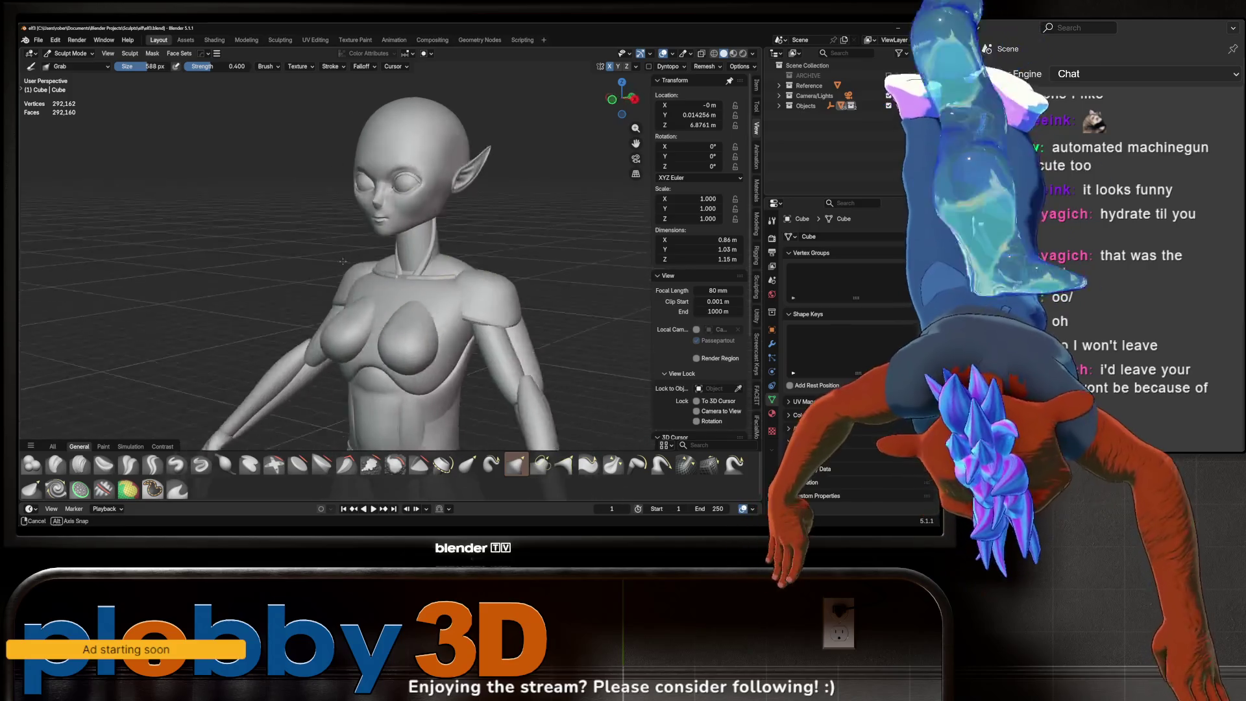
mouse_move(354, 272)
middle_down()
mouse_move(311, 250)
mouse_move(400, 261)
mouse_move(356, 251)
middle_up()
scroll(400, 262, up, 1)
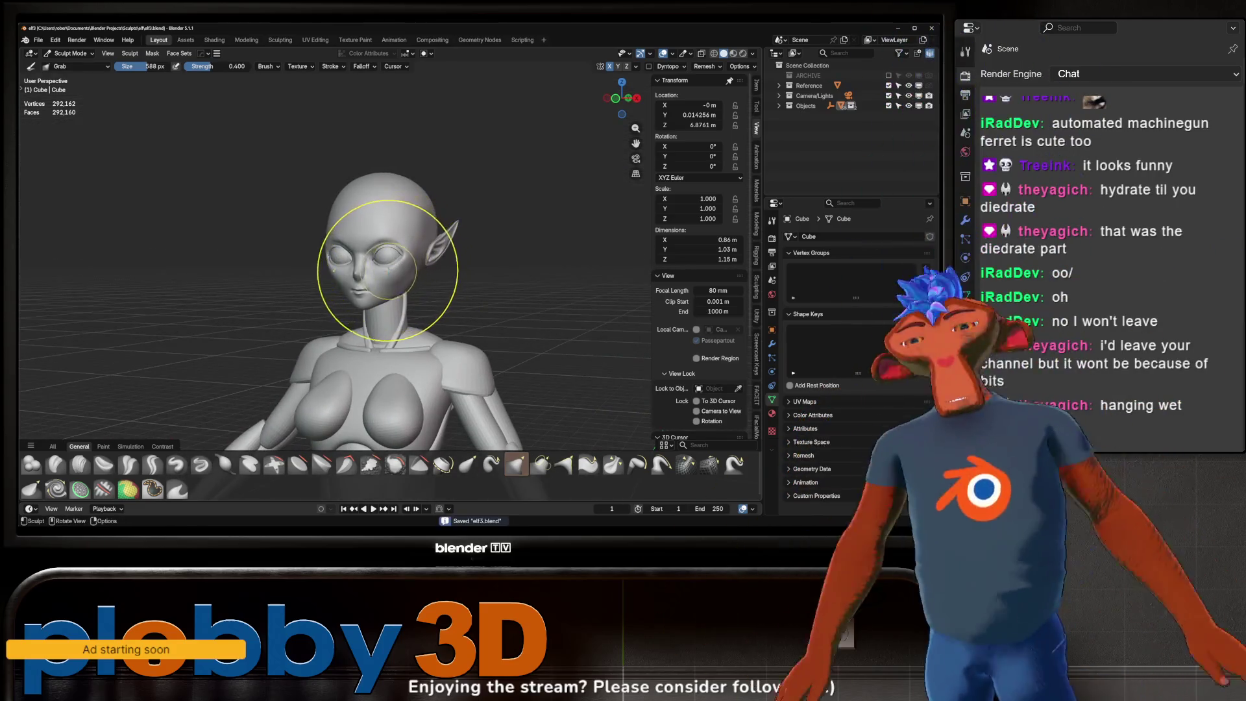
scroll(357, 236, up, 1)
scroll(357, 223, up, 3)
key(ctrl+s)
scroll(528, 179, up, 2)
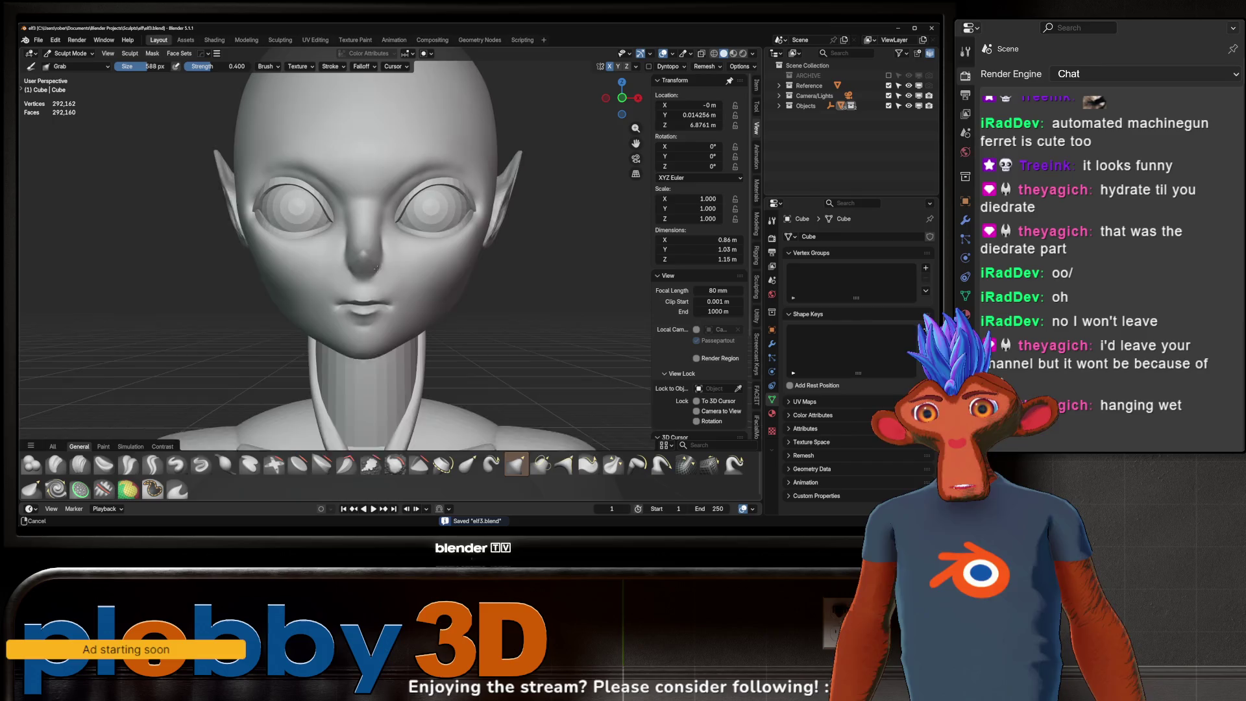
scroll(448, 214, up, 1)
scroll(367, 250, up, 2)
mouse_move(367, 250)
middle_down()
mouse_move(331, 261)
mouse_move(361, 292)
middle_up()
scroll(366, 331, down, 3)
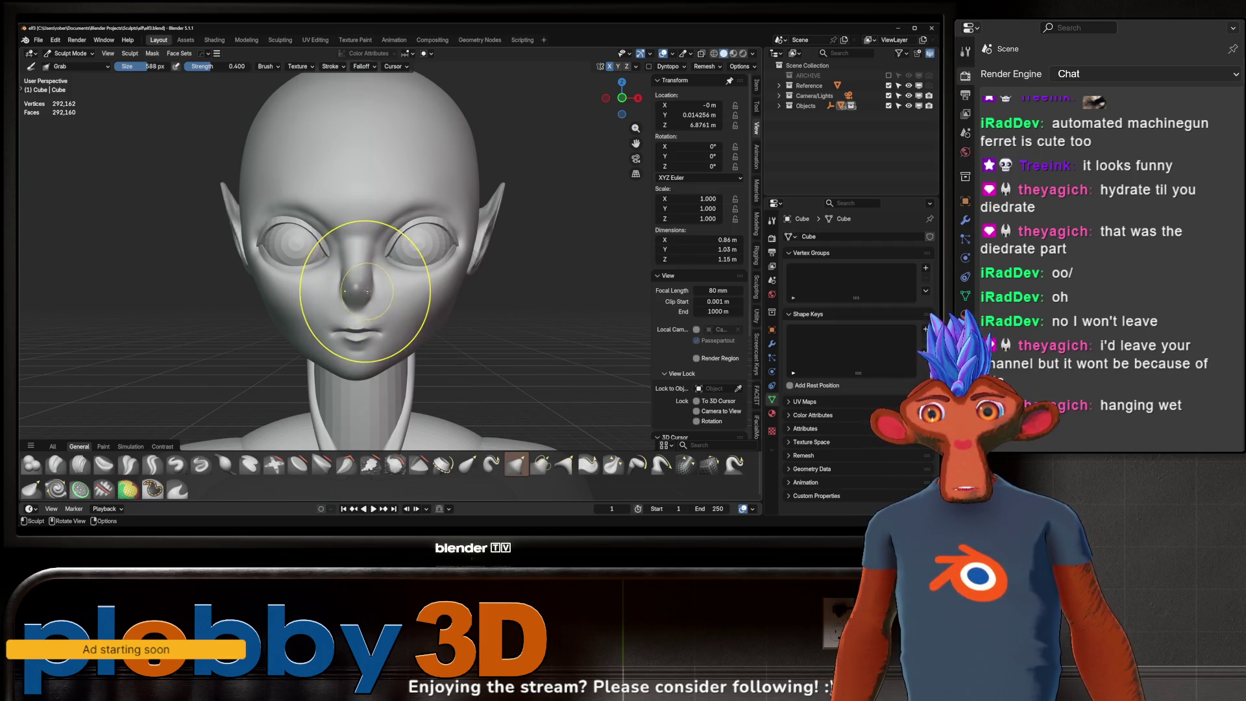
mouse_move(387, 244)
middle_down()
mouse_move(304, 293)
mouse_move(340, 264)
mouse_move(382, 307)
mouse_move(356, 279)
middle_up()
- Switch to the eye sphere object and pull its eyelid shape around the eye
key(alt+q)
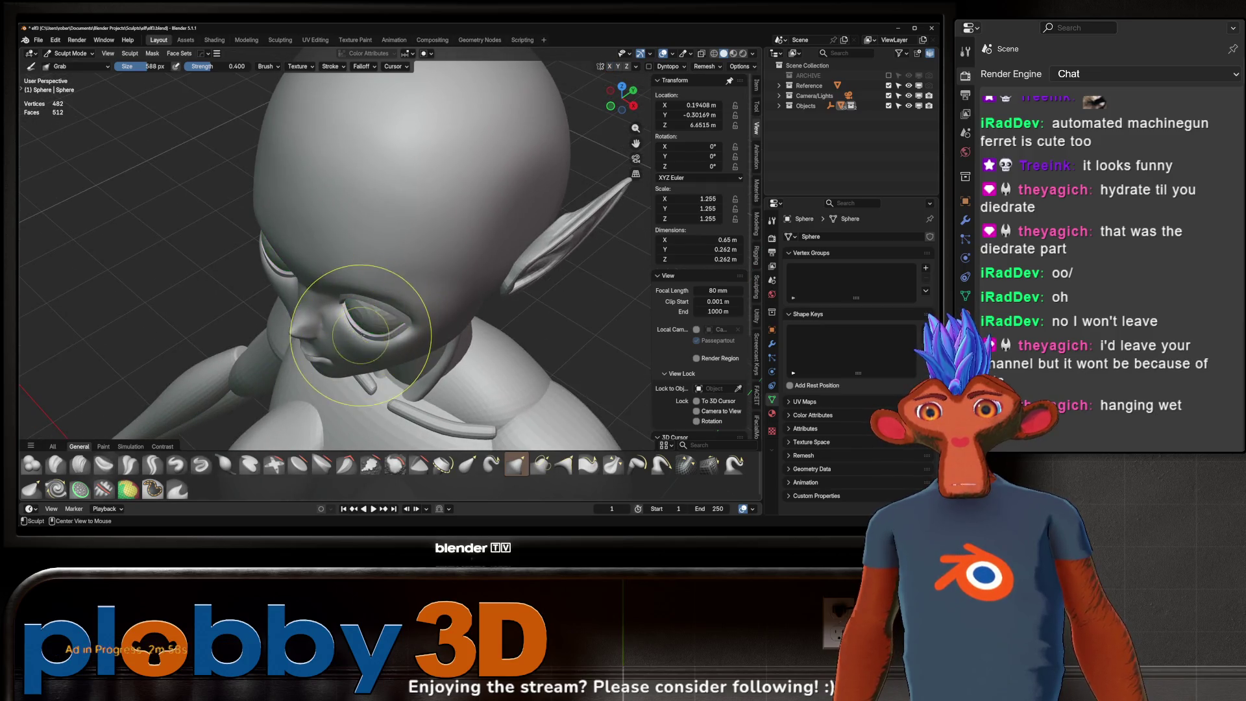
scroll(359, 329, up, 4)
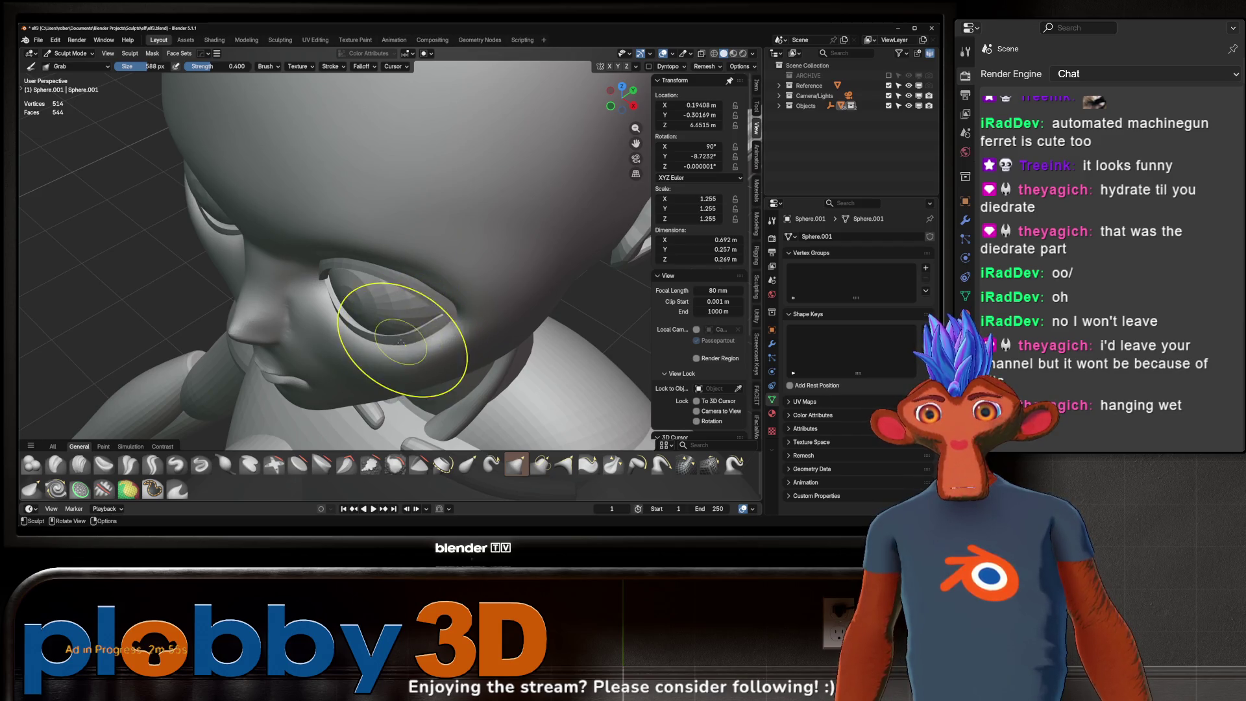
mouse_move(334, 325)
middle_down()
mouse_move(359, 309)
mouse_move(321, 299)
middle_up()
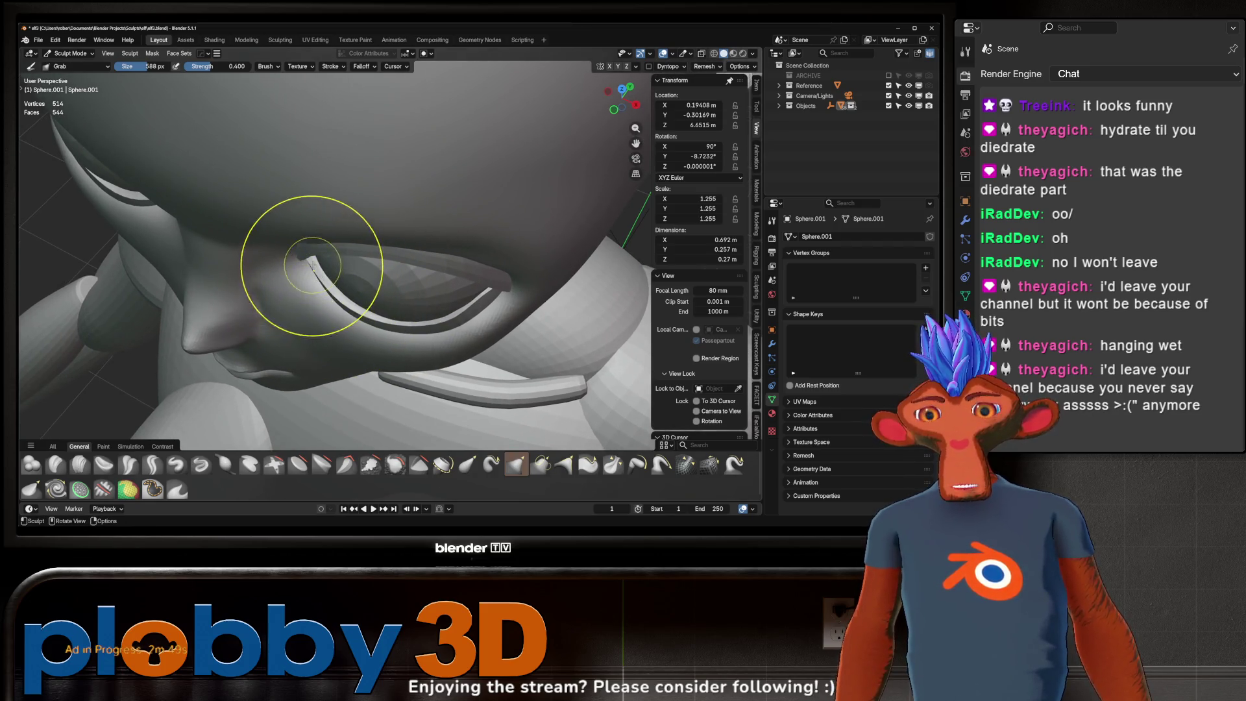
drag(309, 263, 313, 260)
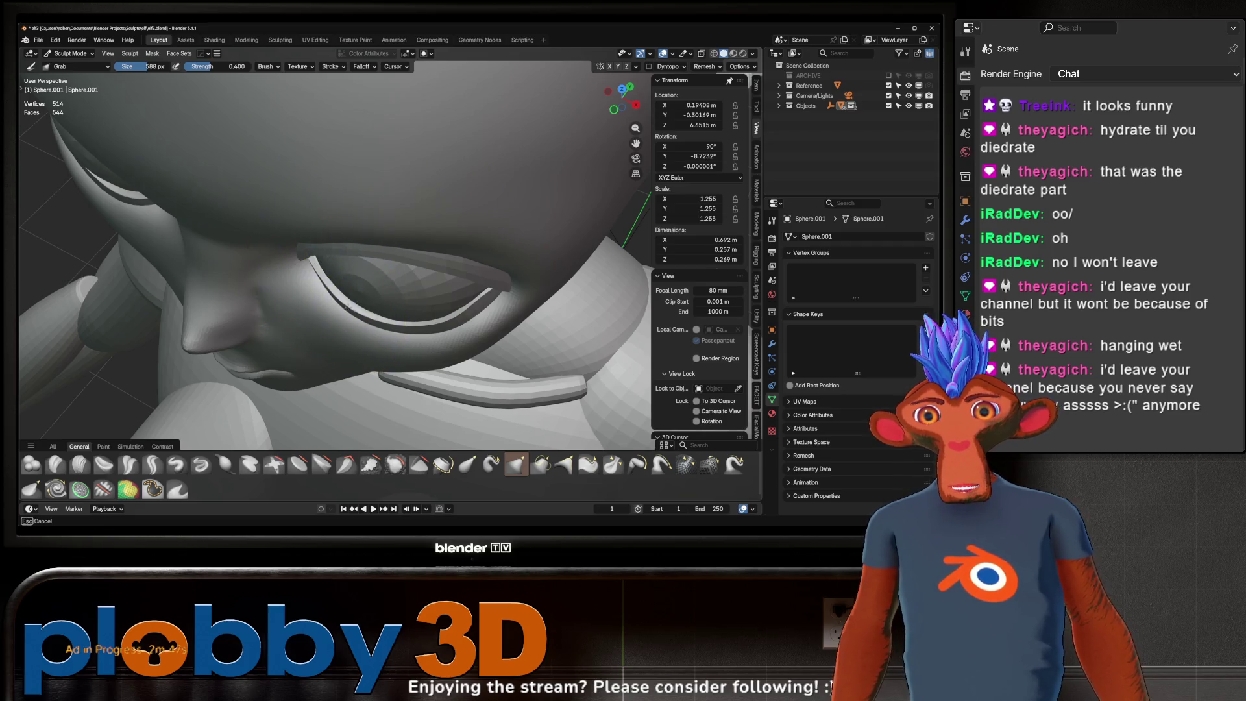
middle_drag(341, 300, 380, 217)
middle_drag(305, 277, 334, 251)
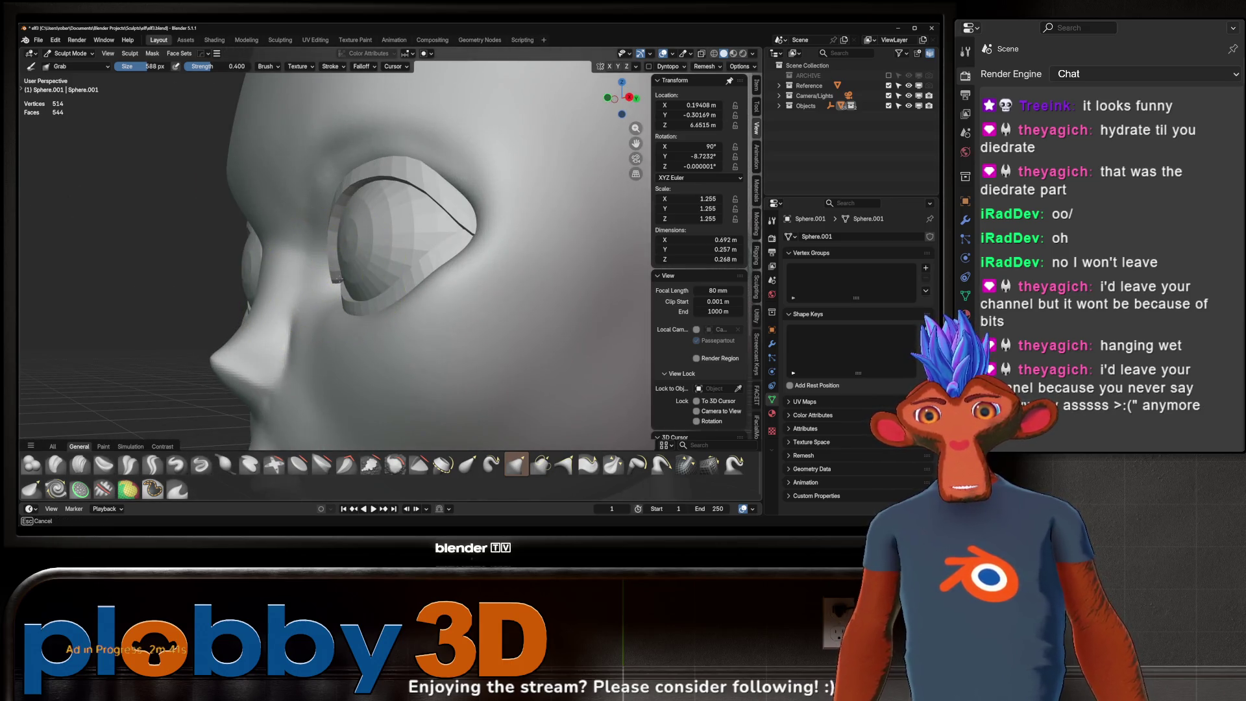
- Switch to the other eyelid object, check both eyes frontally, and save elf3.blend
key(alt+q)
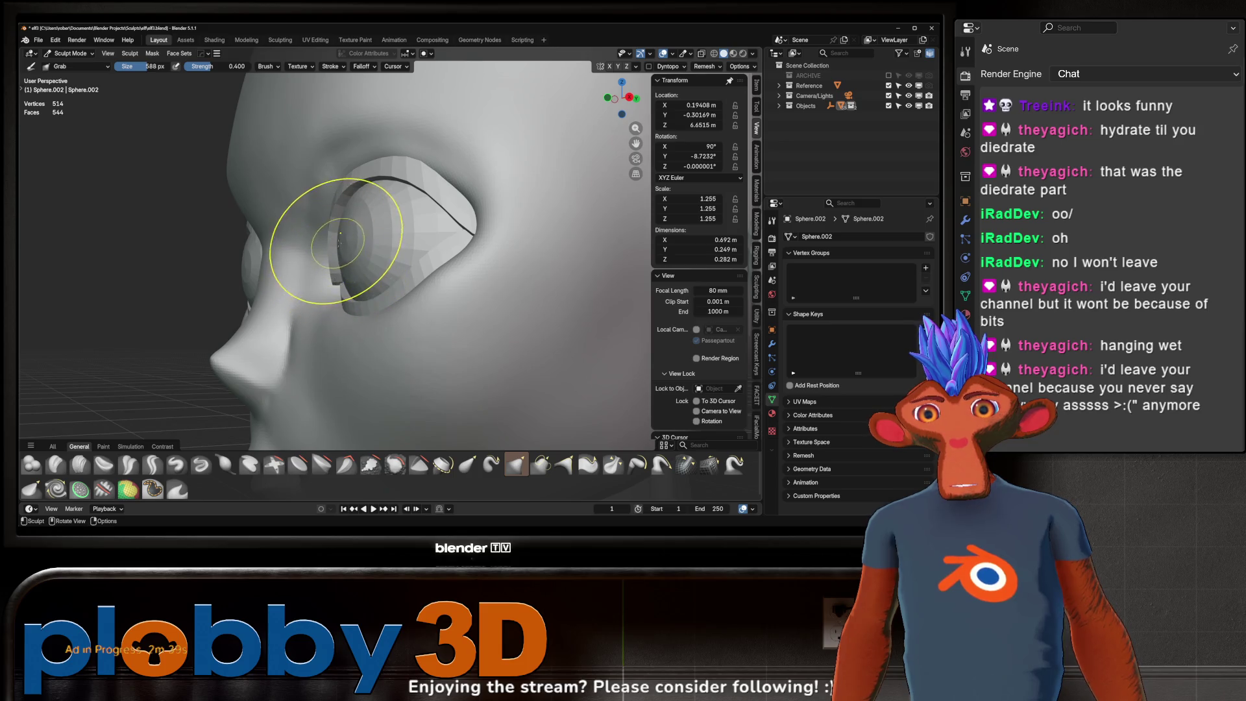
mouse_move(339, 236)
middle_down()
mouse_move(336, 273)
mouse_move(385, 242)
middle_up()
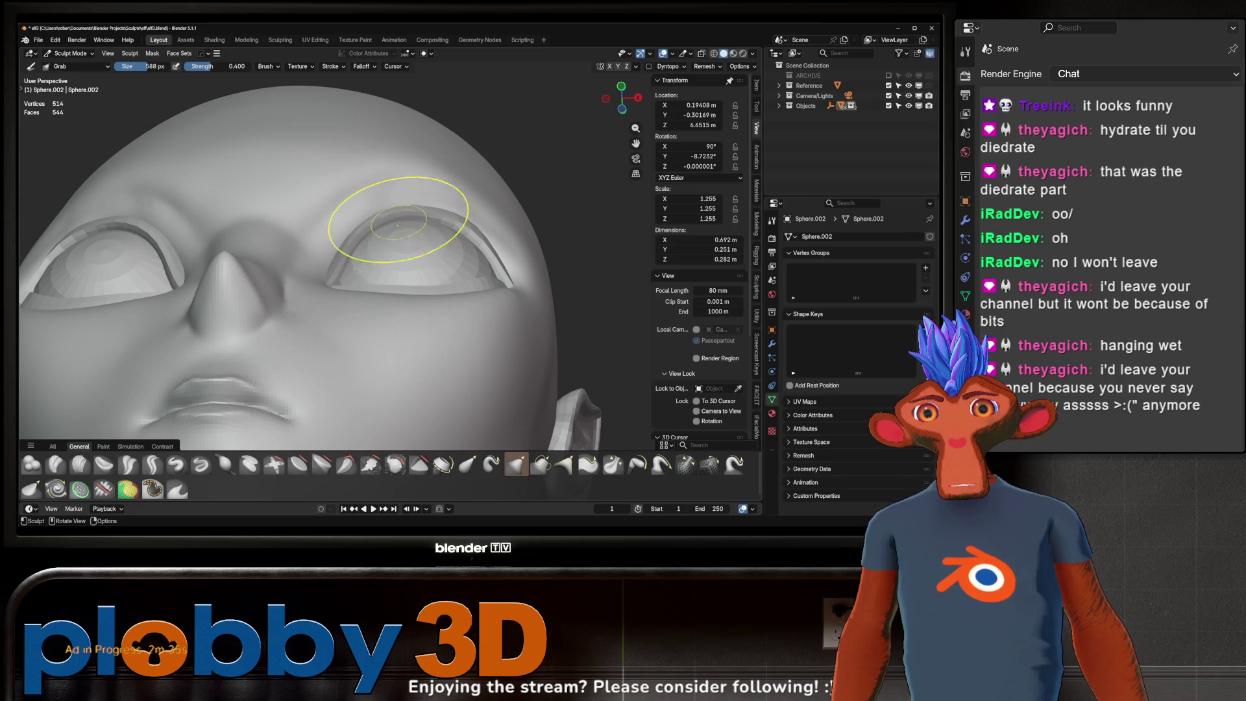
middle_drag(398, 224, 468, 265)
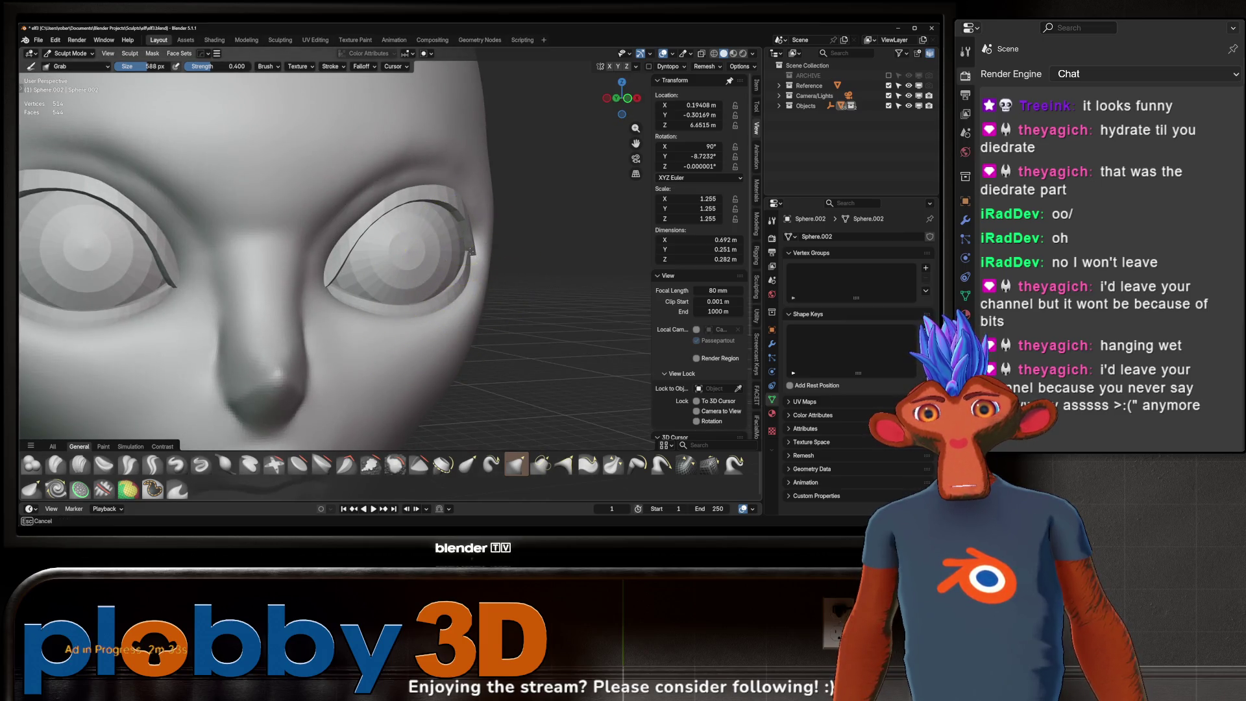
scroll(468, 255, down, 6)
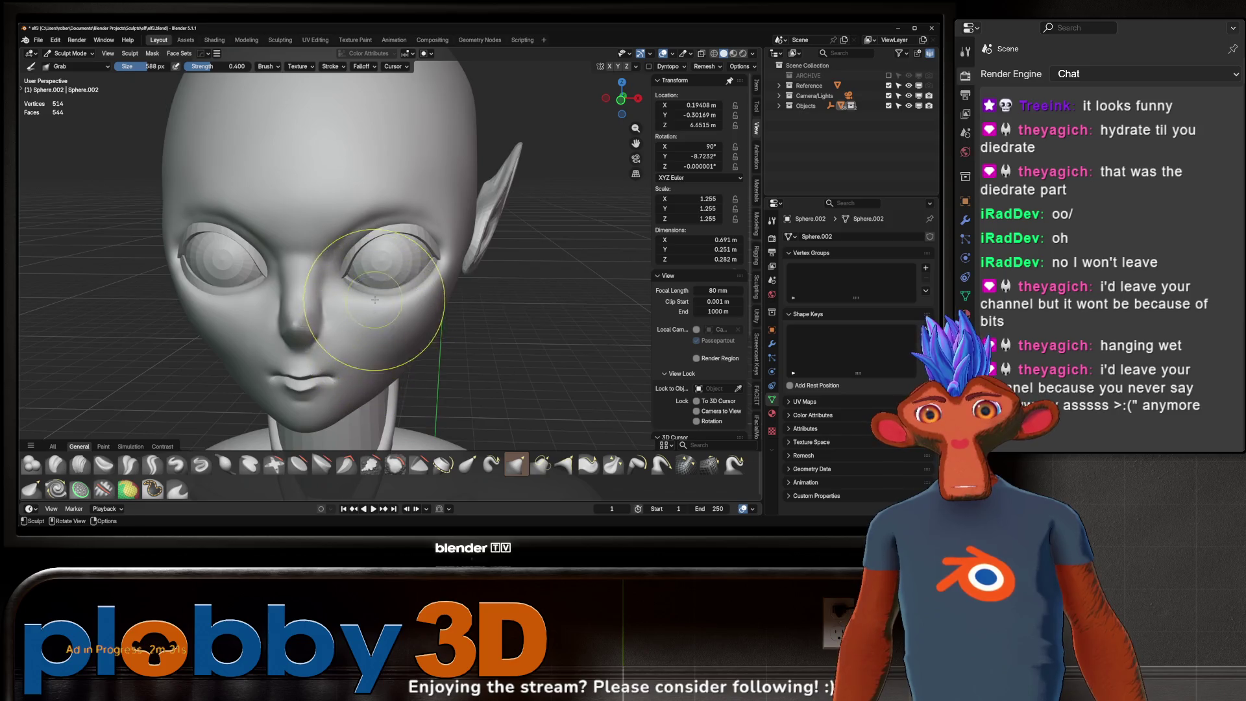
mouse_move(459, 279)
middle_down()
mouse_move(382, 288)
mouse_move(516, 250)
mouse_move(467, 263)
middle_up()
scroll(468, 263, up, 3)
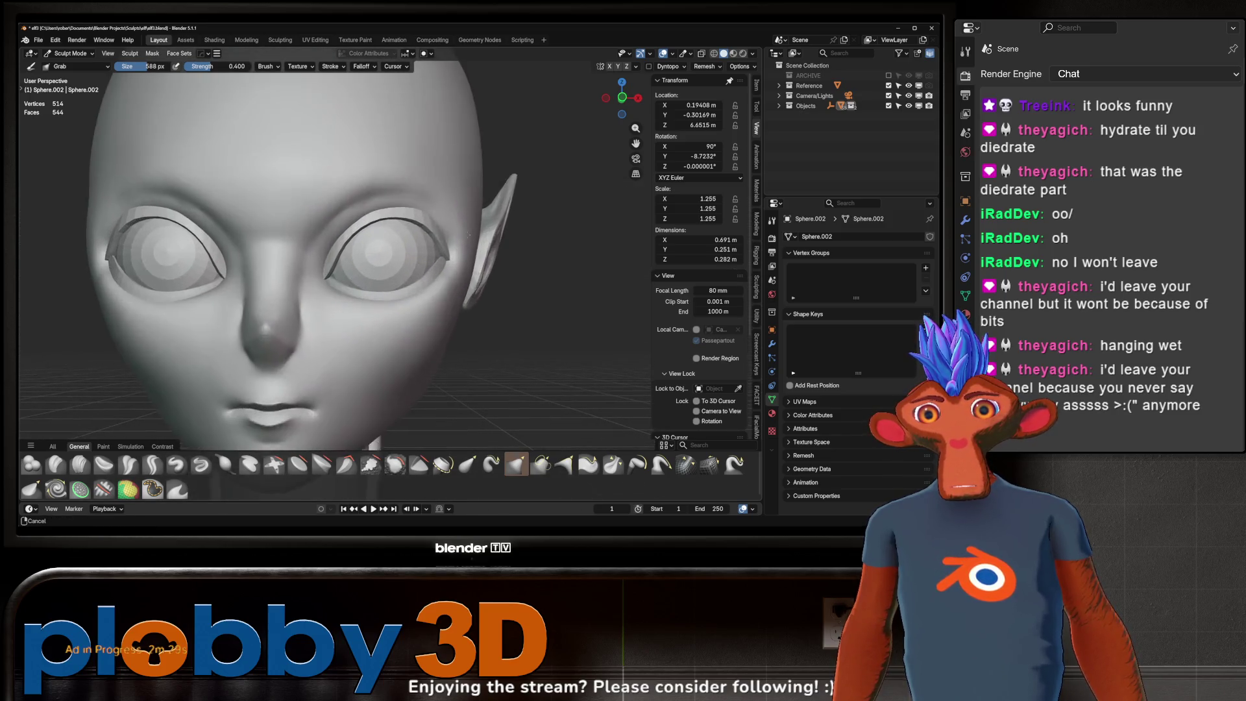
scroll(447, 266, up, 2)
key(ctrl+s)
scroll(432, 224, down, 3)
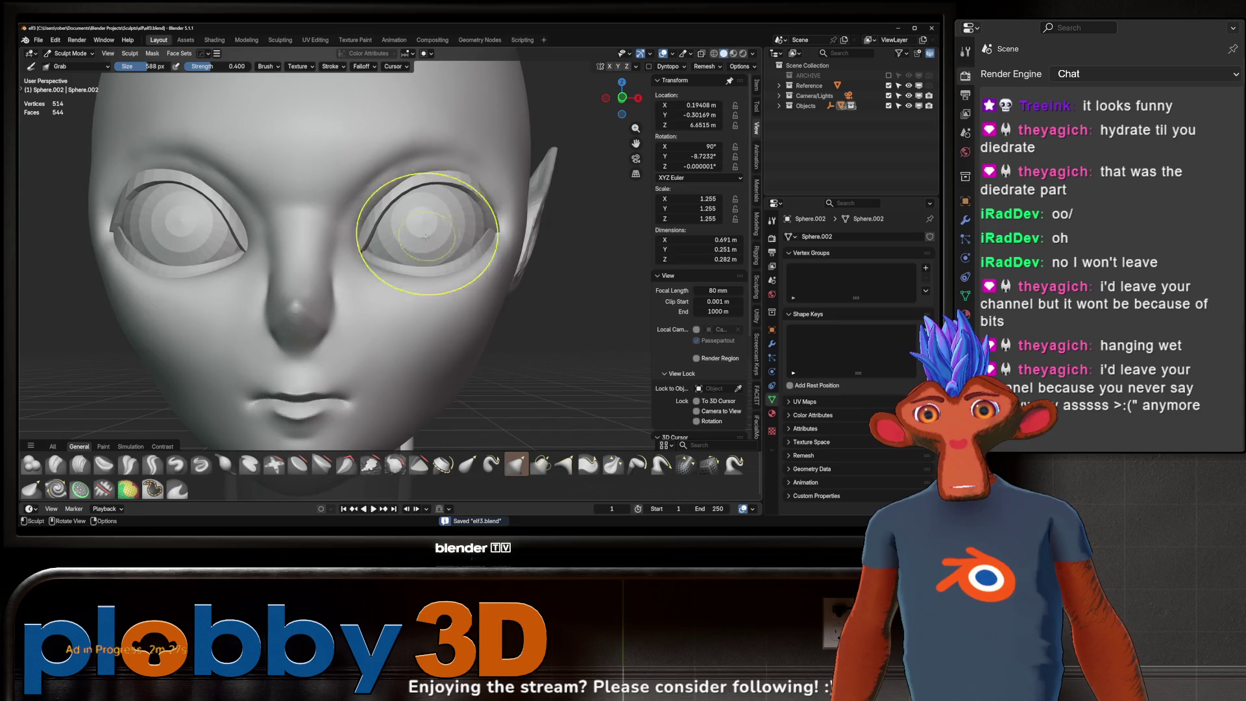
scroll(384, 339, down, 2)
key(ctrl+Tab)
- Back in Object Mode, duplicate the head in place and hide the copy Cube.001, reselecting Cube
click(350, 305)
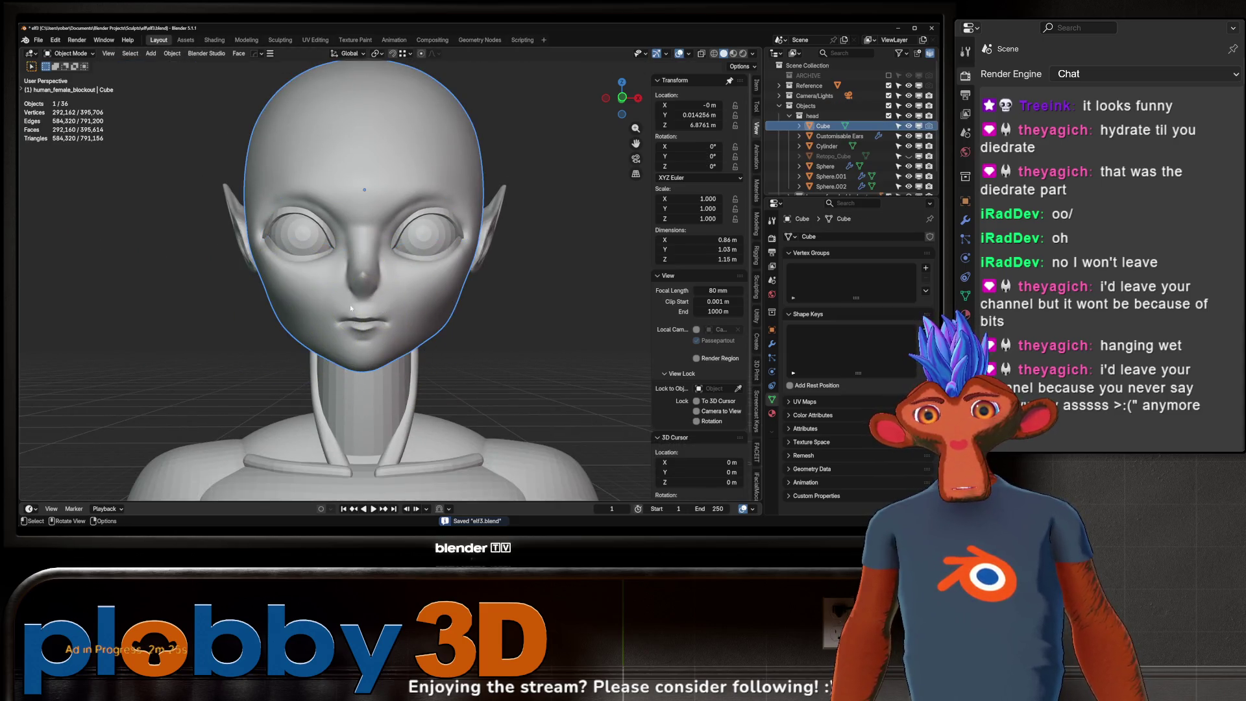
key(shift+d)
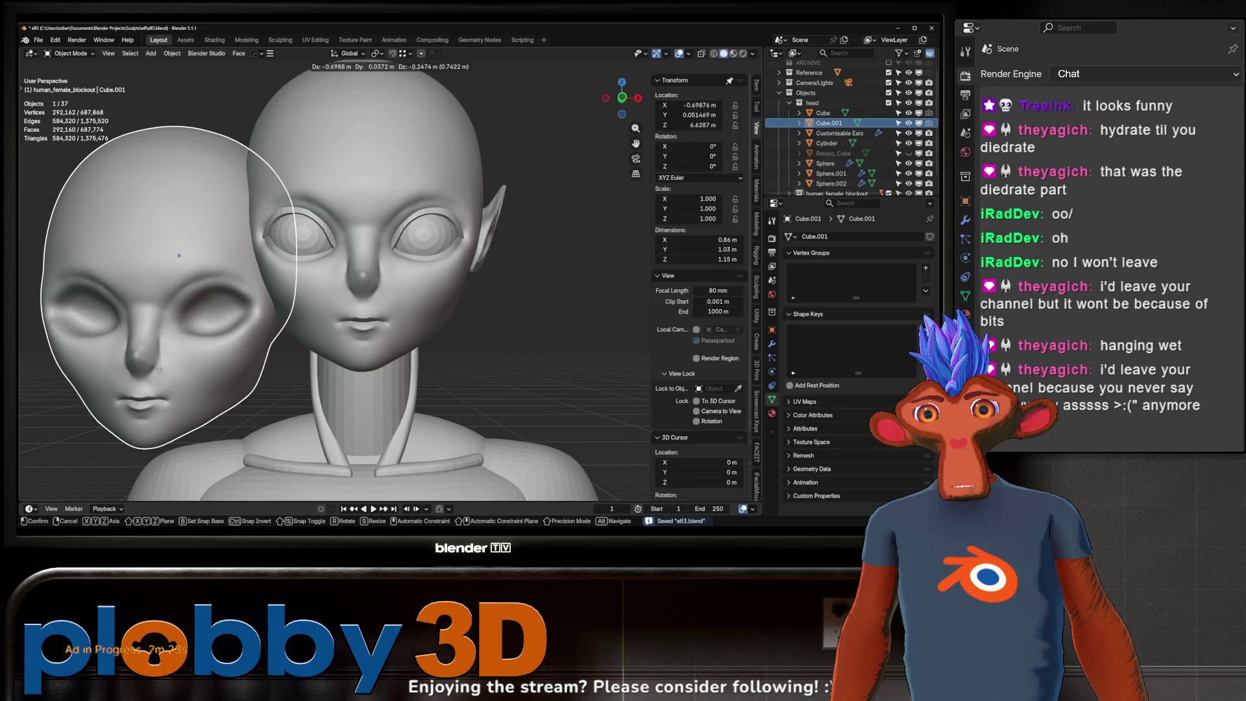
right_click(163, 377)
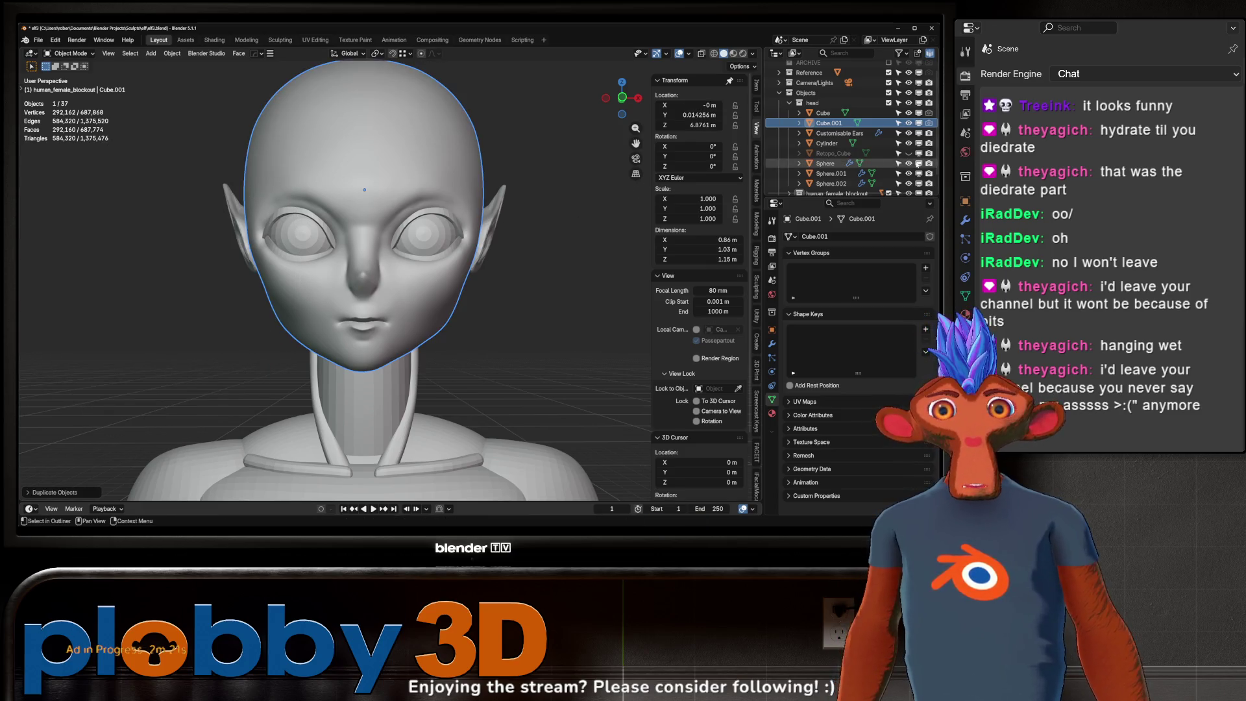
click(911, 124)
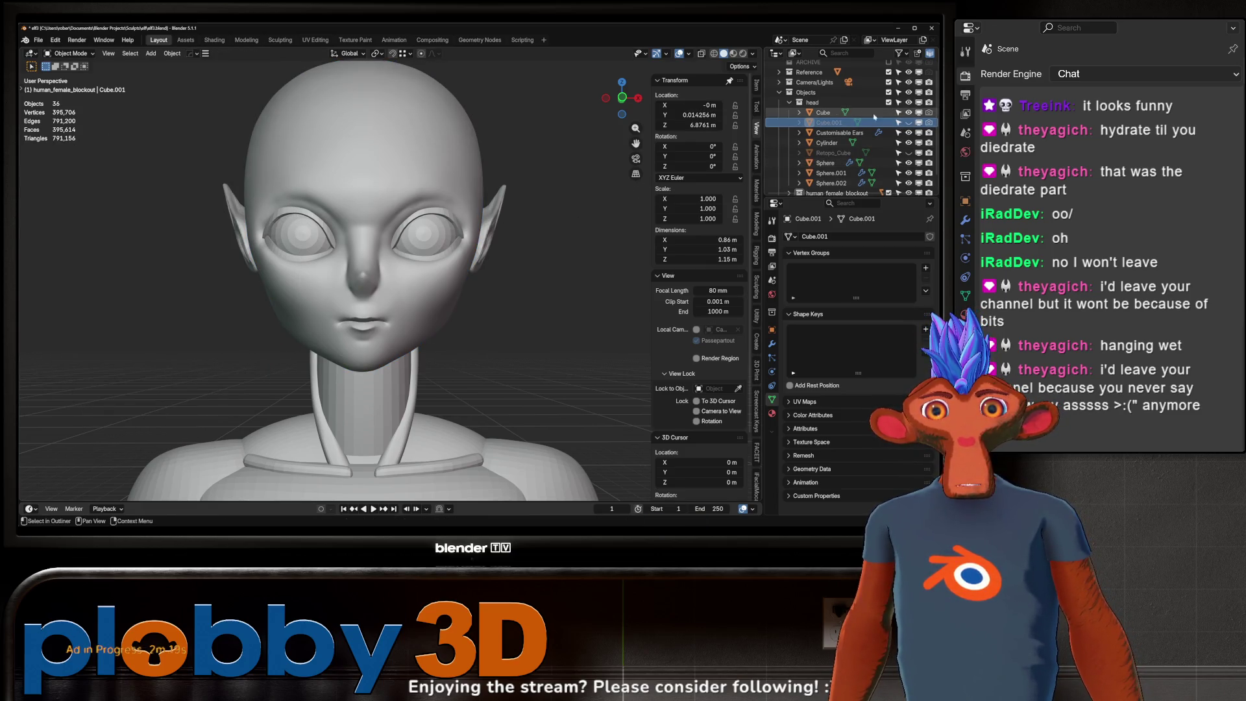
click(828, 112)
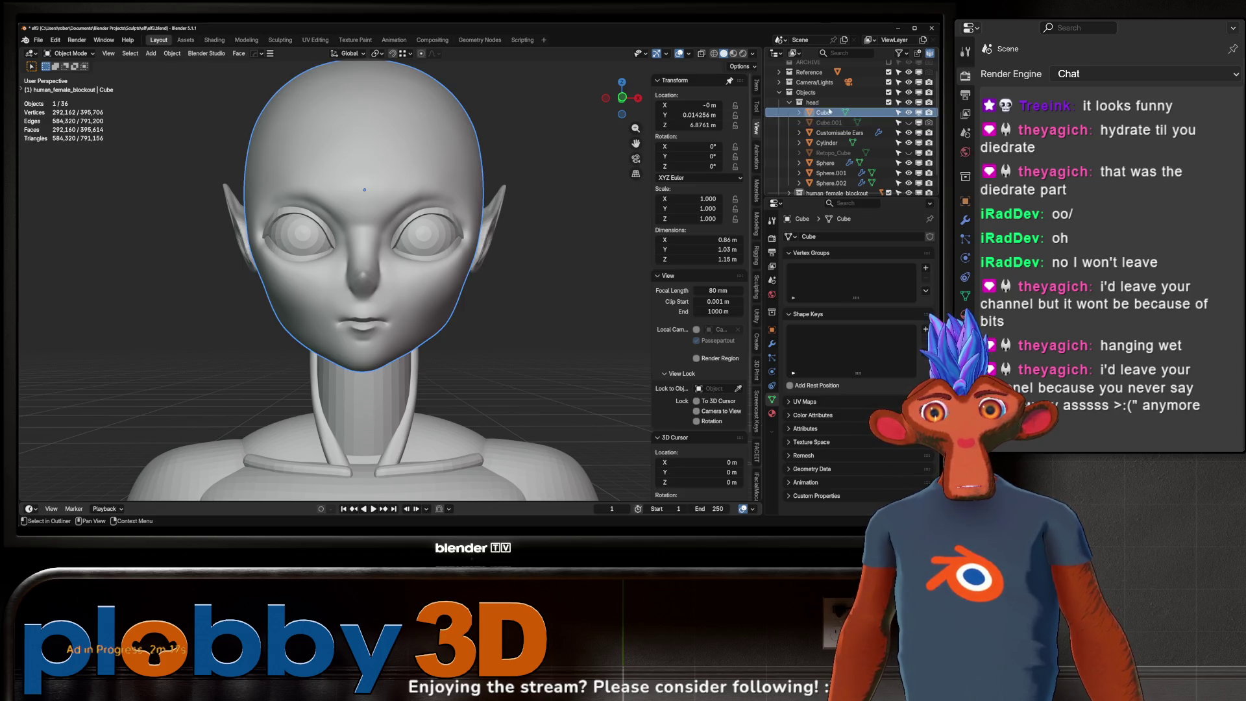
- Select the head and orbit around it to review the face from the front
middle_drag(377, 271, 298, 279)
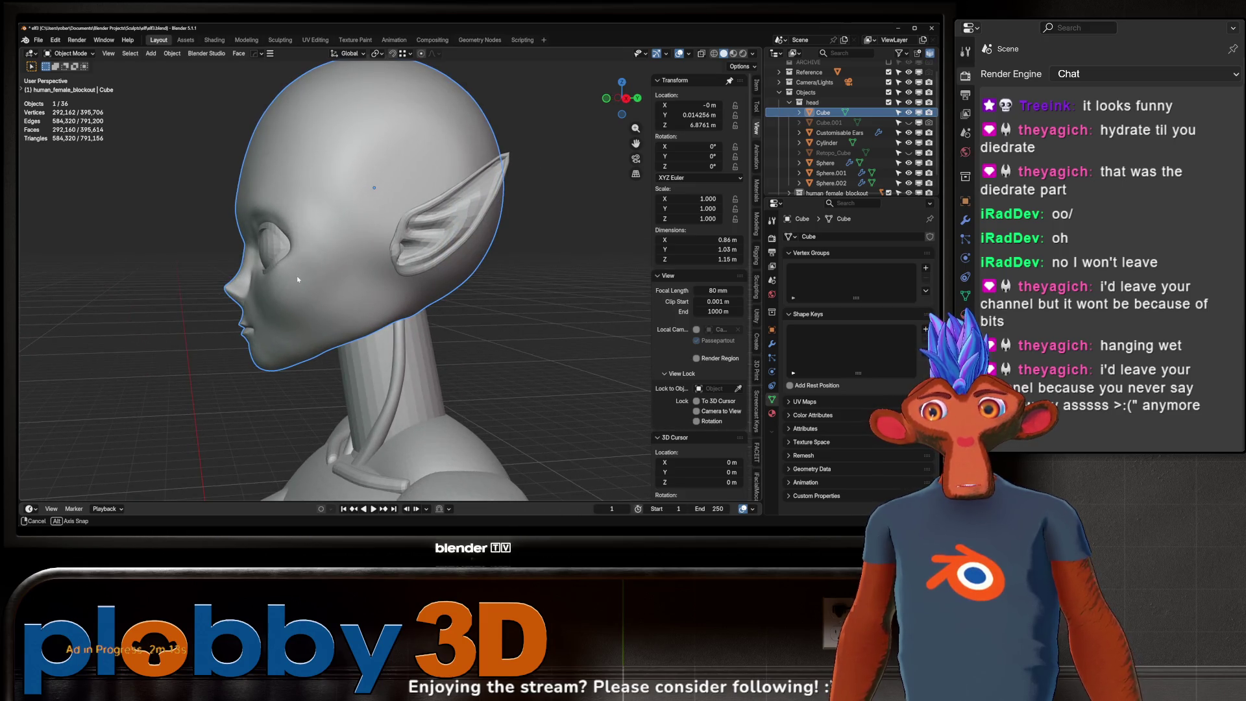
middle_drag(296, 279, 352, 323)
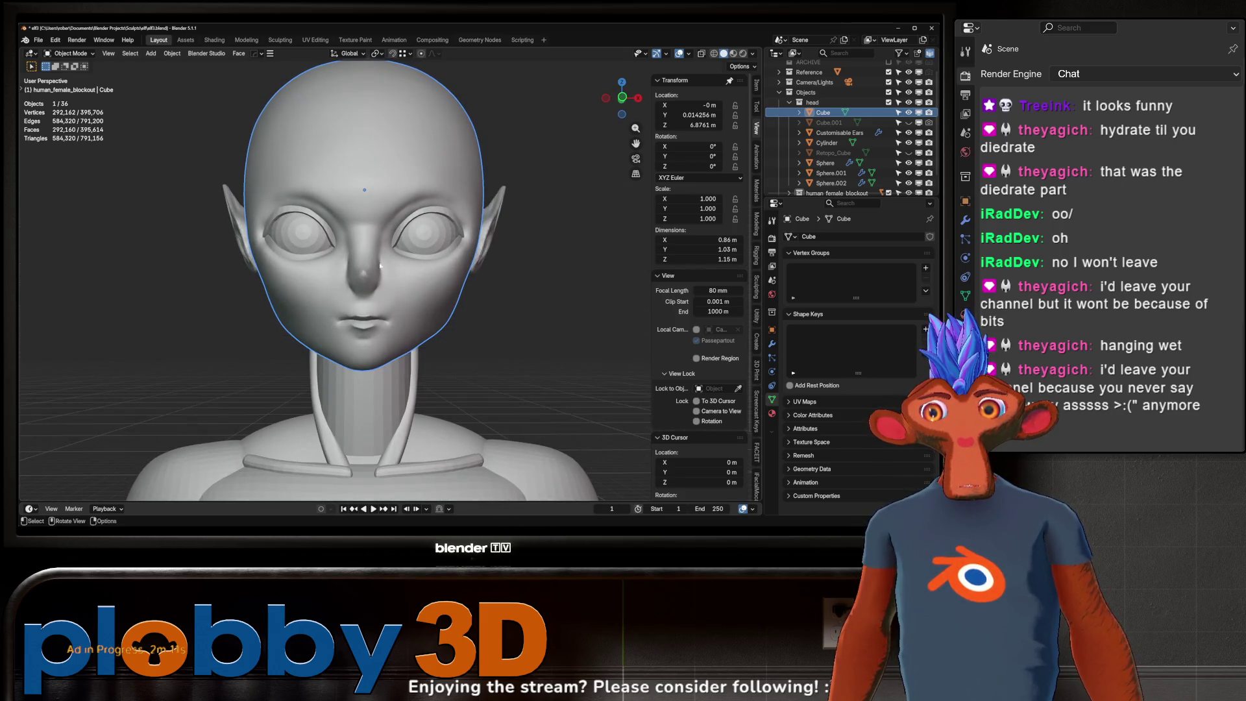
click(386, 282)
scroll(397, 272, up, 2)
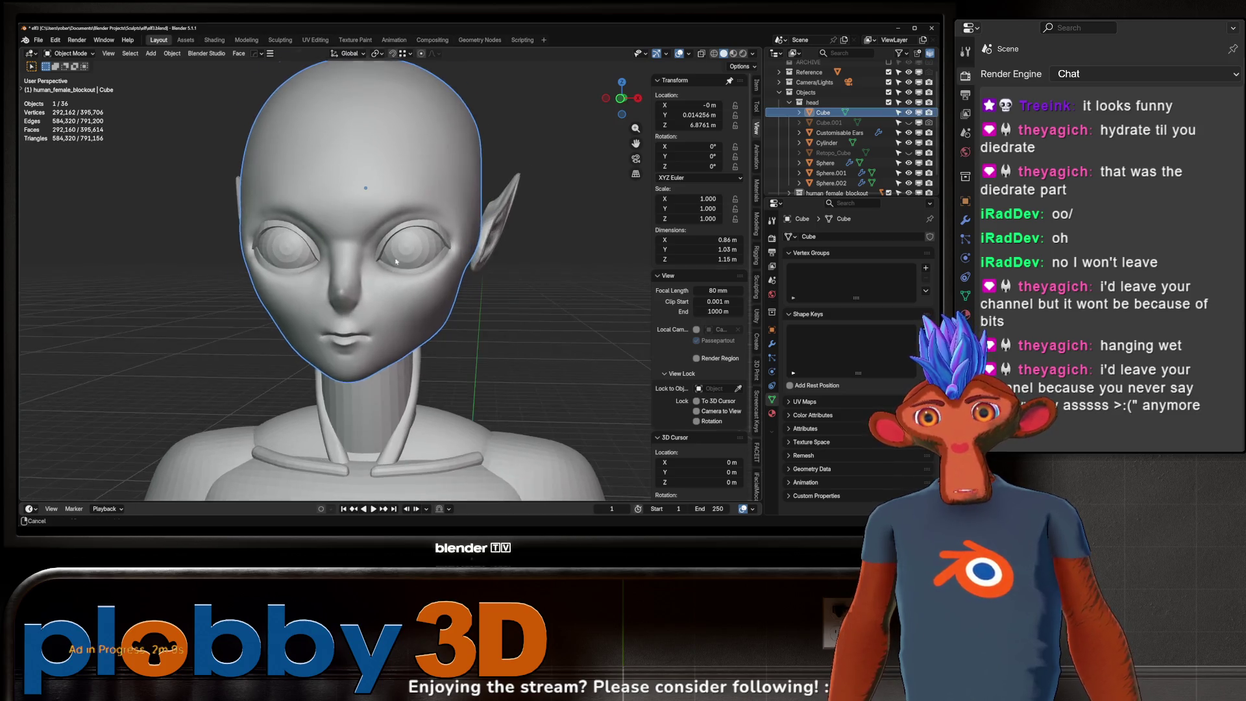
scroll(404, 269, up, 2)
mouse_move(404, 269)
middle_down()
mouse_move(416, 263)
mouse_move(357, 291)
mouse_move(396, 280)
middle_up()
scroll(416, 264, down, 2)
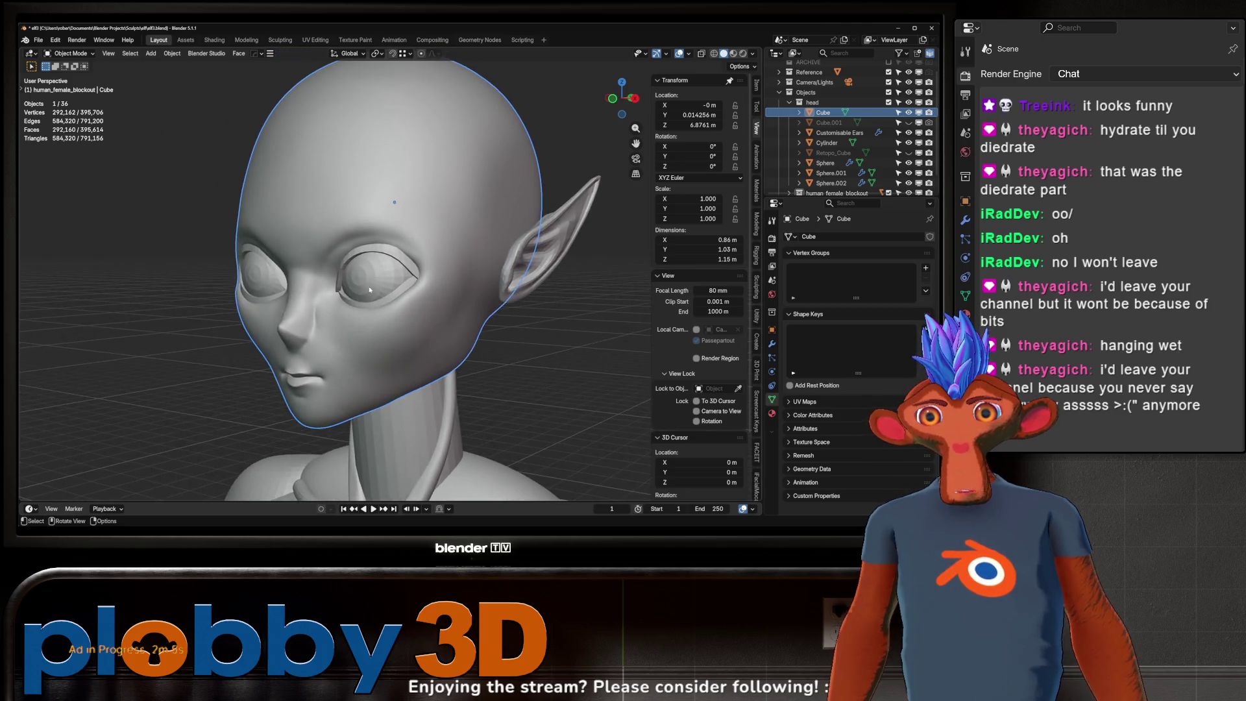
scroll(396, 281, up, 2)
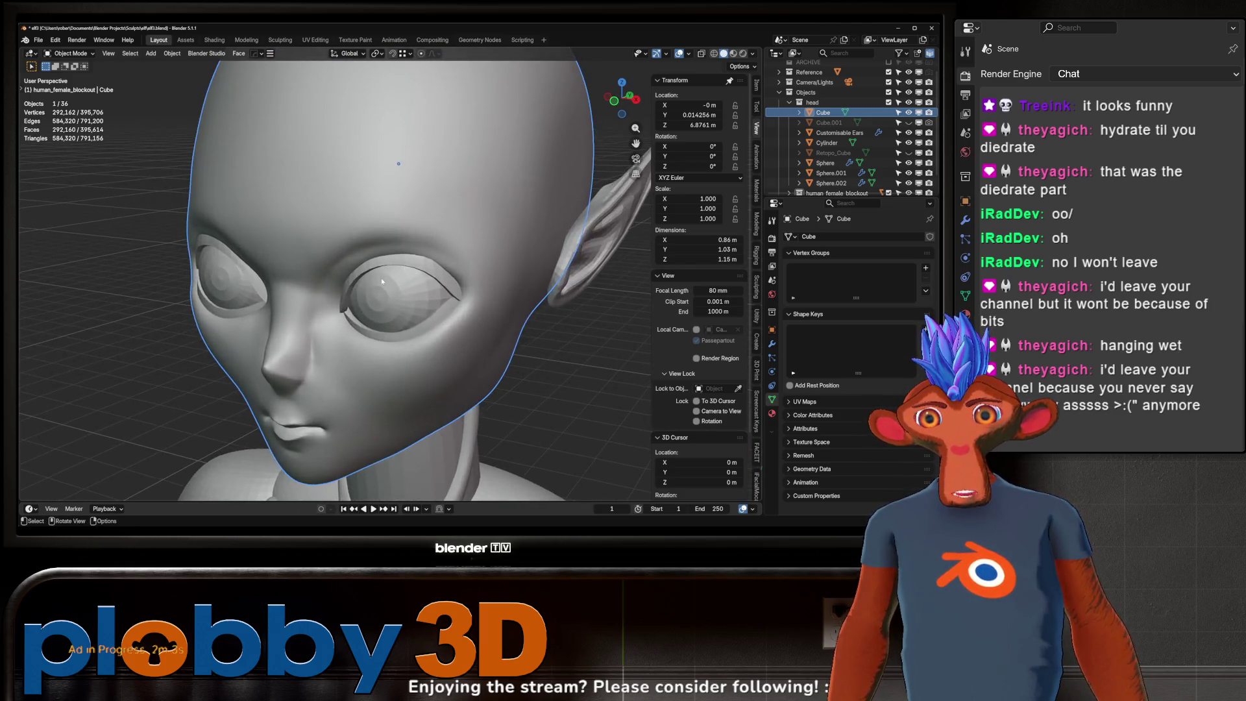
mouse_move(396, 281)
middle_down()
mouse_move(376, 290)
mouse_move(379, 240)
middle_up()
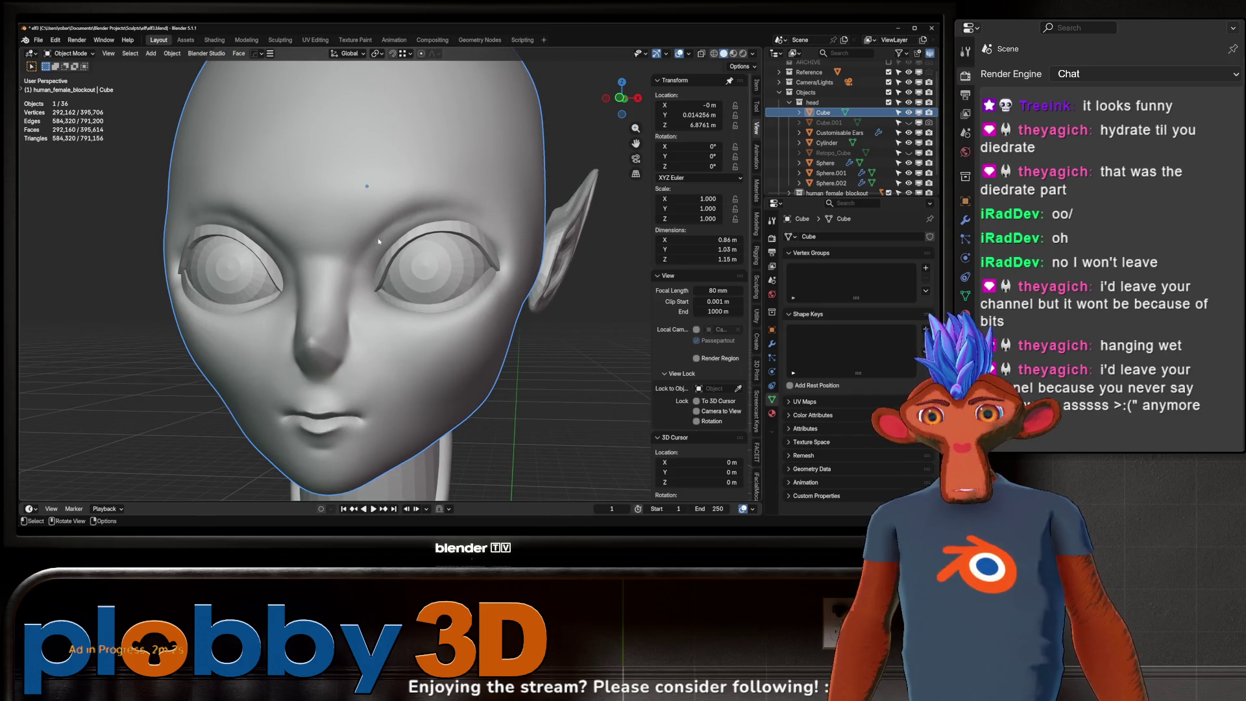
- Apply a higher Subdivision Set to eyelid objects Sphere.002 and Sphere.001 and inspect their fit around the head
click(388, 288)
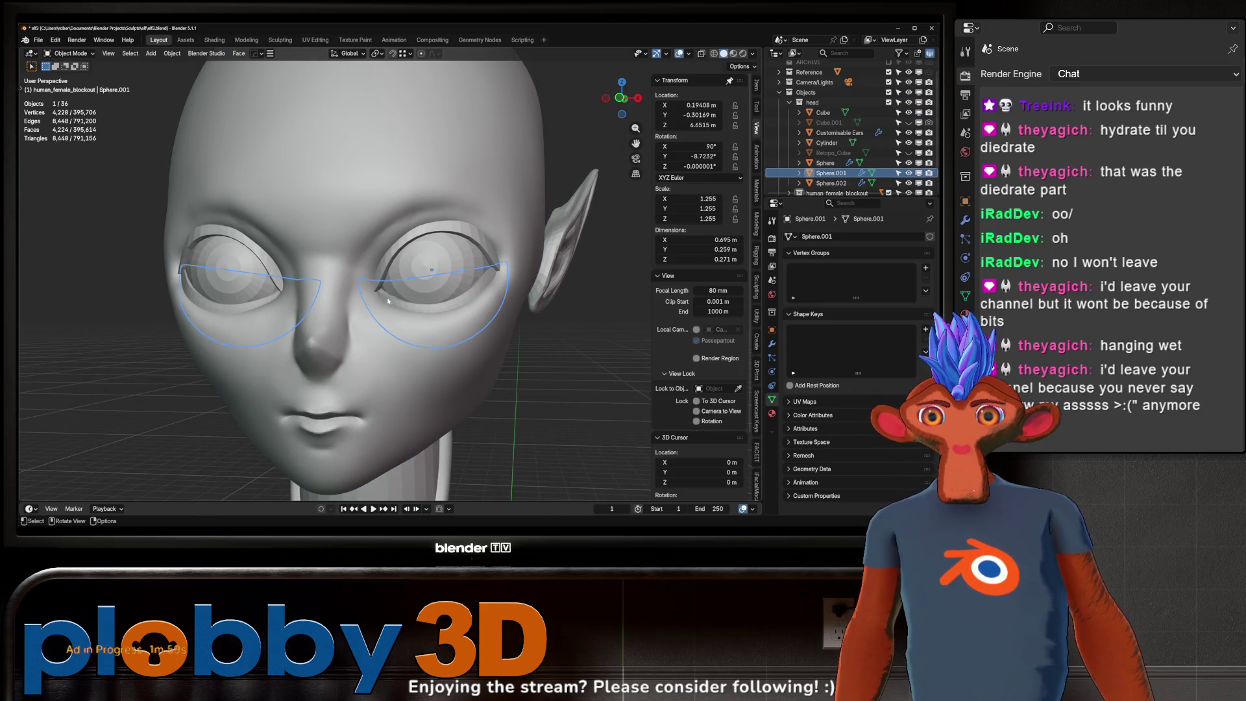
click(385, 280)
middle_drag(392, 297, 378, 297)
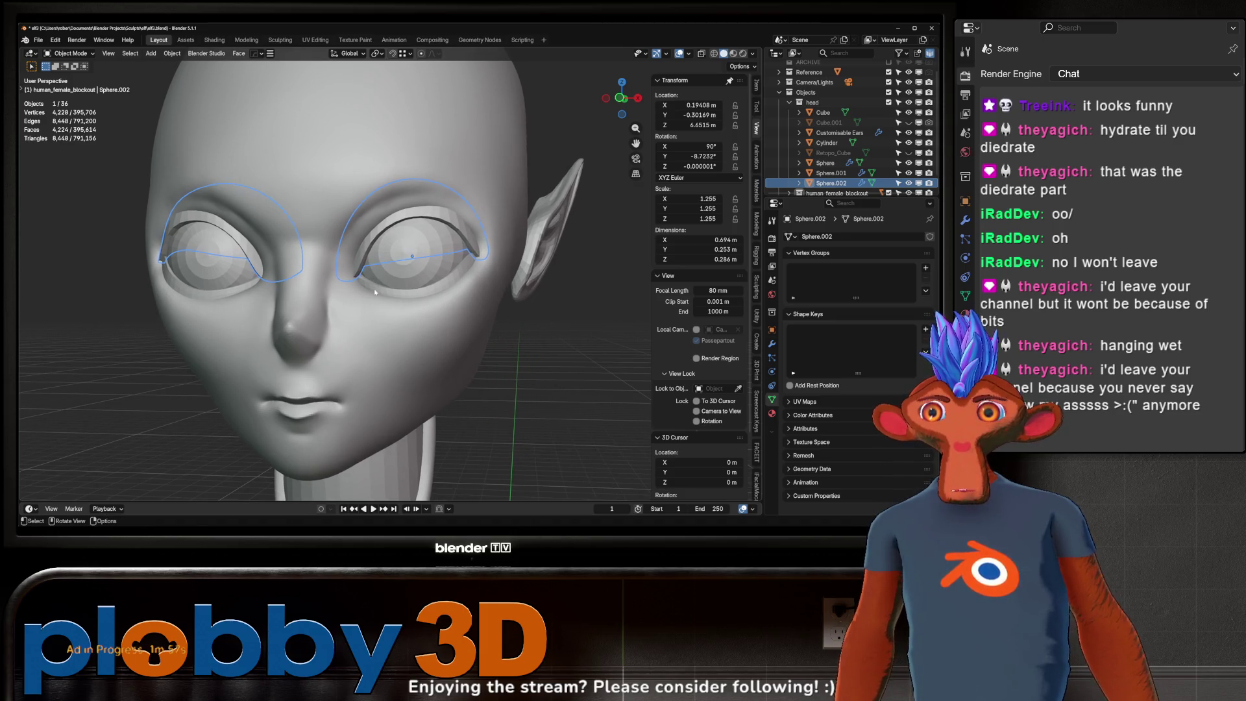
click(376, 297)
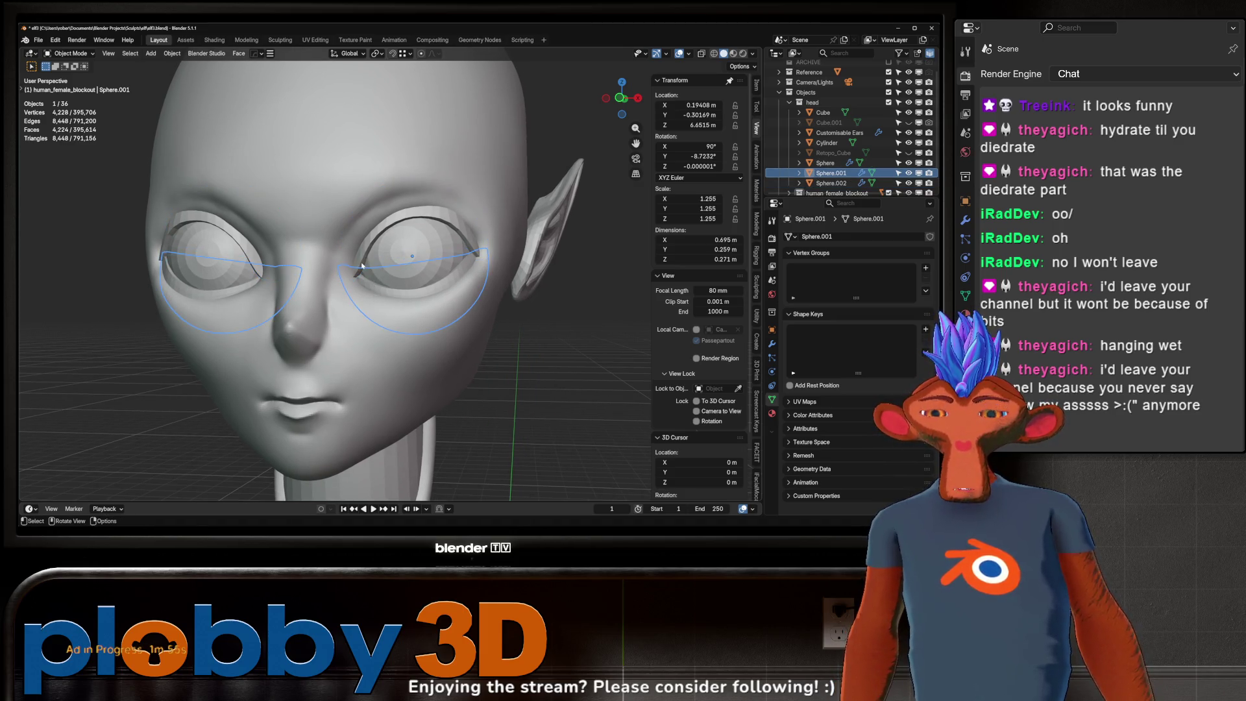
click(366, 271)
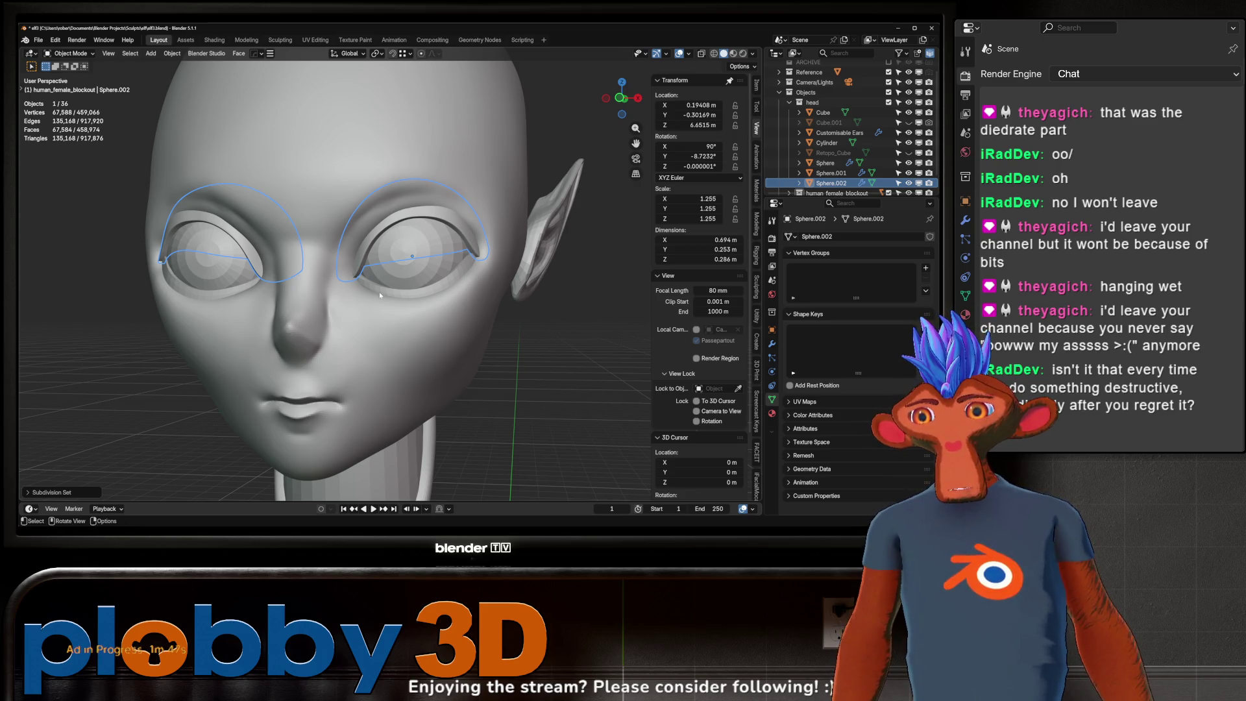
click(385, 292)
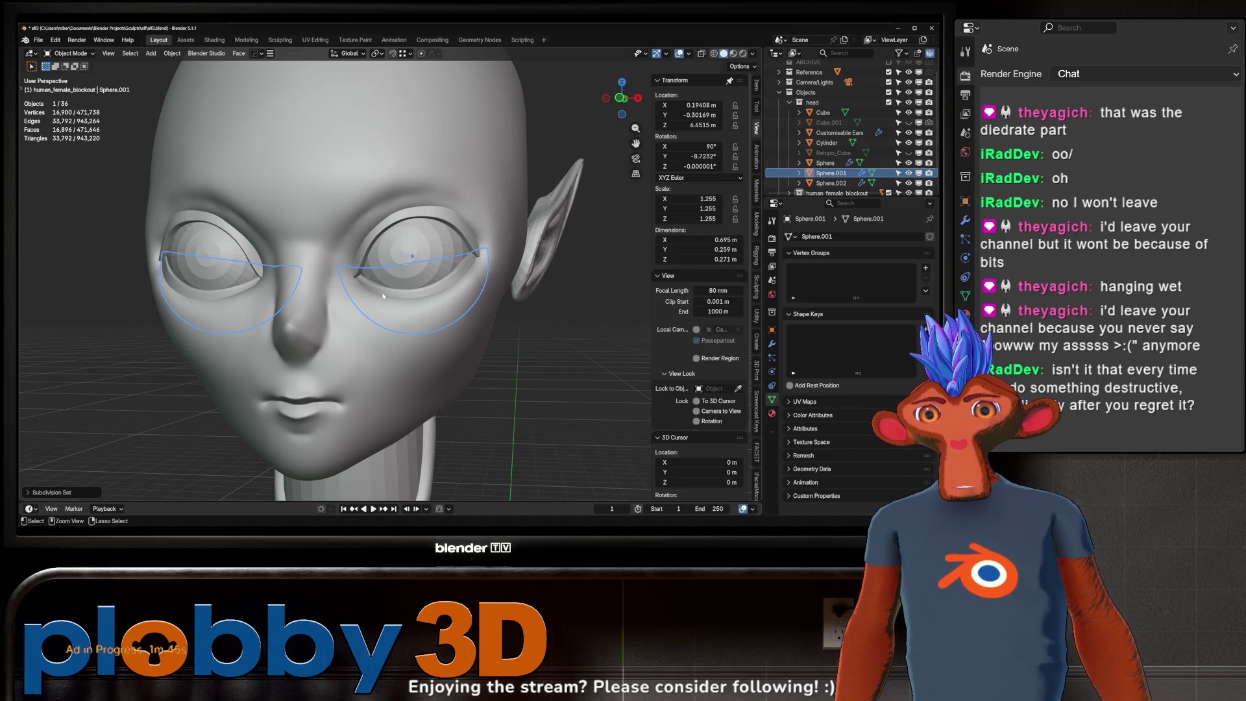
middle_drag(385, 287, 417, 283)
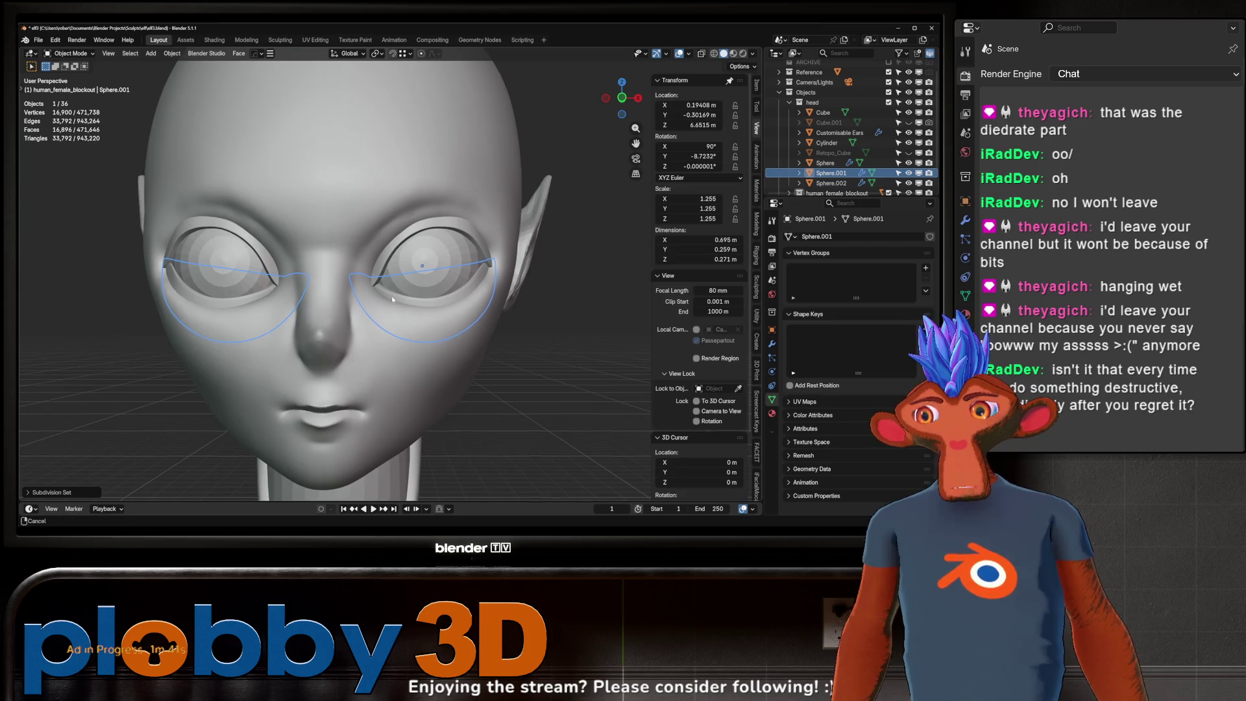
mouse_move(418, 285)
middle_down()
mouse_move(321, 298)
mouse_move(397, 291)
middle_up()
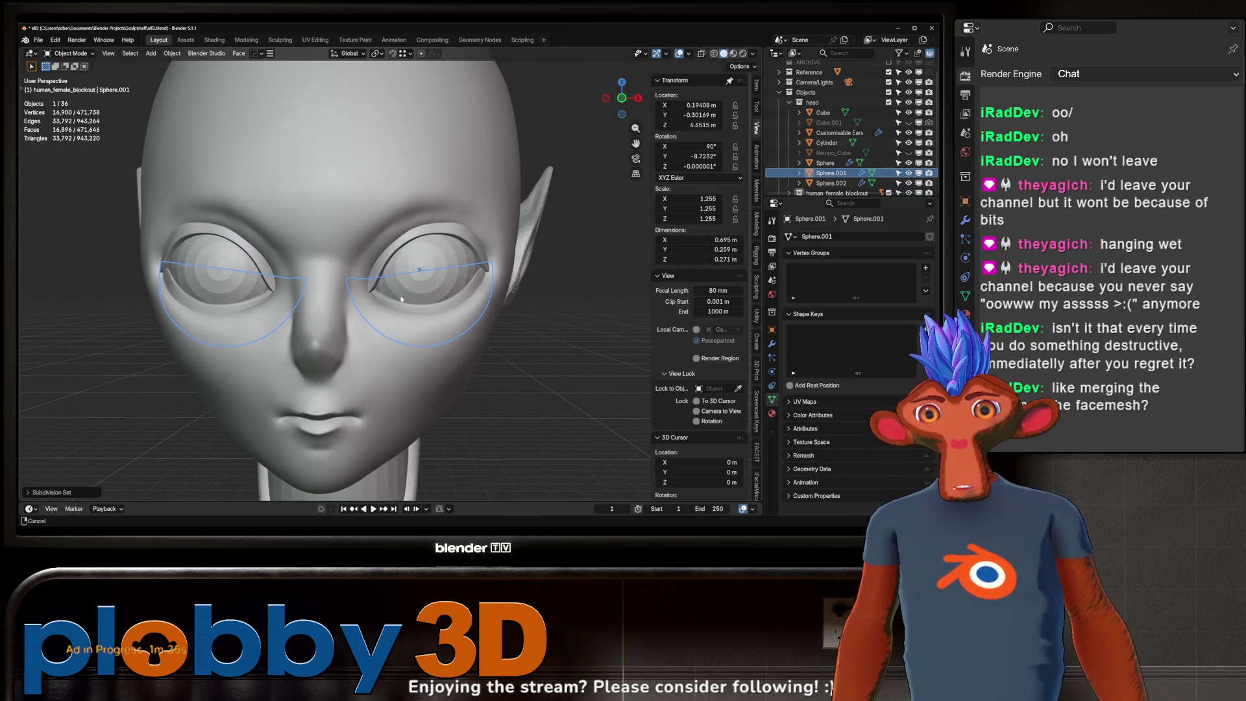
middle_drag(396, 292, 380, 318)
scroll(378, 319, down, 2)
scroll(377, 320, up, 2)
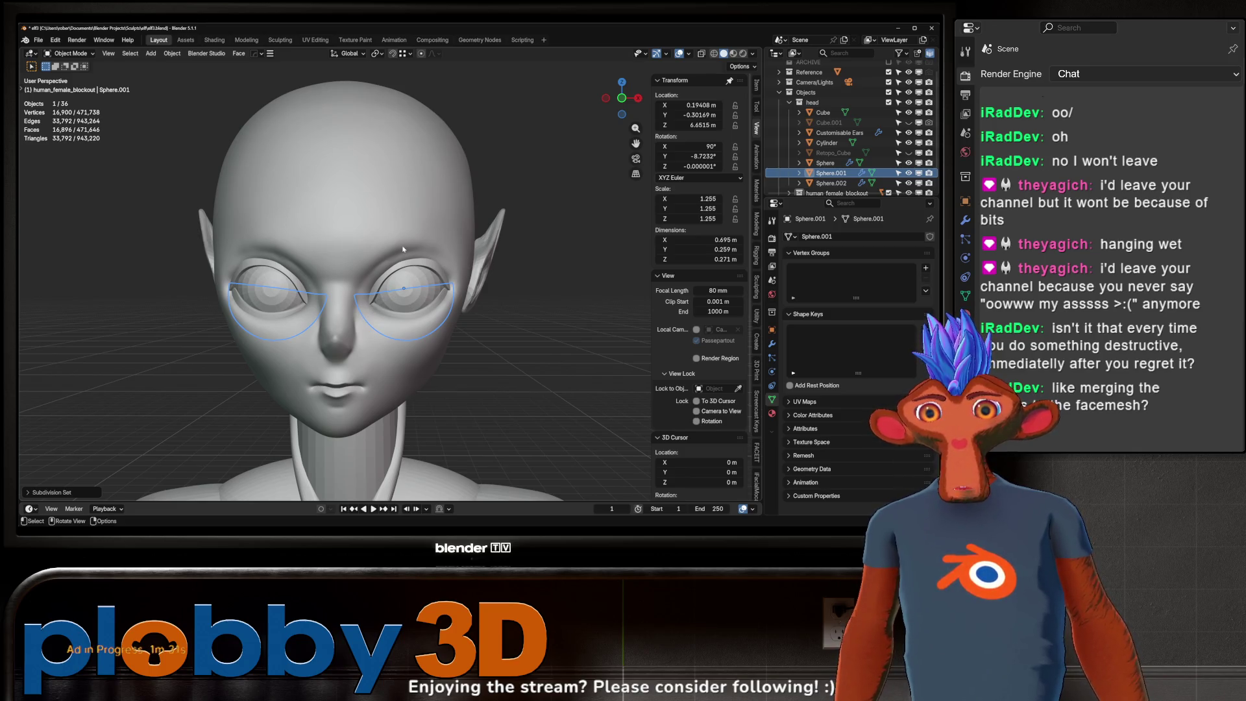
- Shade the eyeballs object Sphere auto smooth and check its mesh in Edit Mode with nothing selected
click(421, 300)
right_click(425, 283)
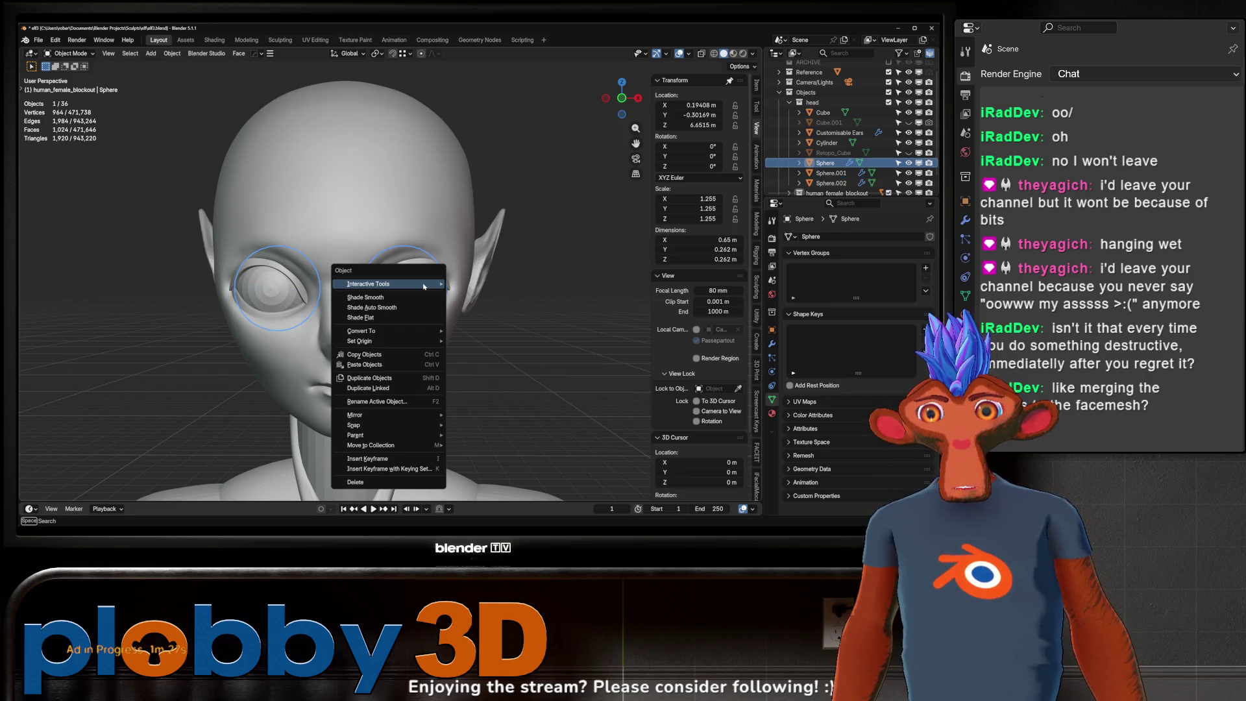
click(391, 311)
key(Tab)
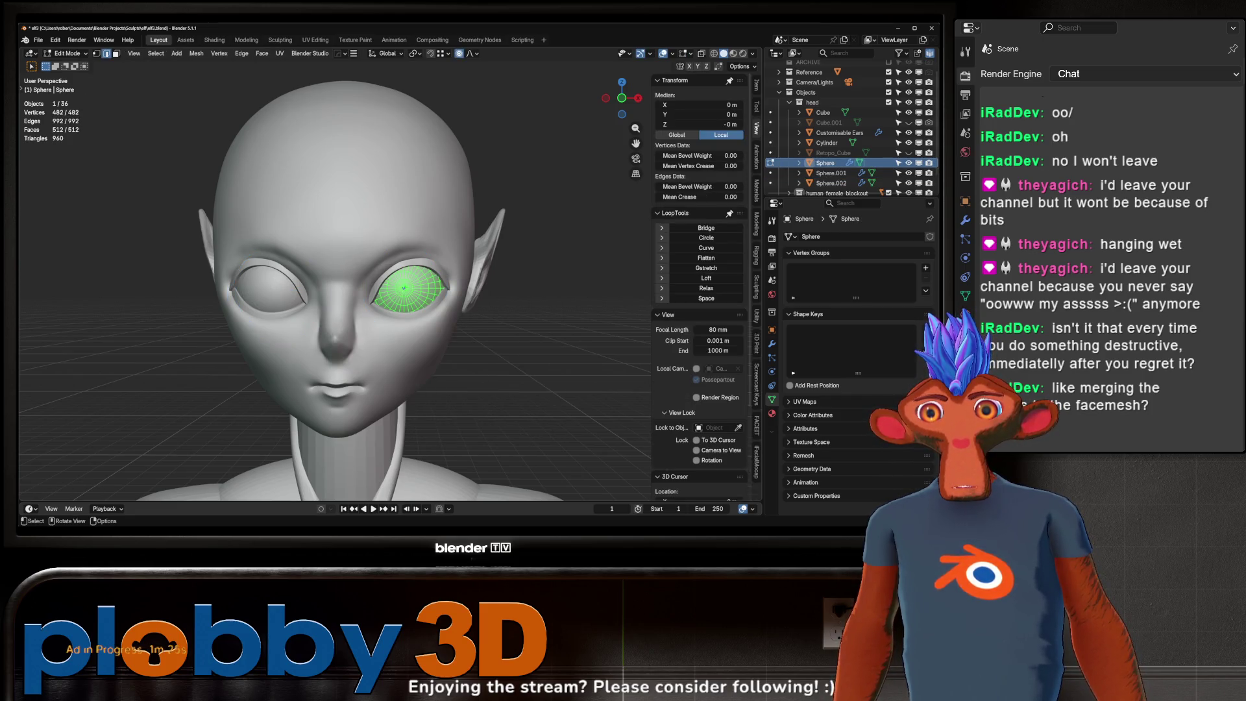
scroll(413, 282, up, 5)
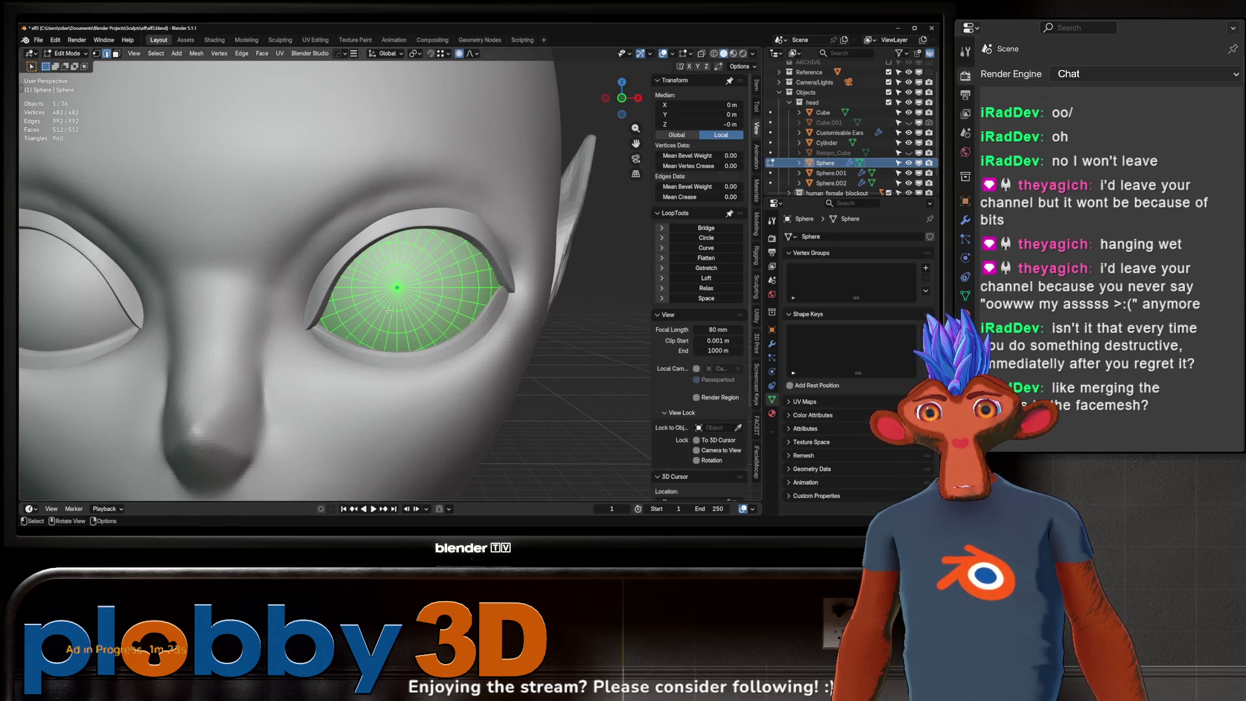
key(alt+a)
key(Tab)
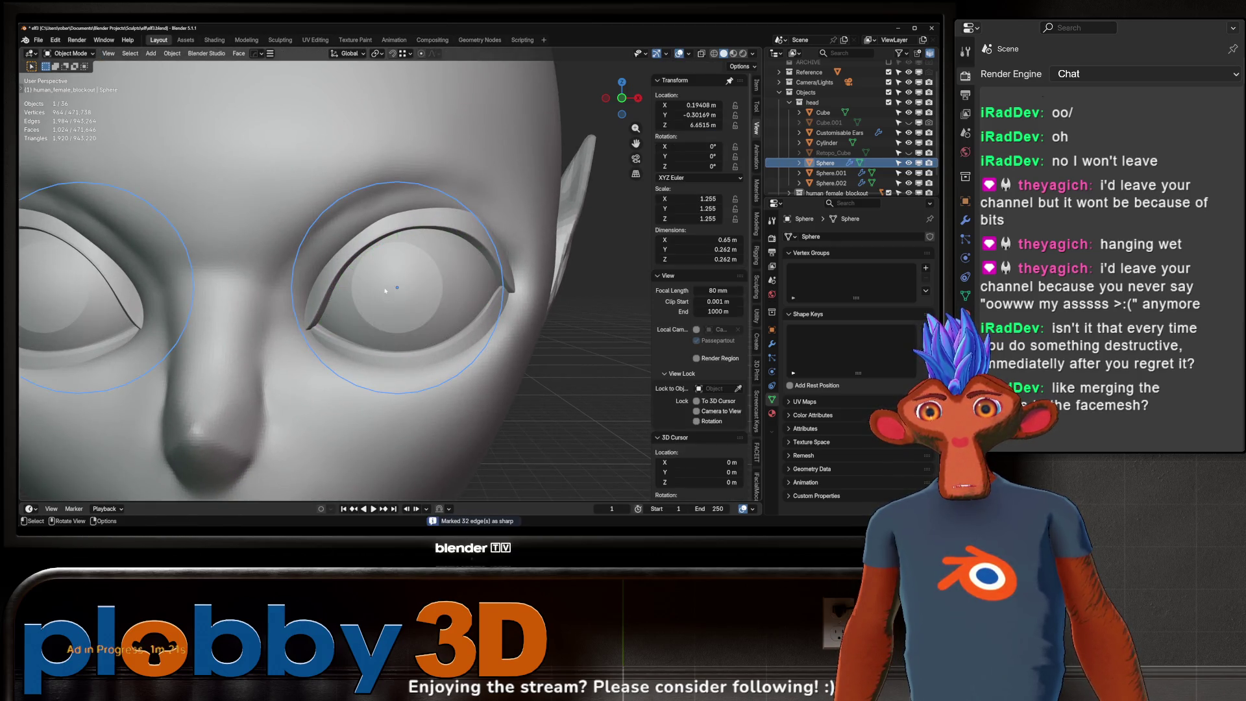
scroll(386, 289, down, 3)
scroll(395, 303, down, 2)
scroll(407, 319, down, 2)
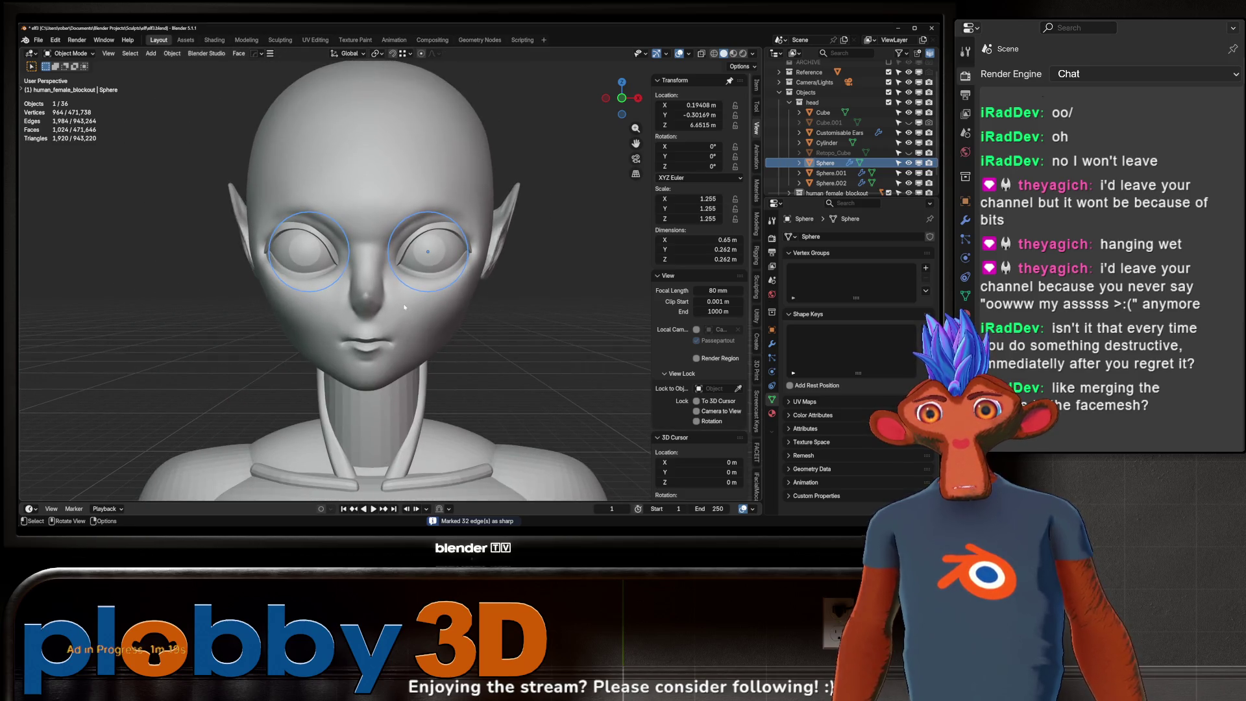
scroll(418, 268, up, 4)
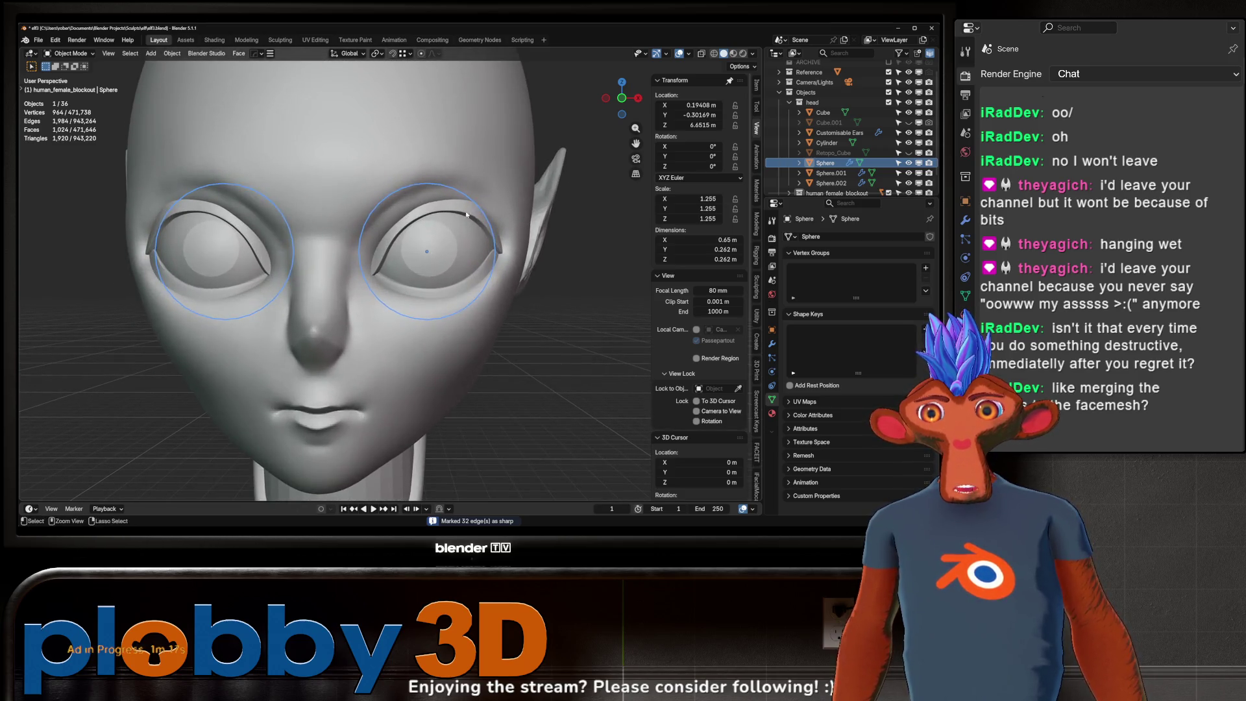
key(Tab)
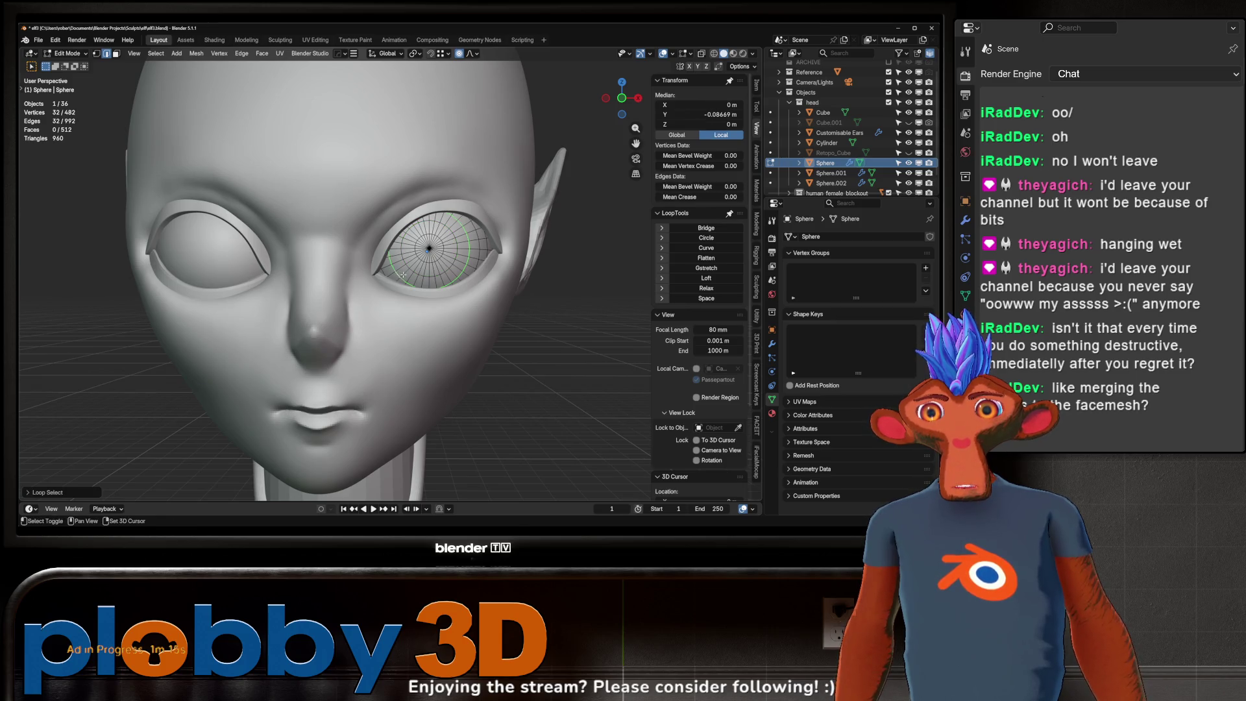
key(Tab)
scroll(419, 270, down, 2)
scroll(433, 267, down, 2)
scroll(448, 263, down, 1)
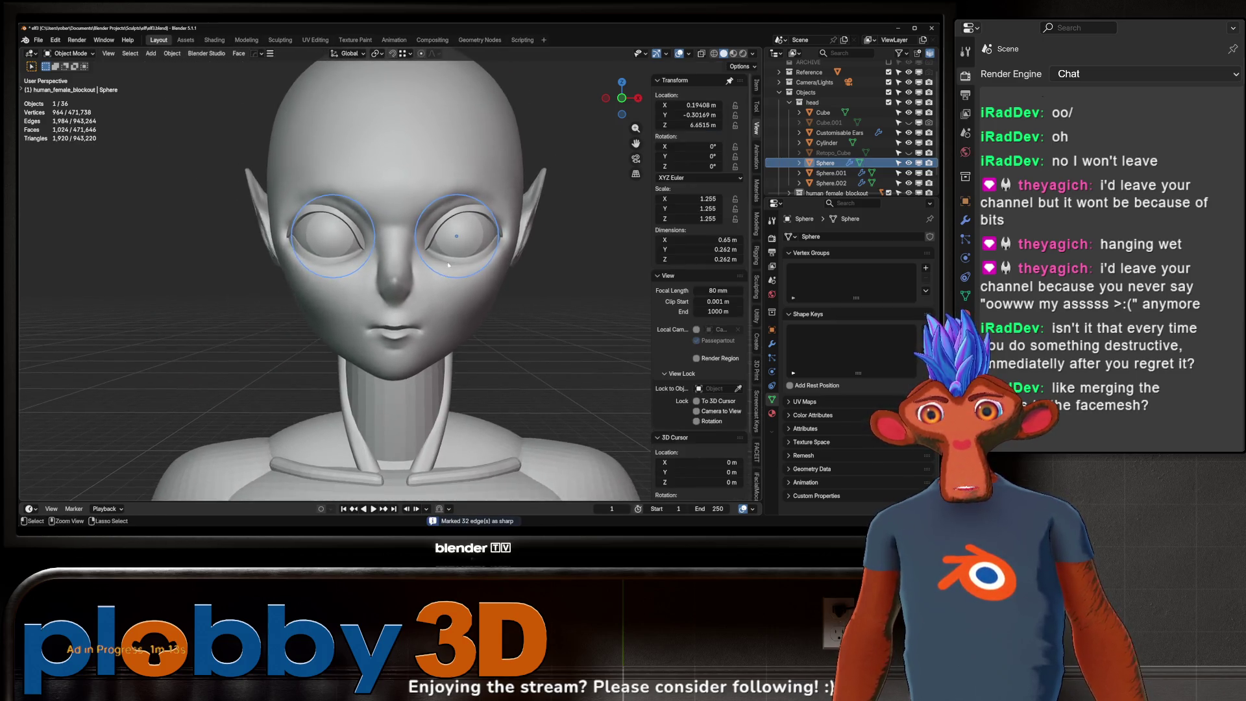
scroll(448, 264, down, 2)
scroll(420, 279, down, 1)
scroll(423, 277, down, 2)
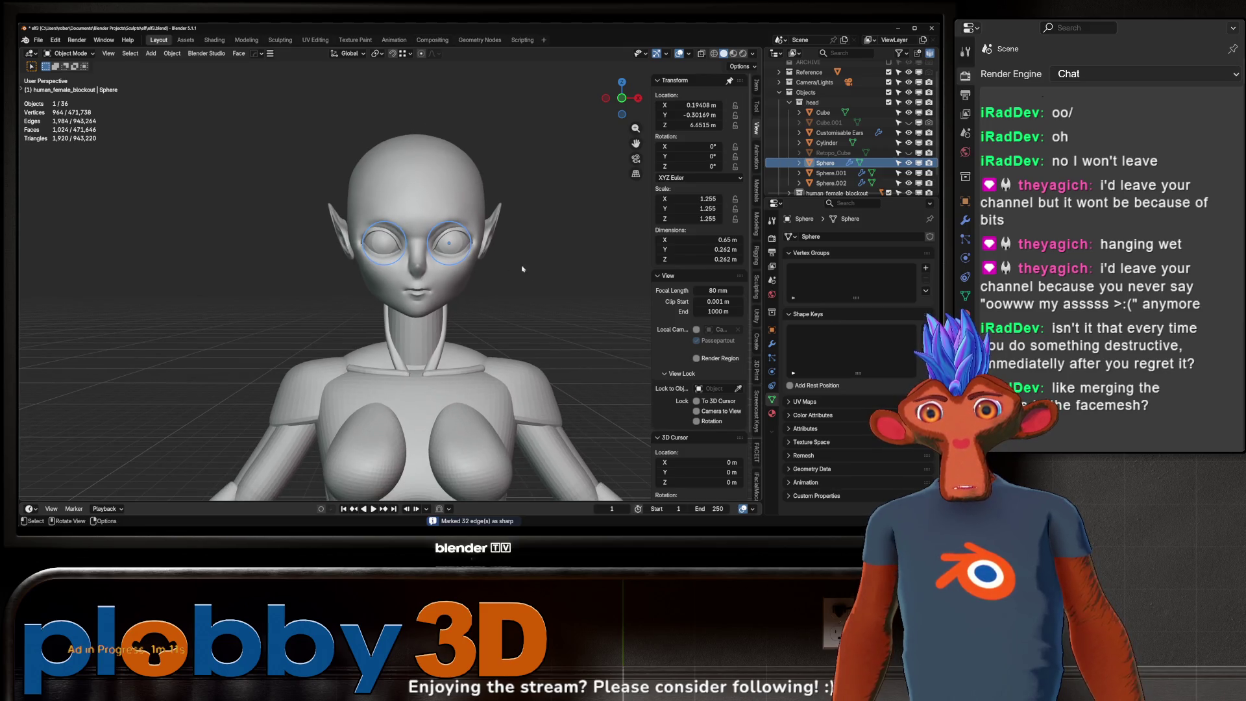
- Bring the head into close view and select the upper eyelid shell Sphere.002
shift+middle_drag(445, 286, 428, 283)
scroll(430, 227, up, 2)
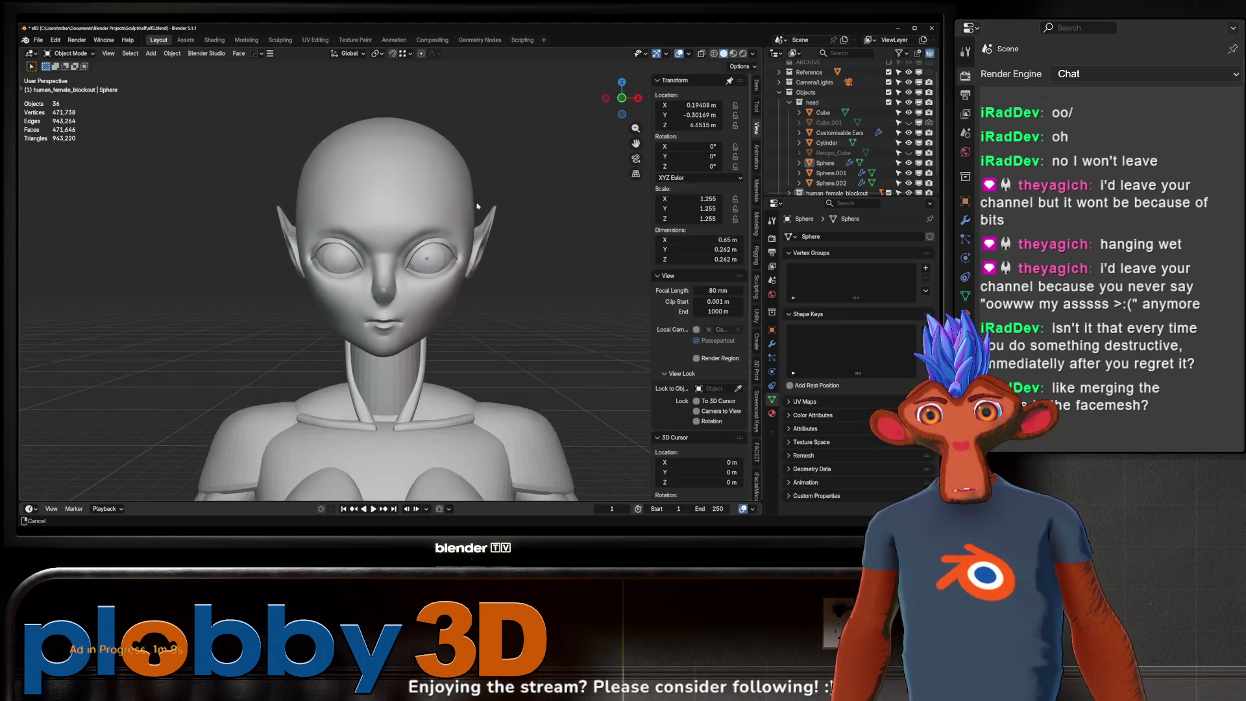
scroll(439, 230, up, 3)
mouse_move(443, 231)
middle_down()
mouse_move(455, 235)
mouse_move(429, 276)
mouse_move(473, 289)
mouse_move(401, 299)
middle_up()
click(472, 289)
click(428, 291)
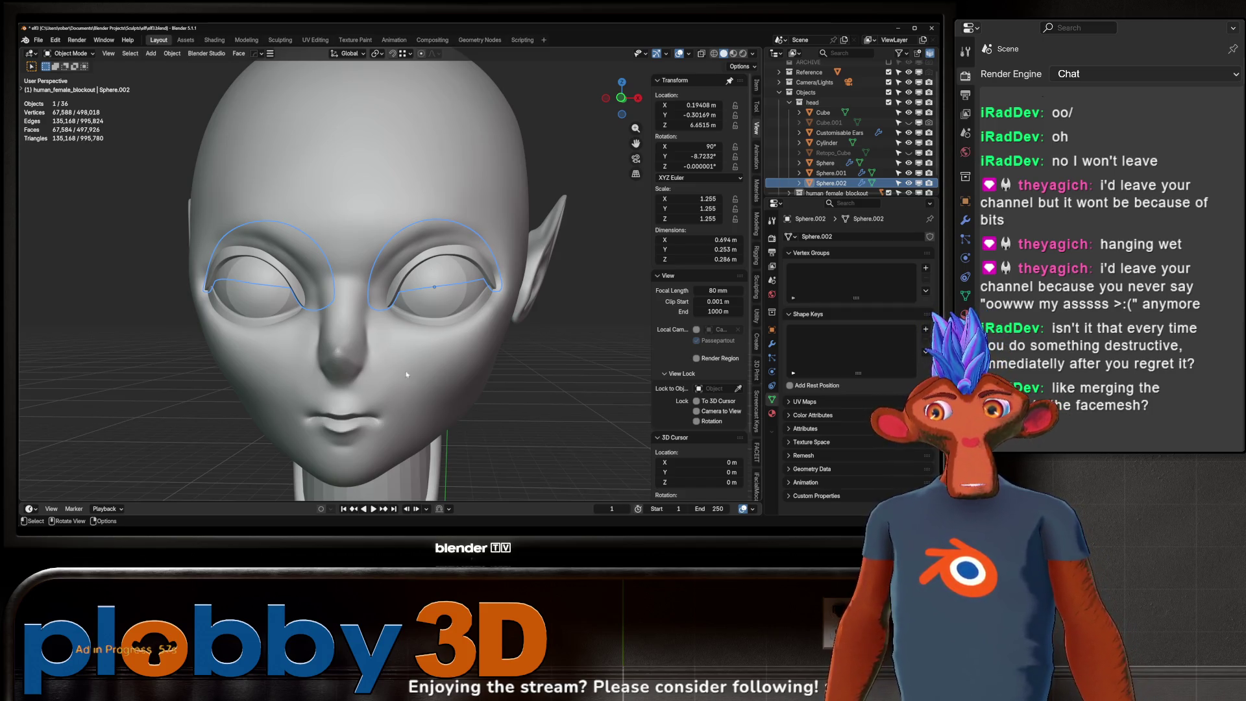
- Save the file and apply all mirror and subdivision modifiers on the eyelid and ear objects
click(475, 382)
key(ctrl+s)
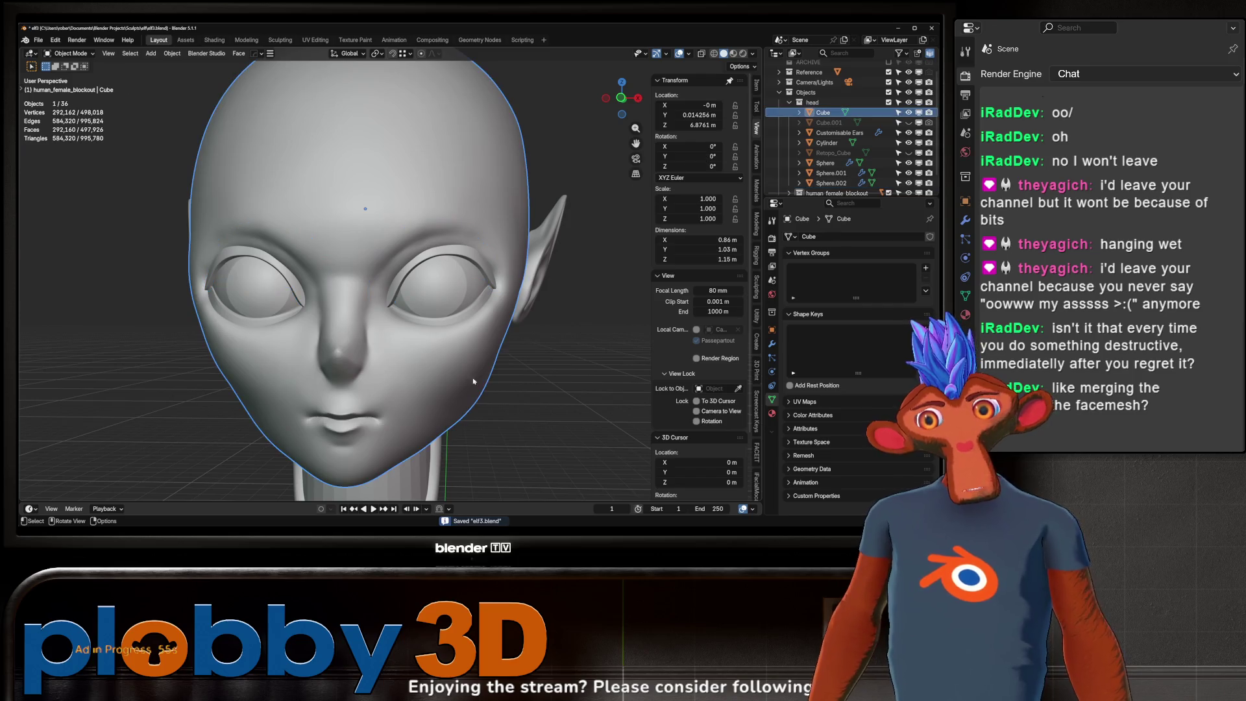
click(419, 263)
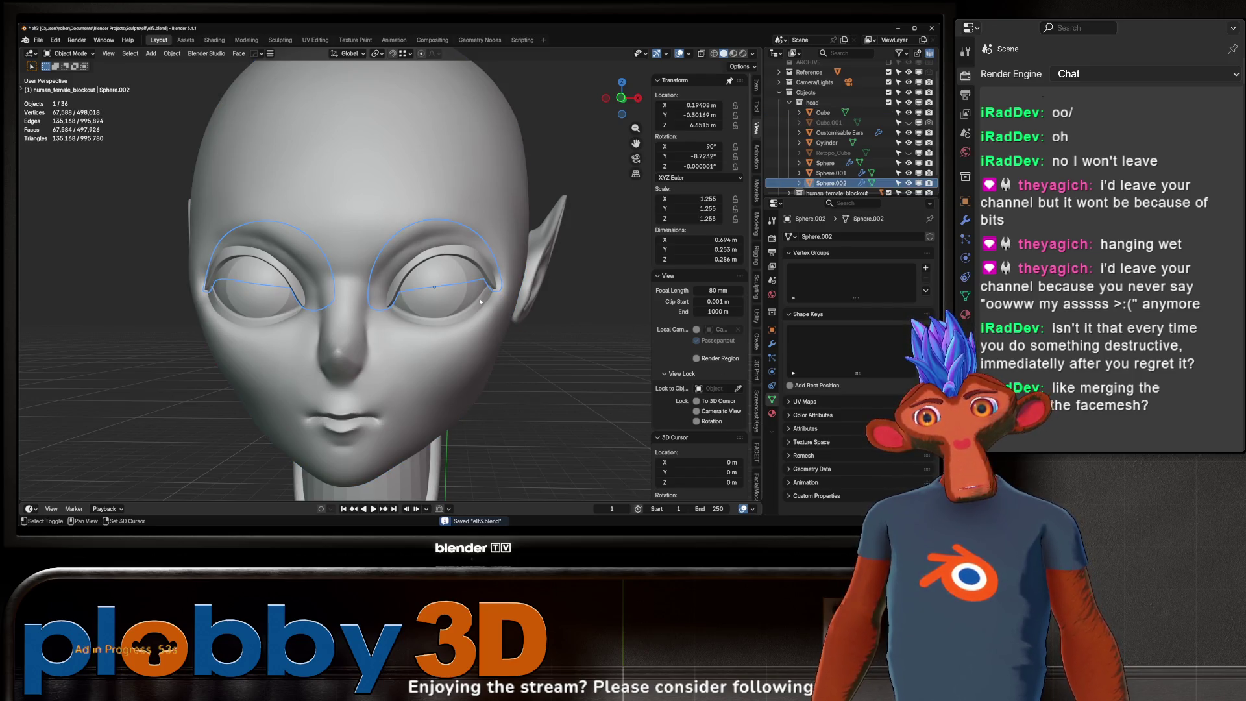
click(554, 250)
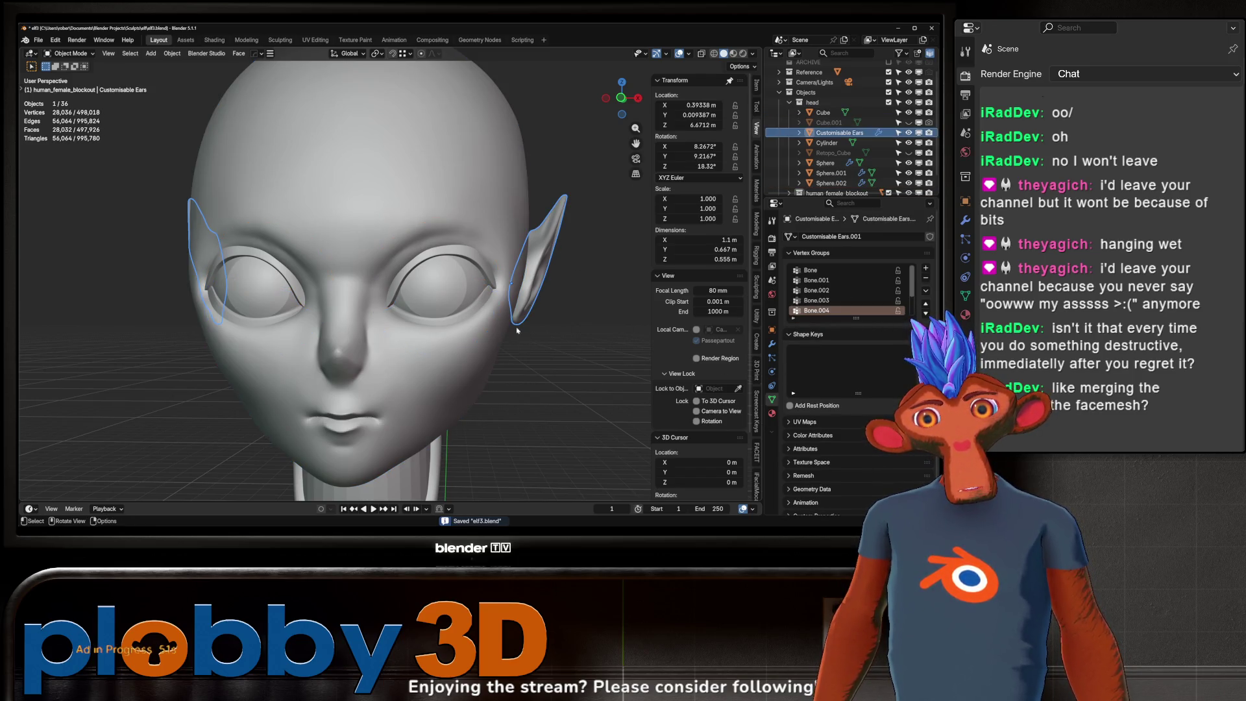
shift+click(482, 306)
click(772, 347)
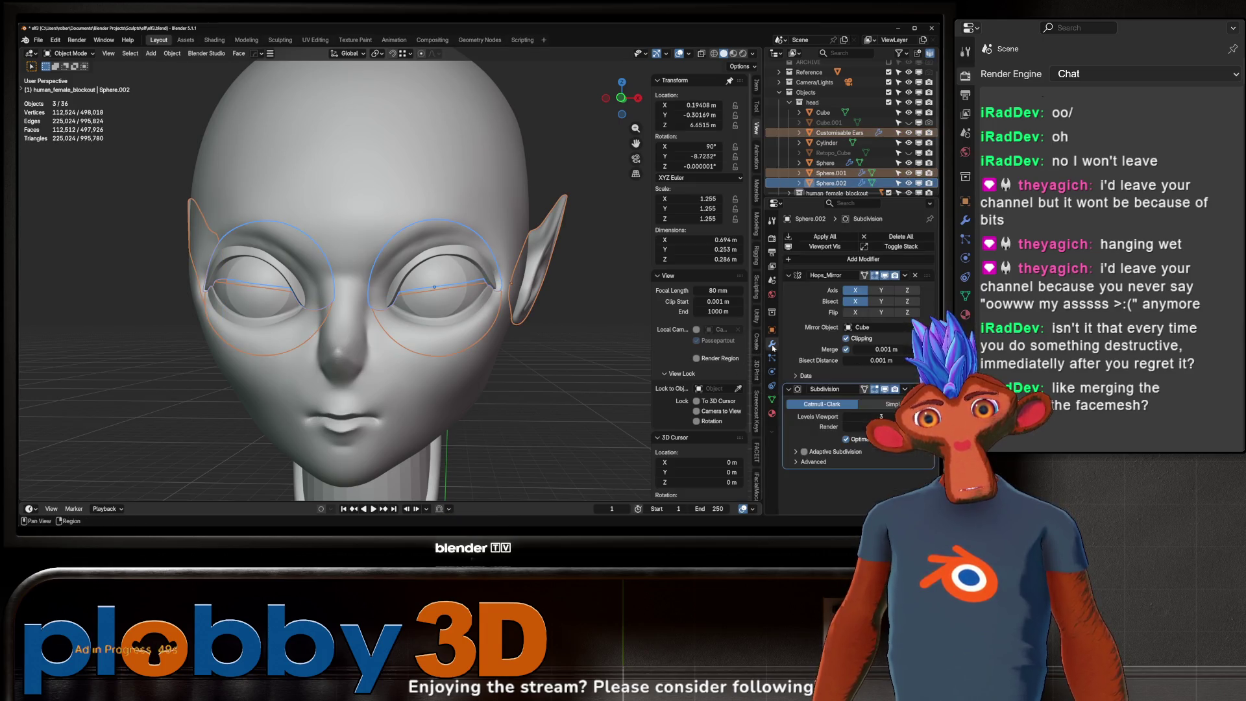
click(825, 237)
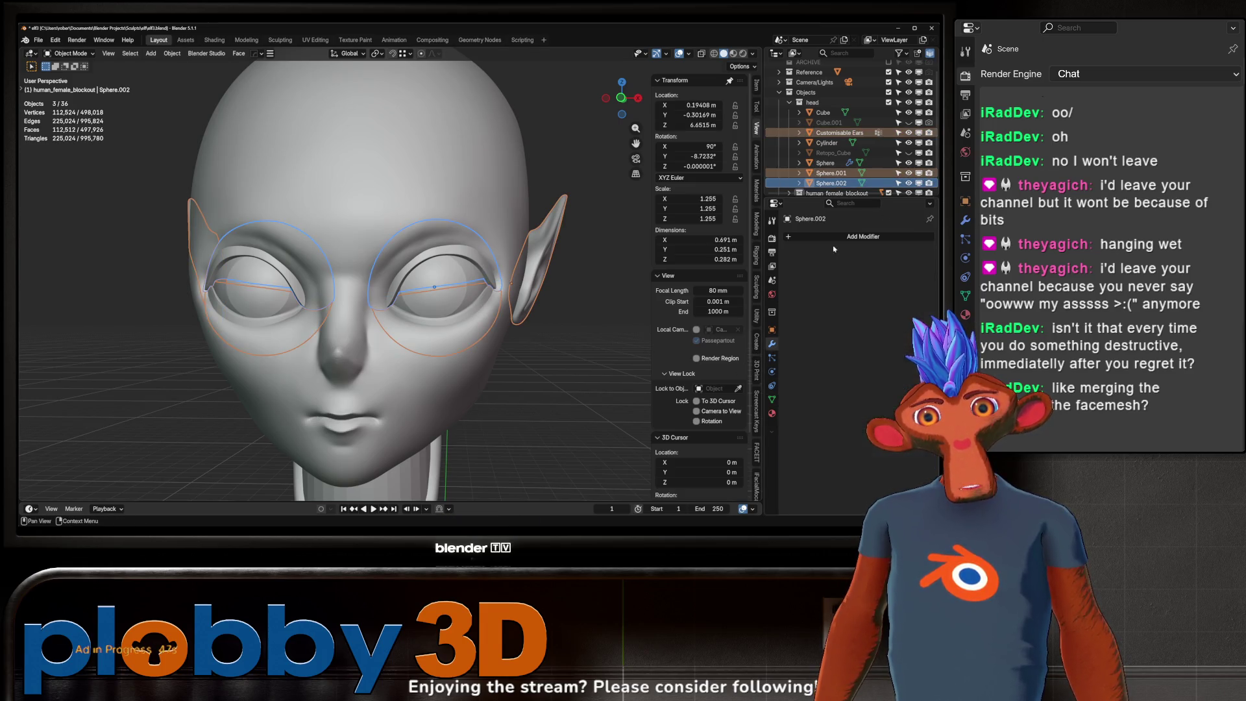
- Union each eyelid shell into the head mesh with HardOps (Ctrl+Numpad +)
click(566, 345)
click(436, 257)
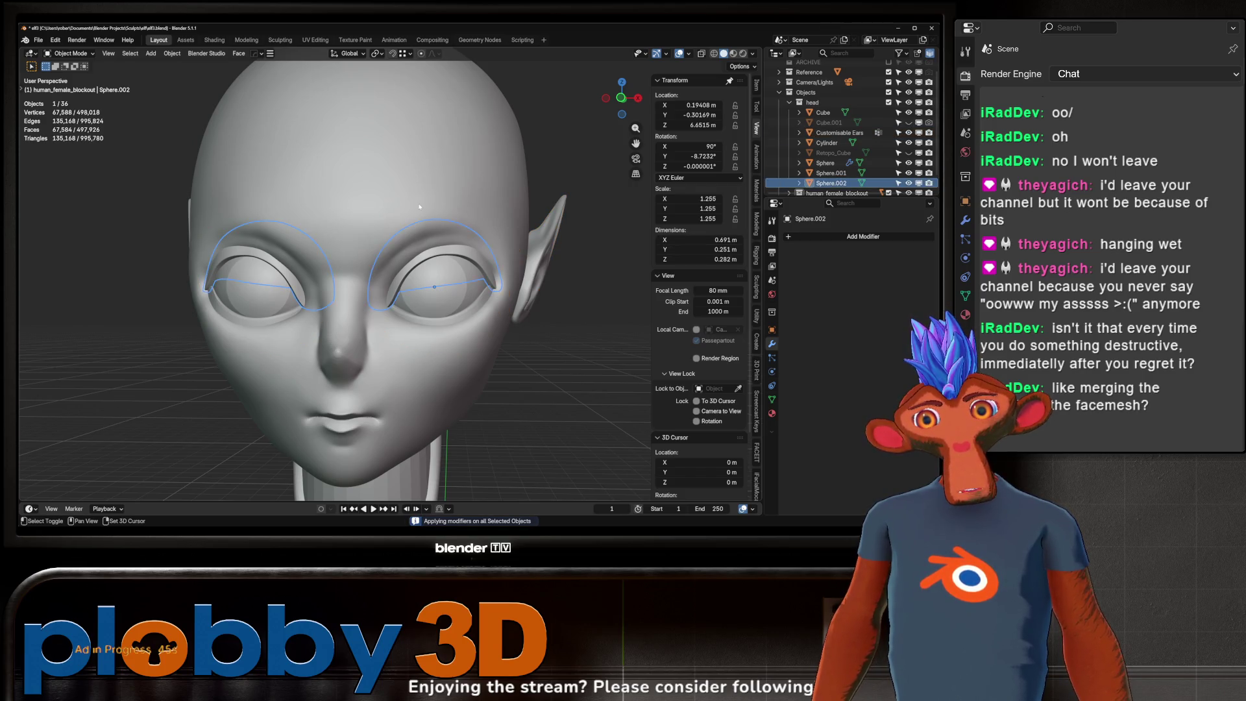
shift+click(424, 221)
key(ctrl+KP_Add)
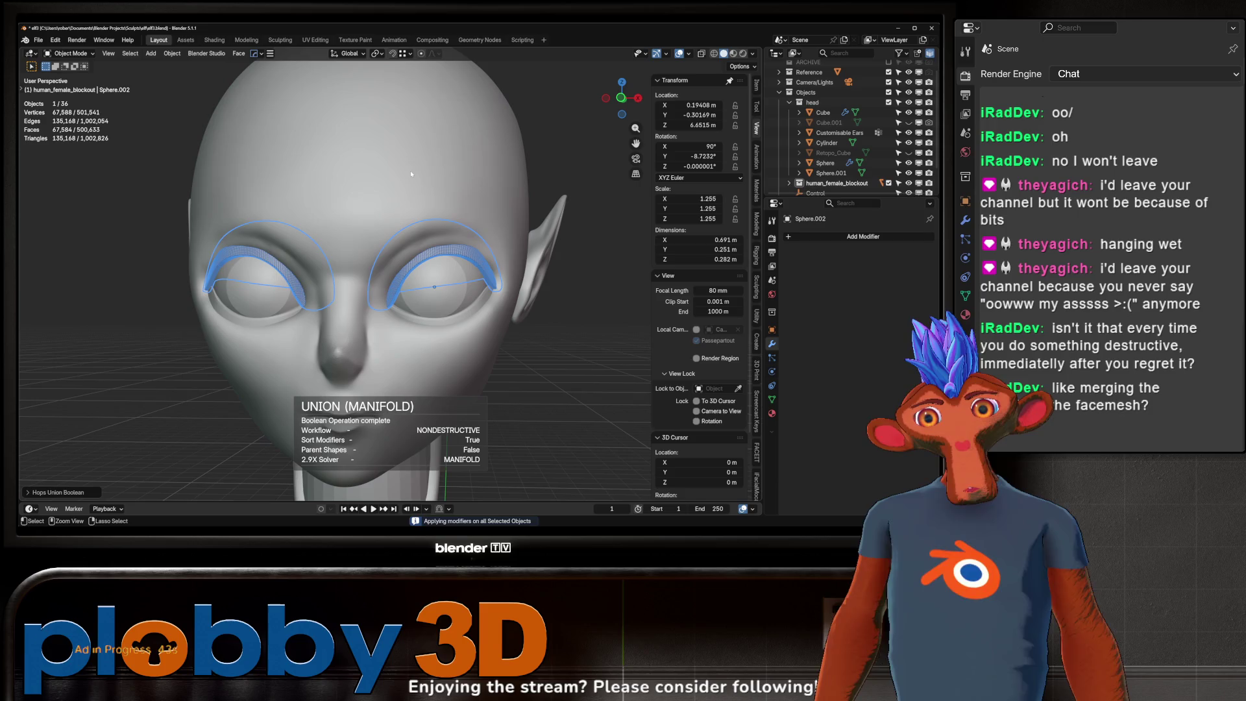
click(377, 135)
key(ctrl+KP_Add)
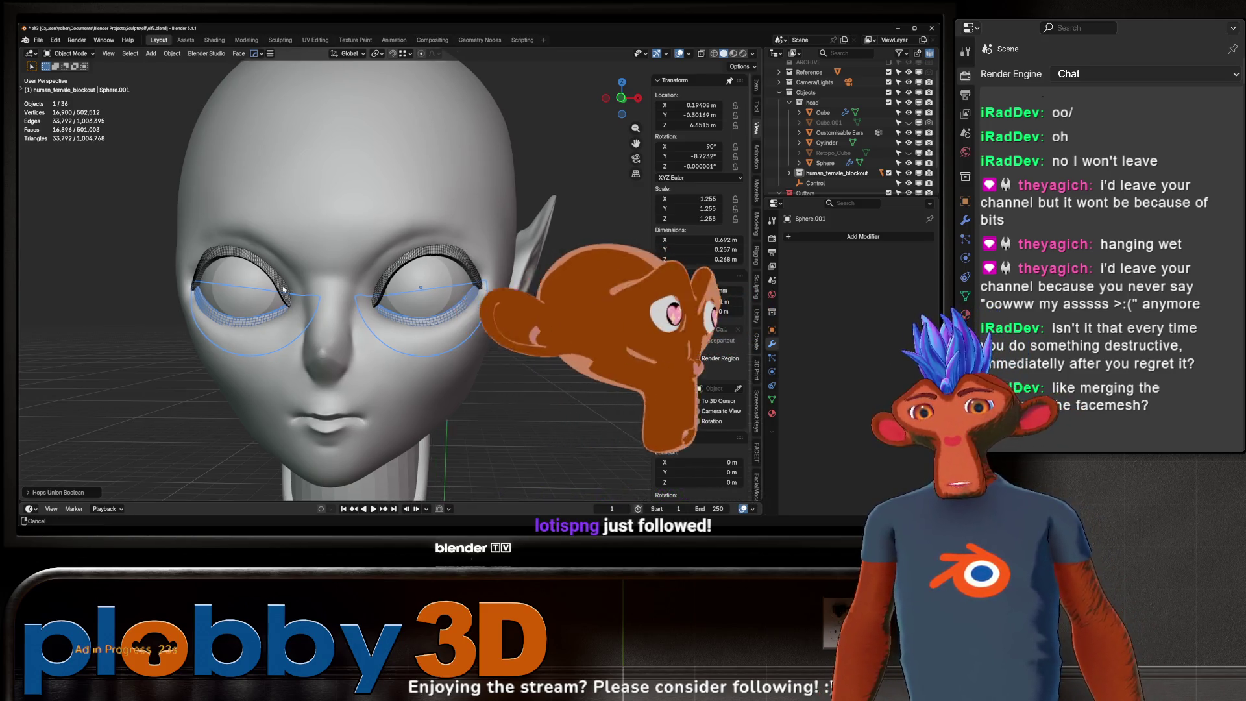
- Union the ears object into the head mesh with HardOps
mouse_move(390, 369)
middle_down()
mouse_move(323, 369)
mouse_move(487, 283)
middle_up()
click(488, 283)
click(404, 266)
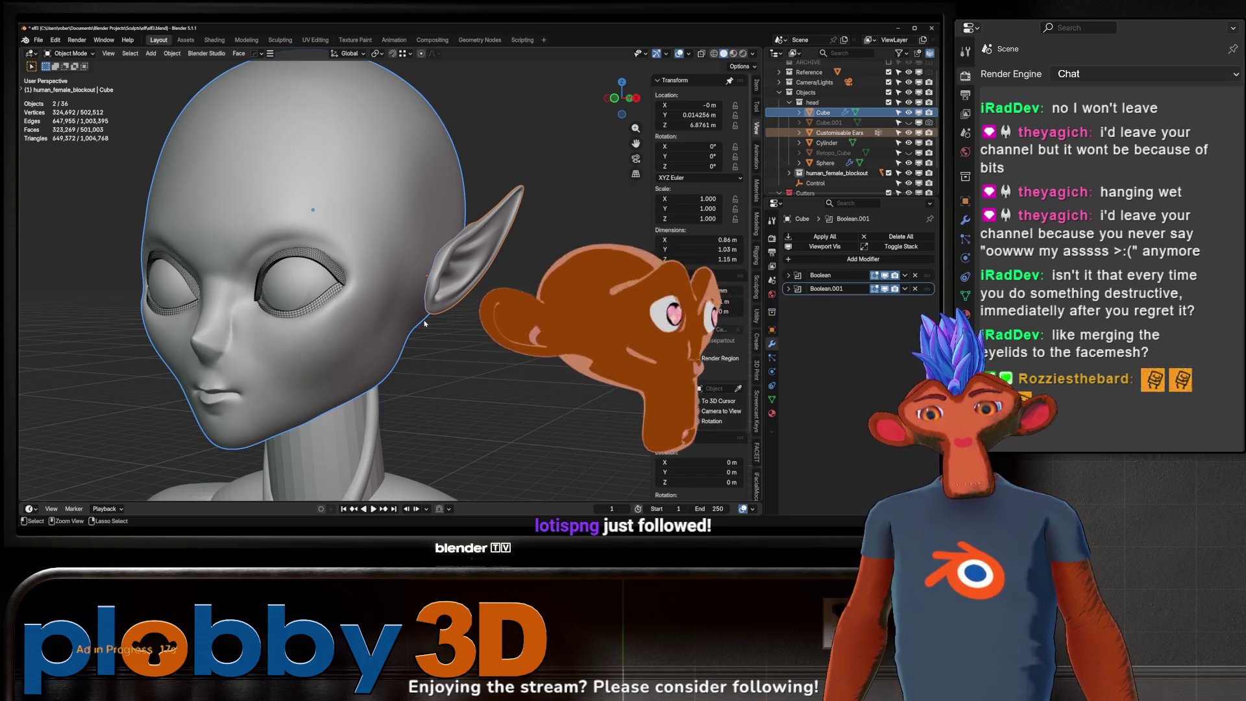
key(ctrl+KP_Add)
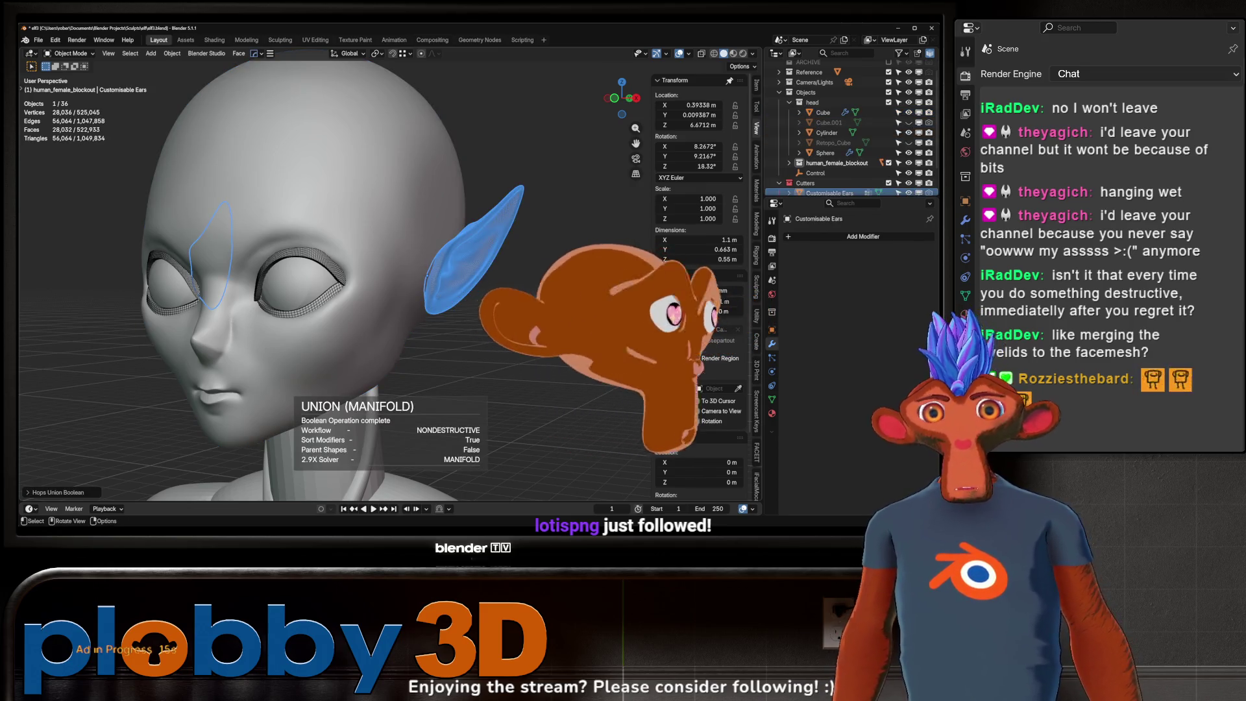
click(908, 183)
- Apply all Boolean modifiers on the head Cube and enter Sculpt Mode with the Grab brush
middle_drag(506, 292, 420, 337)
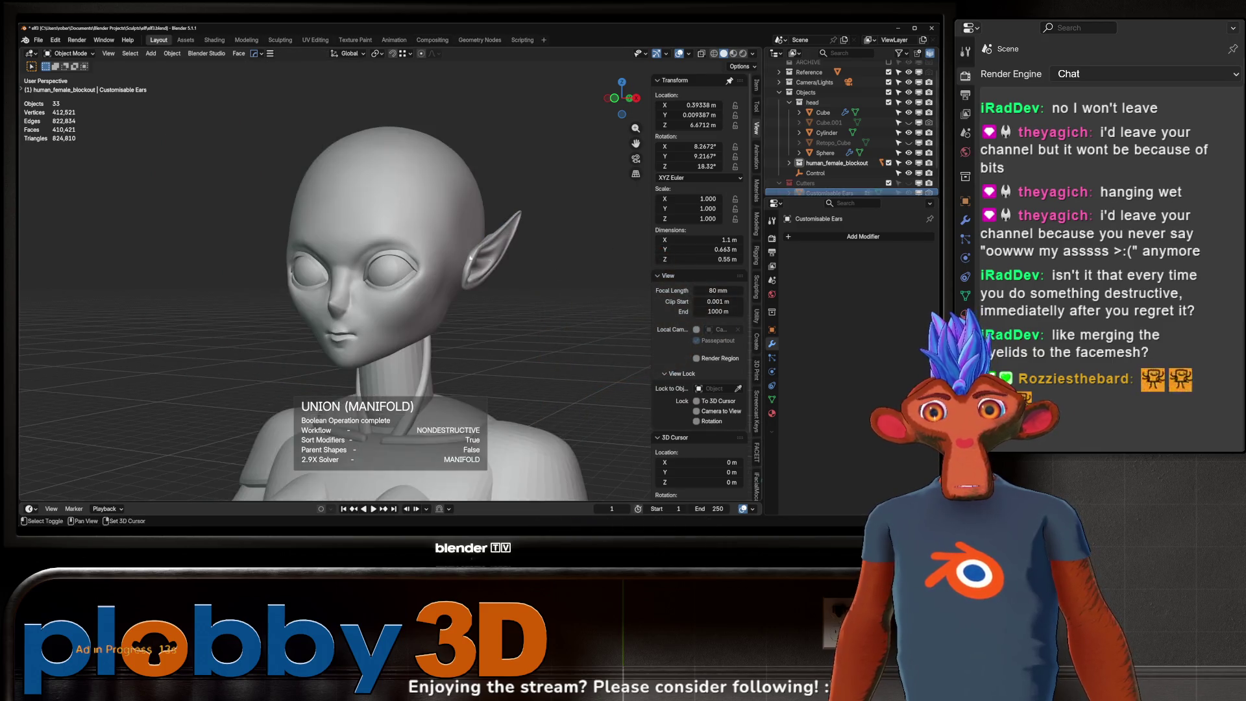
click(421, 336)
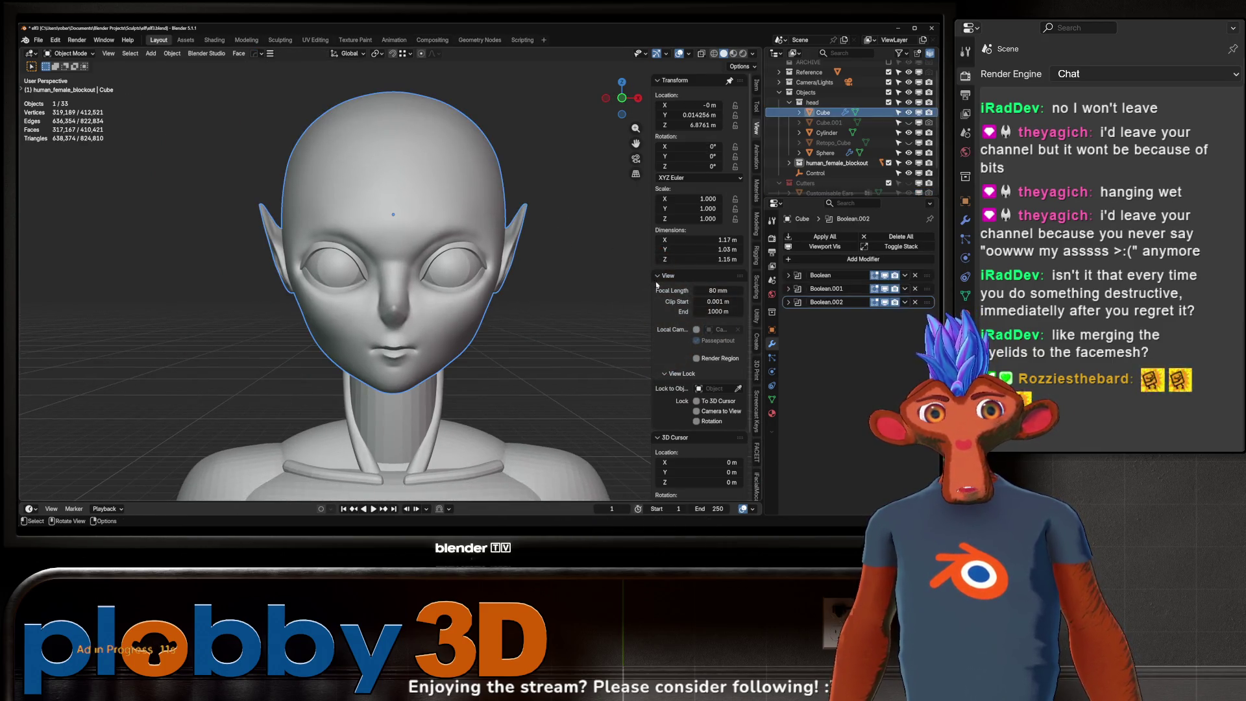
click(833, 238)
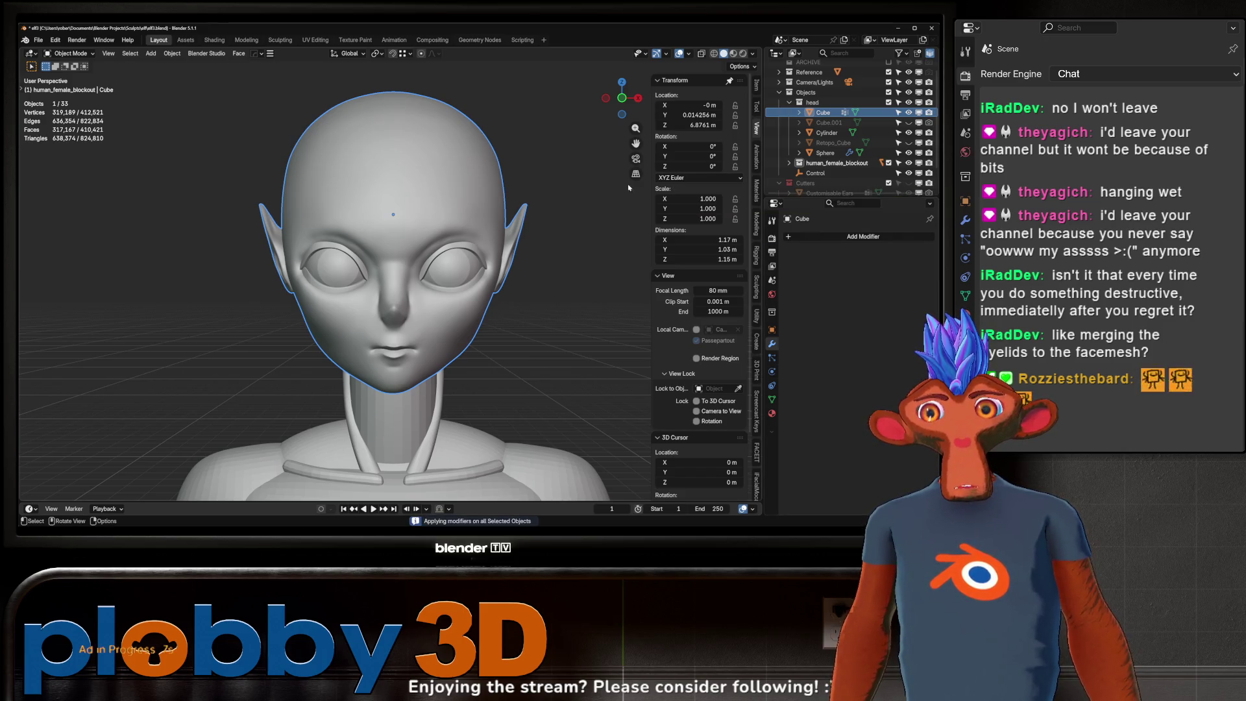
scroll(395, 222, up, 1)
middle_drag(418, 240, 439, 283)
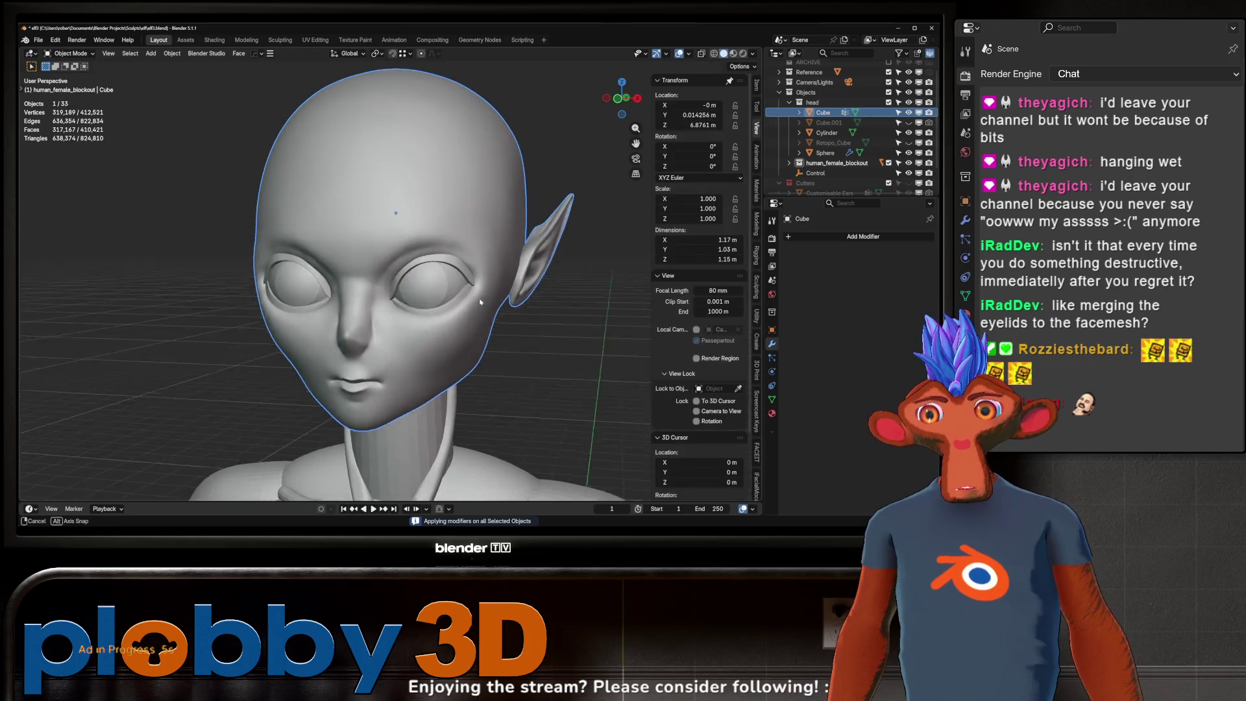
key(ctrl+Tab)
click(430, 331)
middle_drag(429, 331, 529, 313)
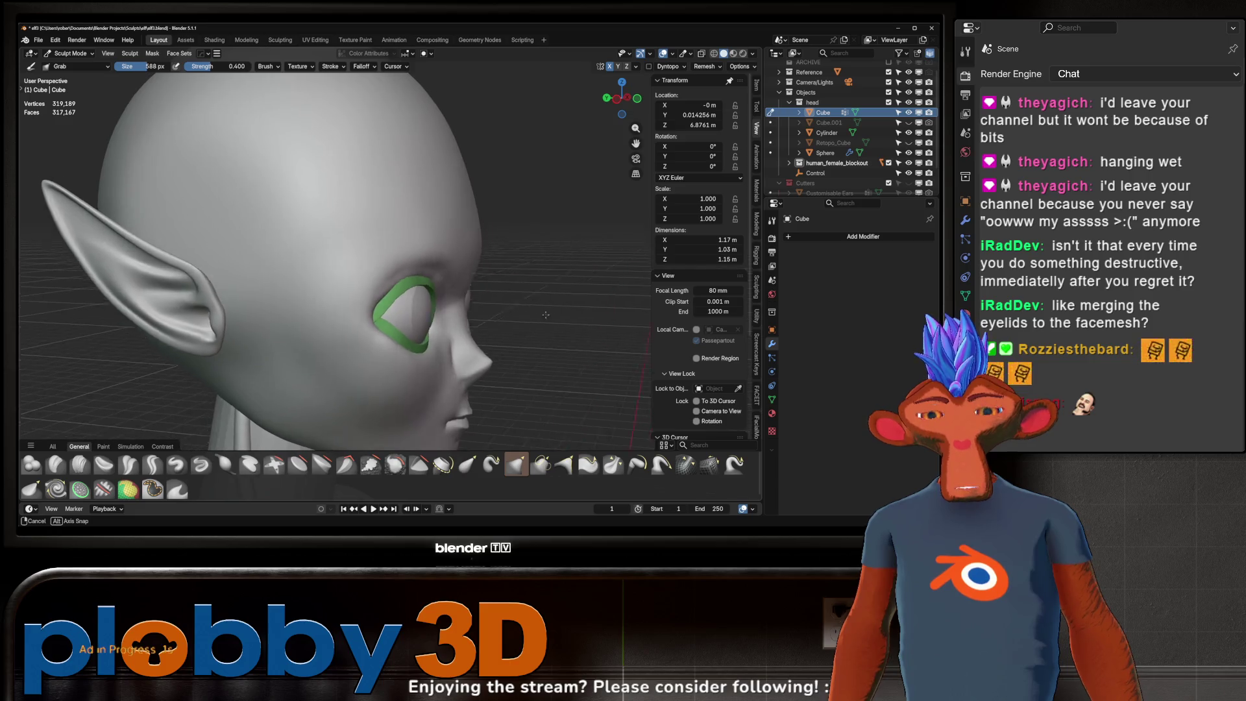
- Try Face Sets > Initialize Face Sets on the head and undo it
mouse_move(529, 312)
middle_down()
mouse_move(382, 290)
mouse_move(571, 272)
mouse_move(435, 292)
middle_up()
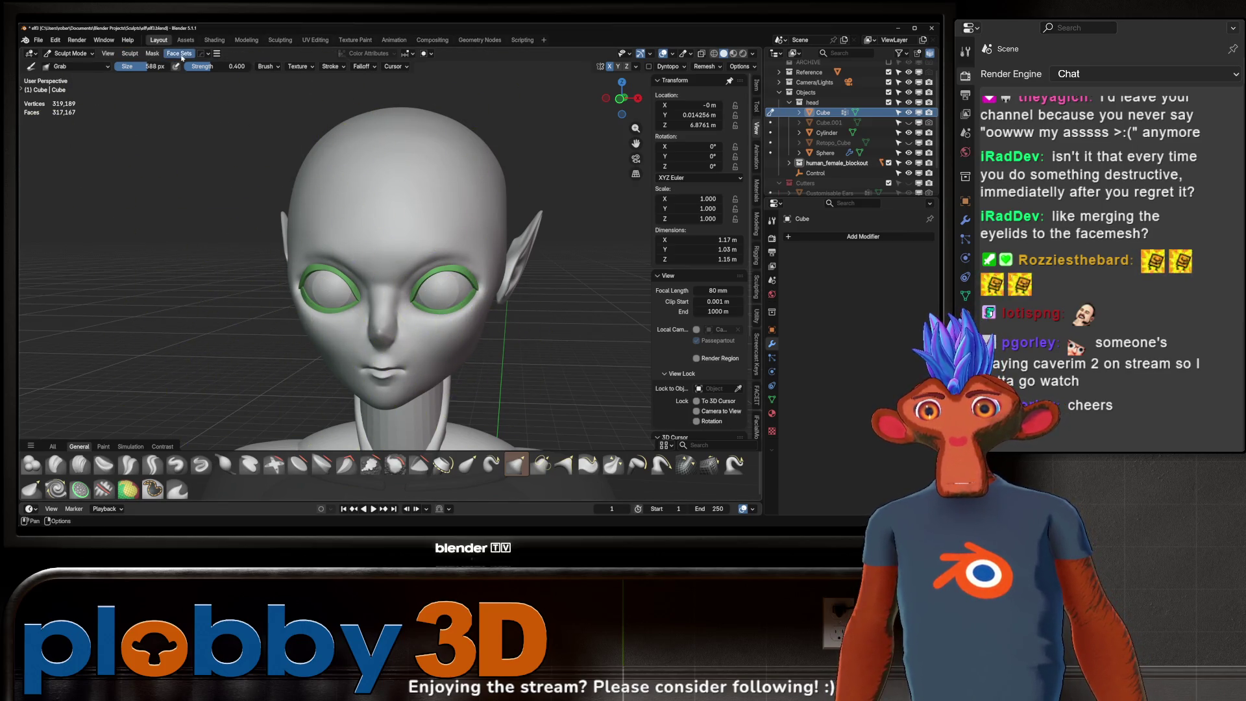
click(181, 54)
mouse_move(204, 99)
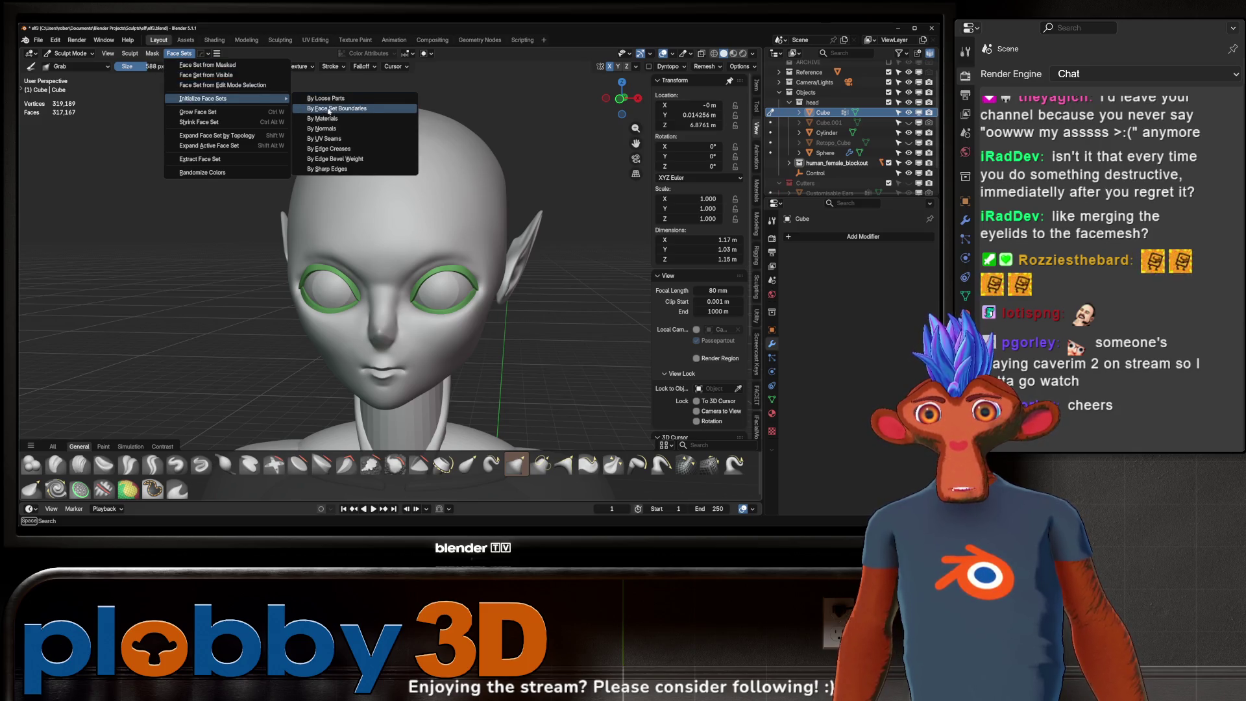
click(328, 111)
key(ctrl+z)
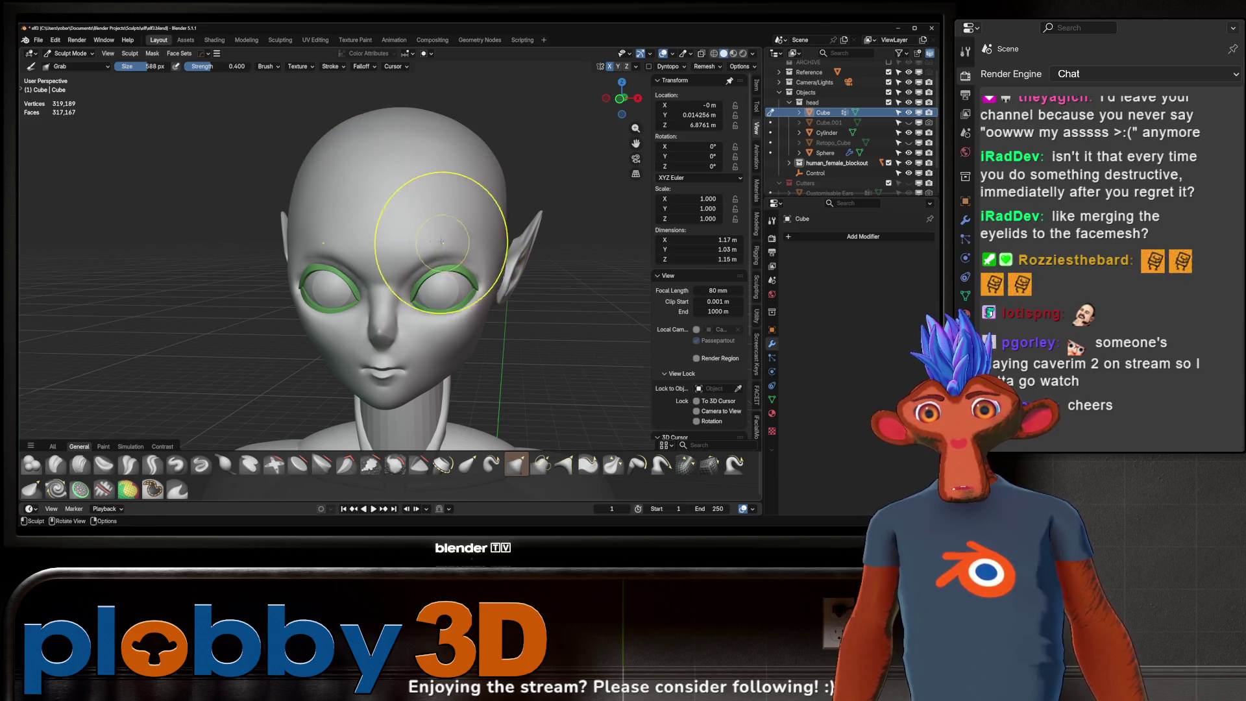
- Enlarge the sculpt brush radius with F over the front of the face
middle_drag(441, 241, 430, 243)
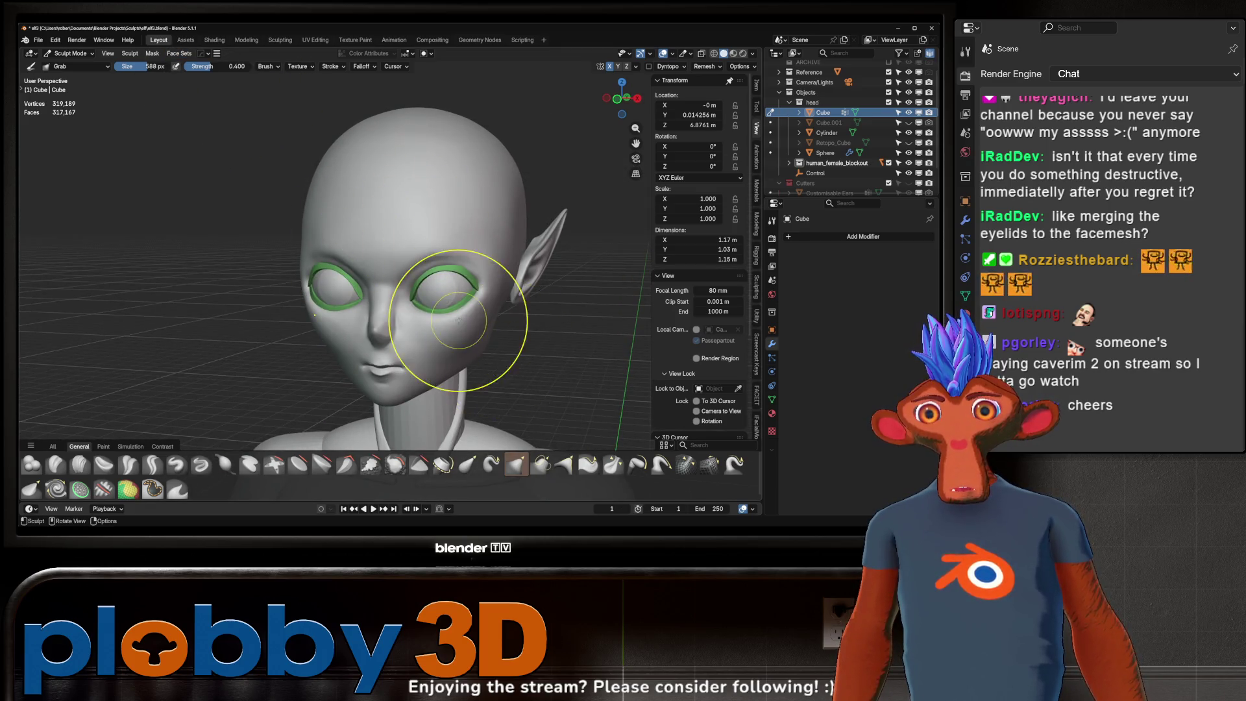
scroll(460, 321, up, 3)
mouse_move(461, 321)
middle_down()
mouse_move(383, 253)
mouse_move(406, 261)
mouse_move(417, 305)
middle_up()
scroll(389, 223, down, 2)
key(f)
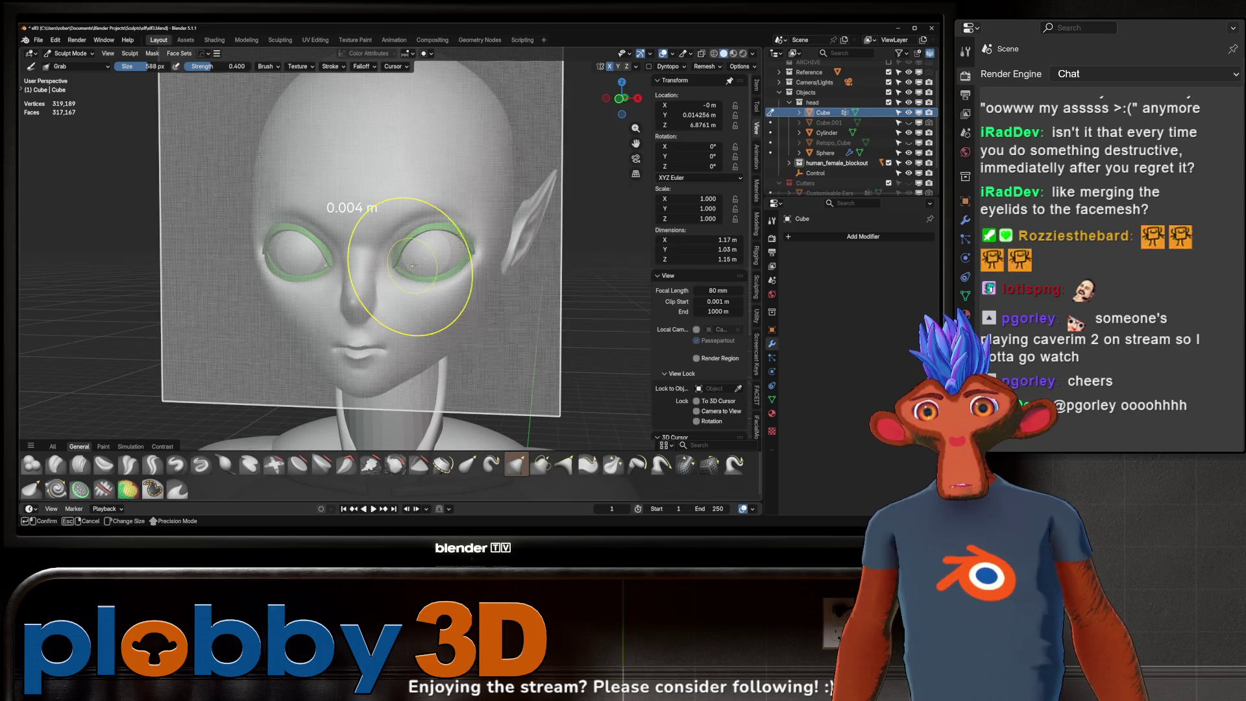
click(428, 263)
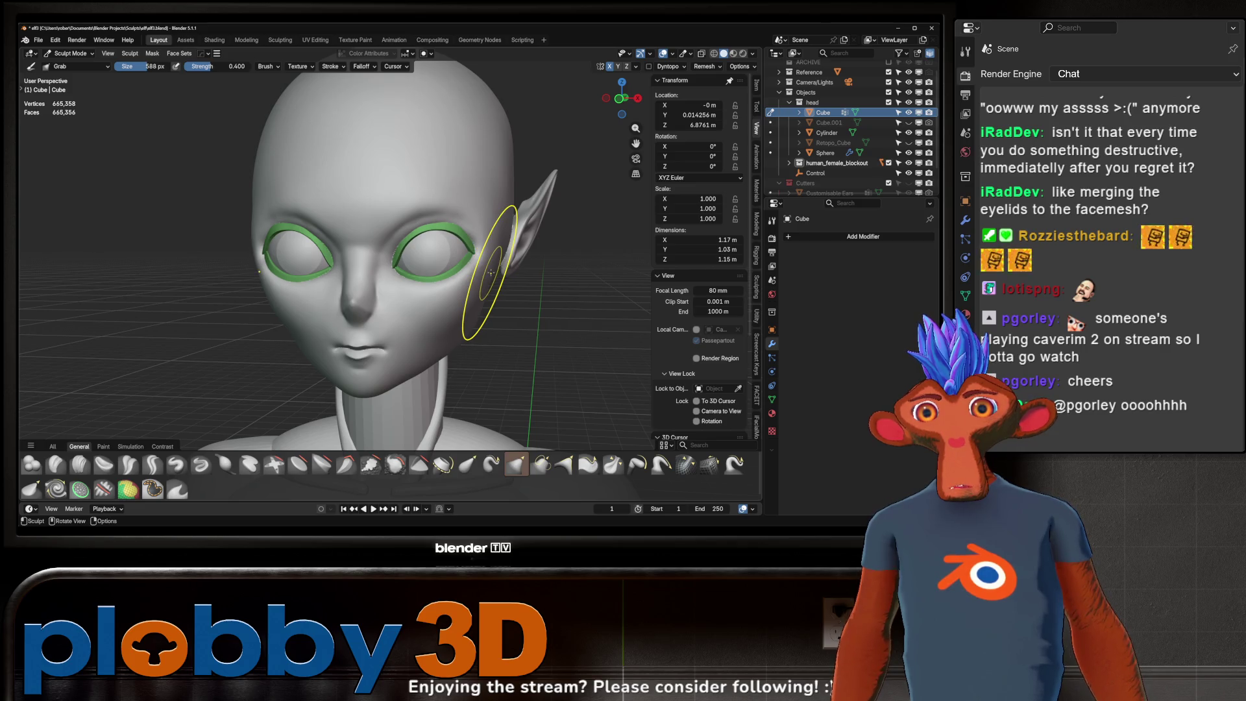
scroll(439, 229, down, 2)
- Roughly double the head mesh's vertex count and inspect the ear and eye-socket joins
mouse_move(442, 234)
middle_down()
mouse_move(457, 272)
mouse_move(385, 283)
mouse_move(389, 273)
mouse_move(402, 284)
mouse_move(387, 308)
middle_up()
key(Tab)
key(Tab)
scroll(391, 273, up, 4)
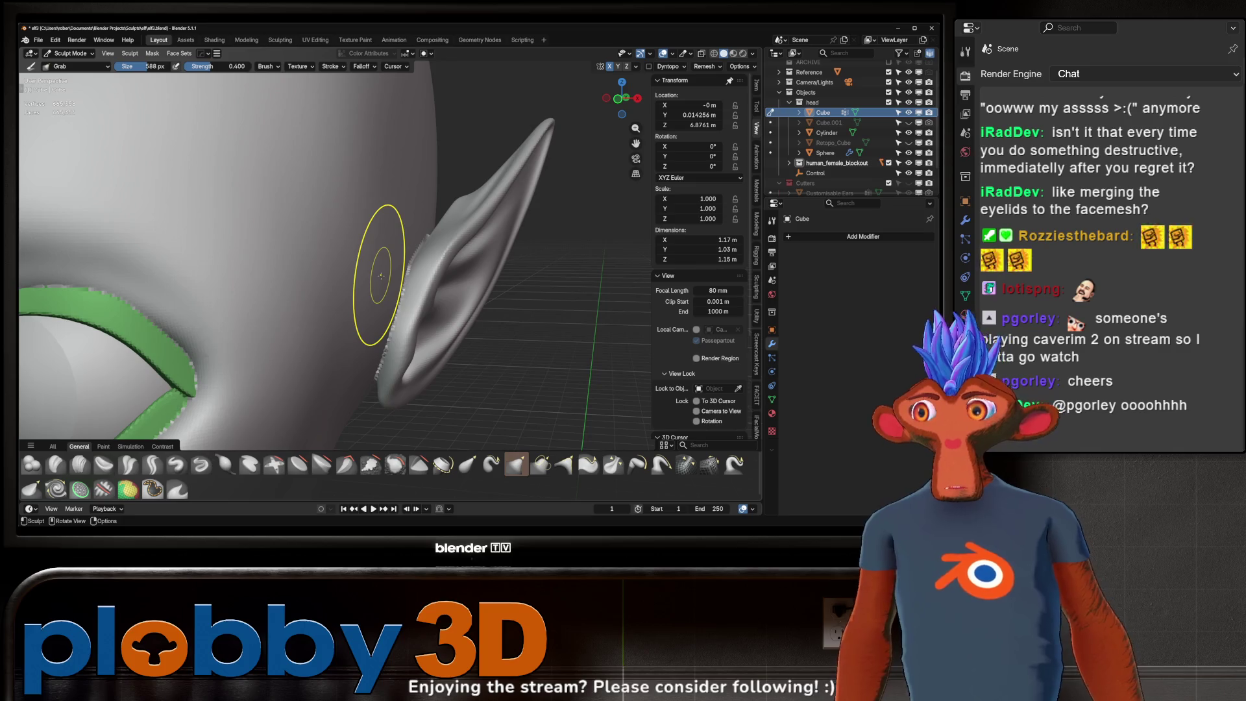
mouse_move(273, 327)
middle_down()
mouse_move(282, 283)
mouse_move(293, 302)
middle_up()
scroll(281, 283, down, 5)
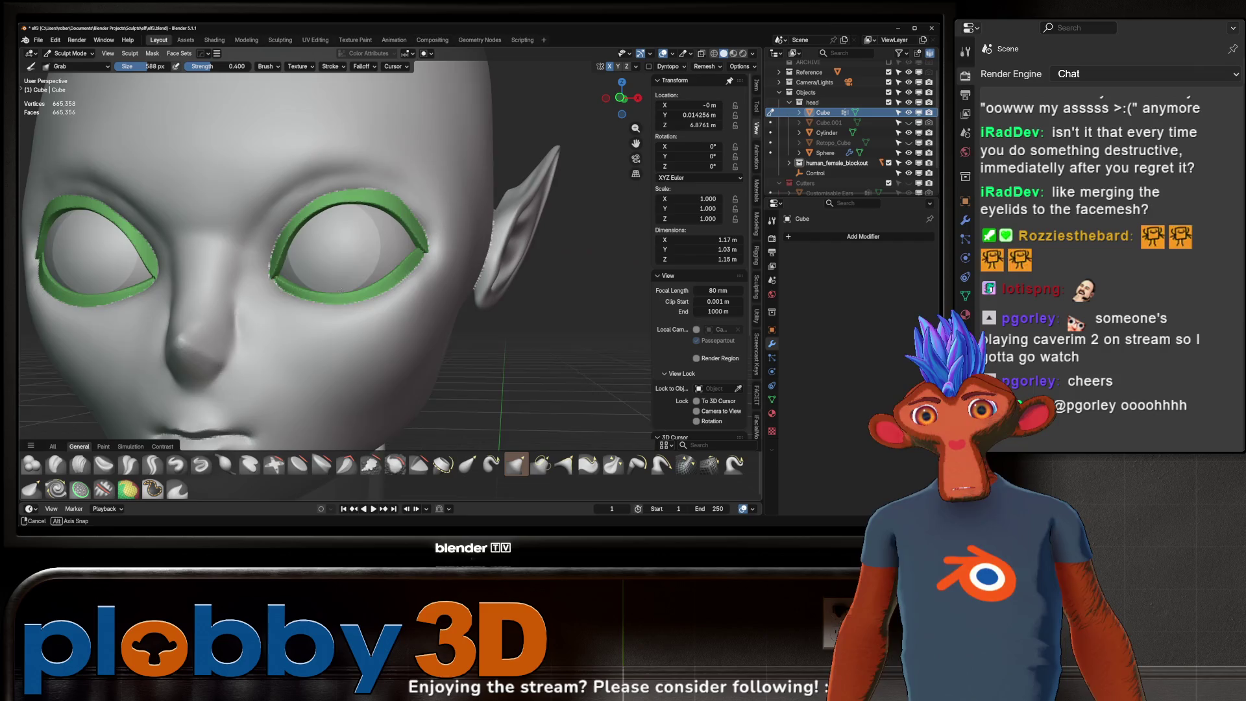
scroll(280, 309, down, 3)
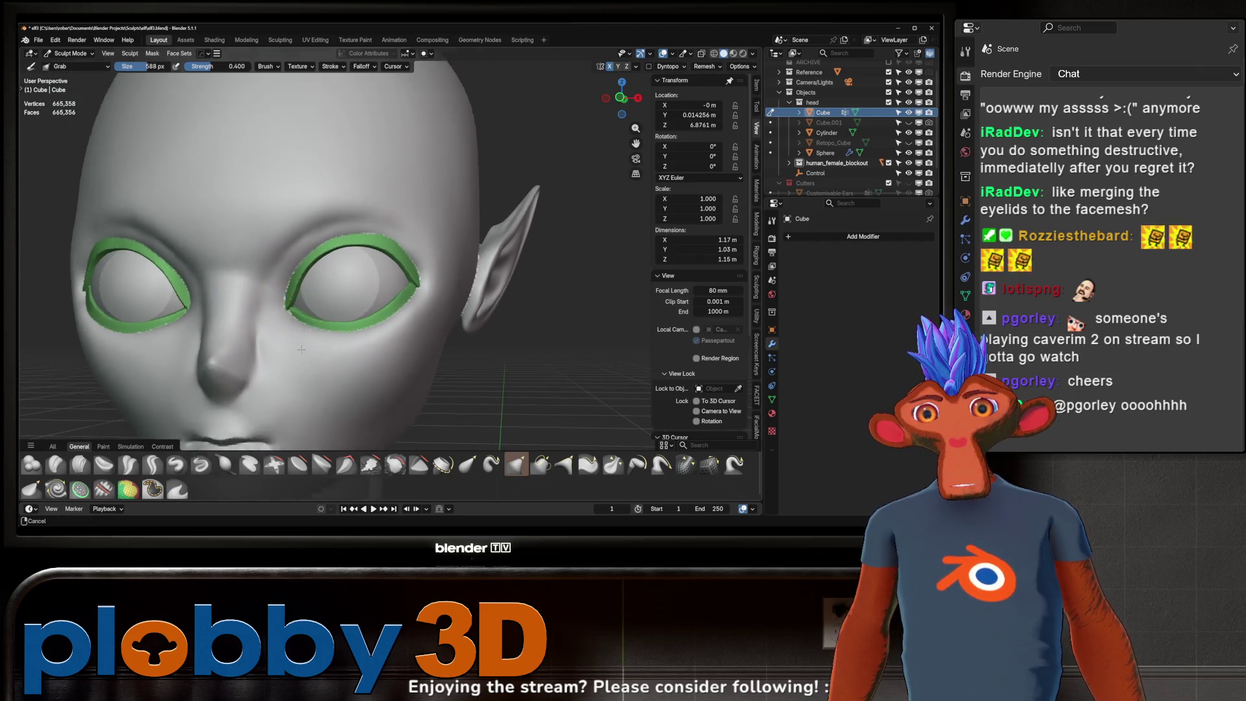
scroll(282, 314, down, 2)
middle_drag(282, 315, 331, 317)
scroll(306, 307, up, 2)
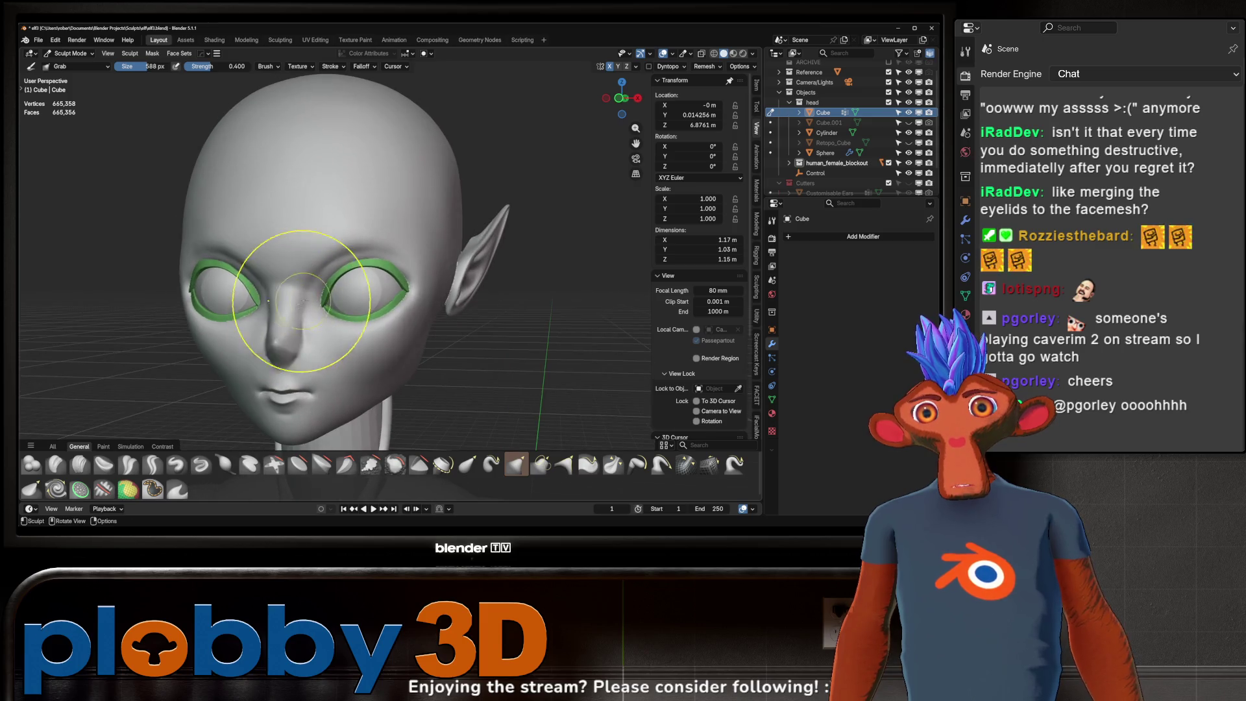
click(692, 53)
drag(686, 100, 634, 99)
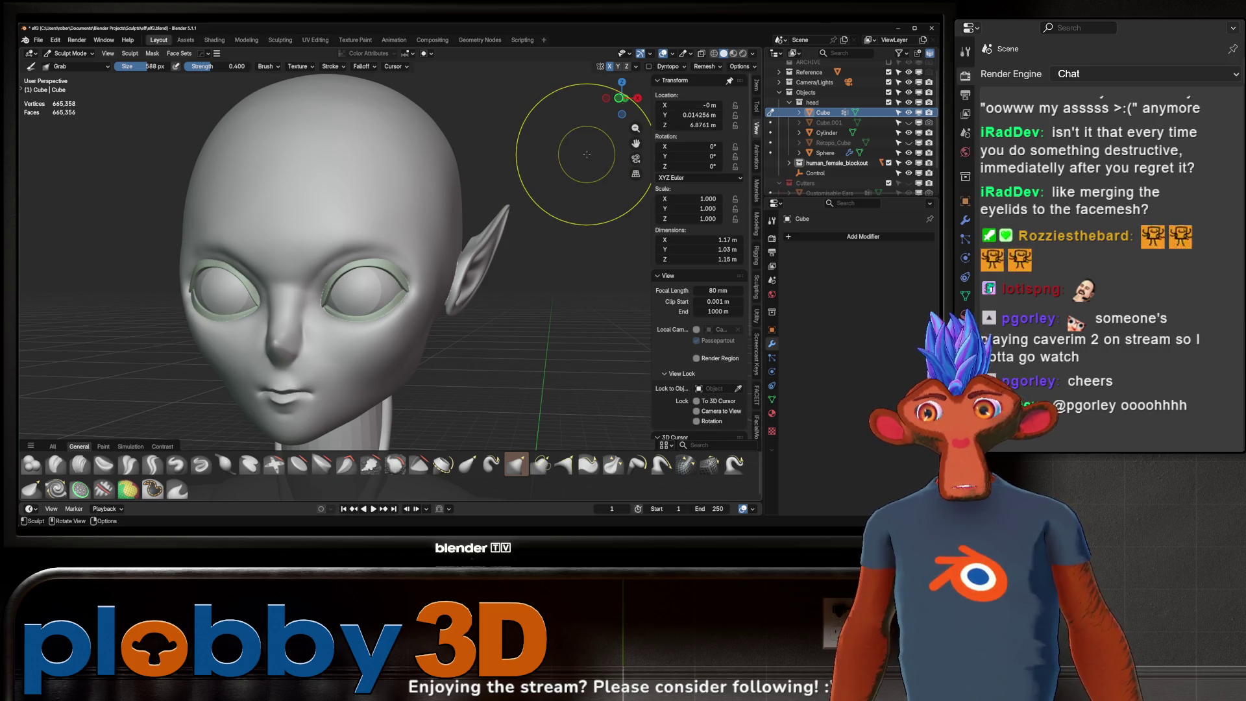
mouse_move(324, 309)
middle_down()
mouse_move(427, 233)
mouse_move(417, 293)
middle_up()
scroll(334, 307, up, 3)
scroll(333, 293, down, 2)
key(f)
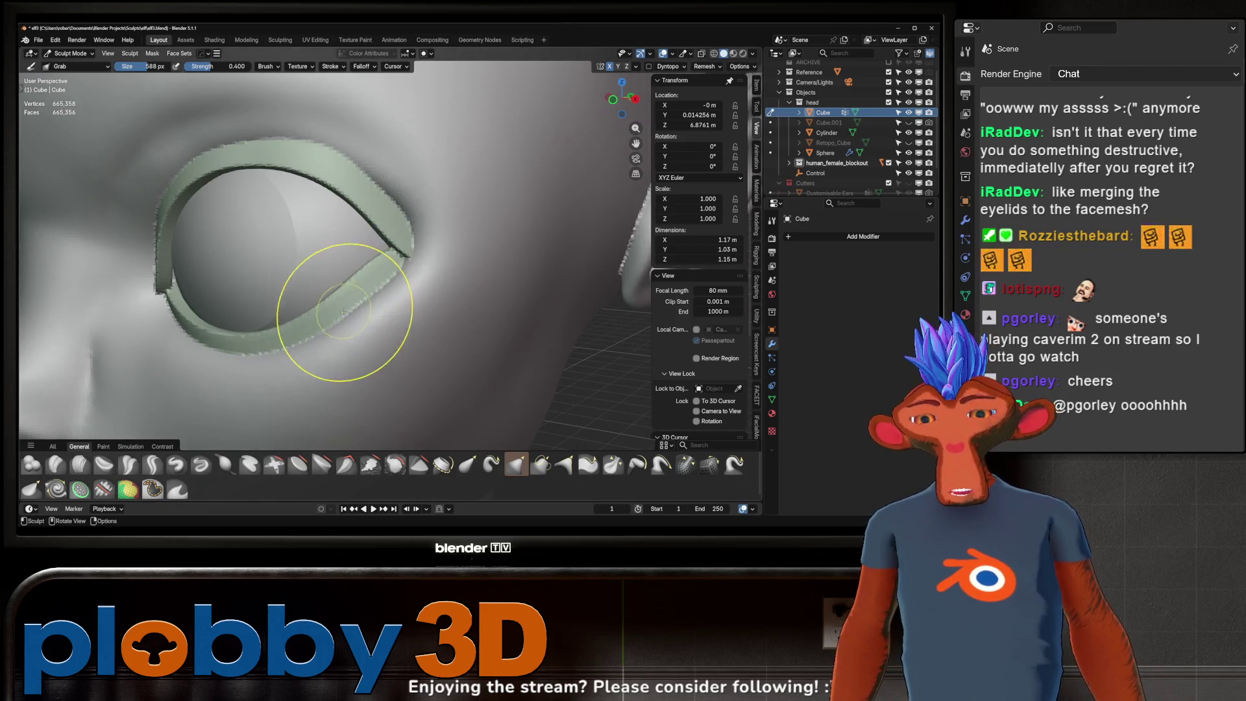
click(308, 347)
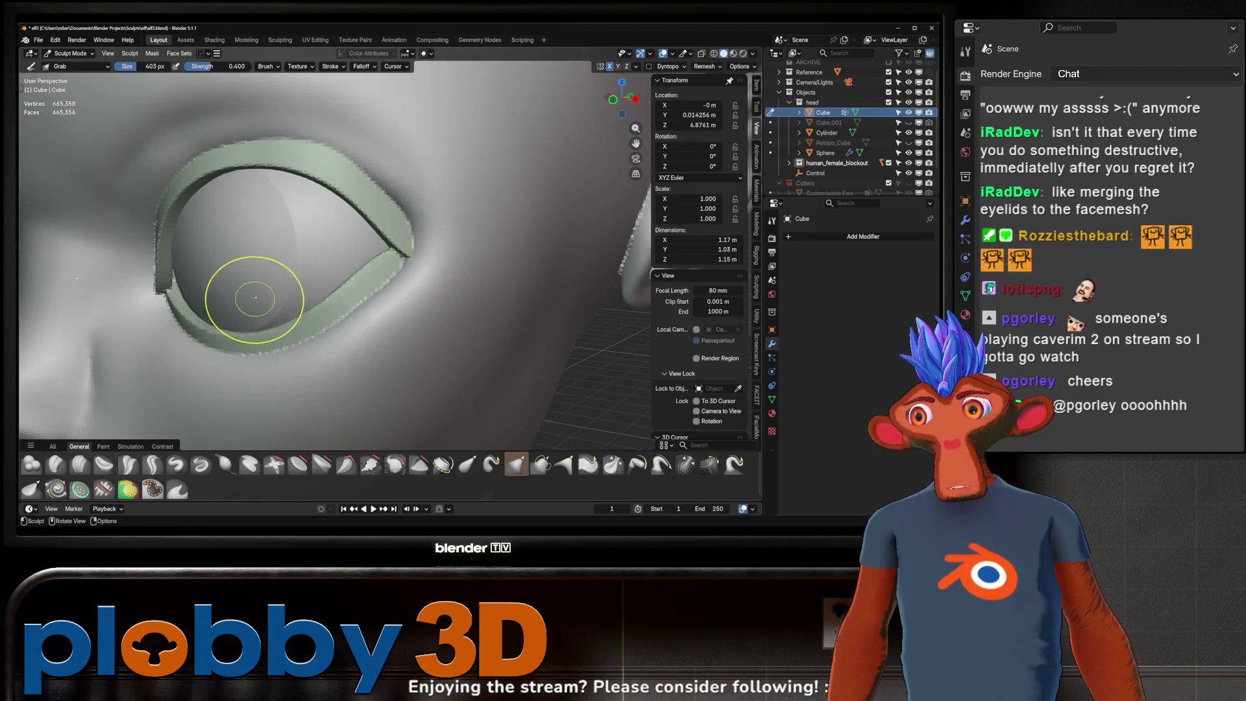
middle_drag(255, 297, 280, 319)
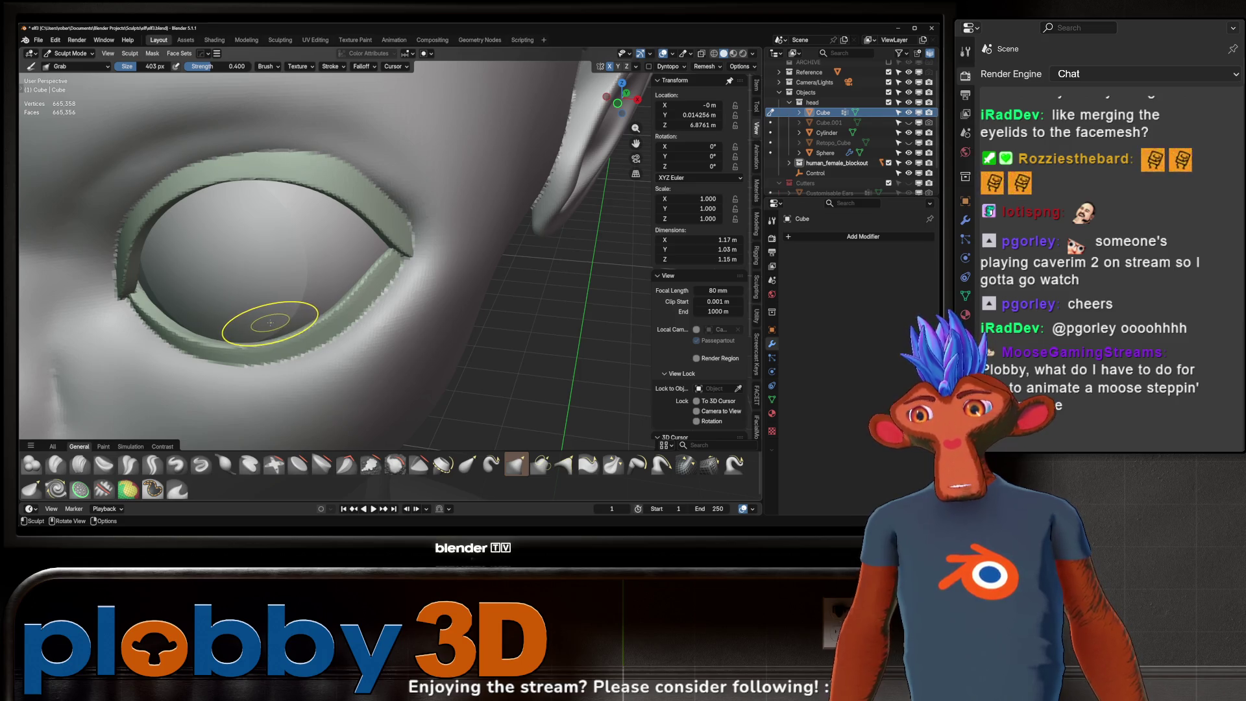
middle_drag(288, 293, 343, 317)
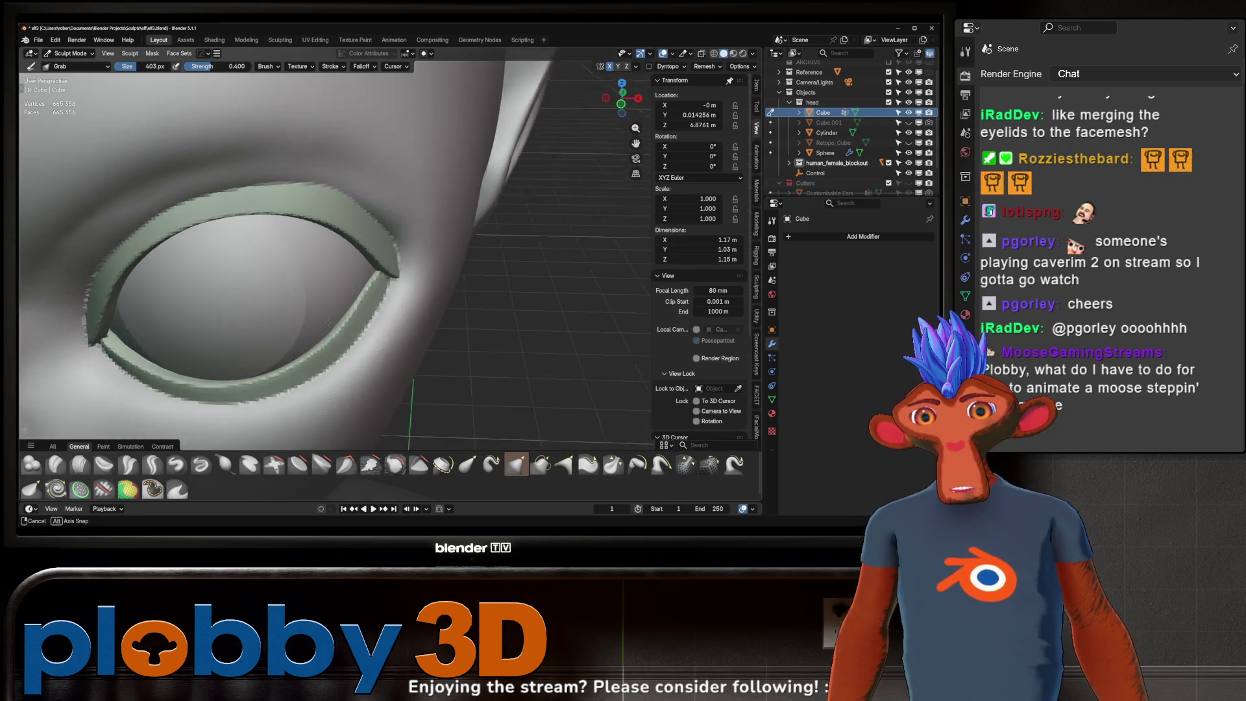
scroll(344, 316, up, 2)
scroll(339, 303, up, 1)
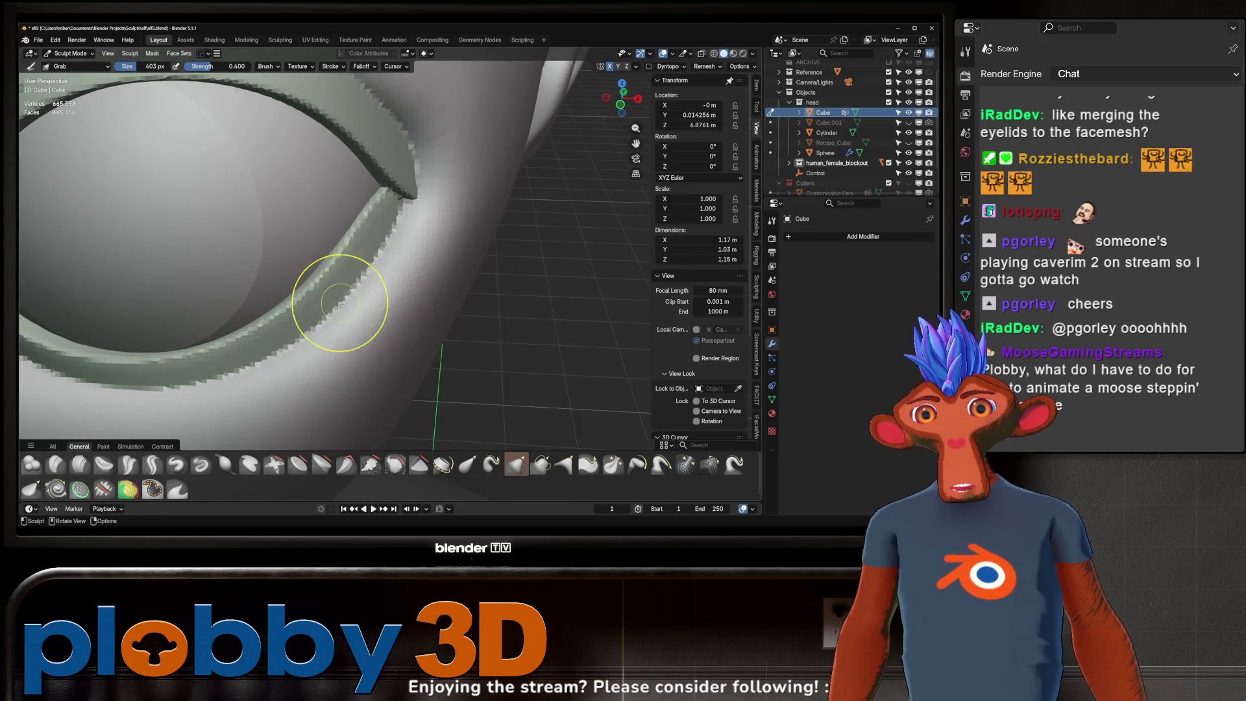
mouse_move(327, 305)
middle_down()
mouse_move(362, 293)
mouse_move(357, 312)
middle_up()
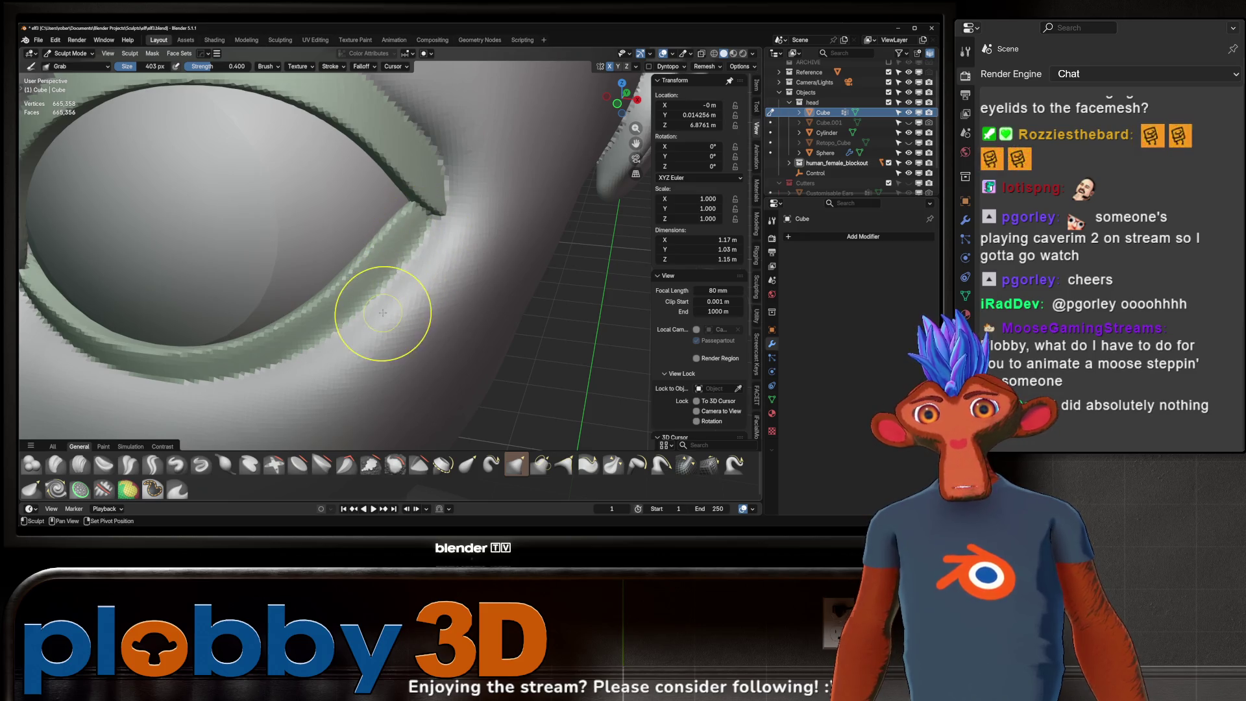
middle_drag(380, 305, 401, 325)
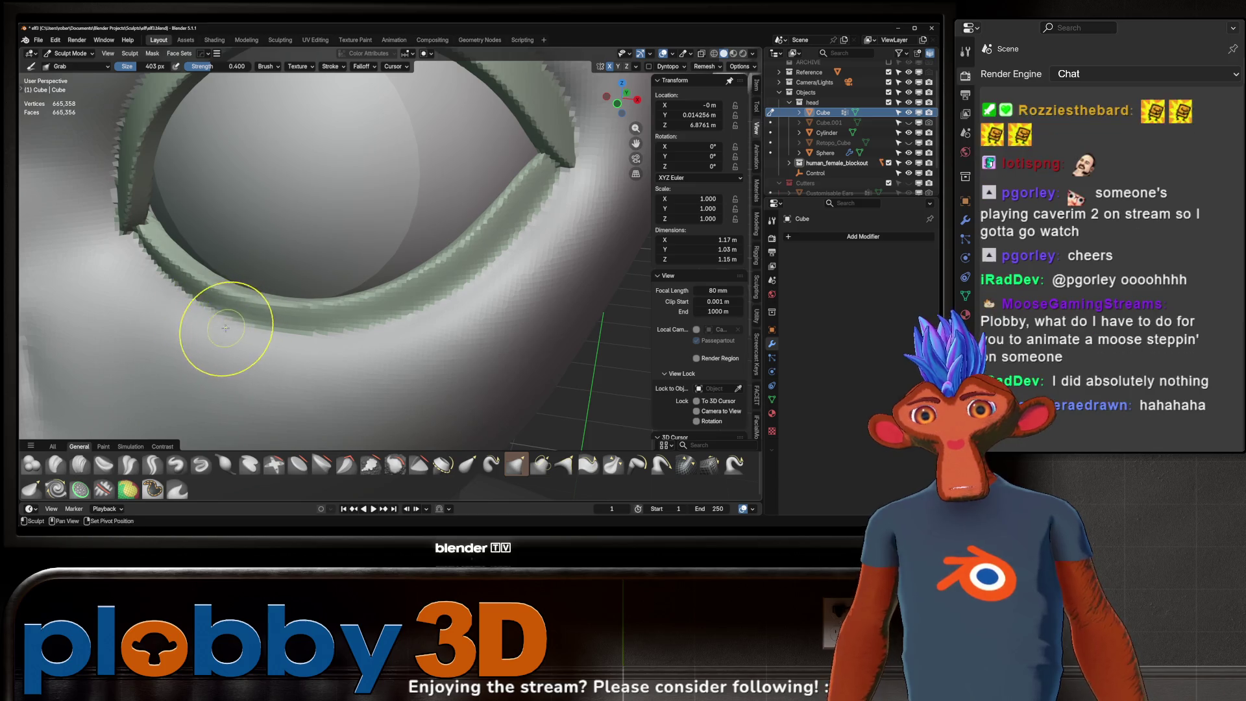
mouse_move(229, 329)
middle_down()
mouse_move(279, 320)
mouse_move(340, 334)
mouse_move(265, 322)
mouse_move(292, 331)
mouse_move(194, 292)
mouse_move(268, 303)
mouse_move(309, 333)
mouse_move(348, 279)
mouse_move(298, 350)
middle_up()
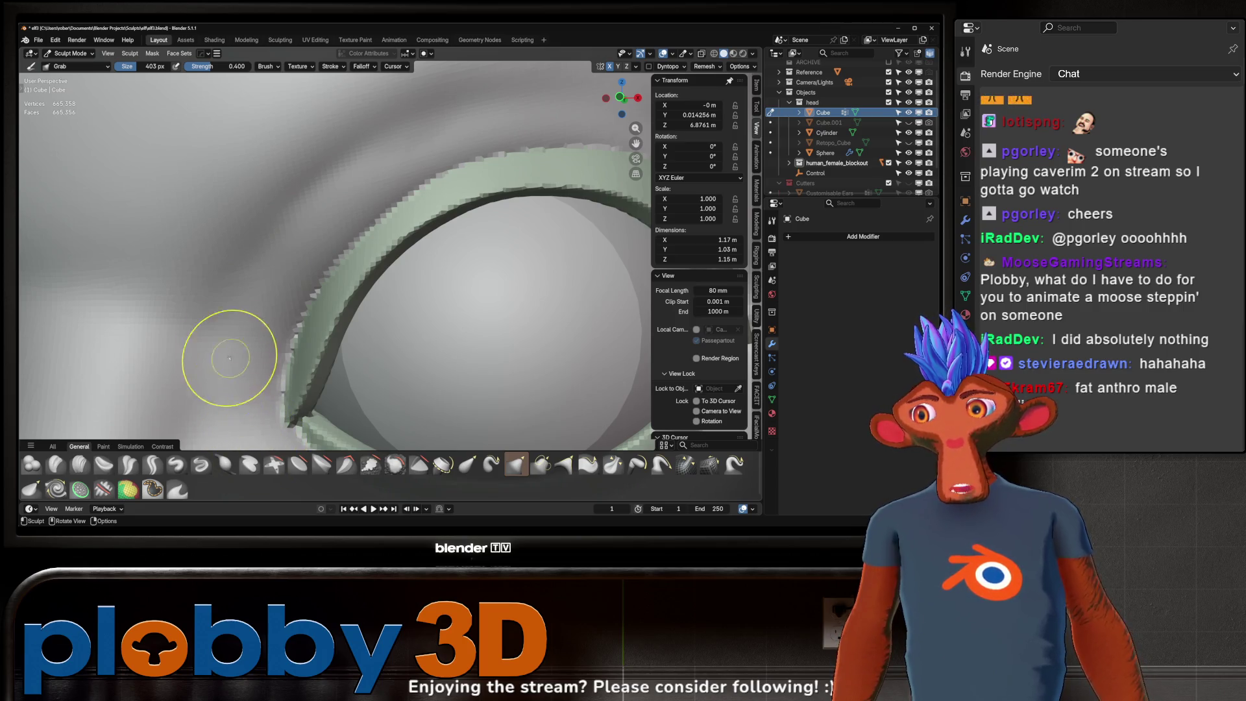
ctrl+middle_drag(306, 250, 323, 355)
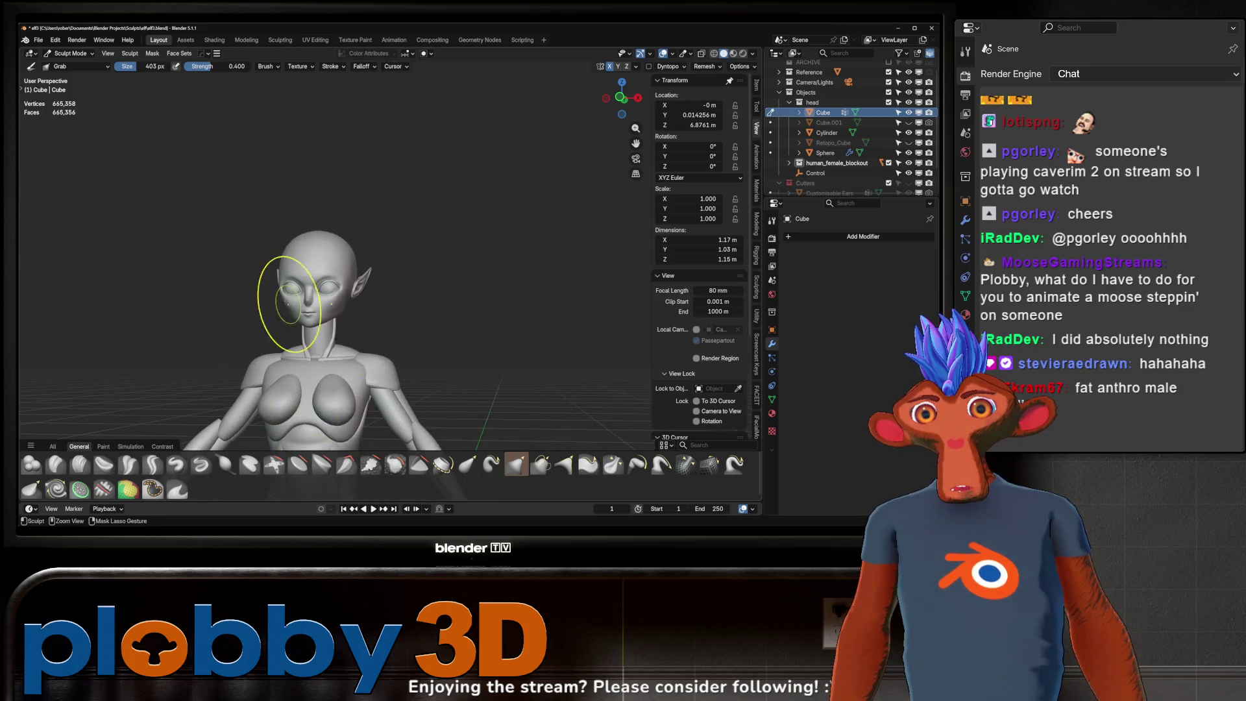
ctrl+middle_drag(322, 355, 301, 281)
scroll(301, 280, down, 2)
mouse_move(263, 333)
ctrl+middle_down()
mouse_move(273, 244)
mouse_move(314, 339)
ctrl+middle_up()
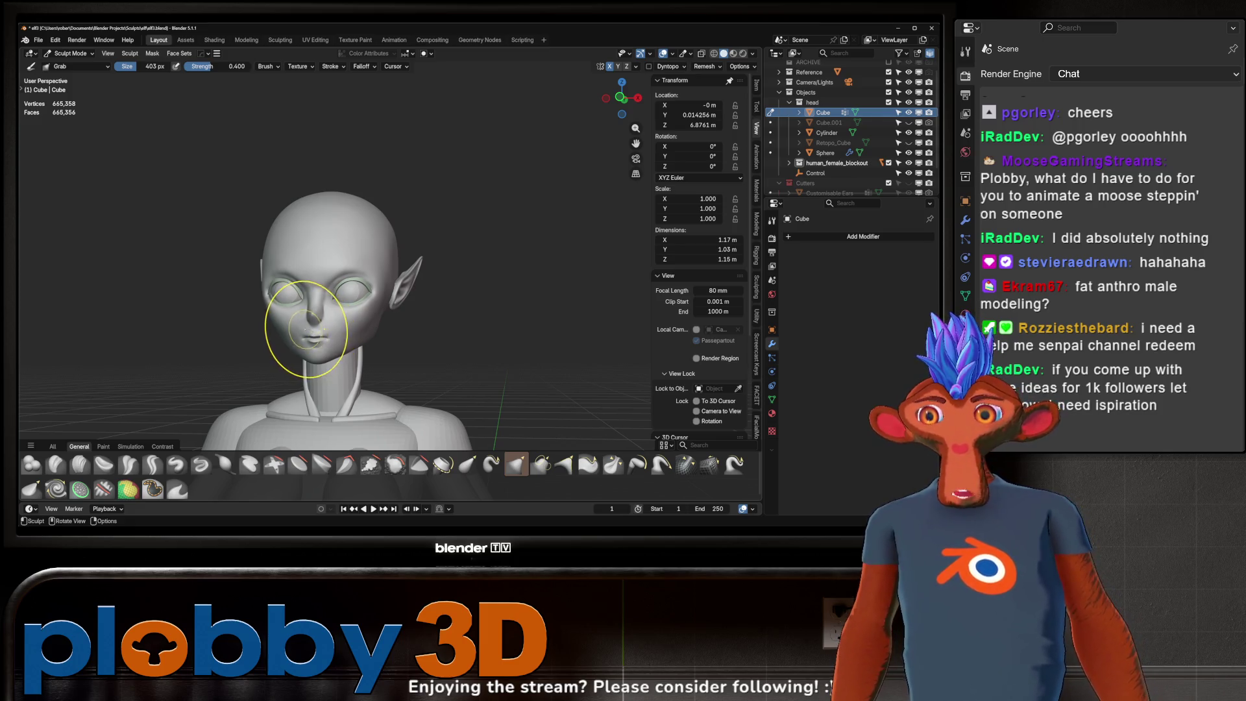
scroll(322, 294, up, 5)
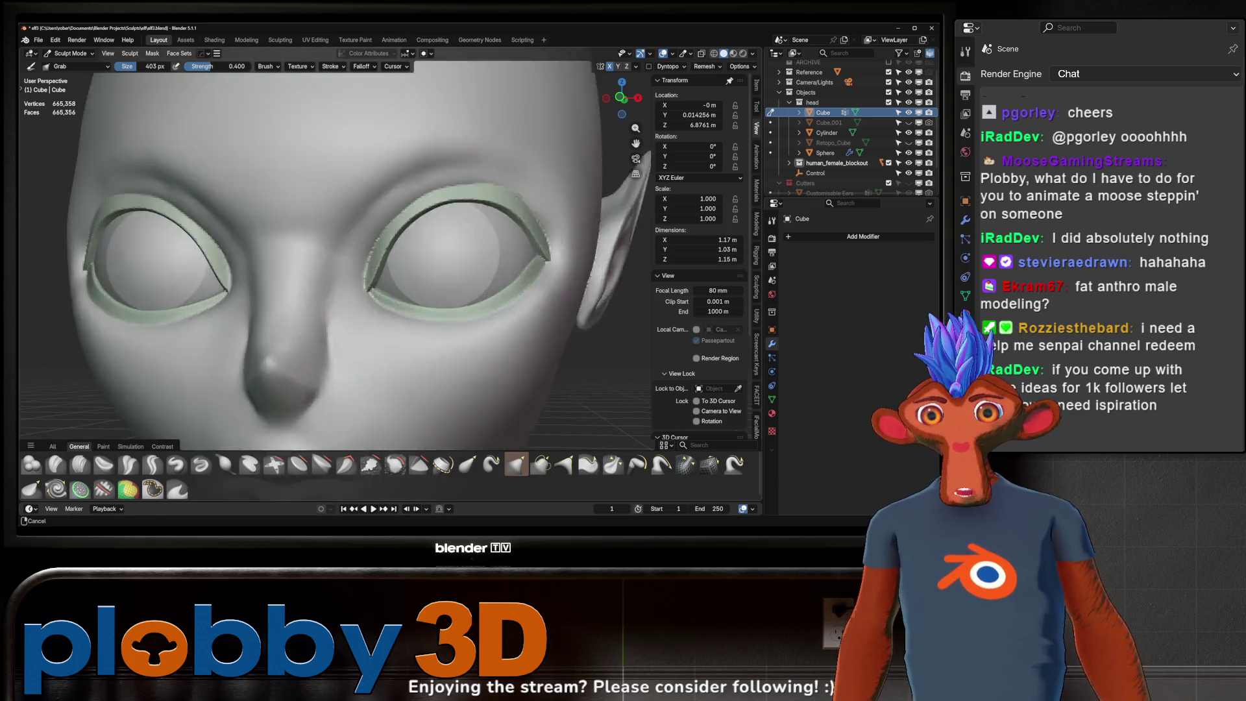
middle_drag(322, 294, 380, 291)
scroll(381, 293, up, 4)
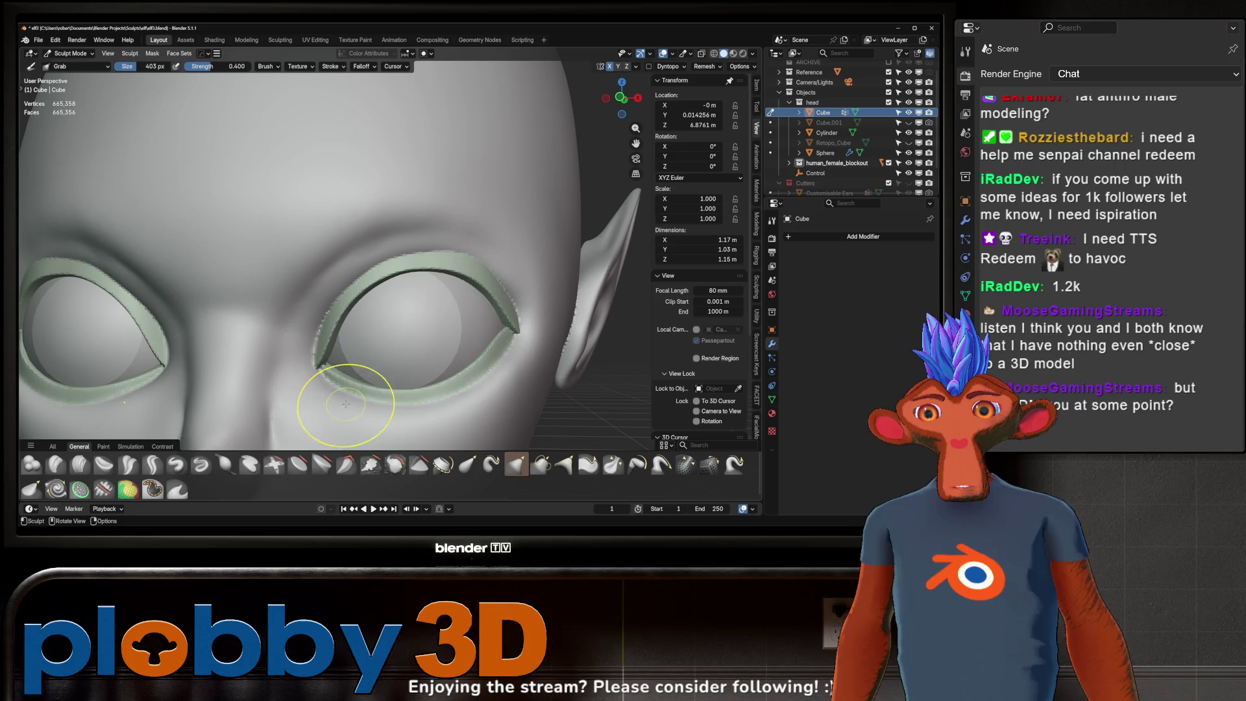
- Make Inflate/Deflate the active brush and line the view up on the eye rim
click(225, 464)
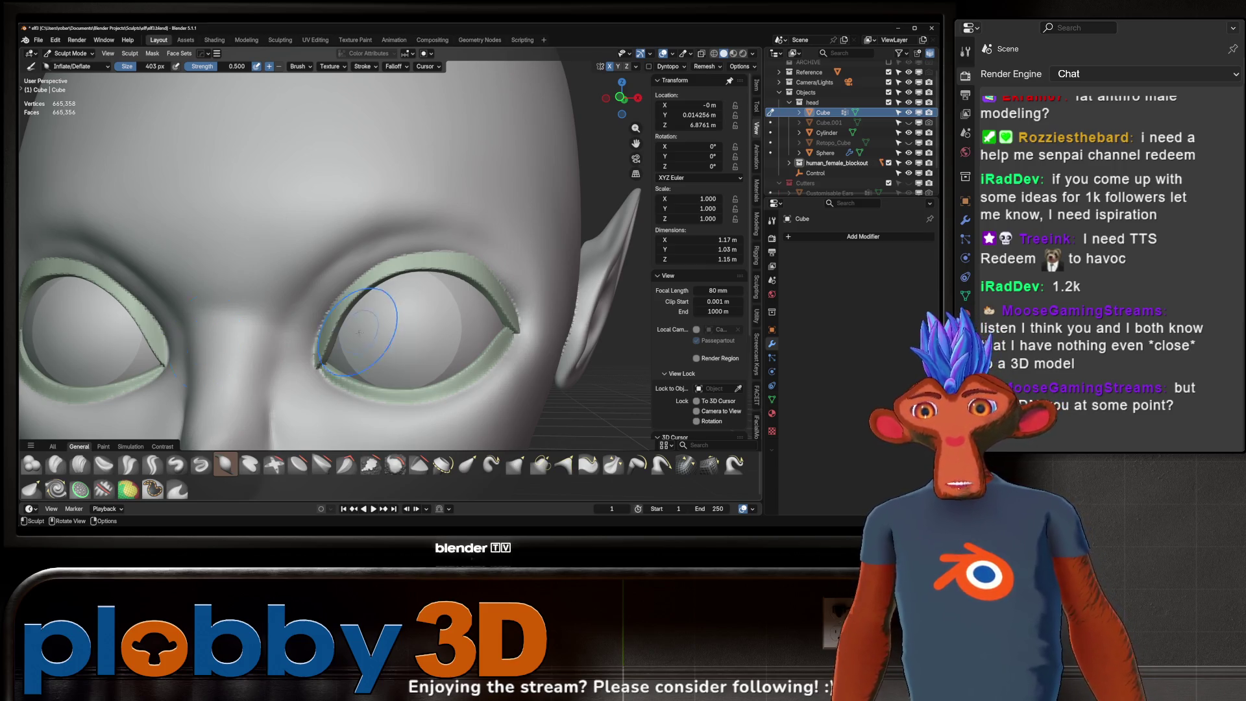
scroll(337, 359, up, 3)
scroll(346, 349, up, 2)
scroll(352, 338, up, 1)
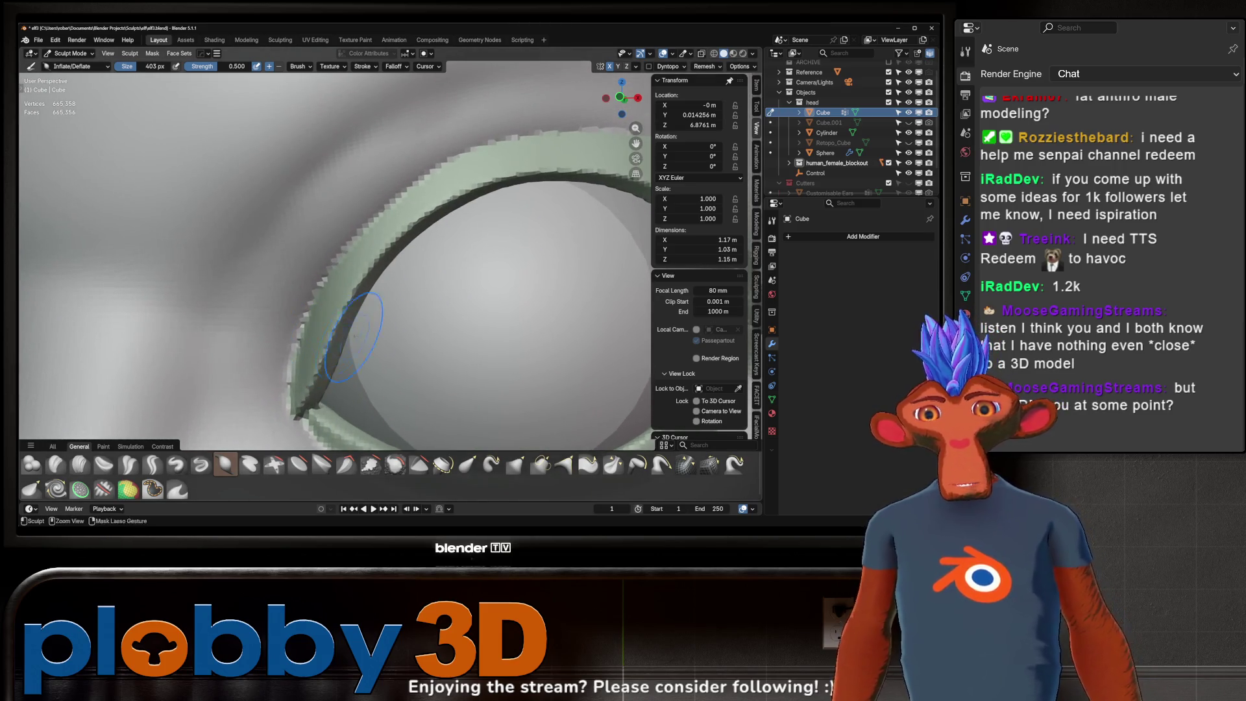
scroll(331, 333, down, 1)
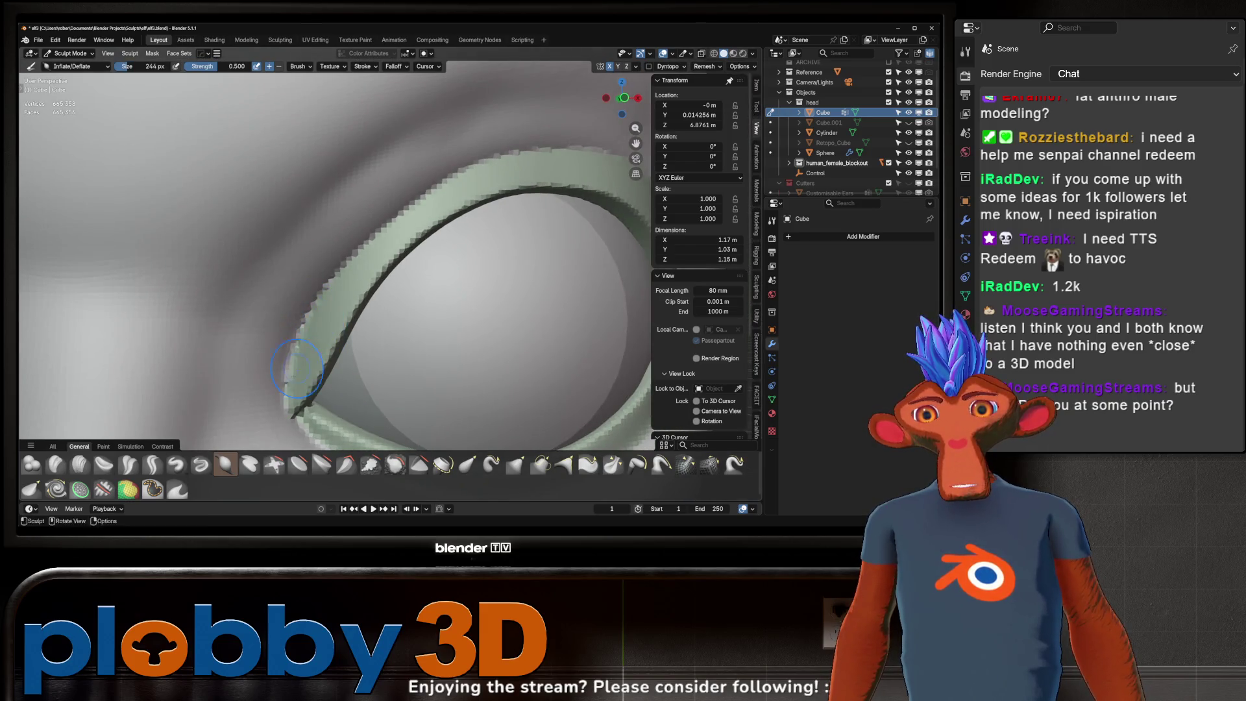
middle_drag(394, 224, 299, 320)
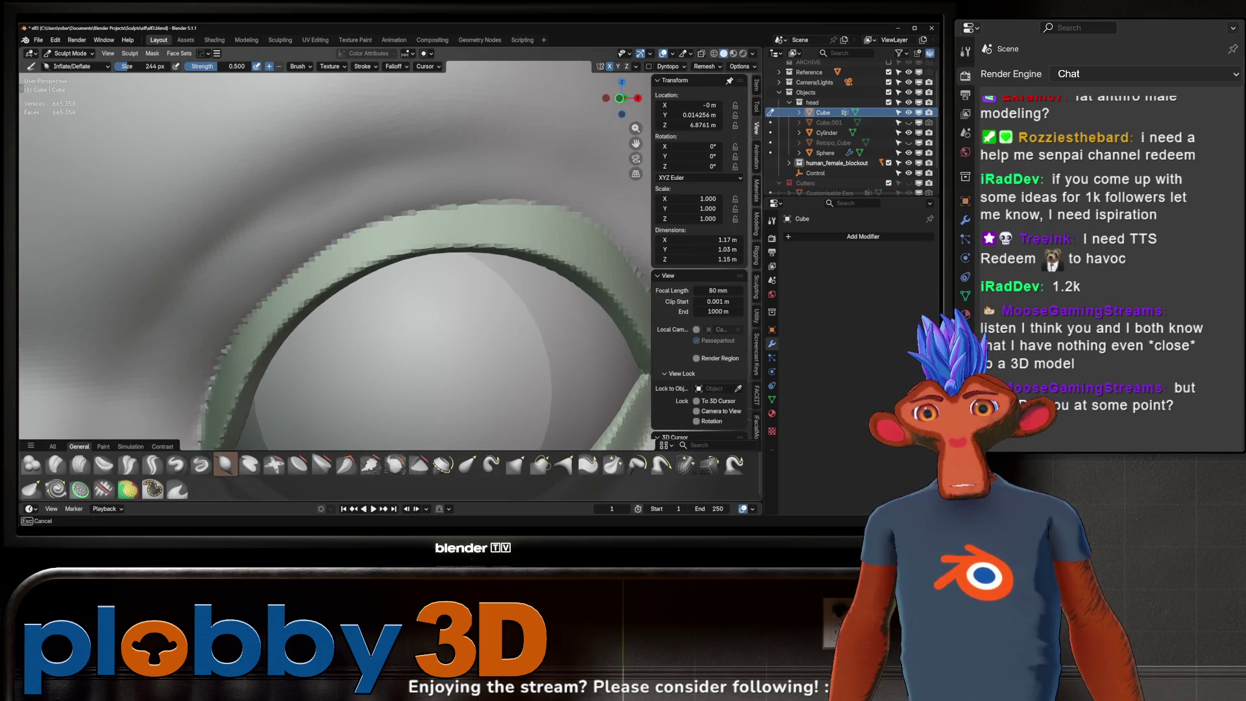
middle_drag(403, 237, 309, 262)
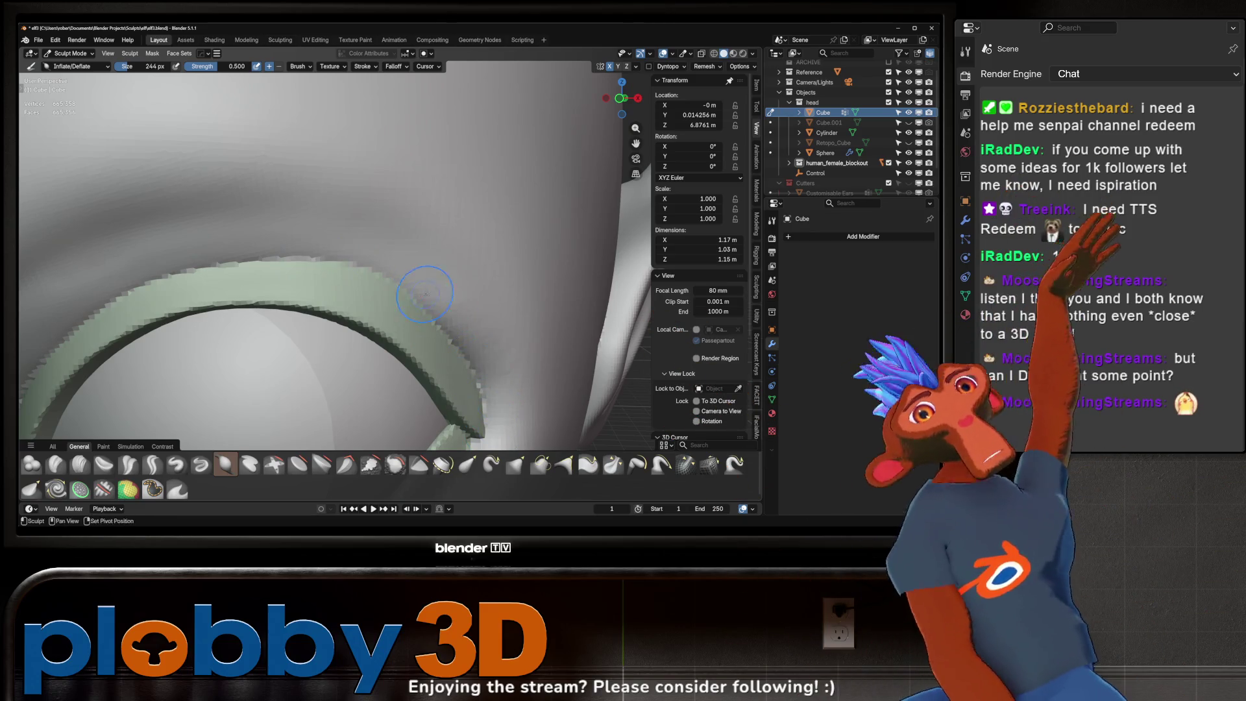
scroll(425, 292, down, 3)
scroll(384, 279, down, 3)
mouse_move(384, 279)
middle_down()
mouse_move(438, 273)
mouse_move(346, 307)
mouse_move(307, 414)
mouse_move(366, 283)
mouse_move(352, 311)
mouse_move(370, 302)
mouse_move(313, 326)
middle_up()
scroll(346, 307, up, 3)
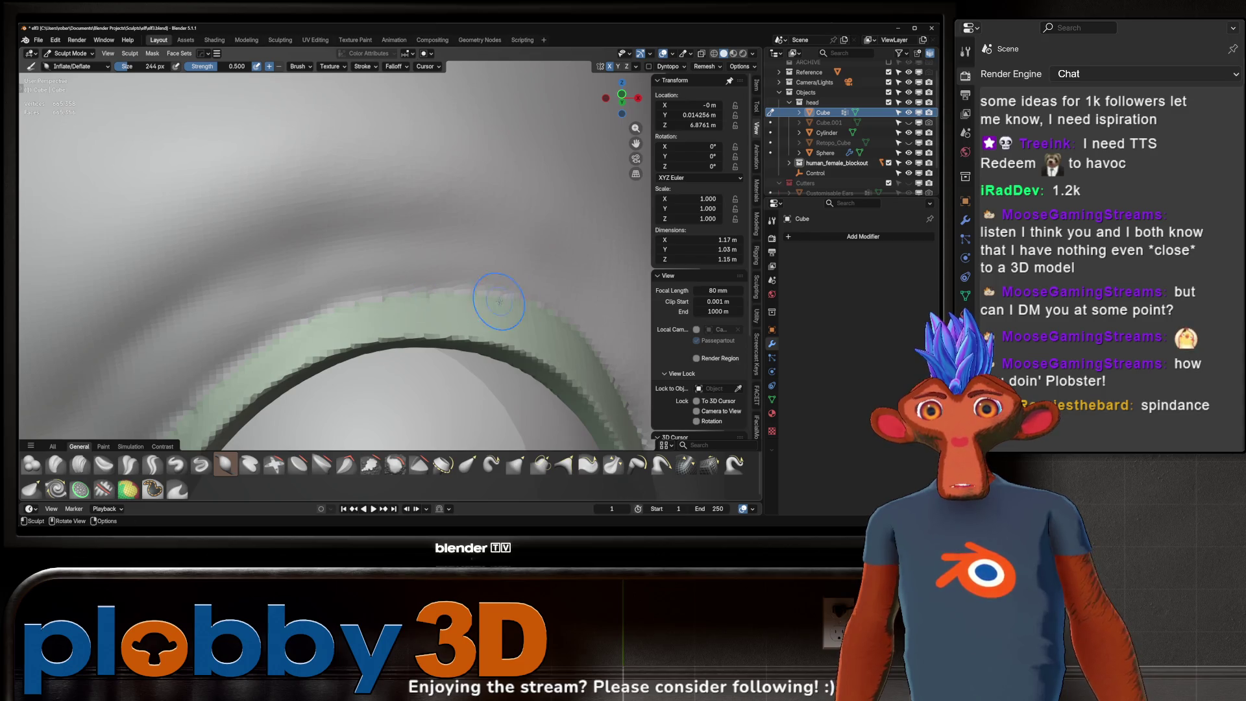
- Inflate along the left edge of the green eyelid rim with the 244 px brush
middle_drag(499, 301, 462, 318)
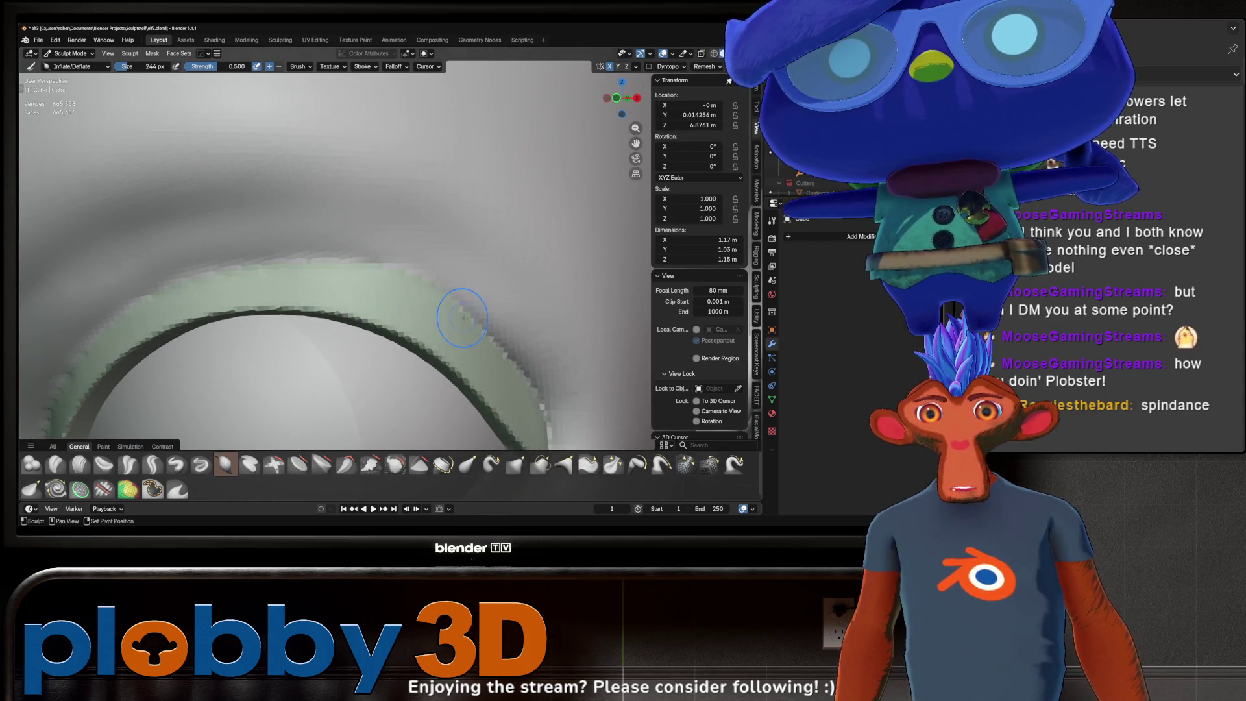
mouse_move(456, 296)
middle_down()
mouse_move(429, 292)
mouse_move(498, 244)
mouse_move(427, 332)
mouse_move(443, 277)
middle_up()
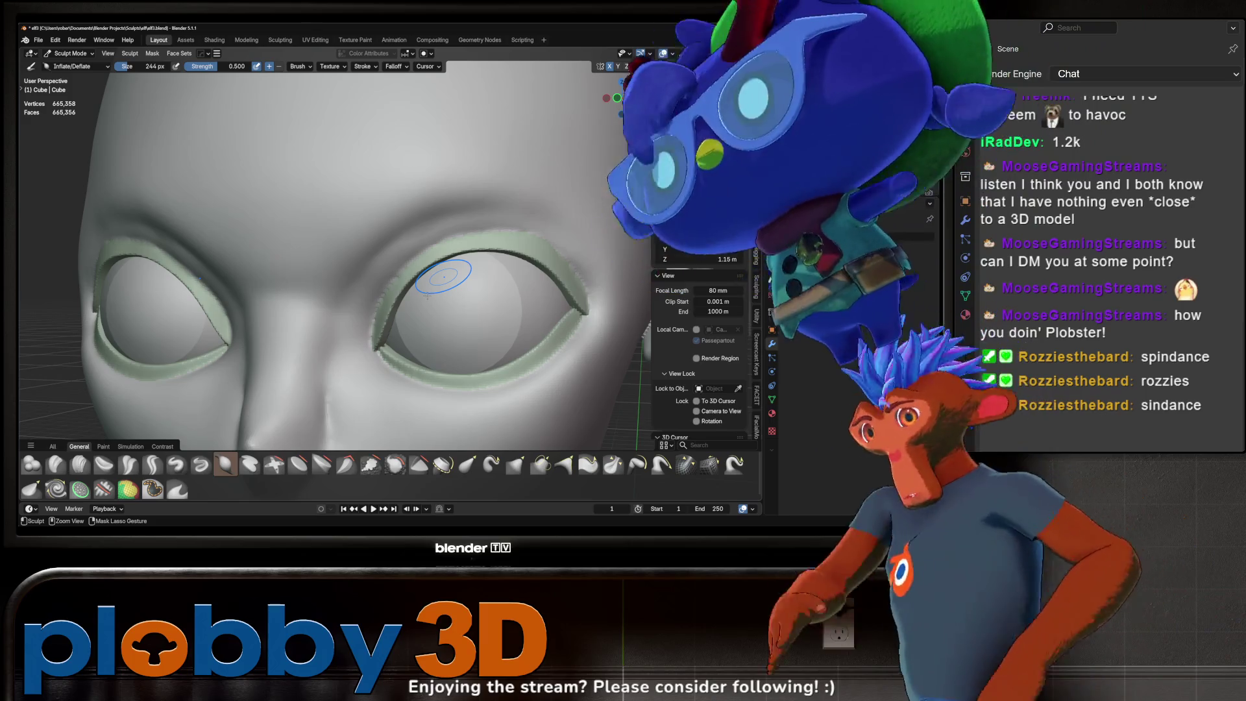
drag(443, 278, 387, 302)
scroll(387, 302, down, 2)
scroll(389, 302, down, 2)
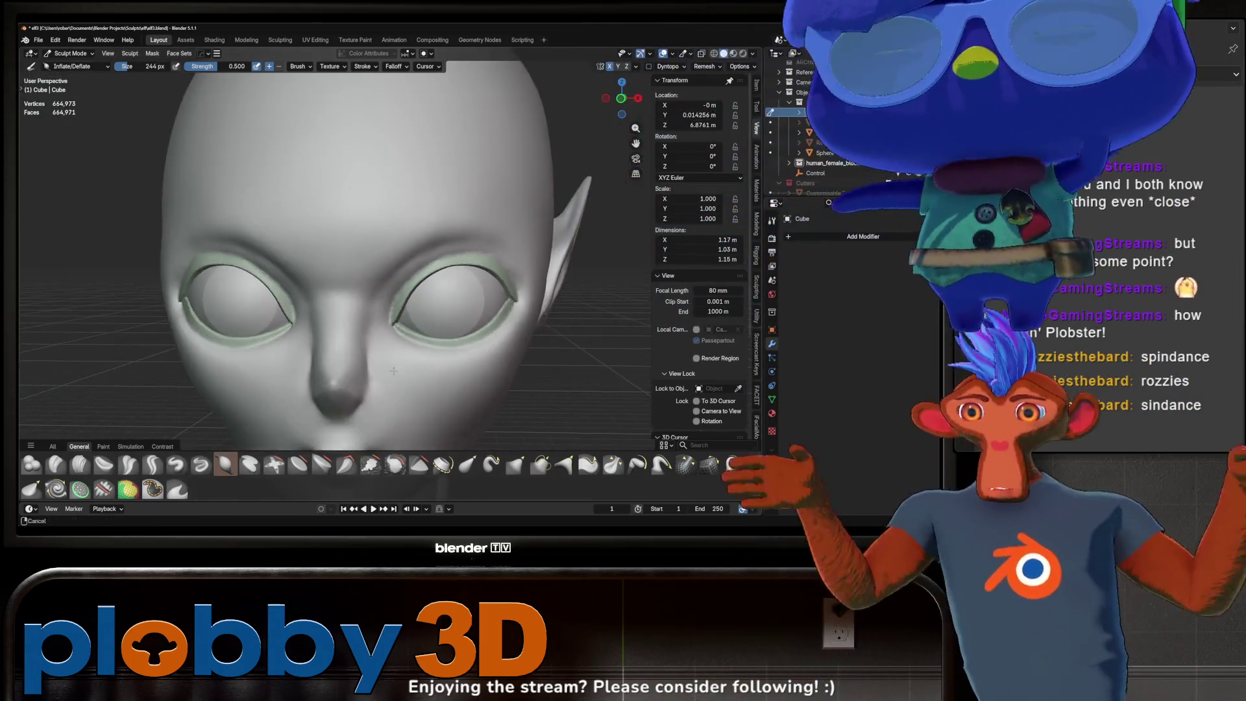
scroll(387, 302, down, 2)
scroll(388, 303, up, 2)
scroll(388, 302, up, 2)
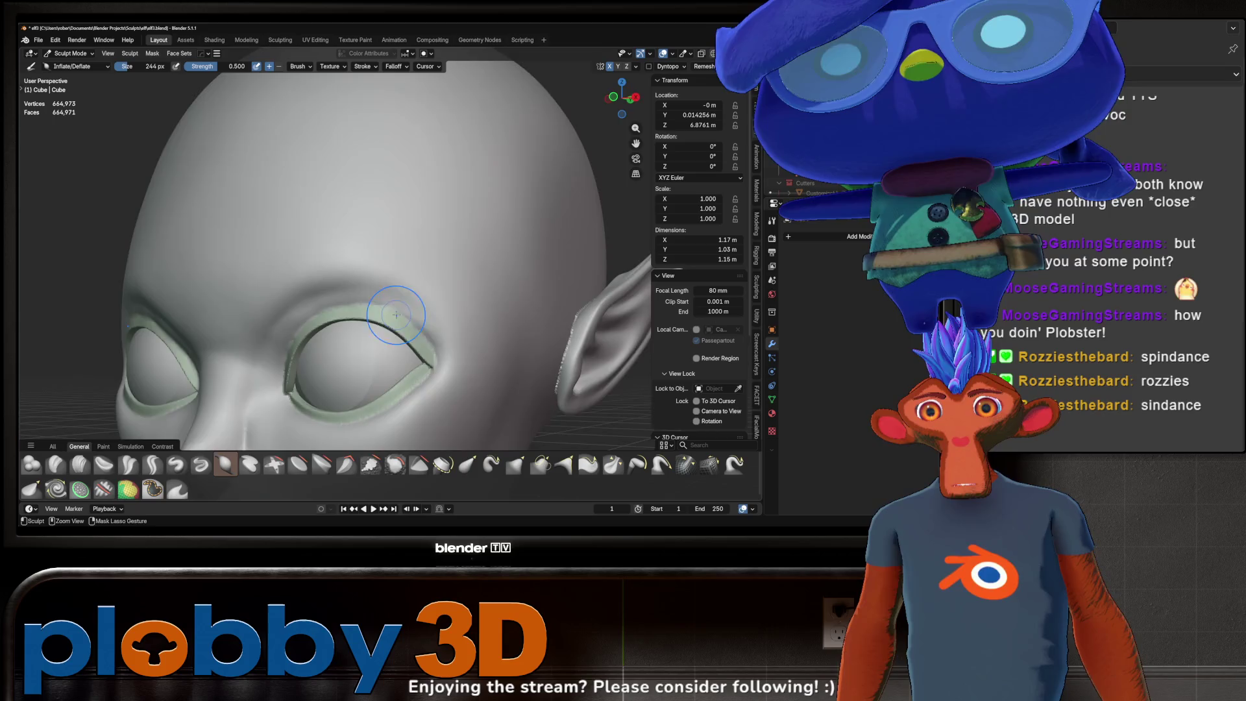
scroll(375, 299, up, 1)
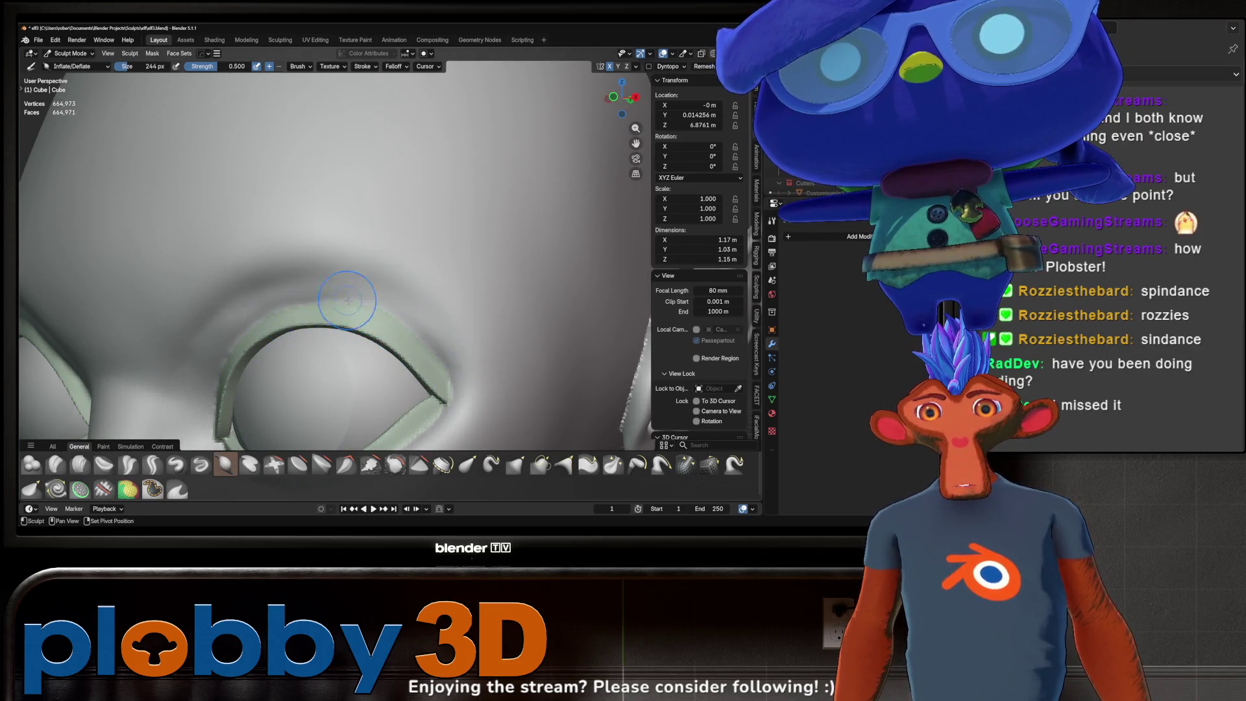
middle_drag(286, 318, 392, 290)
scroll(249, 325, down, 5)
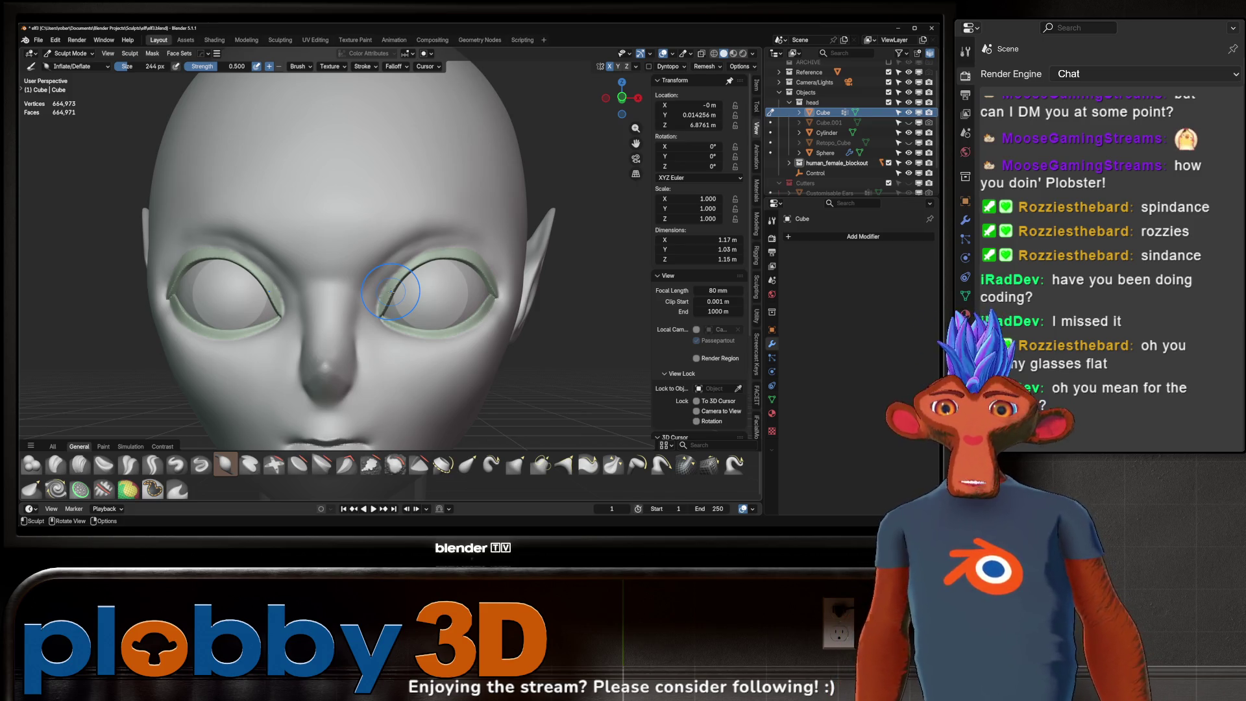
scroll(331, 262, down, 2)
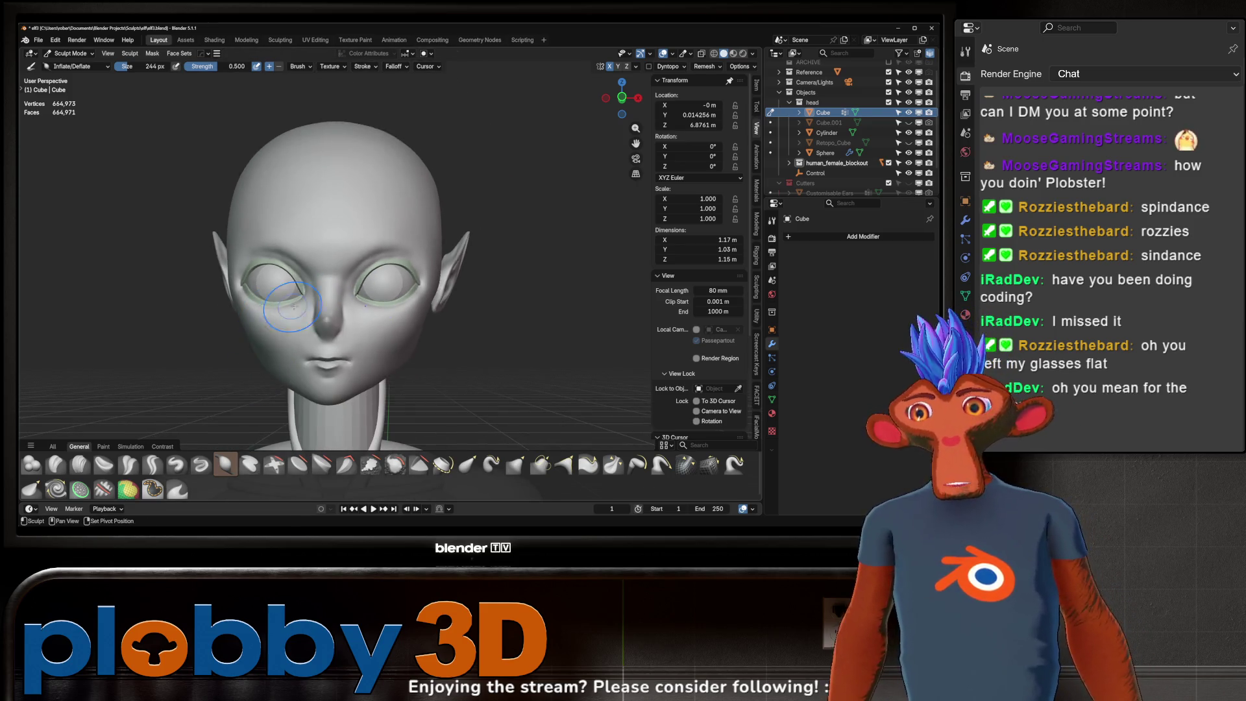
scroll(332, 268, down, 1)
scroll(333, 274, down, 2)
scroll(334, 281, down, 1)
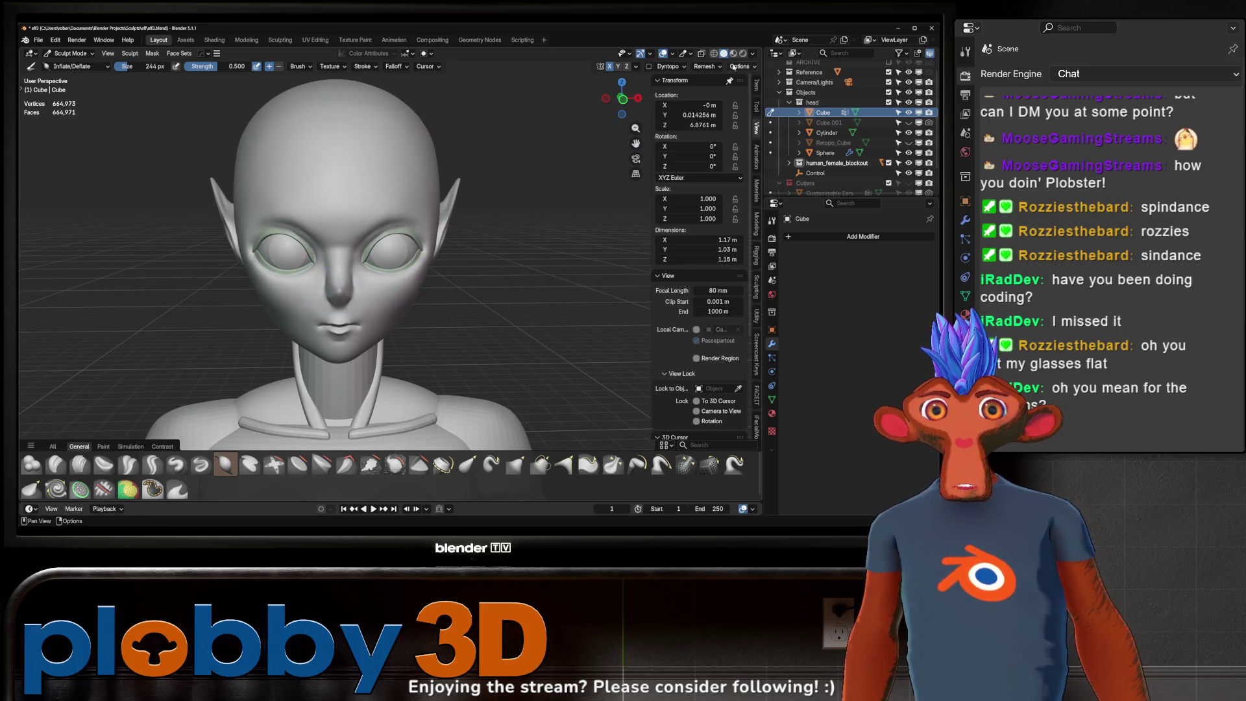
- Lower the Face Sets overlay opacity to 0.130 so the eyelid rims lose their green tint
click(688, 55)
drag(673, 100, 666, 100)
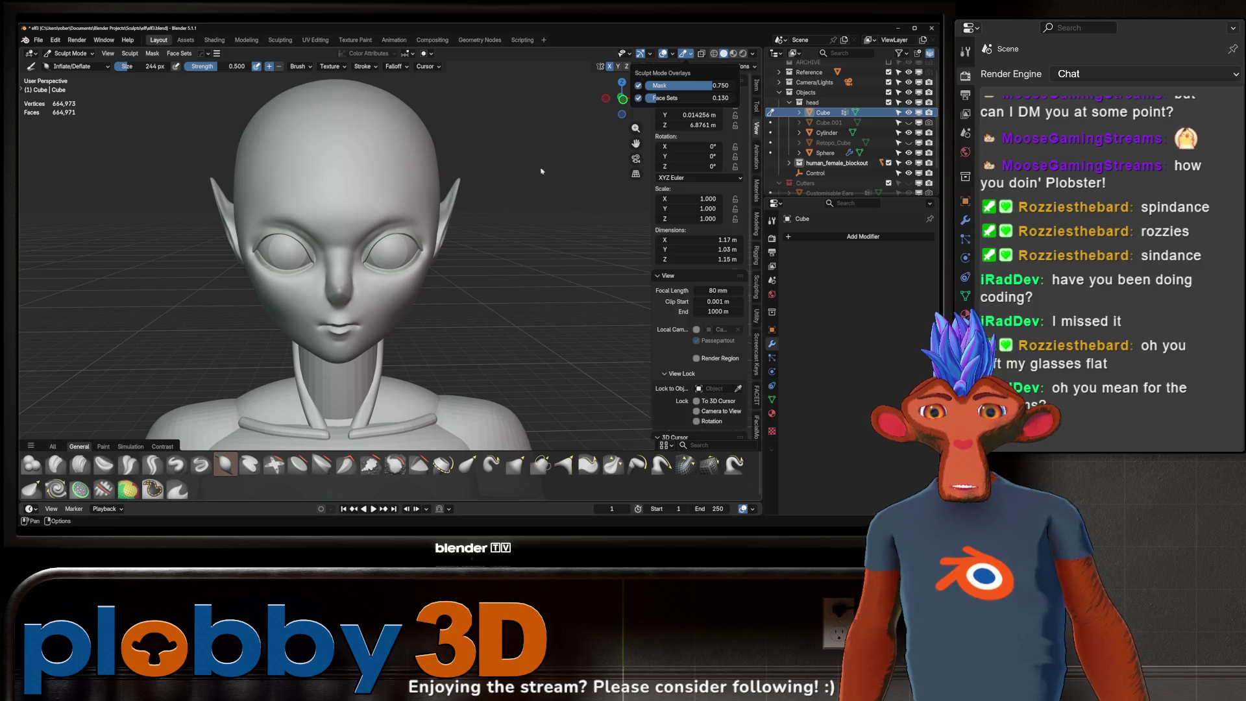
mouse_move(500, 195)
middle_down()
mouse_move(545, 181)
mouse_move(572, 235)
mouse_move(467, 282)
middle_up()
scroll(555, 180, up, 4)
scroll(555, 179, up, 2)
scroll(555, 179, down, 4)
scroll(572, 235, up, 3)
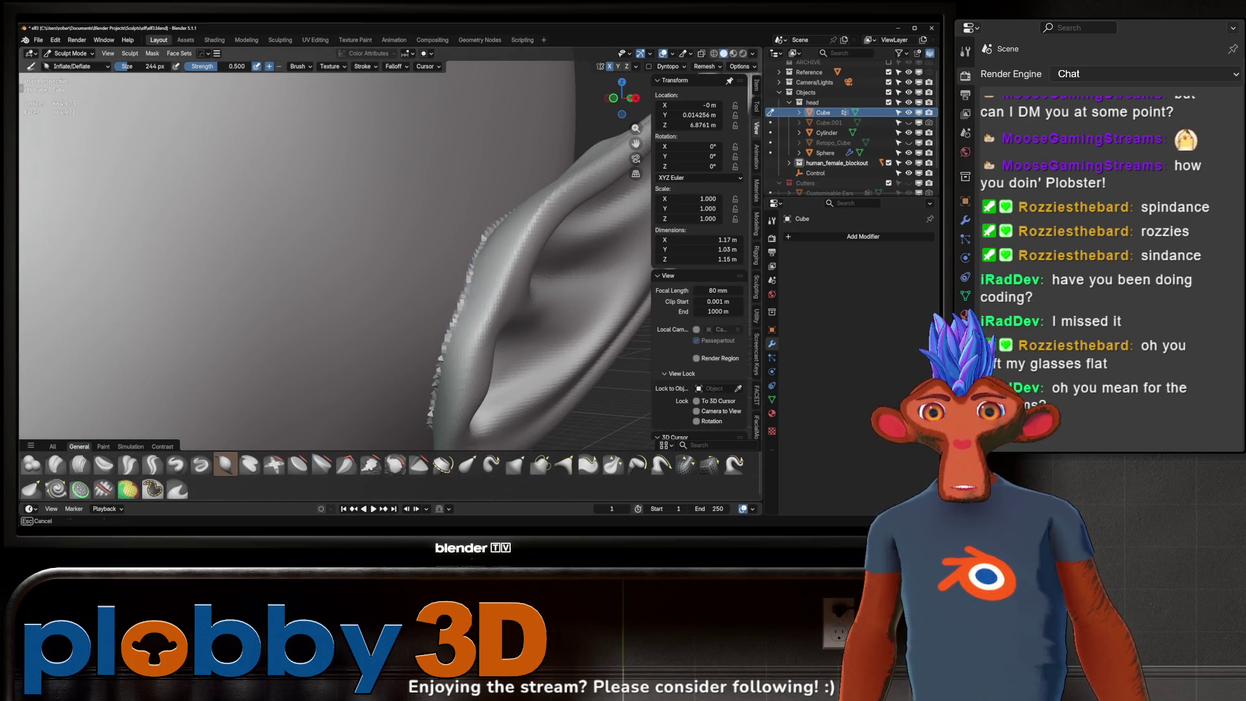
- Orbit around the elf's ear to inspect its edge from several angles
middle_drag(443, 353, 434, 264)
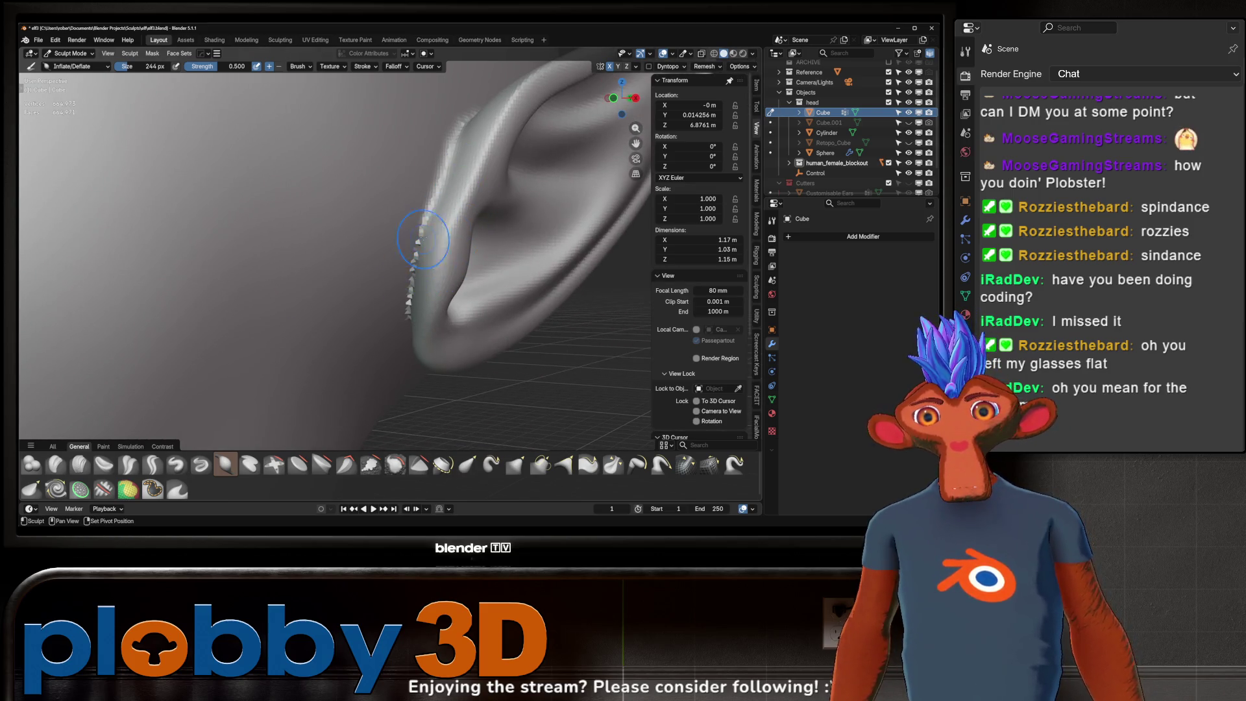
middle_drag(418, 293, 419, 252)
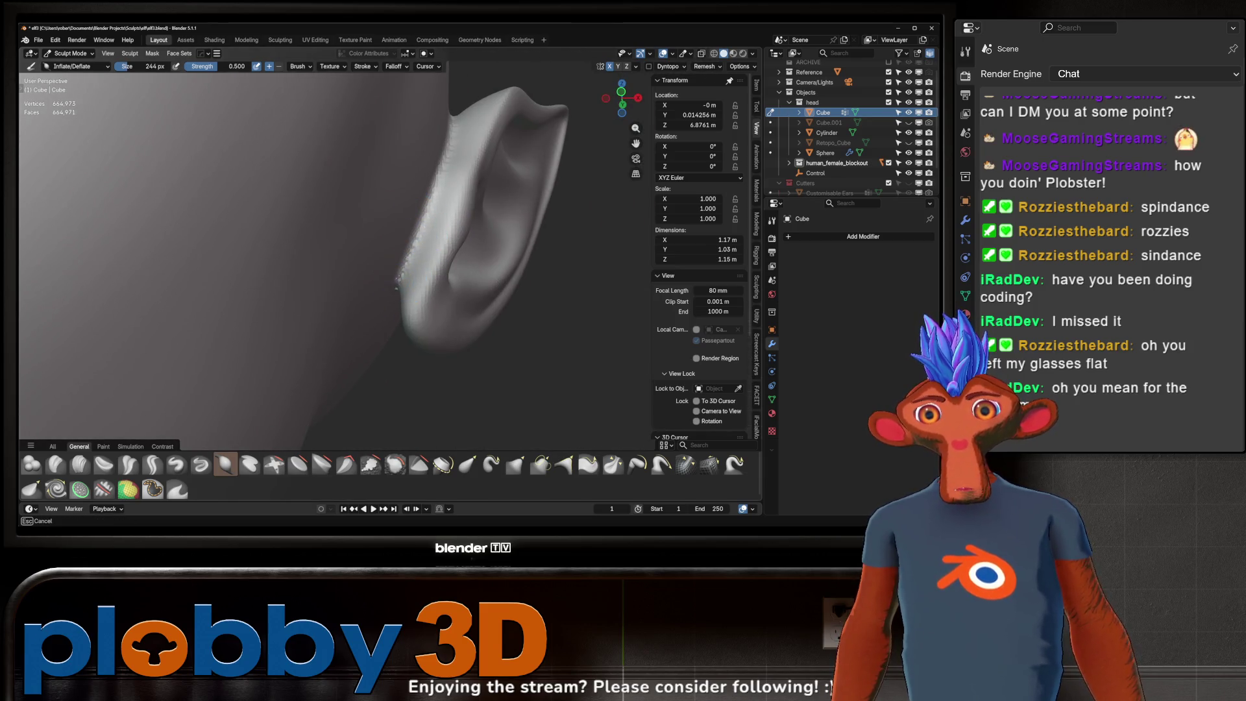
mouse_move(470, 191)
middle_down()
mouse_move(292, 209)
mouse_move(359, 300)
middle_up()
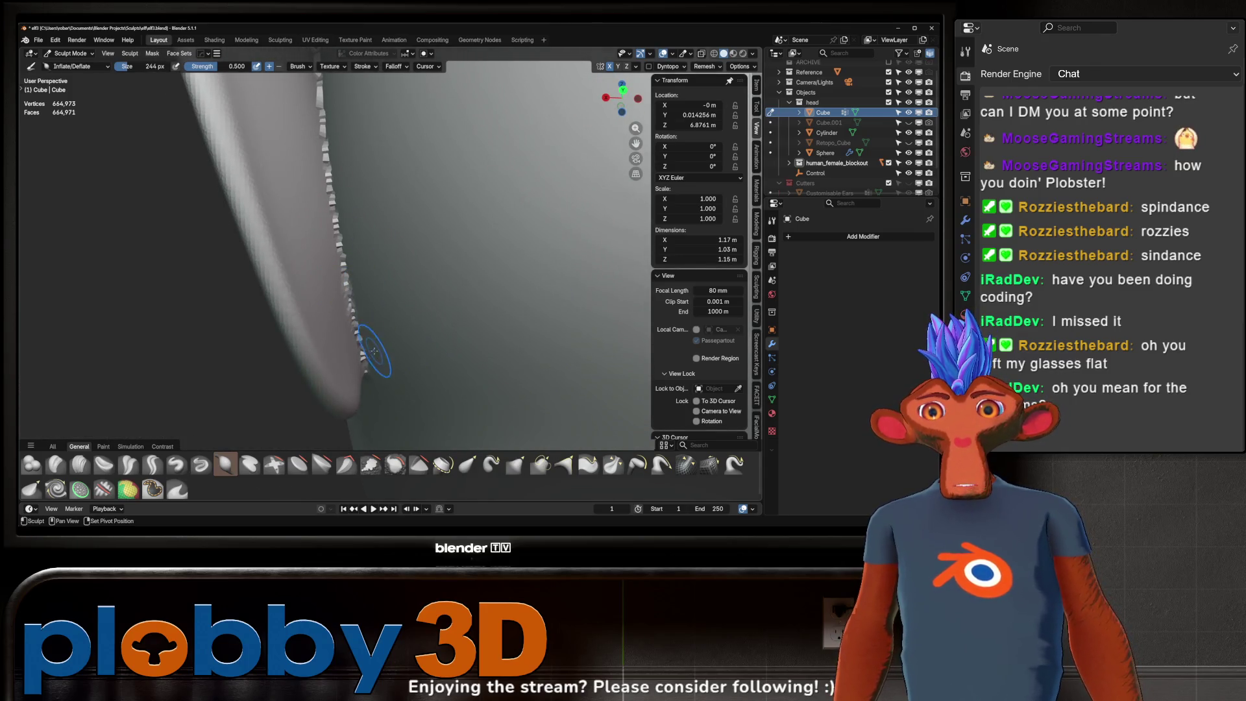
middle_drag(368, 232, 386, 385)
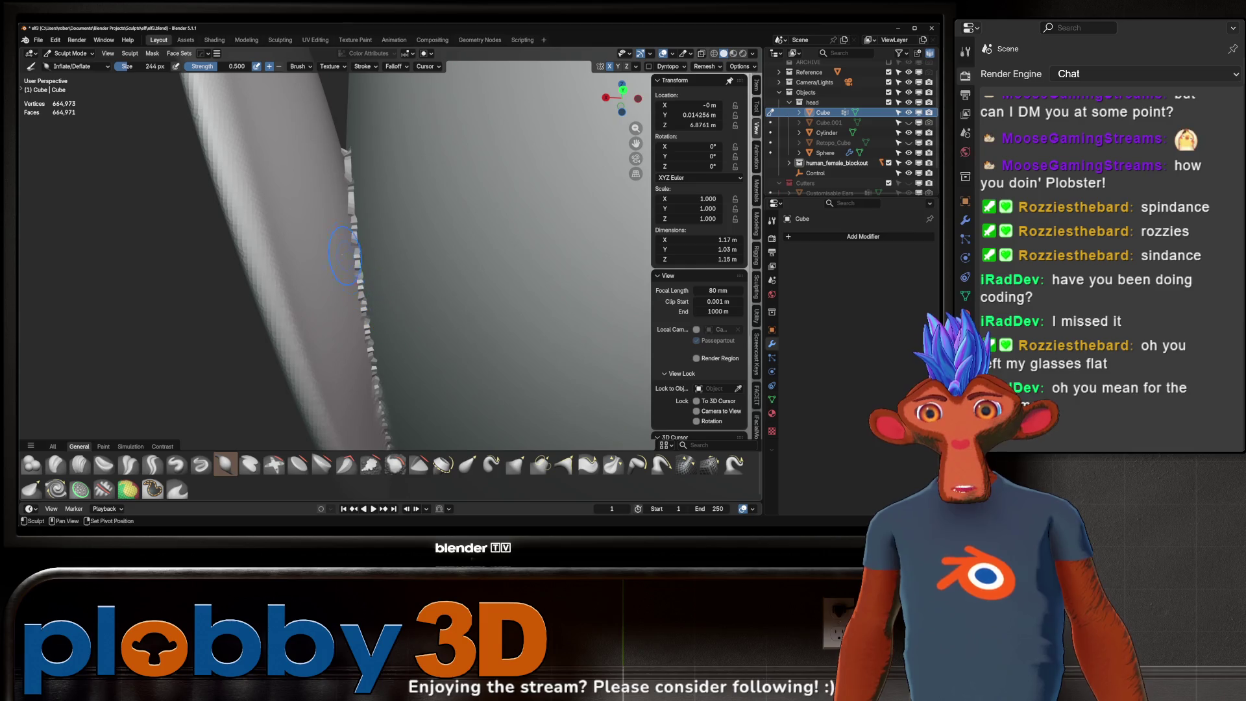
scroll(377, 332, down, 2)
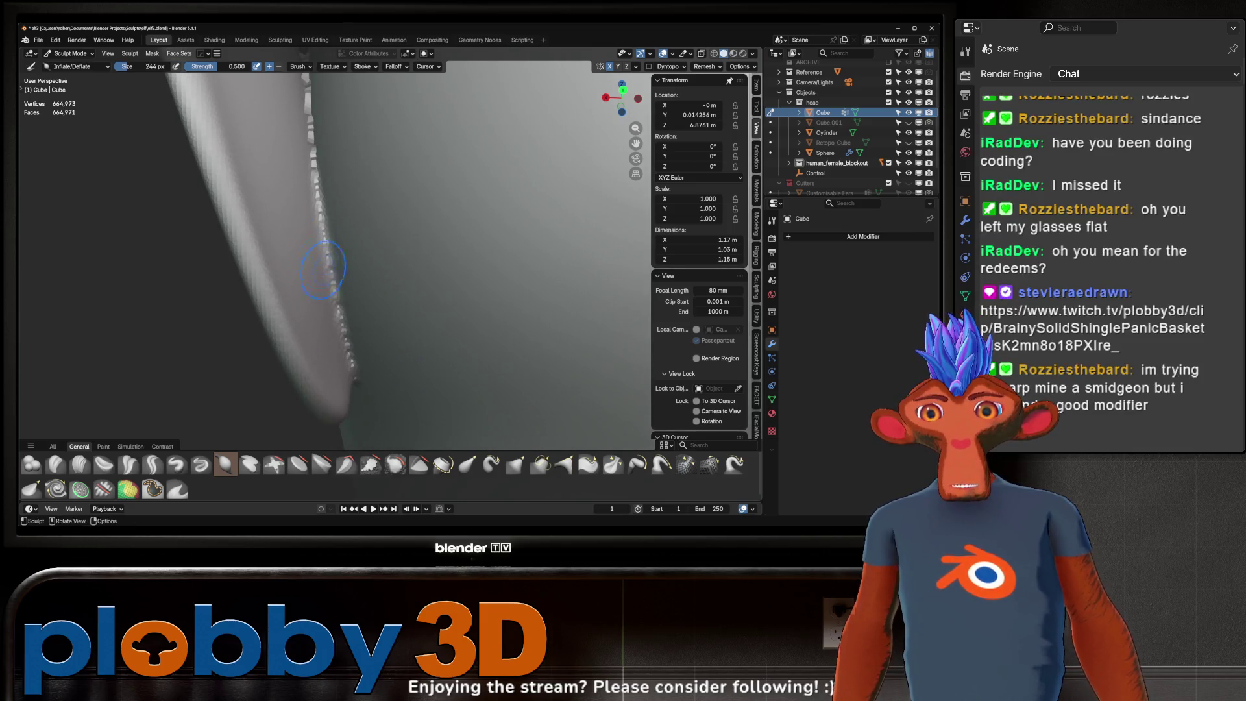
mouse_move(337, 329)
middle_down()
mouse_move(405, 248)
mouse_move(395, 313)
mouse_move(387, 327)
mouse_move(378, 240)
middle_up()
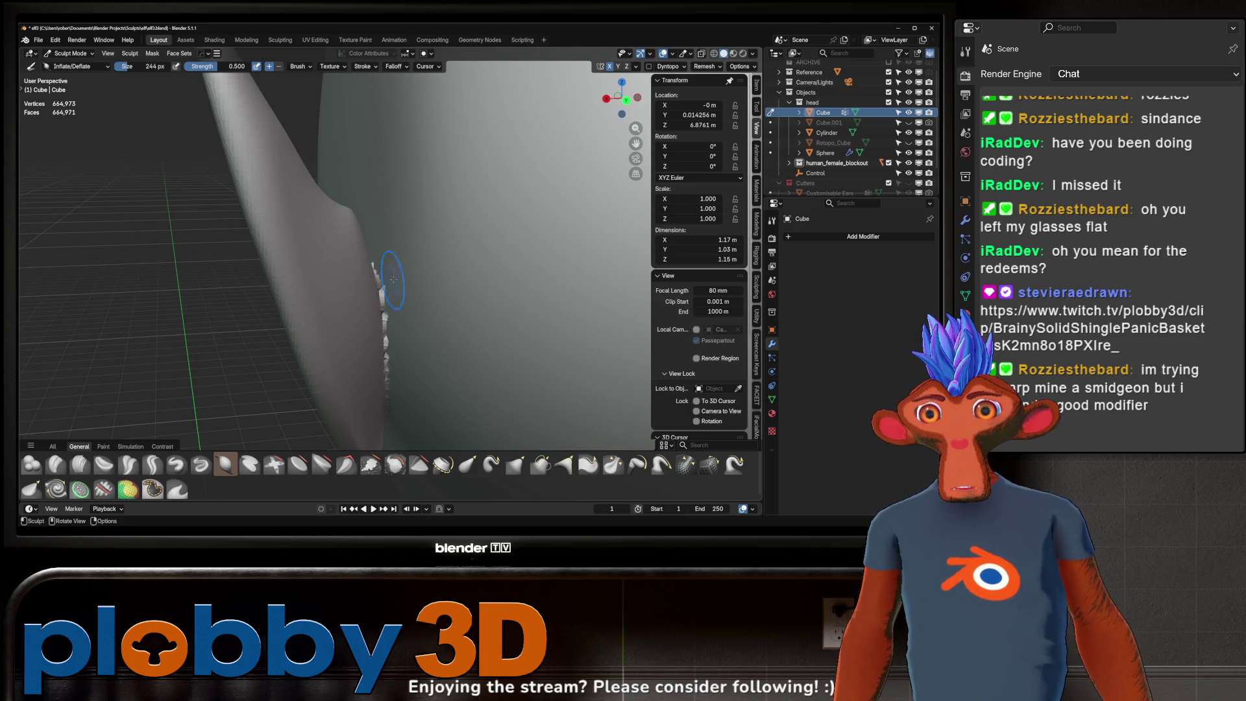
shift+middle_drag(392, 281, 323, 252)
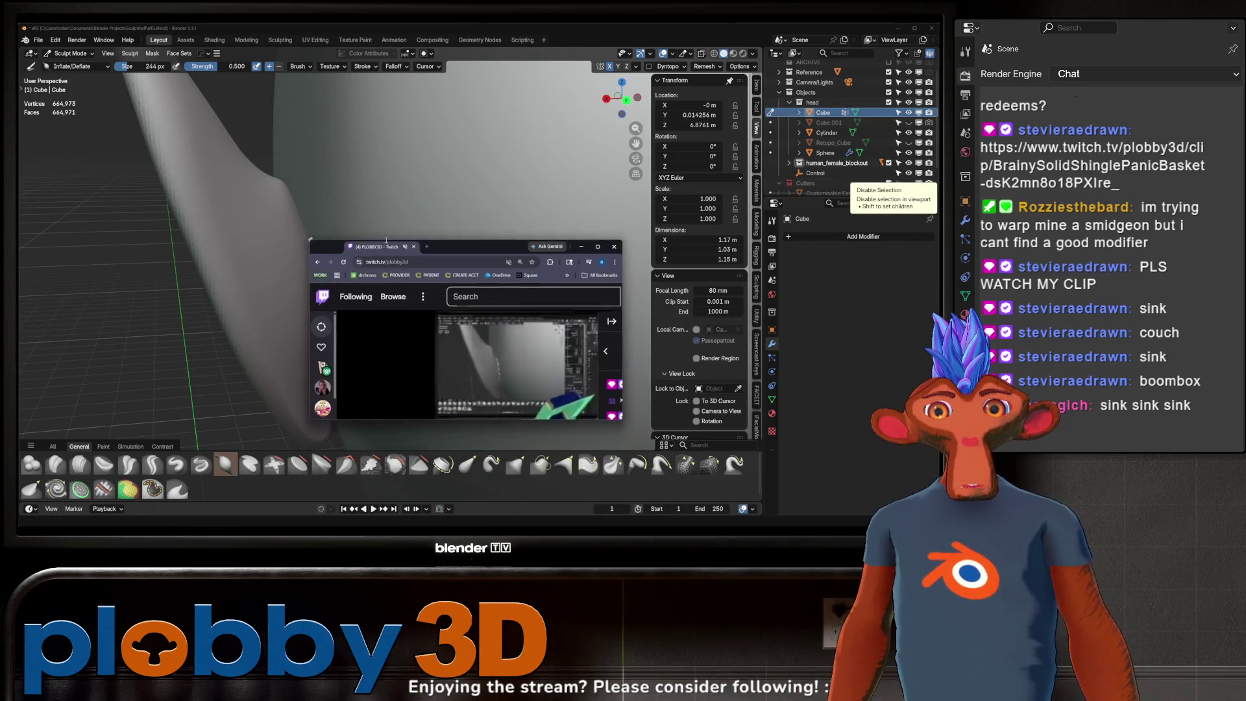
- Enlarge the Twitch window, pause the stream and watch the viewer's sound redeem clip from chat
double_click(387, 240)
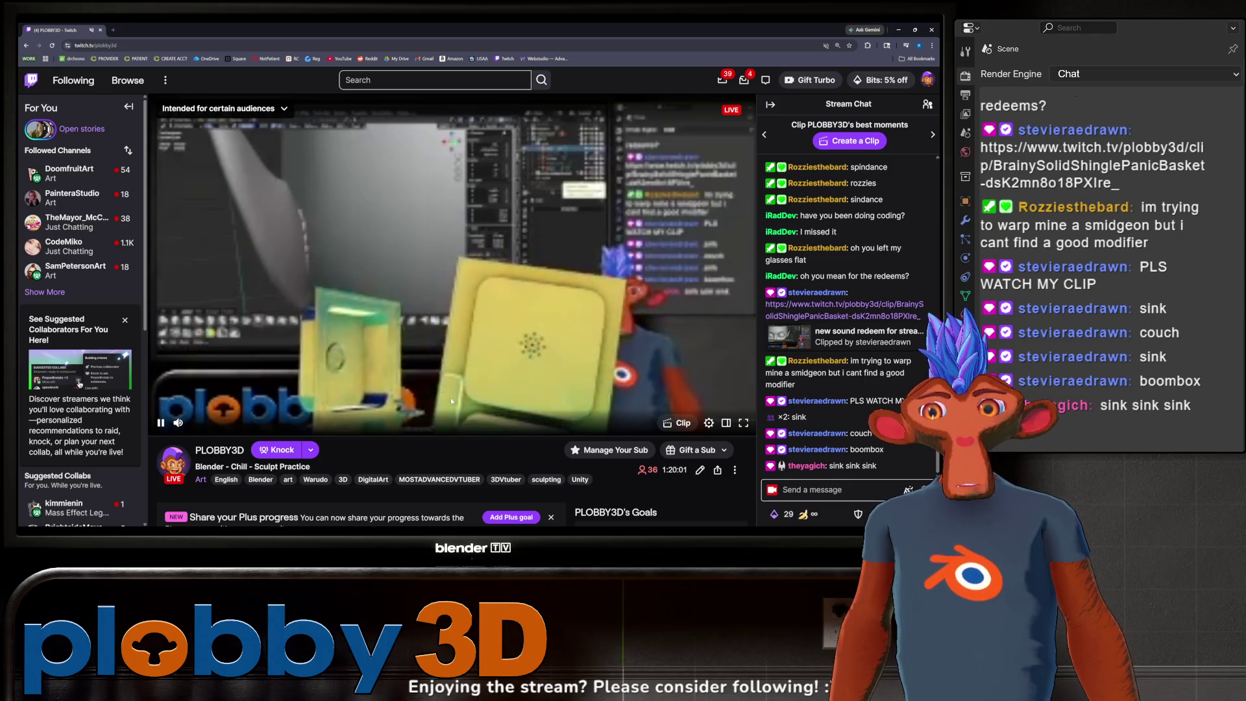
click(419, 408)
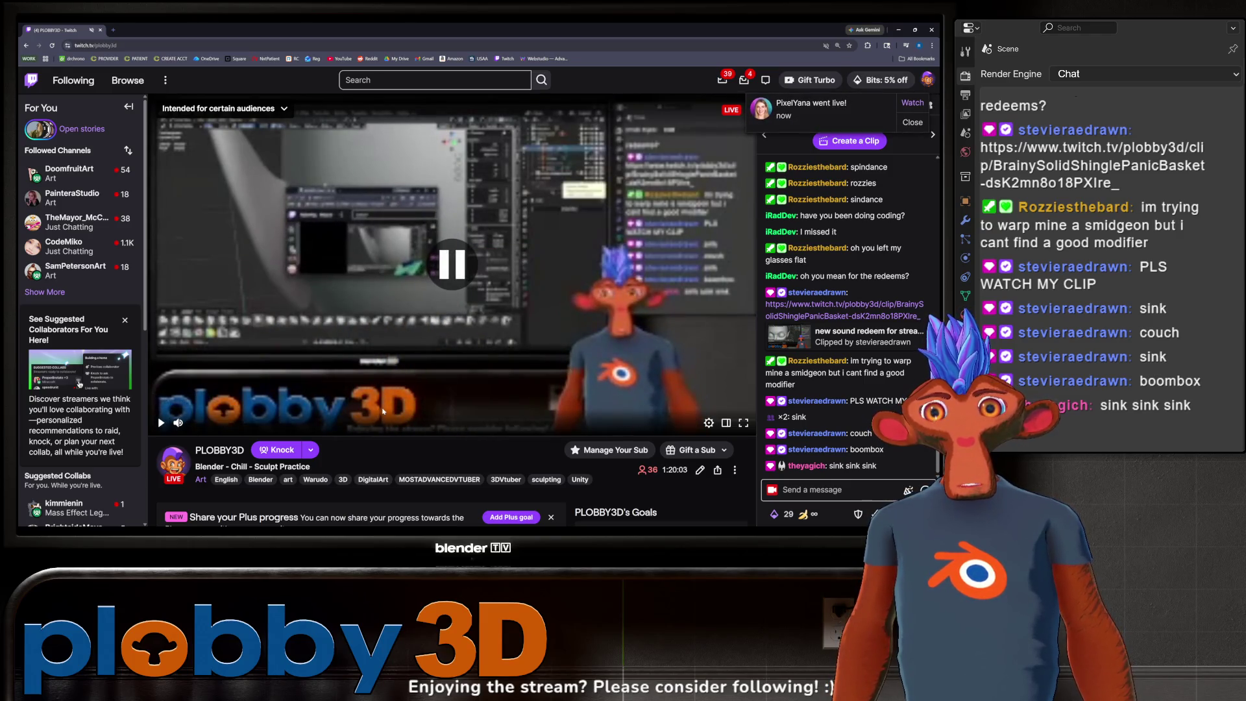
scroll(383, 411, down, 2)
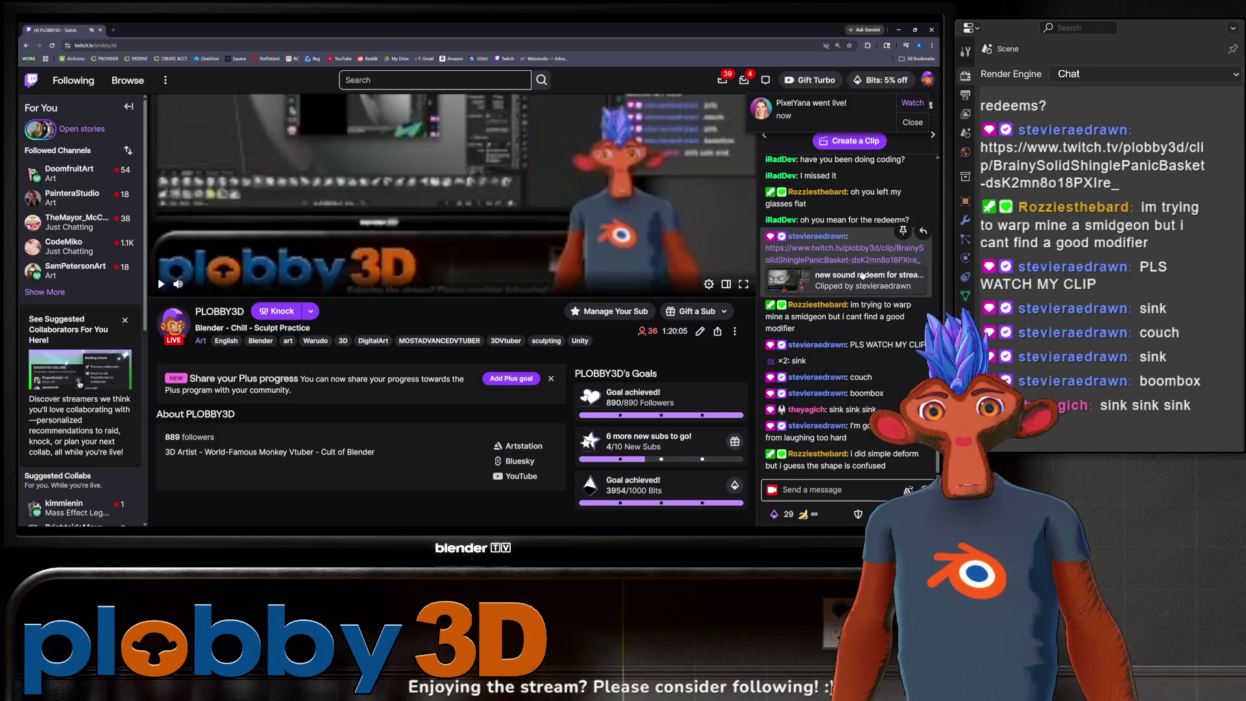
click(862, 276)
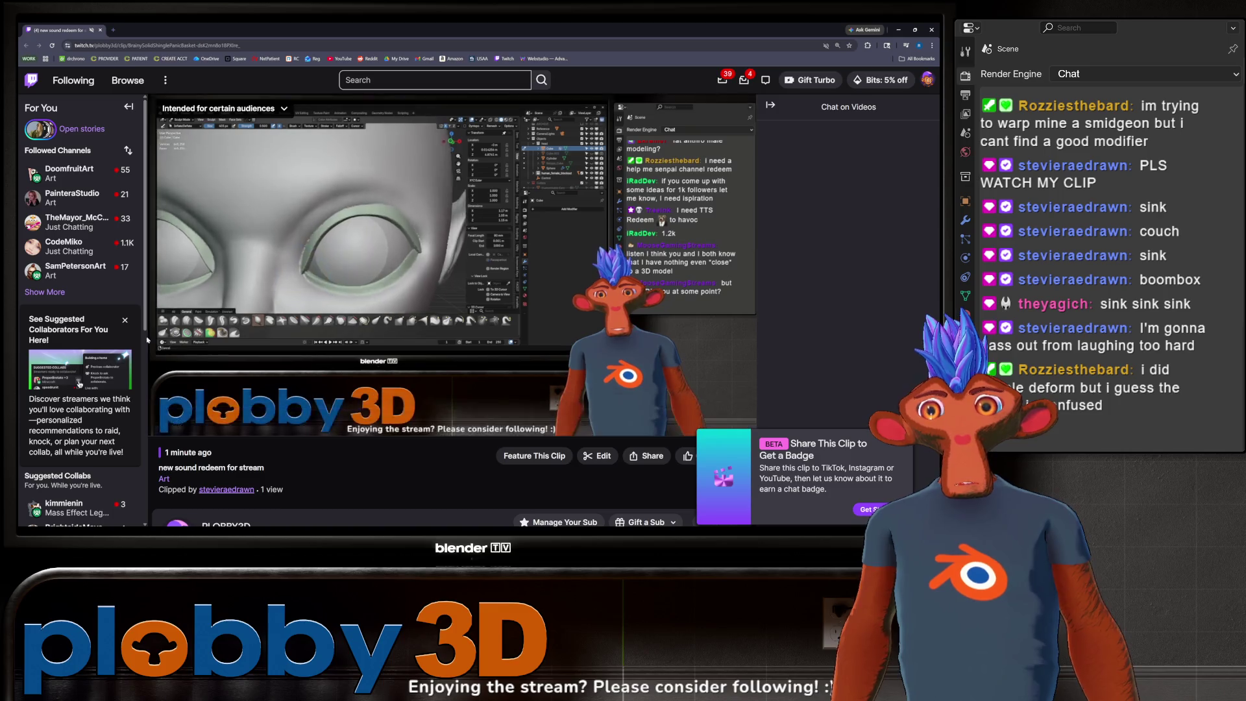
key(space)
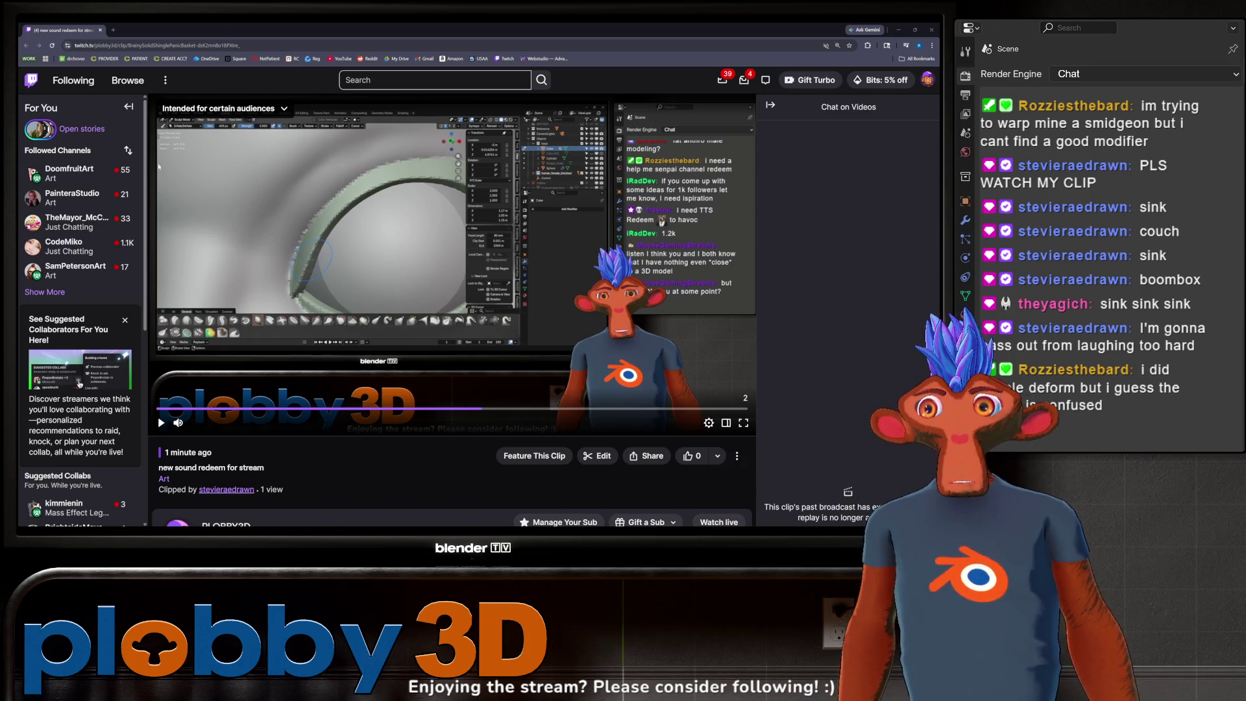
click(163, 425)
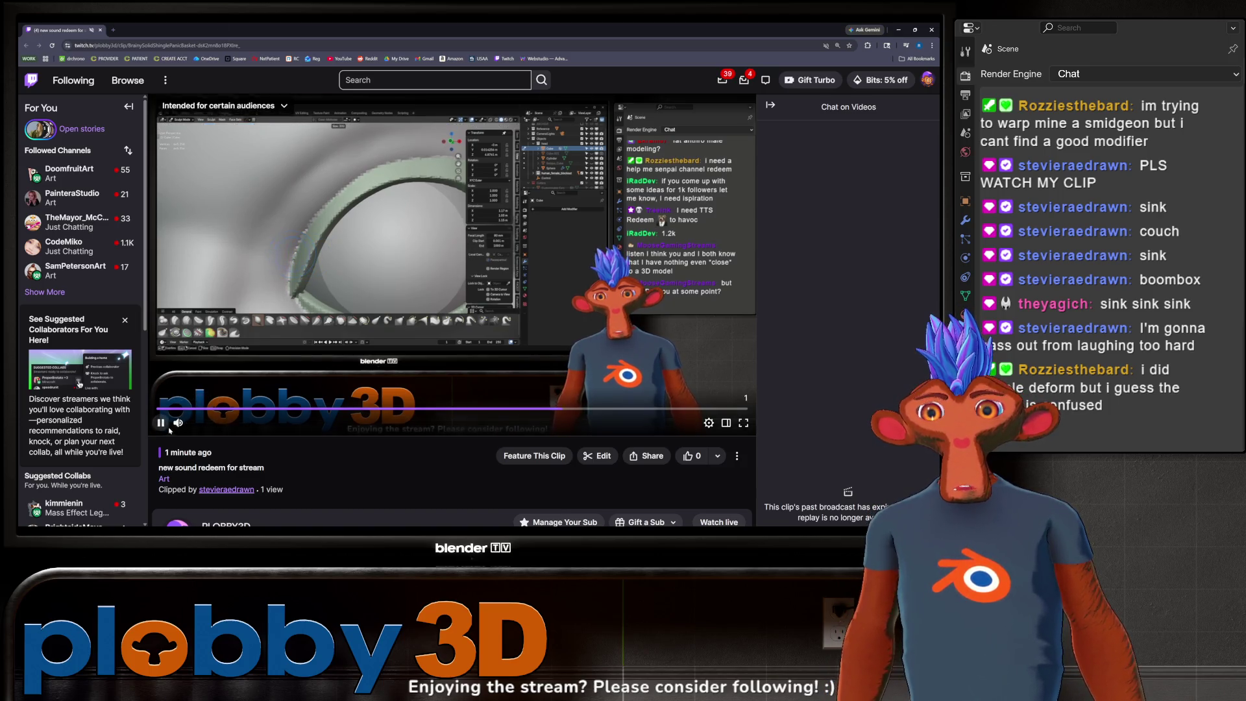
click(163, 423)
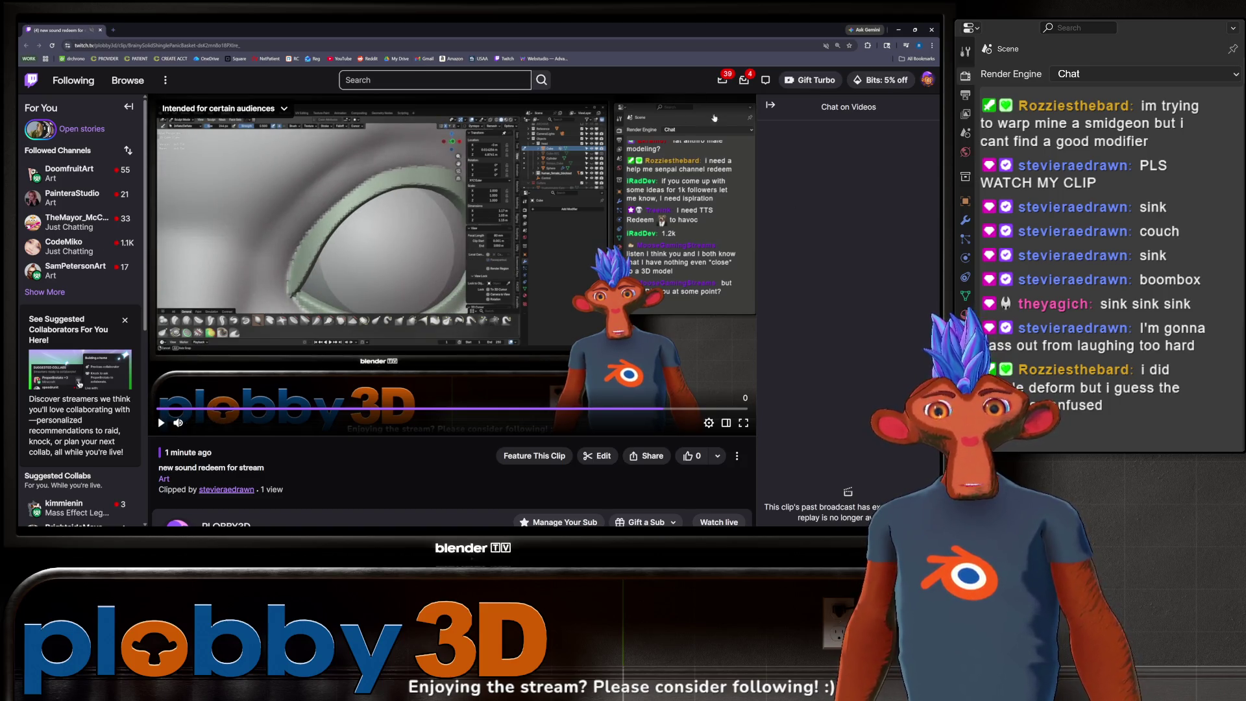
- Close and minimize the browser windows so the Blender sculpt shows again
click(224, 44)
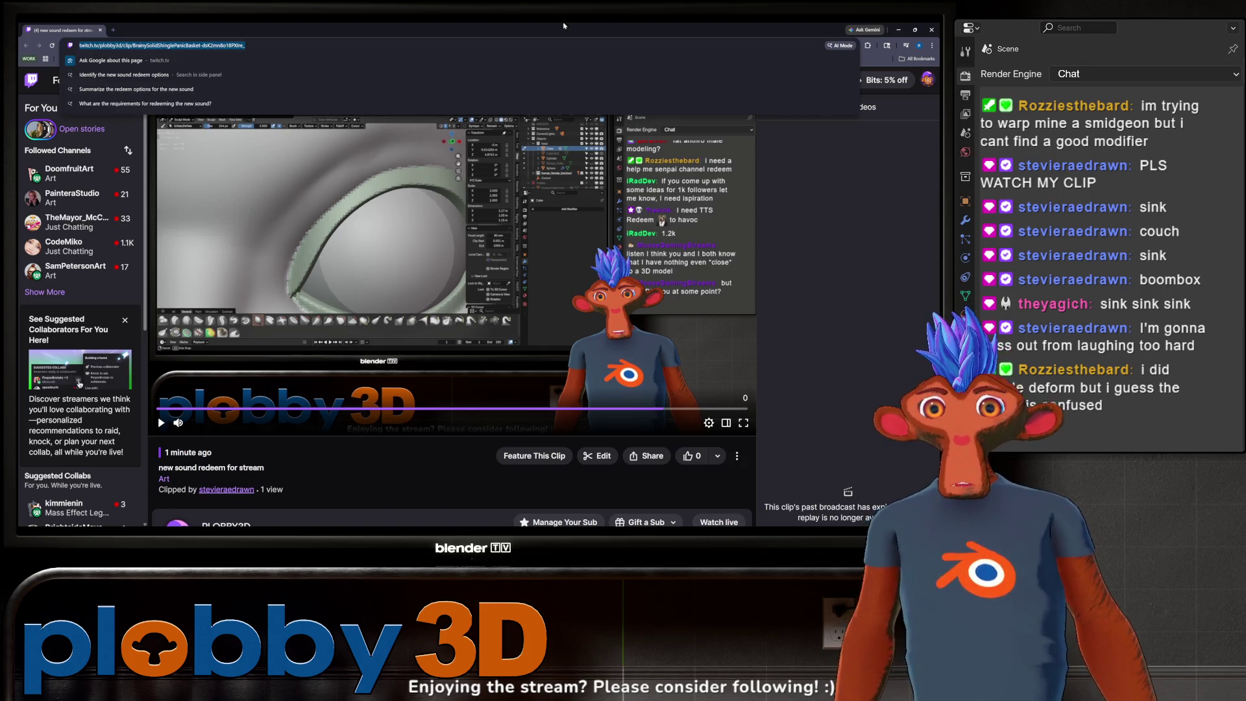
click(931, 29)
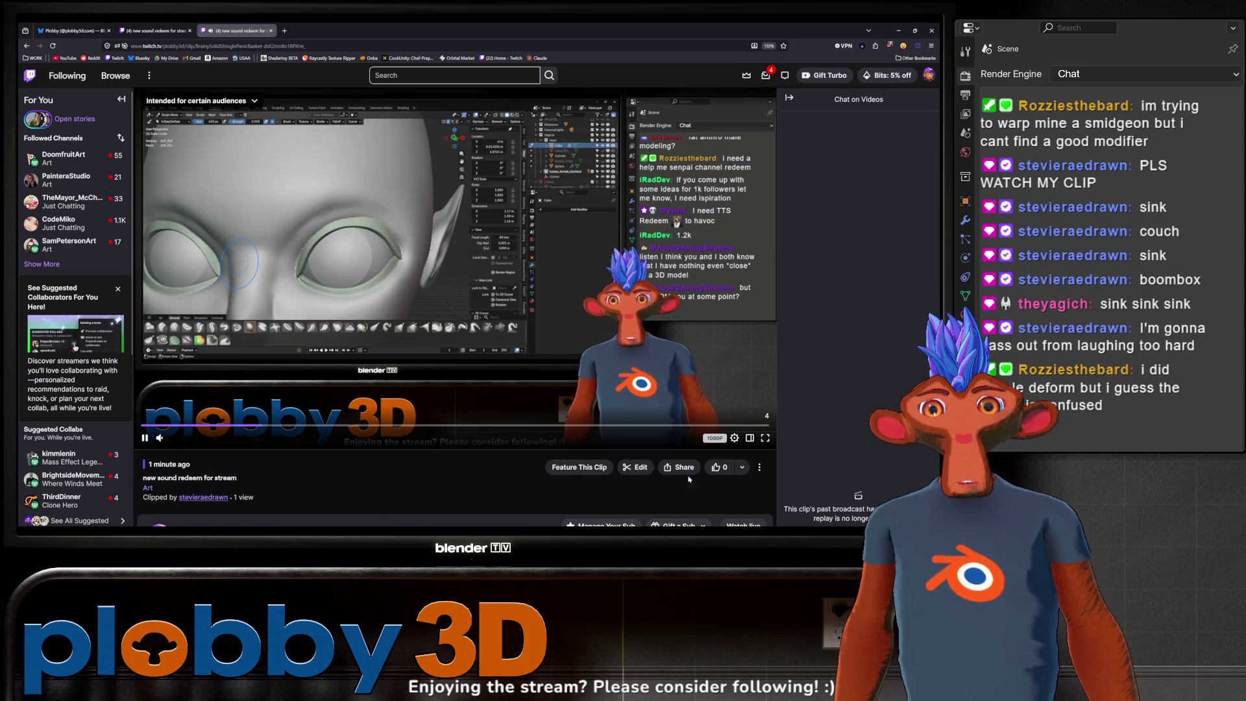
drag(688, 479, 375, 493)
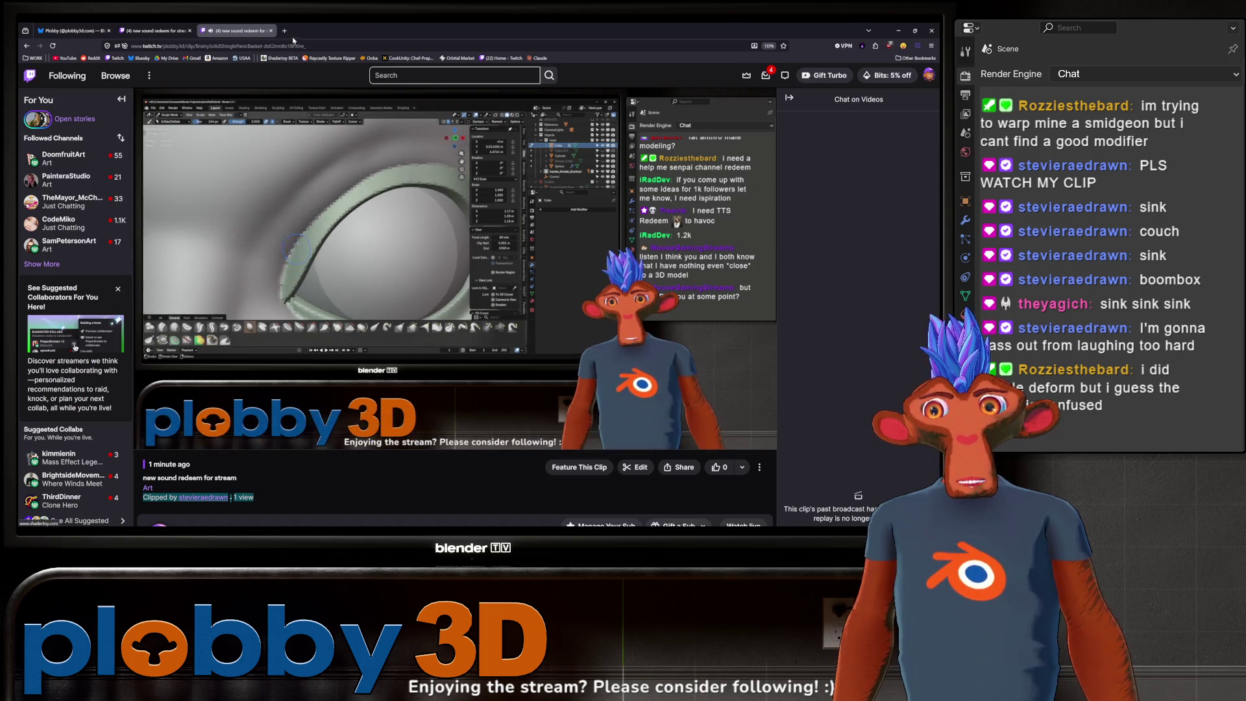
click(41, 526)
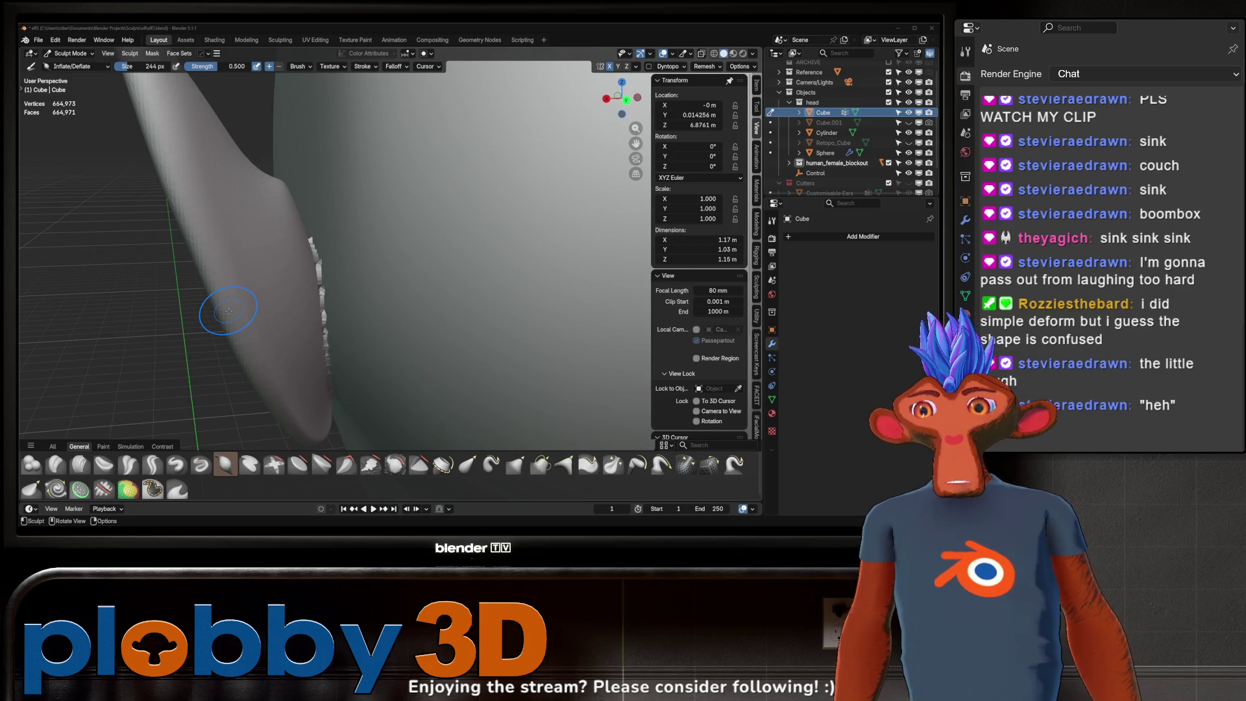
middle_drag(228, 310, 311, 279)
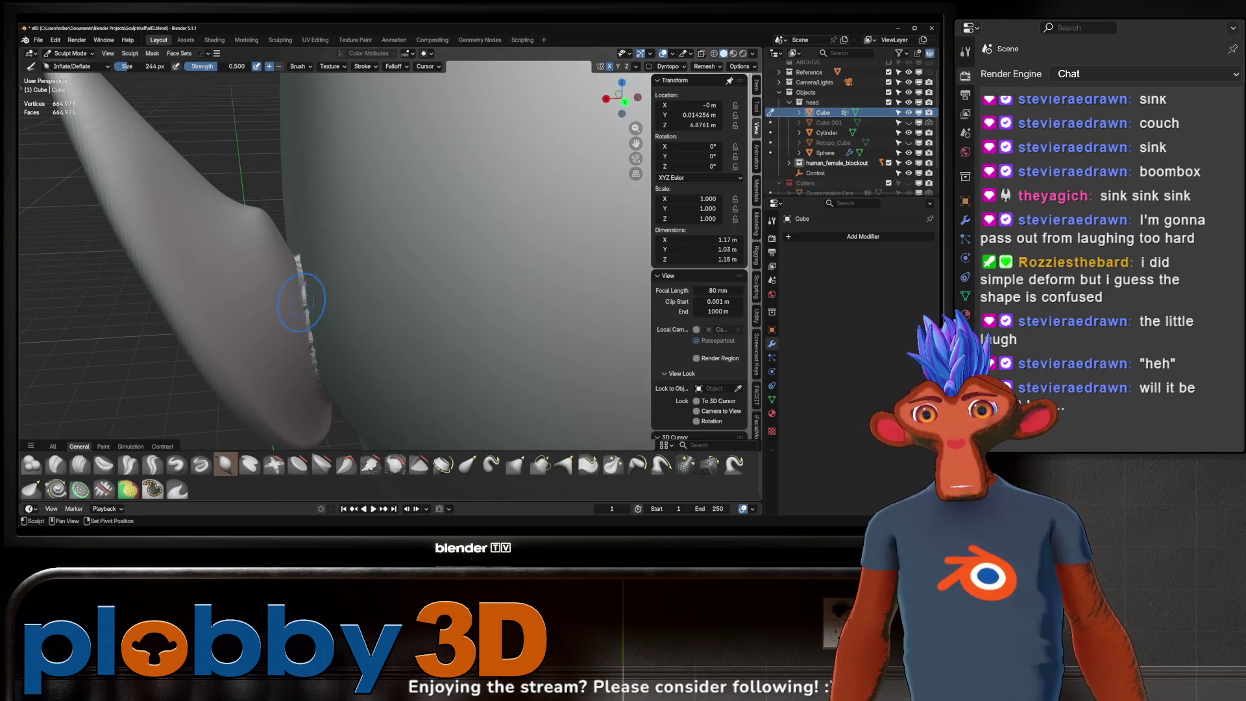
middle_drag(305, 292, 302, 249)
mouse_move(325, 335)
middle_down()
mouse_move(324, 299)
mouse_move(304, 300)
mouse_move(287, 331)
mouse_move(292, 313)
middle_up()
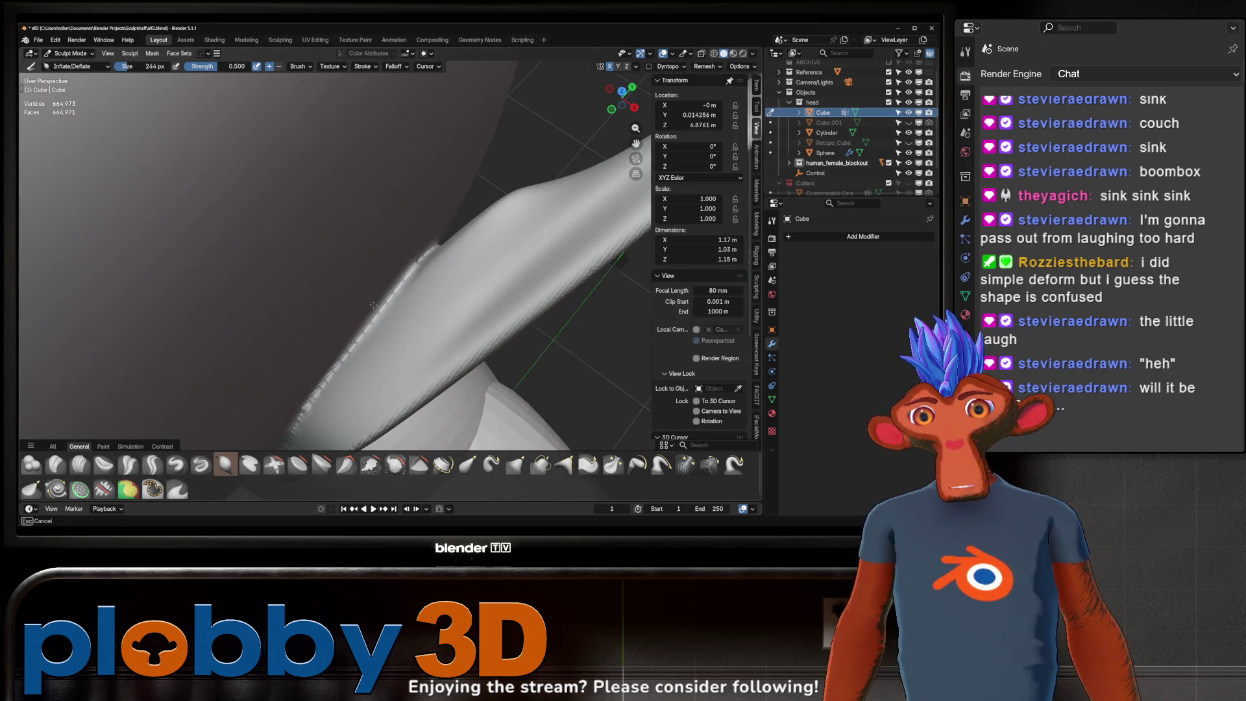
middle_drag(322, 373, 334, 356)
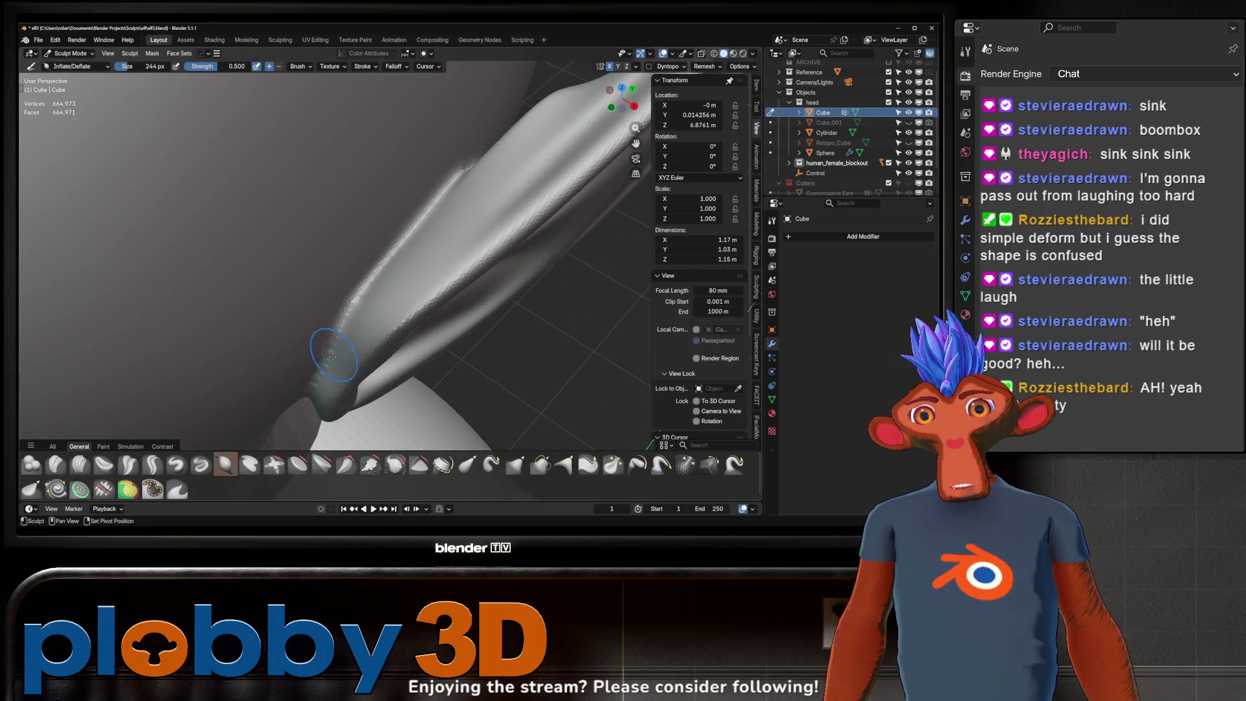
mouse_move(375, 266)
middle_down()
mouse_move(419, 368)
mouse_move(335, 310)
middle_up()
scroll(326, 309, up, 3)
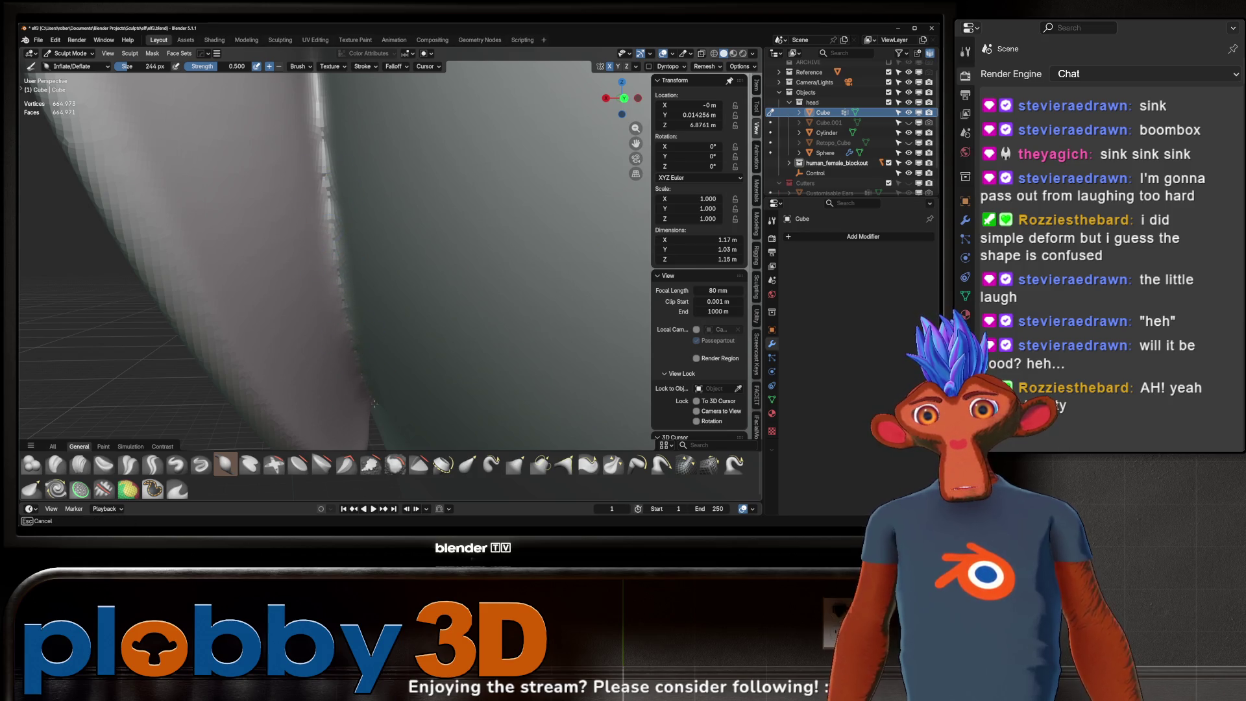
mouse_move(366, 376)
middle_down()
mouse_move(355, 264)
mouse_move(345, 303)
mouse_move(390, 264)
middle_up()
scroll(370, 305, down, 6)
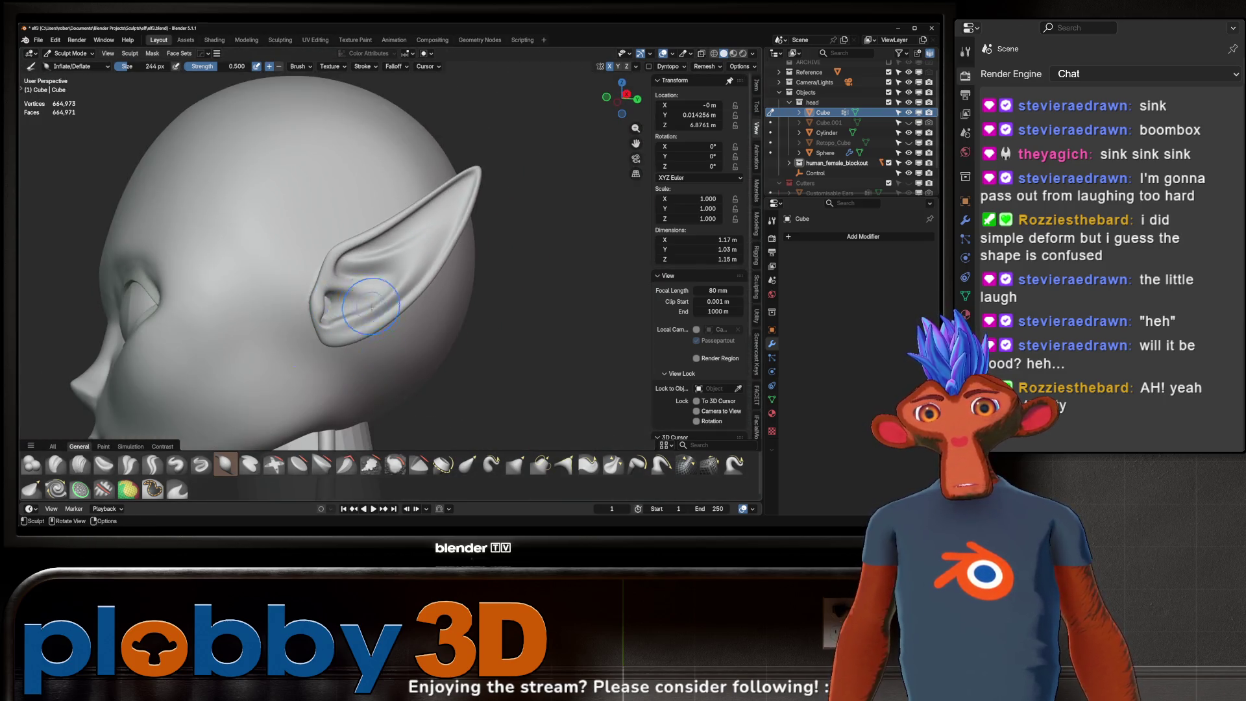
ctrl+middle_drag(371, 305, 394, 234)
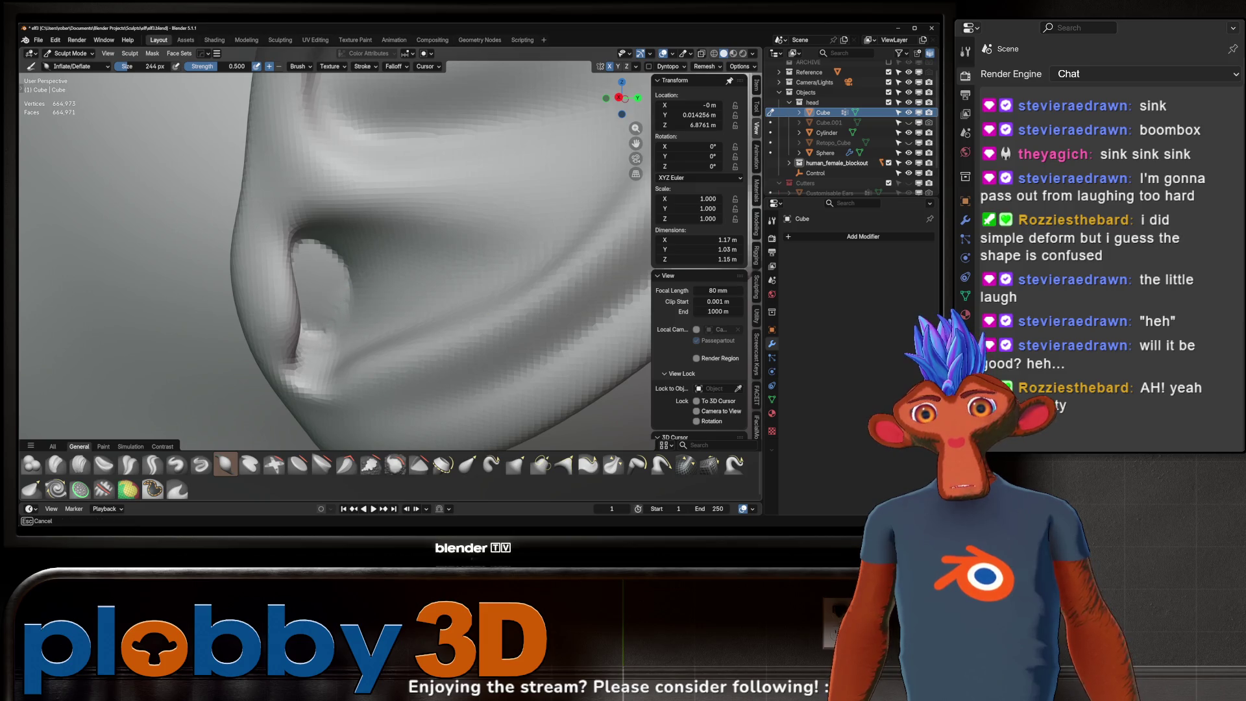
middle_drag(332, 294, 306, 270)
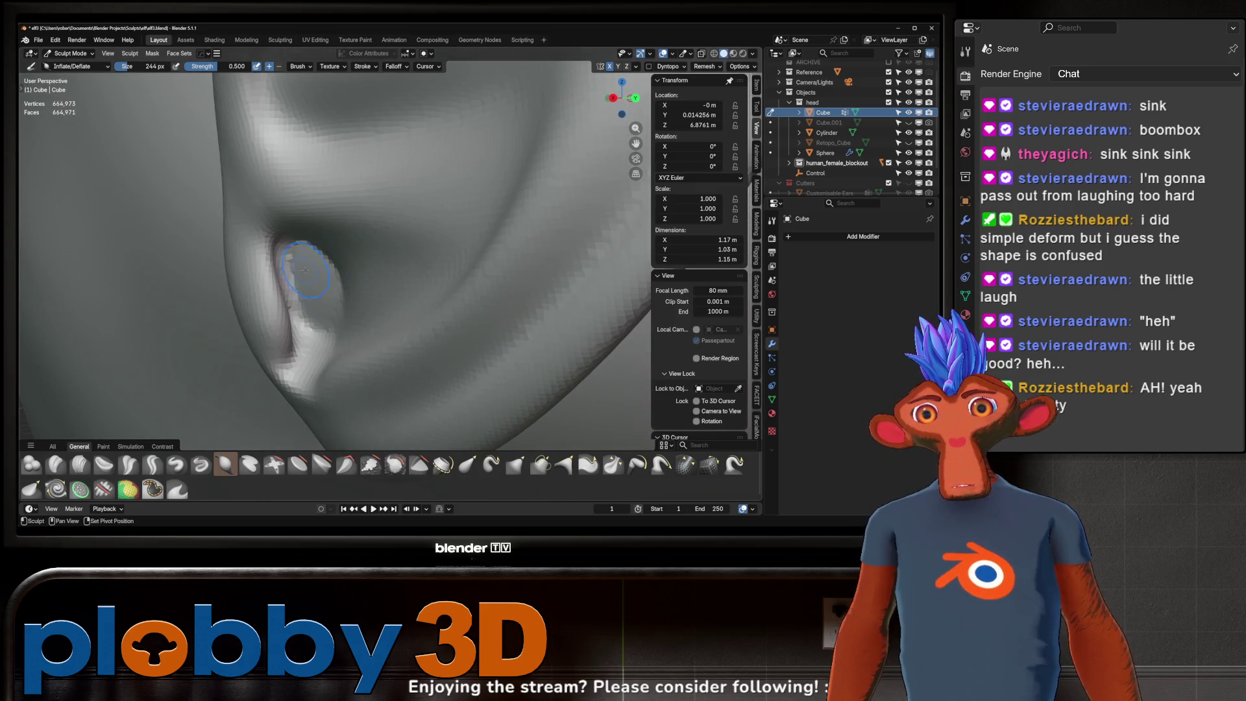
- Build up the inner ear with a Draw brush stroke and check it up close
click(177, 465)
drag(305, 321, 302, 253)
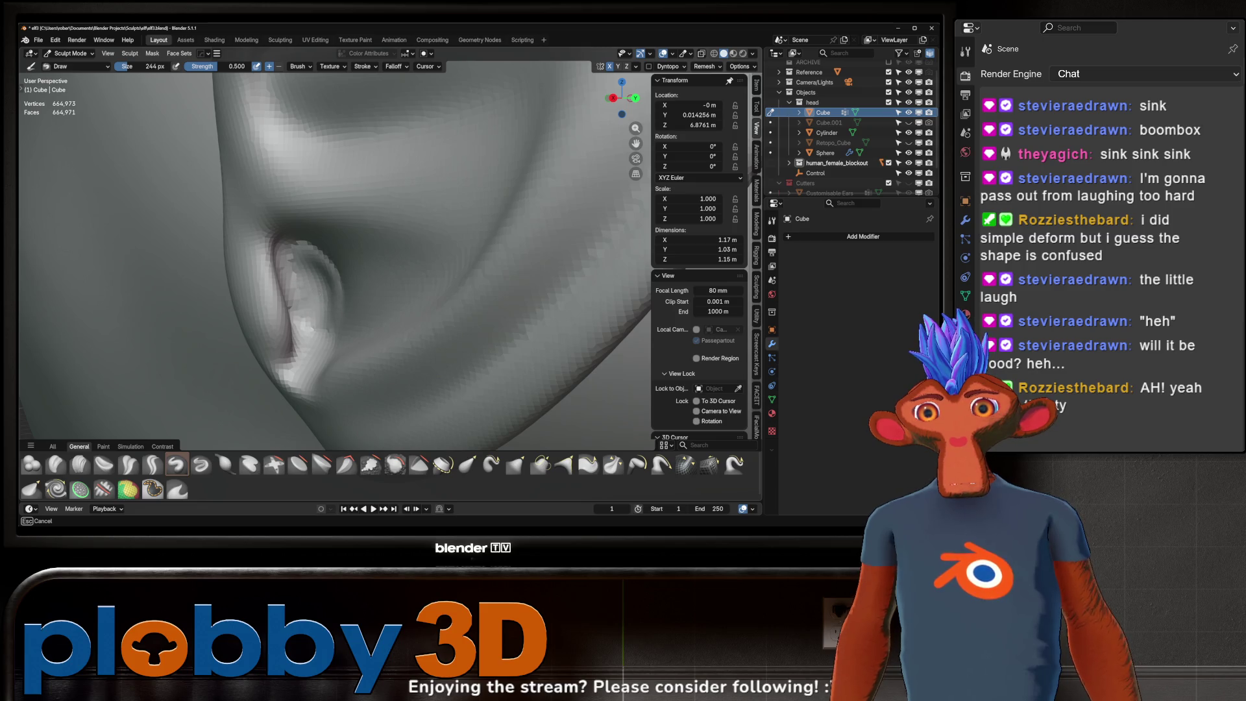
middle_drag(316, 283, 355, 244)
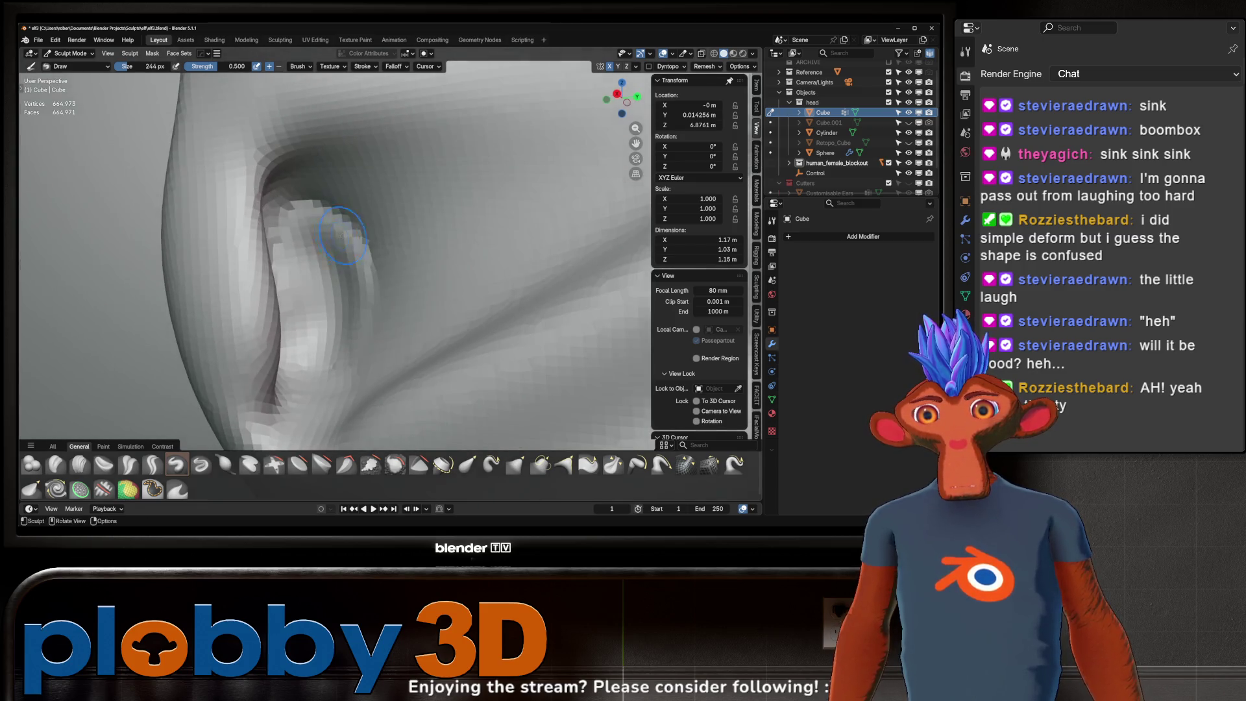
mouse_move(309, 354)
middle_down()
mouse_move(381, 292)
mouse_move(398, 317)
middle_up()
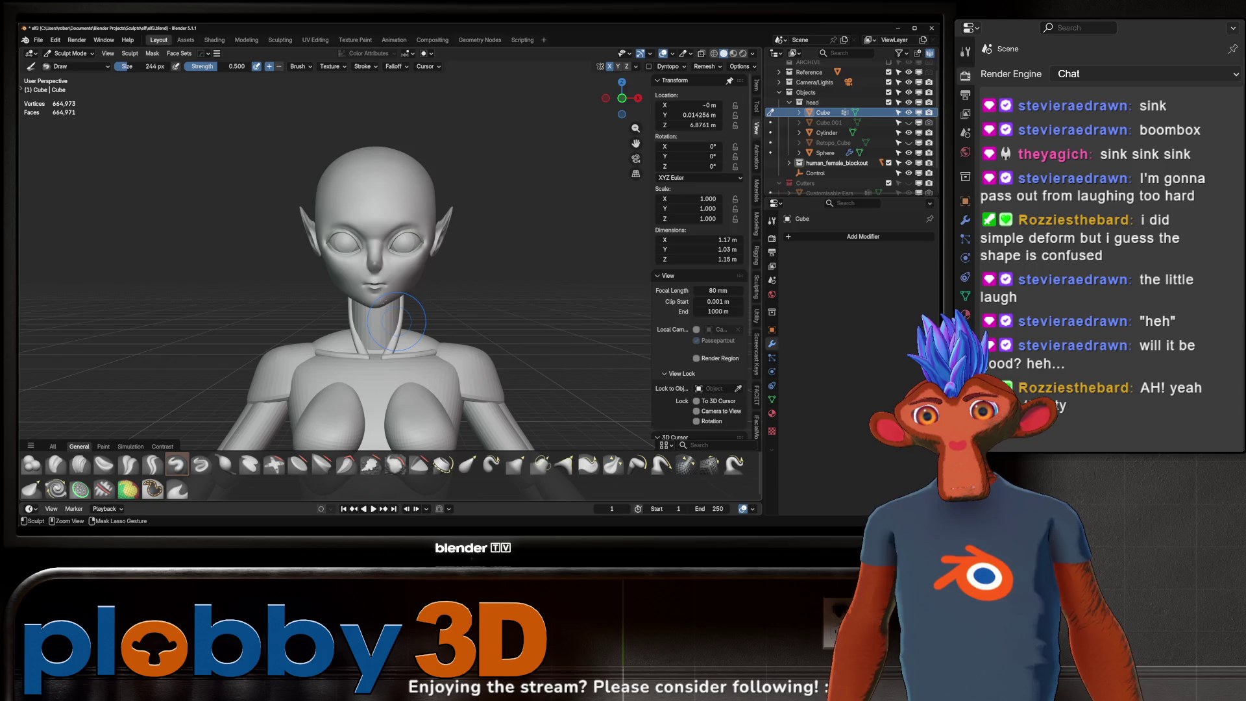
scroll(397, 317, up, 1)
scroll(394, 292, up, 2)
scroll(390, 255, up, 1)
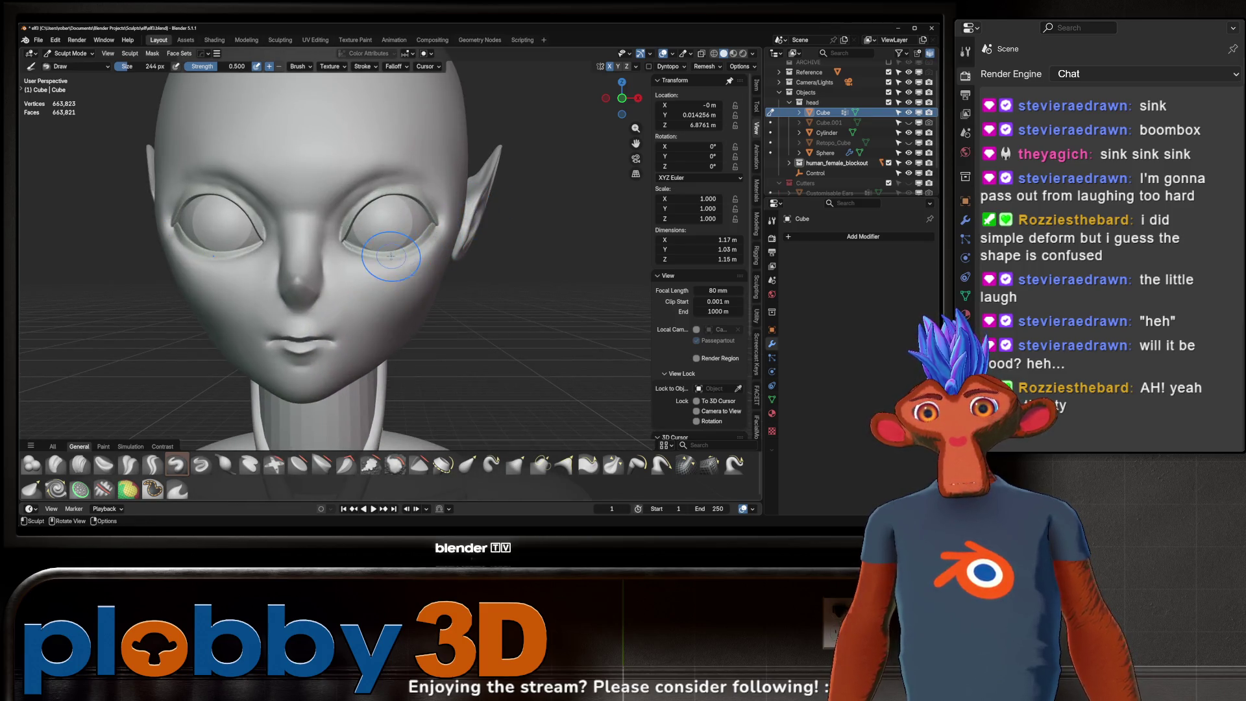
- Review the face from a three-quarter view and make Crease Sharp the active brush
mouse_move(369, 270)
middle_down()
mouse_move(441, 246)
mouse_move(398, 251)
mouse_move(396, 275)
middle_up()
scroll(418, 248, up, 2)
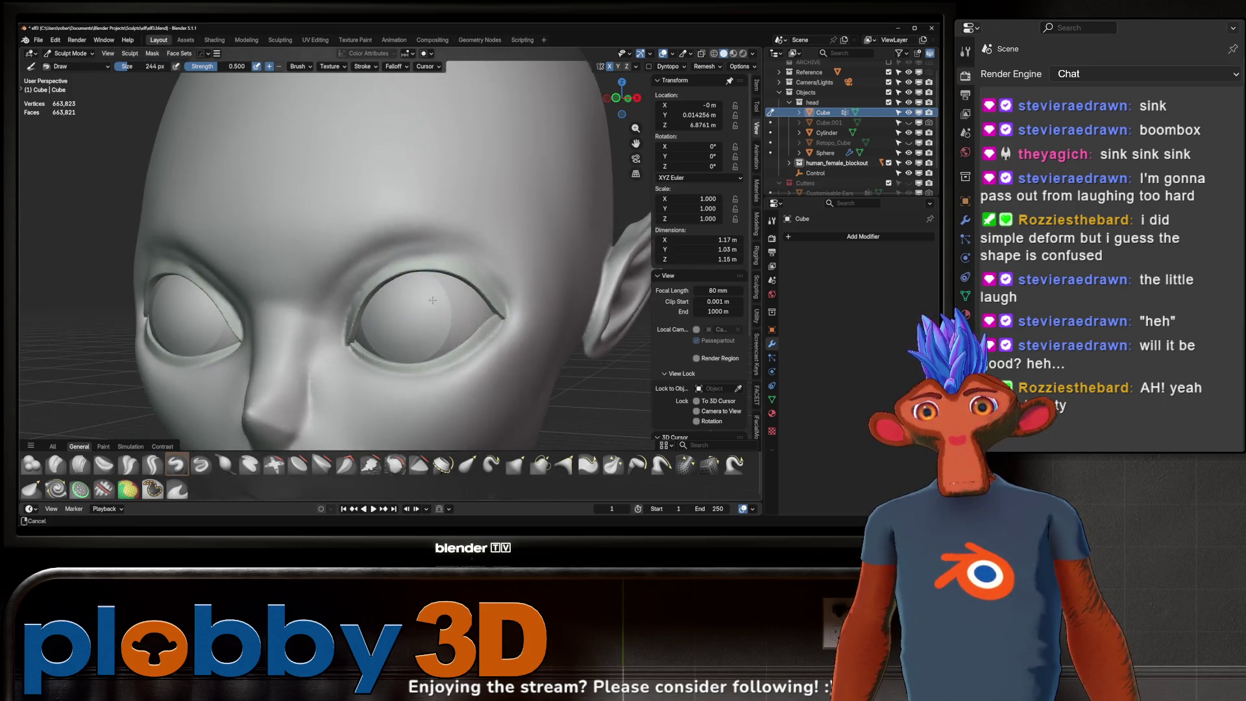
scroll(397, 275, up, 2)
scroll(398, 273, up, 2)
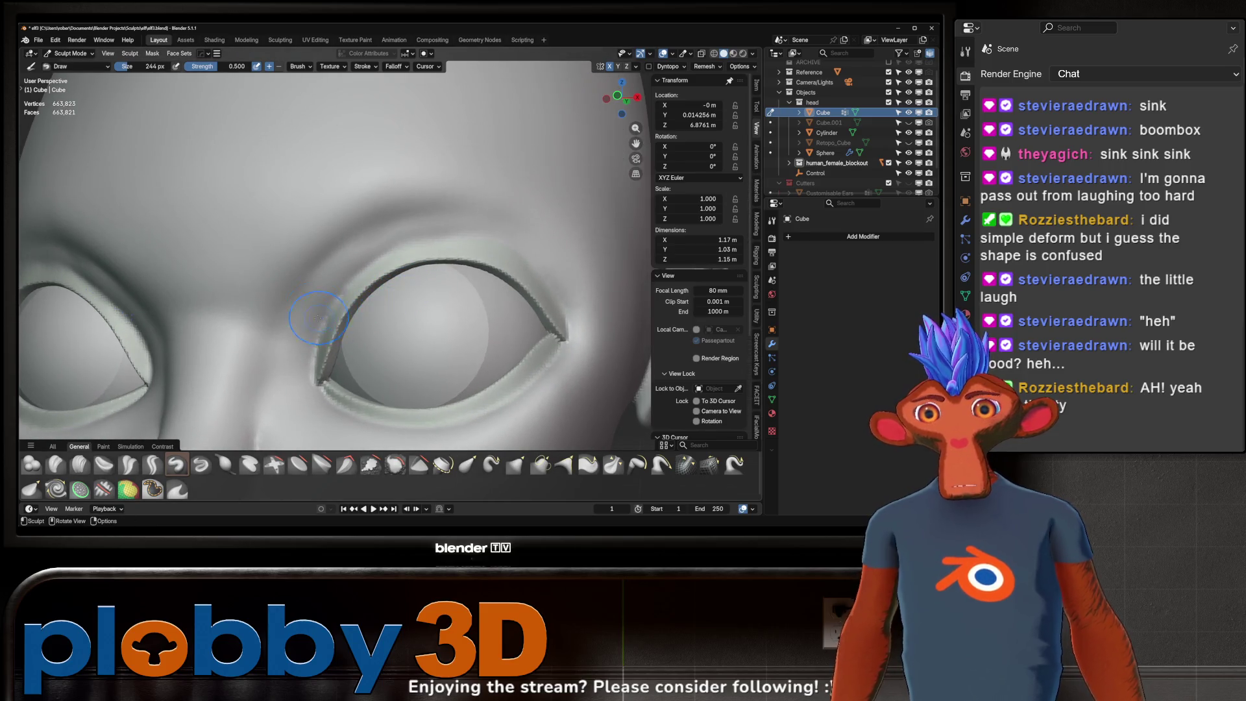
scroll(341, 272, down, 2)
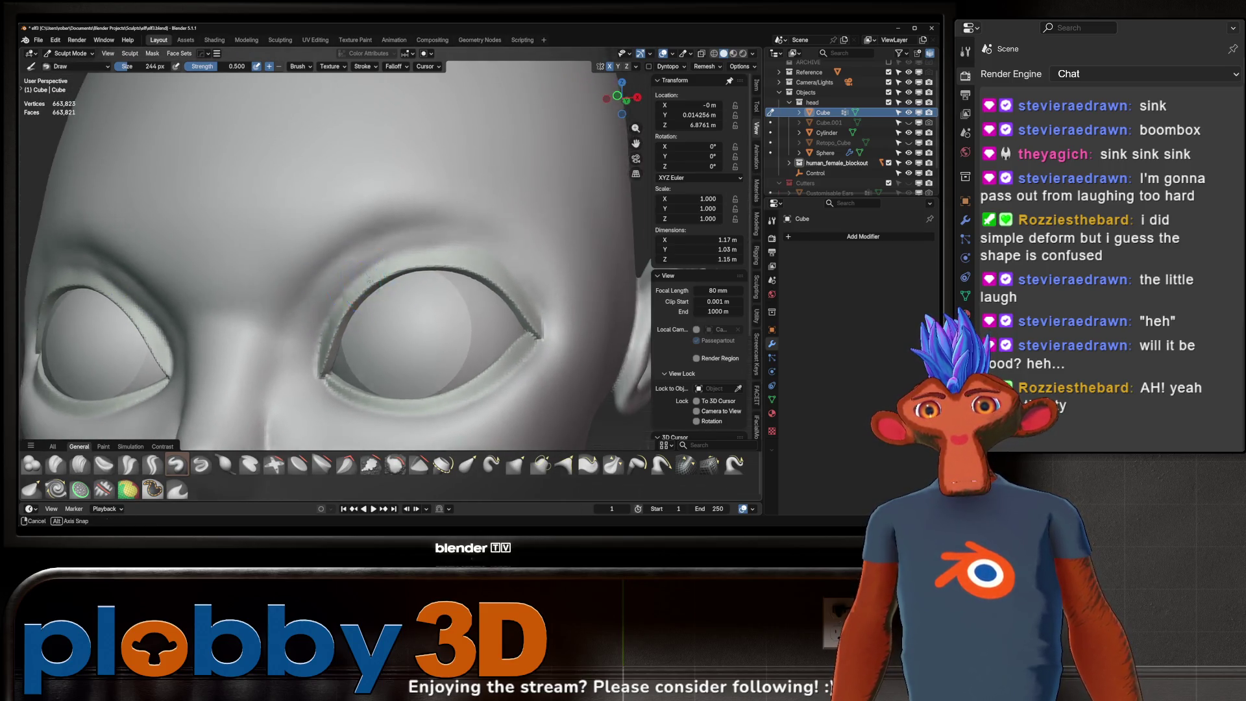
middle_drag(340, 271, 272, 320)
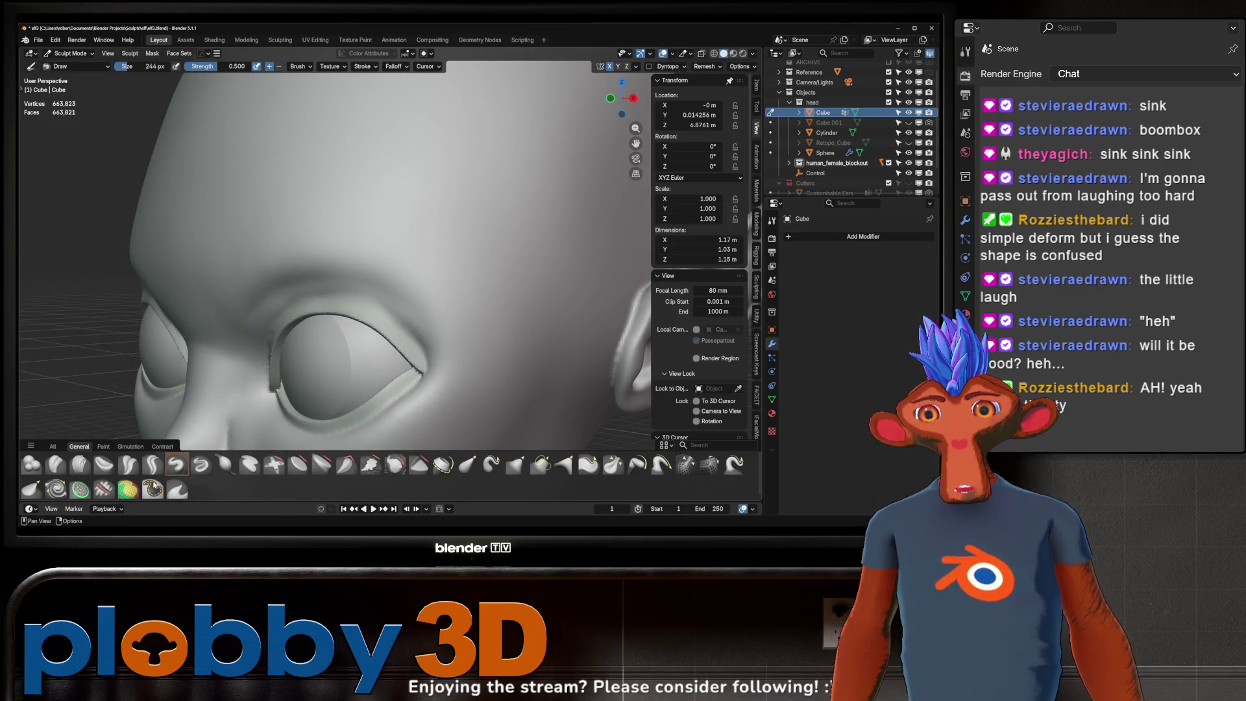
click(153, 465)
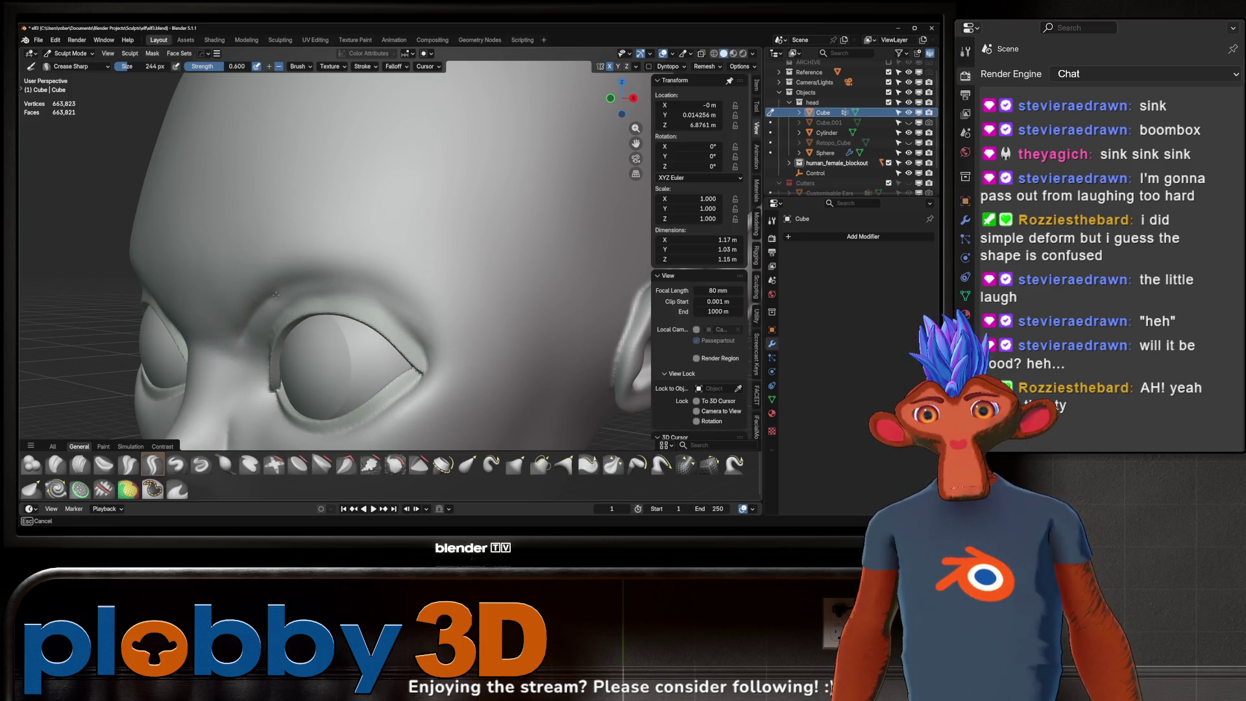
- Carve mirrored Crease Sharp strokes along the brows above both eyes
middle_drag(276, 295, 335, 279)
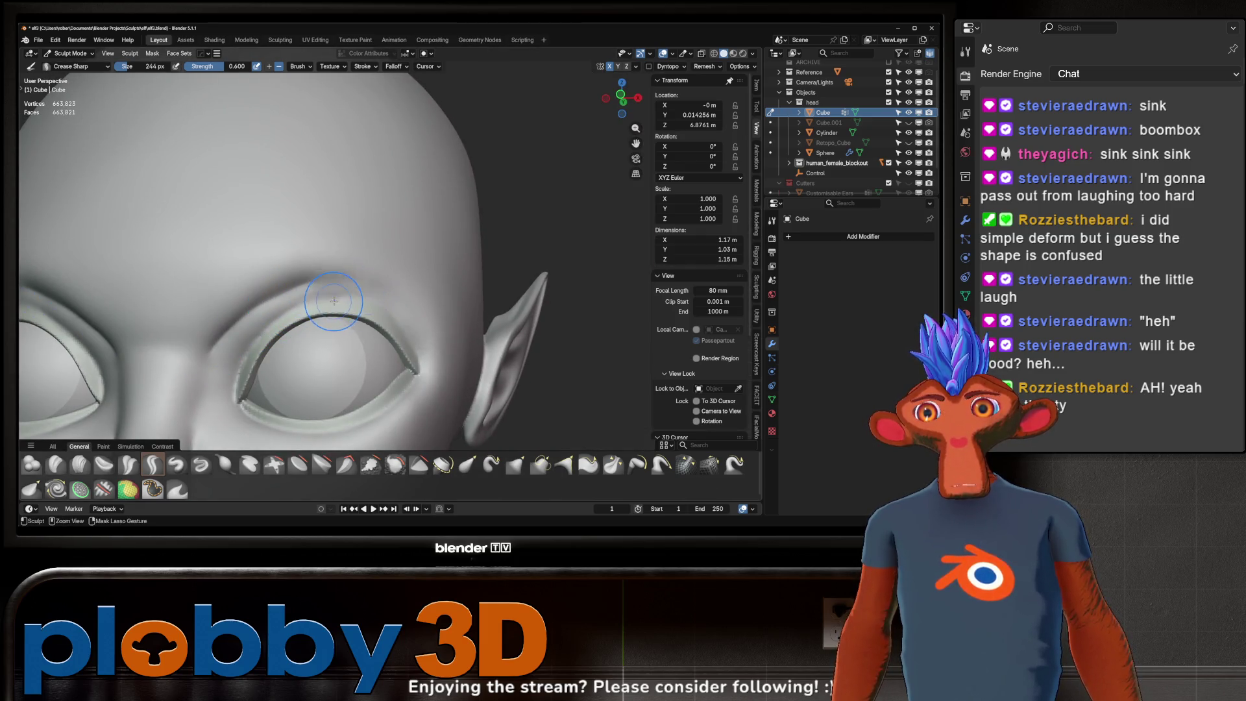
mouse_move(362, 282)
shift+middle_down()
mouse_move(407, 275)
mouse_move(315, 358)
mouse_move(301, 249)
mouse_move(313, 295)
shift+middle_up()
scroll(313, 294, down, 5)
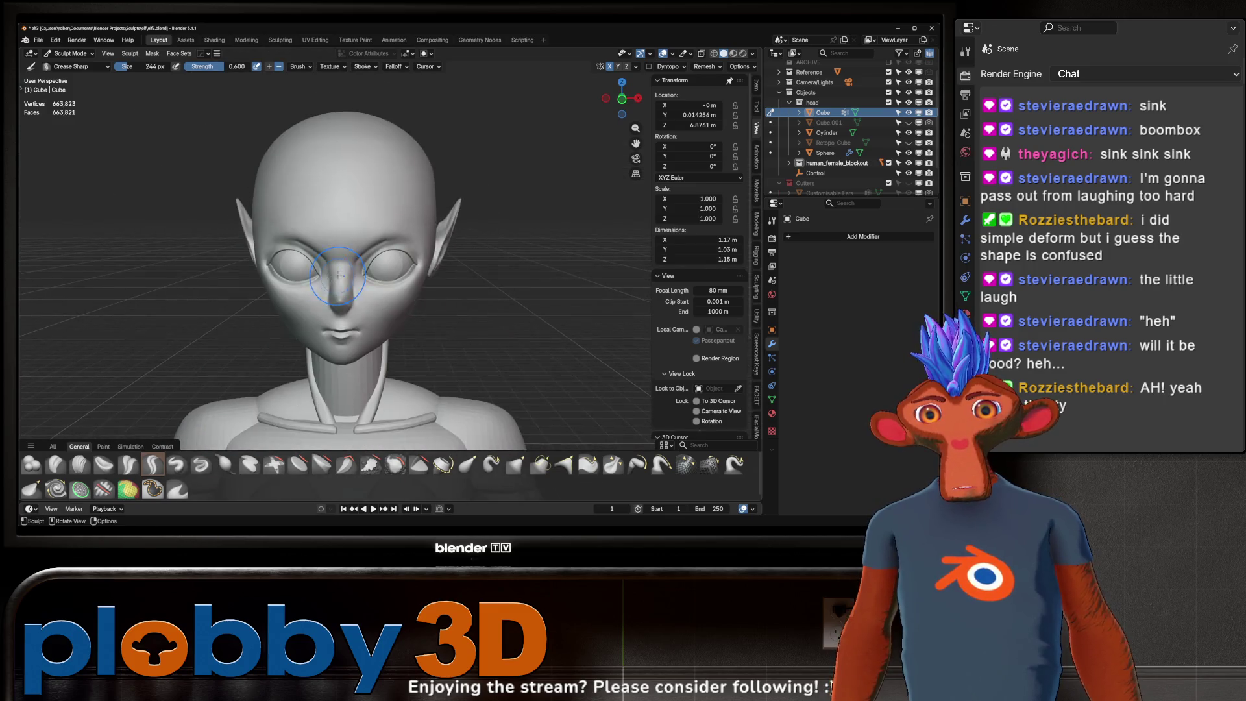
ctrl+middle_drag(314, 294, 417, 226)
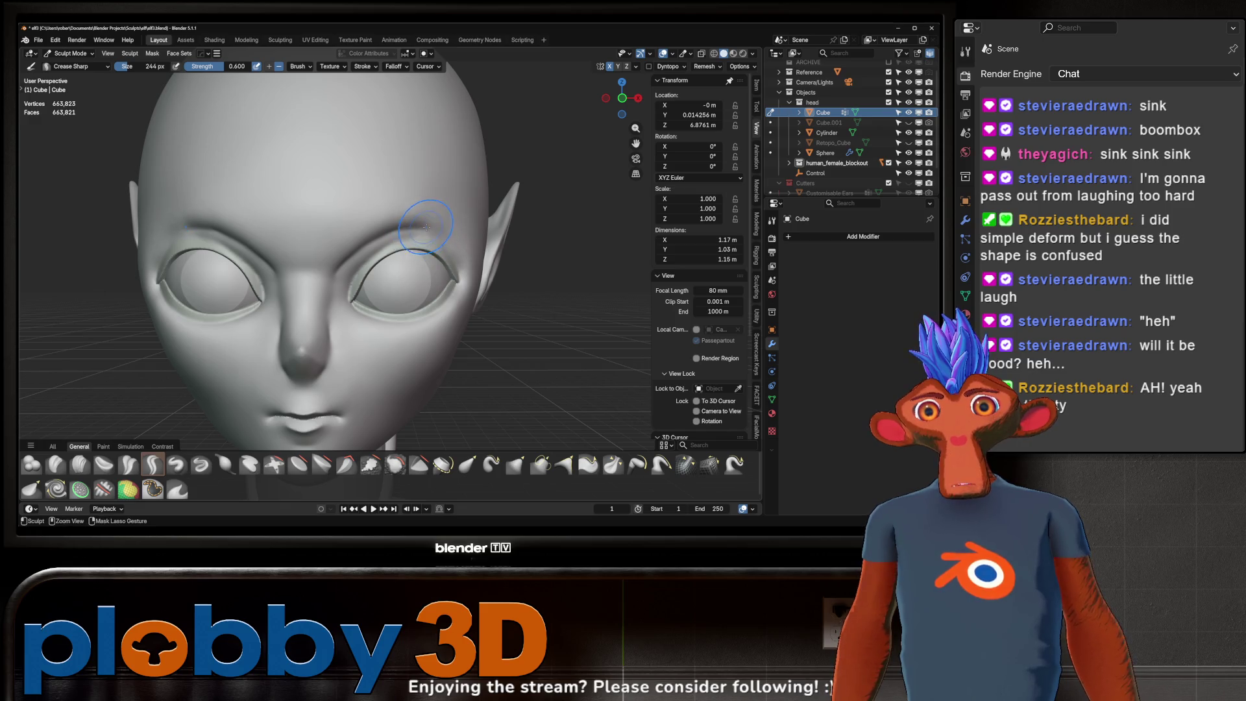
middle_drag(418, 227, 409, 227)
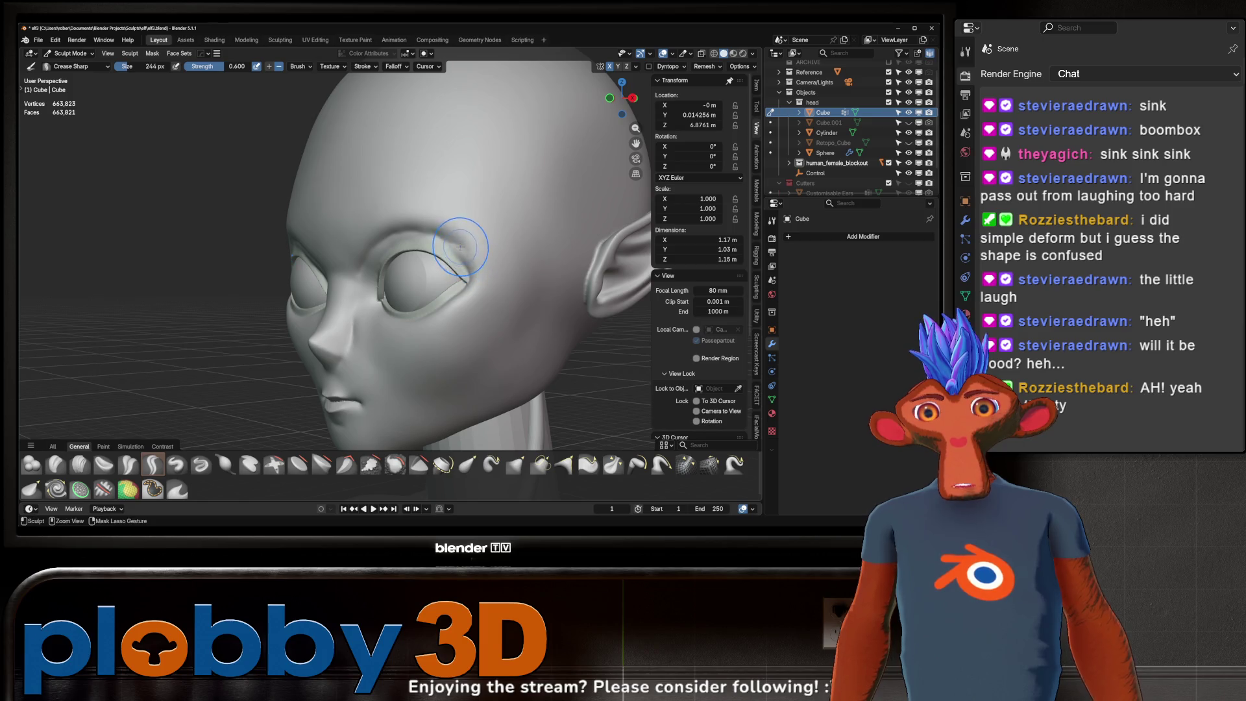
key(b)
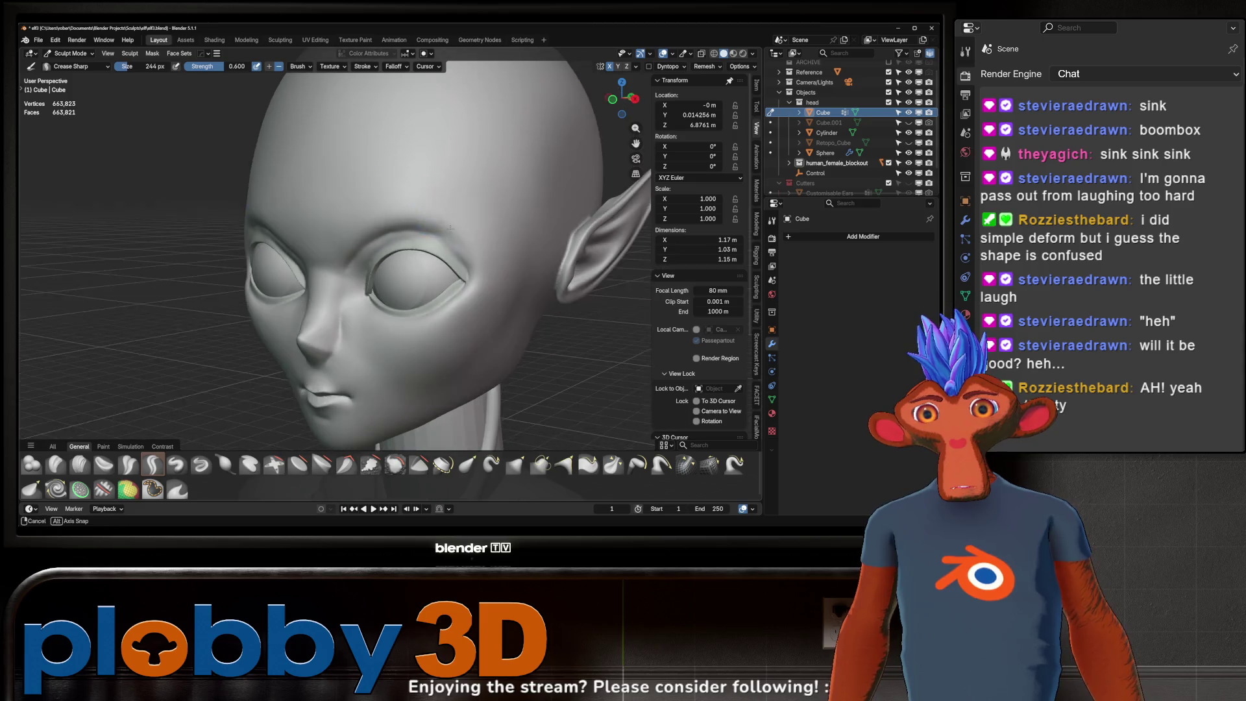
middle_drag(429, 227, 362, 246)
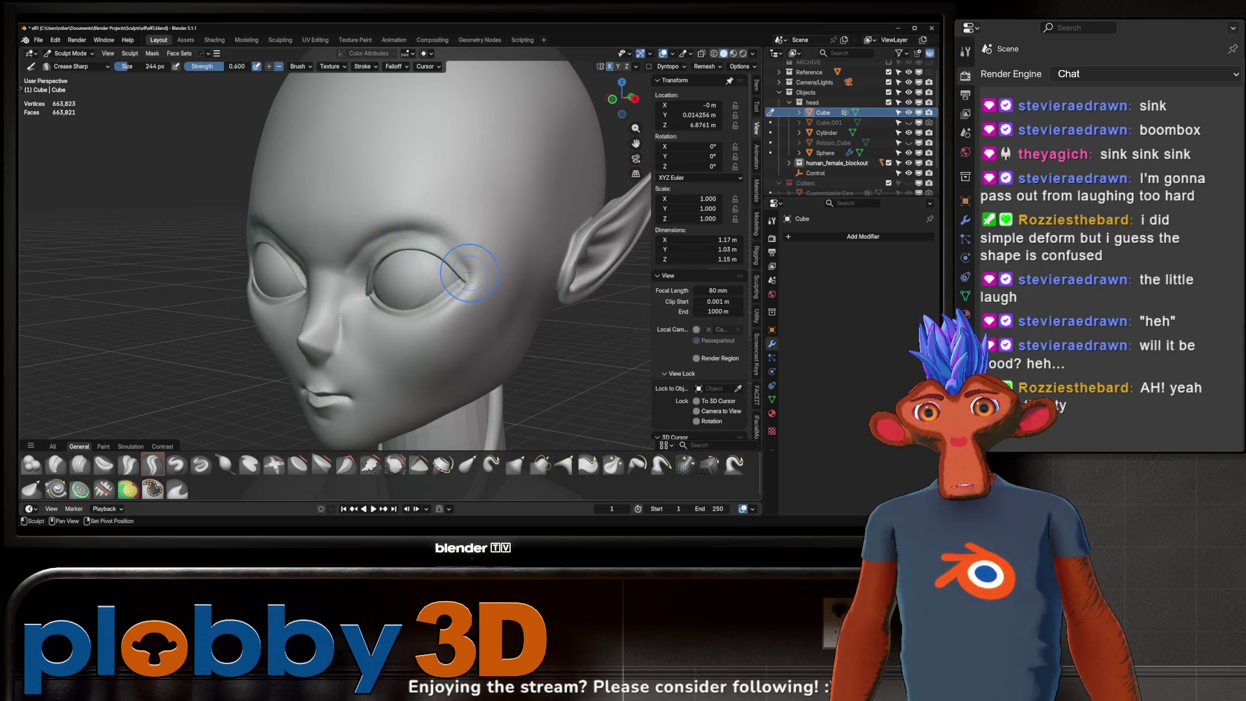
middle_drag(353, 265, 405, 255)
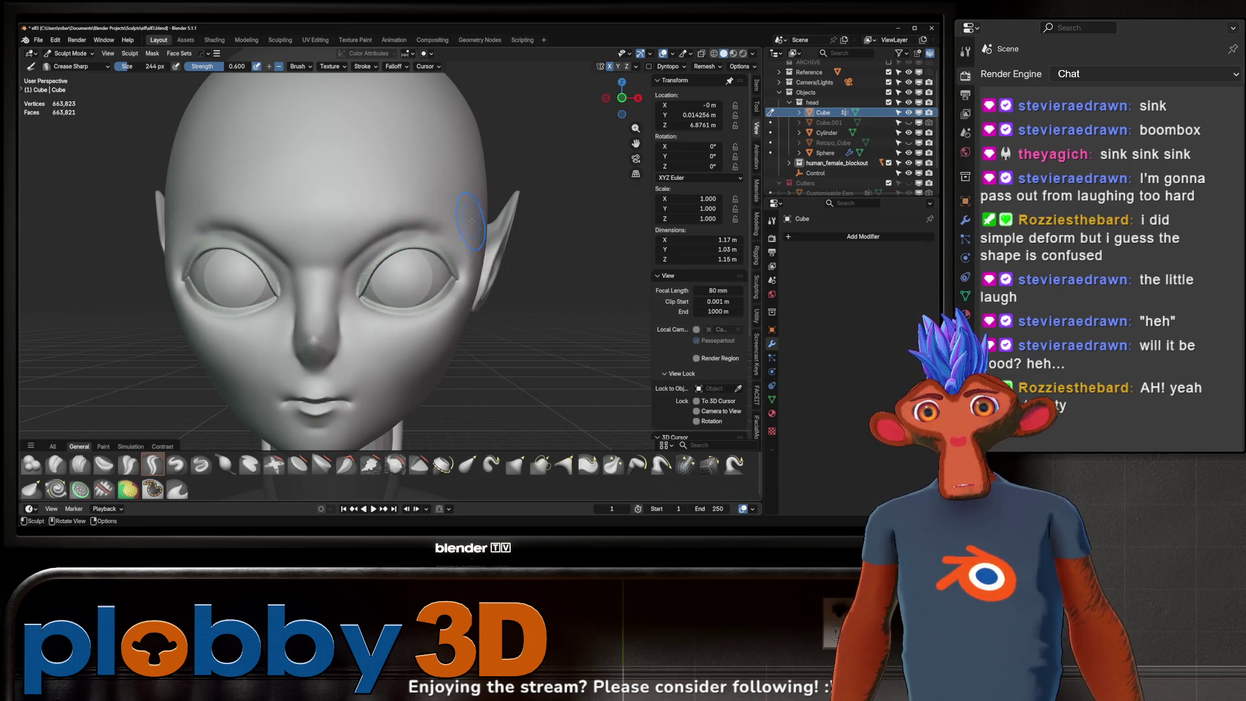
mouse_move(351, 261)
mouse_down()
mouse_move(391, 234)
mouse_move(459, 223)
mouse_move(413, 249)
mouse_up()
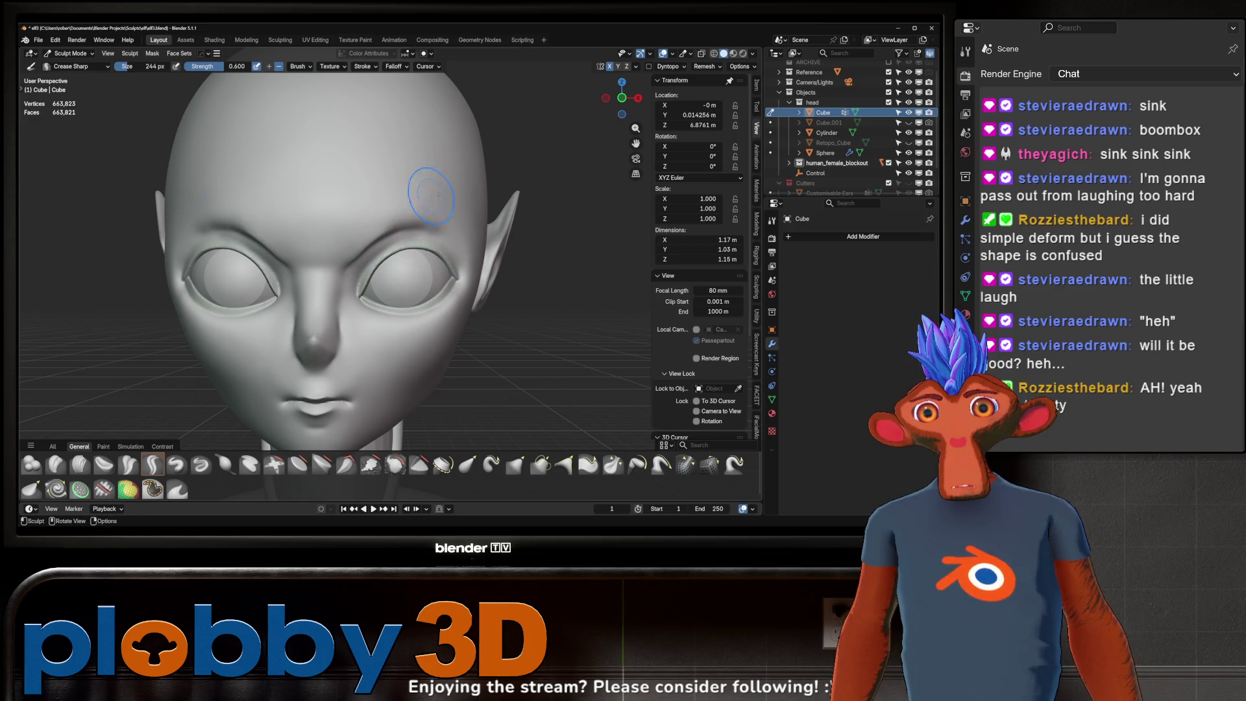
drag(432, 195, 346, 244)
drag(468, 244, 424, 238)
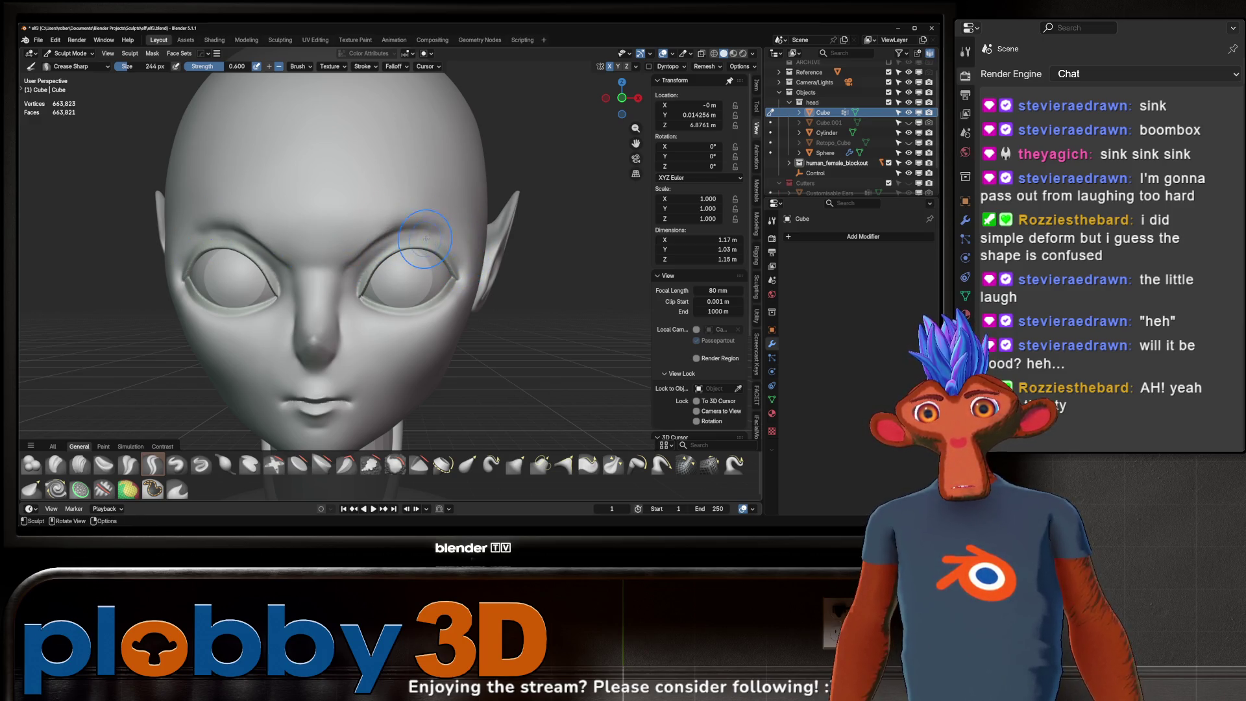
- Crease the right eye's upper lid and review the head from front and side
mouse_move(395, 256)
middle_down()
mouse_move(429, 255)
mouse_move(380, 263)
middle_up()
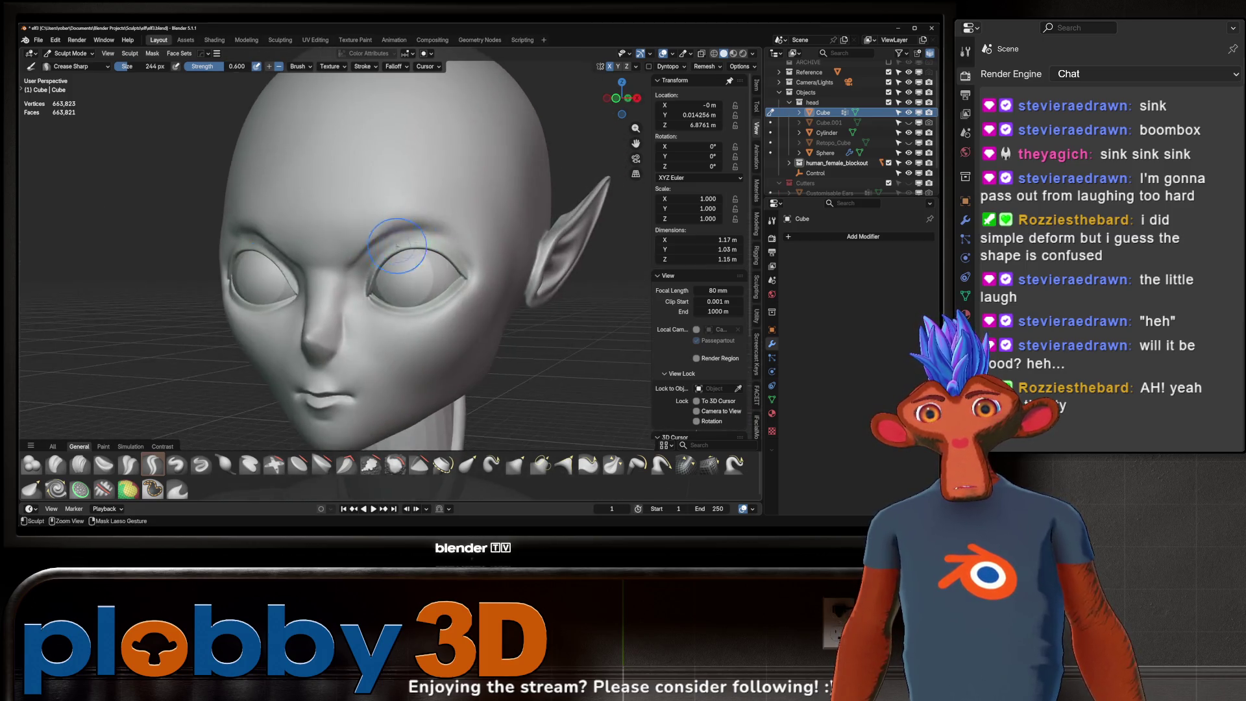
scroll(368, 276, up, 5)
drag(358, 295, 517, 190)
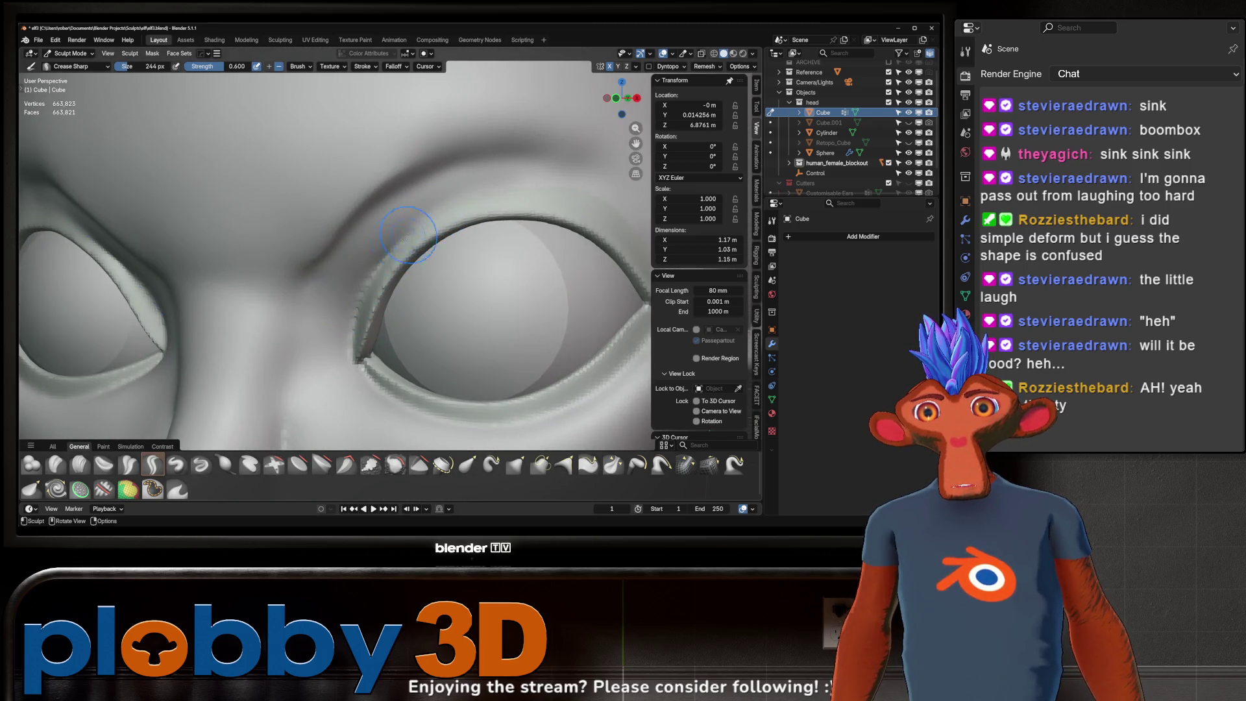
middle_drag(517, 191, 431, 230)
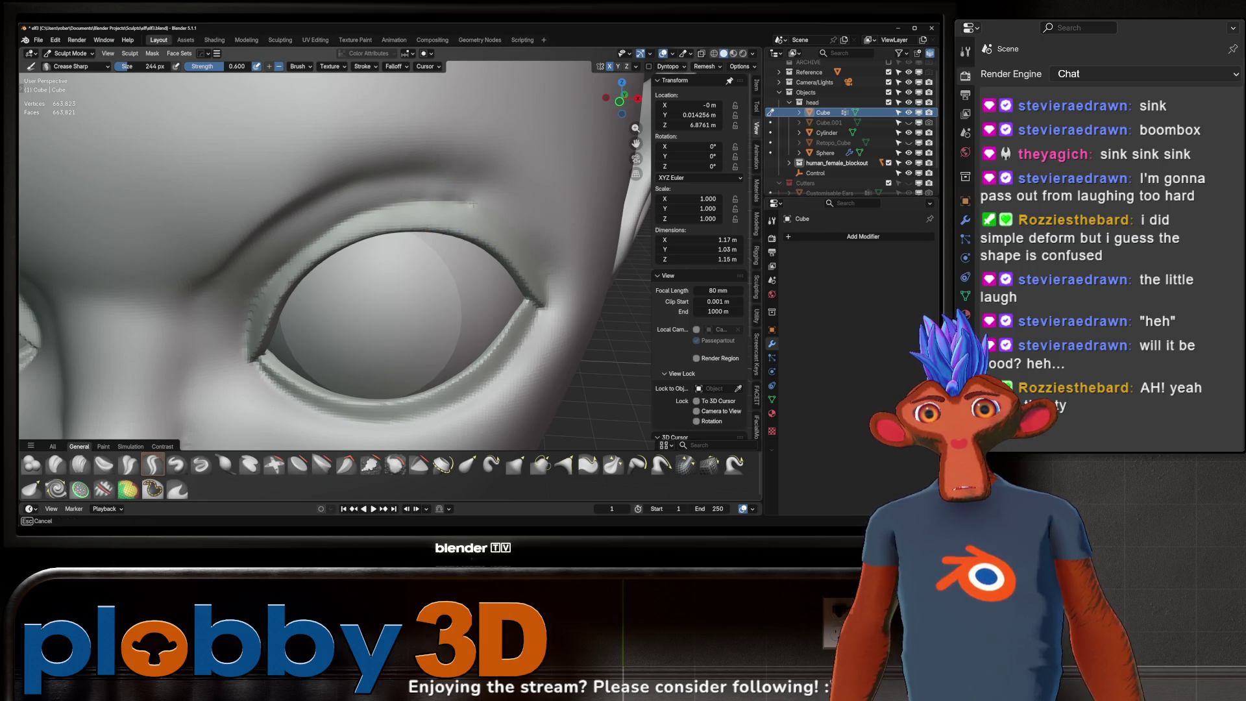
middle_drag(481, 208, 420, 196)
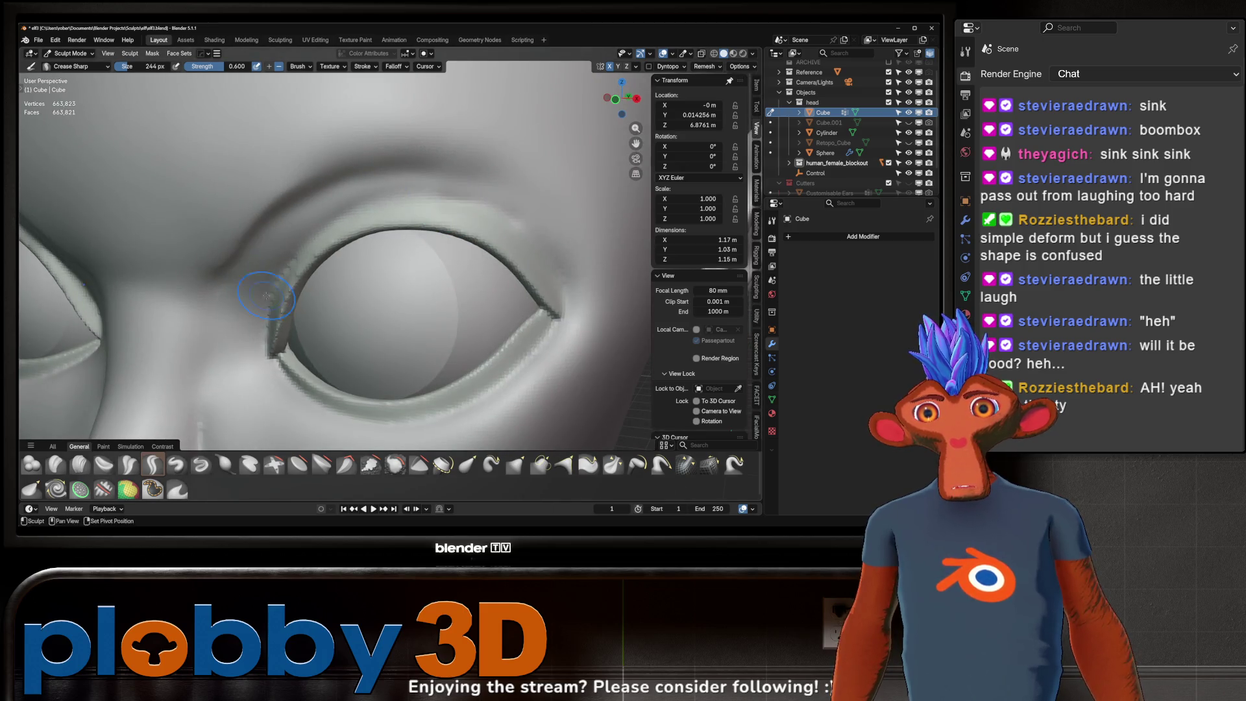
scroll(286, 287, down, 5)
middle_drag(285, 286, 381, 270)
scroll(381, 270, up, 2)
scroll(380, 275, up, 2)
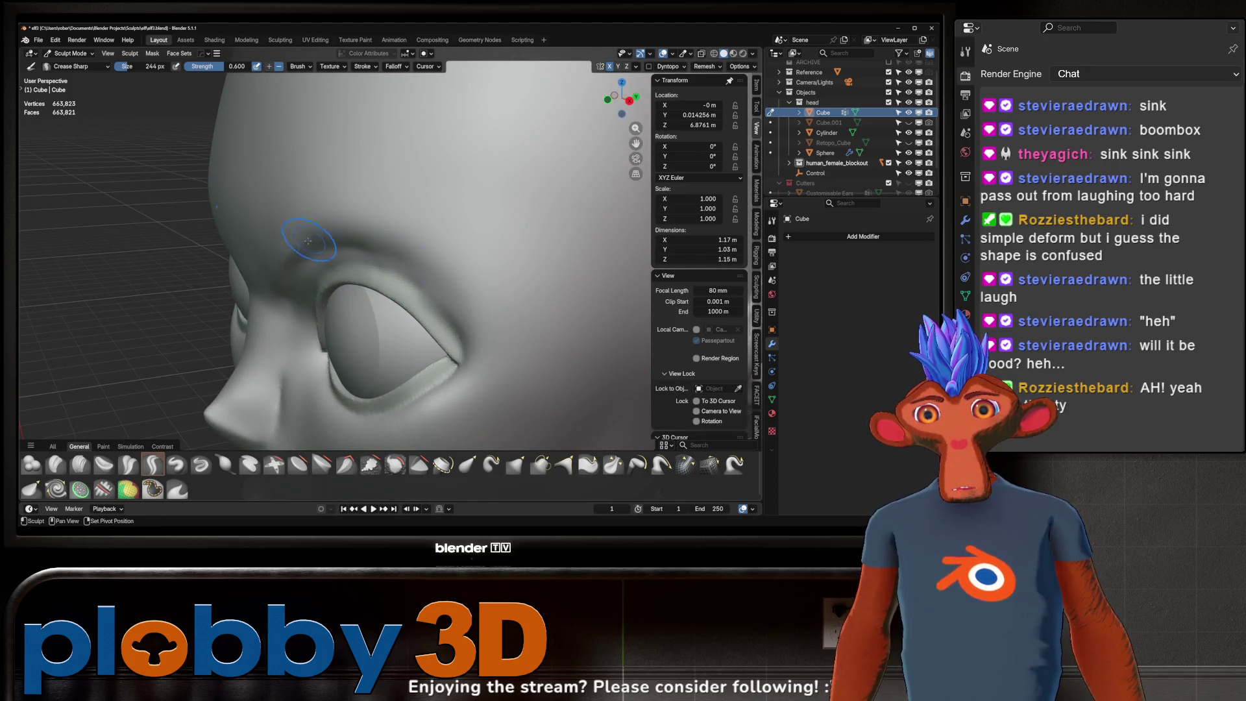
scroll(307, 240, down, 4)
middle_drag(308, 239, 379, 246)
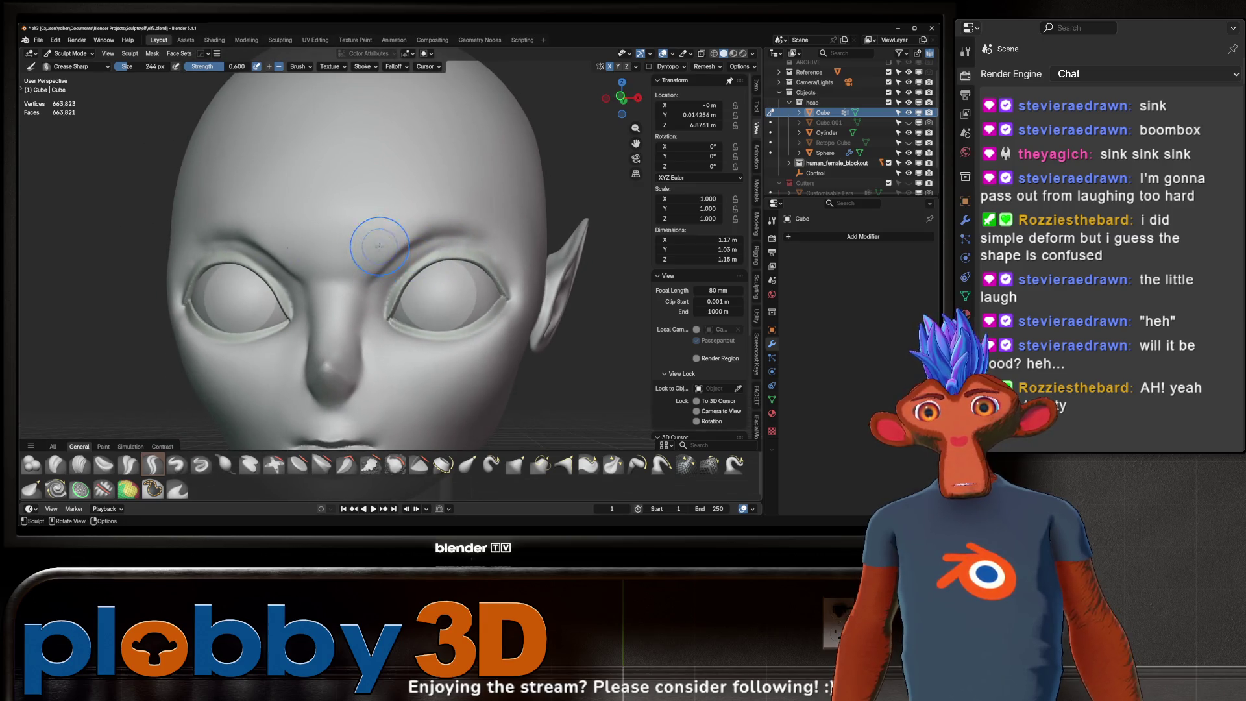
scroll(424, 235, down, 4)
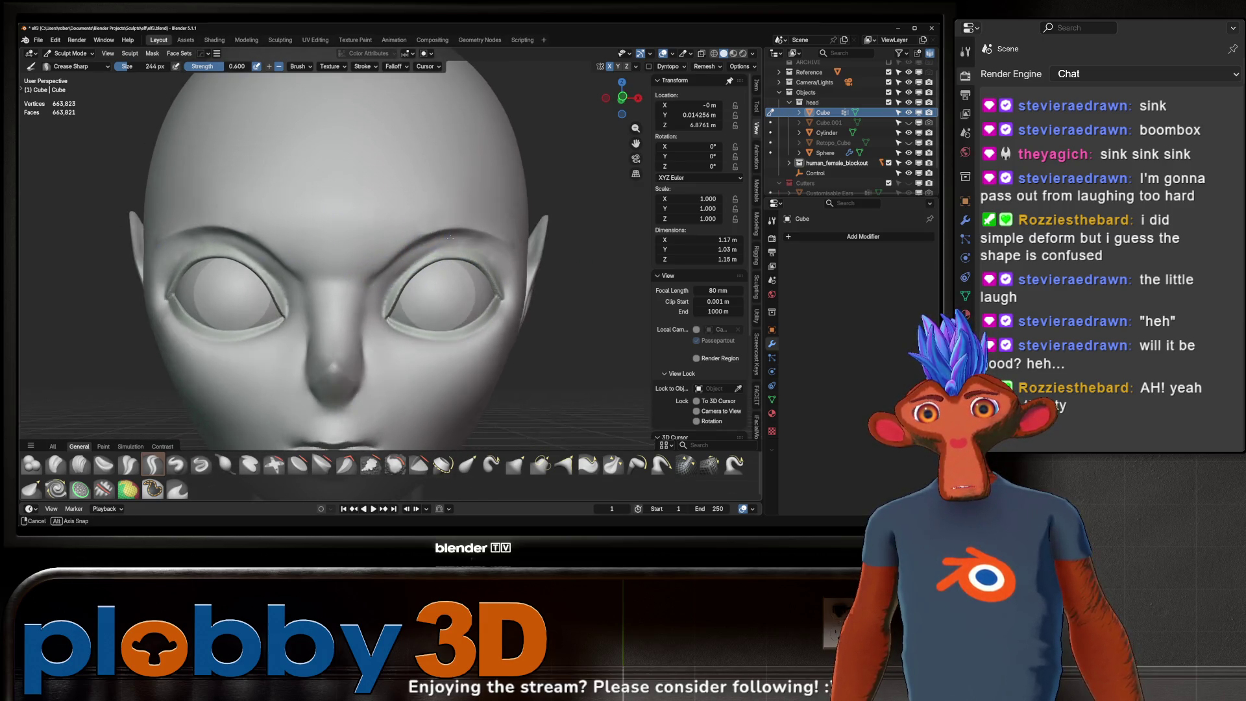
mouse_move(424, 236)
middle_down()
mouse_move(430, 269)
mouse_move(459, 217)
middle_up()
scroll(520, 213, up, 3)
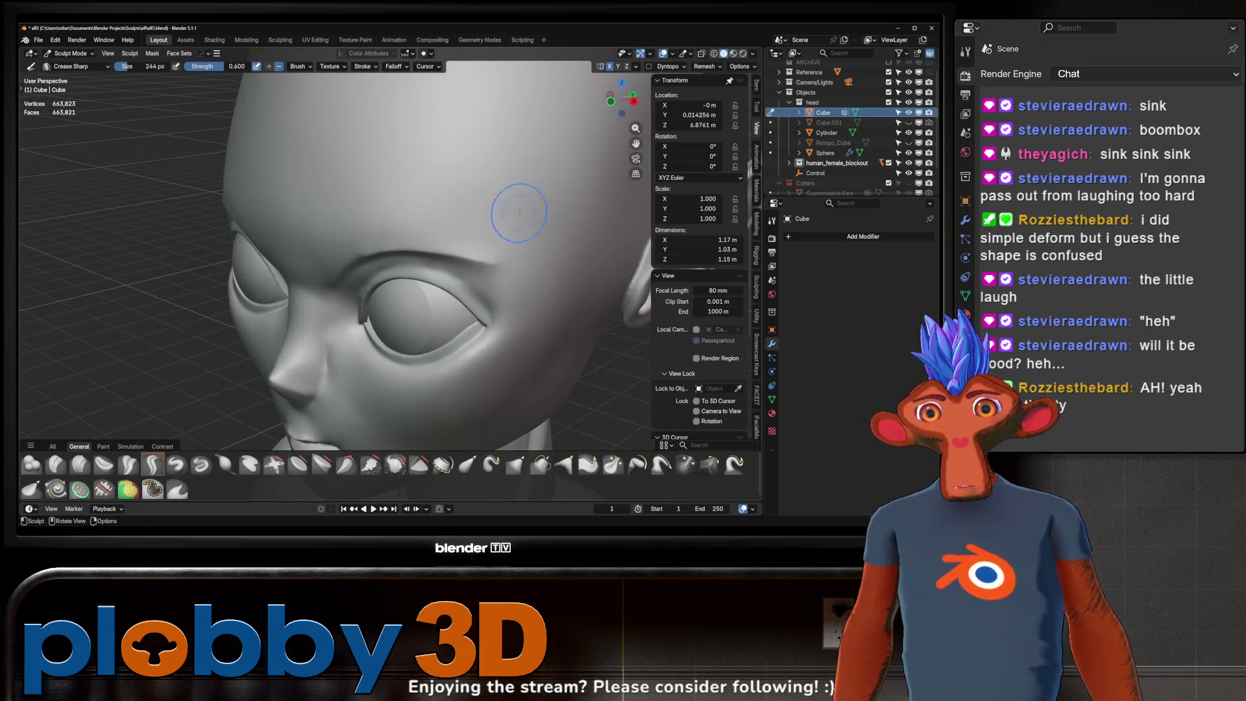
scroll(426, 257, down, 3)
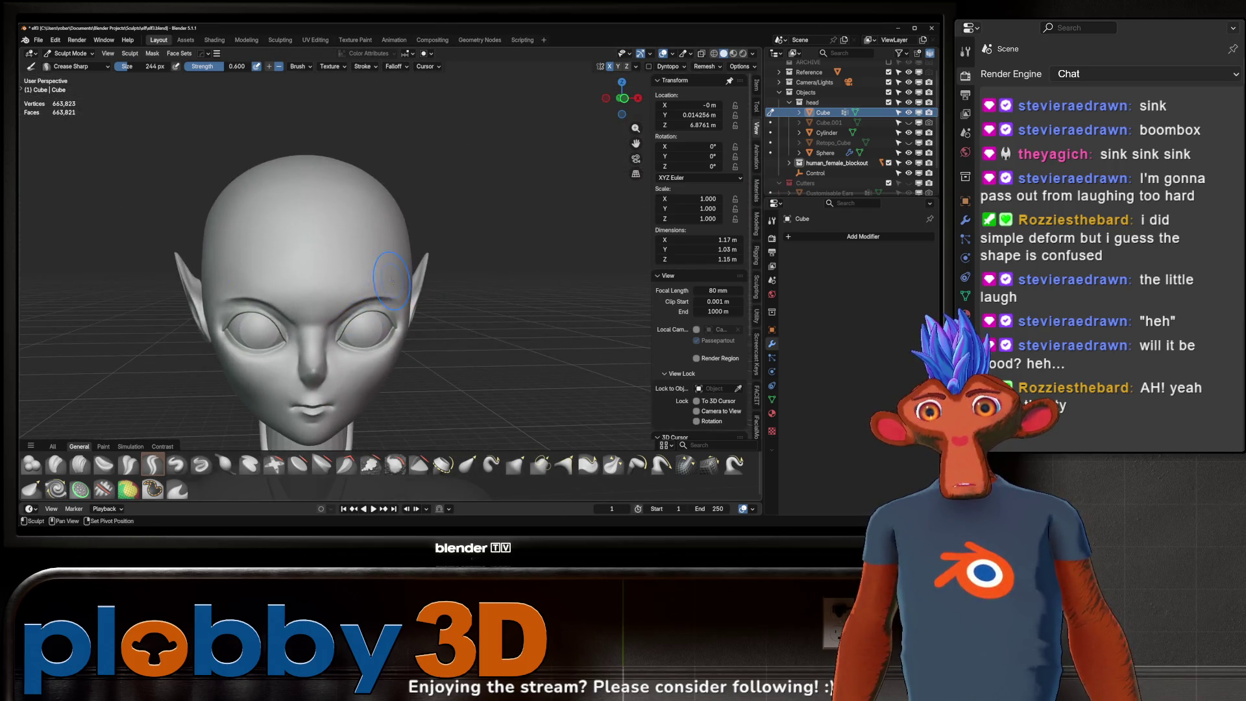
middle_drag(428, 244, 461, 213)
scroll(462, 213, down, 3)
scroll(448, 243, down, 3)
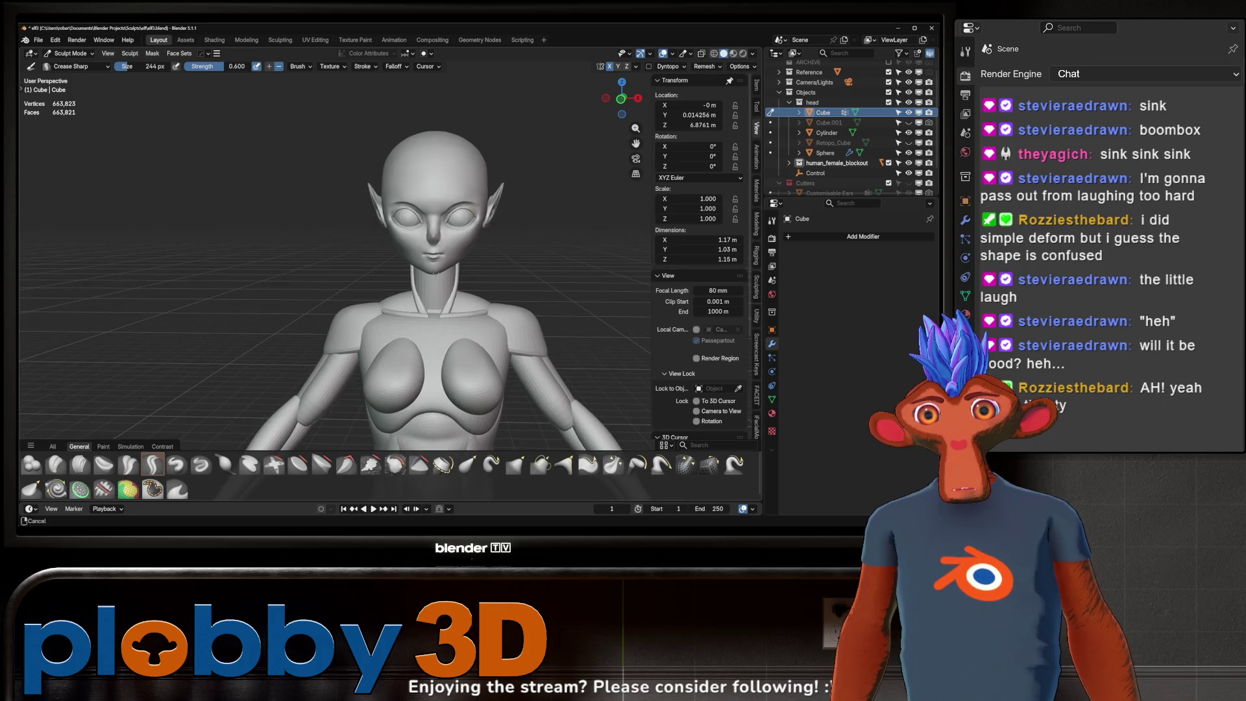
ctrl+middle_drag(437, 268, 494, 188)
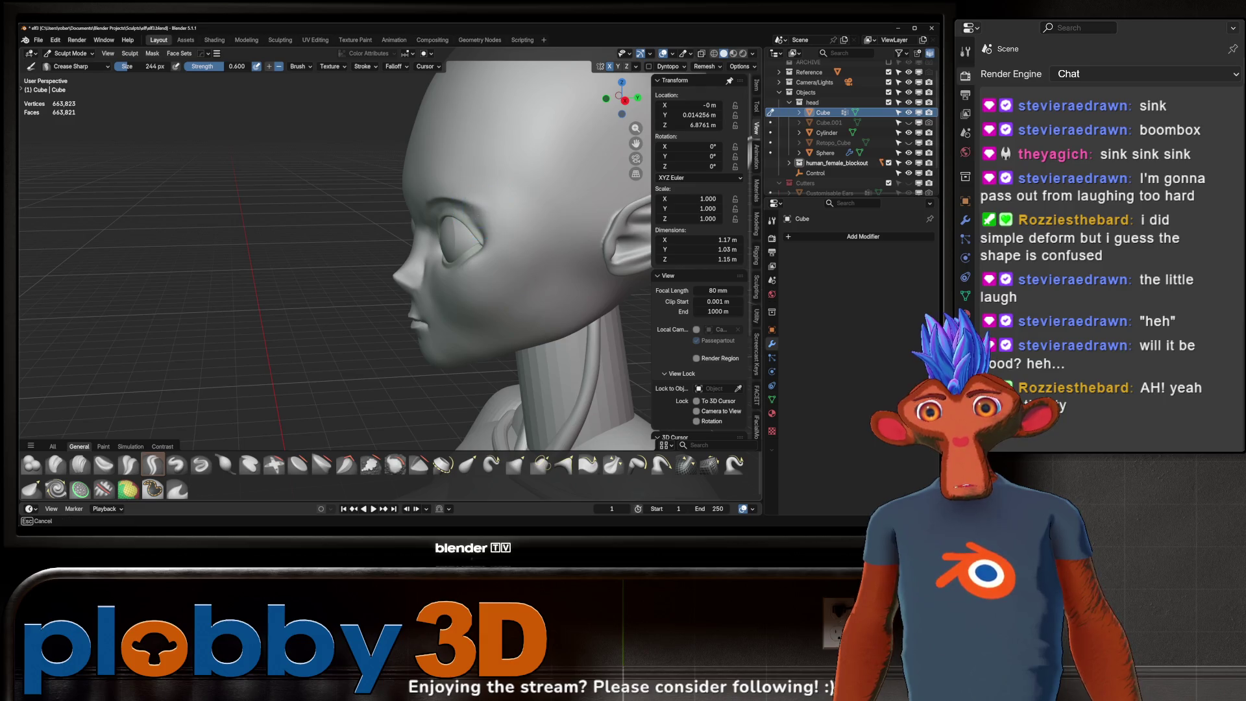
scroll(459, 219, up, 3)
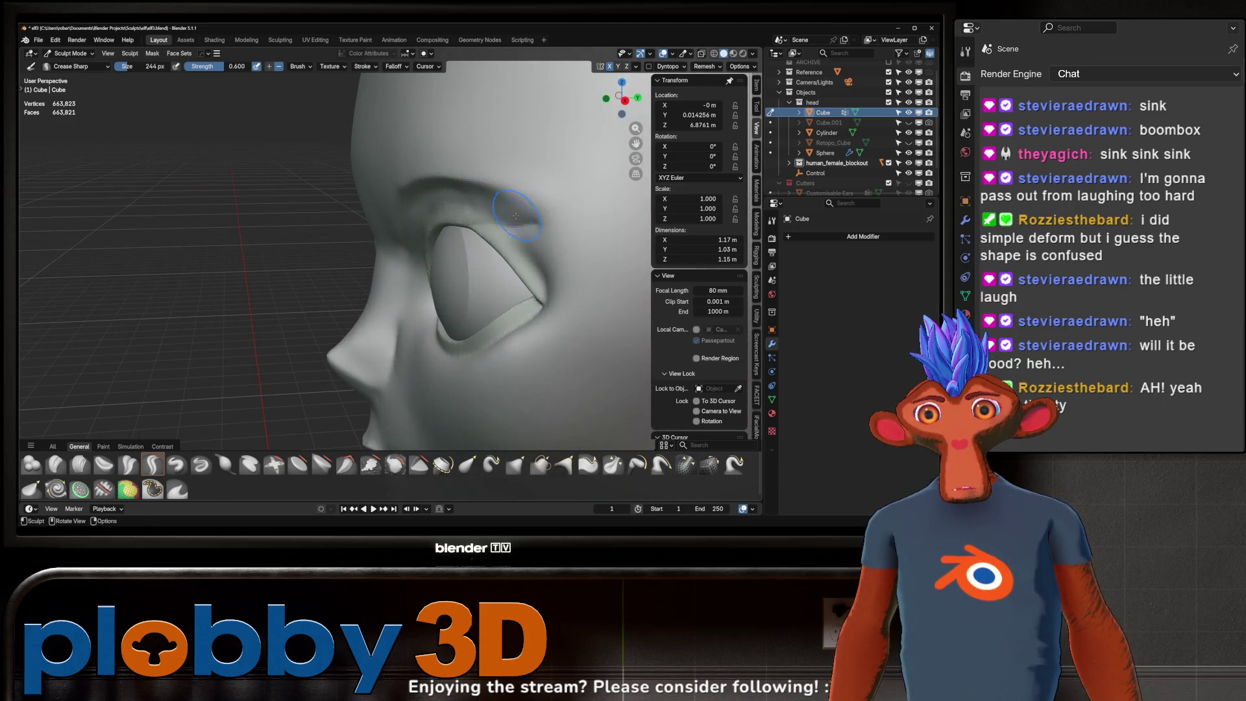
mouse_move(512, 224)
middle_down()
mouse_move(467, 229)
mouse_move(336, 289)
middle_up()
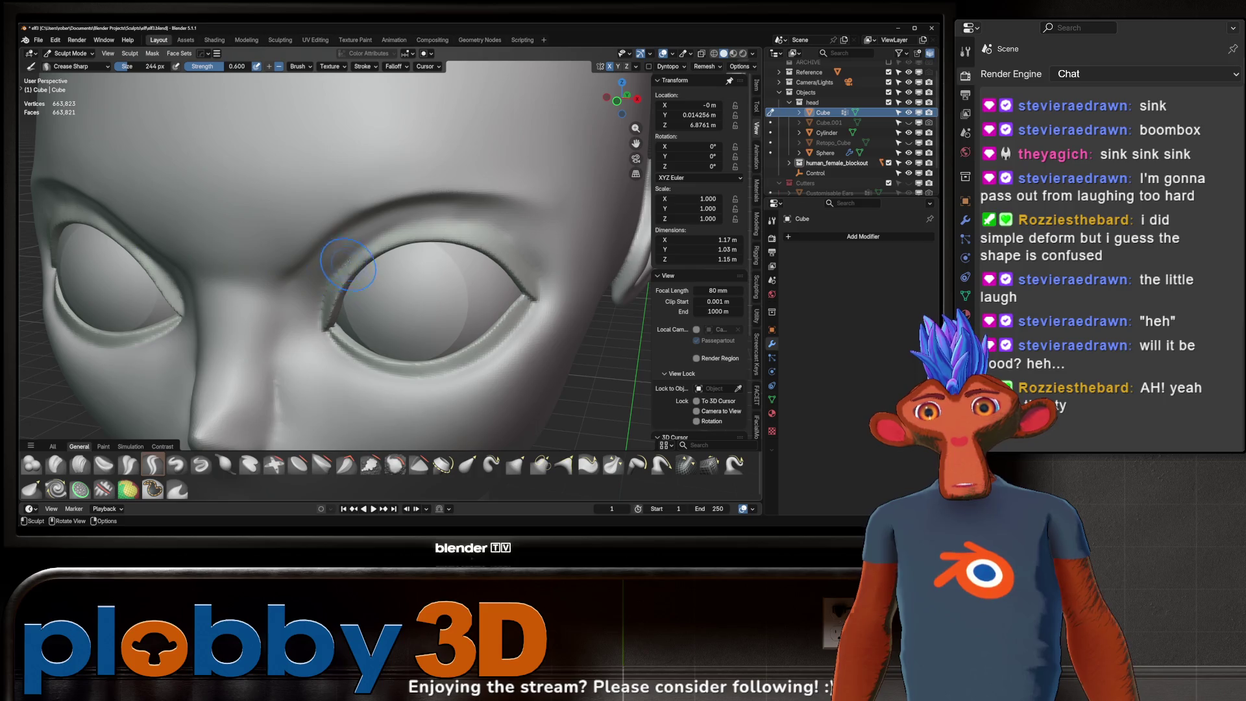
scroll(307, 278, up, 4)
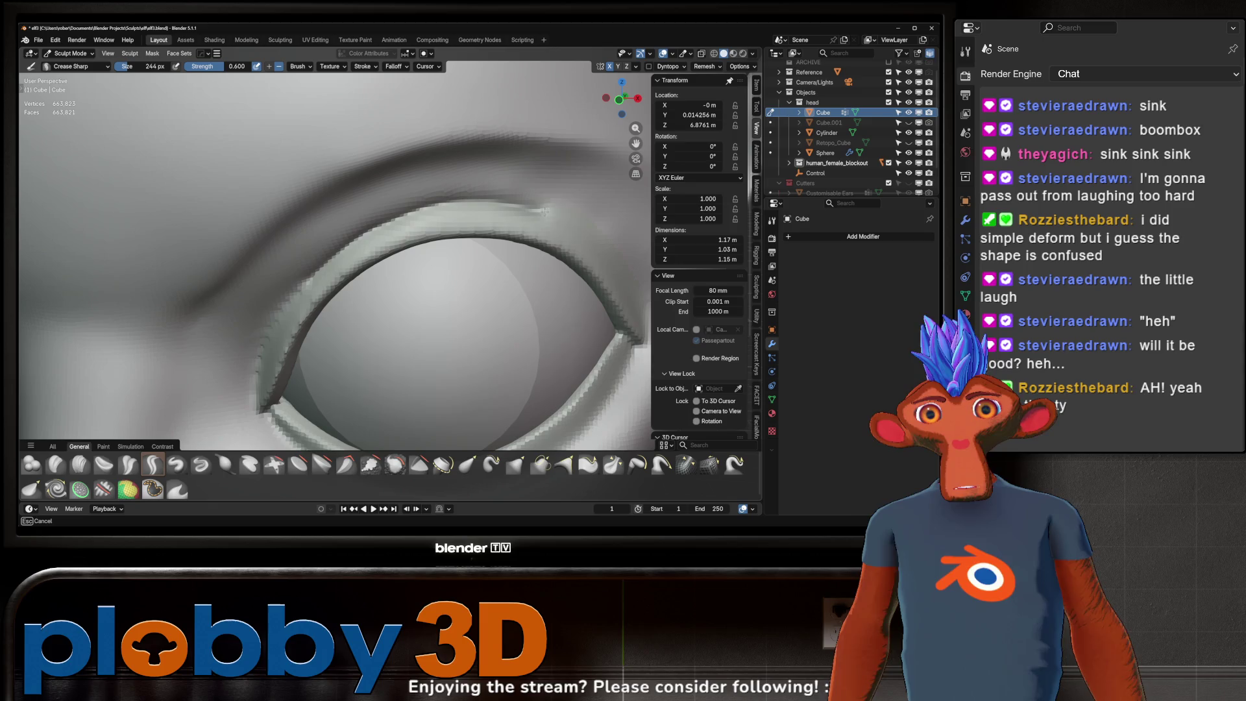
scroll(394, 321, down, 5)
- Sharpen the crease down the upper eyelid edge with two long strokes
mouse_move(395, 322)
middle_down()
mouse_move(346, 263)
mouse_move(362, 251)
mouse_move(431, 279)
middle_up()
scroll(432, 279, up, 5)
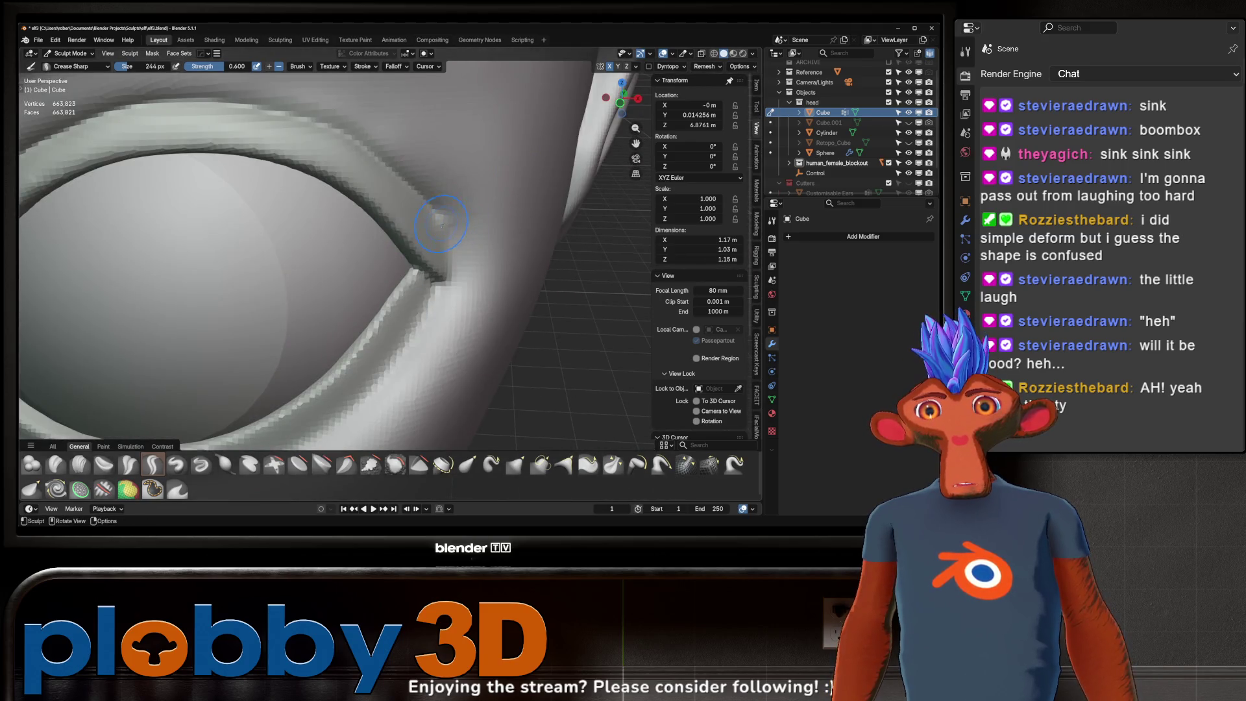
mouse_move(453, 268)
middle_down()
mouse_move(410, 253)
mouse_move(371, 212)
middle_up()
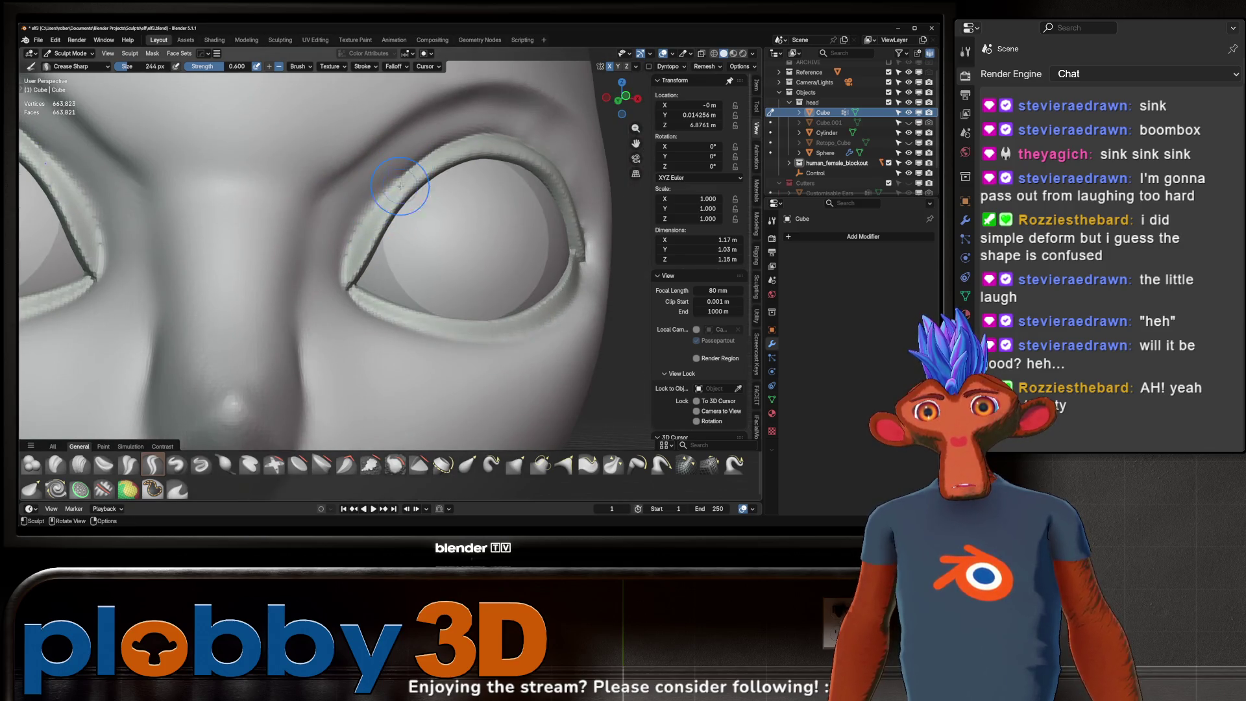
scroll(402, 177, up, 4)
drag(396, 183, 293, 395)
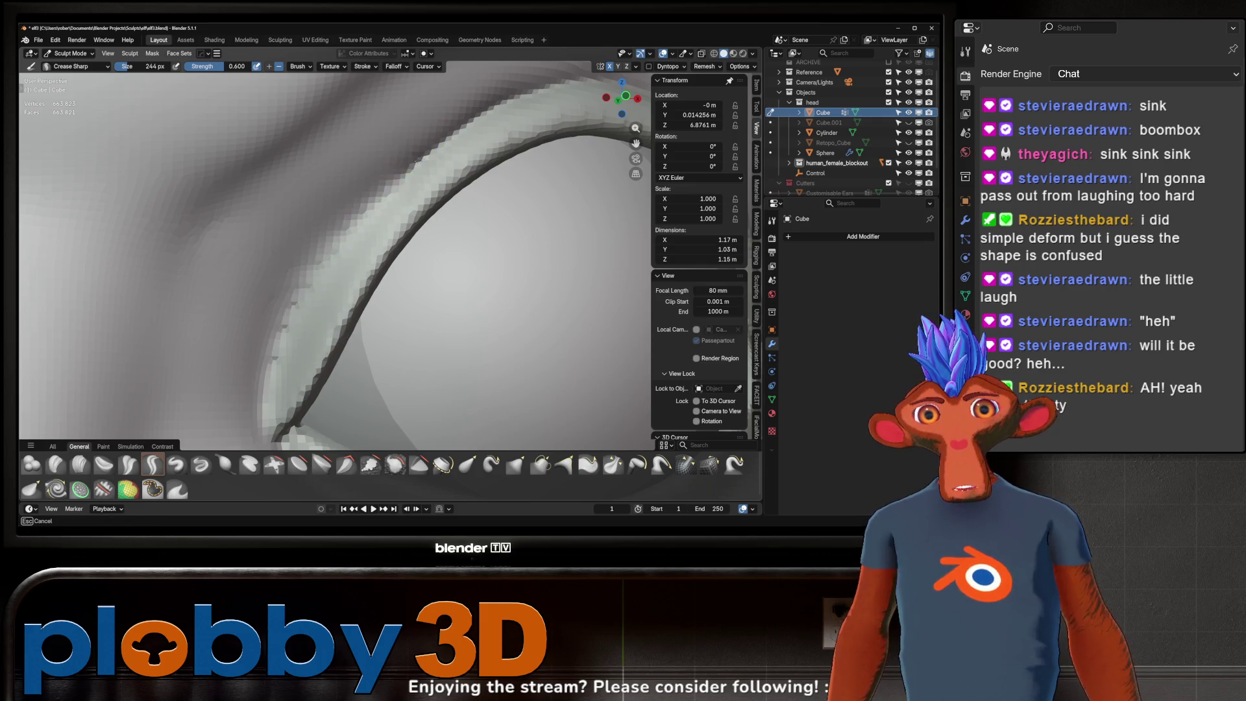
mouse_move(402, 174)
mouse_down()
mouse_move(334, 249)
mouse_move(278, 429)
mouse_up()
scroll(315, 270, down, 4)
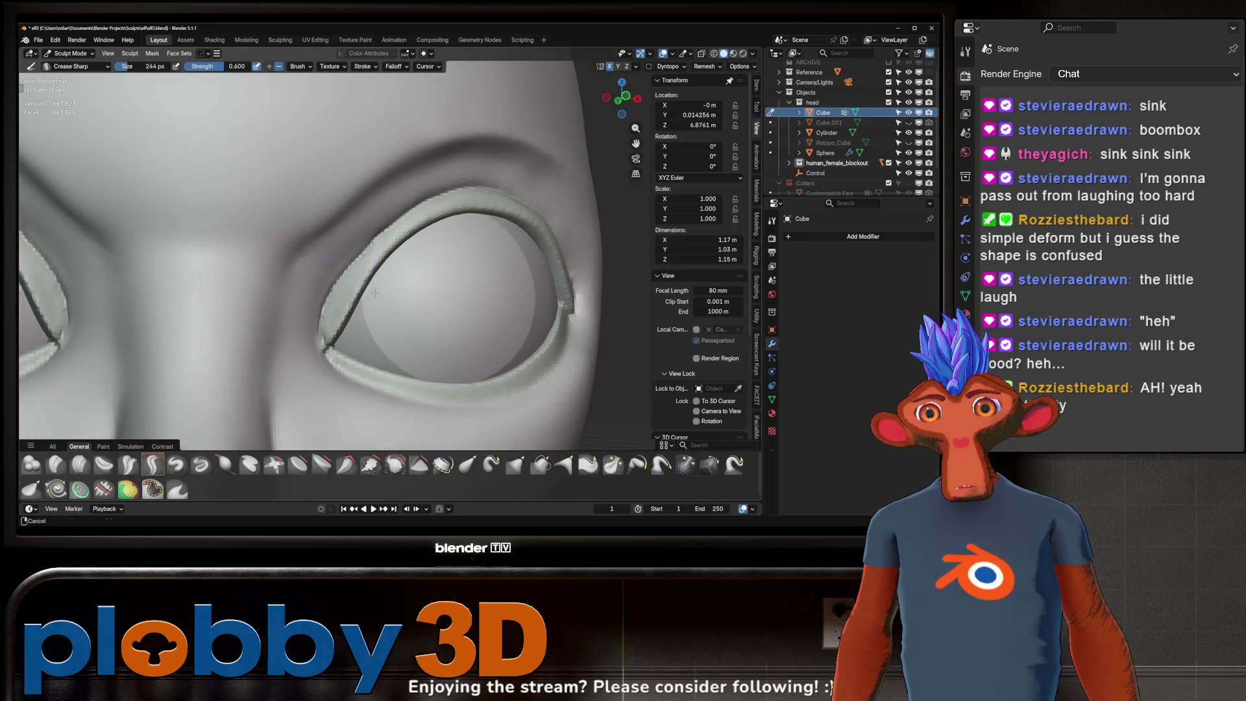
scroll(375, 292, down, 4)
scroll(361, 264, down, 2)
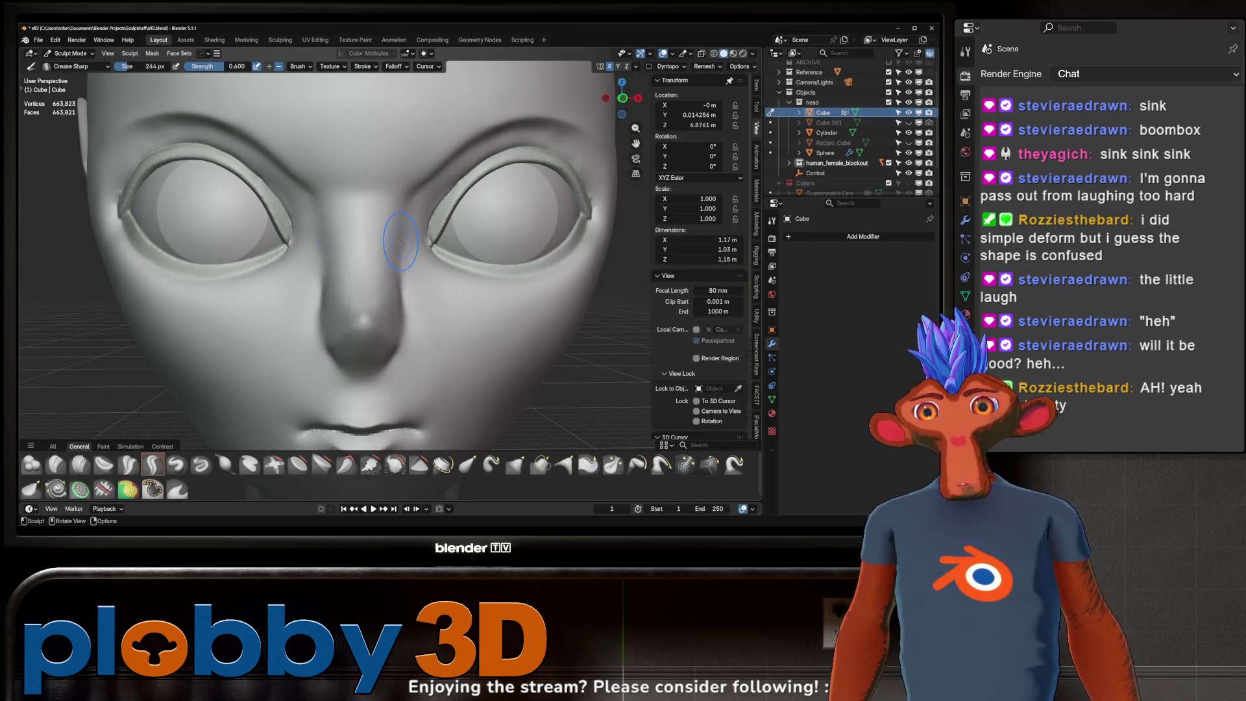
scroll(401, 248, down, 4)
mouse_move(402, 254)
middle_down()
mouse_move(406, 292)
mouse_move(417, 261)
mouse_move(363, 277)
middle_up()
scroll(417, 259, up, 4)
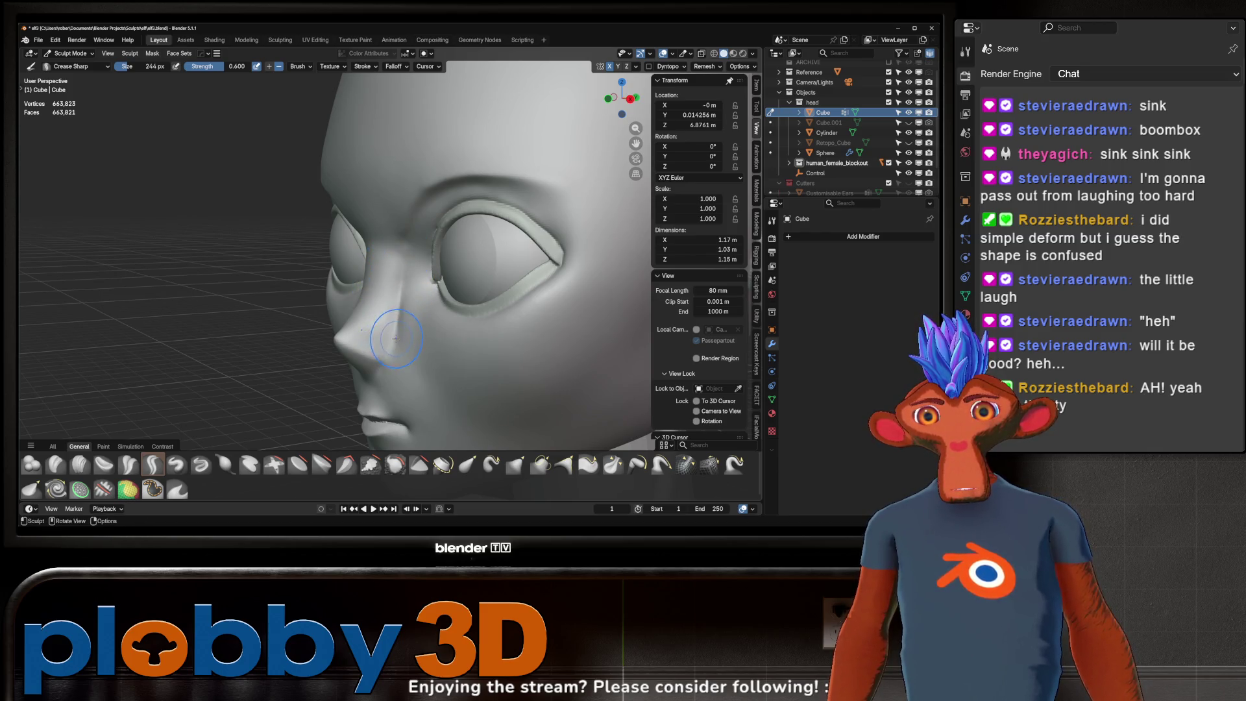
mouse_move(403, 250)
middle_down()
mouse_move(443, 260)
mouse_move(414, 254)
middle_up()
scroll(443, 260, up, 2)
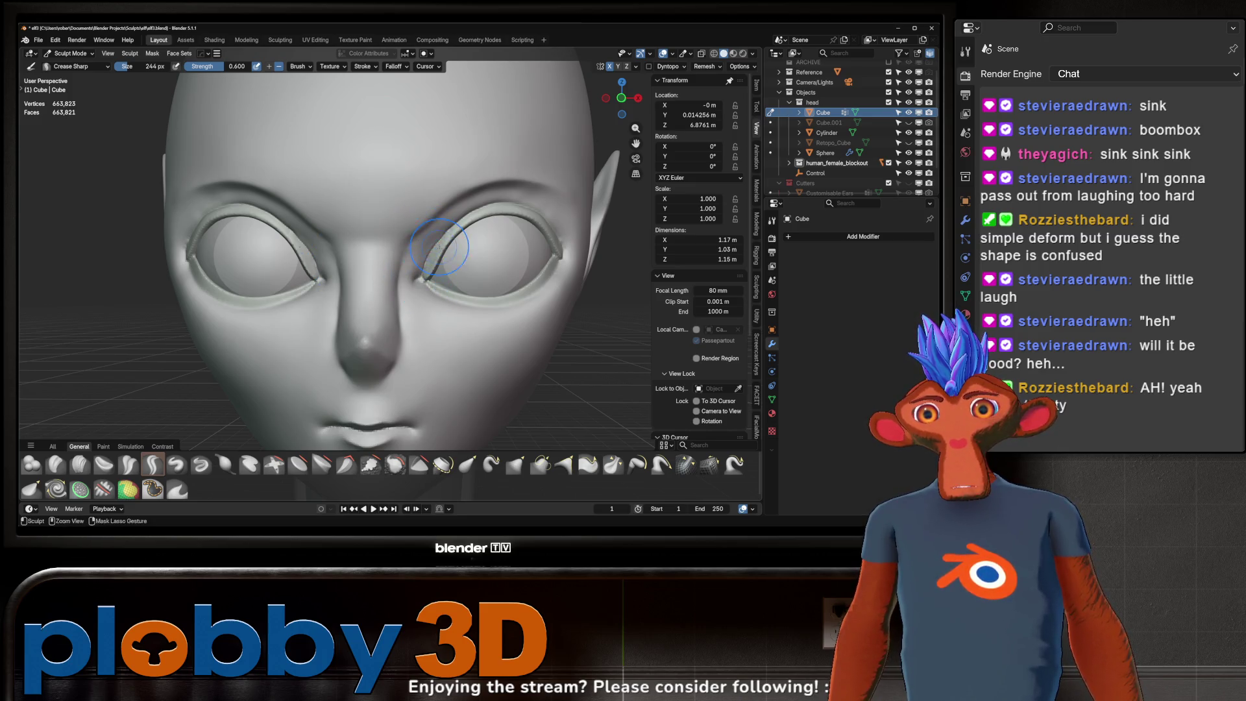
- Check the head and shoulders from several angles, then make Inflate/Deflate active at 0.500 strength
ctrl+middle_drag(438, 249, 438, 209)
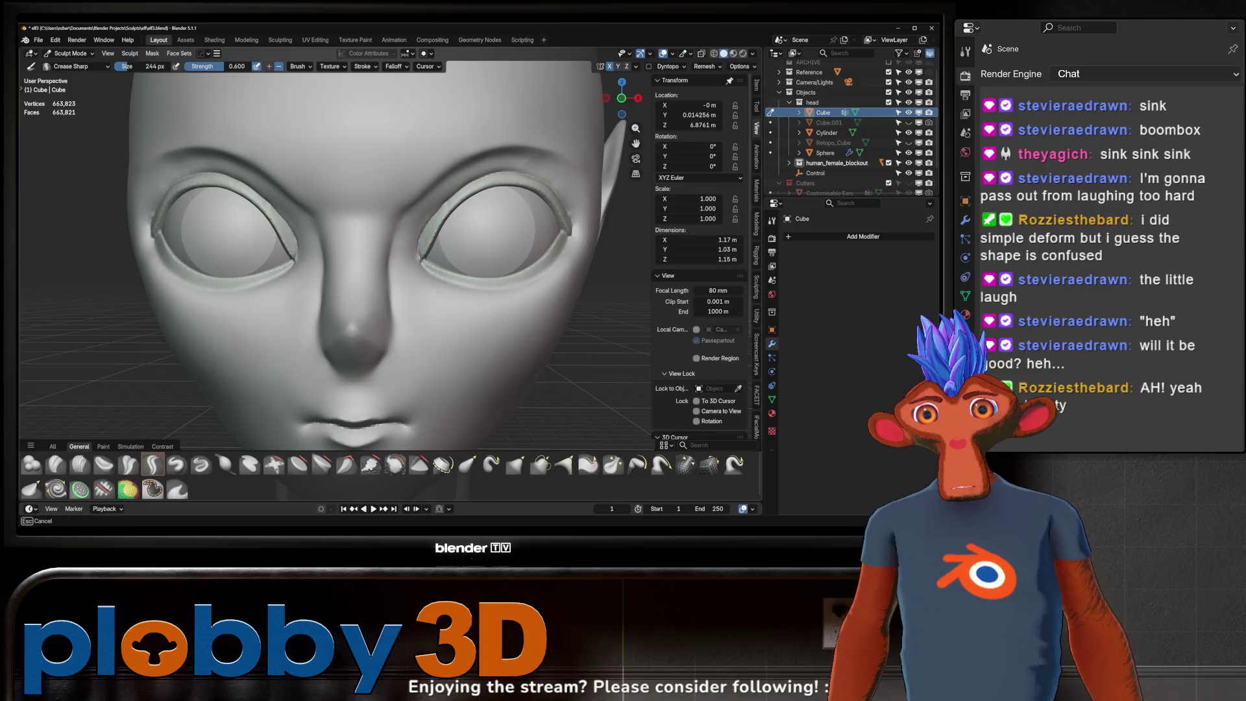
ctrl+middle_drag(460, 235, 424, 288)
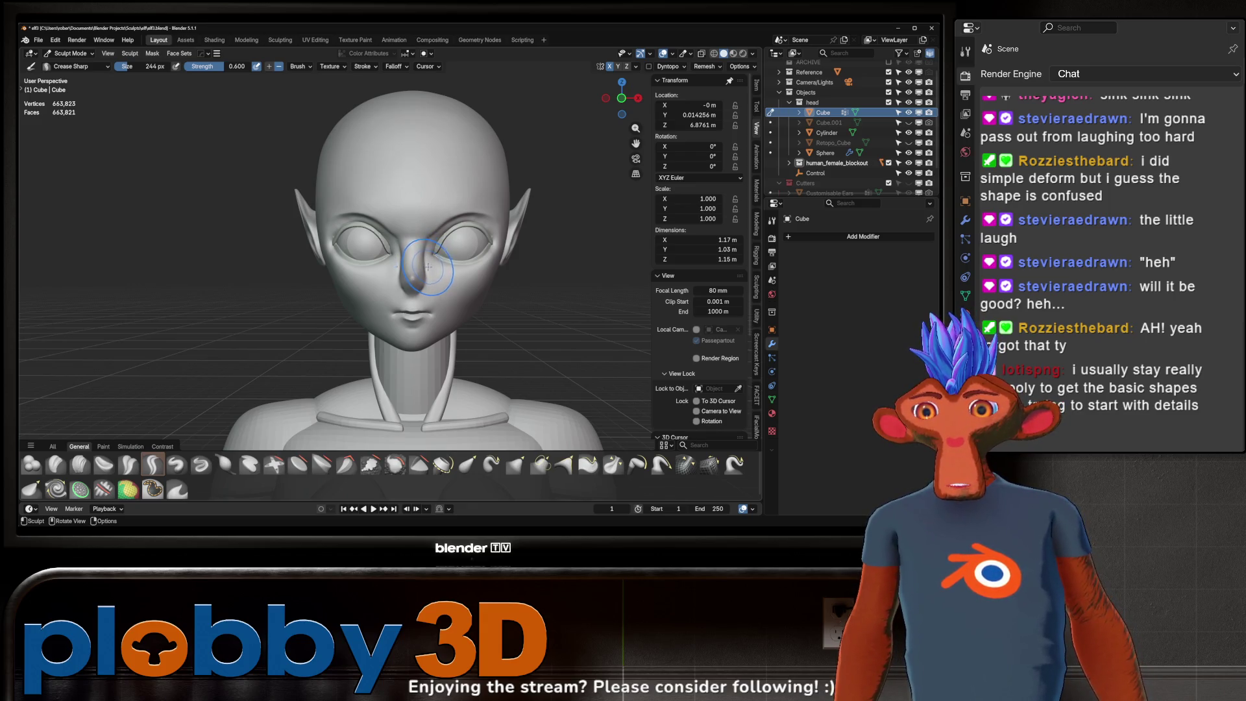
mouse_move(429, 266)
middle_down()
mouse_move(488, 272)
mouse_move(429, 272)
mouse_move(373, 245)
middle_up()
scroll(412, 250, up, 5)
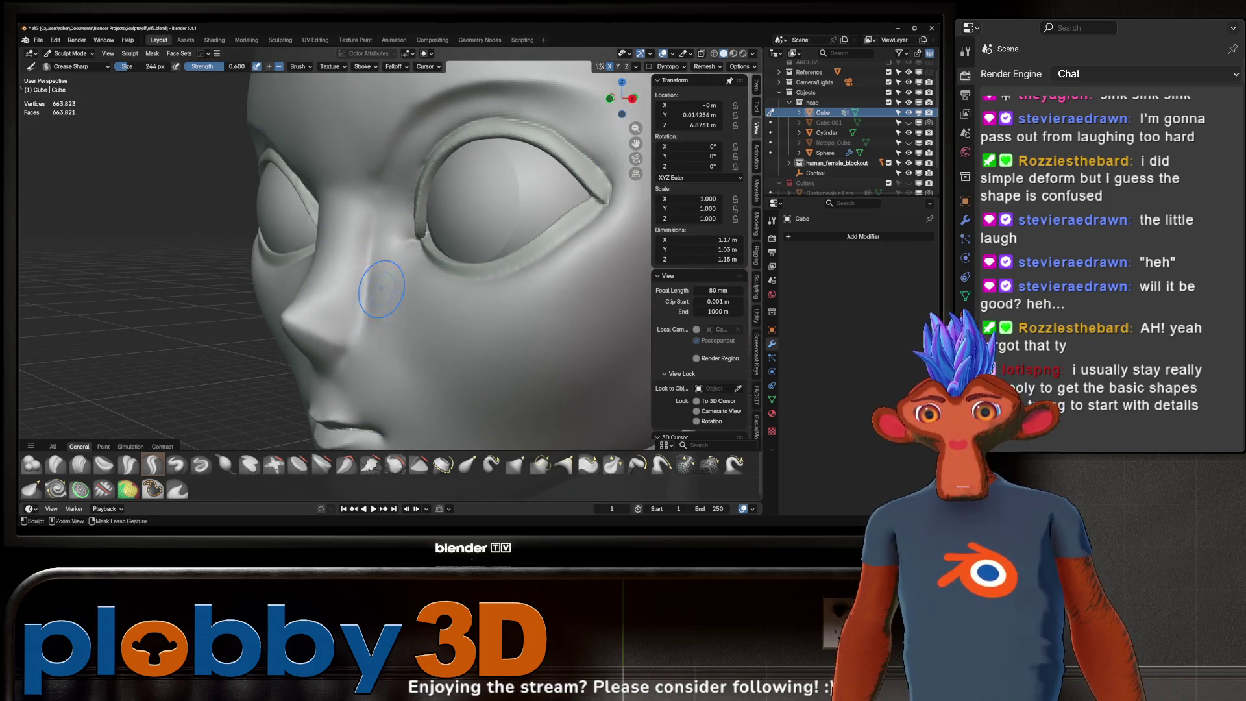
scroll(380, 289, down, 4)
mouse_move(381, 289)
middle_down()
mouse_move(458, 259)
mouse_move(394, 265)
middle_up()
scroll(429, 273, up, 4)
scroll(458, 261, up, 4)
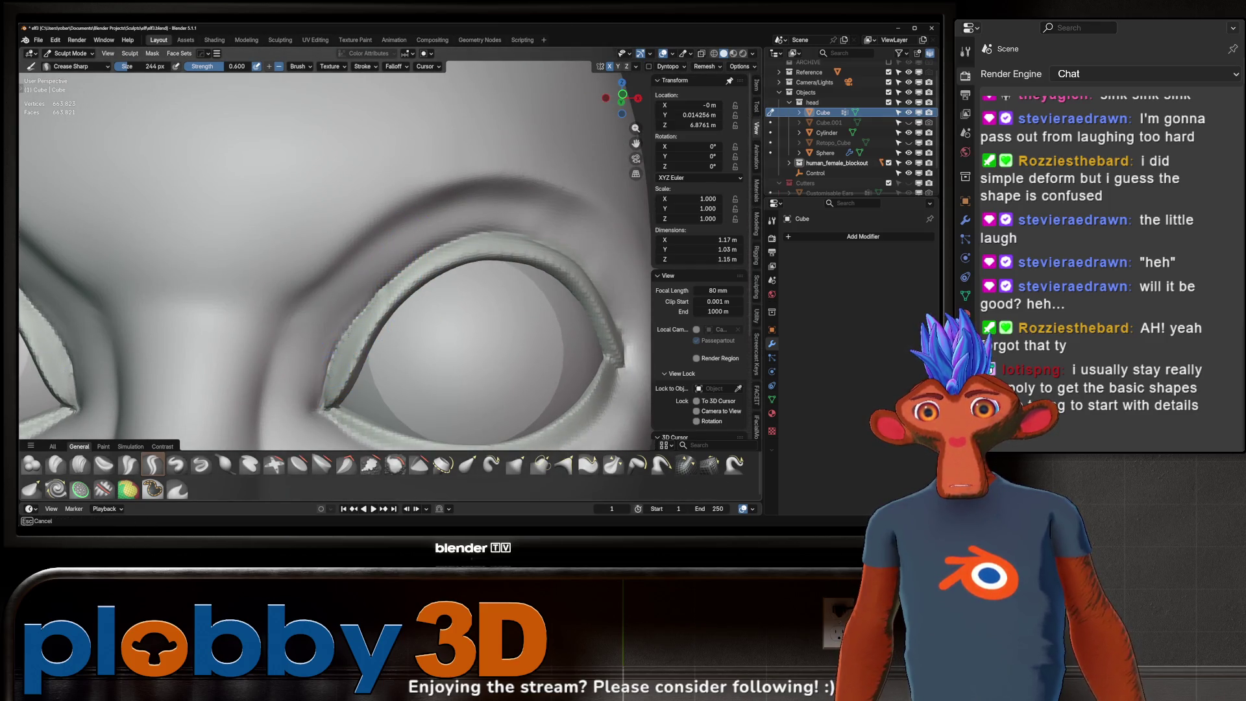
click(225, 463)
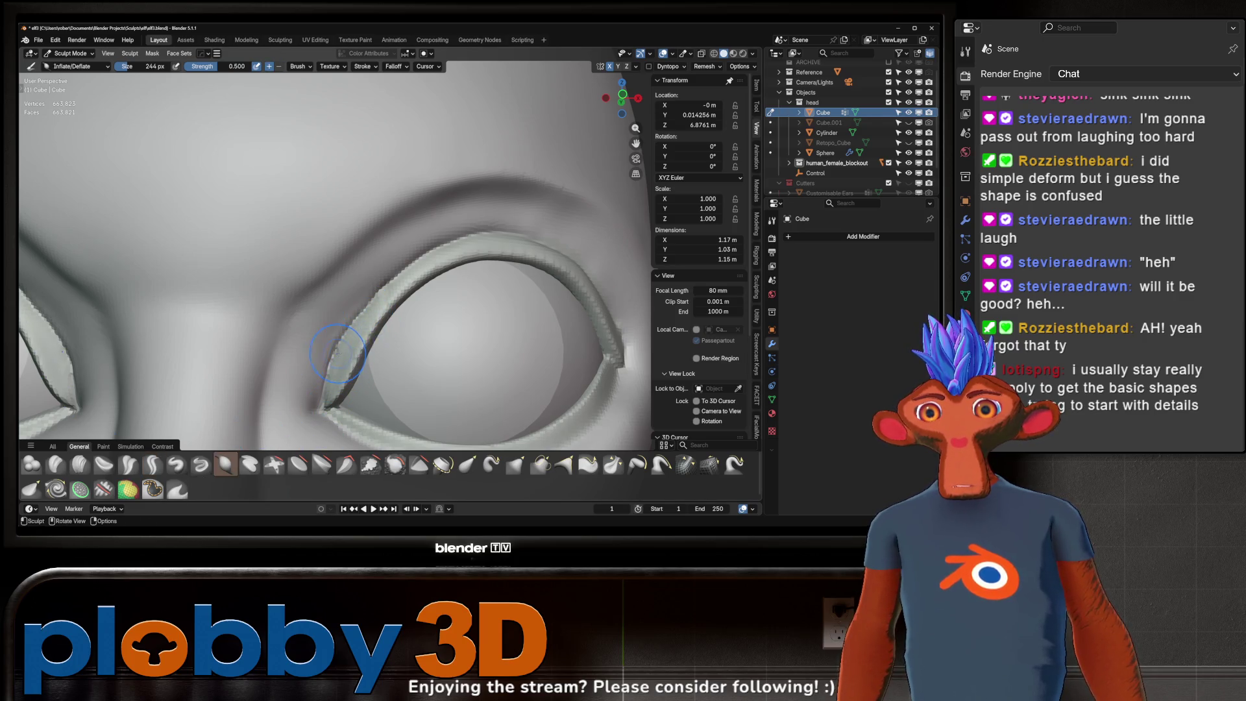
- Inspect the eye and full figure from several angles, then return to the 0.600-strength Crease Sharp brush
ctrl+middle_drag(339, 356, 353, 317)
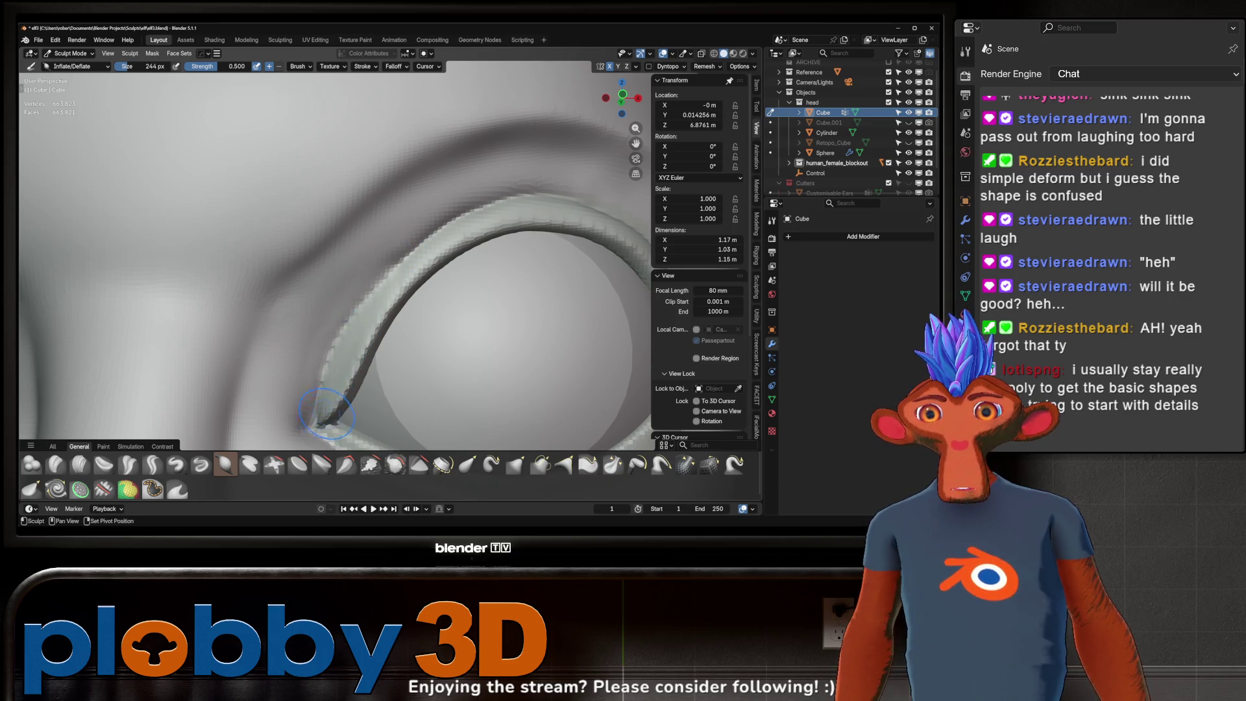
middle_drag(370, 295, 336, 311)
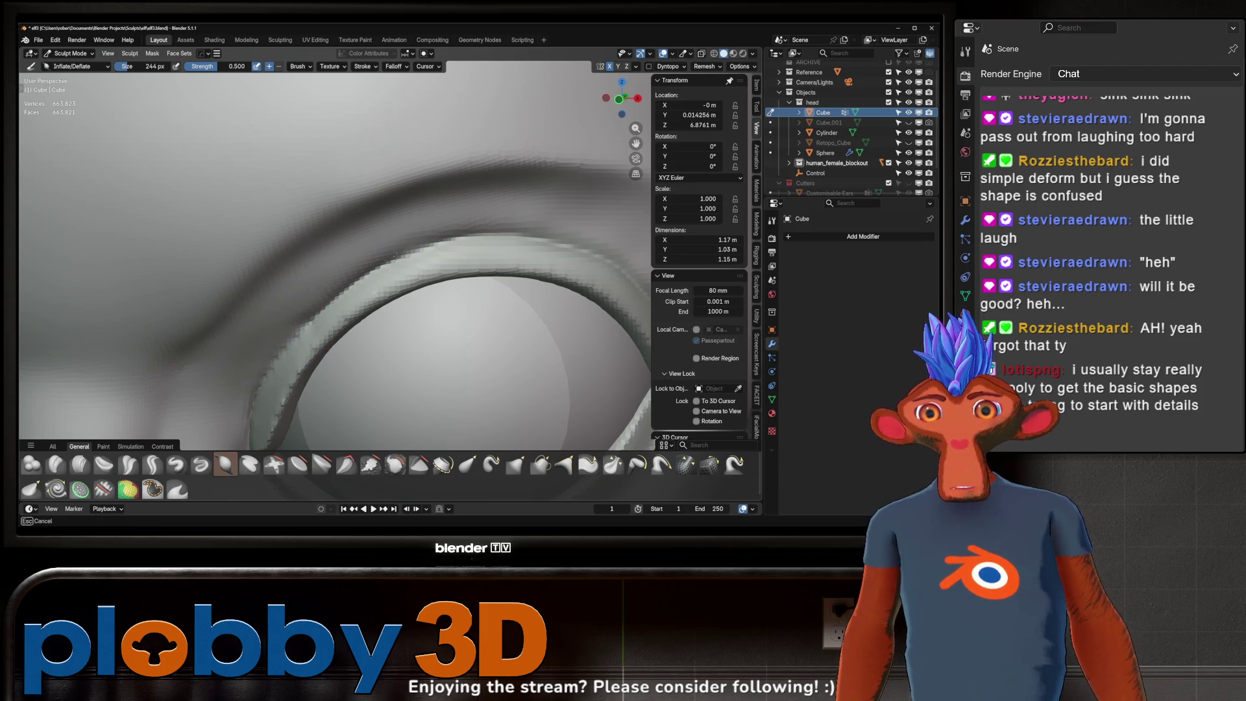
mouse_move(313, 334)
ctrl+middle_down()
mouse_move(311, 408)
mouse_move(380, 248)
ctrl+middle_up()
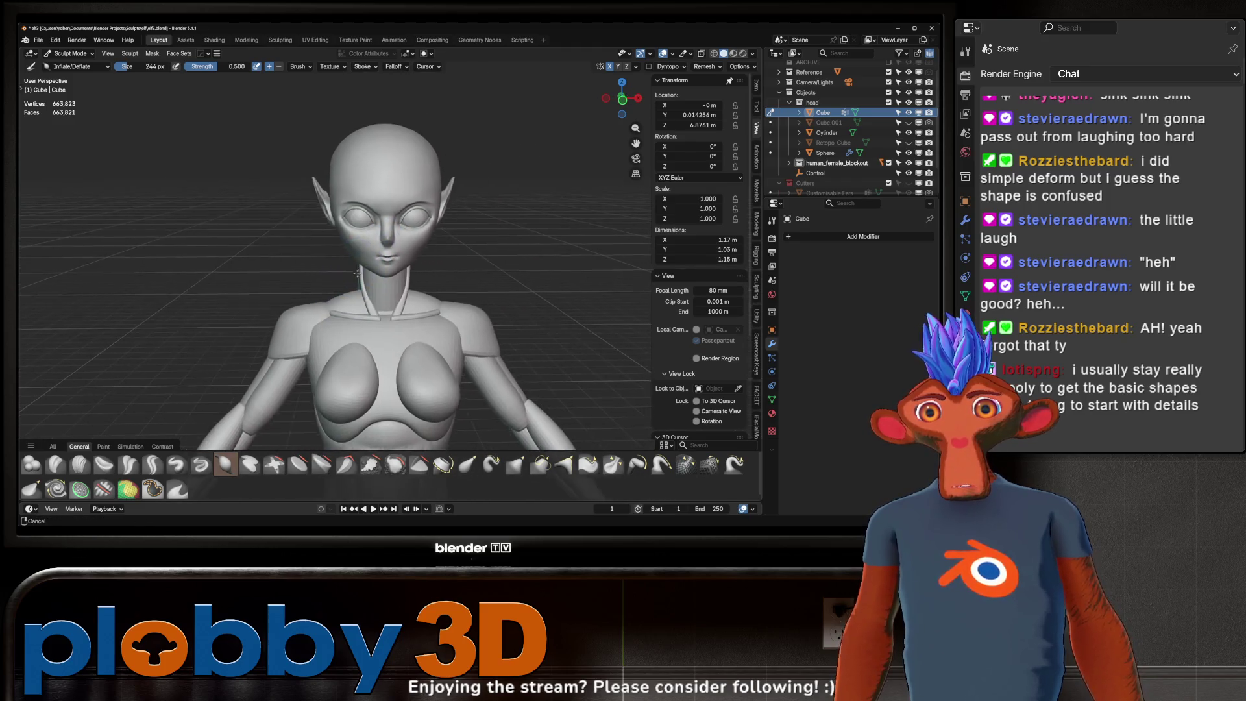
scroll(380, 248, down, 3)
scroll(381, 249, up, 5)
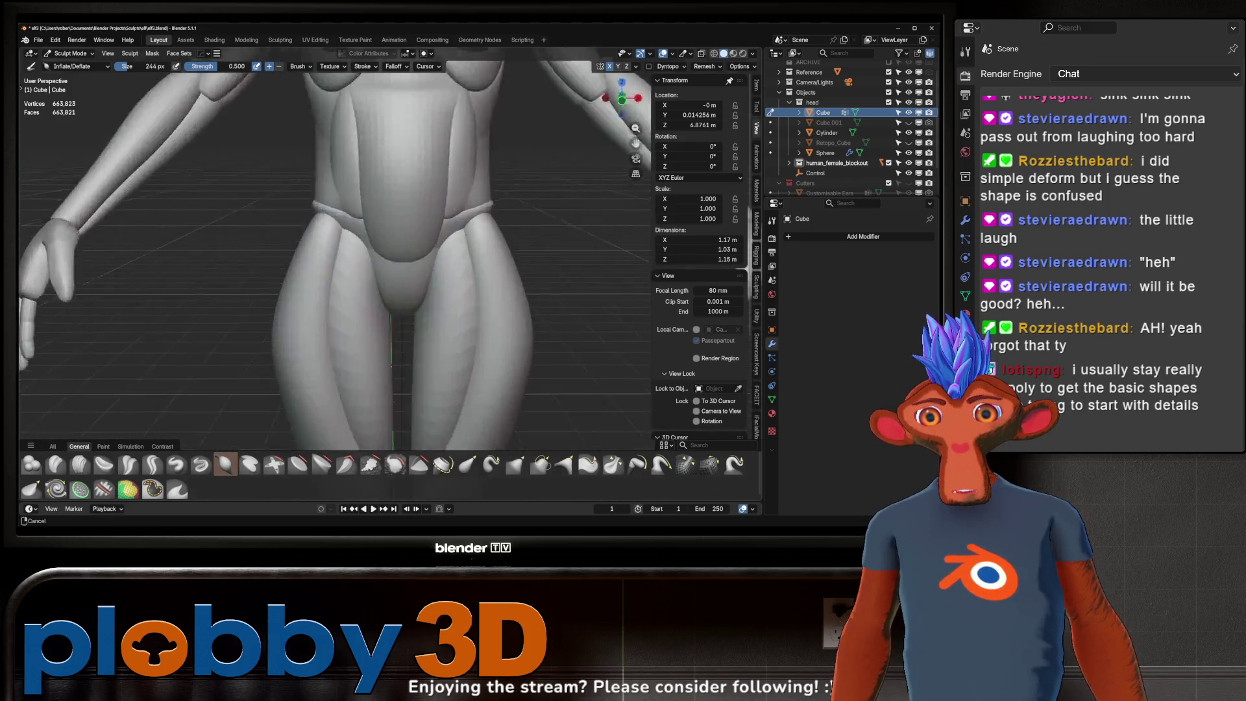
mouse_move(380, 249)
middle_down()
mouse_move(385, 232)
mouse_move(357, 257)
mouse_move(396, 282)
middle_up()
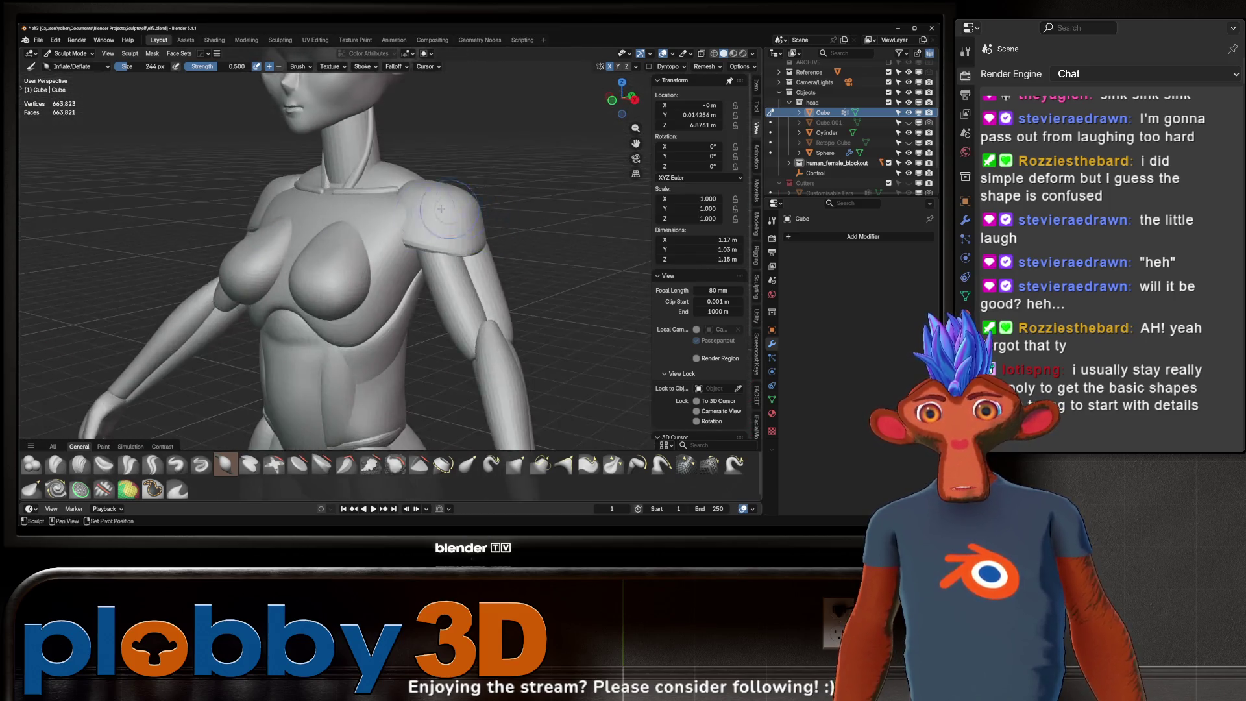
scroll(397, 281, down, 3)
scroll(396, 281, down, 2)
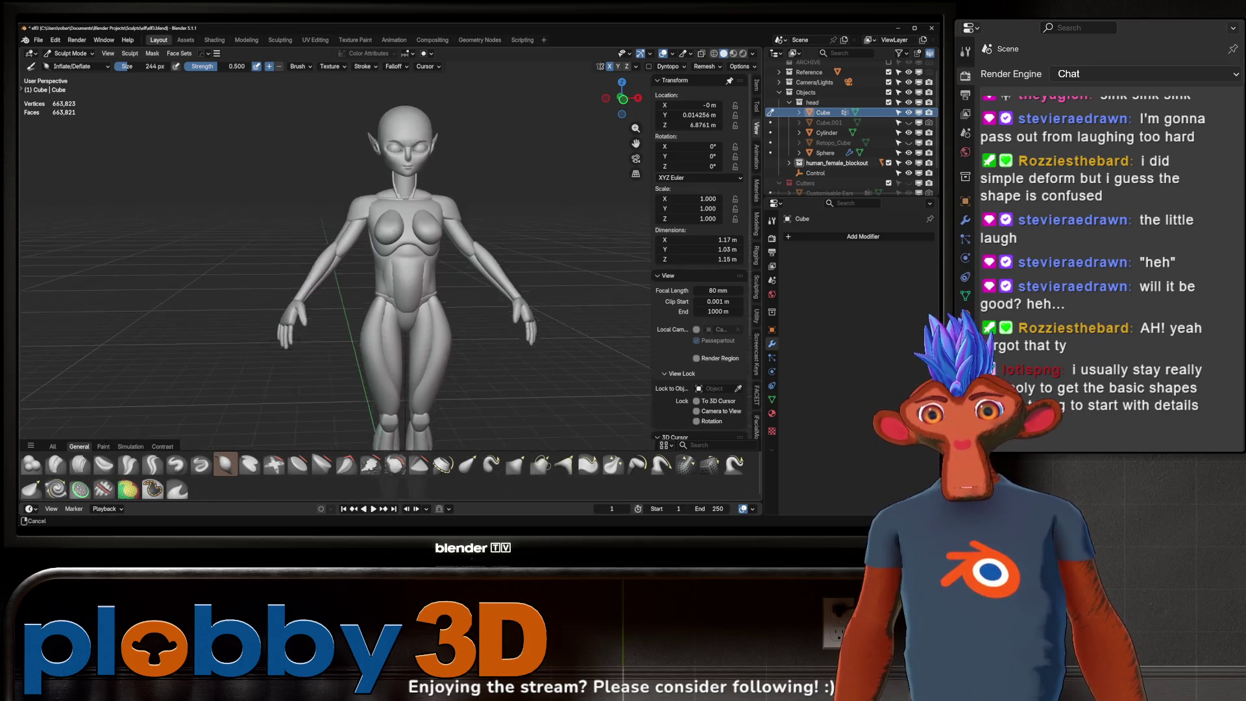
scroll(417, 131, up, 1)
scroll(417, 131, up, 3)
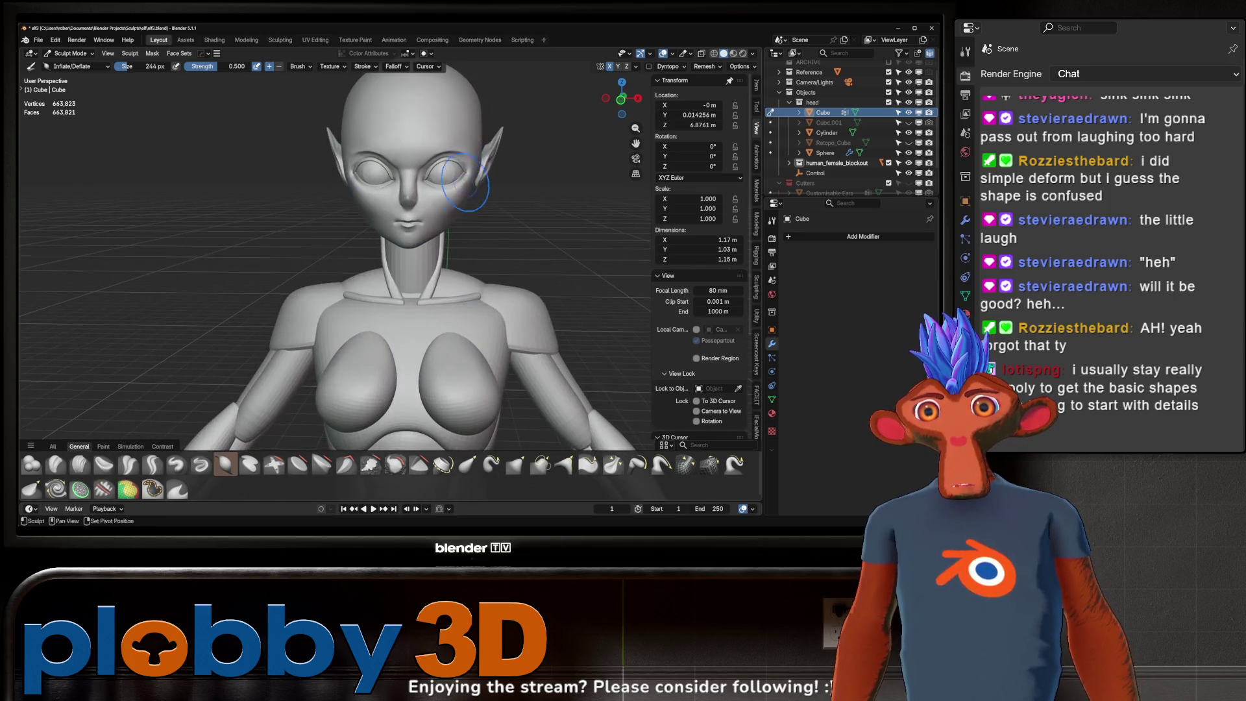
scroll(424, 208, up, 2)
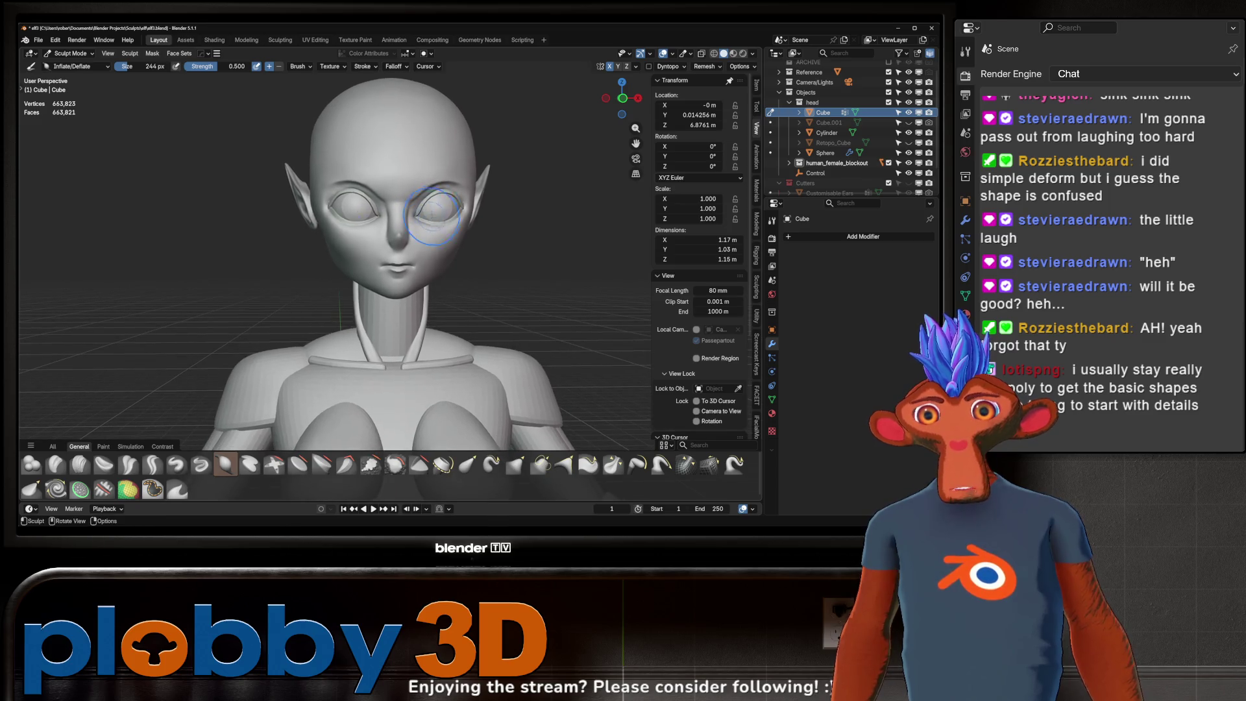
mouse_move(424, 209)
middle_down()
mouse_move(482, 220)
mouse_move(421, 249)
middle_up()
scroll(483, 220, up, 4)
scroll(452, 200, up, 3)
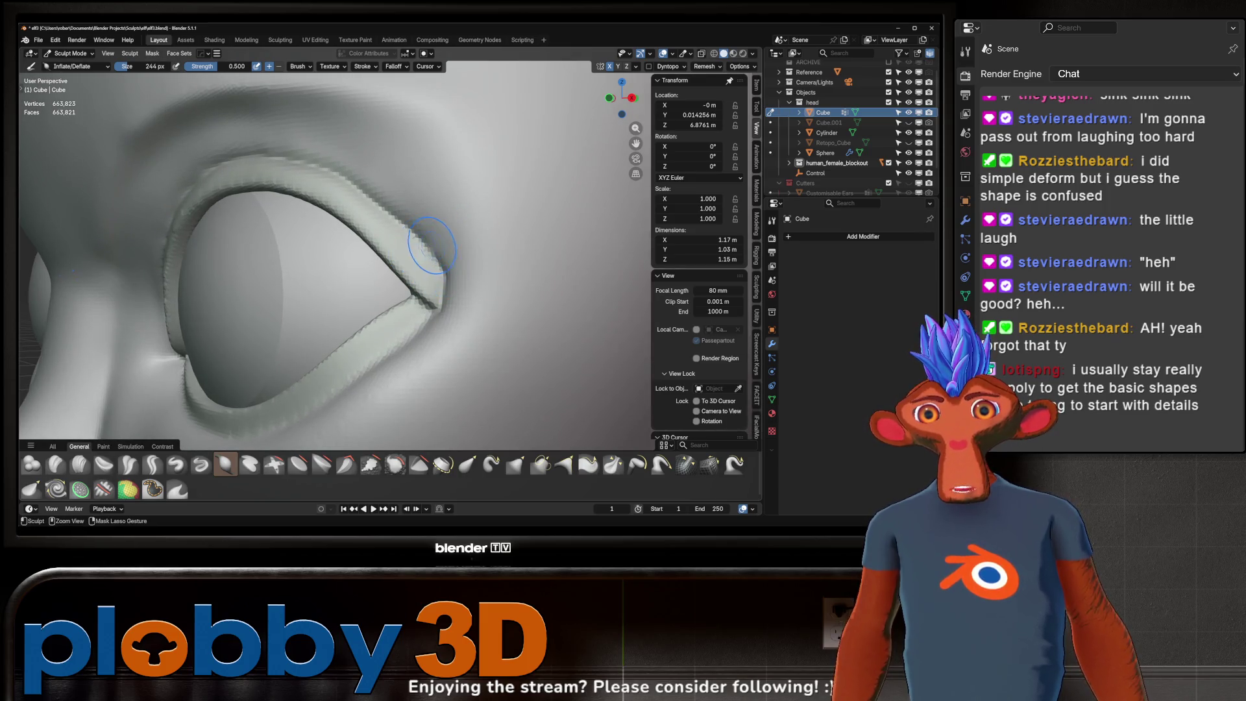
middle_drag(429, 240, 491, 248)
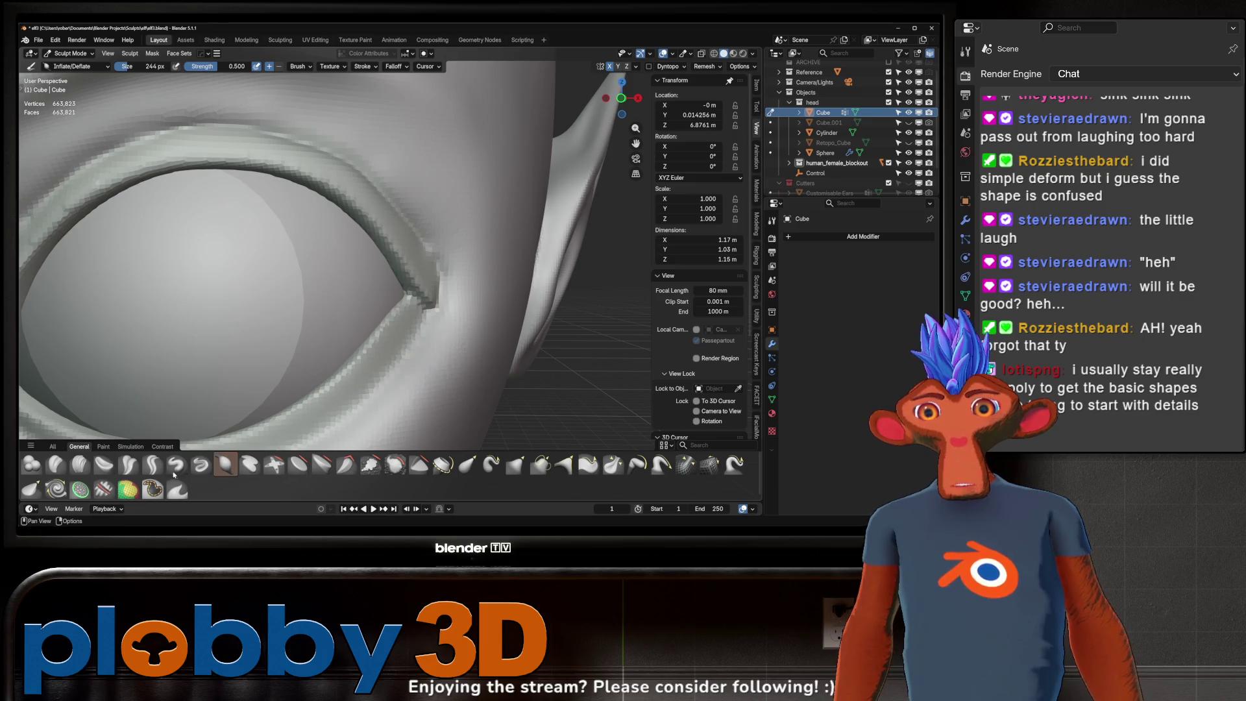
click(154, 465)
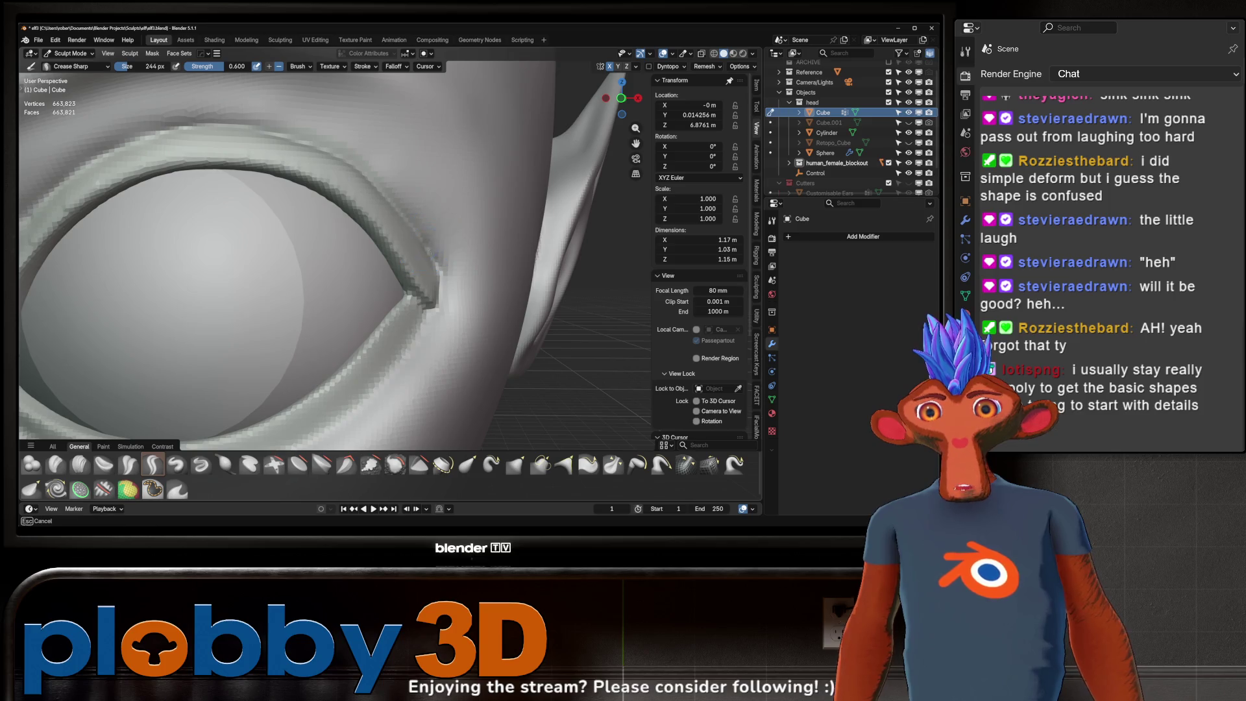
scroll(425, 234, down, 5)
ctrl+middle_drag(452, 213, 457, 268)
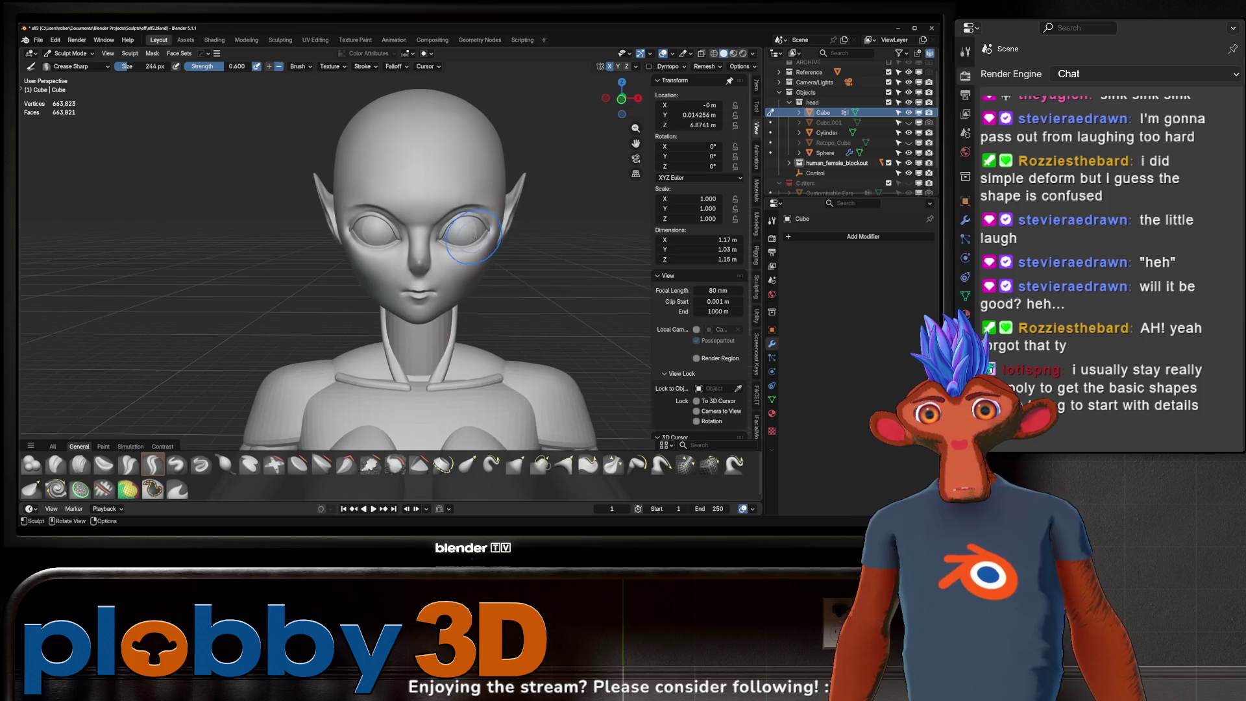
scroll(460, 279, down, 3)
scroll(460, 280, down, 2)
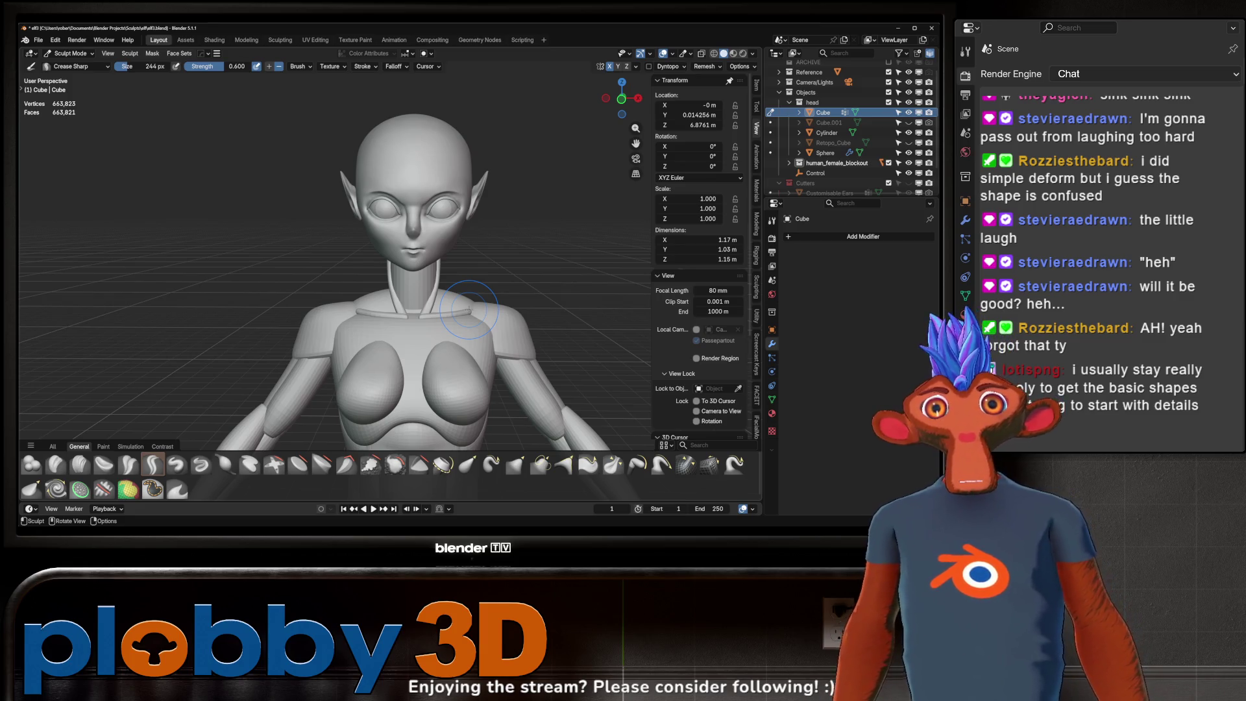
shift+middle_drag(312, 251, 274, 252)
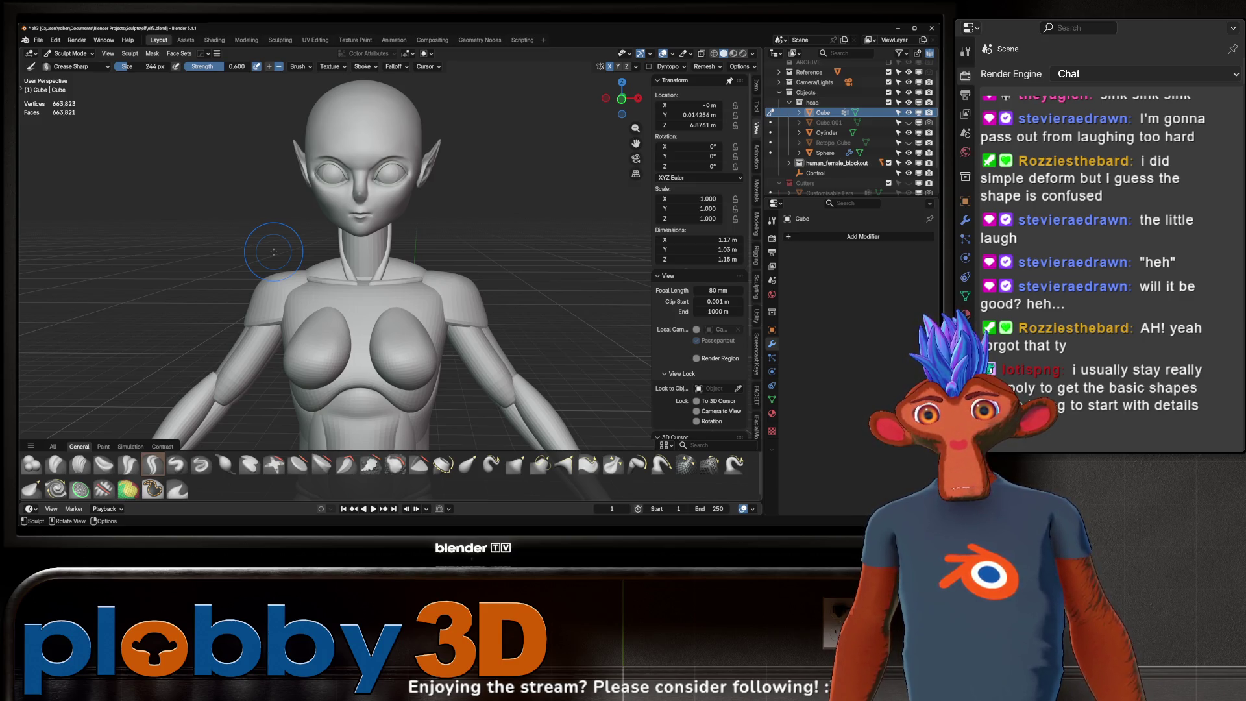
mouse_move(274, 251)
middle_down()
mouse_move(408, 249)
mouse_move(492, 166)
middle_up()
scroll(491, 165, up, 4)
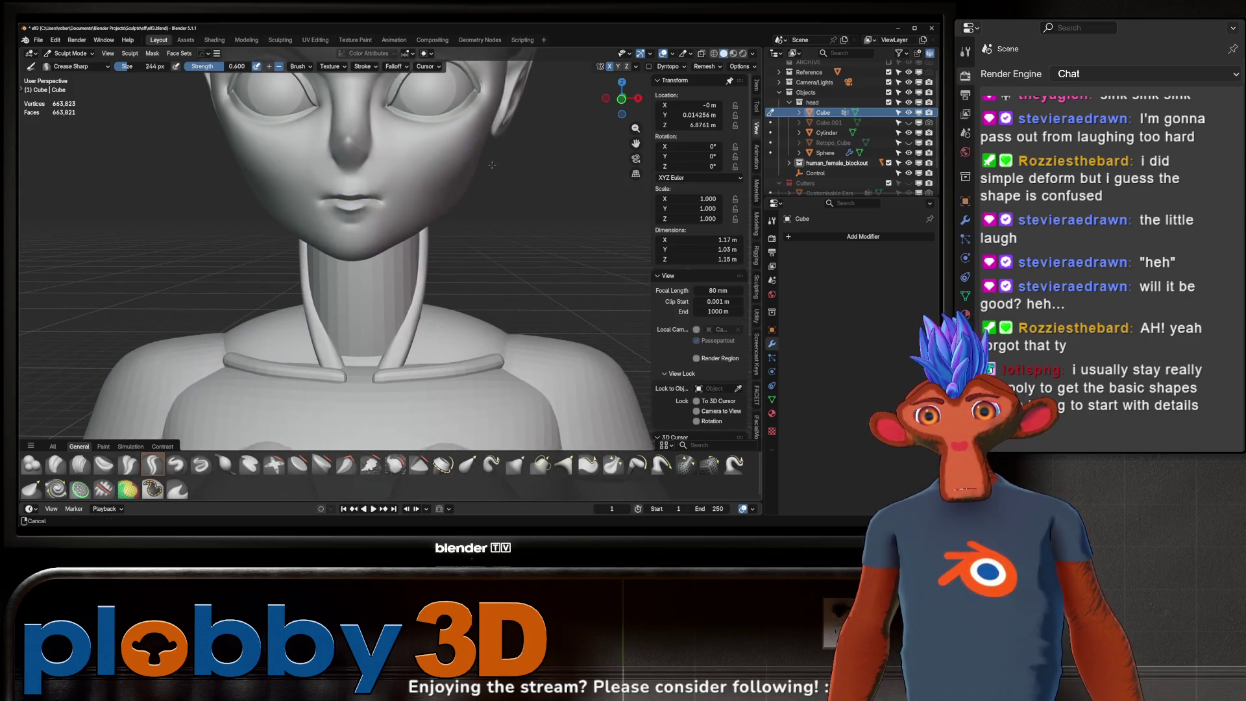
scroll(491, 166, up, 3)
scroll(361, 244, up, 2)
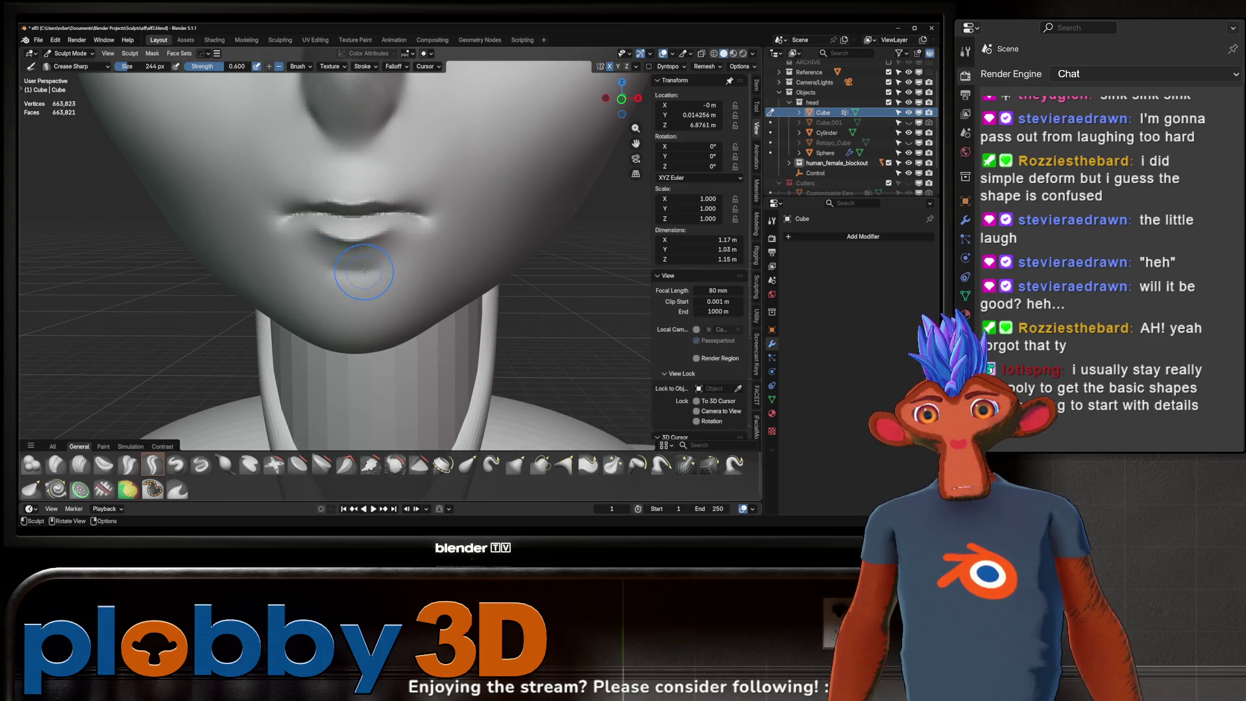
scroll(387, 294, down, 3)
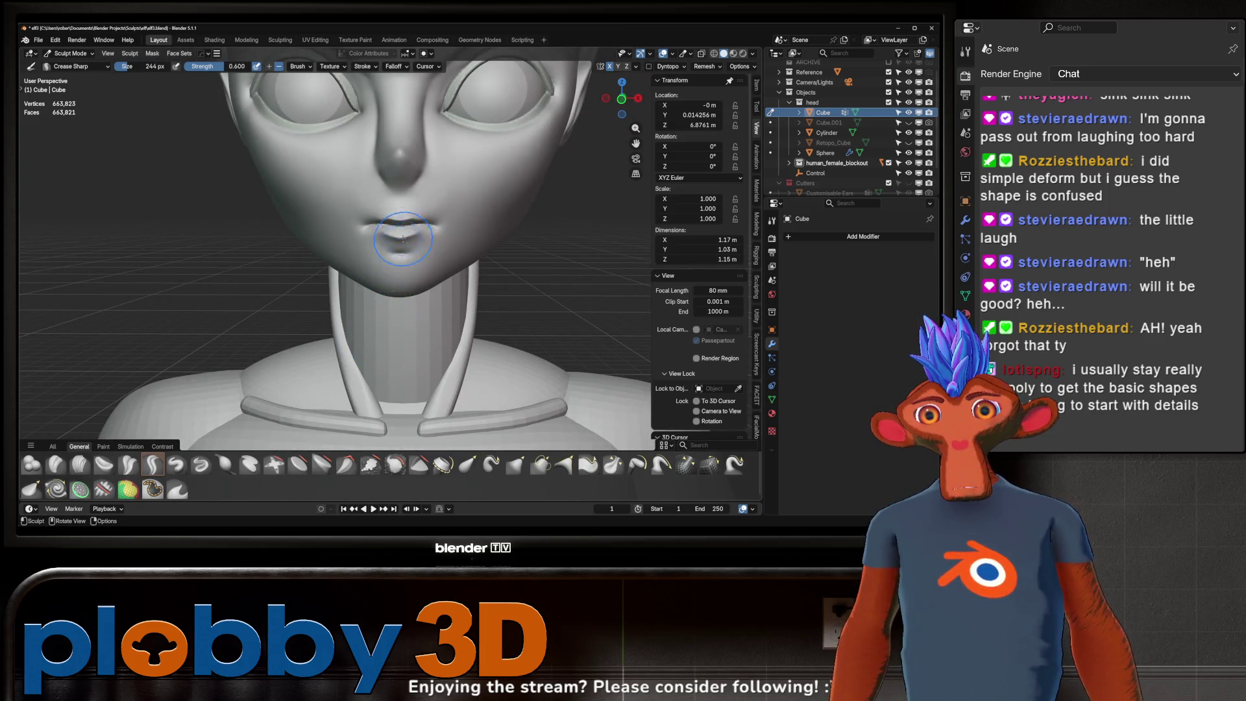
scroll(403, 237, up, 2)
scroll(416, 201, up, 1)
scroll(418, 201, up, 2)
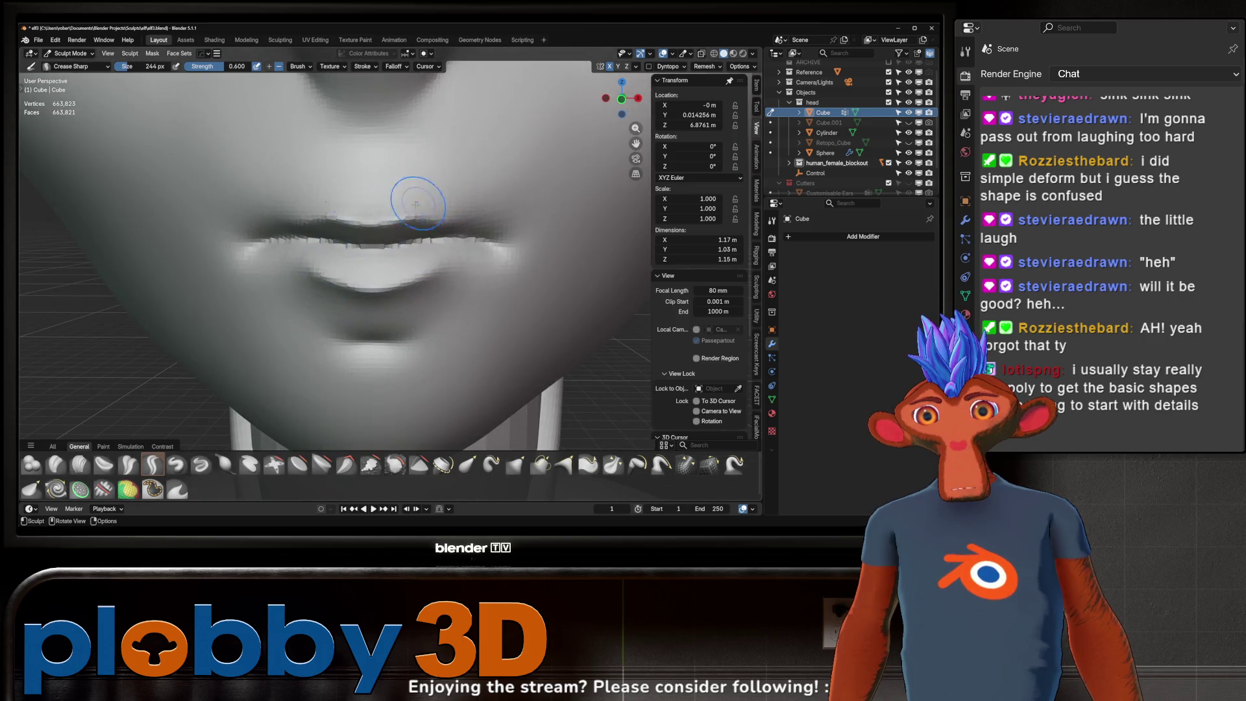
- Sharpen the crease along the lip line and check it from below and three-quarter views
mouse_move(417, 202)
middle_down()
mouse_move(394, 206)
mouse_move(454, 234)
middle_up()
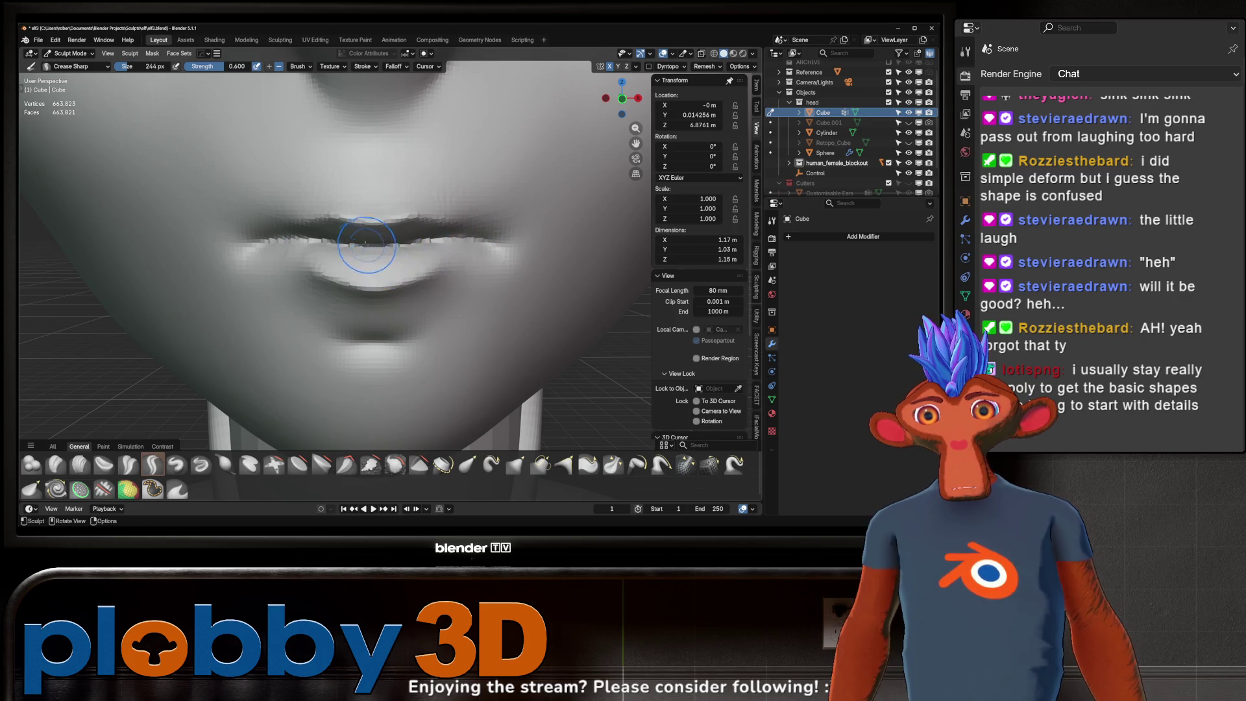
scroll(282, 256, down, 4)
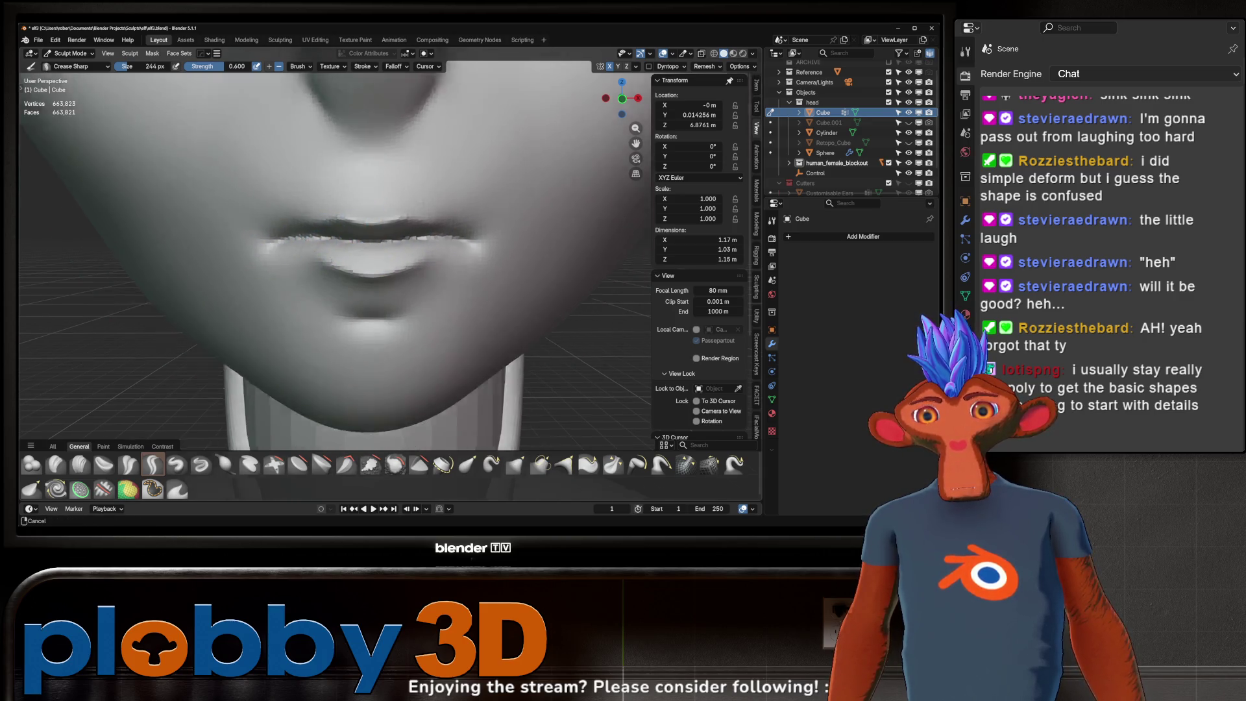
scroll(336, 267, down, 2)
scroll(334, 270, up, 3)
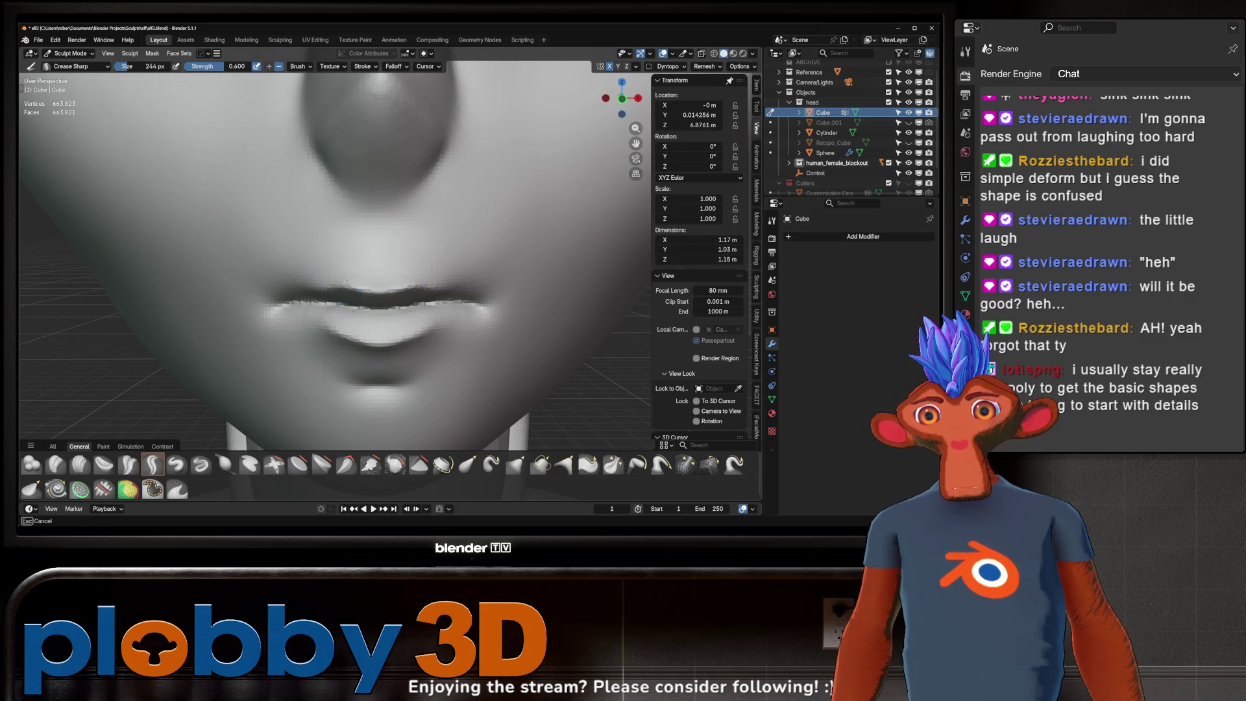
middle_drag(362, 281, 376, 289)
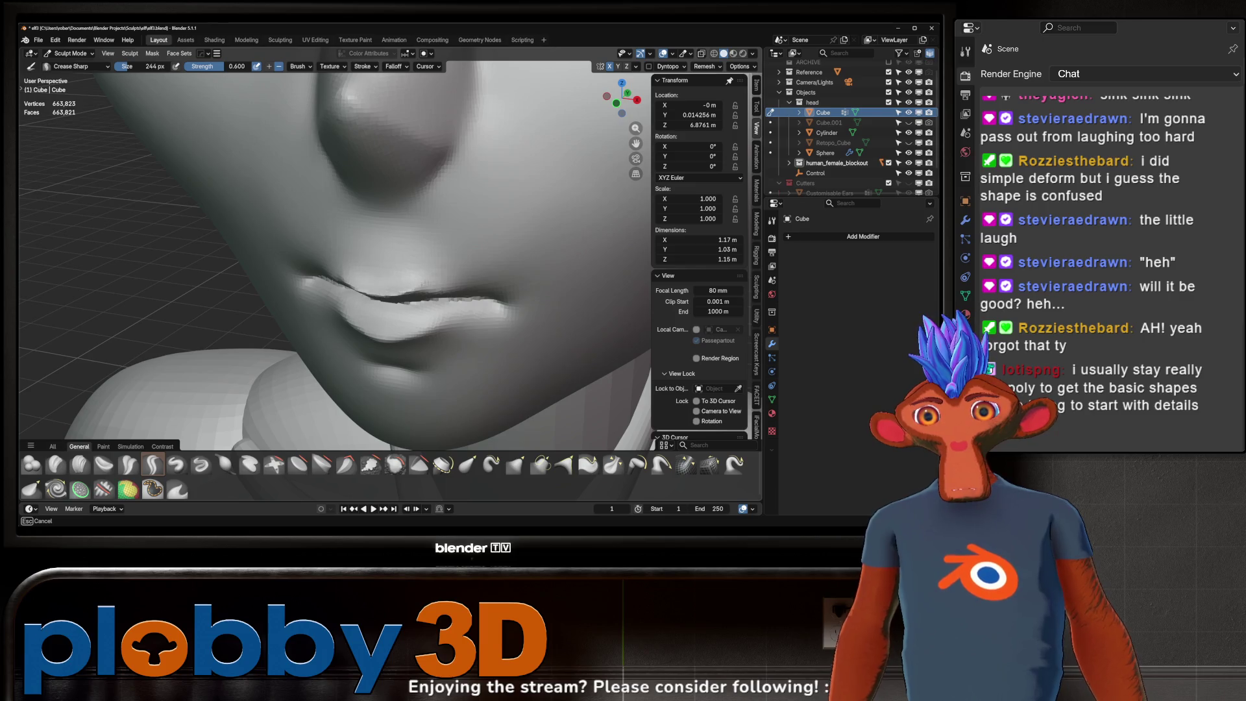
middle_drag(424, 250, 424, 251)
scroll(285, 353, down, 5)
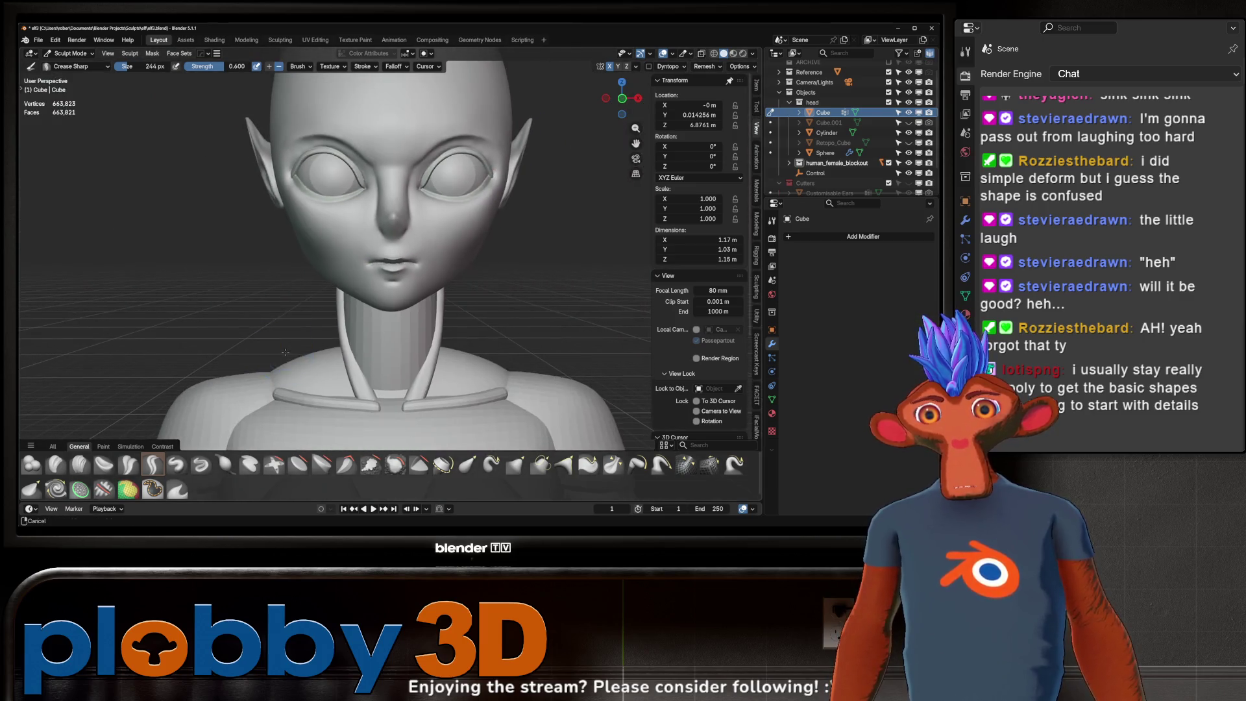
mouse_move(286, 353)
middle_down()
mouse_move(276, 296)
mouse_move(380, 269)
mouse_move(390, 219)
middle_up()
scroll(389, 220, down, 3)
key(ctrl+s)
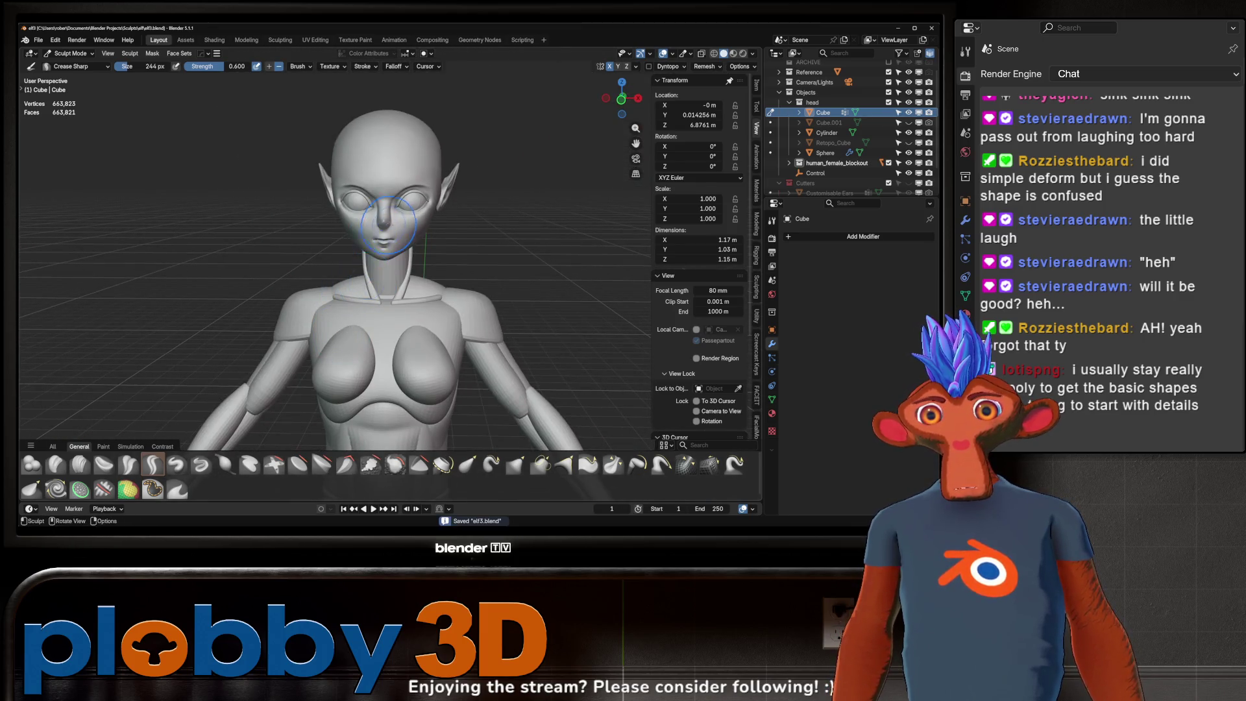
scroll(389, 219, down, 2)
scroll(357, 295, down, 2)
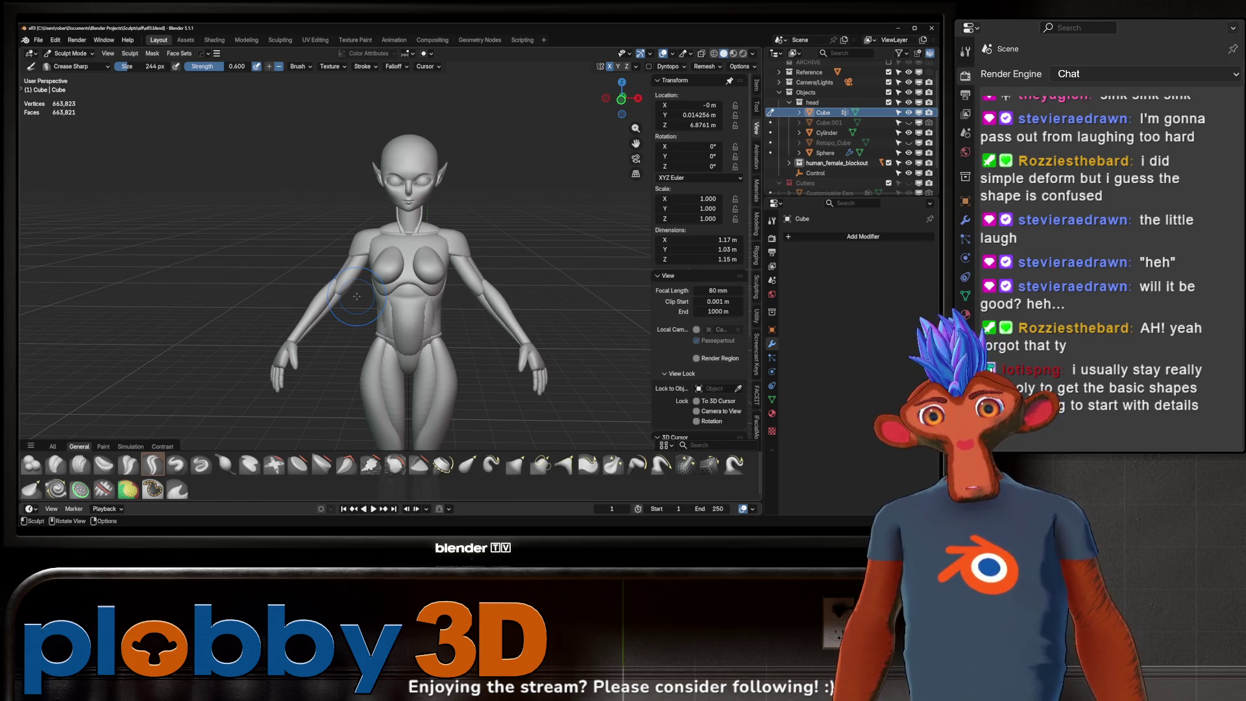
middle_drag(250, 342, 299, 321)
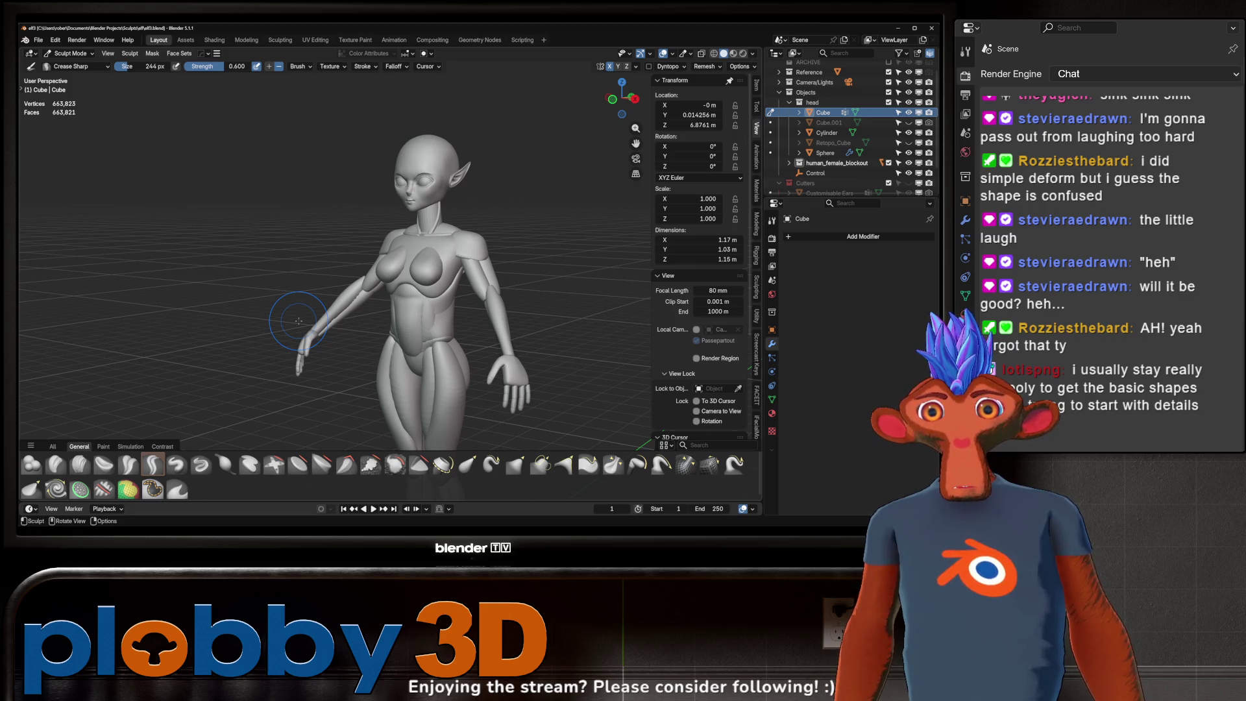
mouse_move(340, 279)
middle_down()
mouse_move(376, 268)
mouse_move(509, 274)
mouse_move(392, 283)
mouse_move(412, 254)
middle_up()
scroll(412, 254, up, 3)
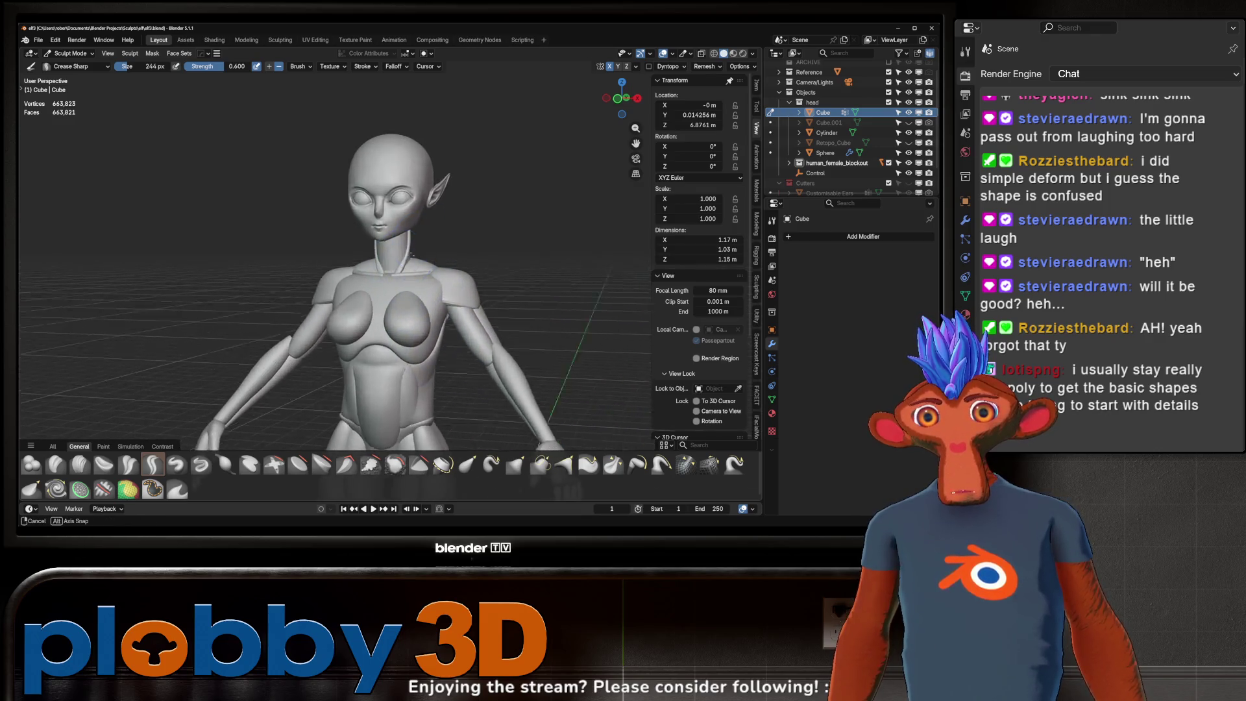
mouse_move(411, 253)
middle_down()
mouse_move(329, 273)
mouse_move(397, 289)
mouse_move(393, 266)
mouse_move(410, 278)
mouse_move(424, 262)
mouse_move(425, 292)
mouse_move(391, 290)
middle_up()
scroll(398, 290, up, 5)
scroll(390, 290, down, 4)
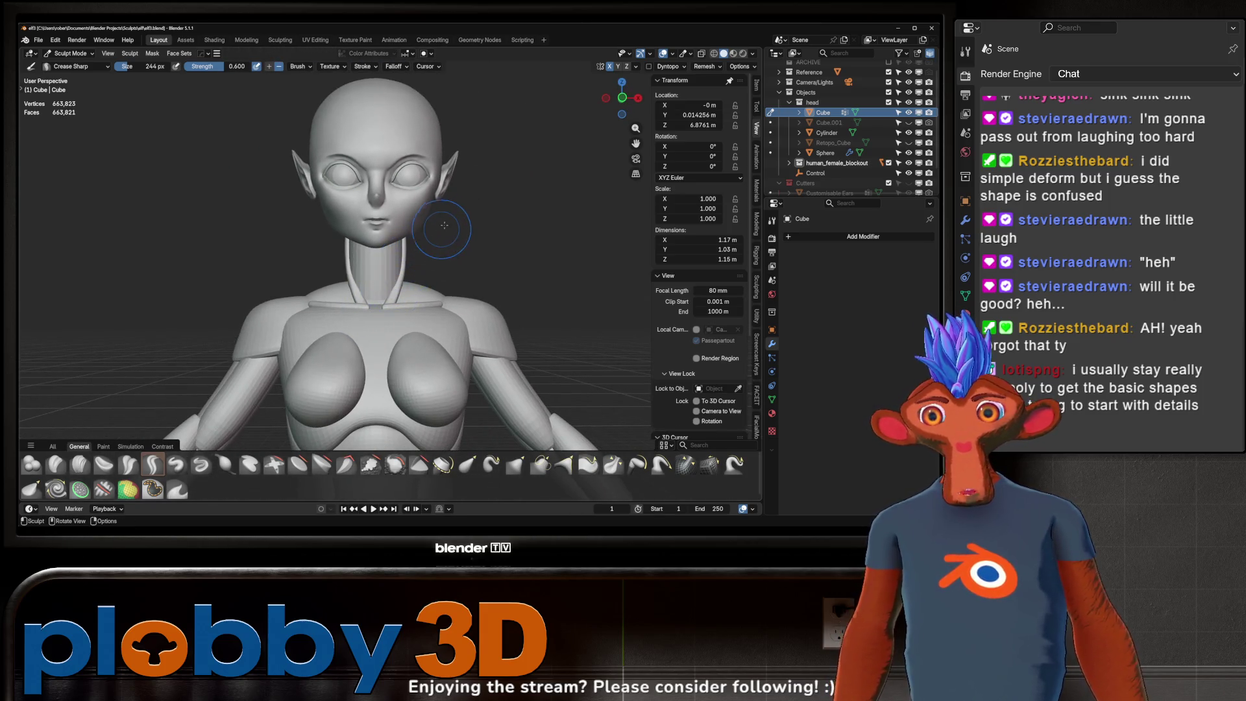
middle_drag(368, 370, 375, 361)
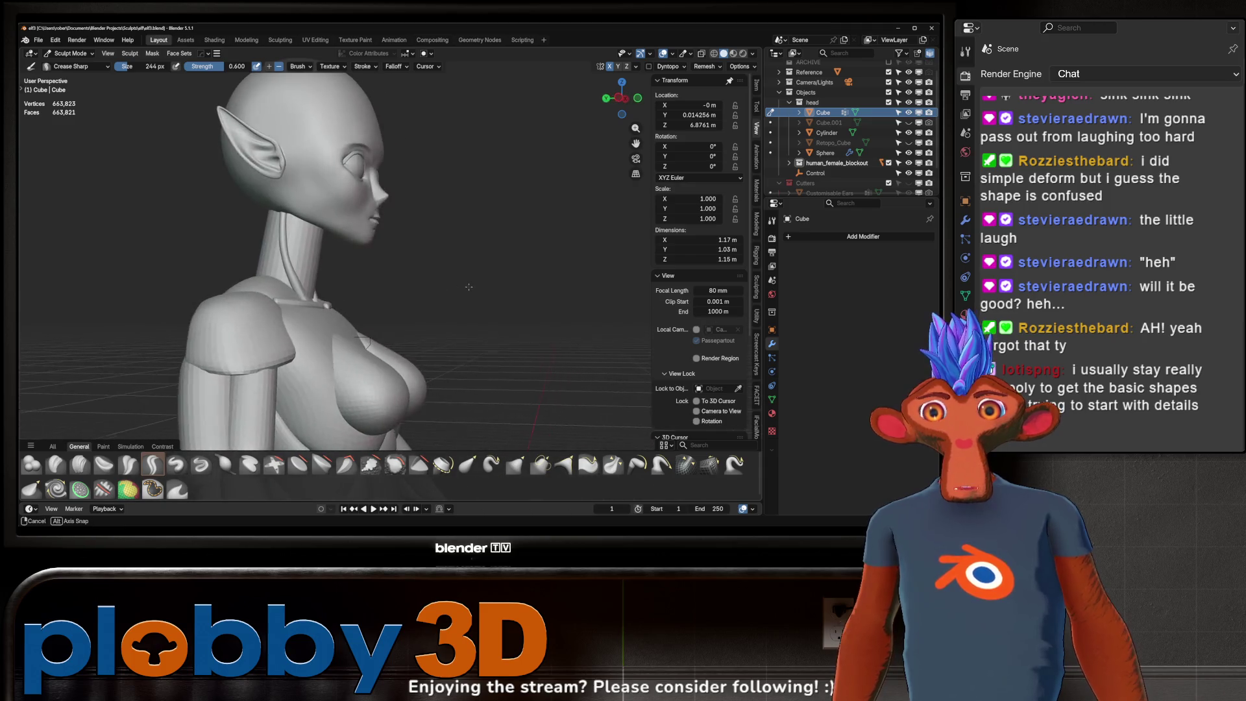
mouse_move(409, 293)
middle_down()
mouse_move(312, 300)
mouse_move(323, 301)
middle_up()
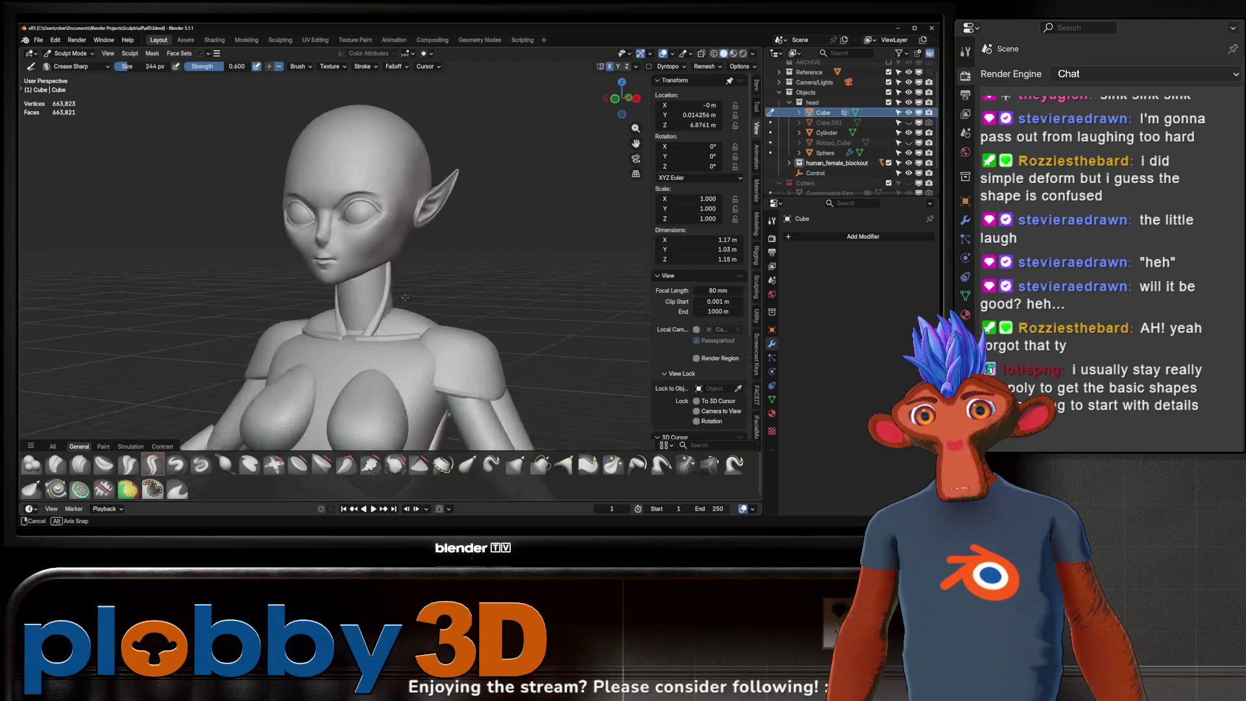
middle_drag(322, 300, 387, 268)
scroll(387, 269, up, 3)
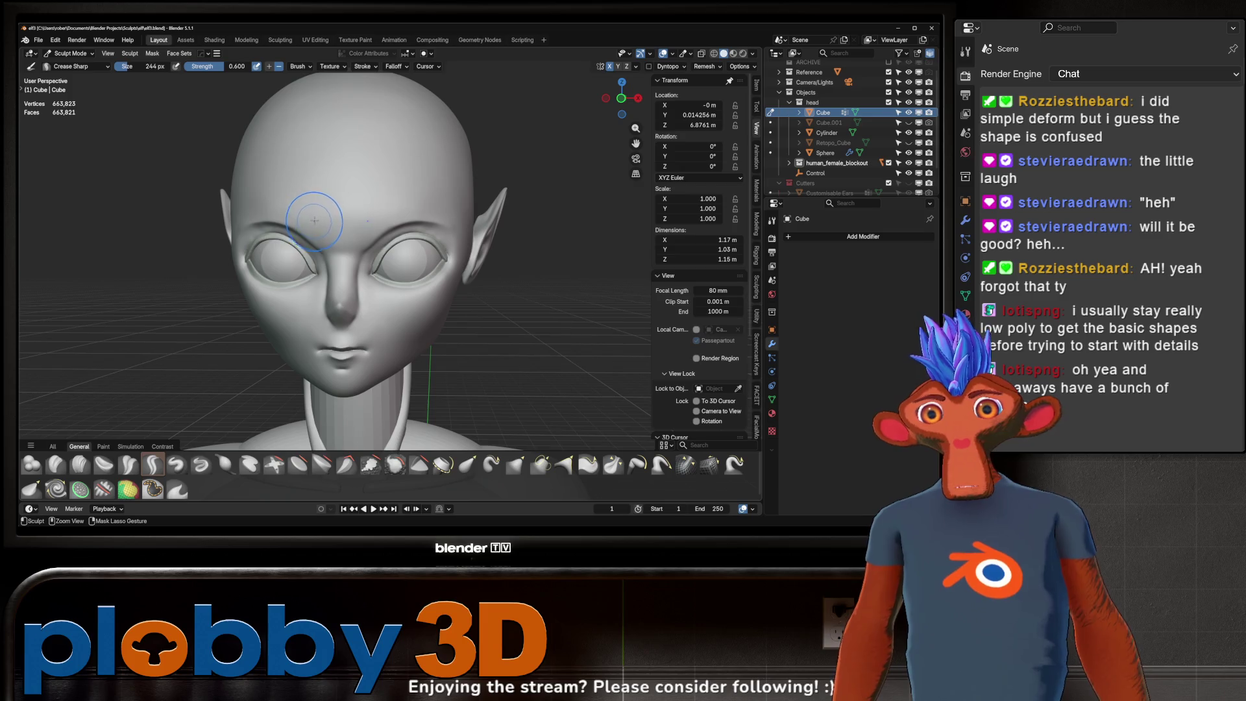
drag(315, 217, 385, 224)
middle_drag(370, 209, 359, 240)
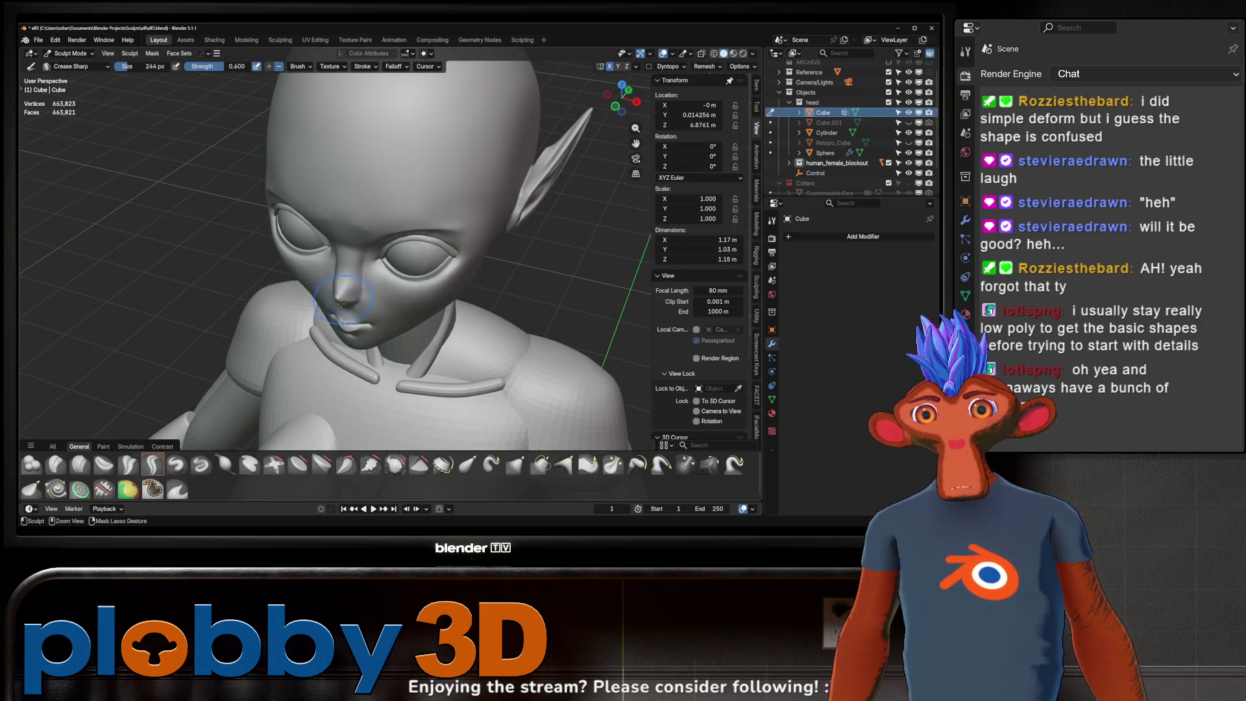
middle_drag(358, 239, 348, 268)
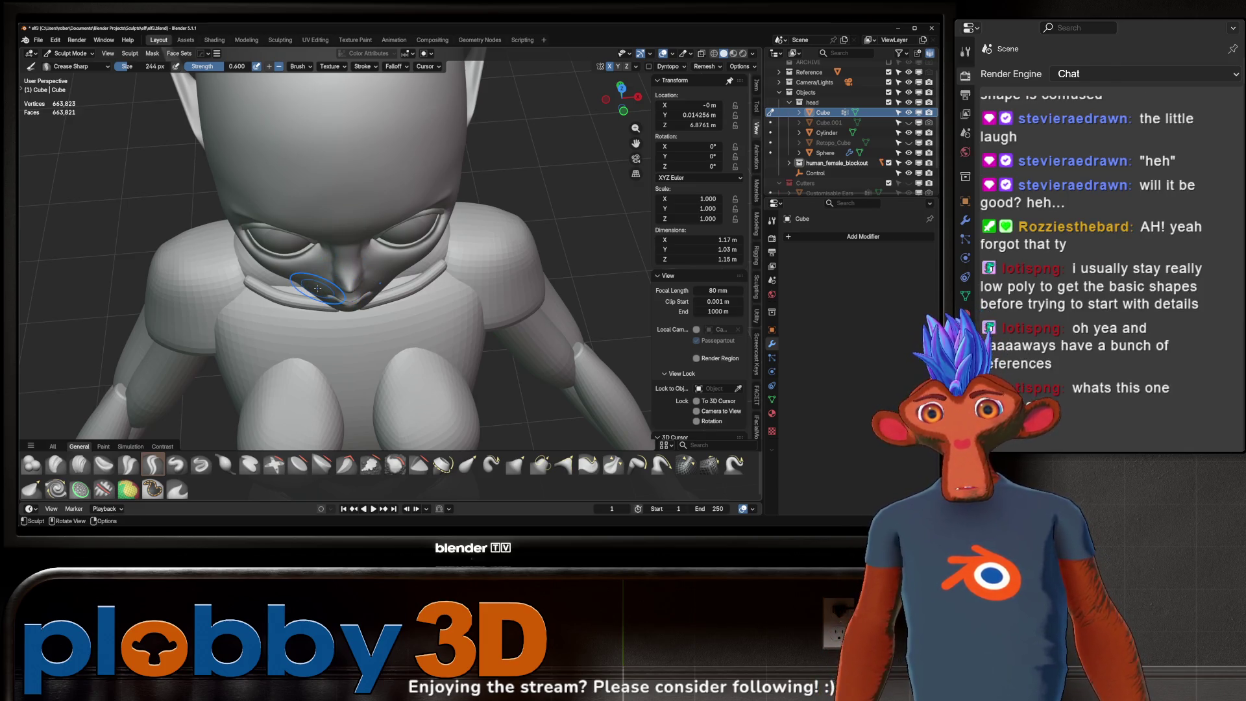
mouse_move(316, 288)
middle_down()
mouse_move(195, 323)
mouse_move(289, 299)
middle_up()
scroll(243, 311, down, 3)
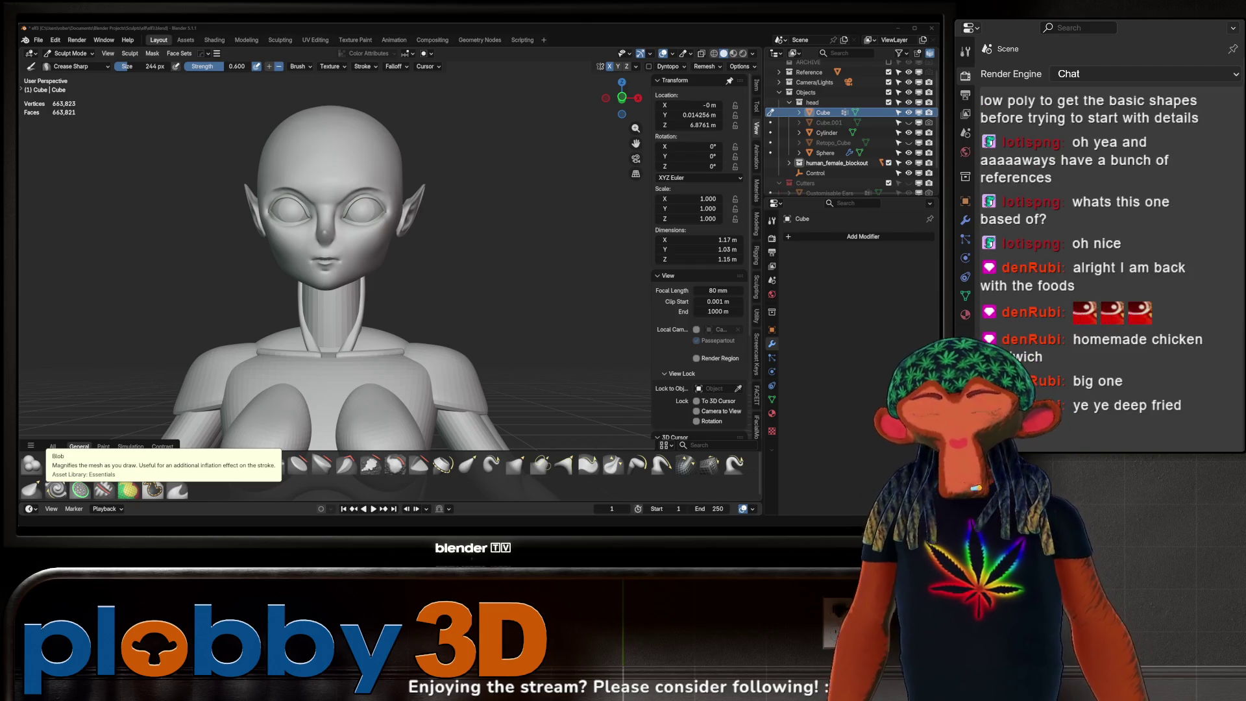
- Orbit and zoom around the head and full body to check the chin and lips from below
mouse_move(260, 298)
ctrl+middle_down()
mouse_move(263, 272)
mouse_move(379, 283)
ctrl+middle_up()
ctrl+middle_drag(299, 329, 300, 328)
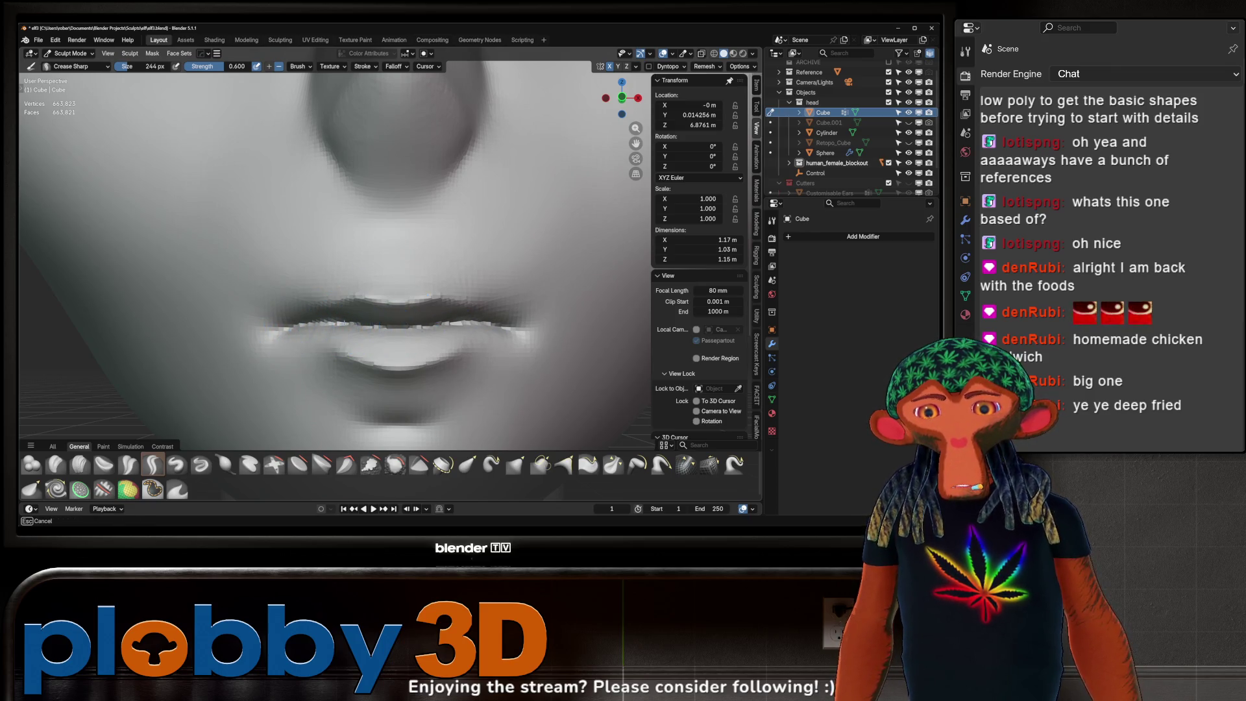
ctrl+middle_drag(341, 319, 341, 318)
scroll(311, 325, down, 4)
scroll(316, 312, down, 3)
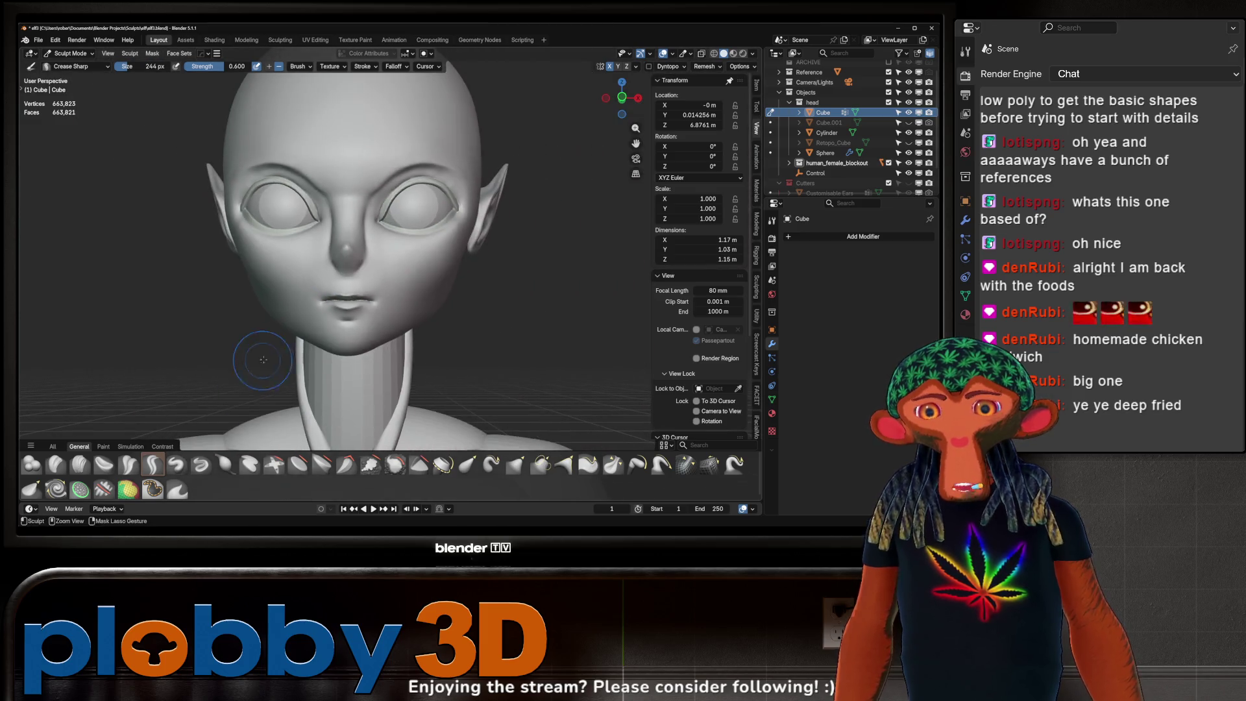
scroll(322, 303, down, 2)
middle_drag(326, 292, 370, 283)
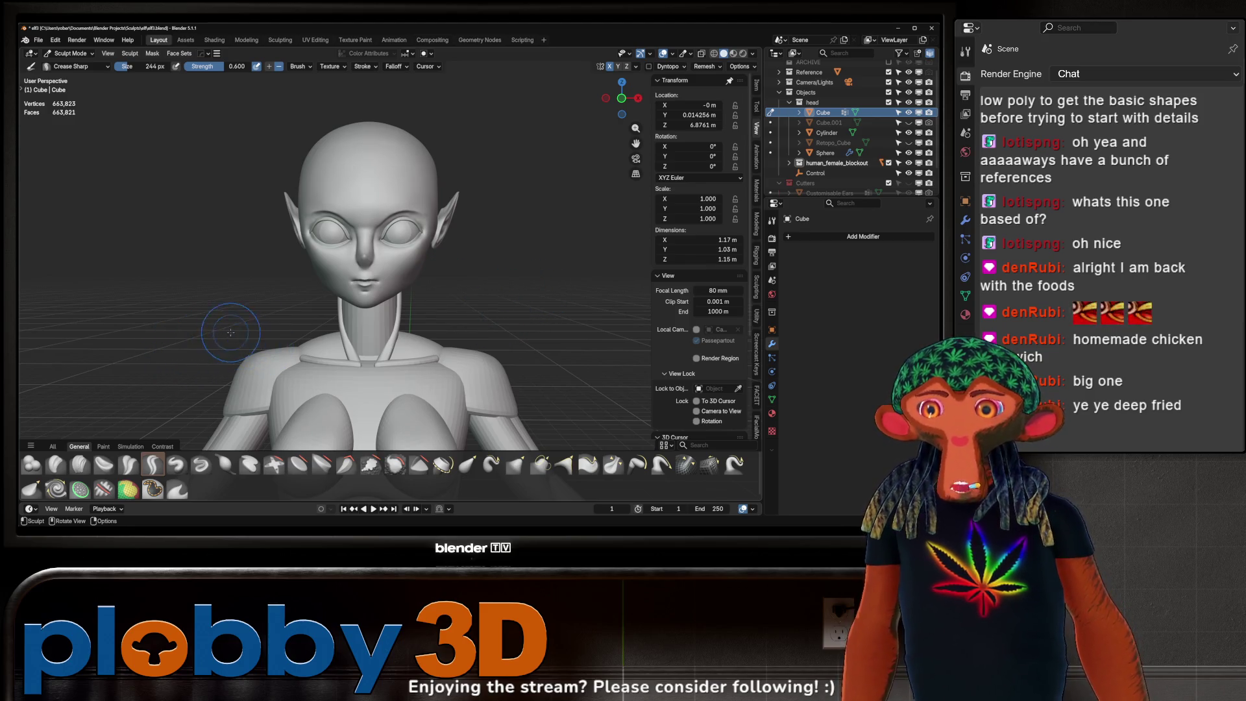
mouse_move(256, 313)
ctrl+middle_down()
mouse_move(257, 351)
mouse_move(356, 289)
mouse_move(358, 323)
ctrl+middle_up()
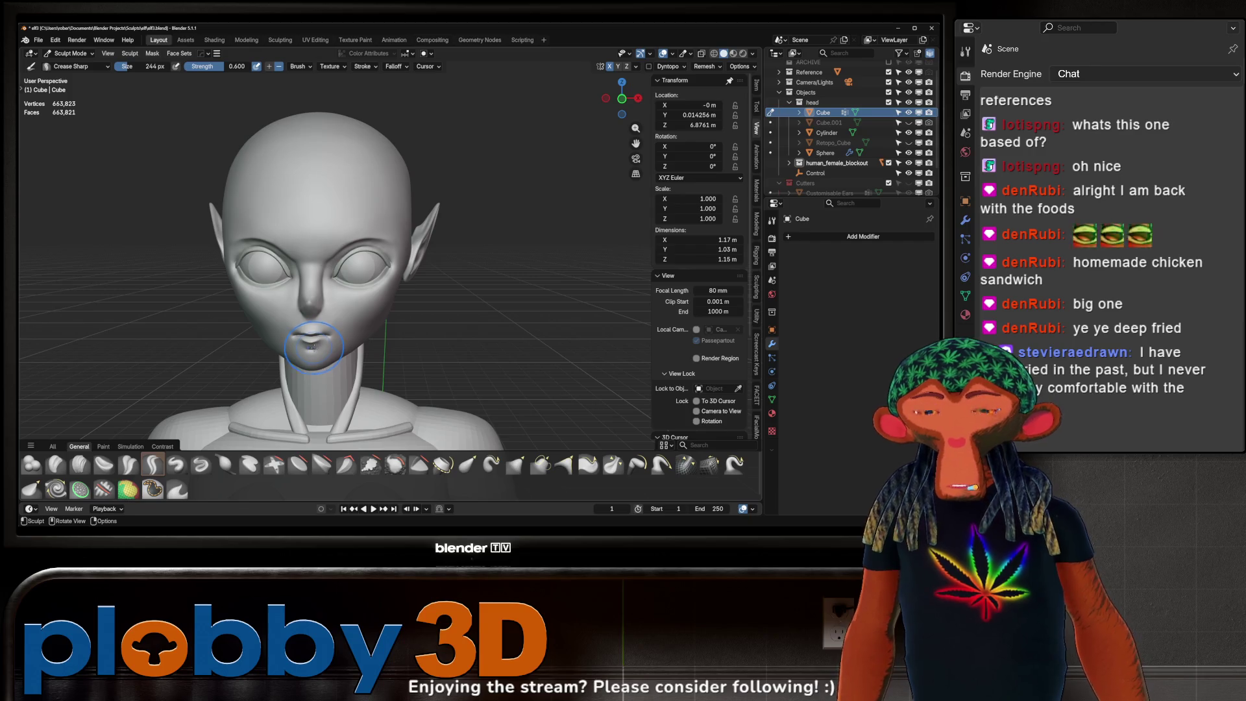
middle_drag(316, 275, 390, 255)
scroll(390, 255, up, 2)
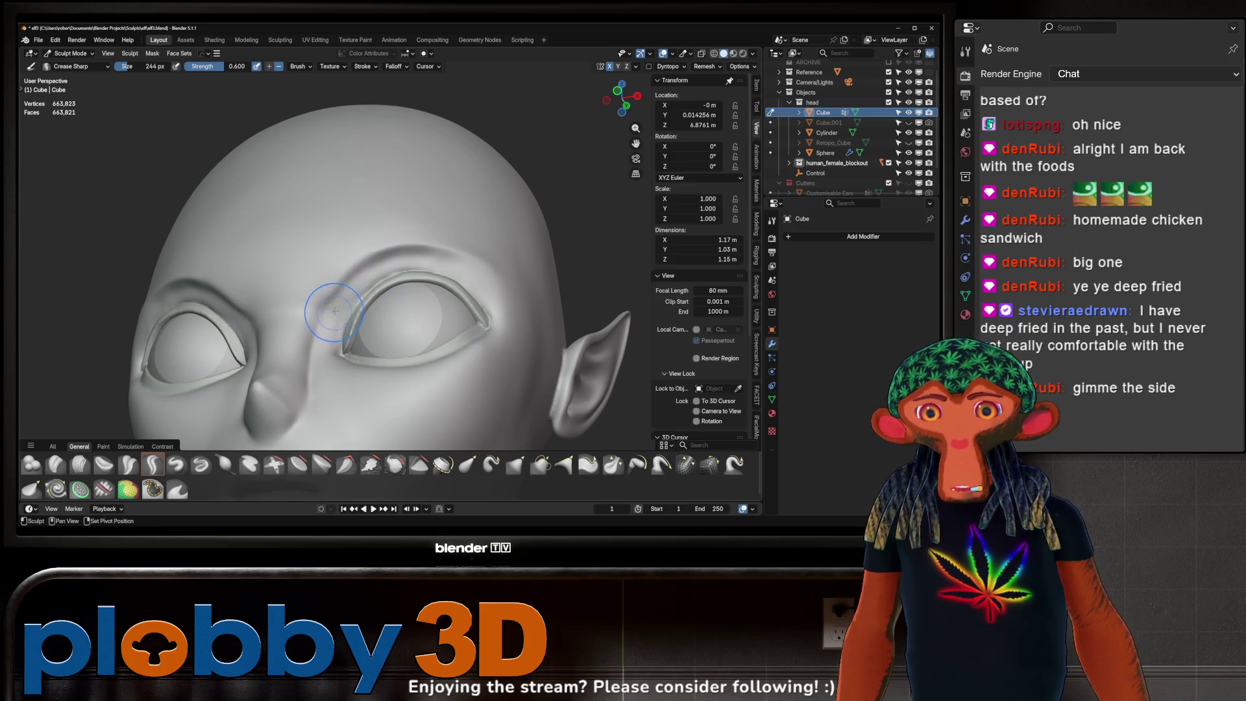
mouse_move(350, 282)
ctrl+middle_down()
mouse_move(360, 333)
mouse_move(306, 332)
ctrl+middle_up()
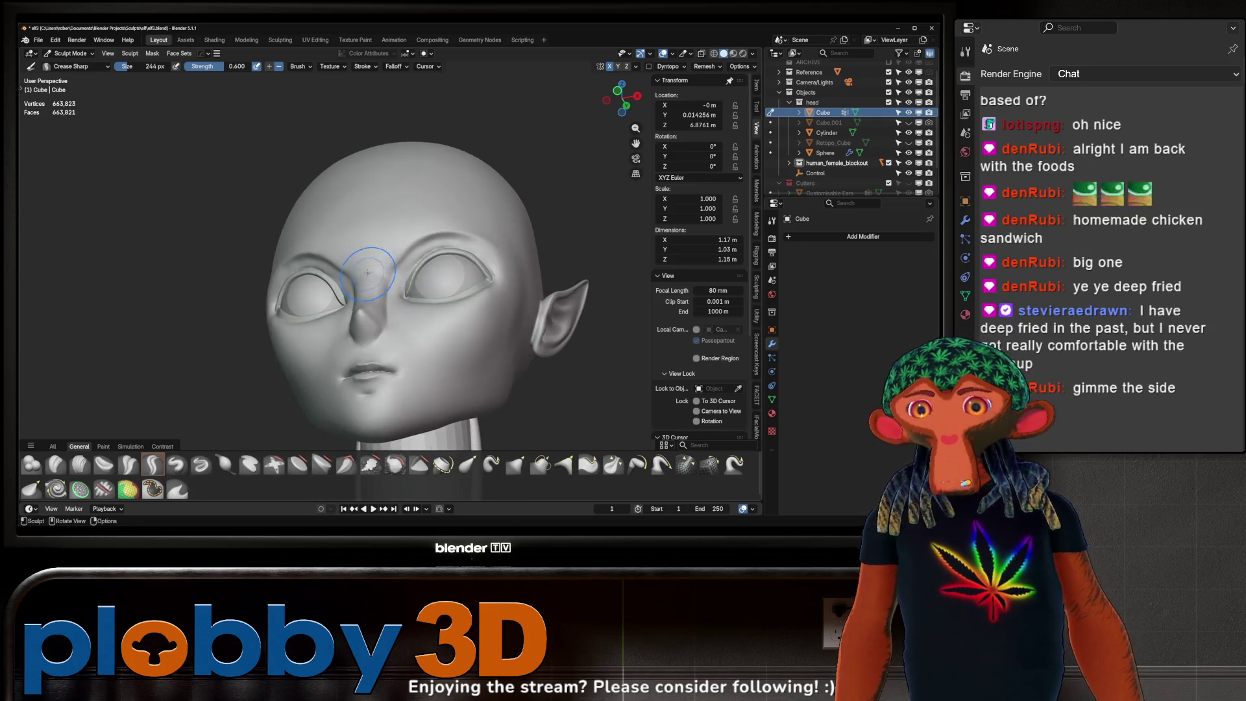
- Frame the head in right orthographic profile and start the Grab brush with an enlarged ~662 px radius
key(KP_3)
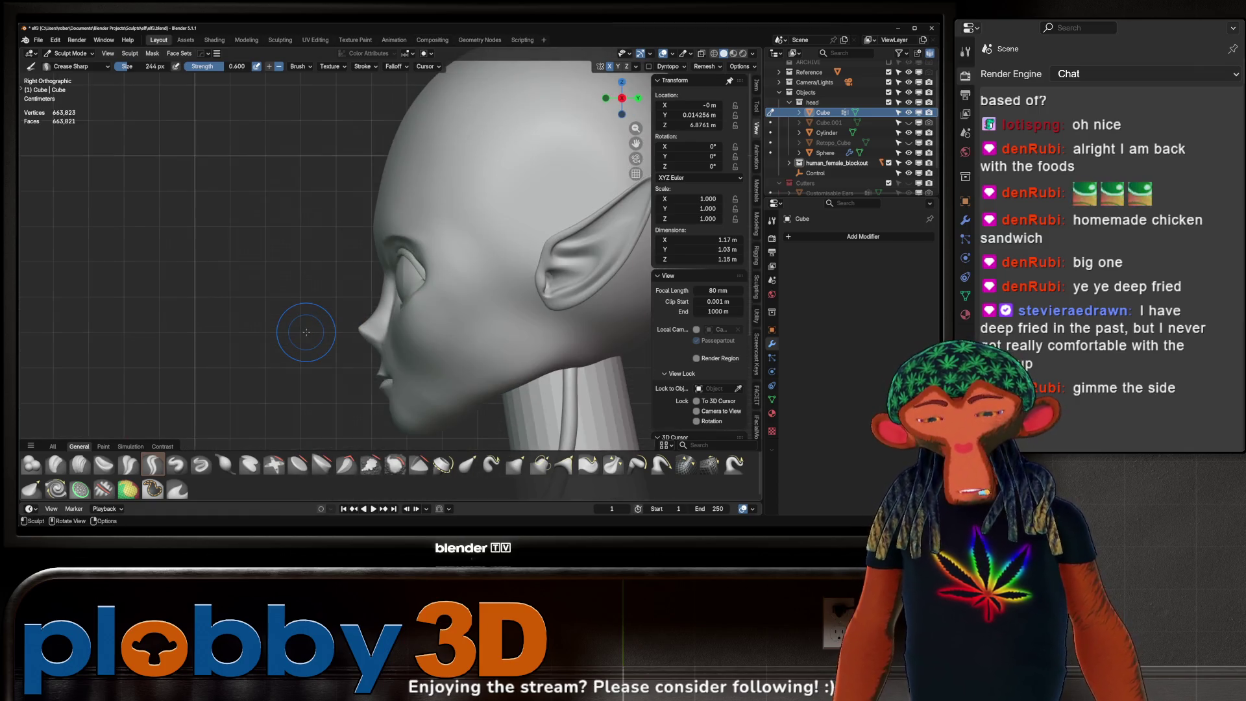
ctrl+middle_drag(306, 332, 255, 438)
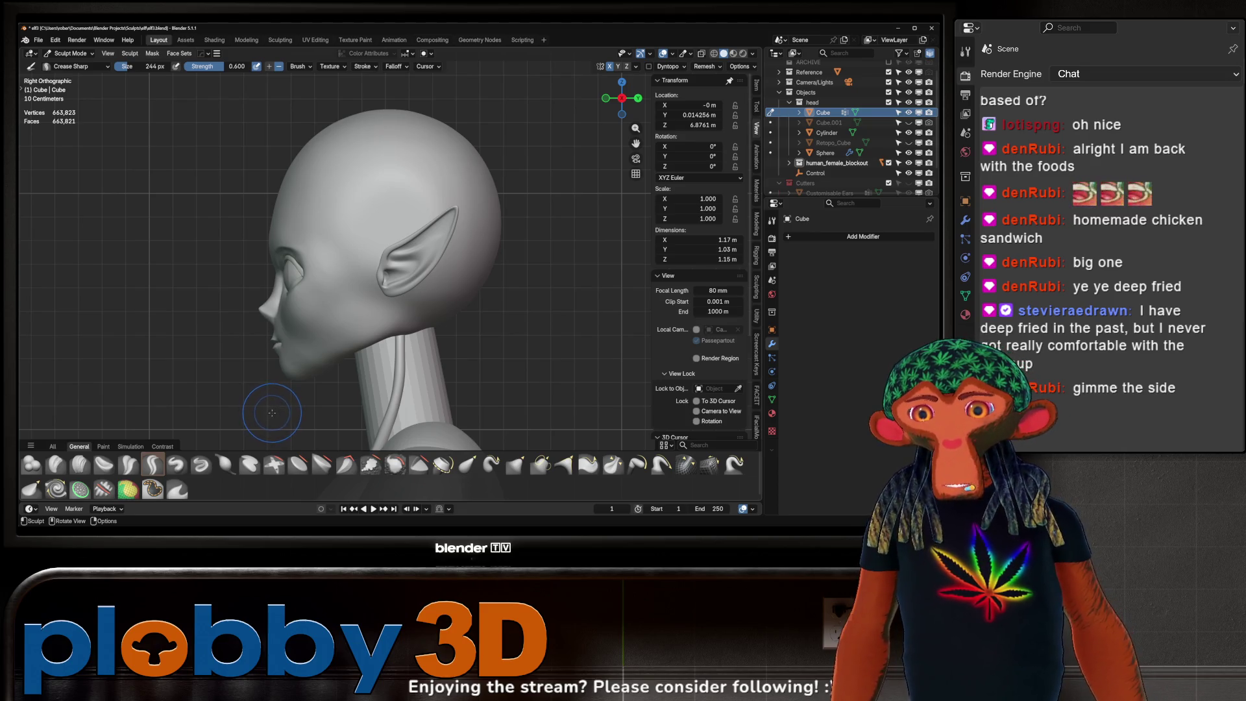
scroll(263, 385, up, 3)
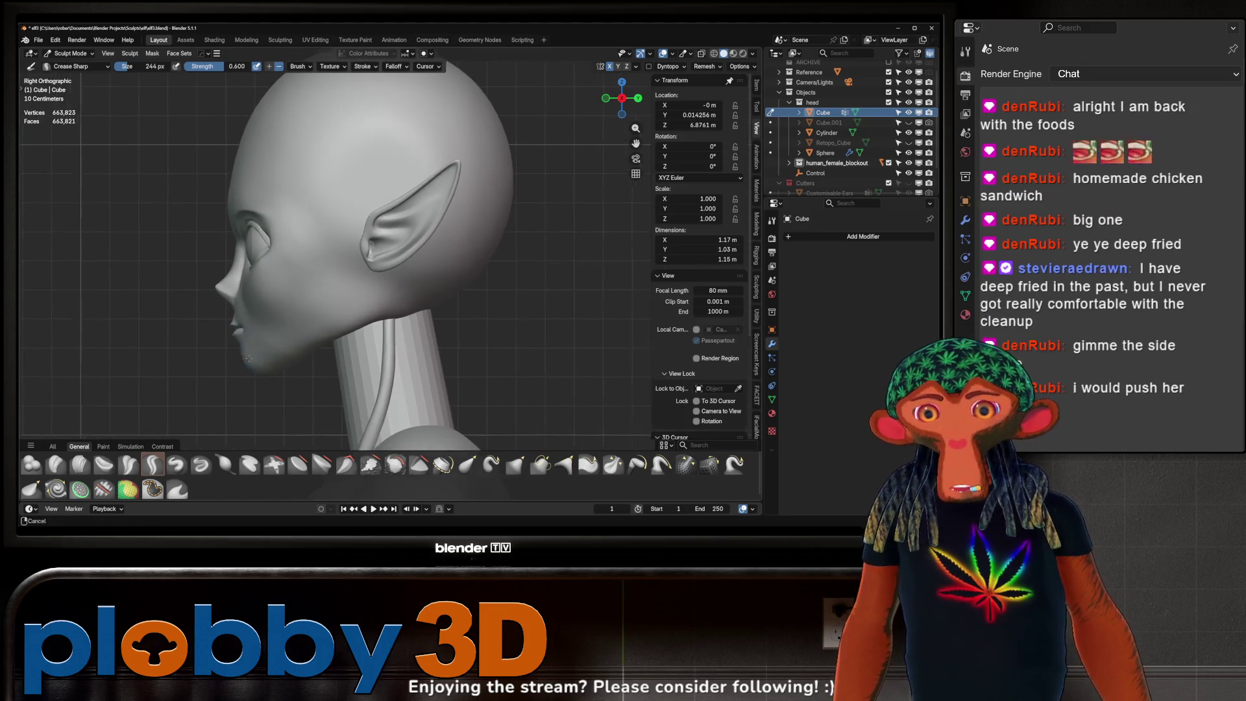
key(g)
key(f)
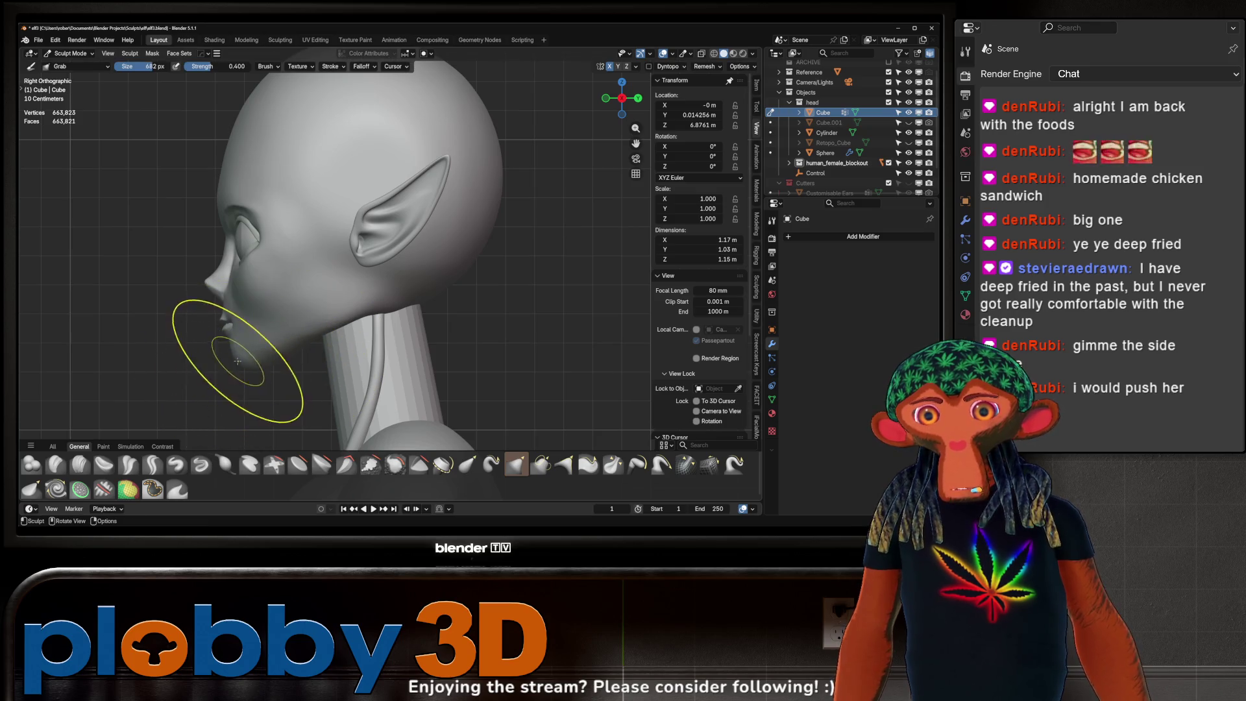
- Push the chin back toward the neck with the Grab brush and check the profile from both sides
click(251, 360)
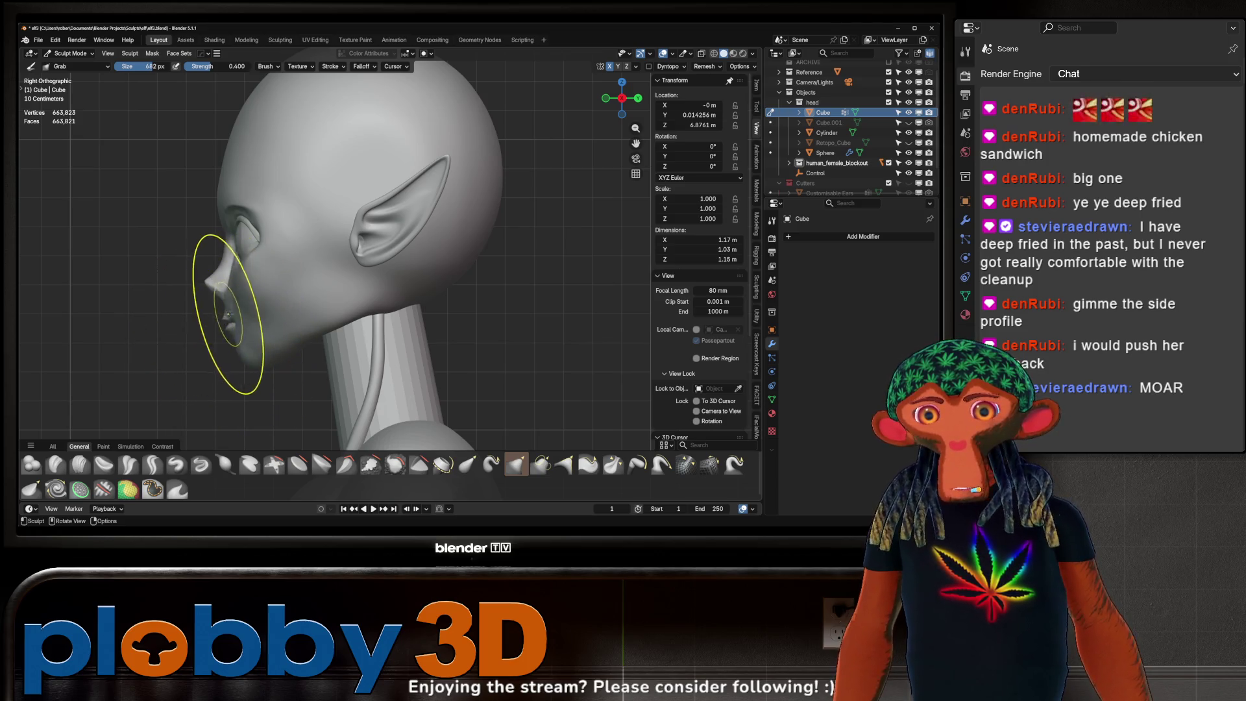
mouse_move(224, 314)
mouse_down()
mouse_move(234, 306)
mouse_move(226, 352)
mouse_up()
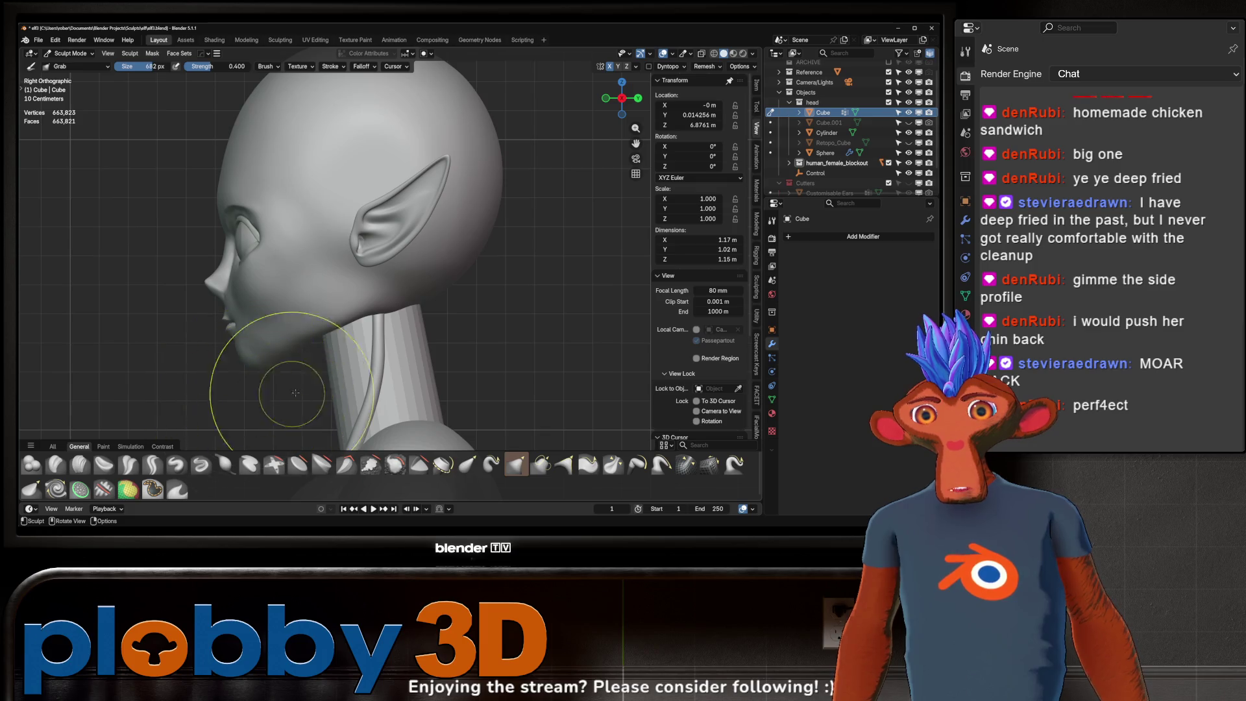
scroll(426, 292, down, 3)
key(KP_1)
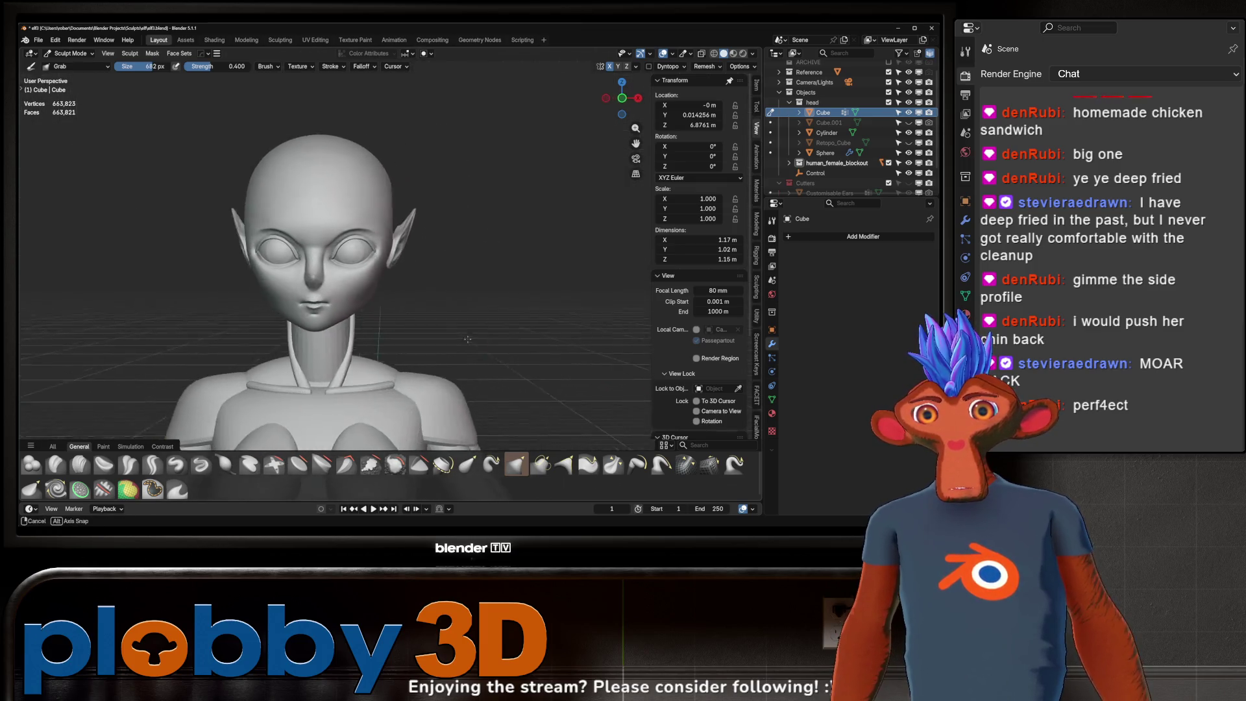
middle_drag(431, 320, 518, 318)
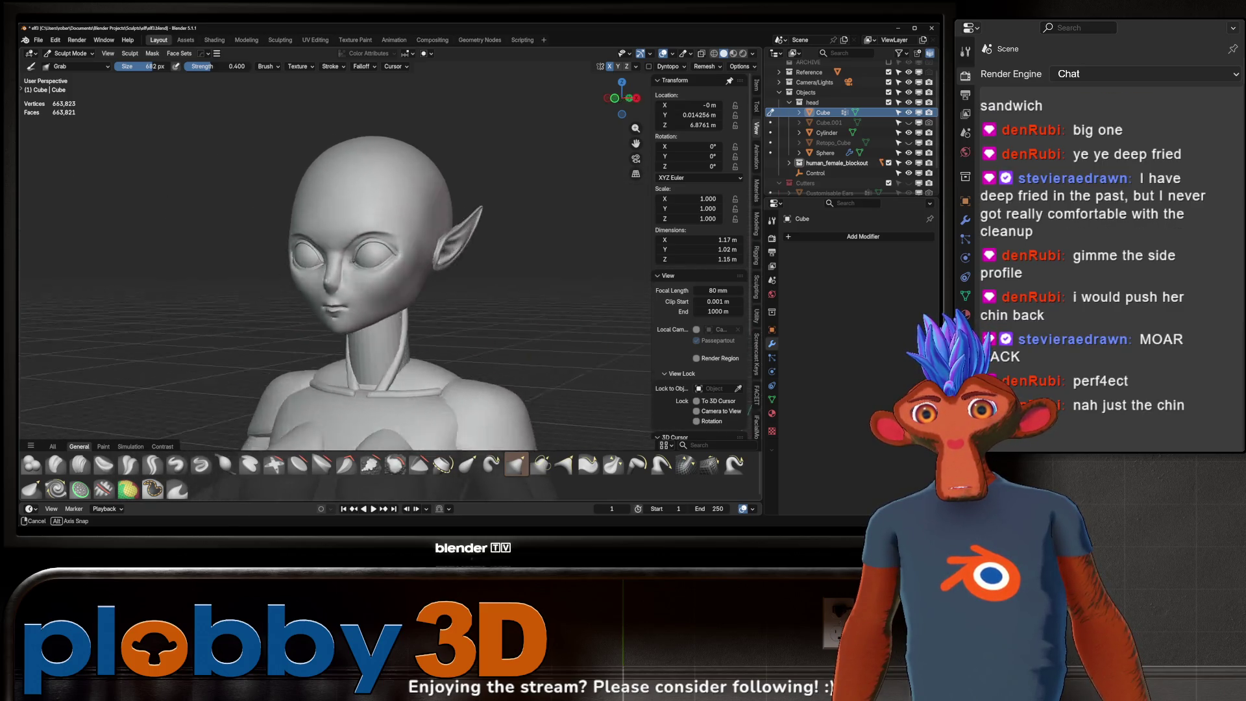
middle_drag(518, 319, 293, 261)
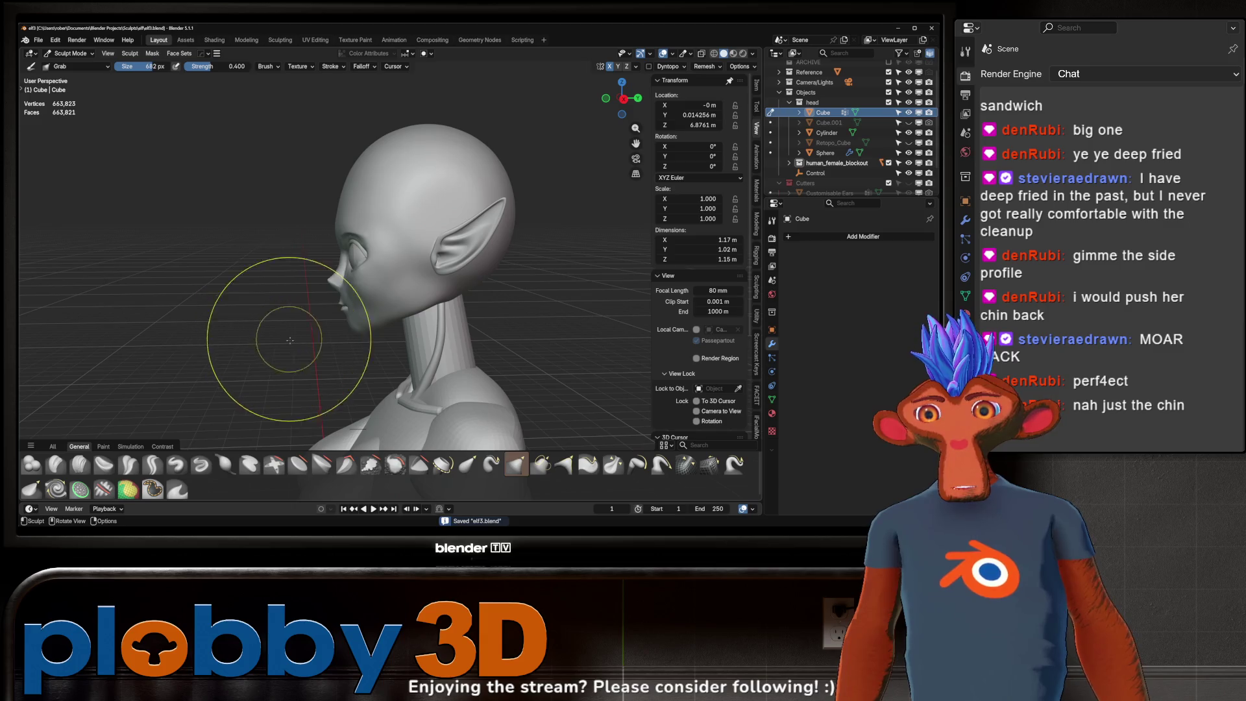
- Save the sculpt file with Ctrl+S and check the chin from a front view
key(ctrl+s)
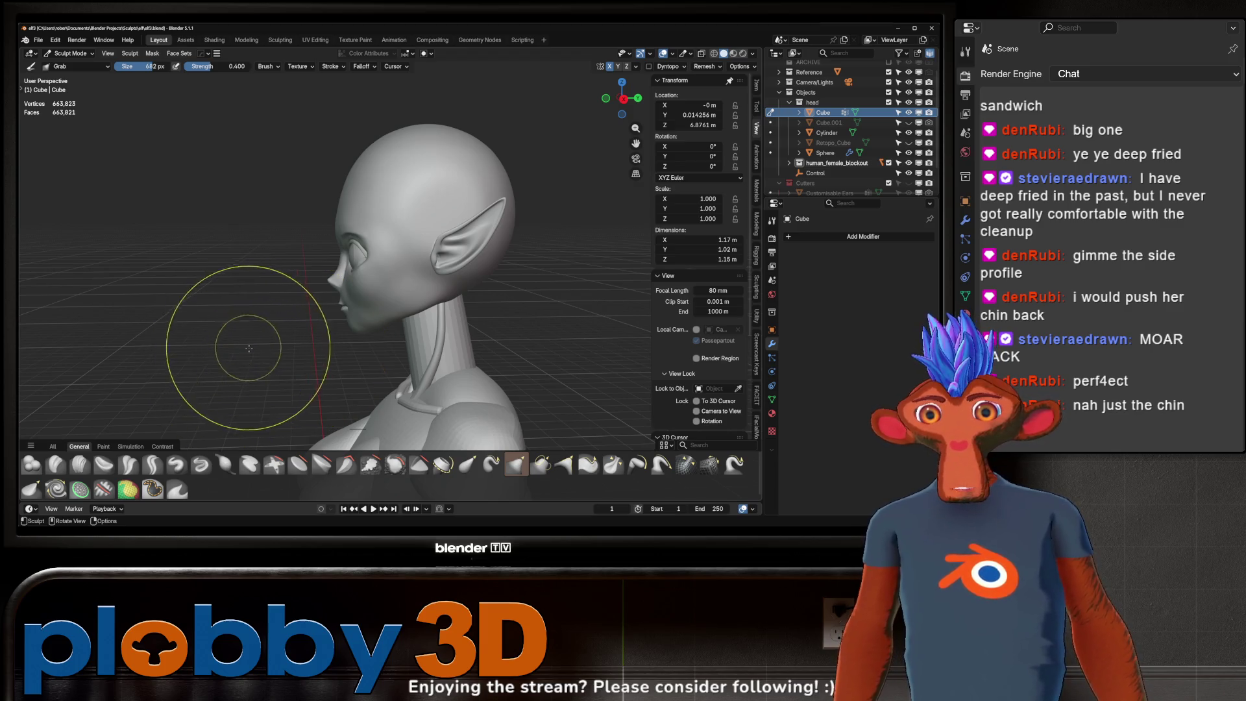
mouse_move(223, 362)
middle_down()
mouse_move(406, 328)
mouse_move(385, 336)
middle_up()
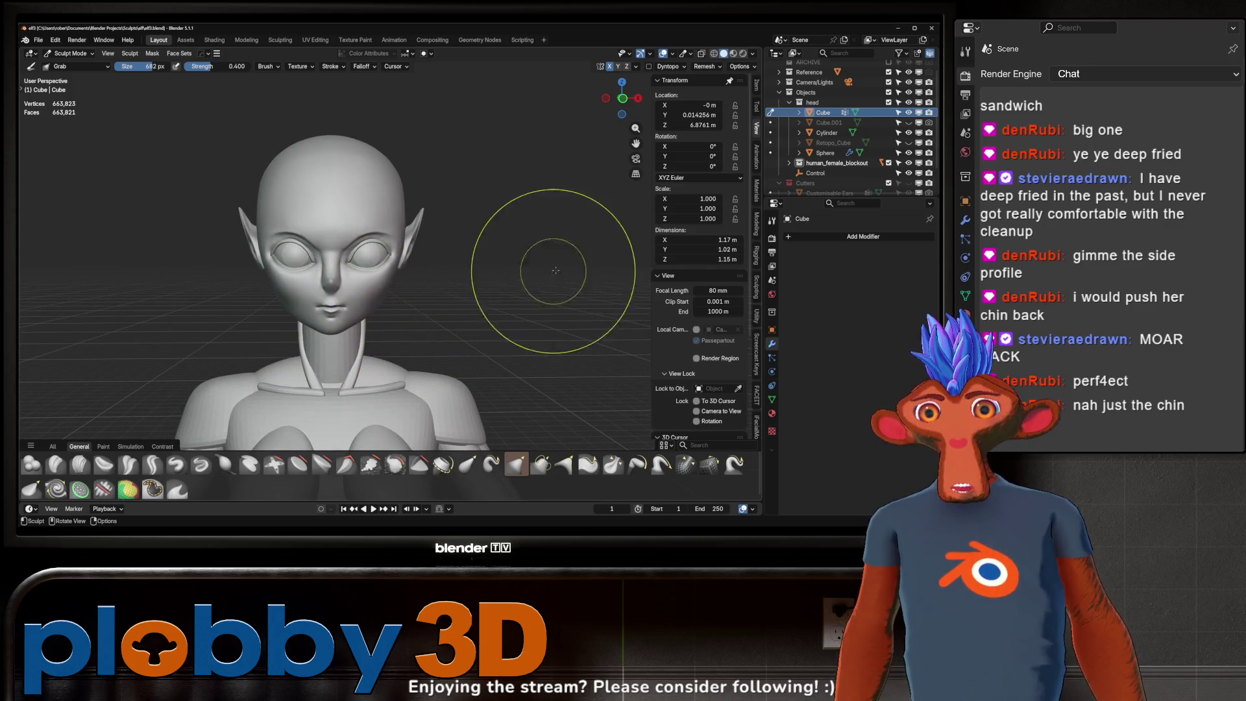
mouse_move(529, 224)
middle_down()
mouse_move(567, 222)
mouse_move(336, 219)
middle_up()
scroll(336, 219, up, 3)
scroll(362, 251, up, 3)
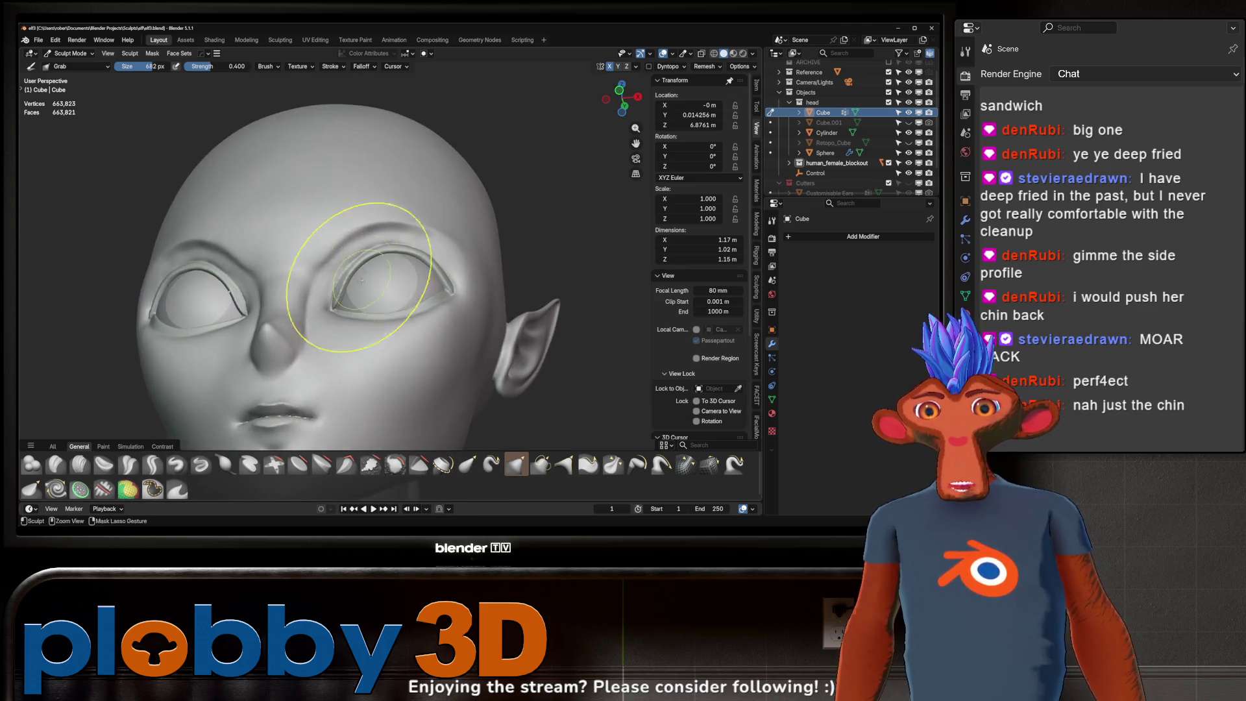
scroll(348, 237, up, 3)
scroll(365, 278, up, 2)
scroll(365, 278, down, 3)
scroll(376, 264, down, 2)
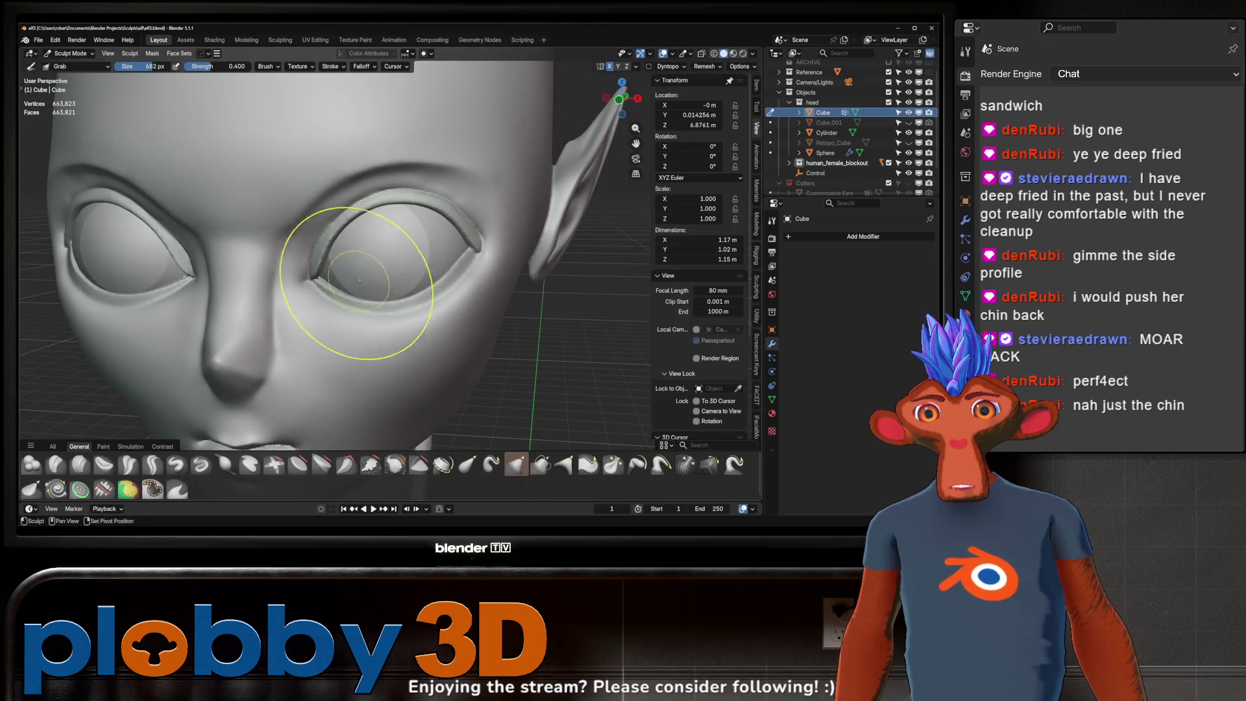
mouse_move(375, 264)
middle_down()
mouse_move(292, 263)
mouse_move(417, 237)
middle_up()
scroll(292, 263, up, 2)
scroll(417, 237, down, 2)
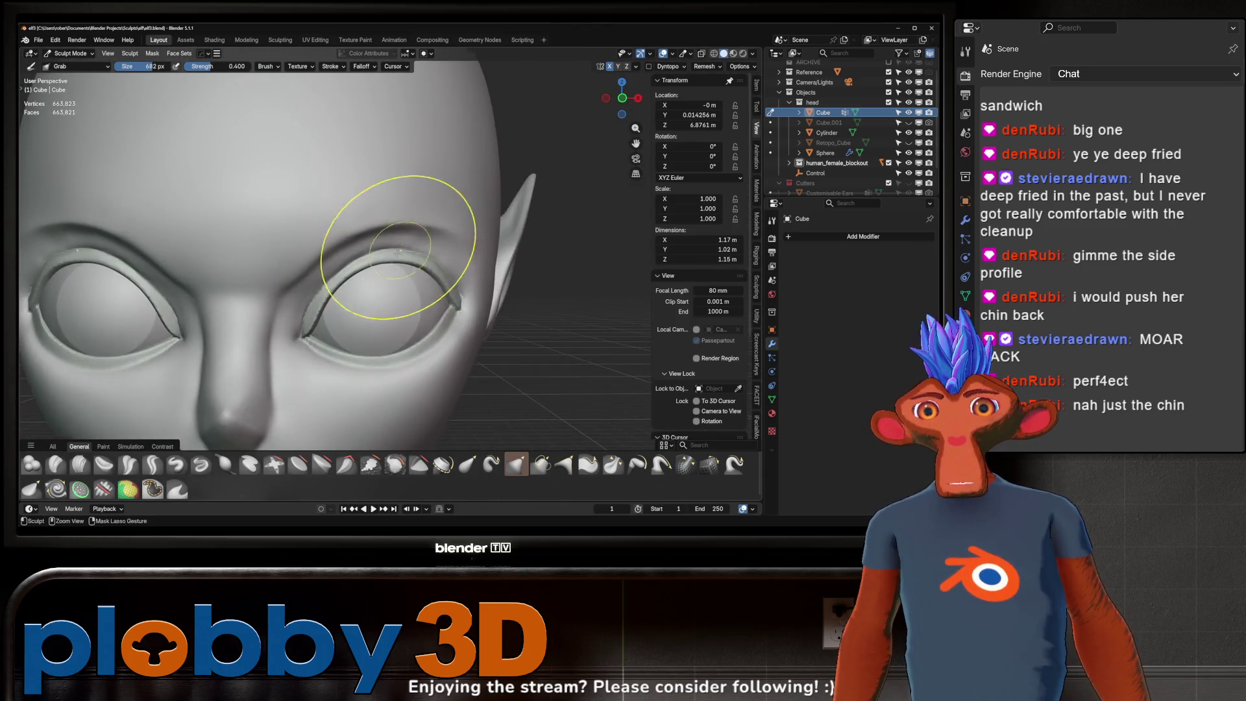
scroll(335, 362, down, 3)
scroll(412, 208, up, 4)
scroll(413, 208, down, 2)
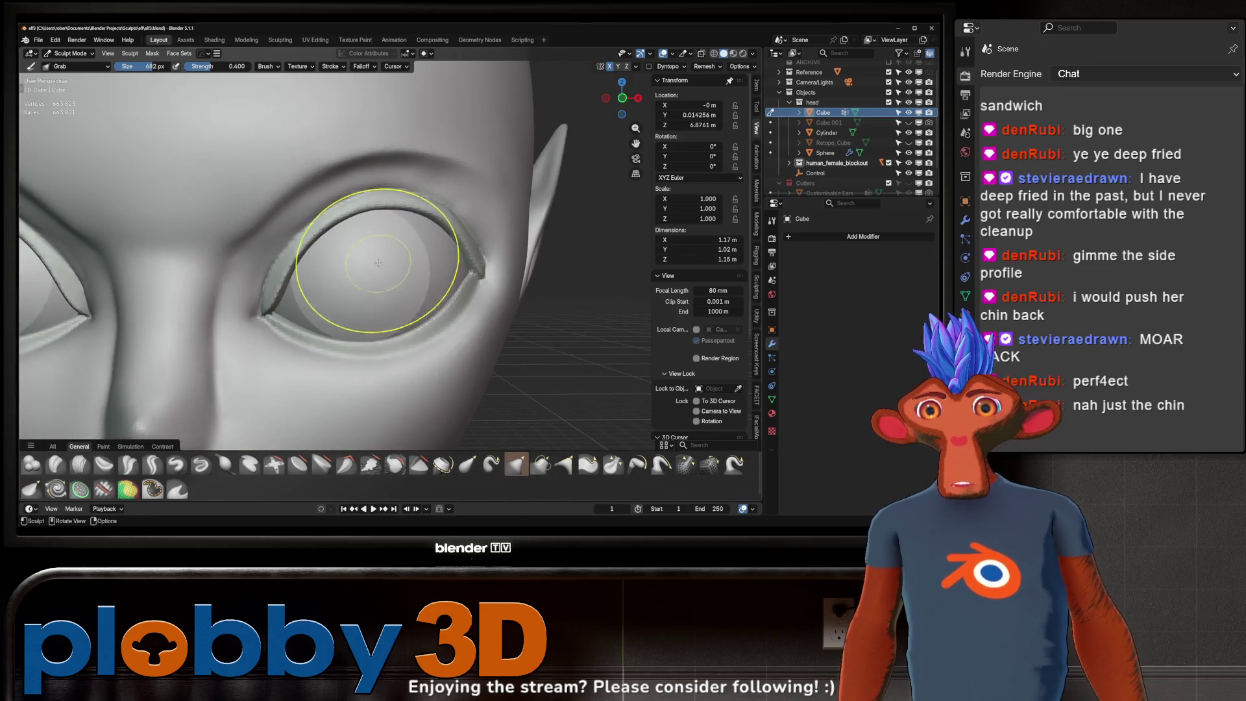
scroll(412, 208, down, 2)
scroll(261, 269, up, 3)
mouse_move(411, 209)
middle_down()
mouse_move(261, 269)
mouse_move(352, 284)
middle_up()
scroll(352, 283, down, 3)
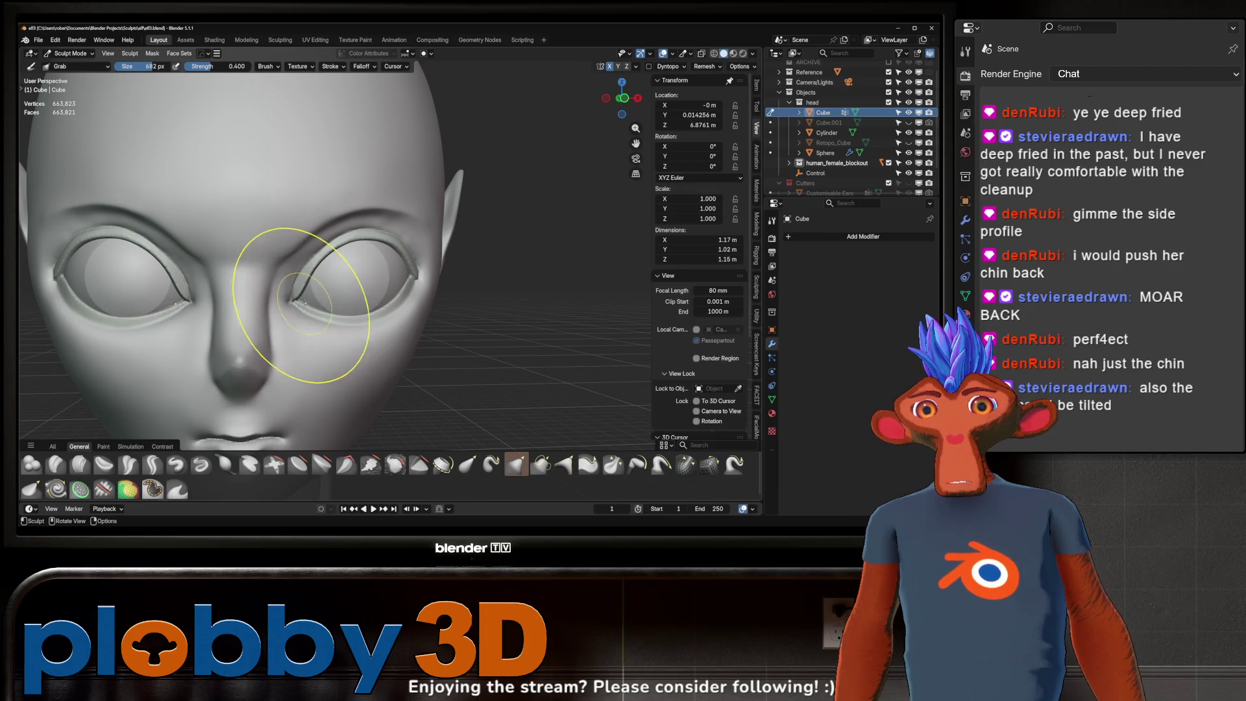
scroll(334, 236, down, 1)
scroll(303, 296, down, 2)
scroll(418, 293, down, 1)
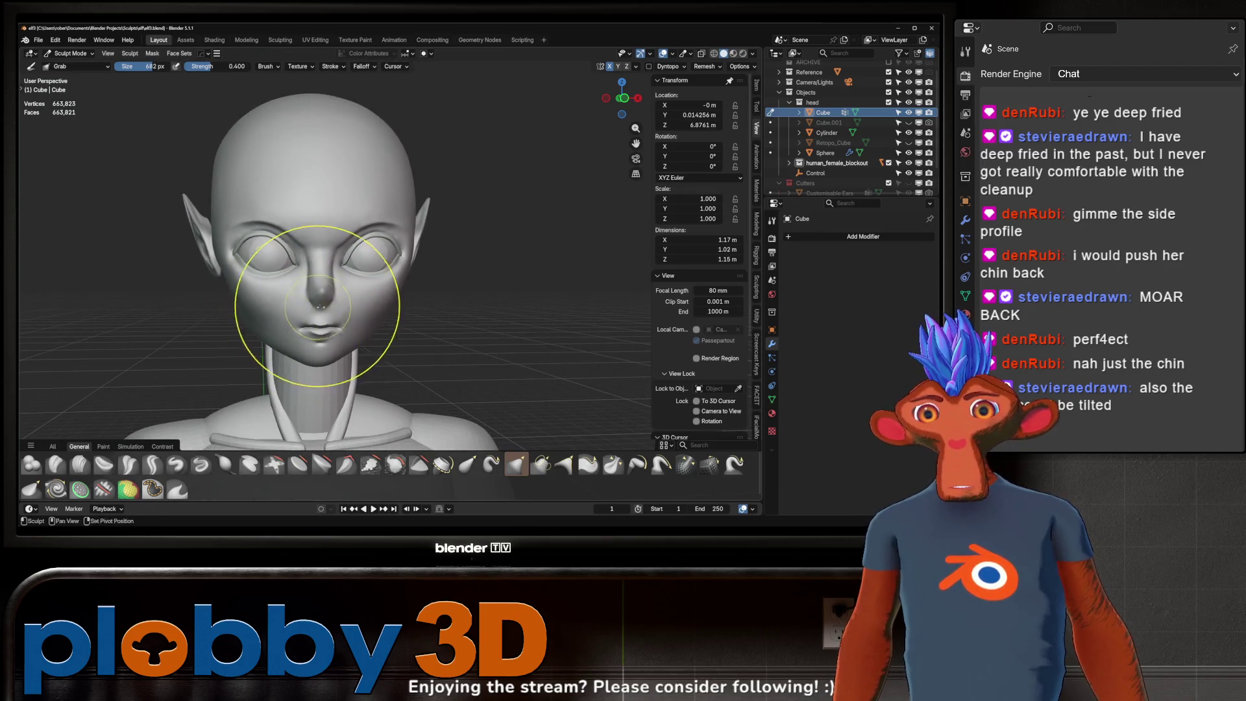
mouse_move(412, 431)
middle_down()
mouse_move(418, 419)
mouse_move(408, 419)
middle_up()
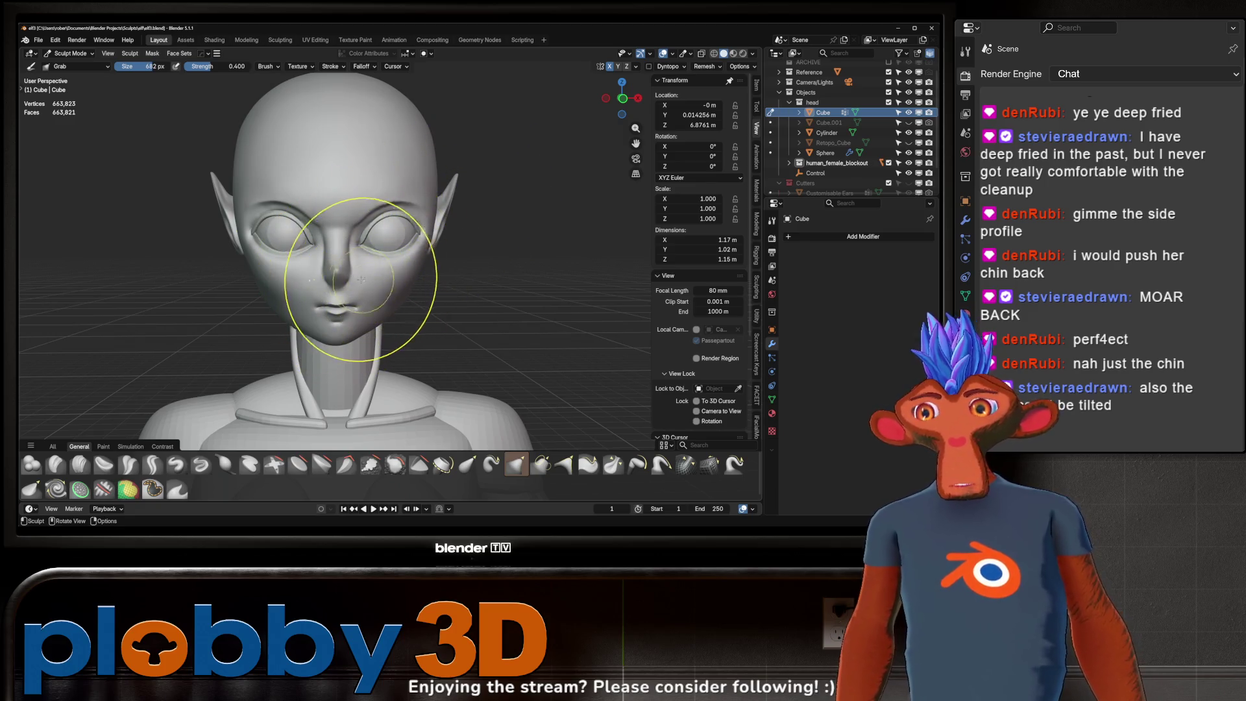
middle_drag(361, 279, 334, 327)
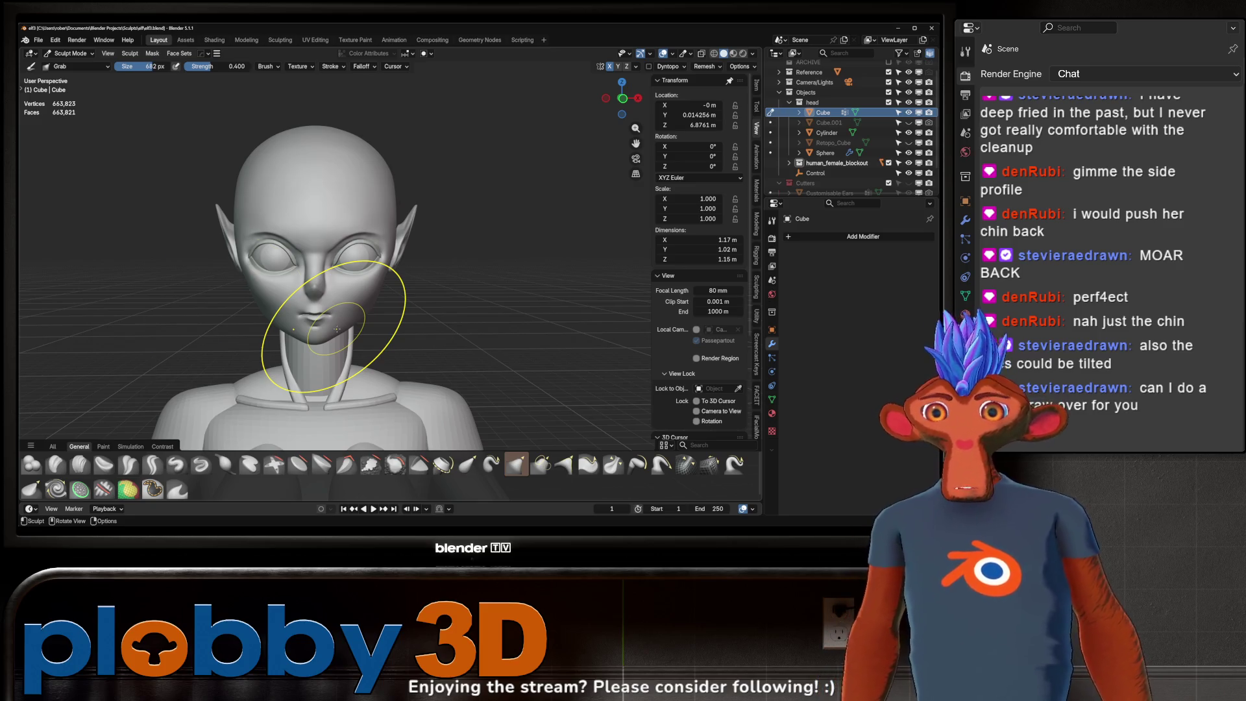
mouse_move(339, 331)
middle_down()
mouse_move(224, 306)
mouse_move(287, 295)
mouse_move(314, 256)
mouse_move(328, 256)
mouse_move(278, 324)
mouse_move(416, 290)
mouse_move(290, 279)
middle_up()
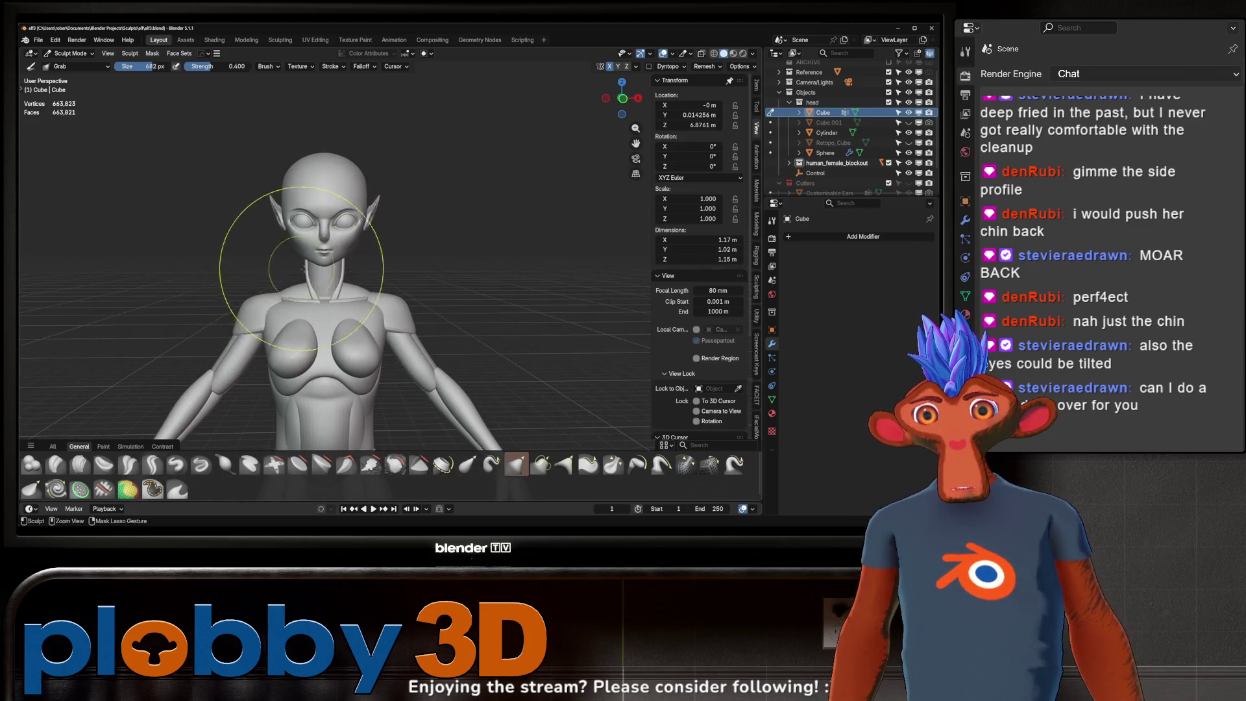
scroll(266, 350, down, 3)
mouse_move(266, 350)
middle_down()
mouse_move(256, 285)
mouse_move(623, 284)
mouse_move(362, 271)
middle_up()
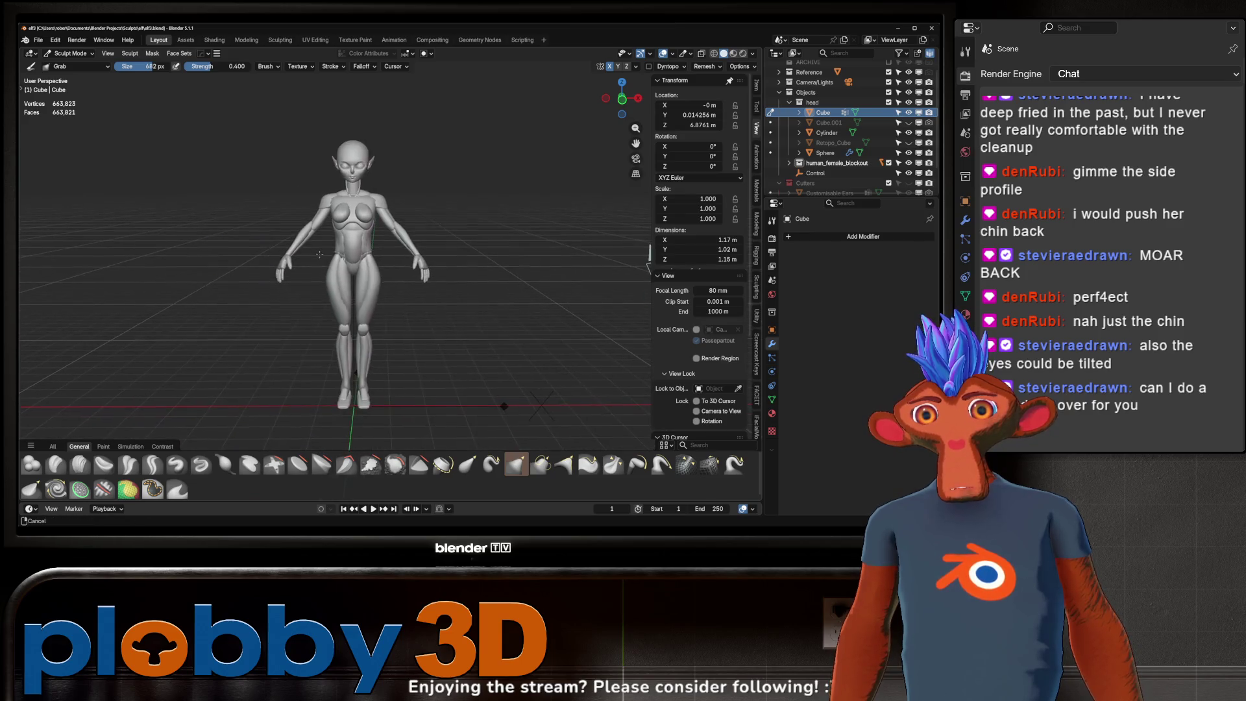
scroll(370, 292, up, 4)
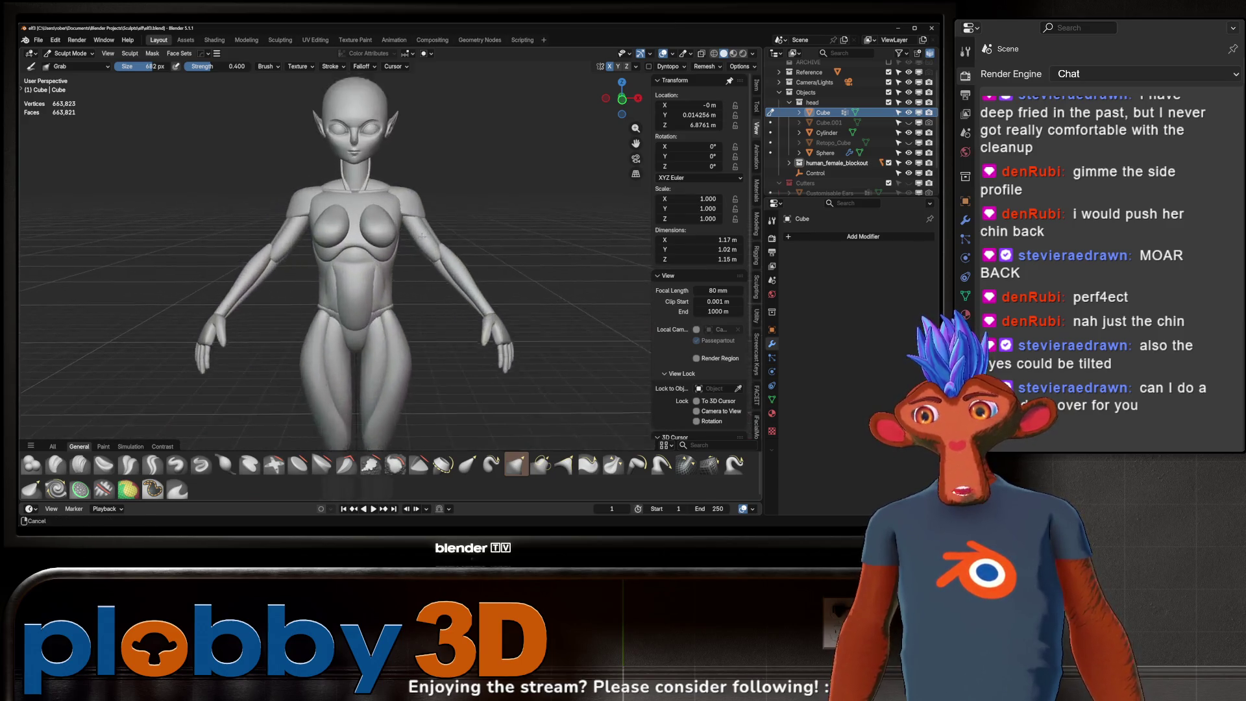
scroll(438, 263, up, 2)
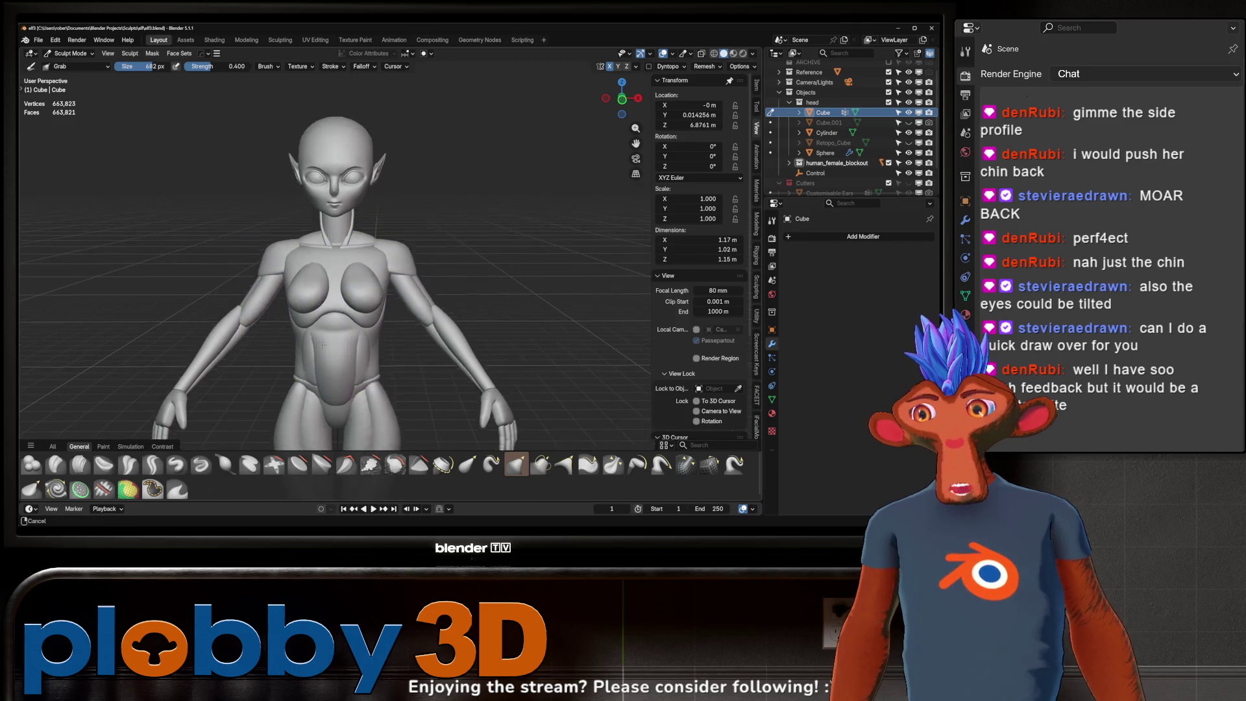
mouse_move(394, 229)
middle_down()
mouse_move(279, 278)
mouse_move(291, 274)
mouse_move(264, 250)
mouse_move(298, 317)
mouse_move(272, 301)
mouse_move(321, 306)
mouse_move(279, 311)
mouse_move(264, 329)
mouse_move(186, 288)
middle_up()
scroll(279, 279, up, 3)
scroll(292, 292, up, 3)
scroll(288, 310, up, 3)
scroll(272, 302, up, 2)
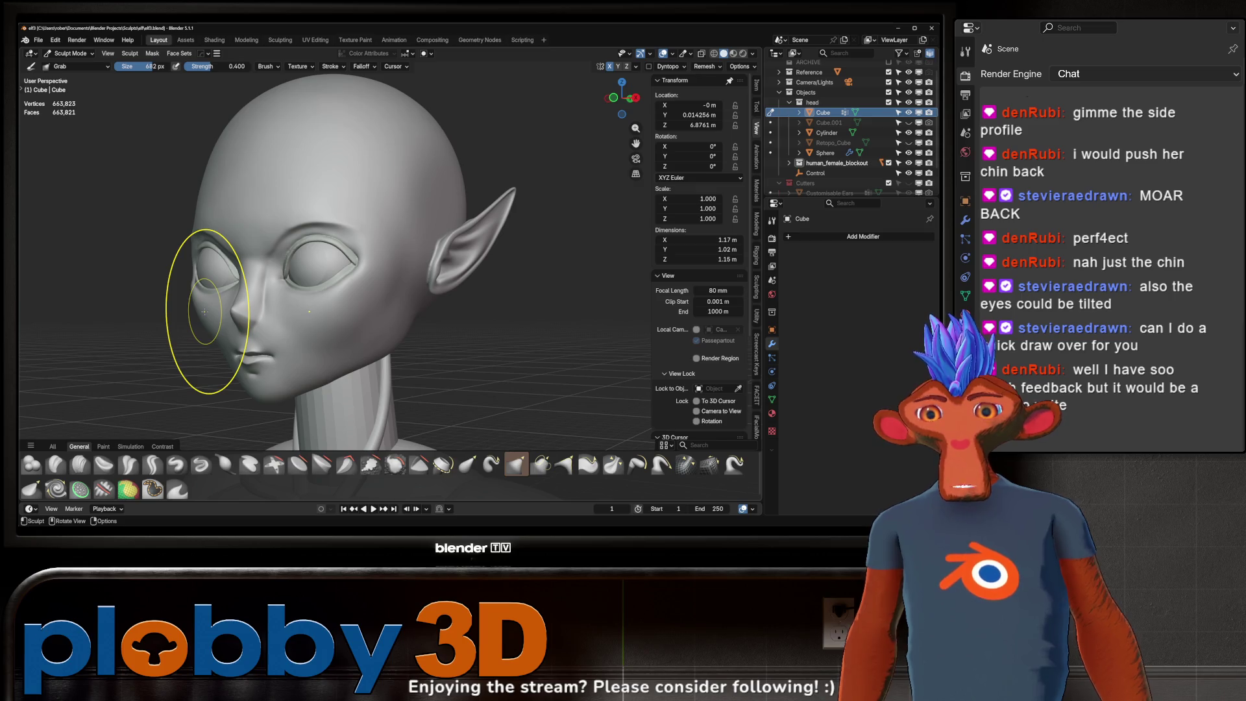
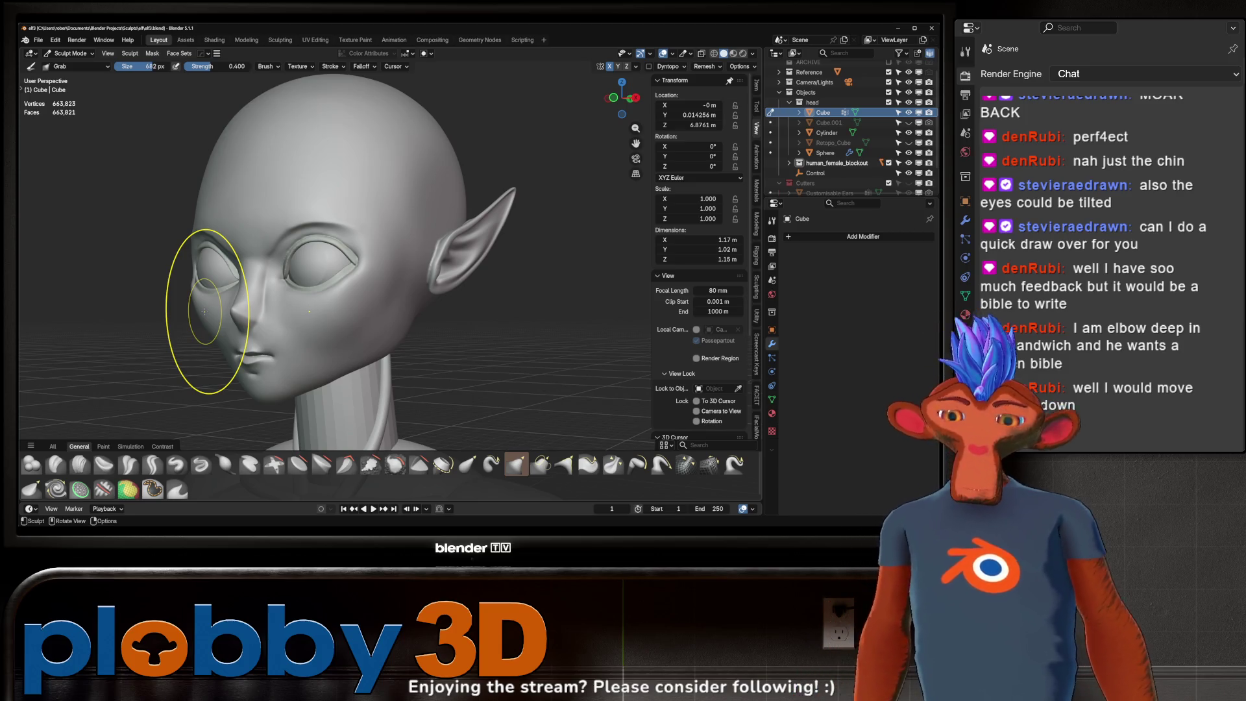
- Reshape the pointed ear with a large Grab brush, checking from side and front views
key(KP_3)
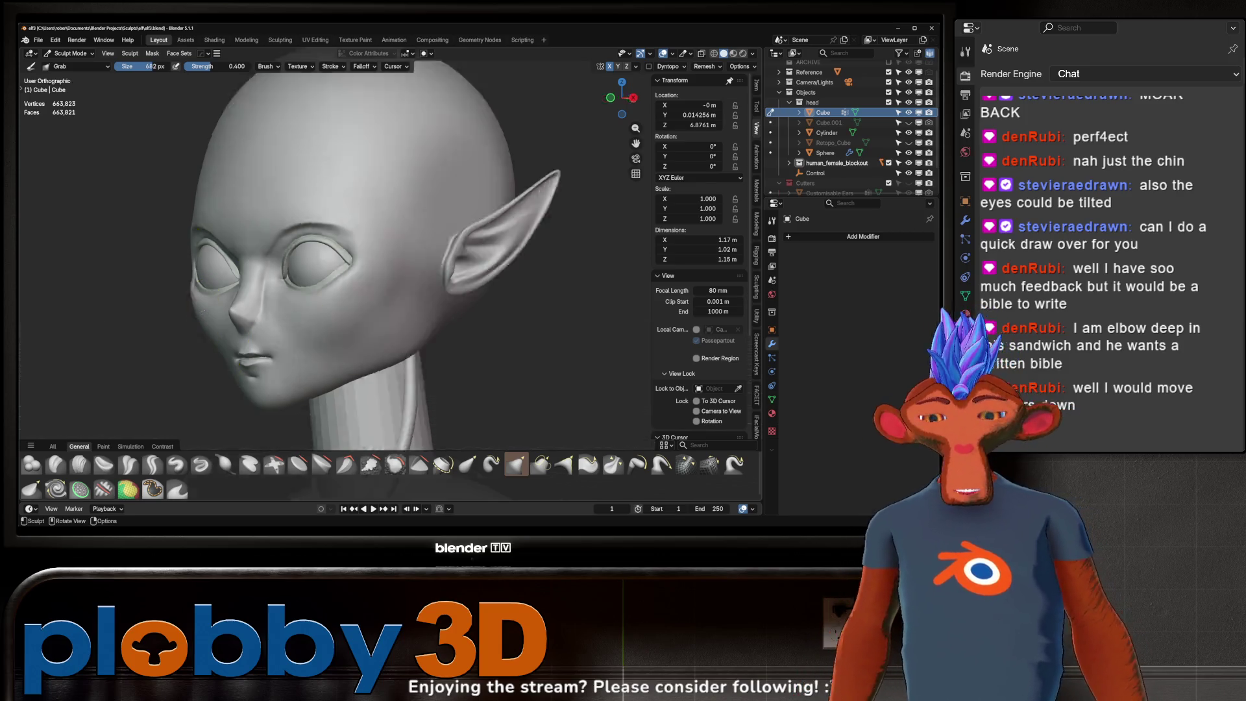
key(f)
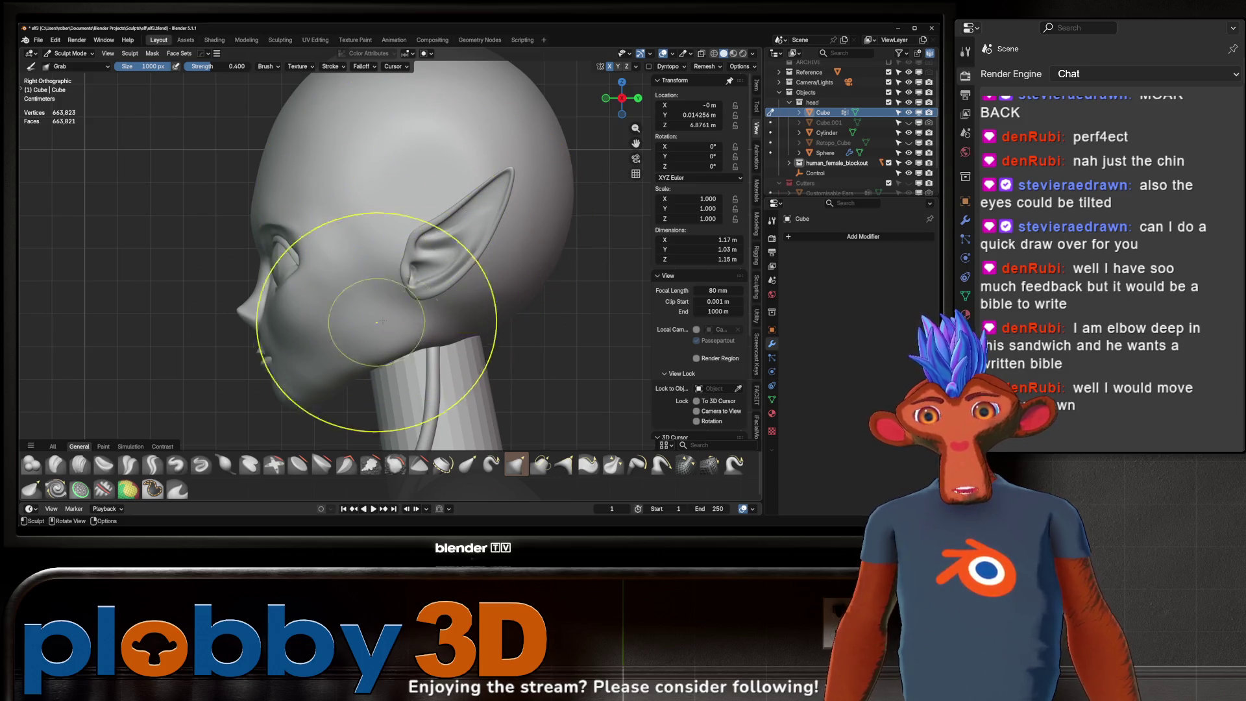
middle_drag(423, 329, 586, 307)
mouse_move(445, 264)
middle_down()
mouse_move(416, 355)
mouse_move(443, 226)
middle_up()
scroll(416, 354, down, 3)
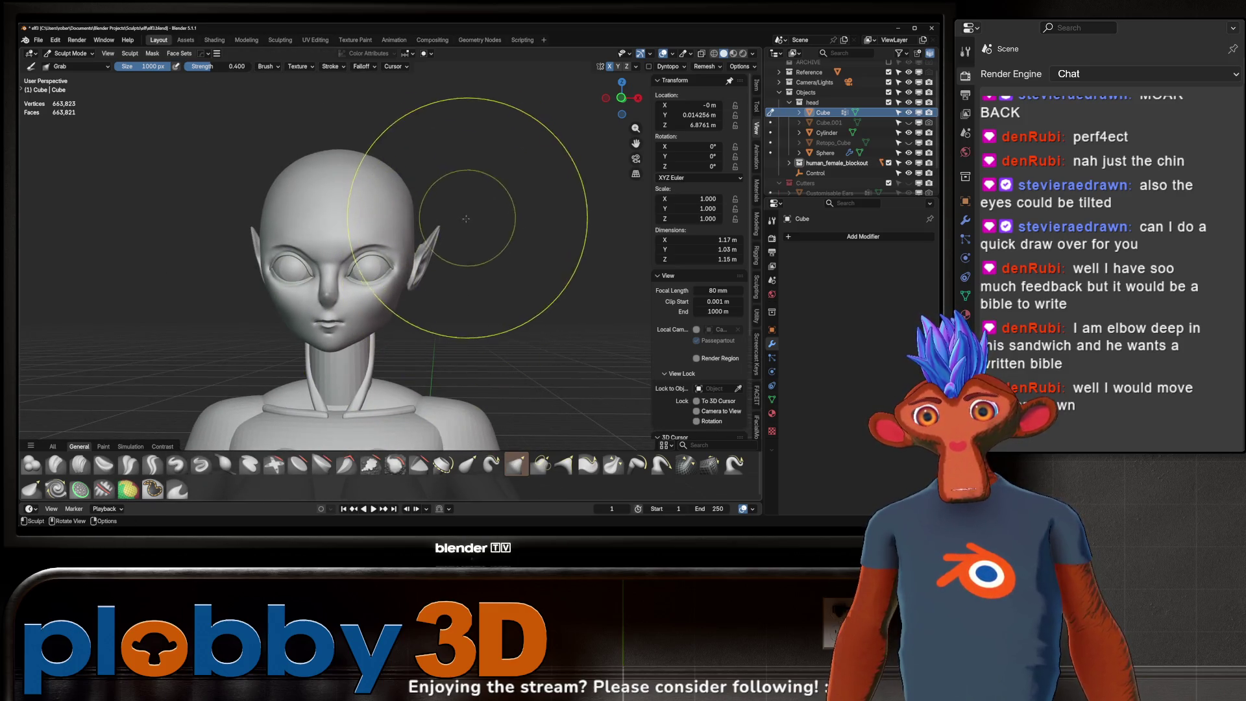
scroll(443, 226, up, 4)
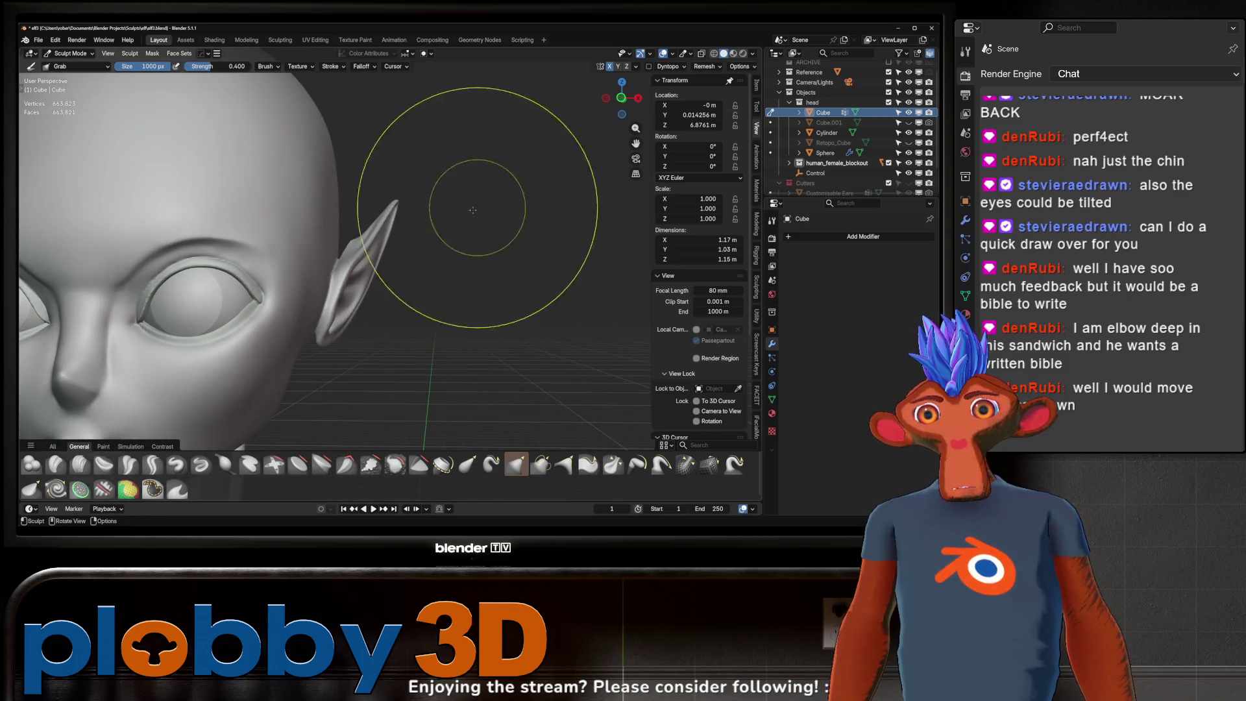
middle_drag(394, 209, 446, 202)
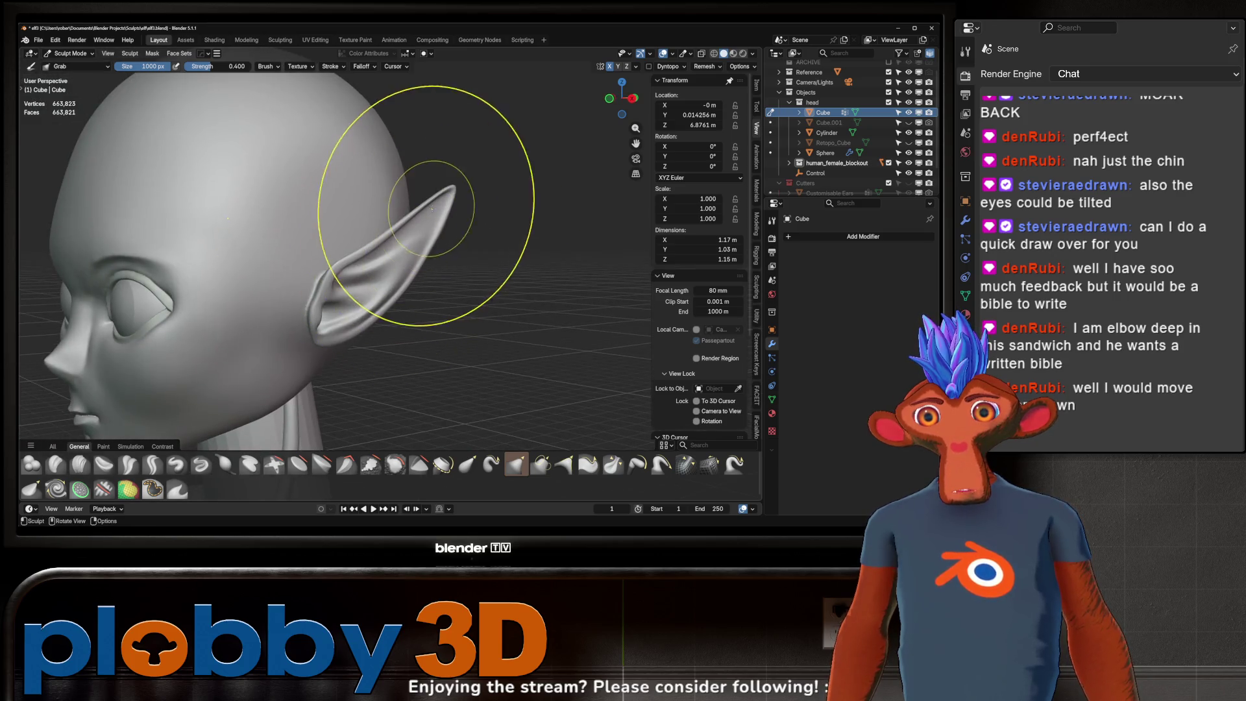
drag(445, 208, 390, 306)
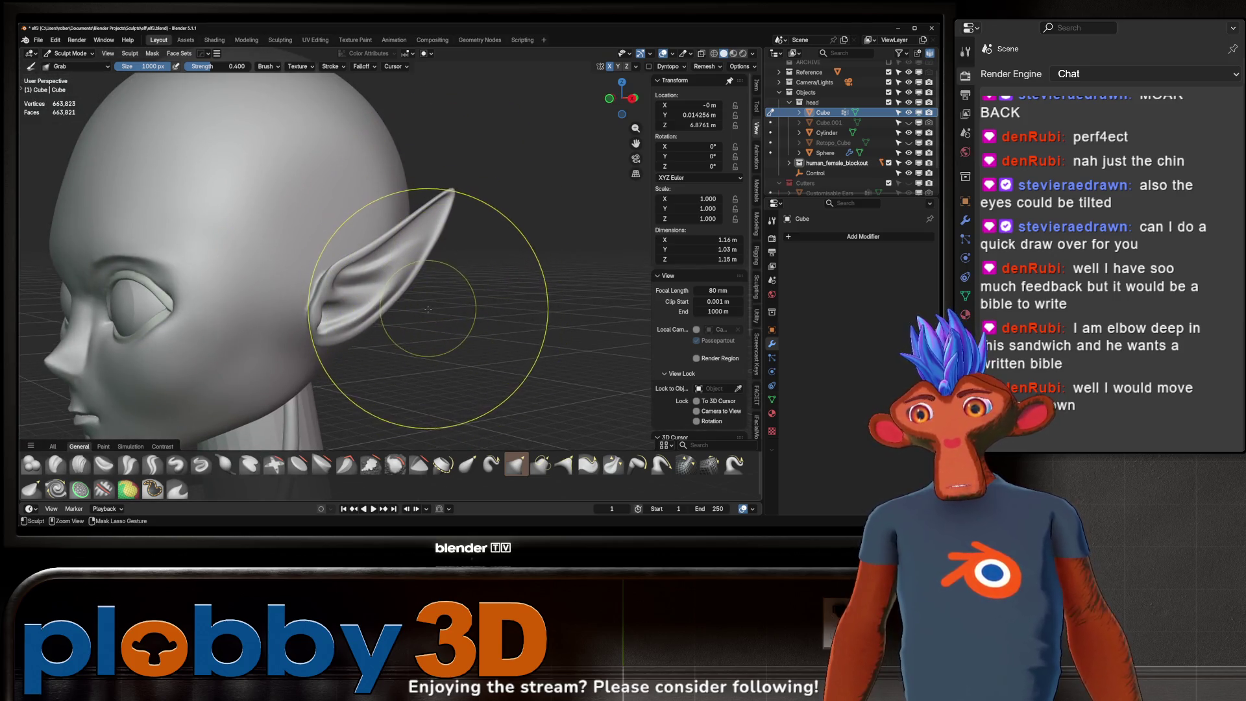
mouse_move(384, 309)
middle_down()
mouse_move(405, 303)
mouse_move(361, 273)
middle_up()
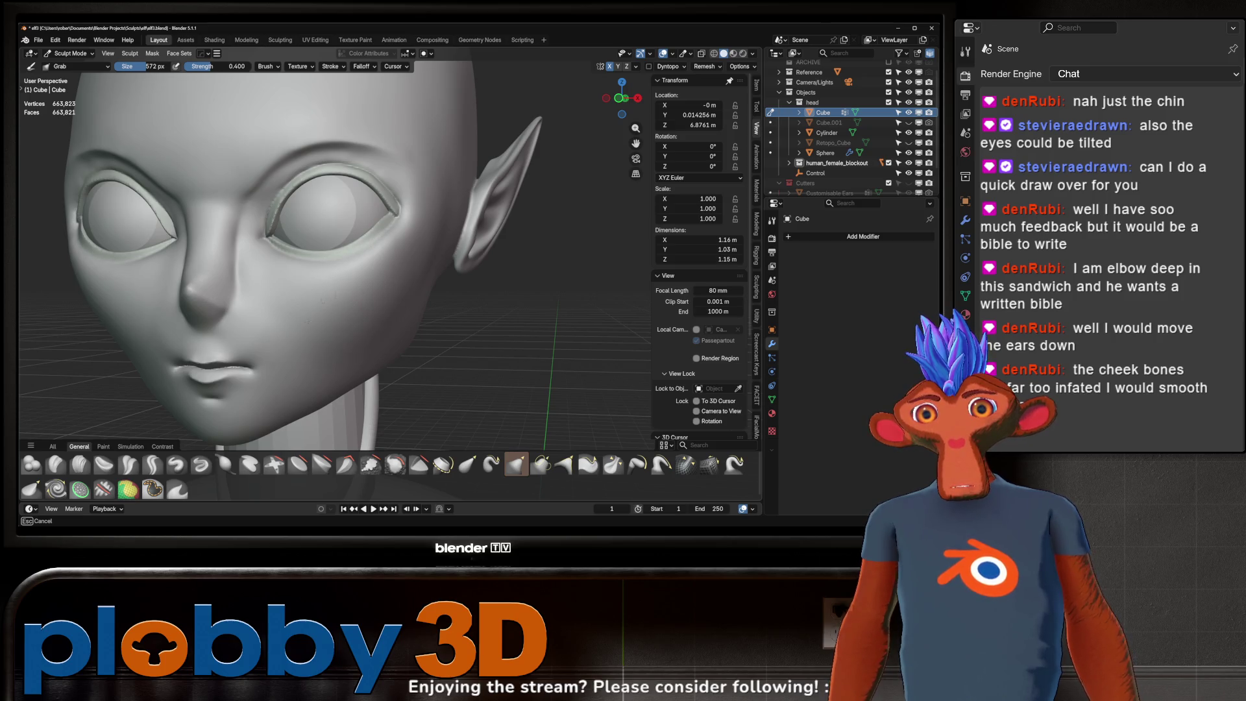
- Push the inflated cheek flatter with a resized Grab brush from a three-quarter view
middle_drag(293, 293, 312, 295)
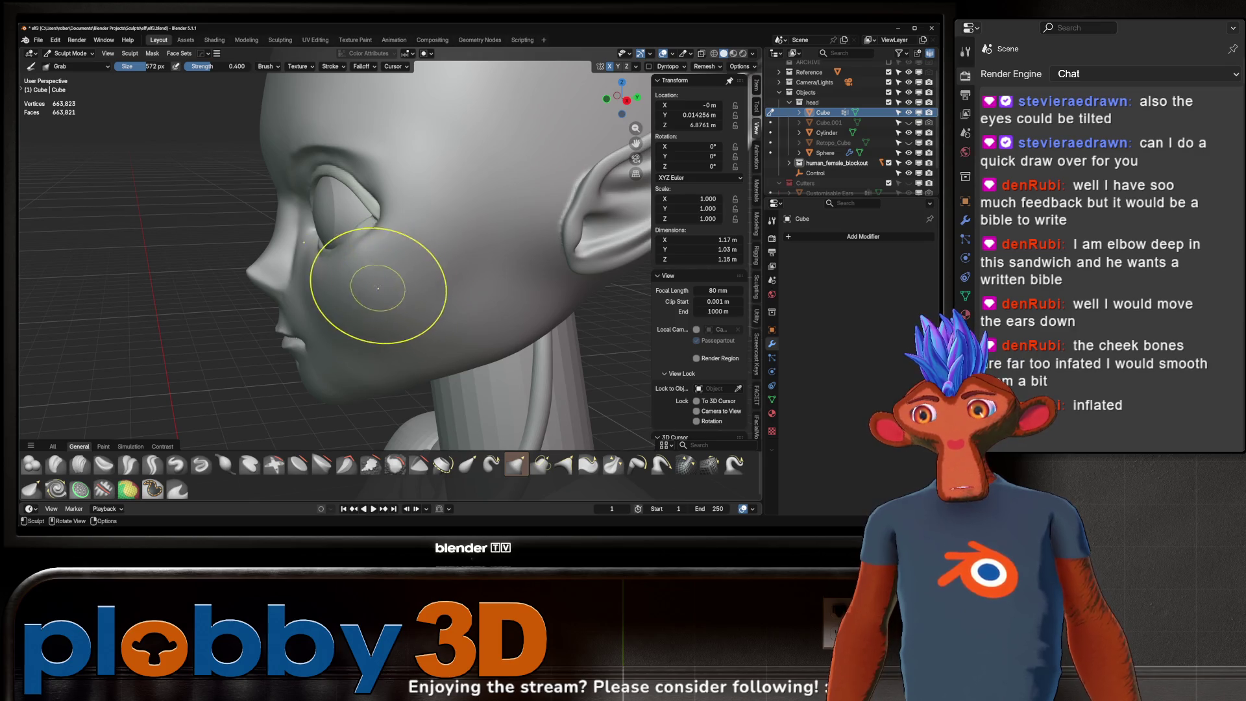
middle_drag(376, 278, 390, 301)
key(f)
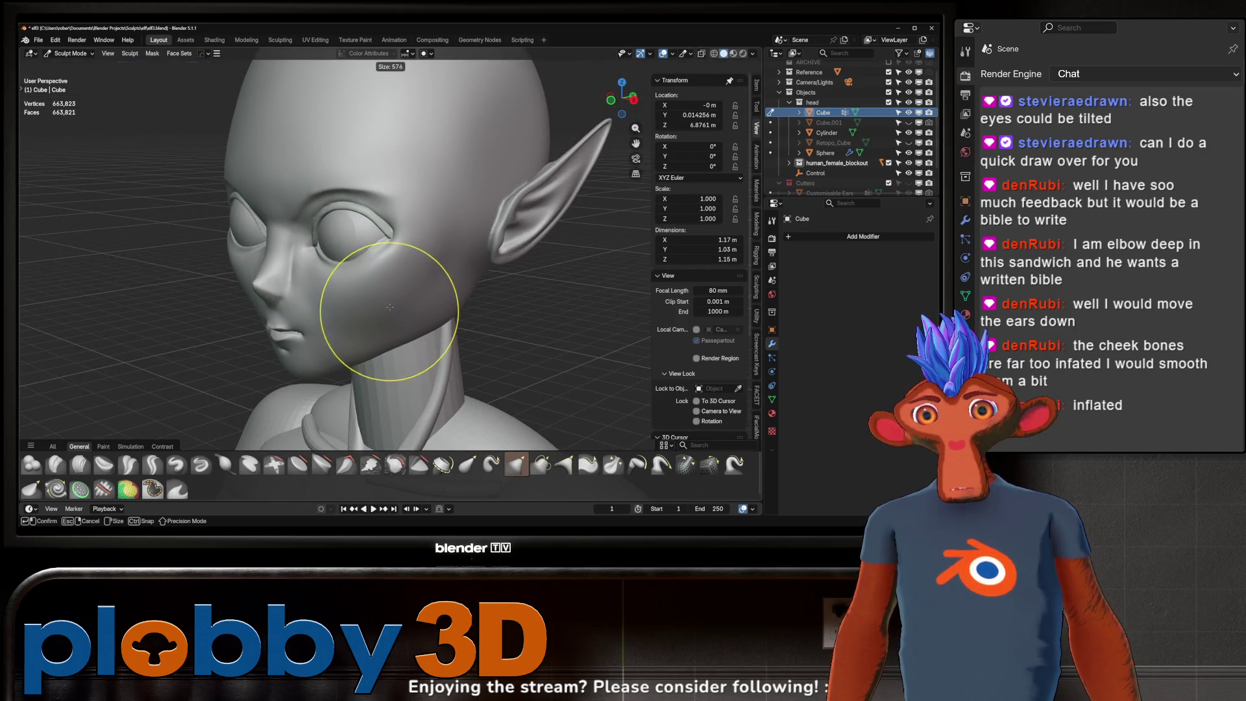
click(412, 312)
drag(390, 278, 190, 308)
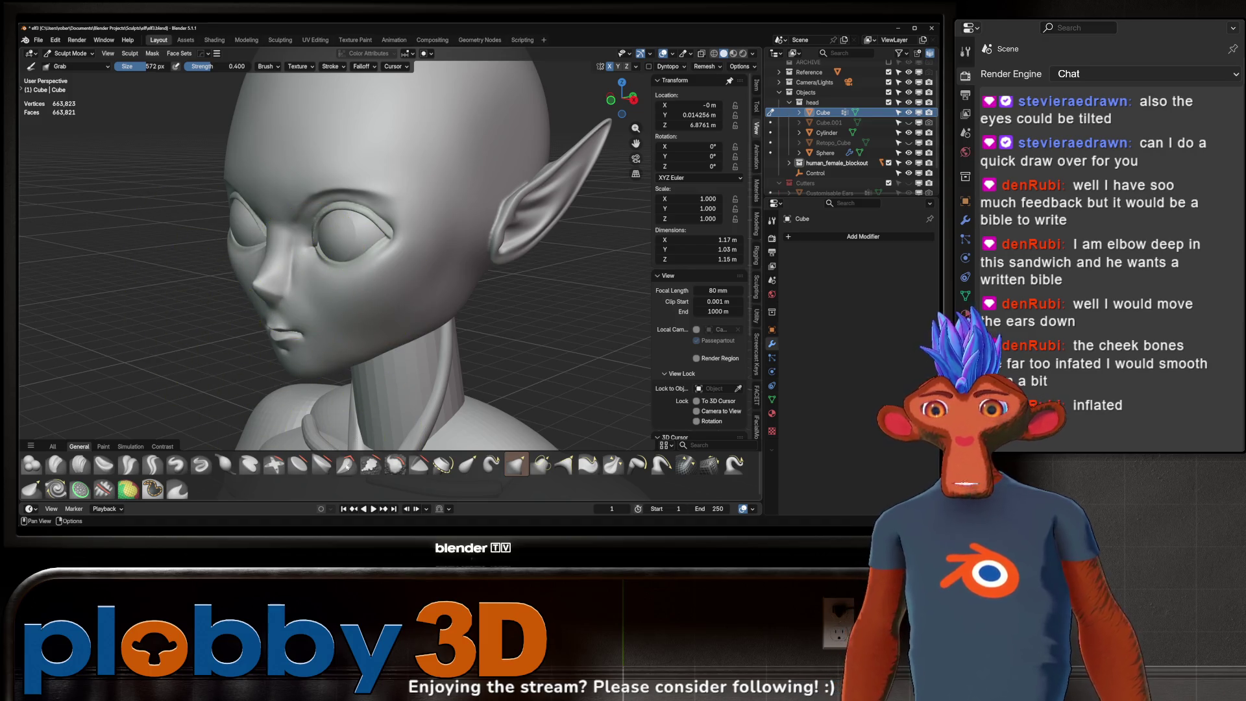
click(395, 464)
- Smooth the reshaped cheek, return to Grab and inspect it close up and three-quarter
drag(292, 330, 388, 325)
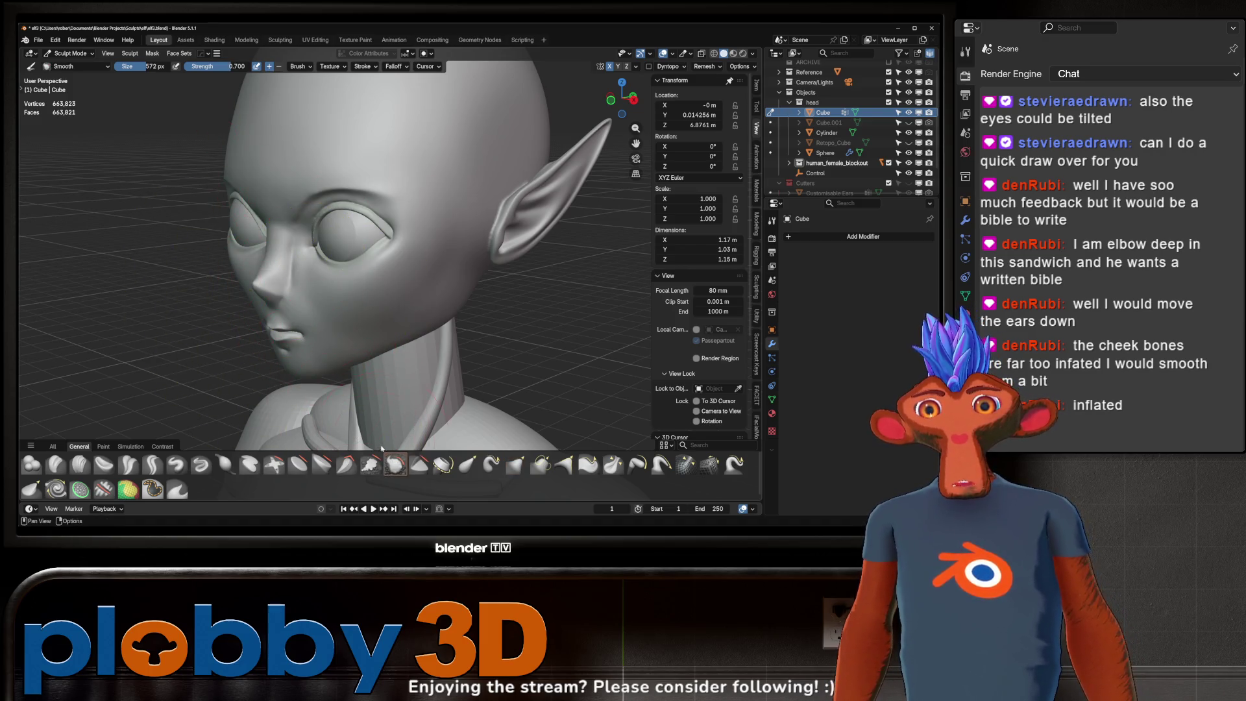
key(g)
middle_drag(383, 321, 351, 321)
ctrl+middle_drag(351, 321, 315, 286)
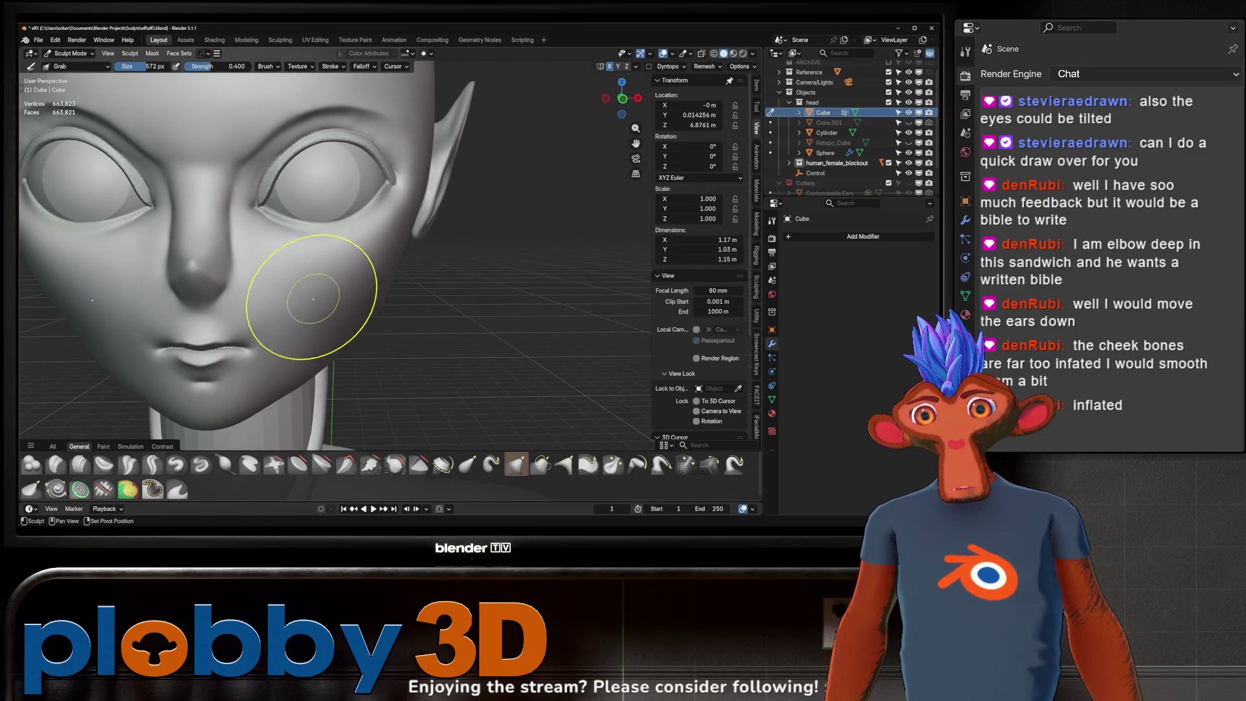
ctrl+middle_drag(405, 284, 403, 321)
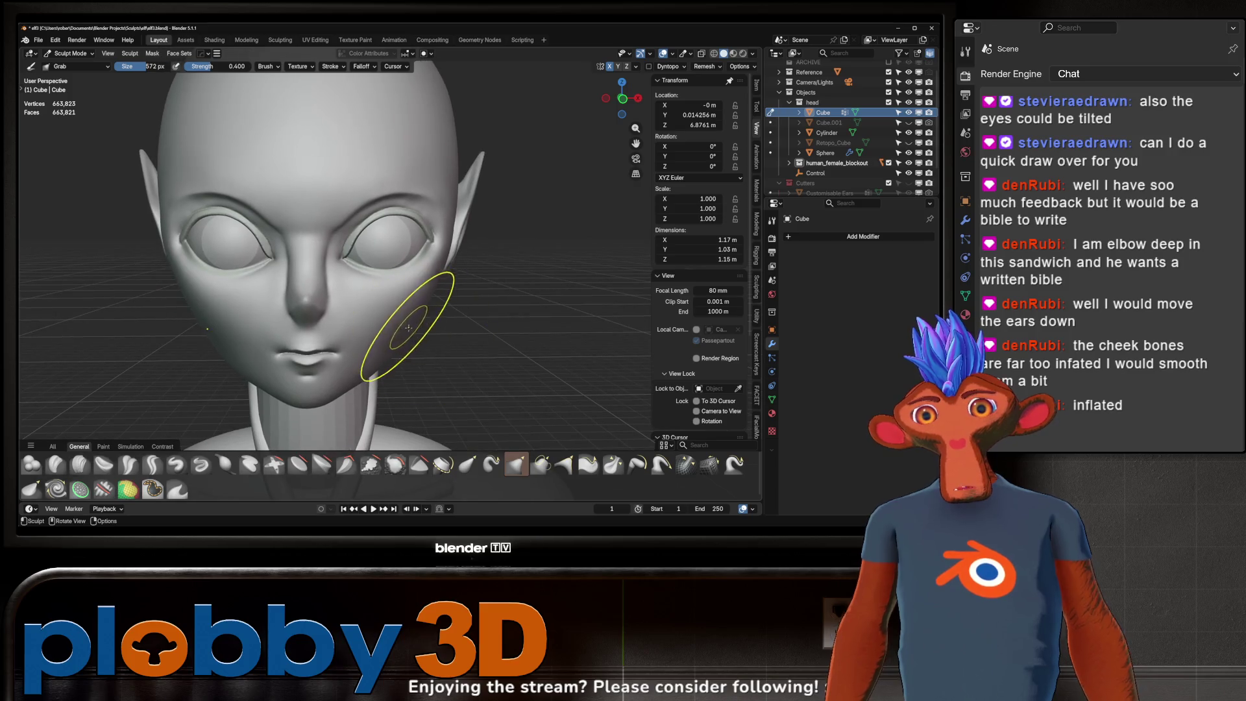
middle_drag(417, 279, 439, 274)
mouse_move(359, 305)
middle_down()
mouse_move(328, 292)
mouse_move(372, 304)
middle_up()
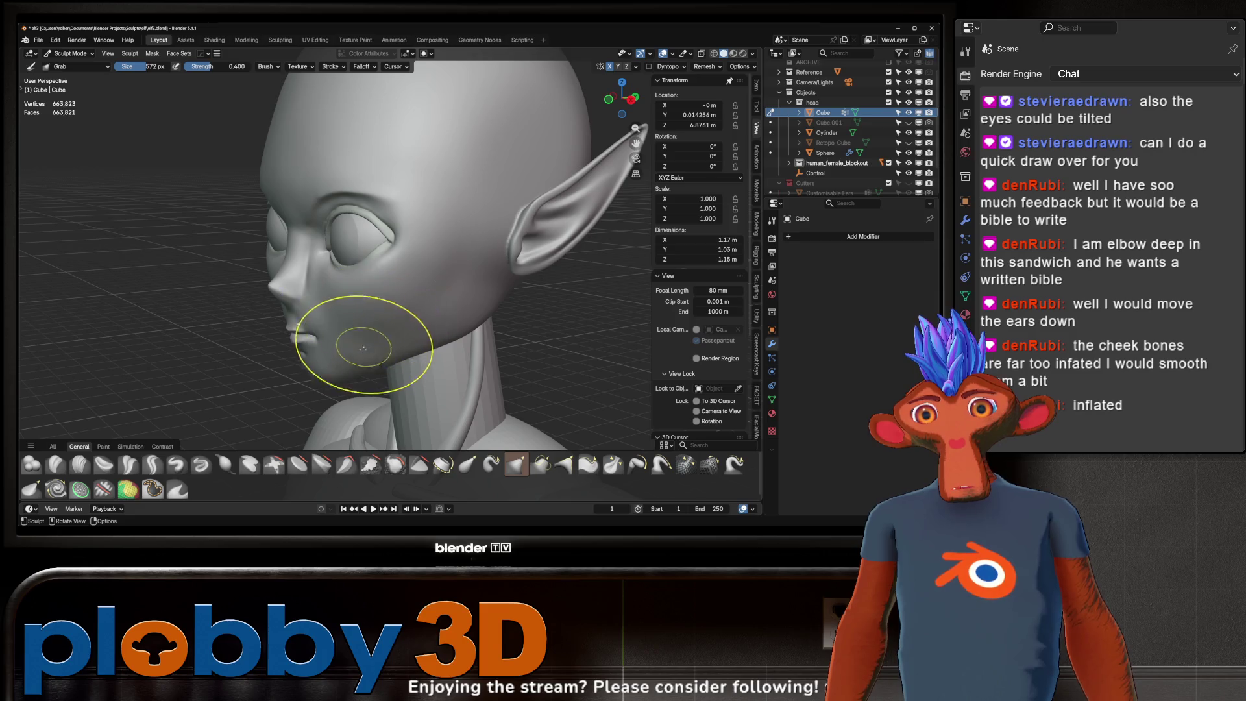
- Orbit the head through front, rear and top views to check the slimmer cheeks
middle_drag(363, 348, 444, 323)
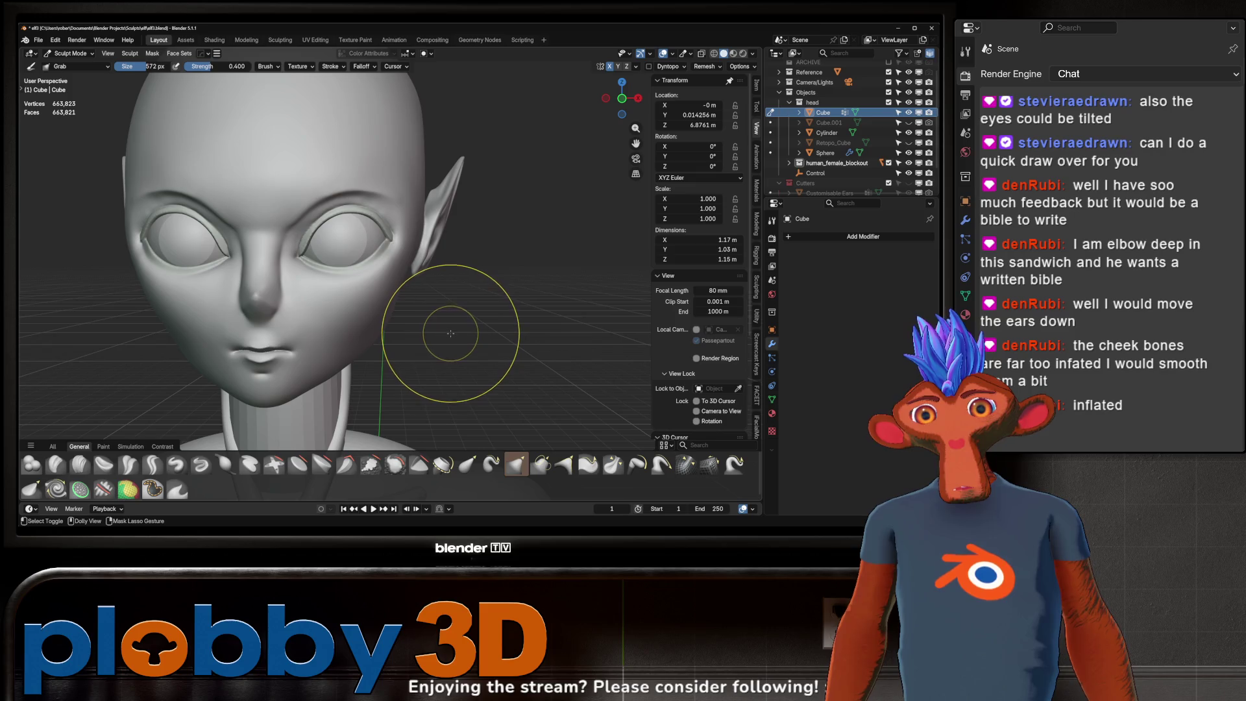
scroll(442, 327, down, 3)
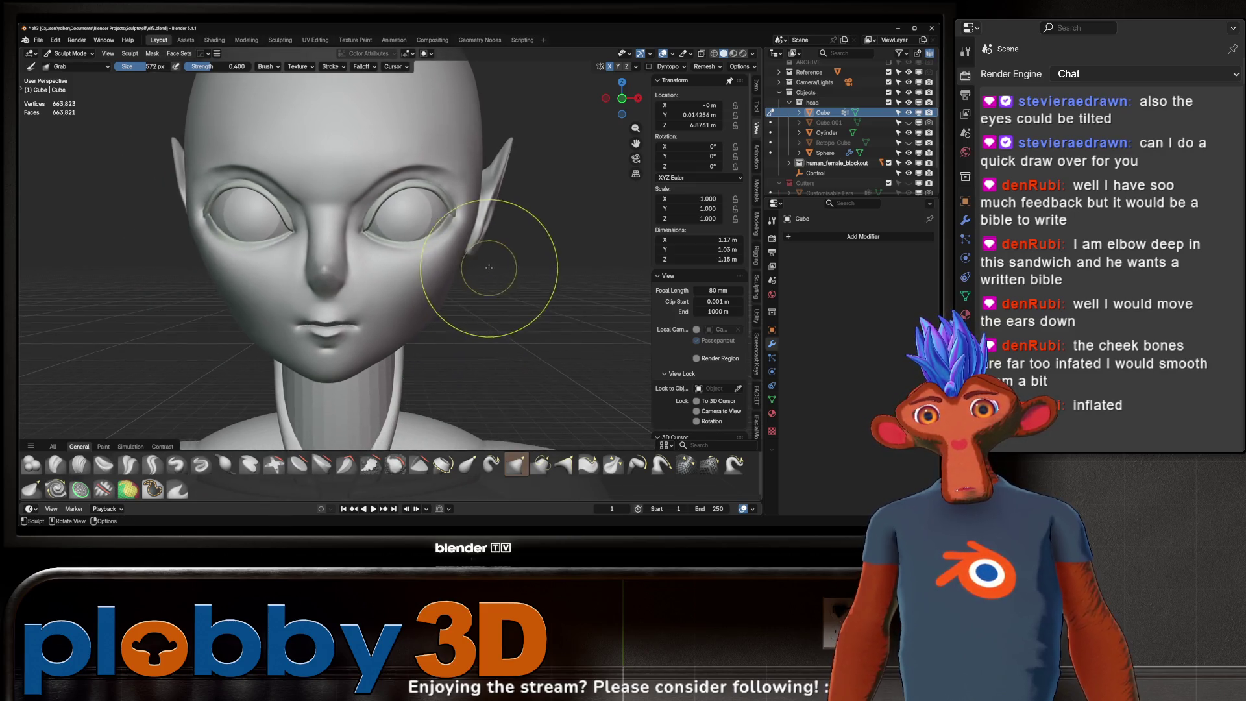
scroll(468, 302, down, 3)
mouse_move(487, 286)
middle_down()
mouse_move(360, 319)
mouse_move(420, 297)
mouse_move(379, 302)
mouse_move(488, 301)
mouse_move(452, 313)
middle_up()
scroll(401, 295, up, 2)
scroll(364, 309, down, 3)
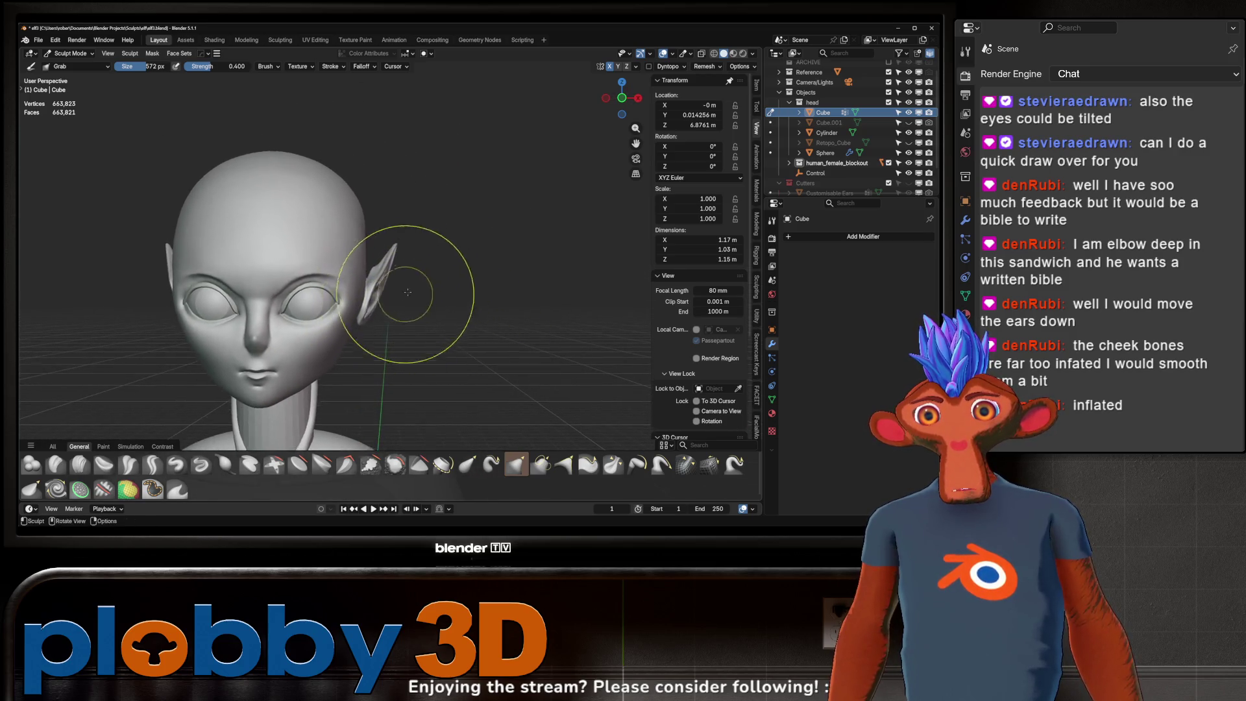
mouse_move(413, 264)
middle_down()
mouse_move(468, 273)
mouse_move(250, 333)
mouse_move(404, 278)
mouse_move(456, 215)
mouse_move(389, 265)
mouse_move(433, 320)
middle_up()
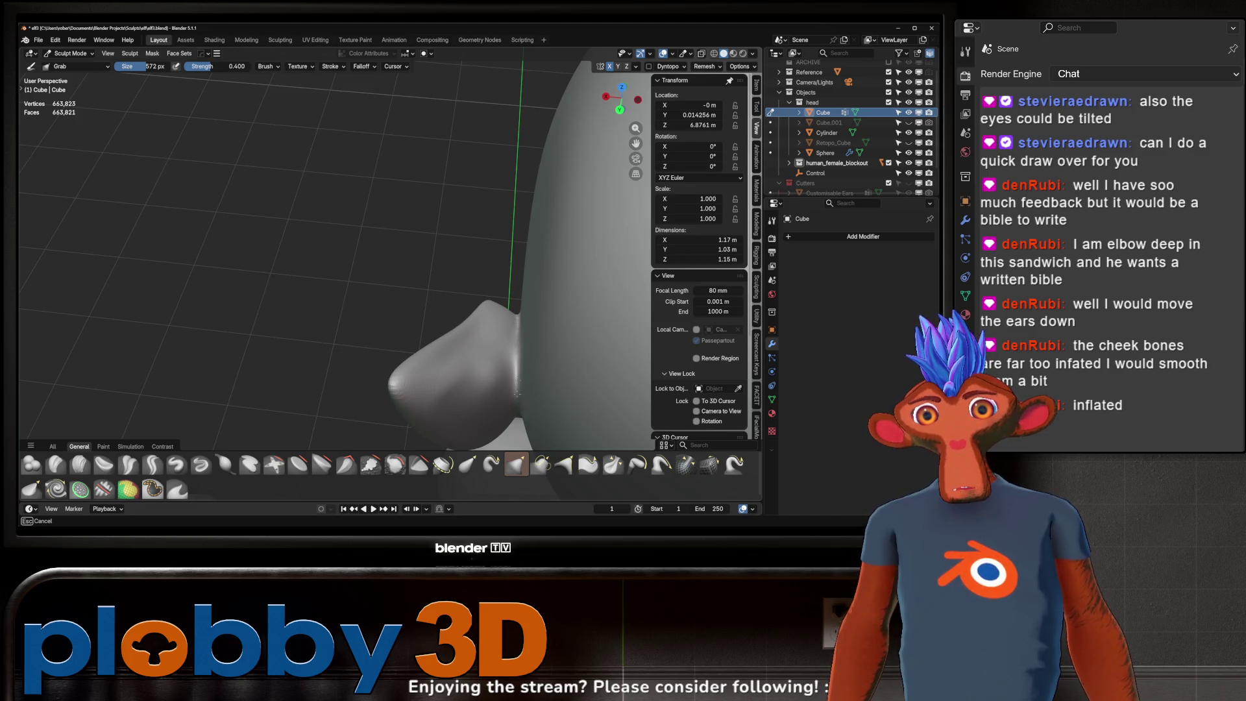
middle_drag(445, 361, 458, 362)
scroll(459, 362, down, 3)
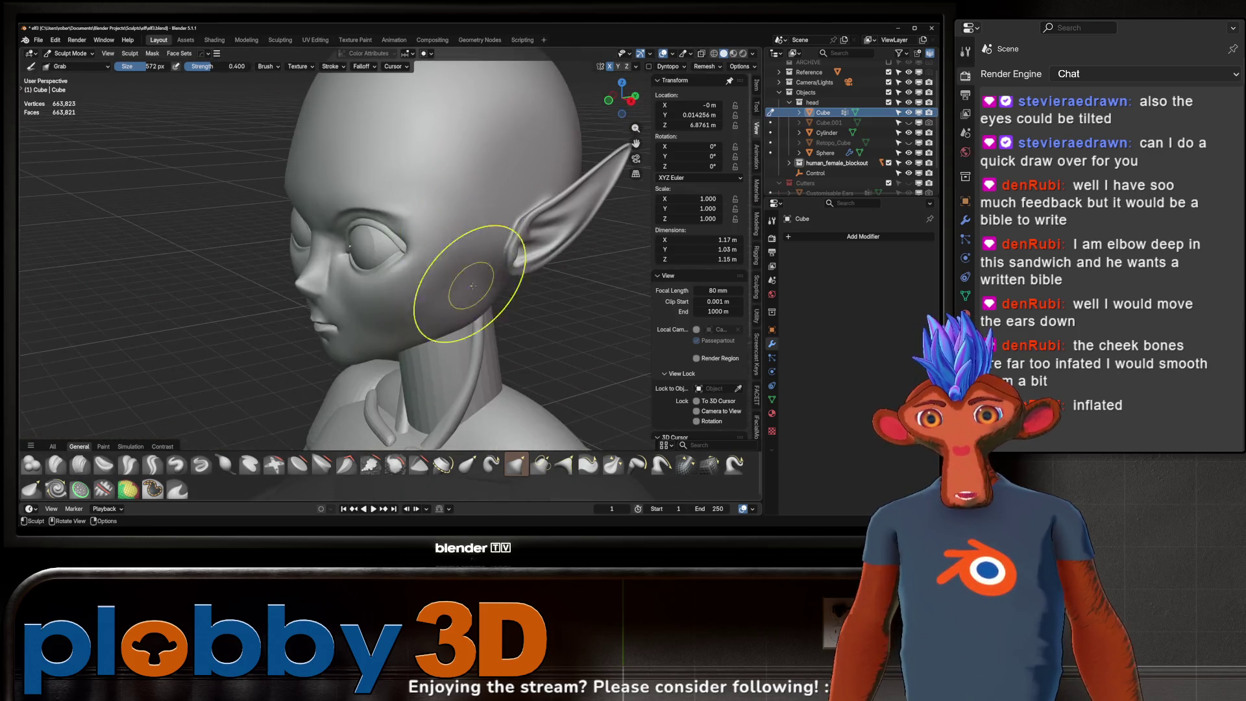
middle_drag(472, 285, 516, 263)
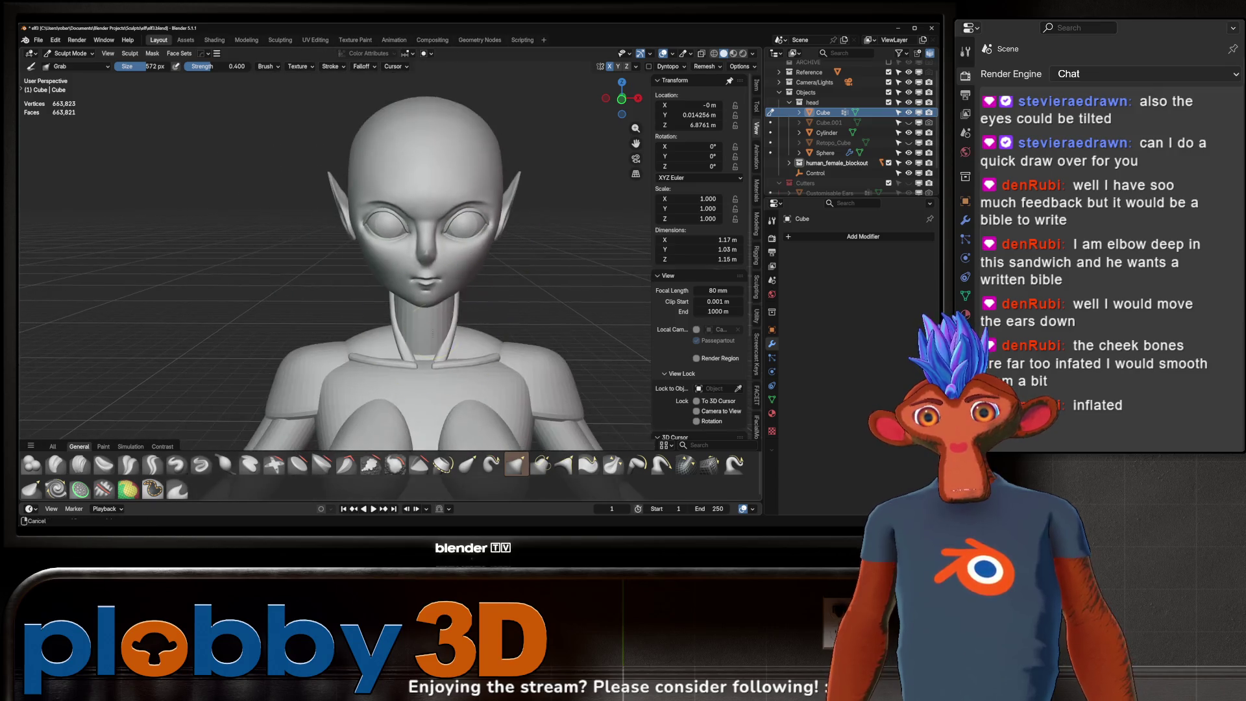
mouse_move(516, 263)
middle_down()
mouse_move(428, 266)
mouse_move(393, 283)
mouse_move(384, 309)
mouse_move(408, 280)
mouse_move(220, 413)
middle_up()
scroll(408, 280, up, 4)
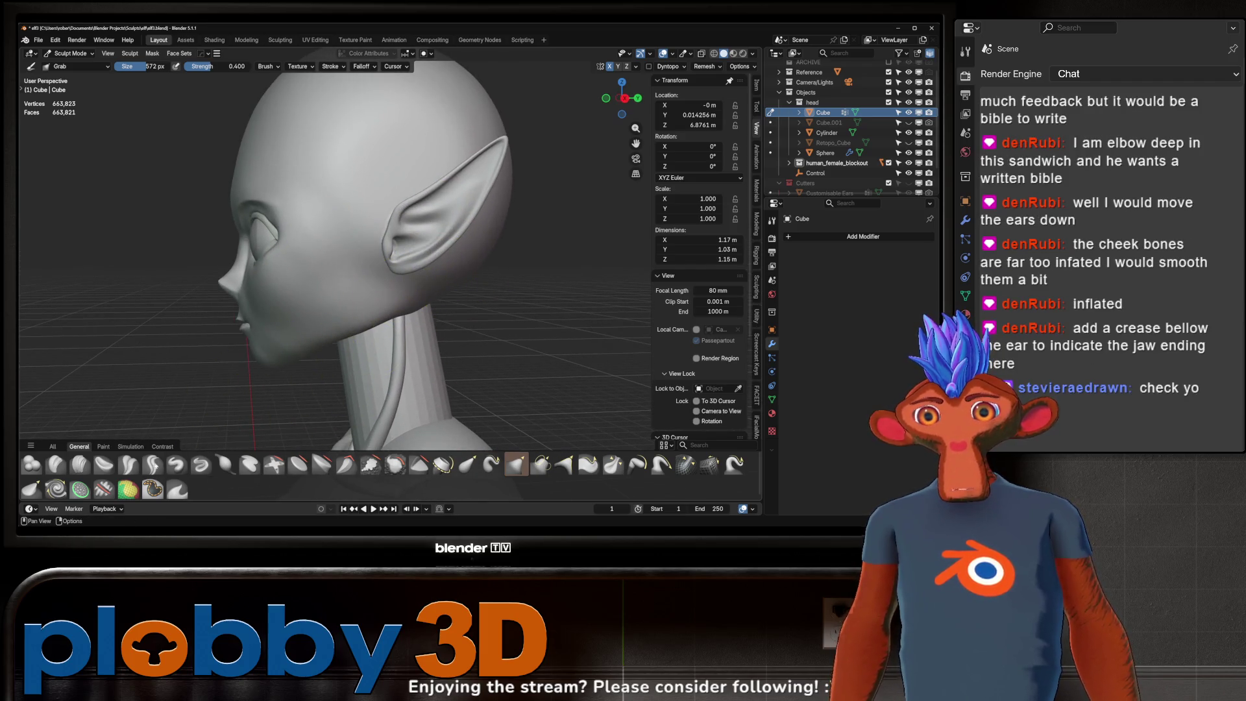
- Carve and deepen a sharp crease just below the ear with a small Crease Sharp brush, ending in side view
key(shift+s)
key(f)
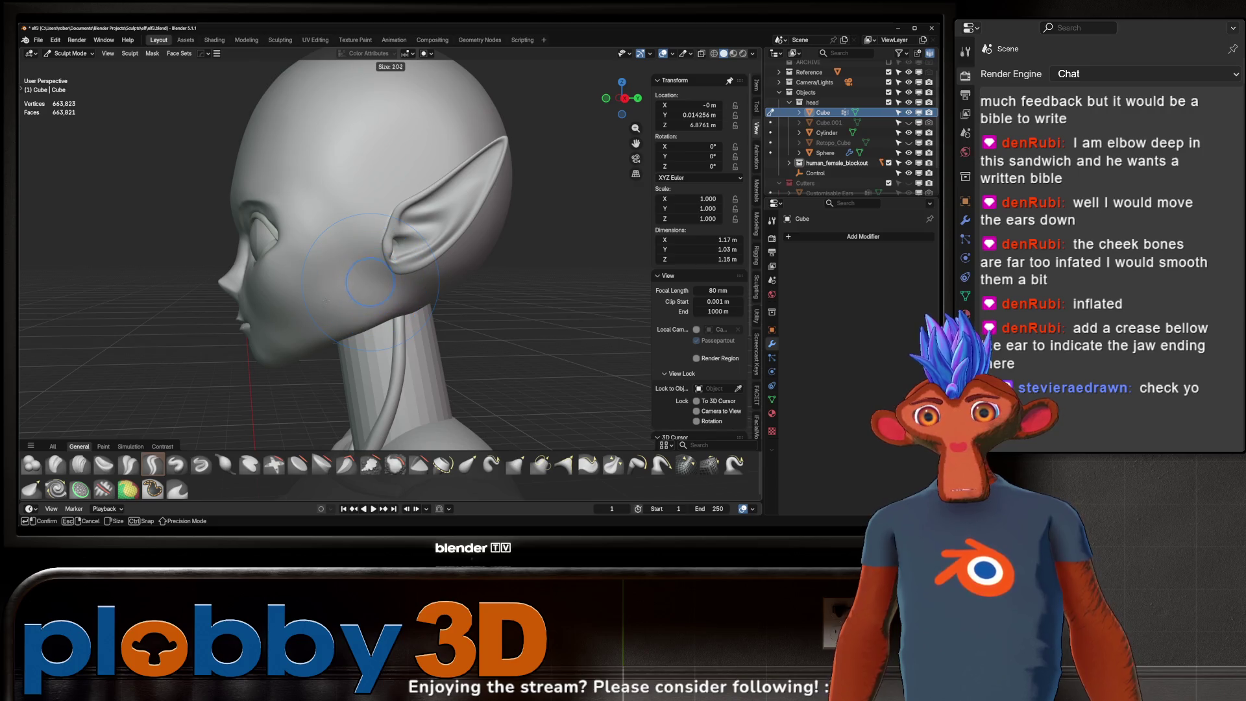
click(326, 300)
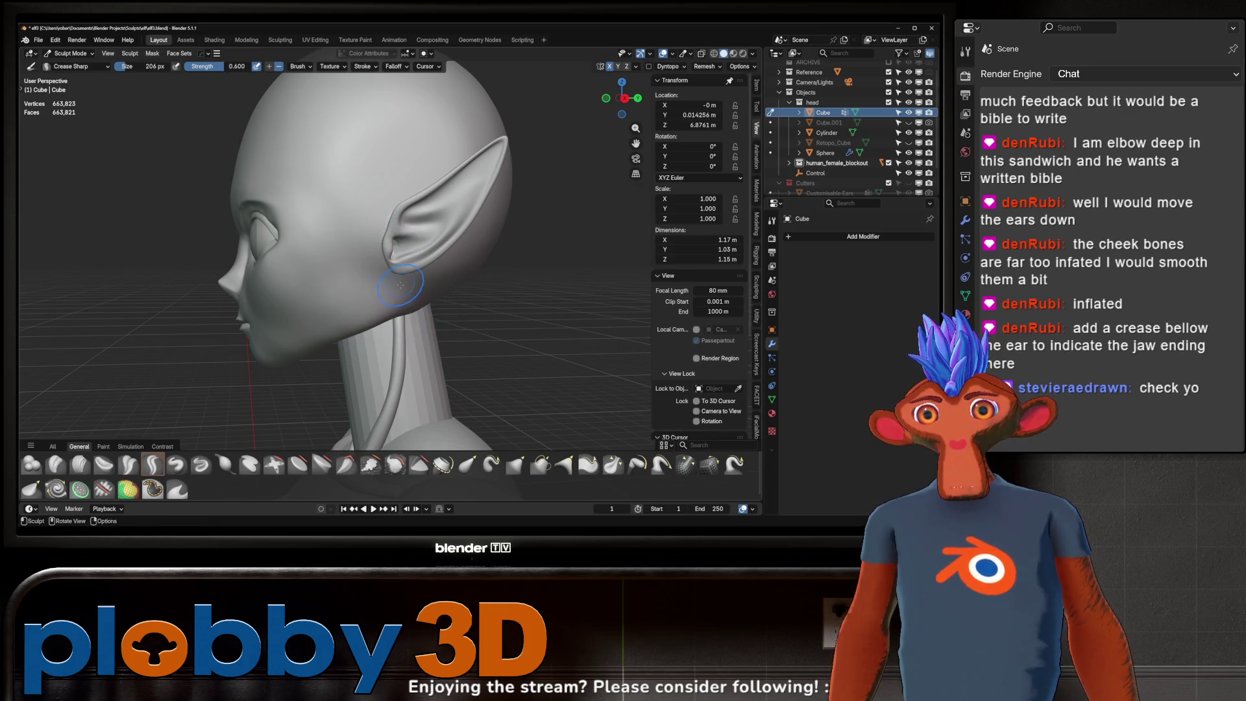
scroll(401, 284, up, 2)
drag(389, 285, 426, 305)
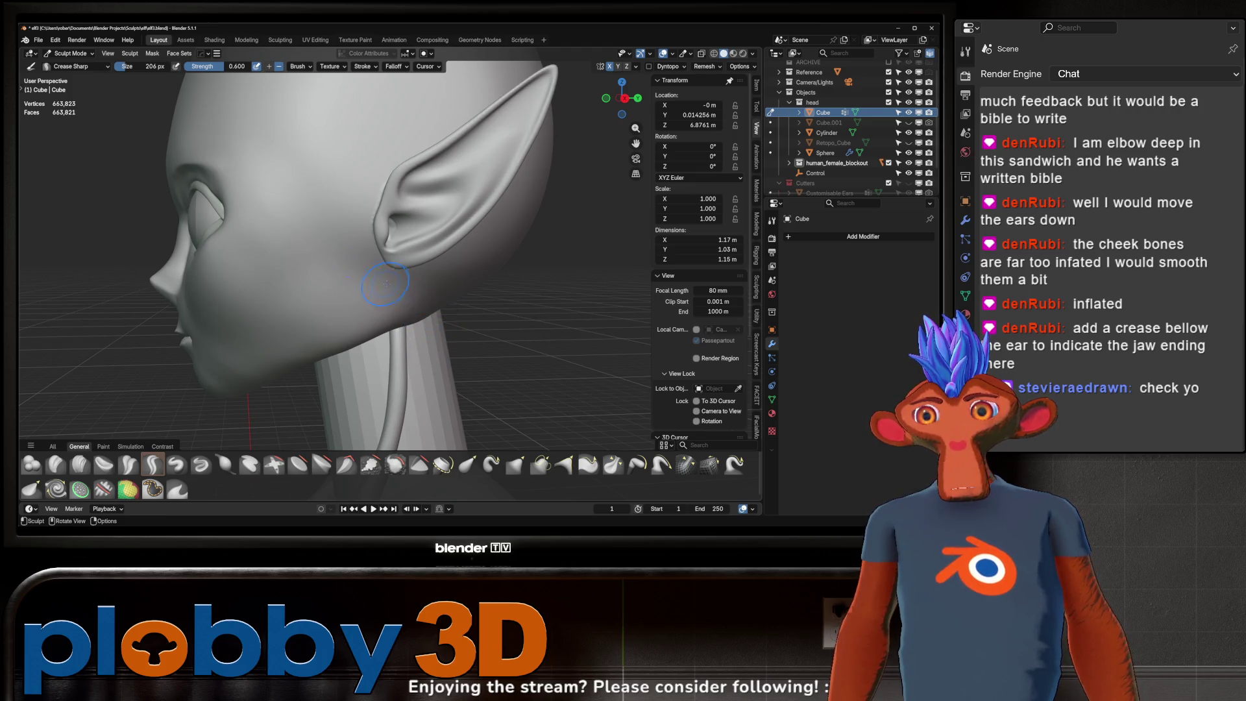
drag(384, 283, 436, 326)
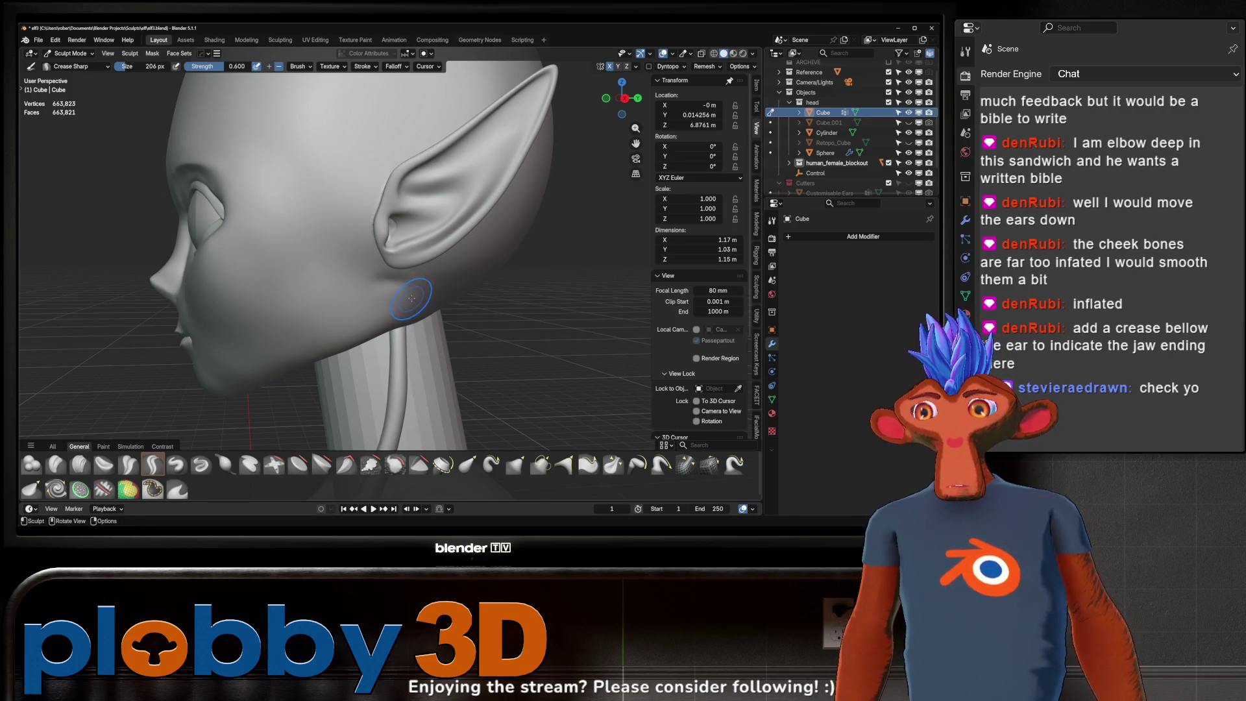
mouse_move(436, 326)
middle_down()
mouse_move(391, 305)
mouse_move(407, 320)
middle_up()
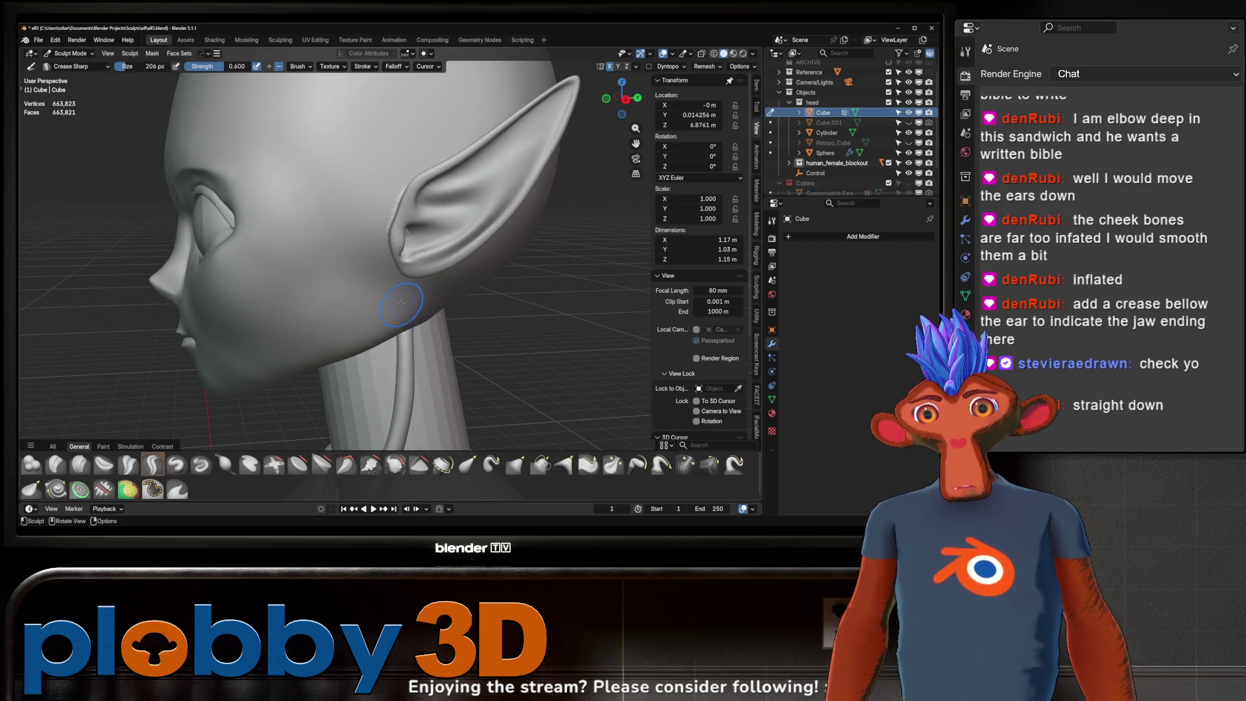
drag(408, 319, 409, 327)
mouse_move(409, 326)
middle_down()
mouse_move(393, 316)
mouse_move(447, 332)
middle_up()
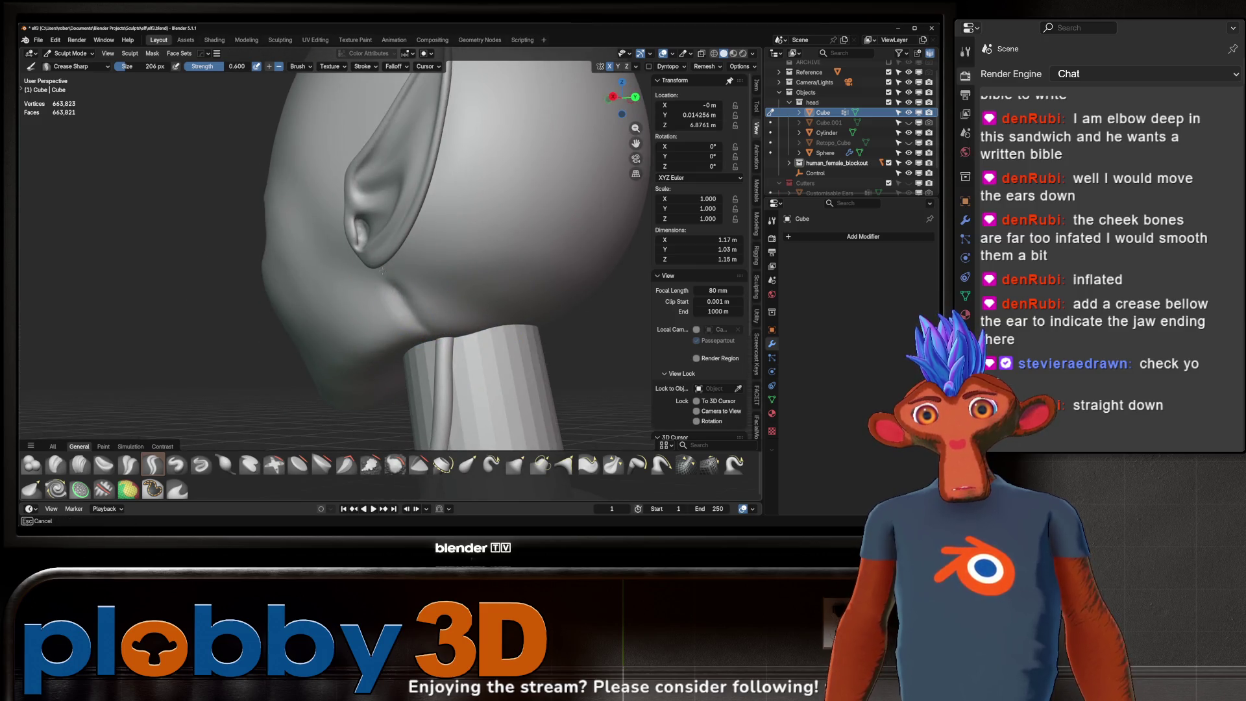
middle_drag(382, 272, 368, 265)
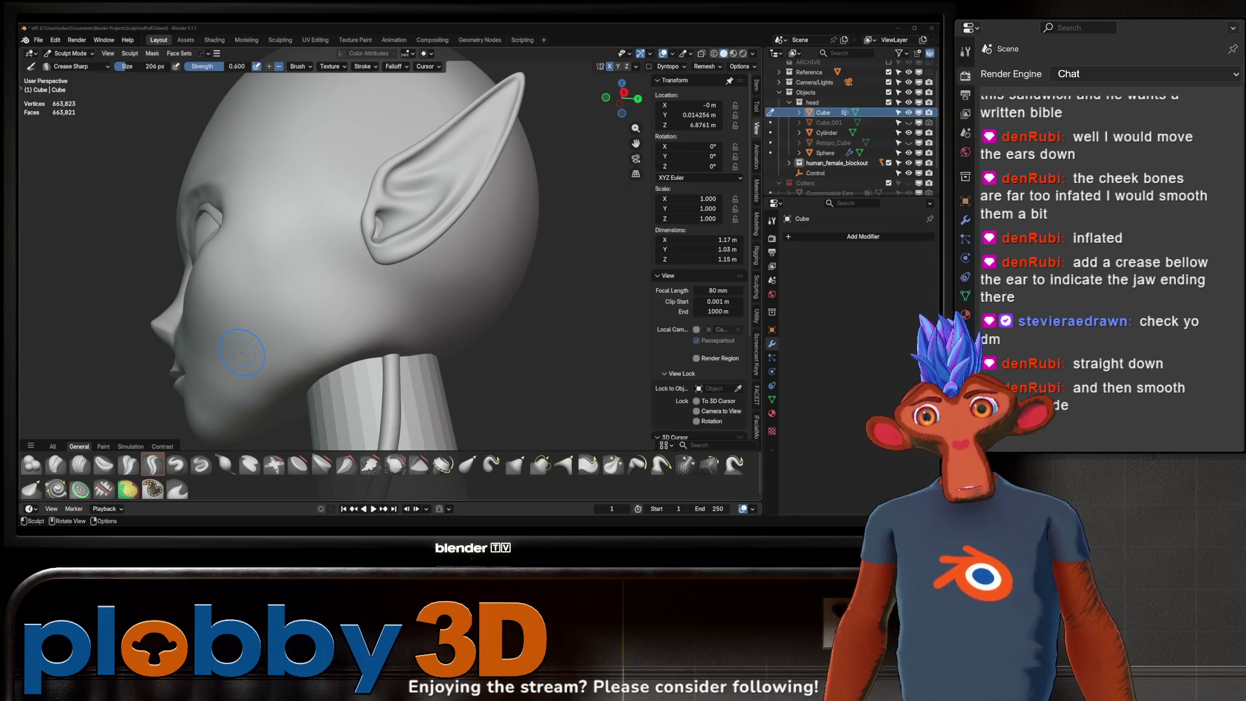
key(KP_3)
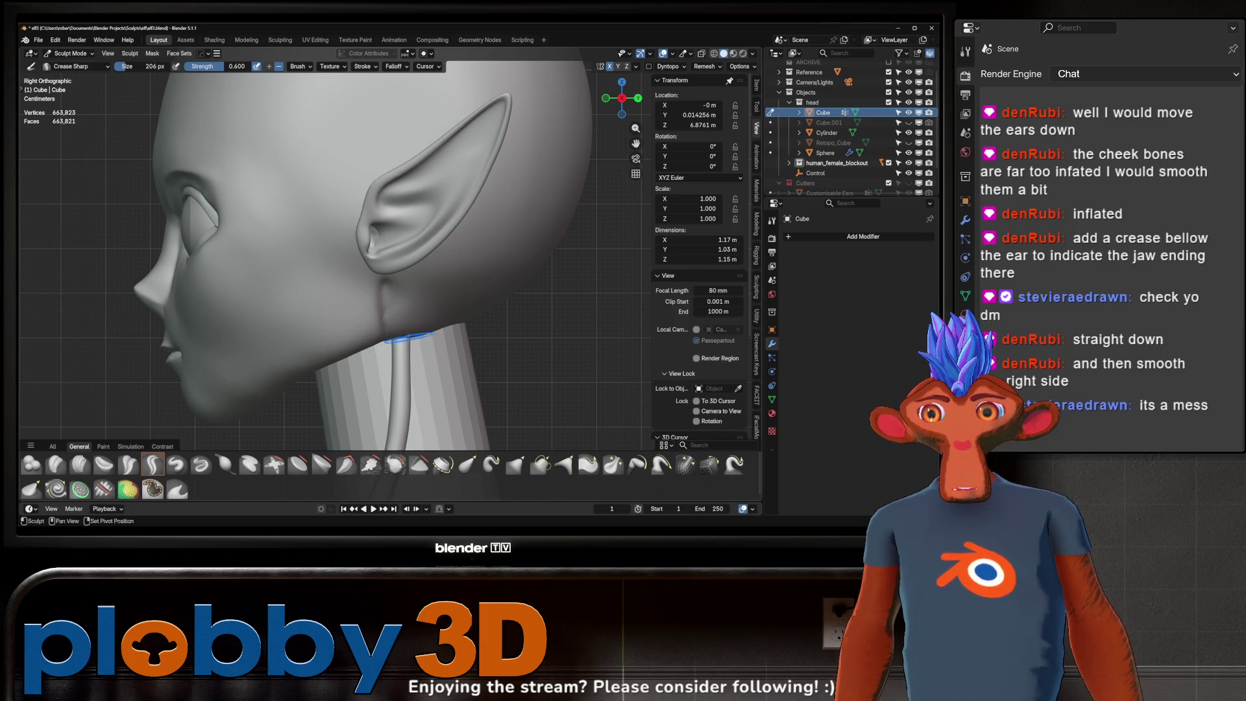
- Carve the jaw-end crease below the ear deeper with repeated strokes
mouse_move(394, 291)
shift+middle_down()
mouse_move(377, 294)
mouse_move(372, 358)
shift+middle_up()
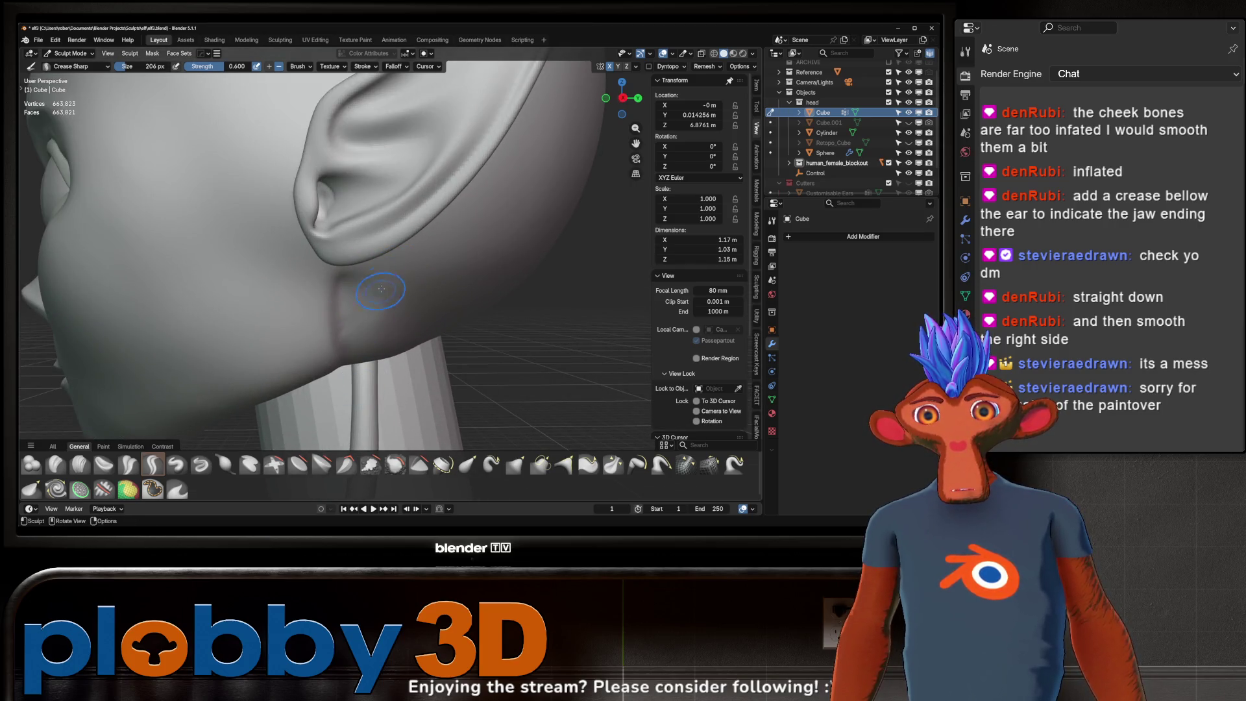
middle_drag(381, 289, 380, 239)
mouse_move(347, 243)
mouse_down()
mouse_move(343, 273)
mouse_move(377, 286)
mouse_up()
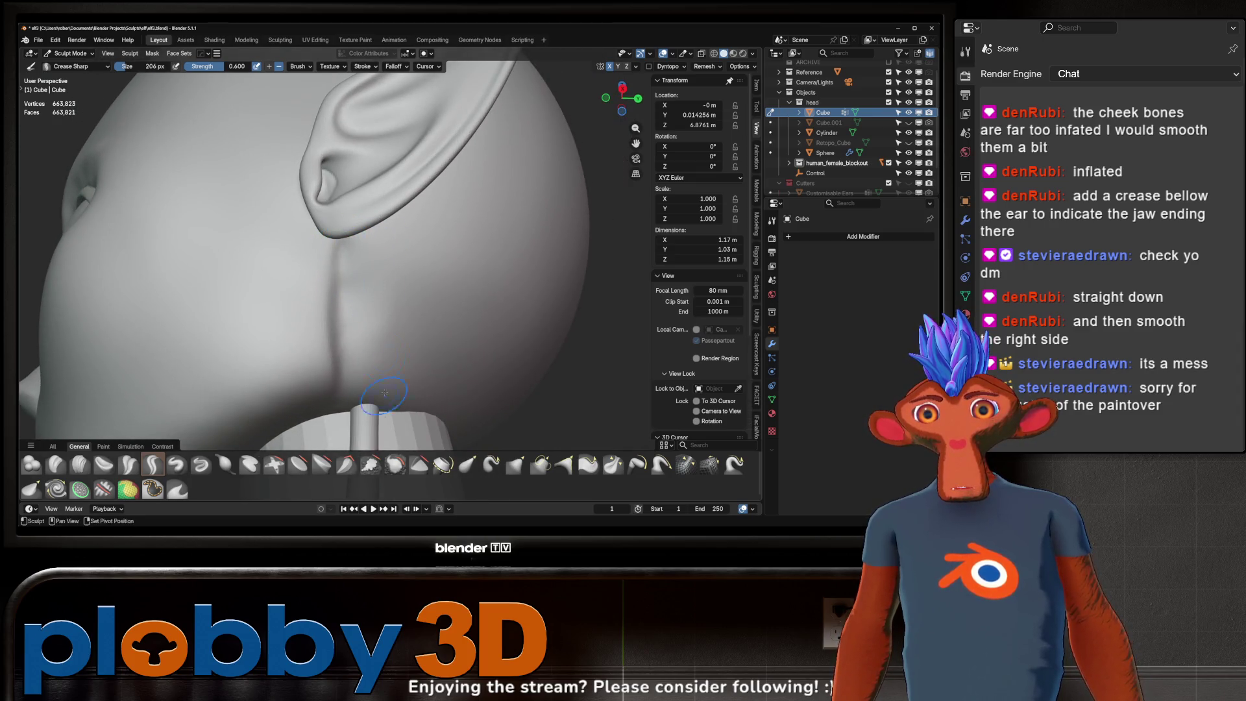
middle_drag(376, 287, 334, 338)
drag(353, 327, 355, 341)
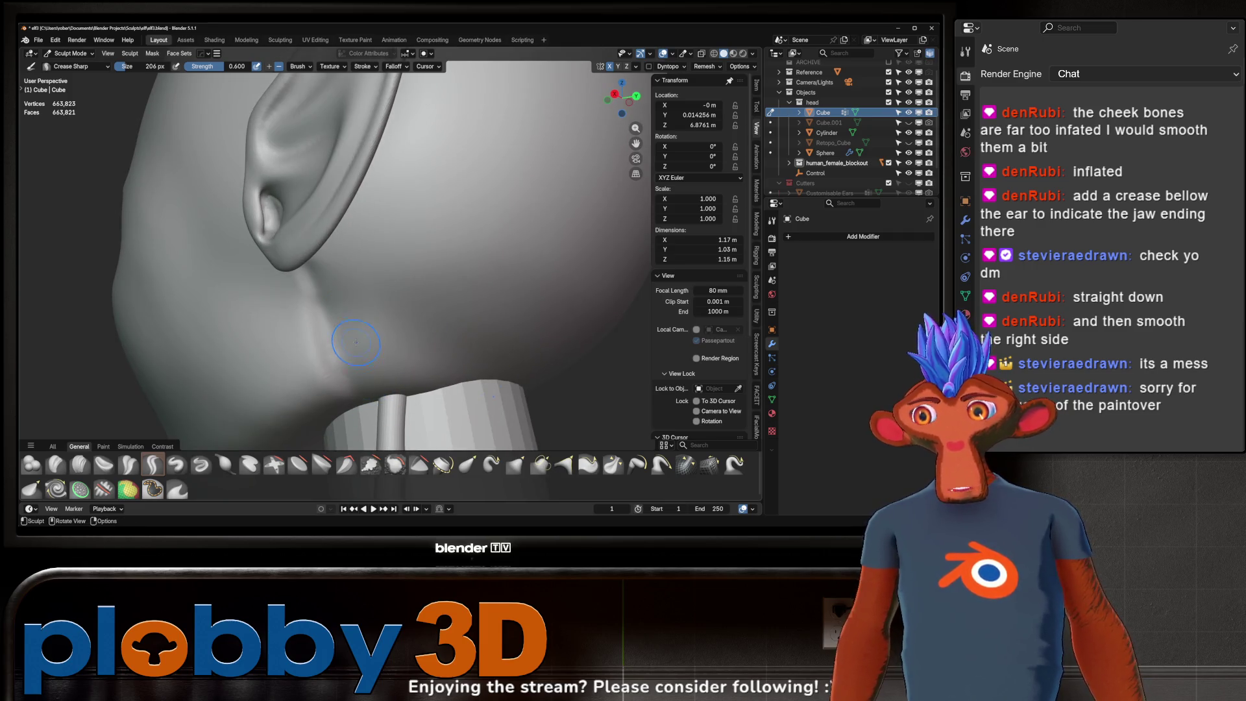
middle_drag(364, 333, 376, 307)
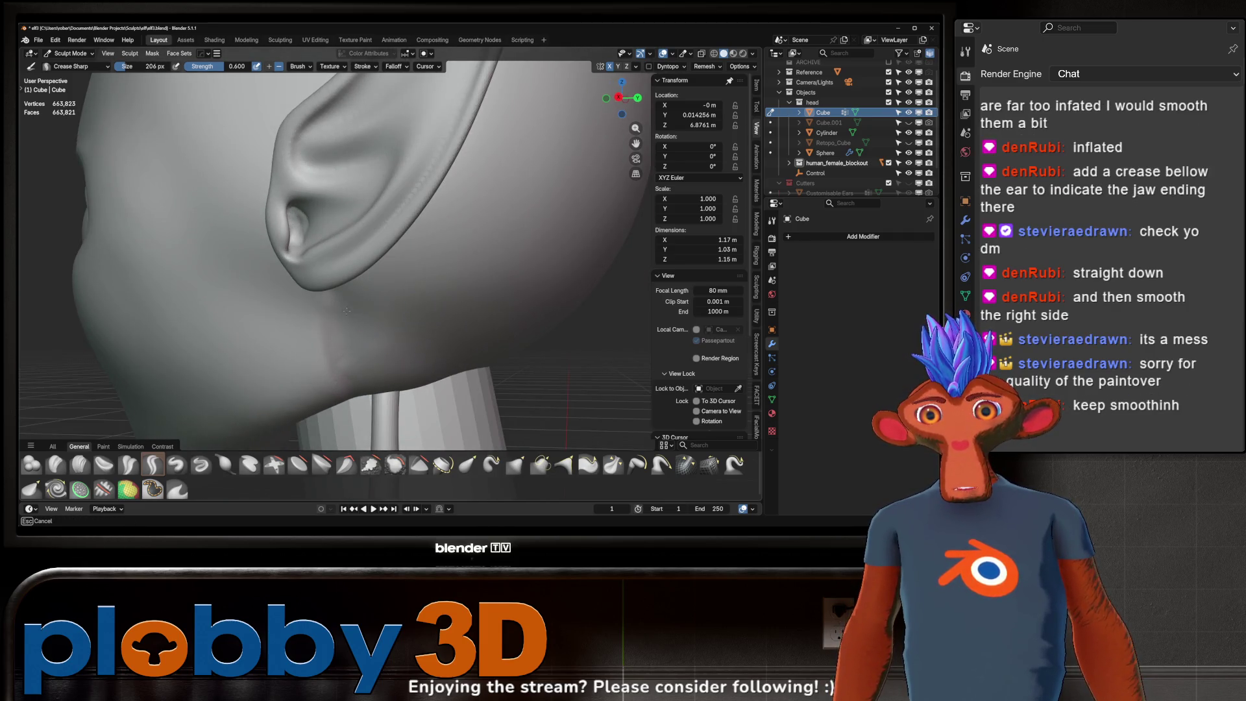
middle_drag(368, 393, 368, 327)
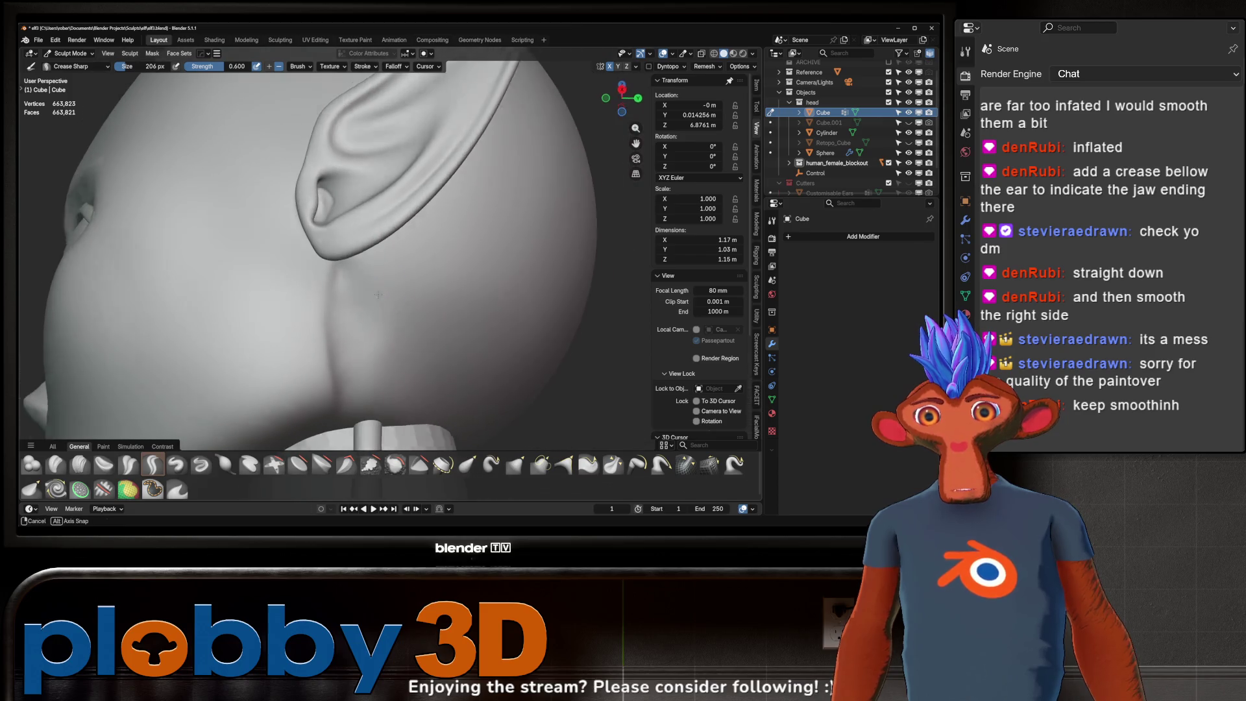
- Soften along the ear's lower edge, adjusting the brush radius between strokes
key(f)
click(403, 417)
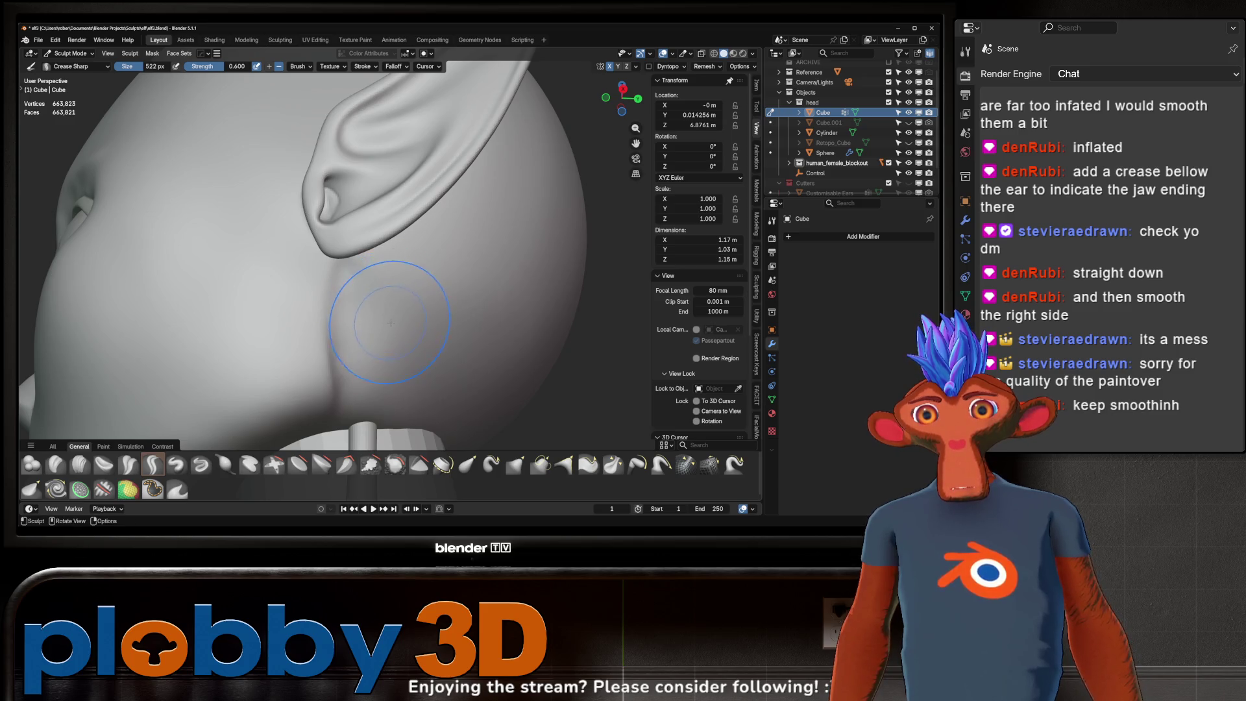
mouse_move(358, 336)
middle_down()
mouse_move(359, 294)
mouse_move(351, 325)
mouse_move(293, 282)
mouse_move(283, 241)
middle_up()
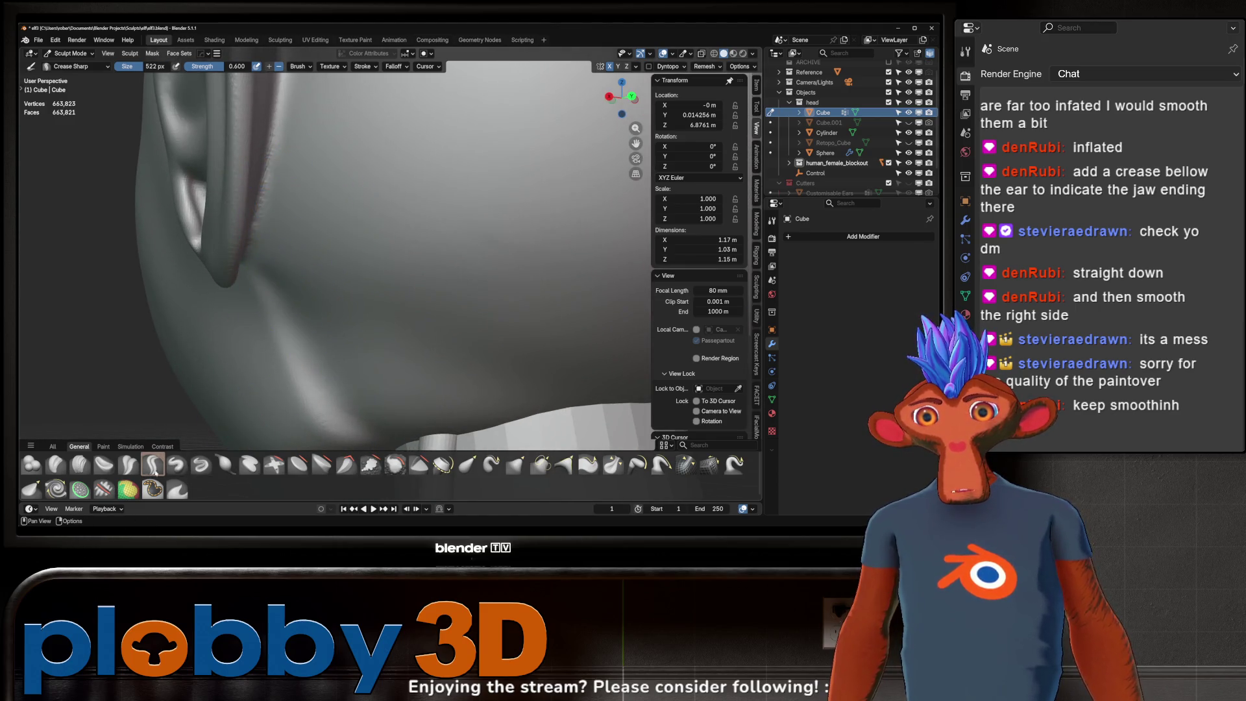
click(278, 277)
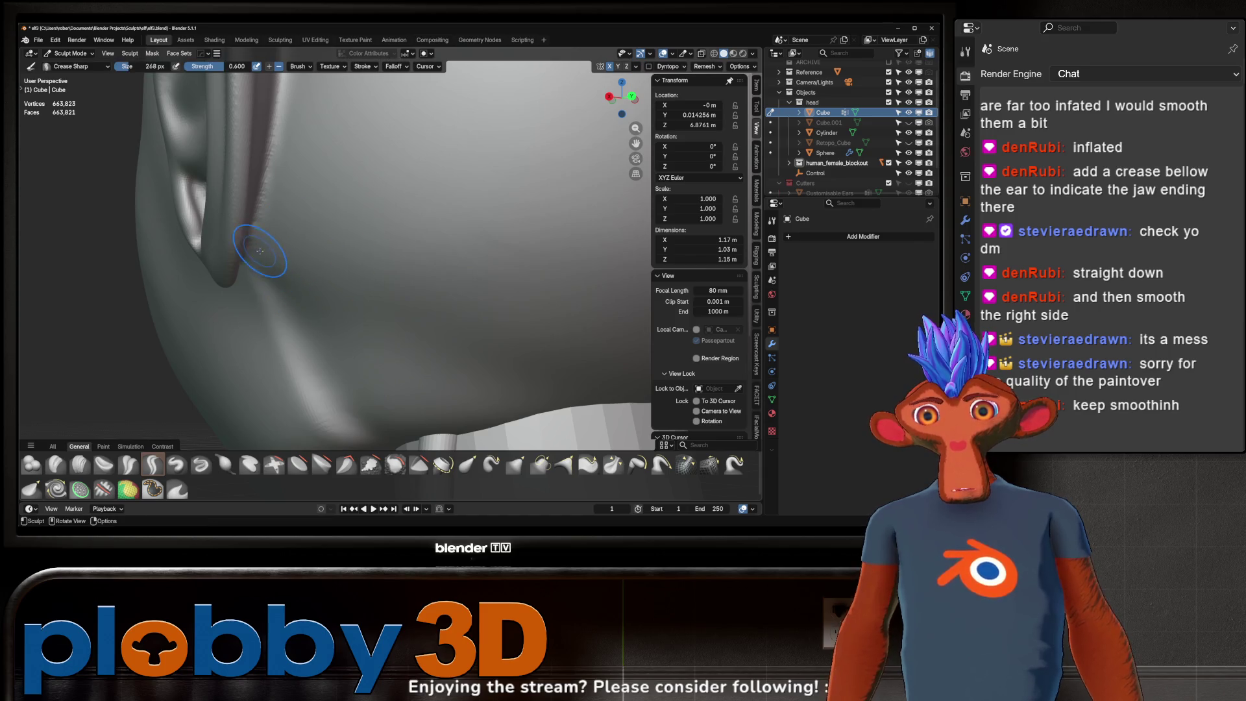
mouse_move(260, 250)
middle_down()
mouse_move(267, 258)
mouse_move(308, 213)
mouse_move(286, 233)
middle_up()
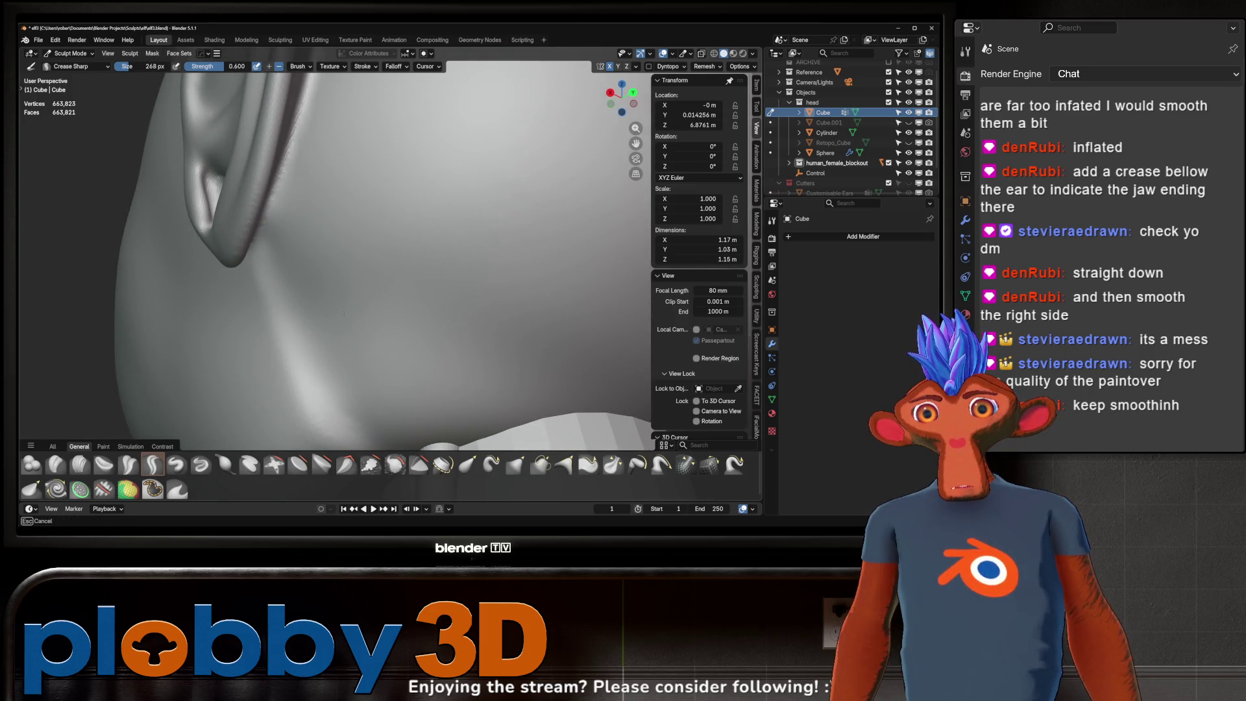
mouse_move(403, 360)
middle_down()
mouse_move(389, 342)
mouse_move(401, 357)
middle_up()
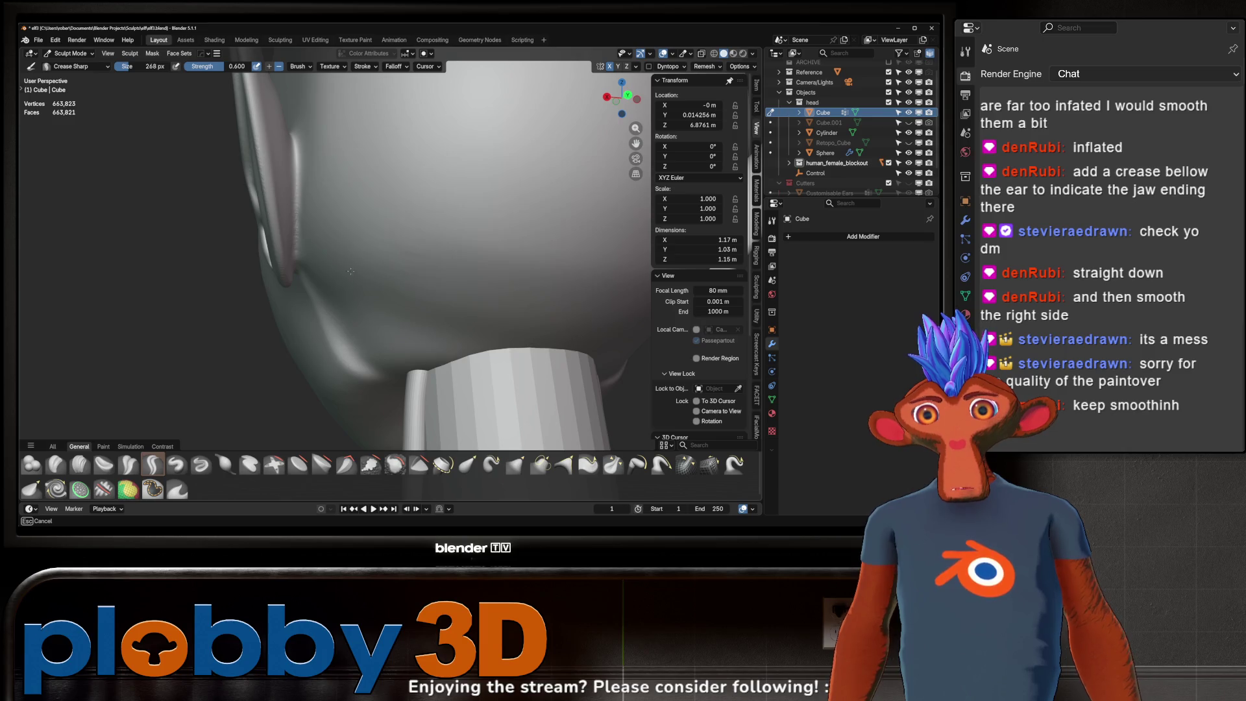
key(f)
click(365, 301)
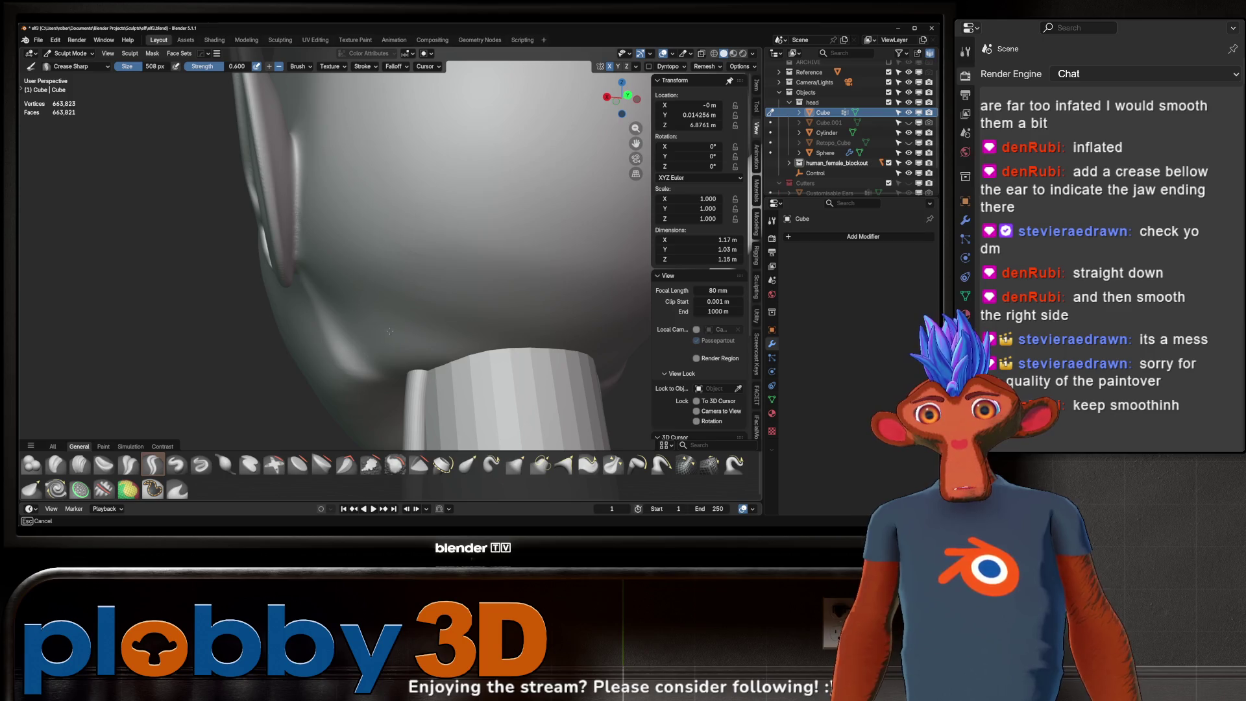
- Orbit the head from side to front to check the jaw crease all around
mouse_move(383, 323)
middle_down()
mouse_move(438, 297)
mouse_move(417, 276)
mouse_move(333, 344)
middle_up()
scroll(429, 290, down, 4)
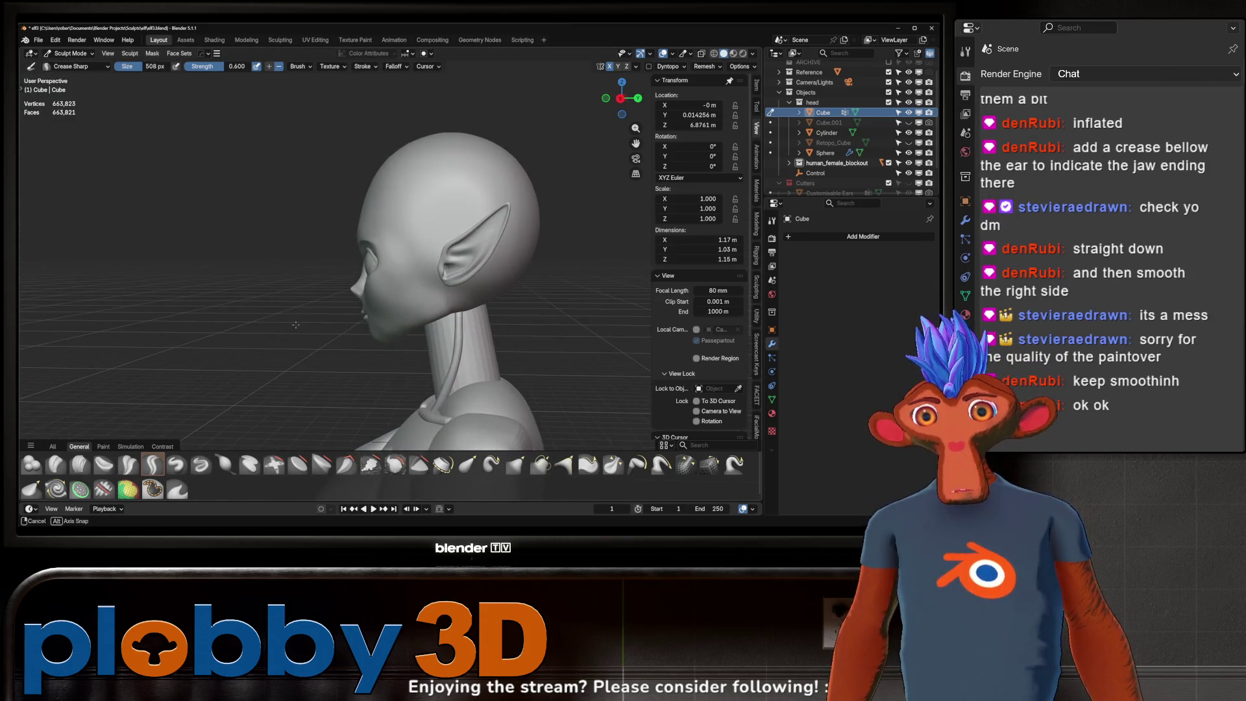
middle_drag(334, 345, 306, 326)
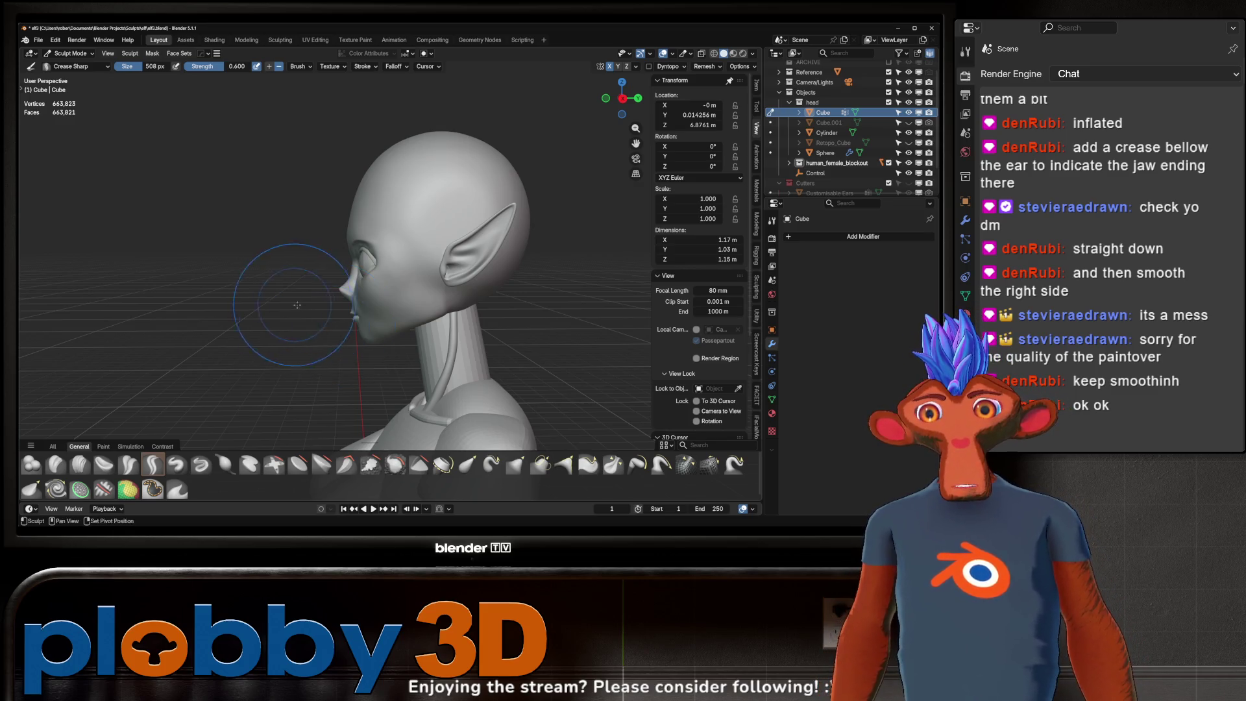
mouse_move(264, 278)
middle_down()
mouse_move(224, 279)
mouse_move(250, 295)
mouse_move(191, 277)
mouse_move(412, 285)
mouse_move(389, 284)
middle_up()
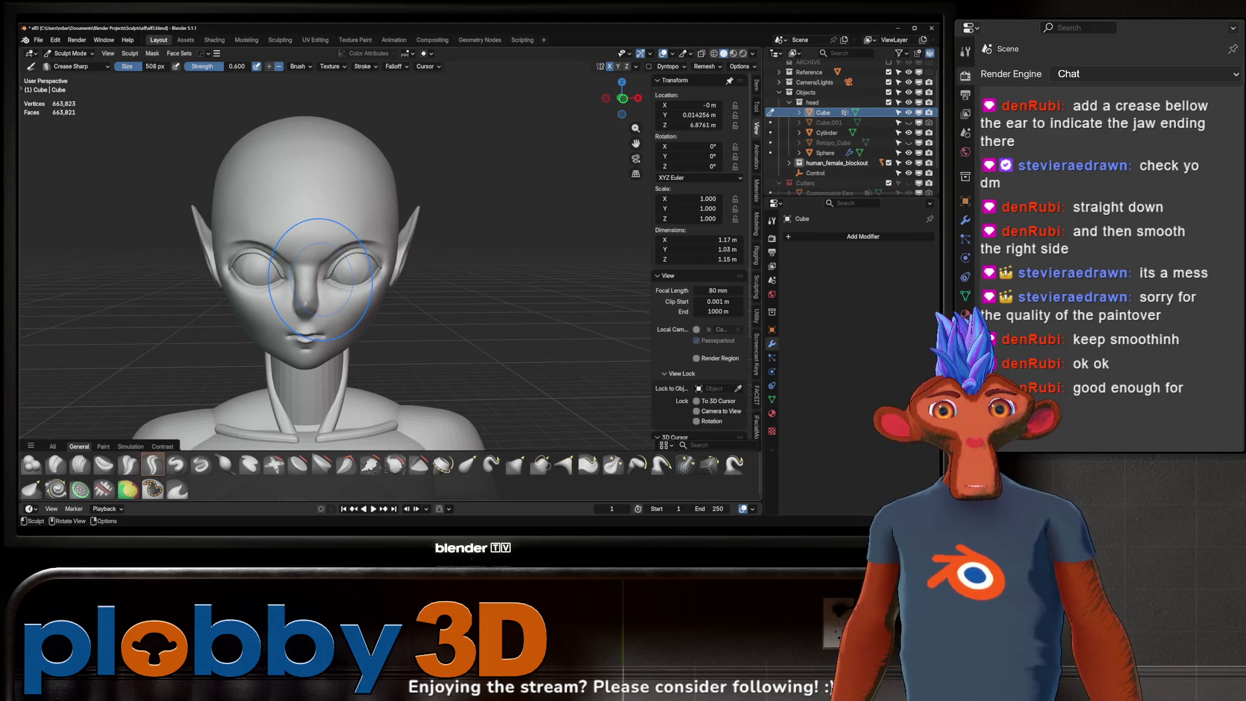
middle_drag(370, 255, 284, 314)
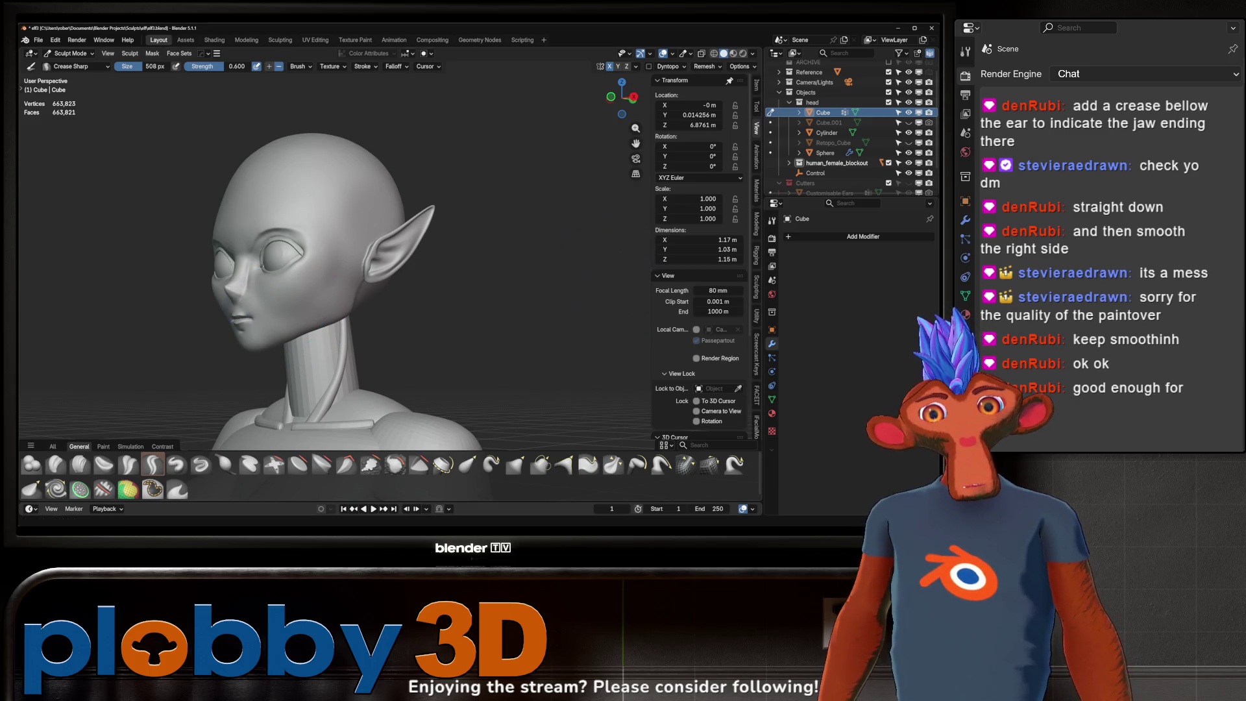
- Study the paintover reference full-screen in Photos, shrink it and return to the sculpt's right side view
key(shift+F10)
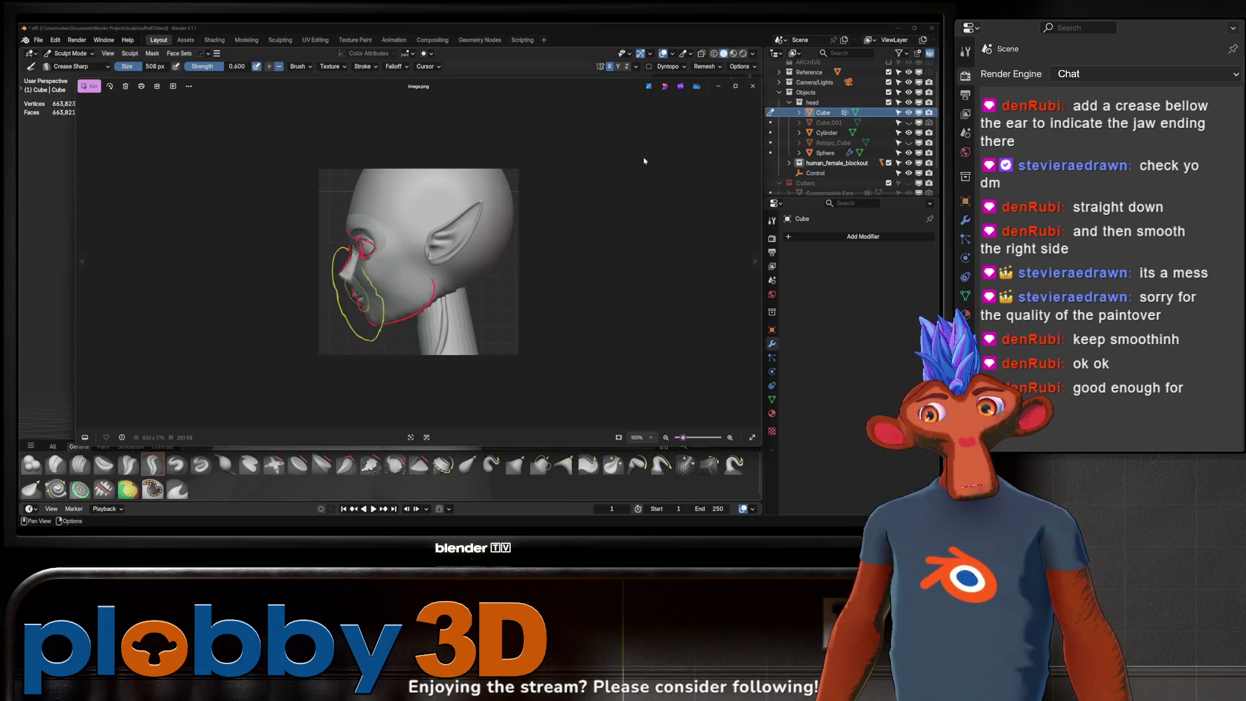
scroll(413, 398, up, 2)
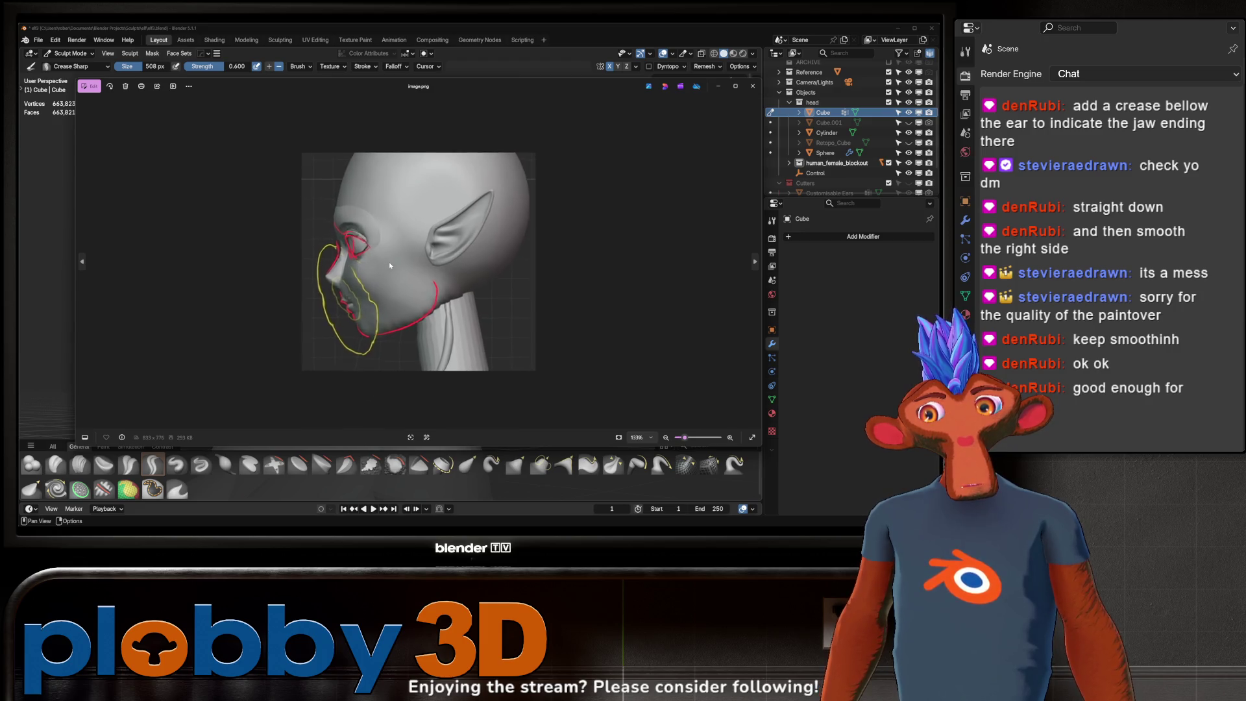
key(ctrl+alt+space)
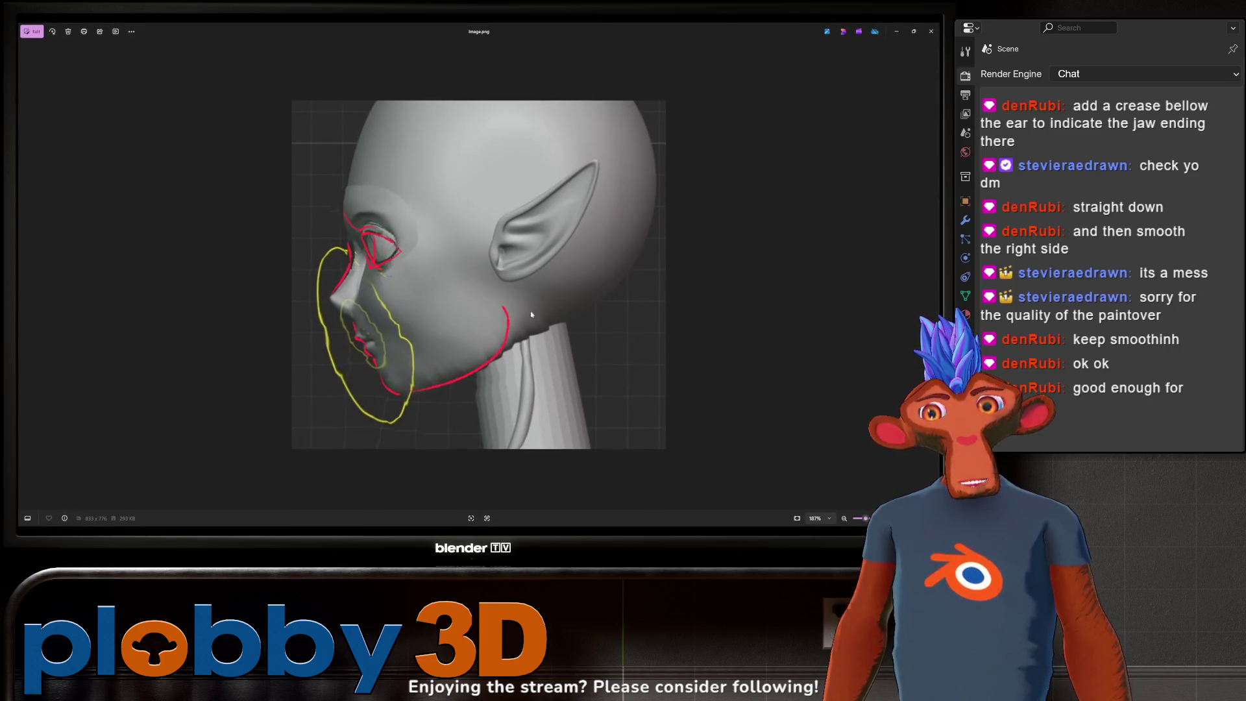
scroll(406, 240, up, 1)
scroll(407, 241, up, 1)
scroll(407, 241, up, 1)
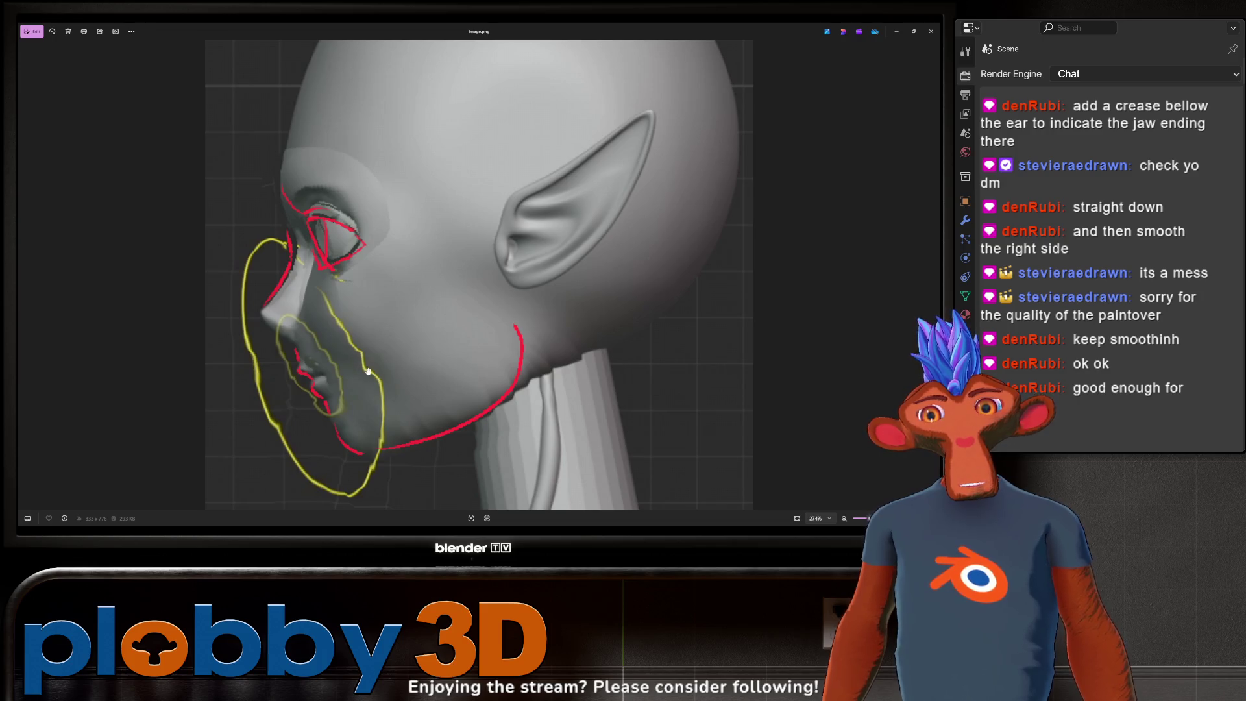
drag(516, 34, 585, 233)
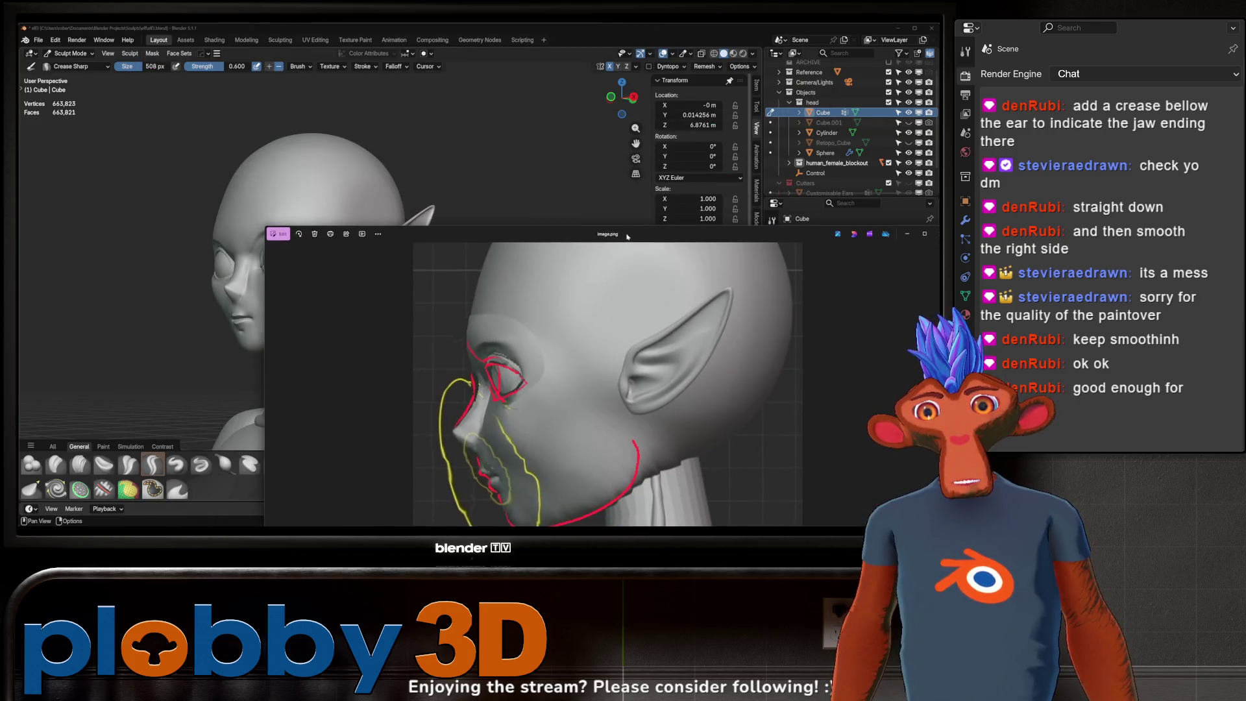
click(399, 162)
key(KP_3)
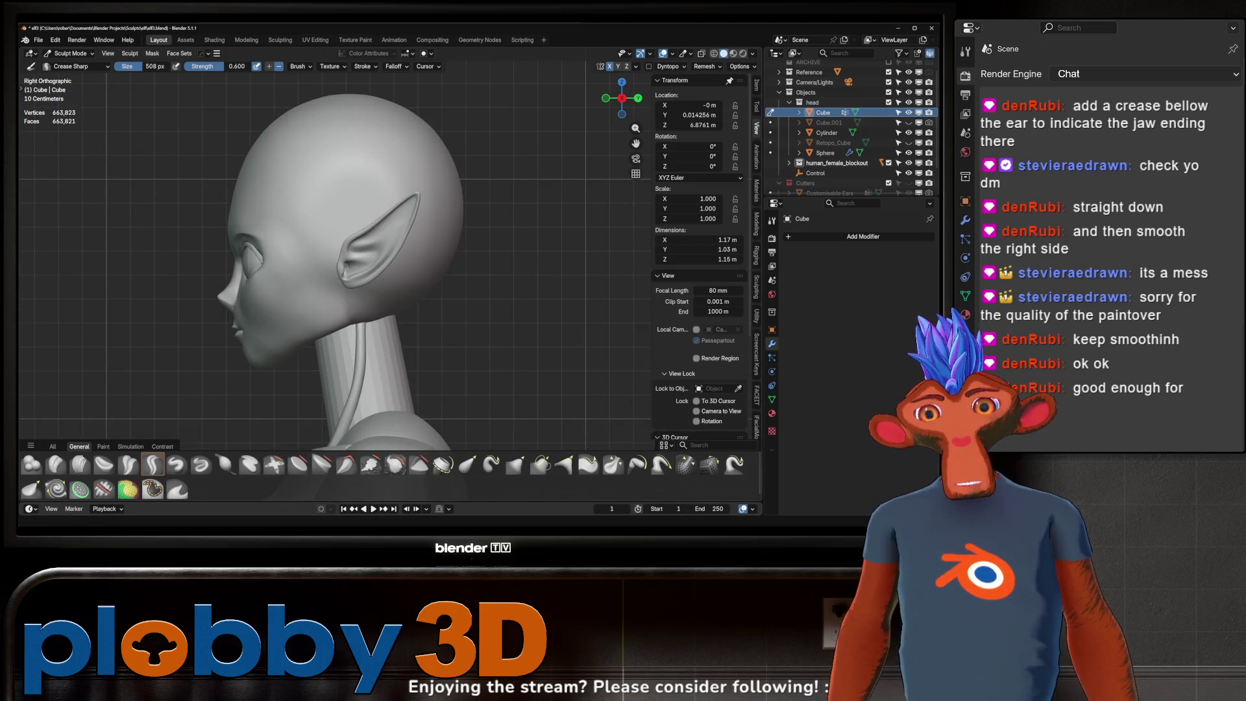
- Place the paintover beside the head and smooth the mouth and chin to match it
key(alt+Tab)
drag(491, 237, 573, 108)
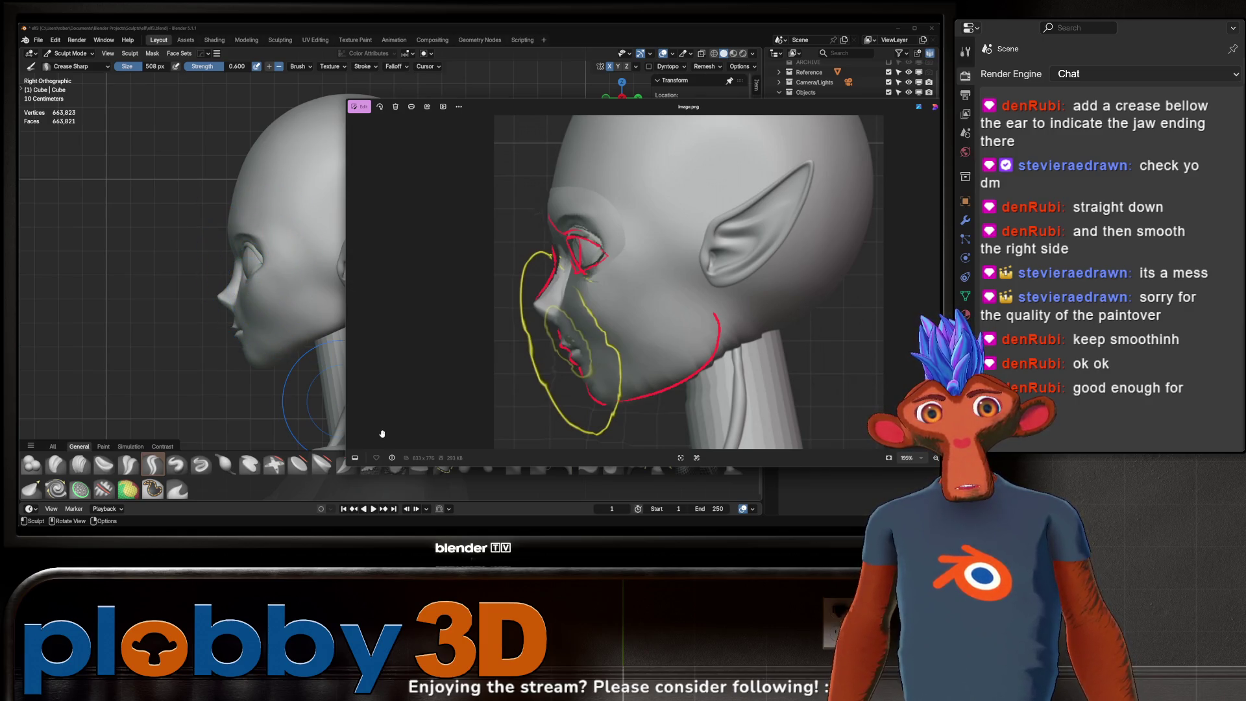
right_click(206, 279)
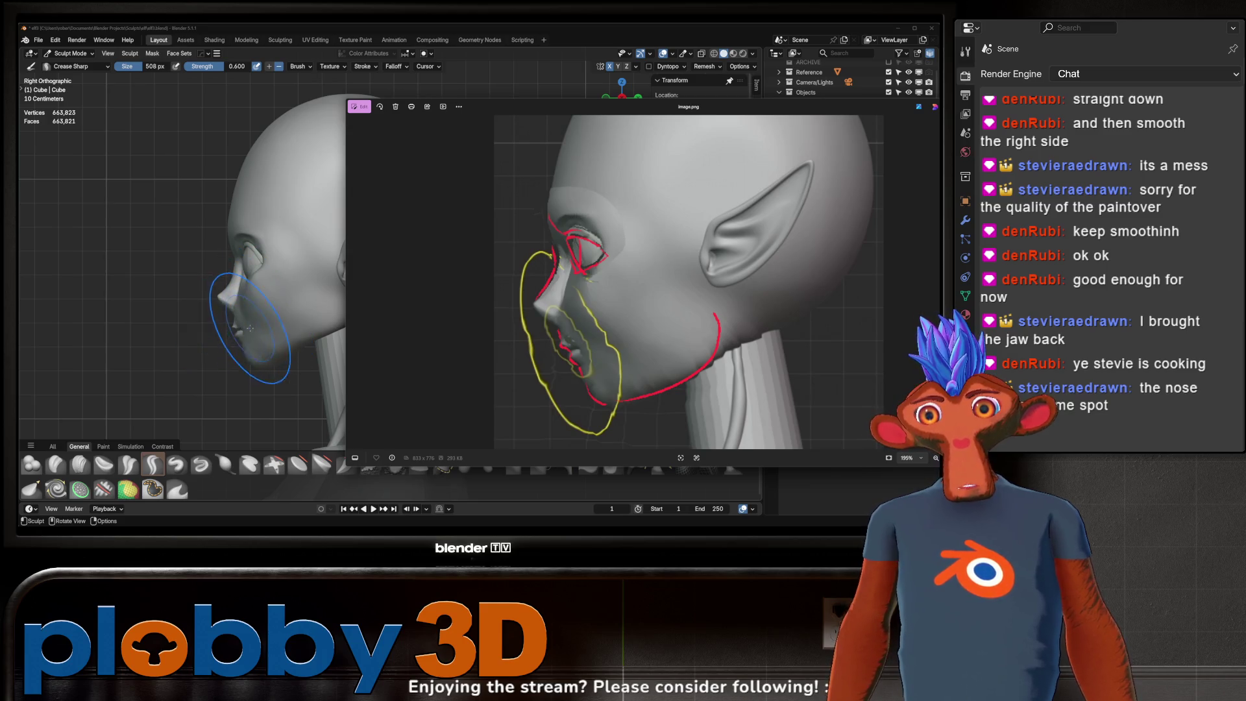
shift+drag(250, 328, 303, 344)
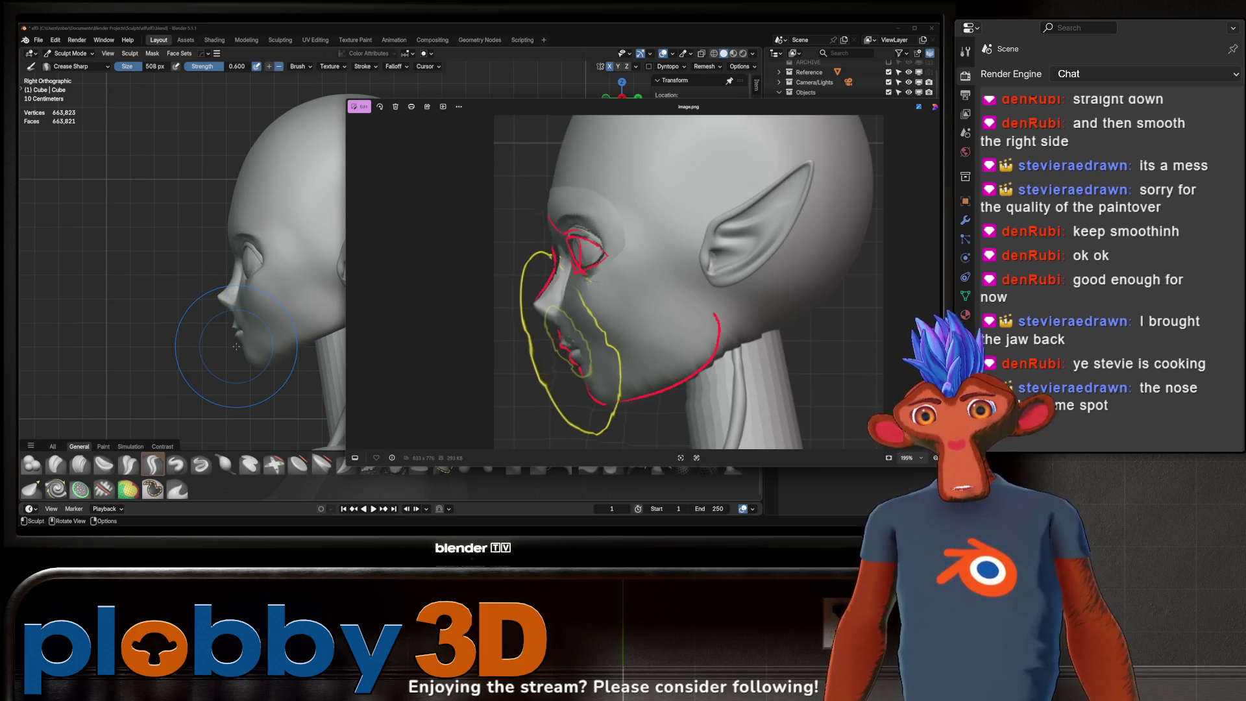
- Hide the reference window and save the sculpt as elf3.blend
key(alt+Tab)
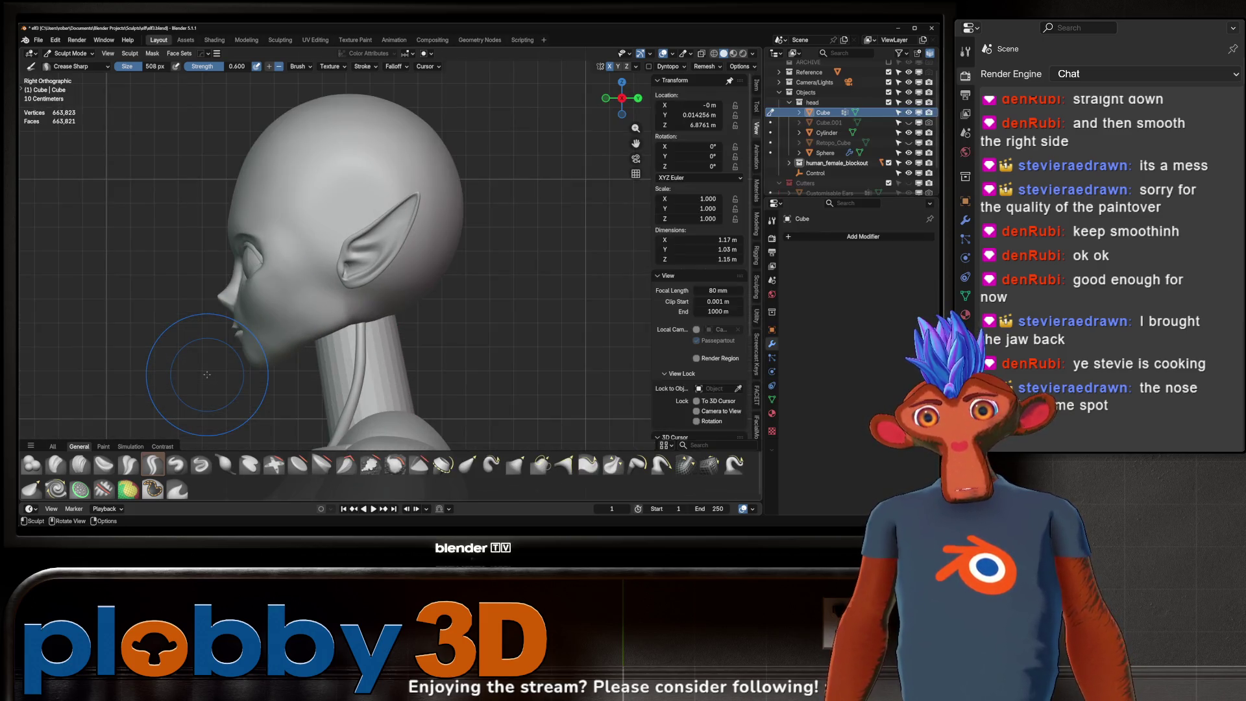
key(ctrl+s)
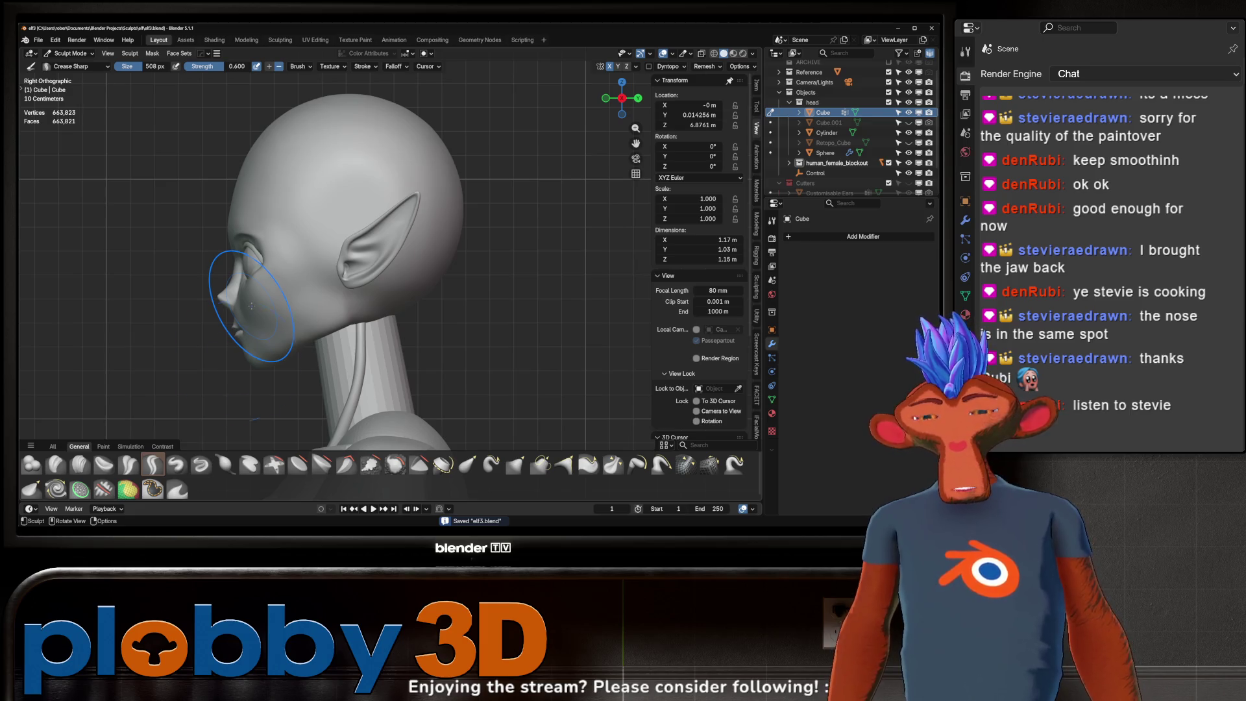
key(f)
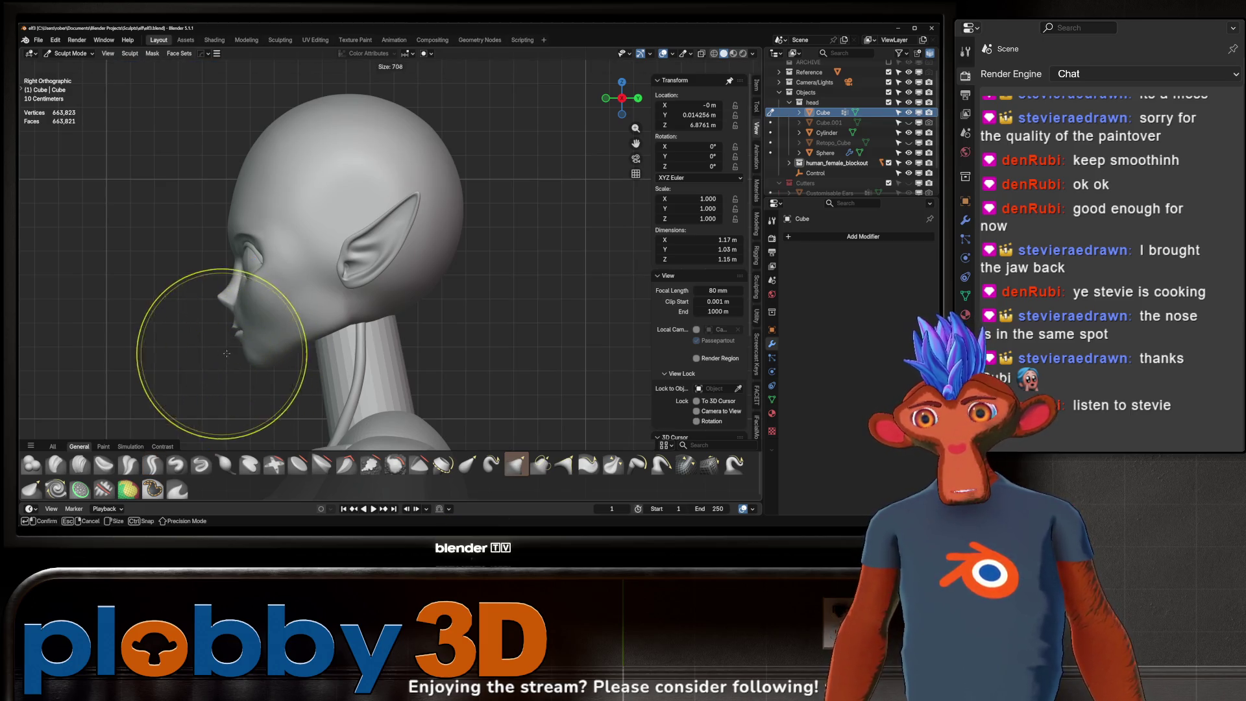
click(251, 357)
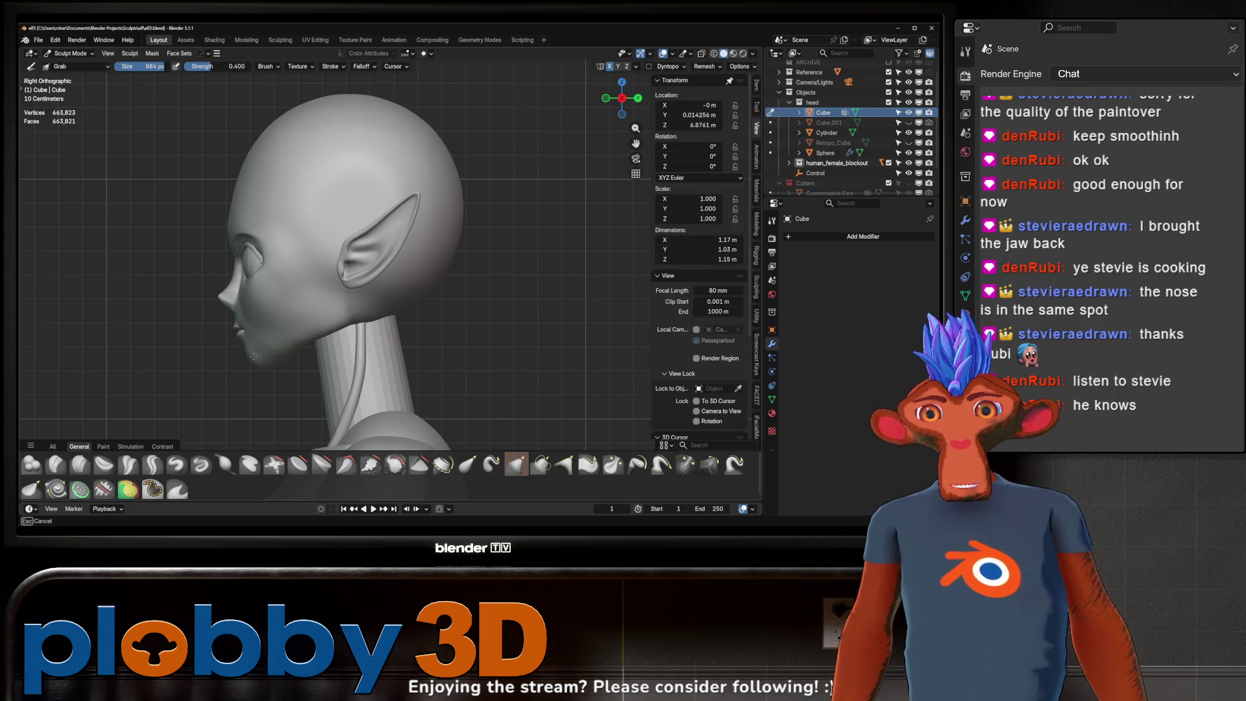
mouse_move(252, 357)
mouse_down()
mouse_move(276, 365)
mouse_move(265, 363)
mouse_up()
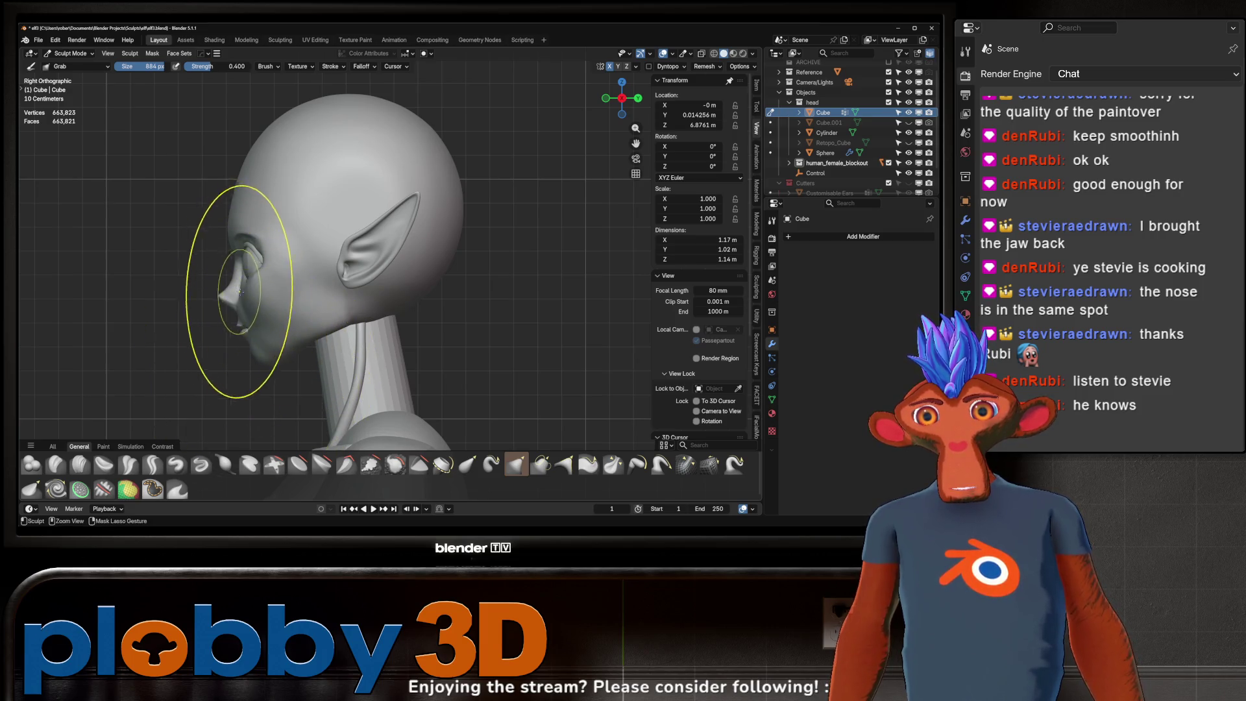
scroll(248, 322, up, 2)
shift+middle_drag(533, 402, 533, 401)
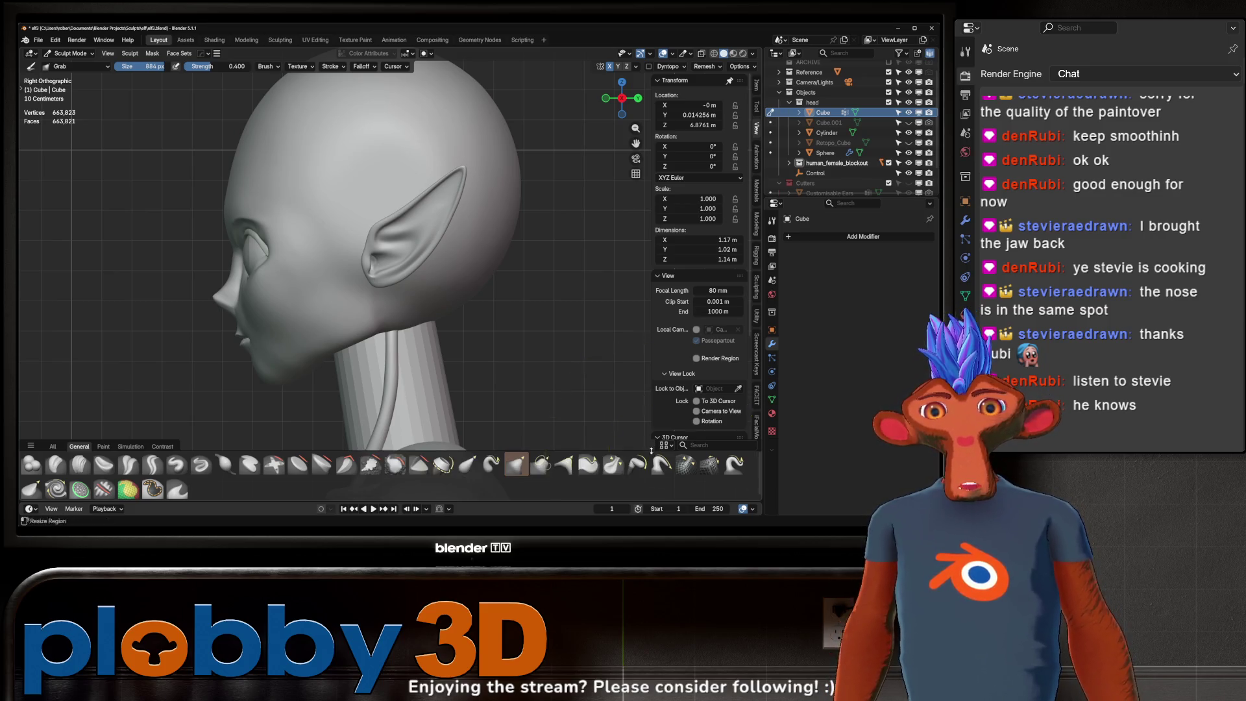
scroll(332, 269, down, 2)
scroll(300, 290, down, 1)
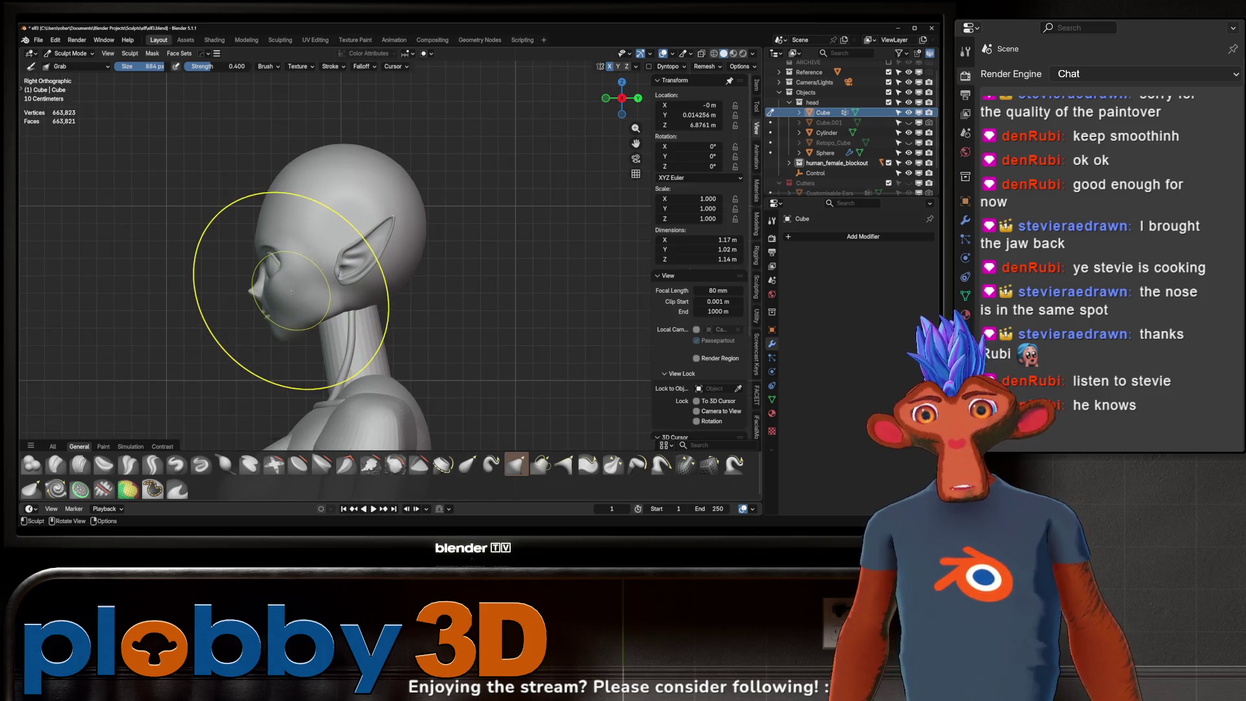
middle_drag(240, 320, 264, 312)
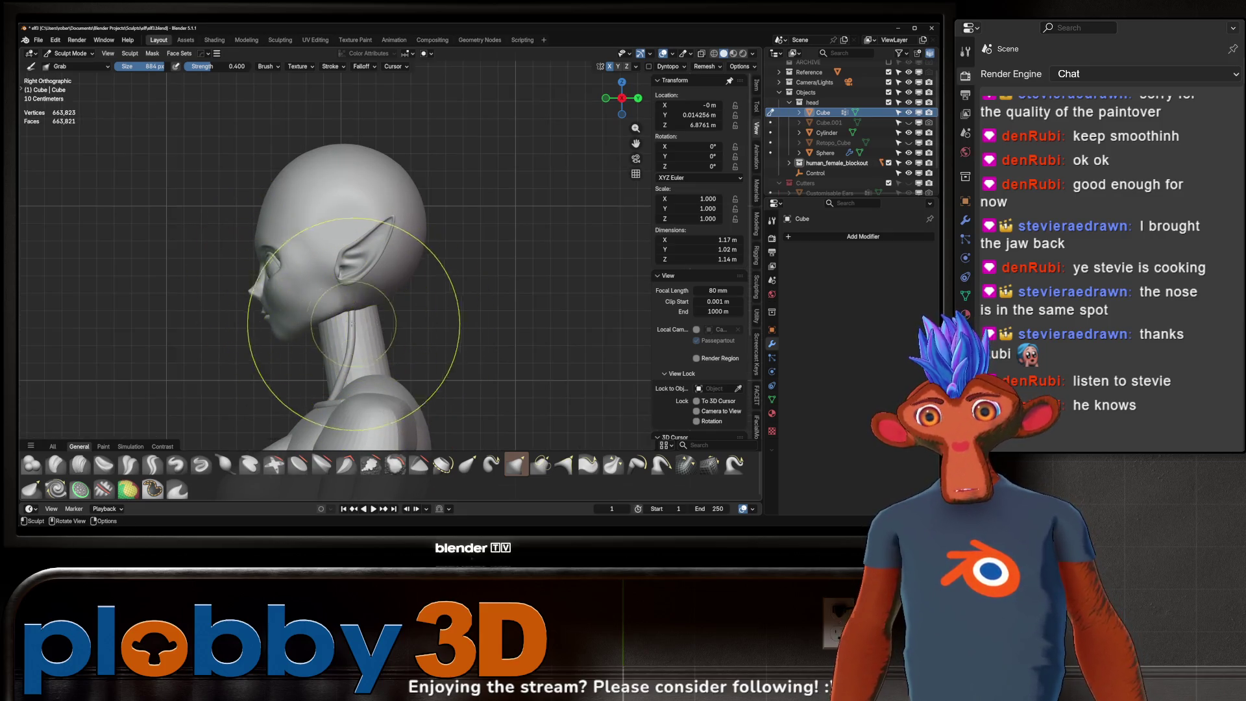
scroll(380, 302, down, 2)
key(shift+a)
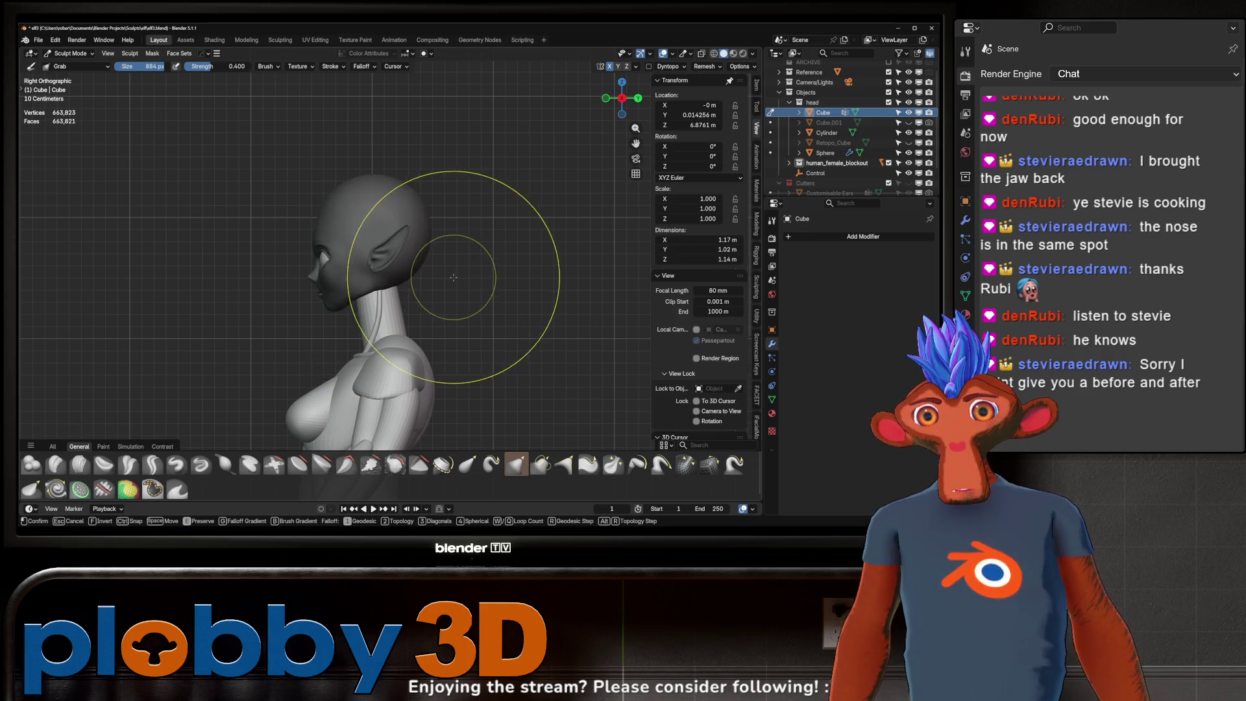
key(Escape)
scroll(284, 276, down, 2)
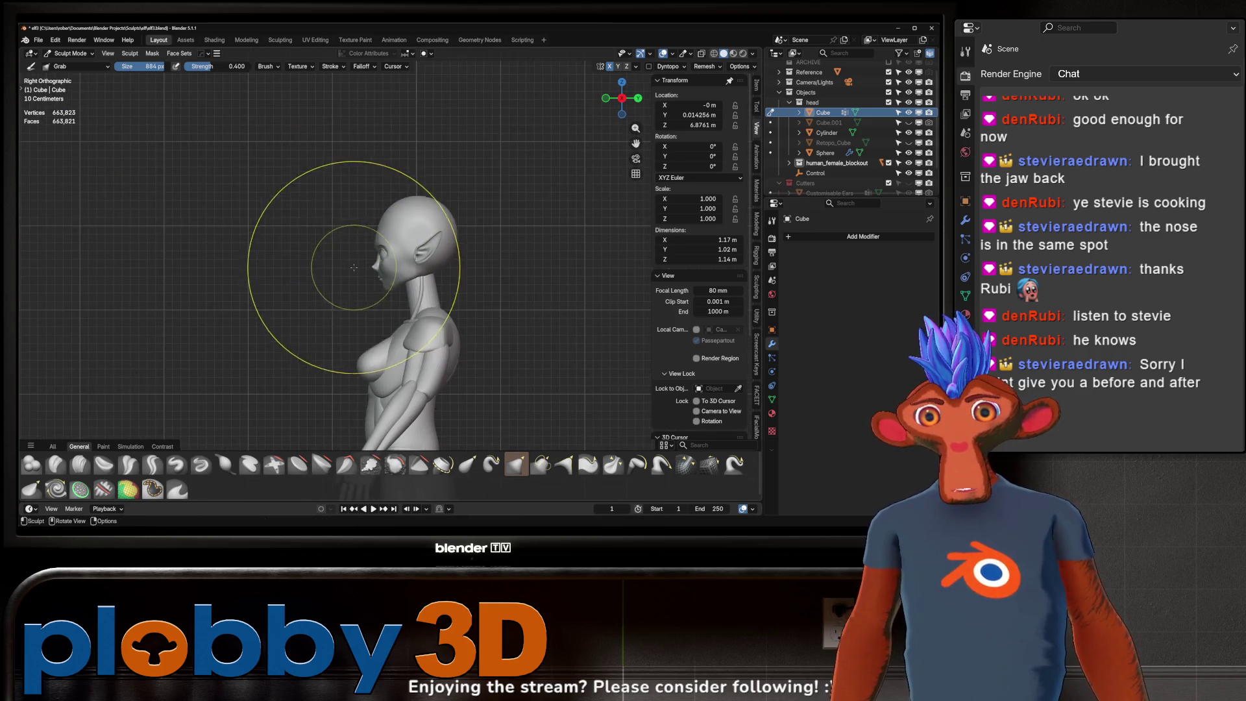
key(ctrl+Tab)
- In Object Mode, add the annotated side-profile paintover as a reference image
click(311, 287)
scroll(436, 313, down, 2)
scroll(435, 312, down, 2)
key(shift+a)
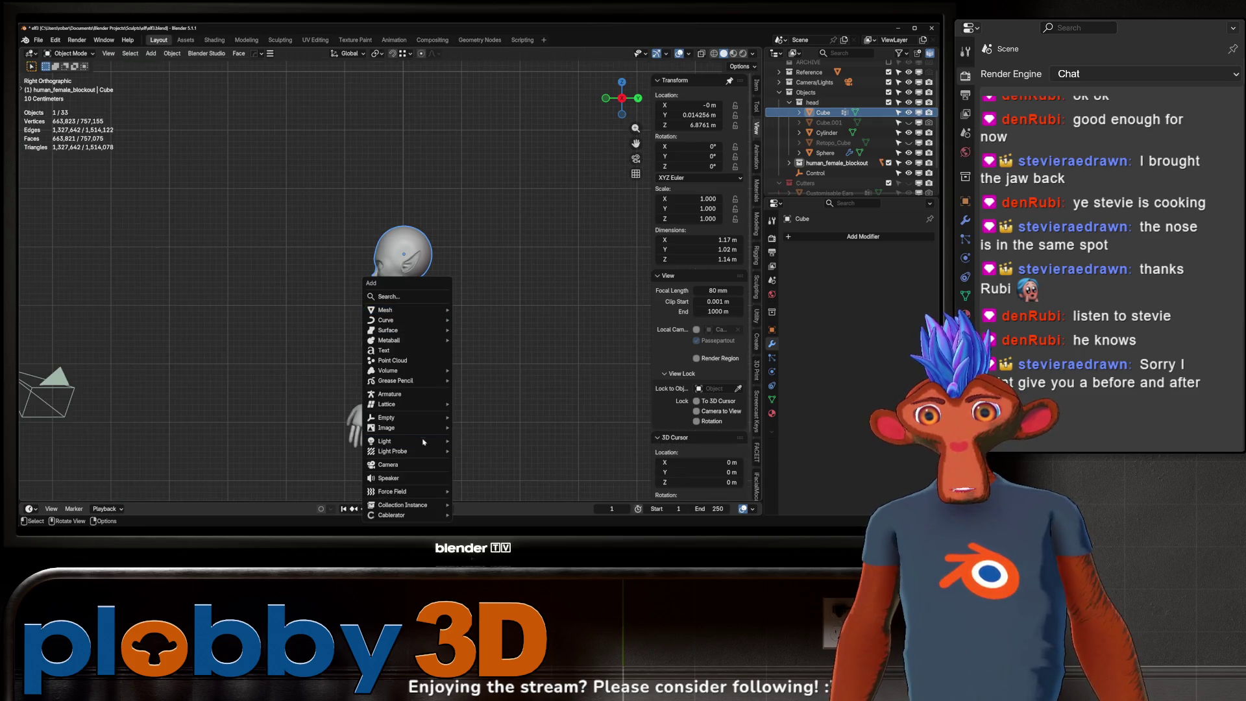
mouse_move(386, 428)
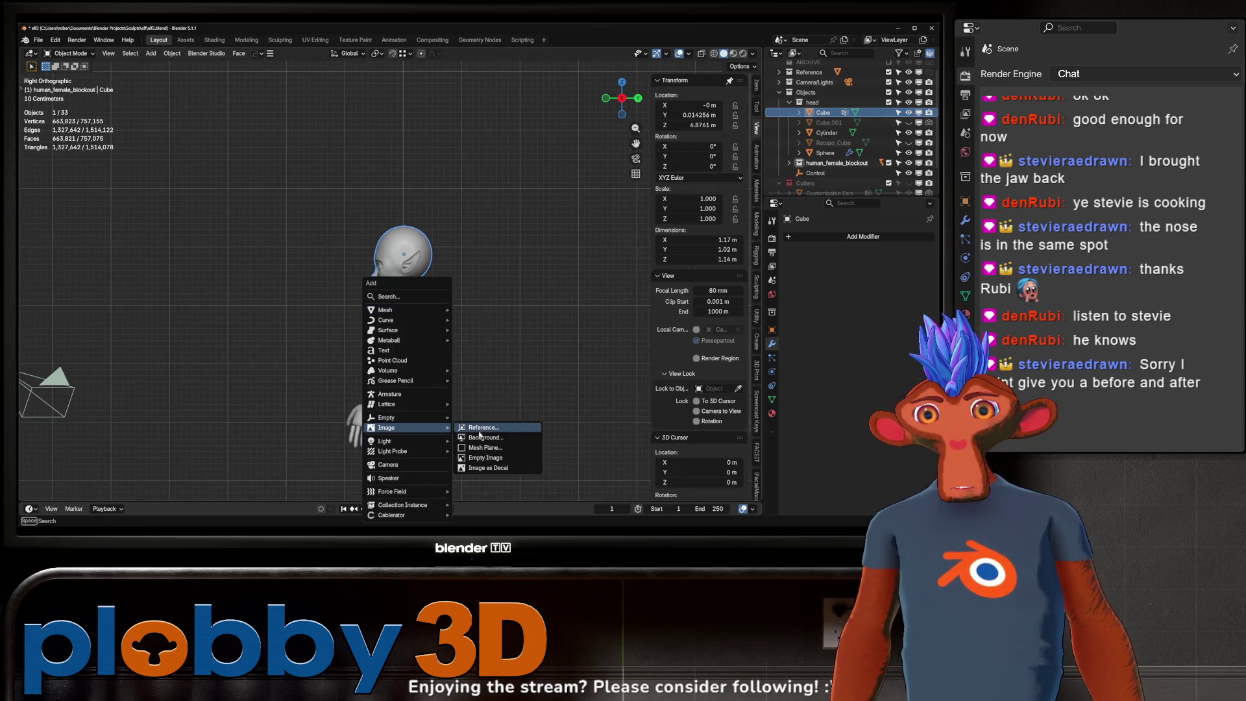
click(480, 435)
key(Escape)
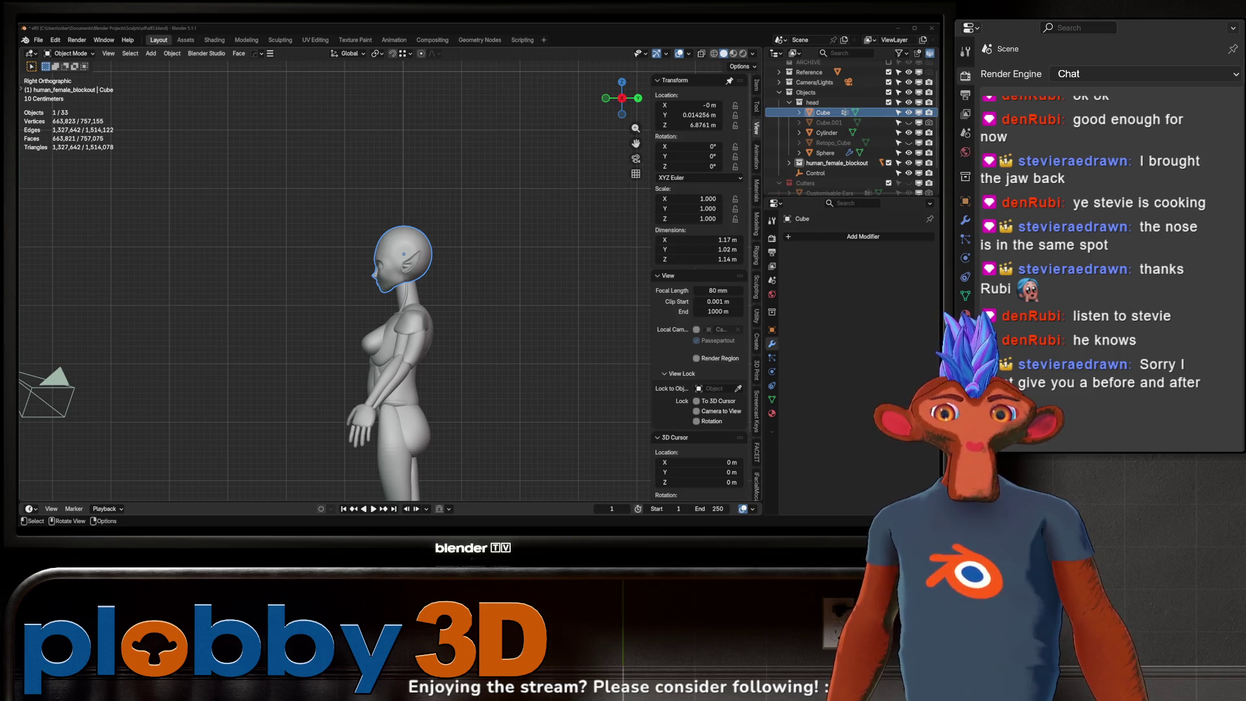
key(shift+r)
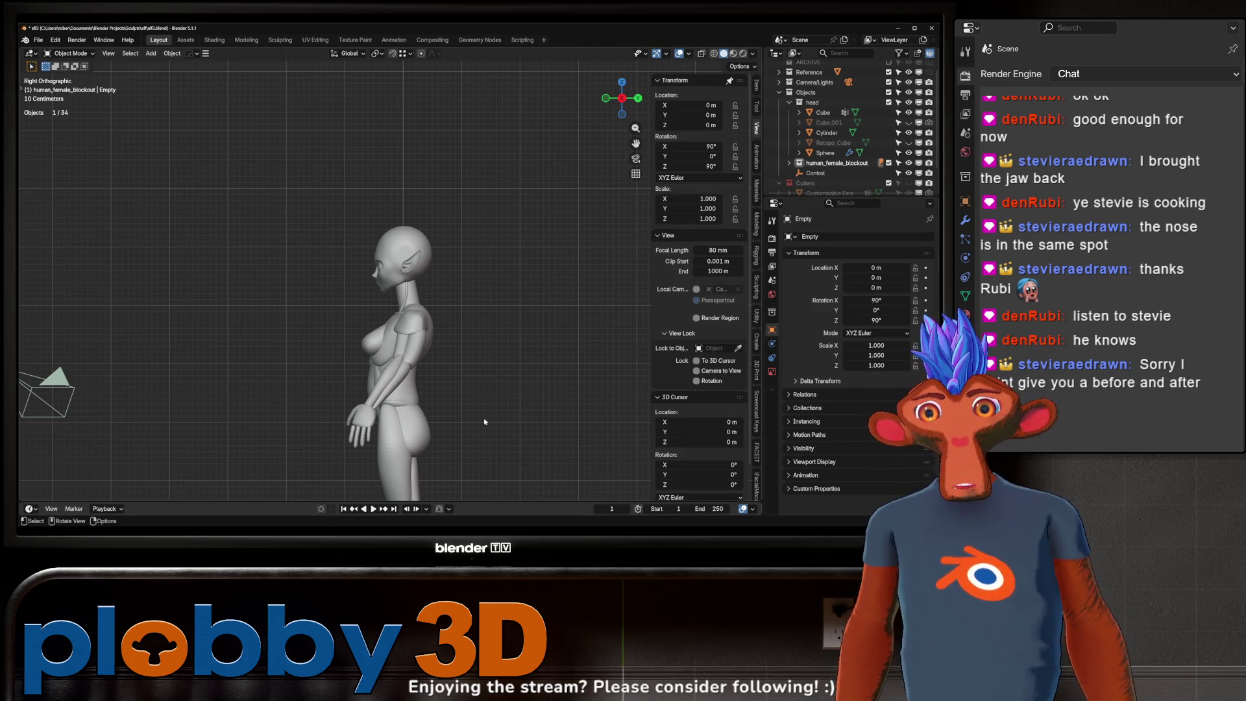
scroll(461, 410, down, 8)
scroll(459, 458, up, 2)
scroll(460, 458, up, 3)
- Scale the reference image down and position it up beside the elf's head
key(s)
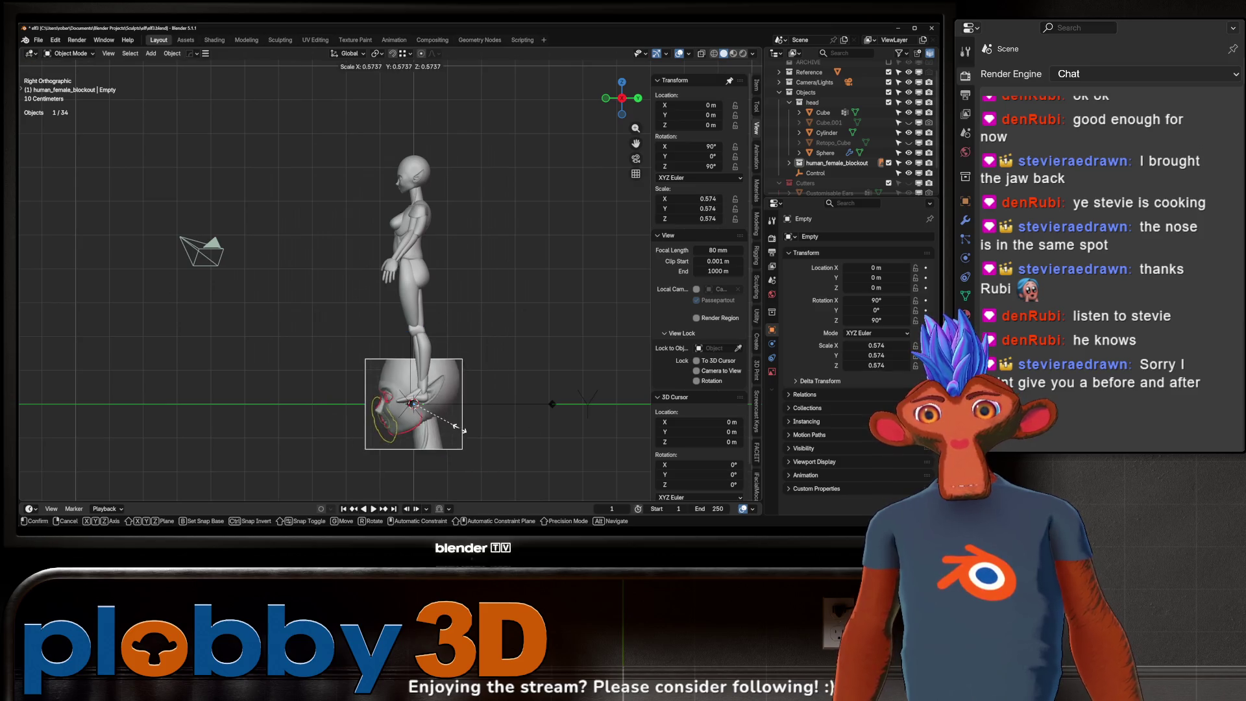
key(g)
click(429, 258)
scroll(429, 258, up, 3)
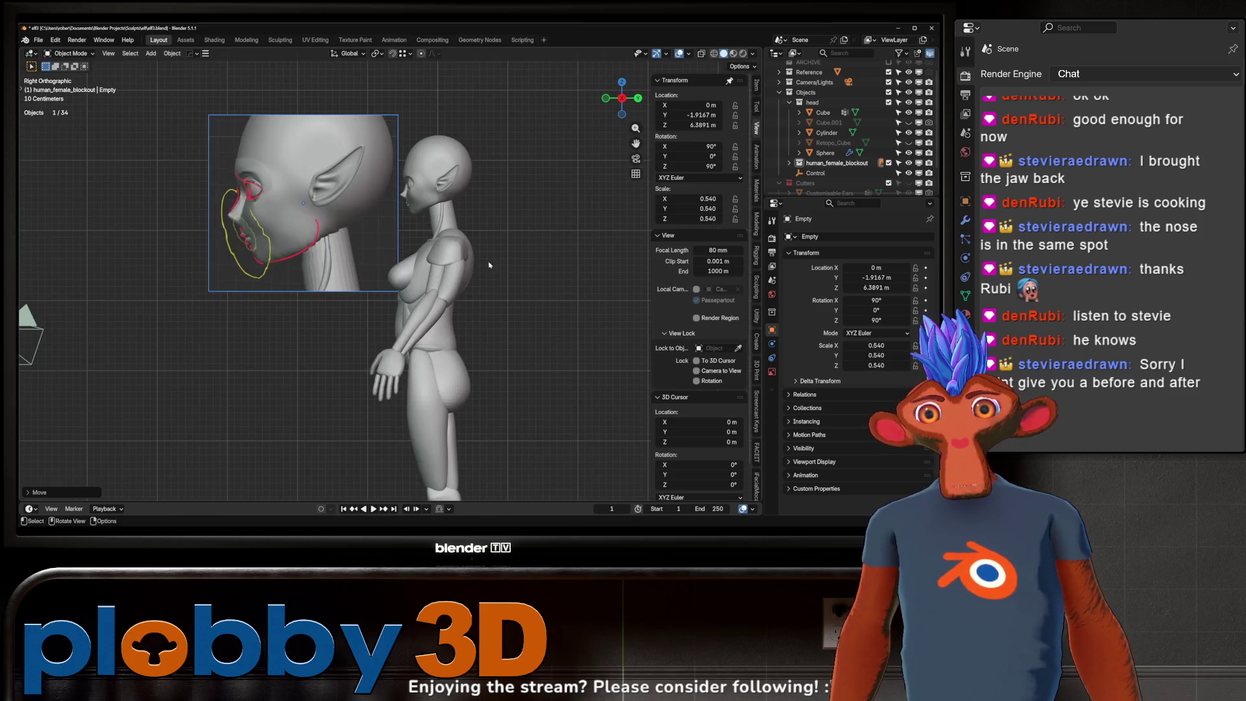
key(s)
click(373, 234)
scroll(371, 239, up, 3)
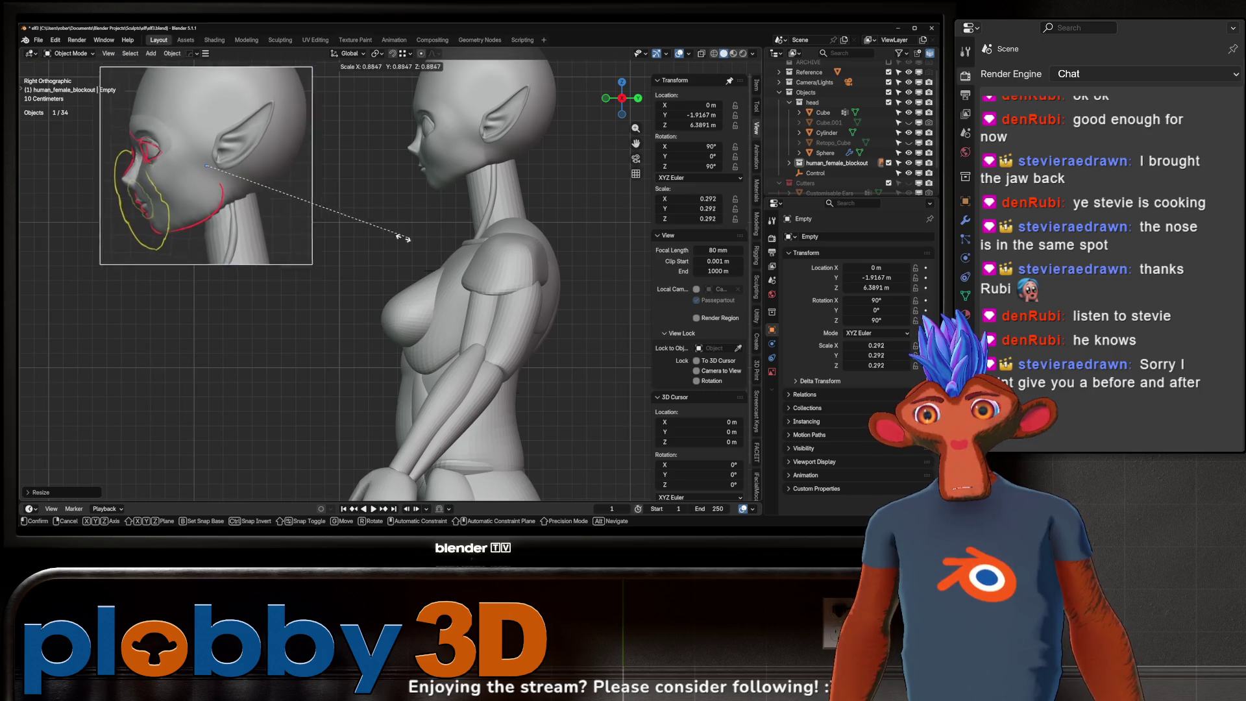
key(g)
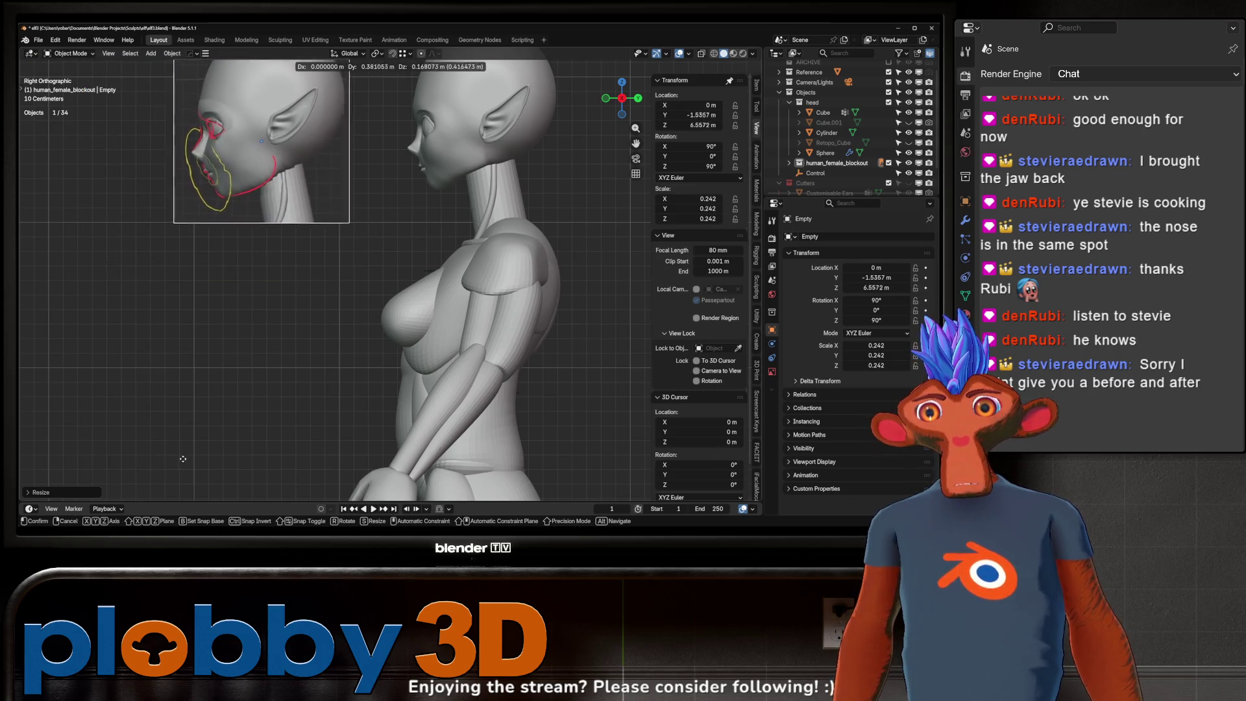
click(301, 378)
shift+middle_drag(468, 250, 459, 285)
key(g)
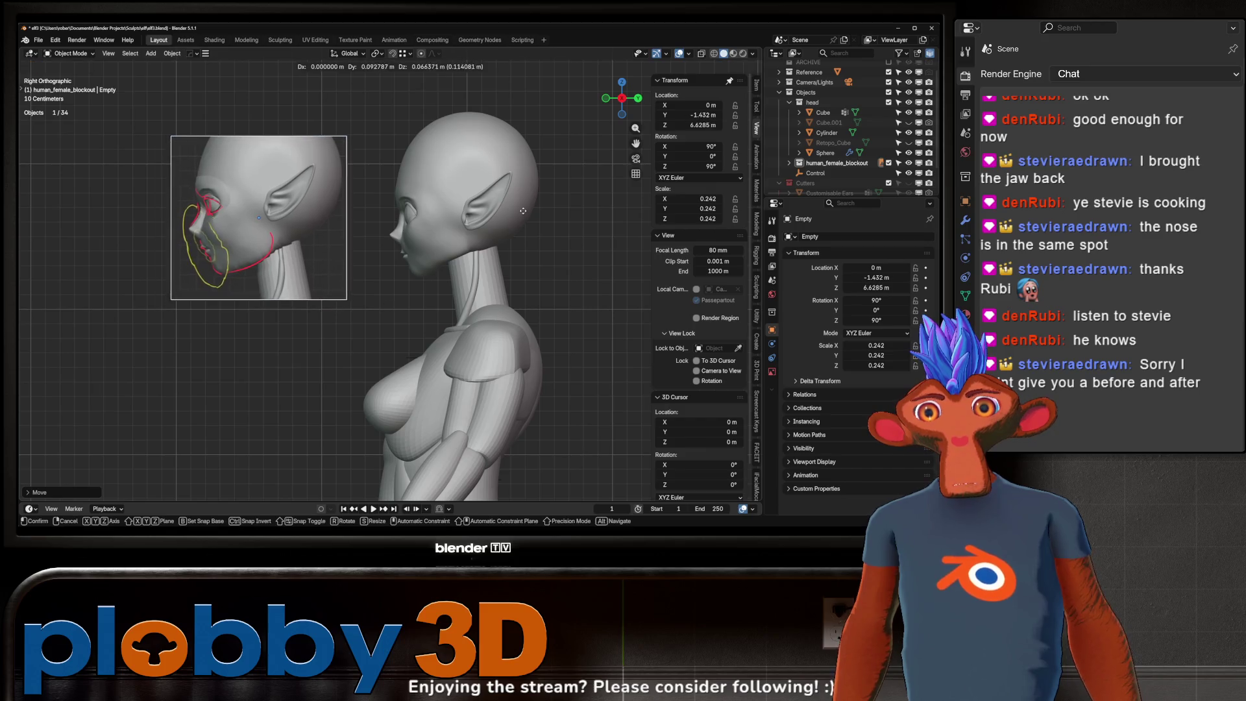
click(457, 219)
scroll(456, 220, up, 2)
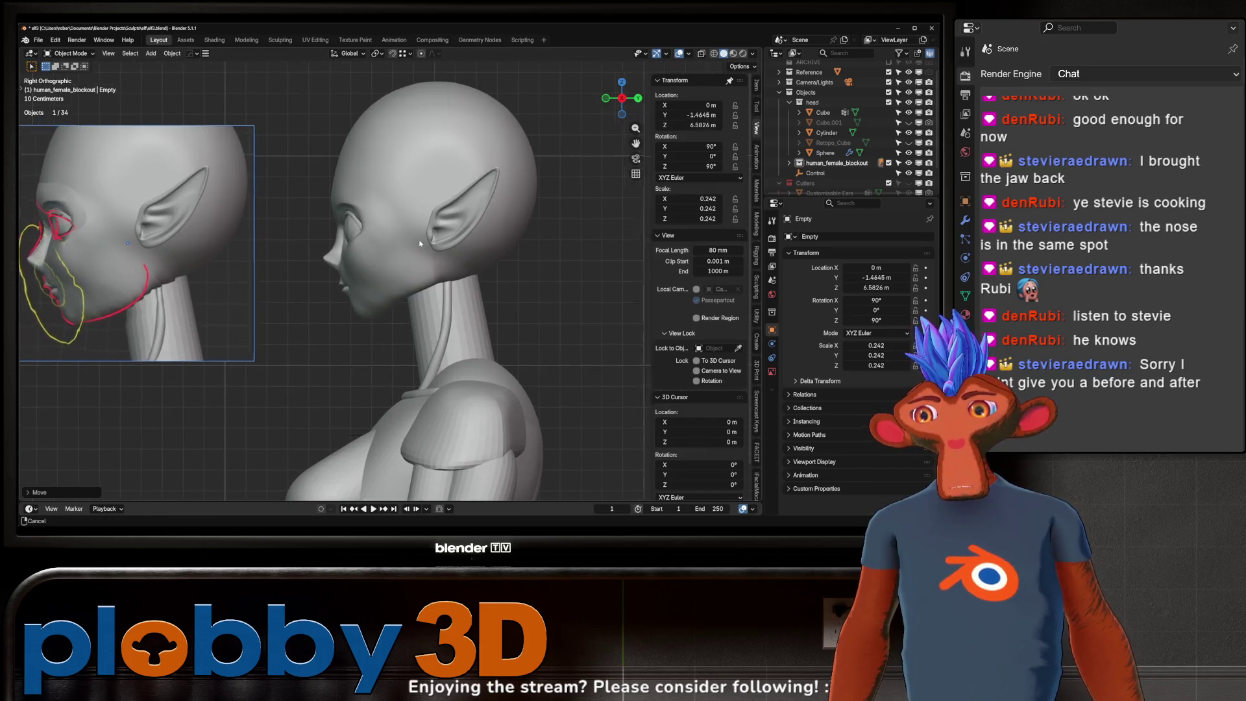
scroll(456, 219, up, 2)
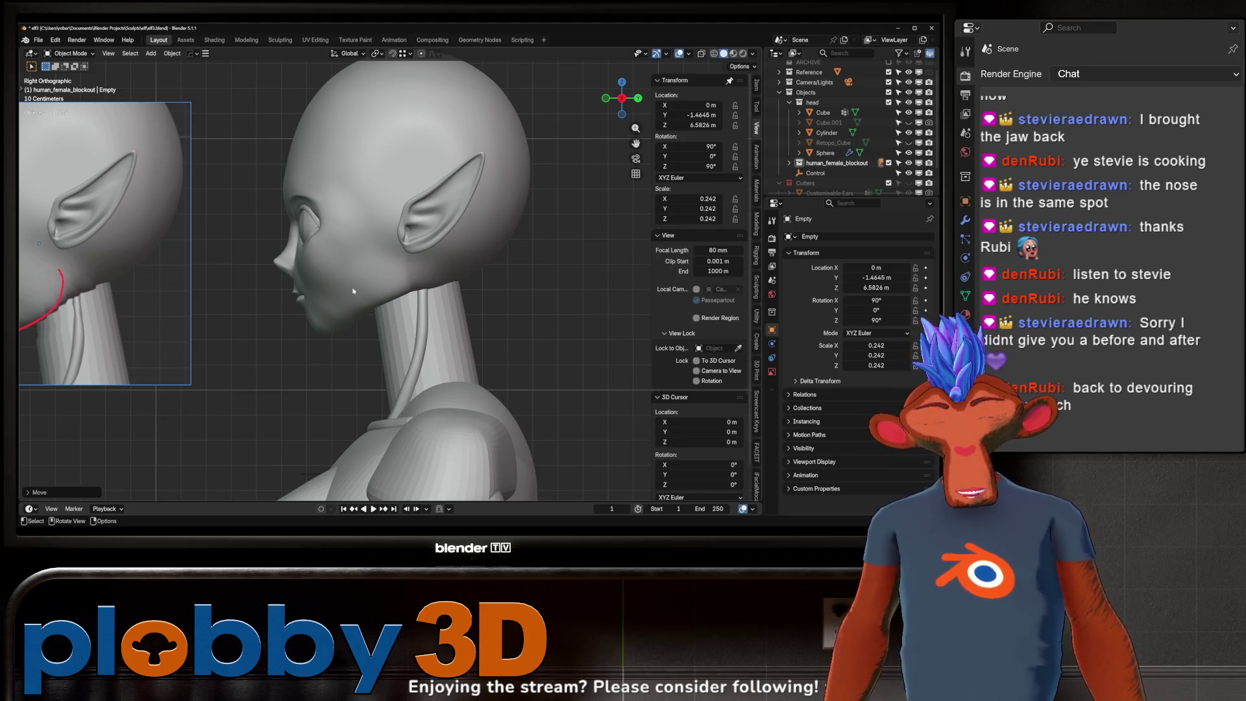
scroll(354, 290, down, 1)
scroll(356, 300, down, 1)
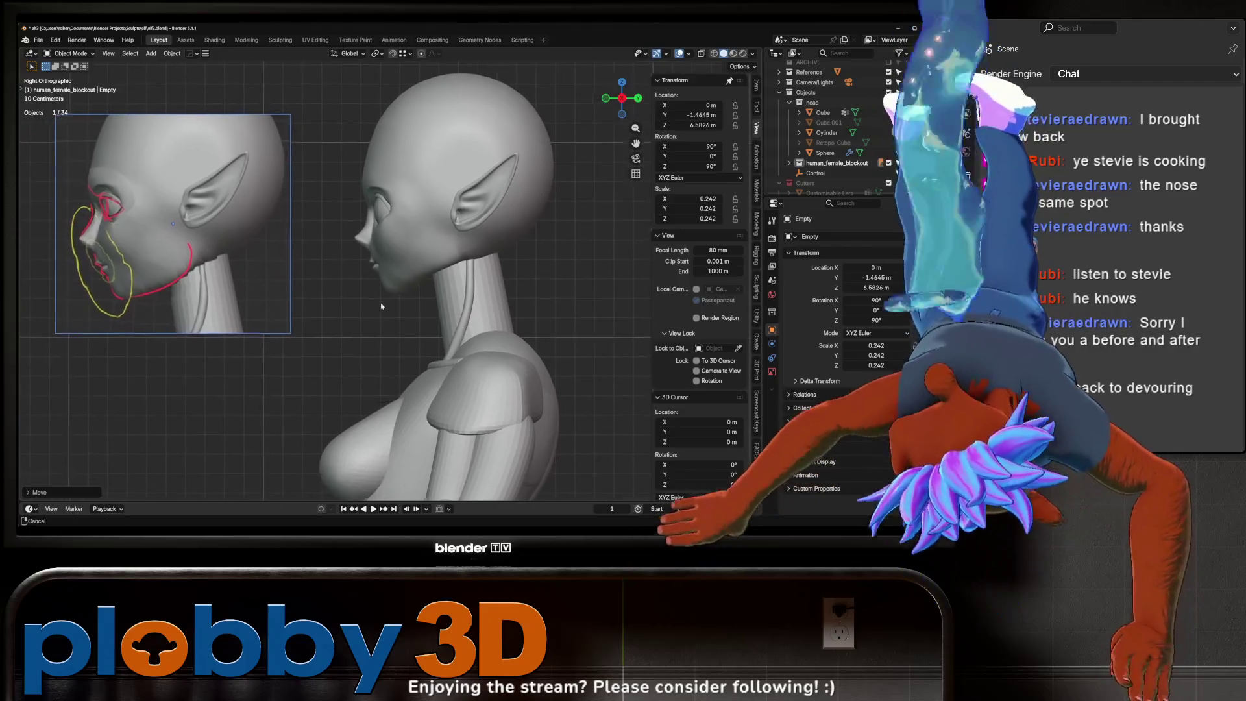
- Deselect the reference image and dismiss the mode menu
click(339, 334)
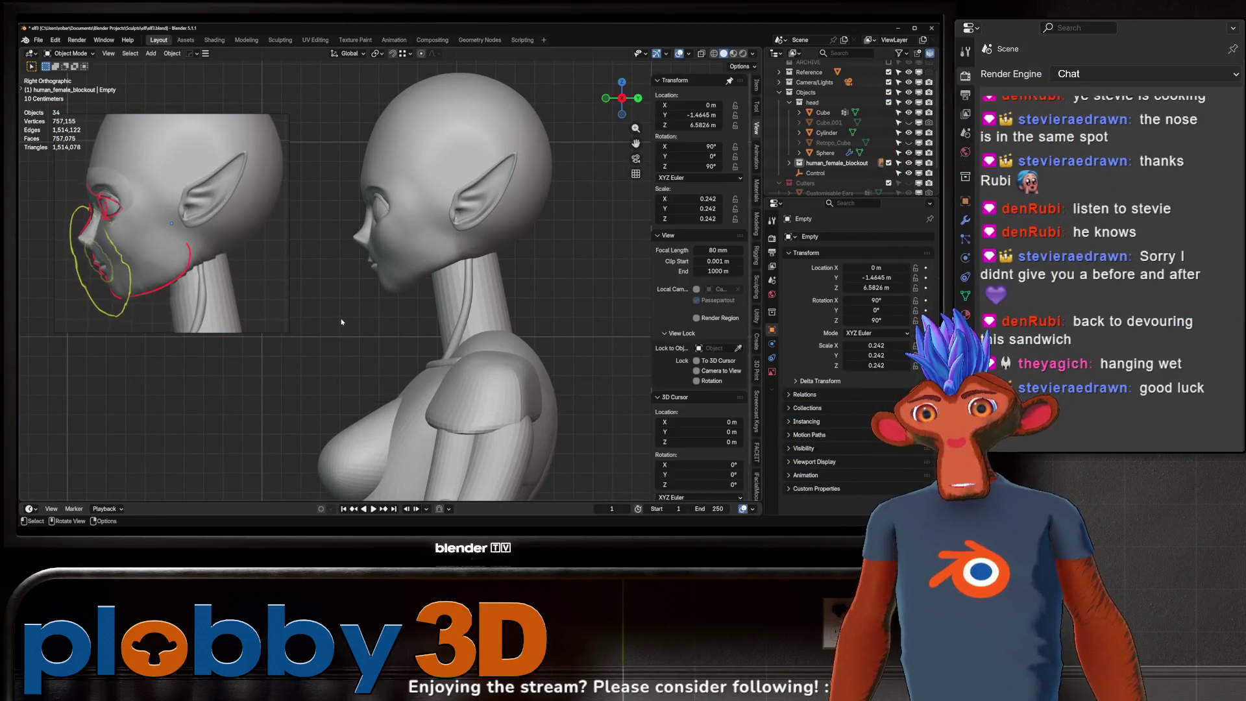
key(ctrl+Tab)
key(Escape)
- Select the head mesh, enter Sculpt Mode and shrink the brush to 644 px
click(397, 304)
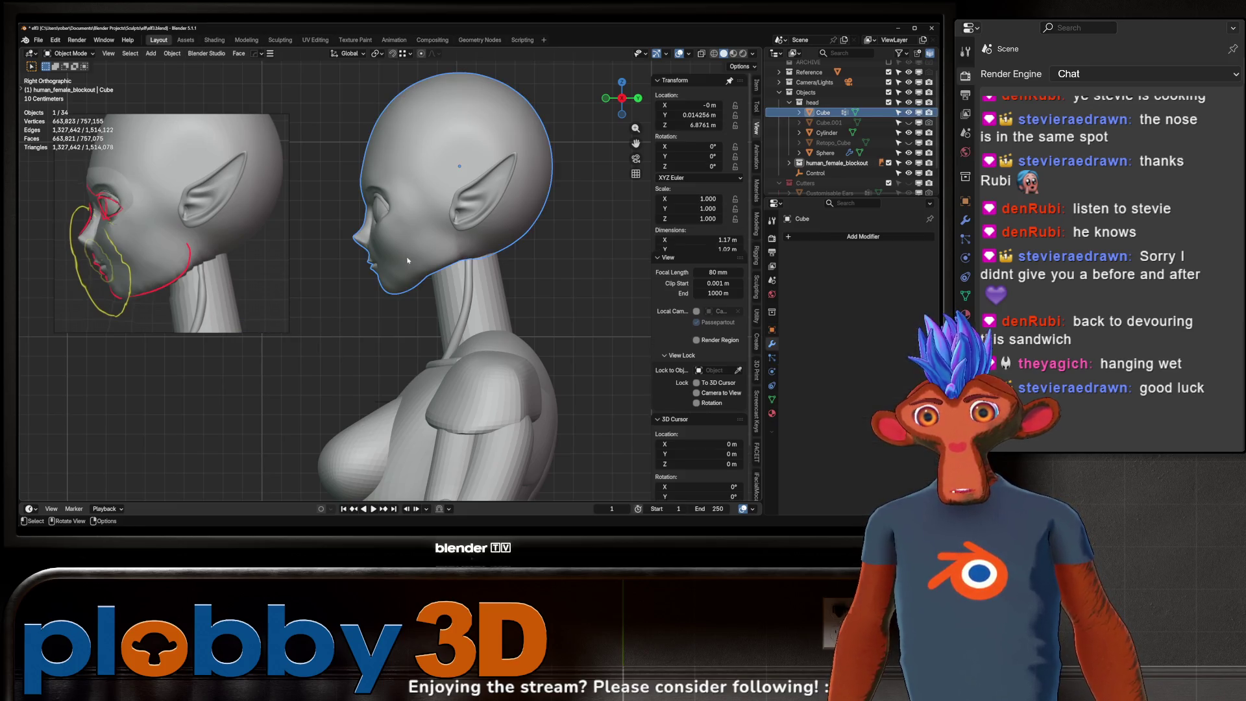
key(ctrl+Tab)
click(389, 362)
shift+middle_drag(345, 359, 344, 345)
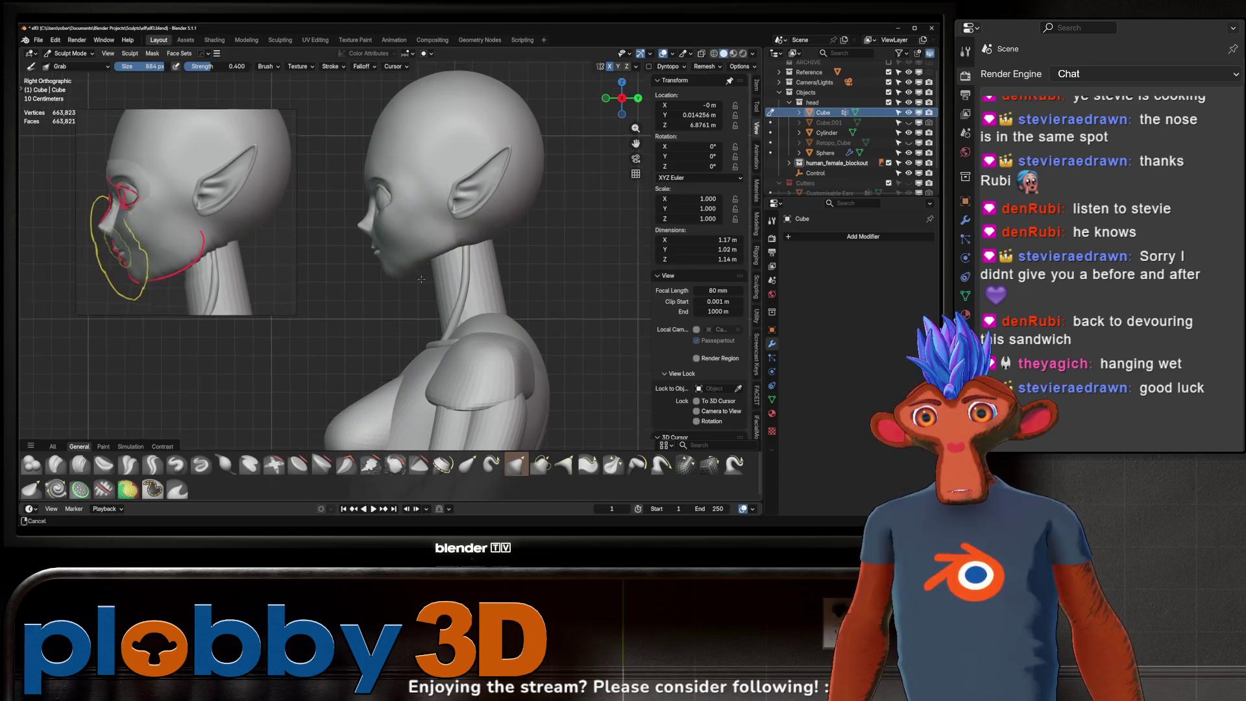
scroll(409, 268, up, 3)
key(f)
click(416, 255)
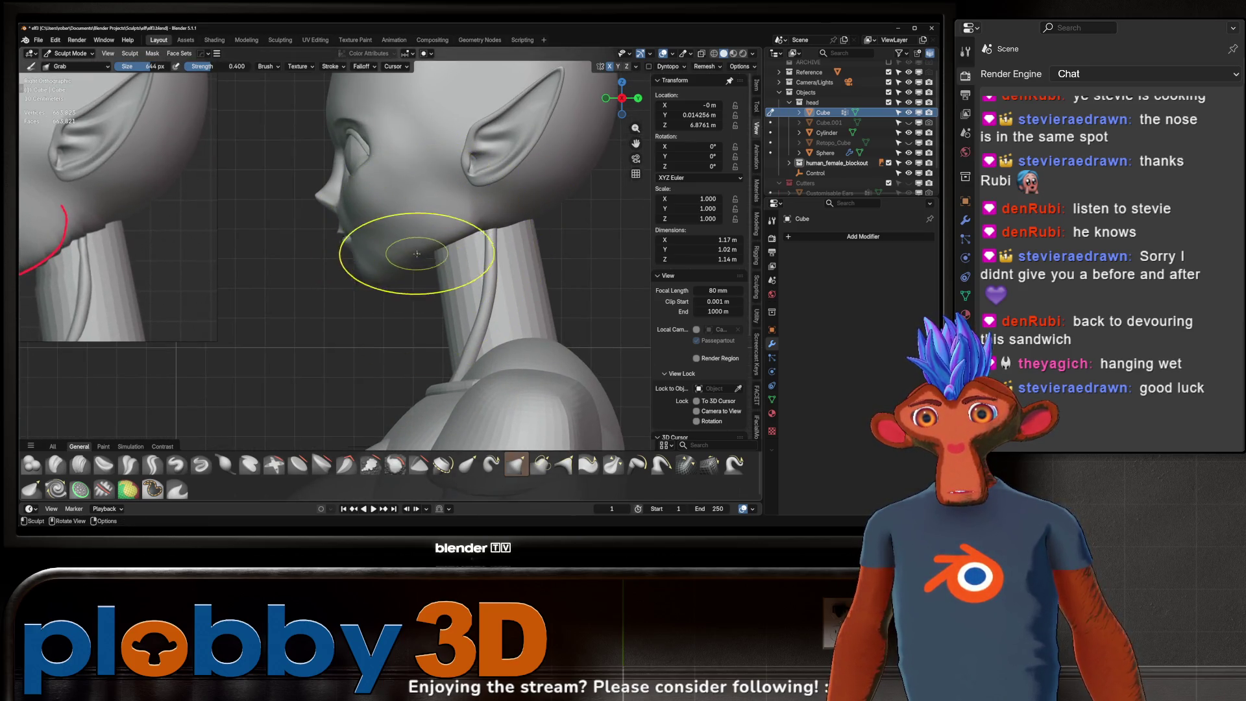
- Reshape the neck outline with Grab strokes against the paintover, then shrink the brush to 488 px
mouse_move(446, 242)
middle_down()
mouse_move(361, 292)
mouse_move(422, 297)
mouse_move(324, 279)
middle_up()
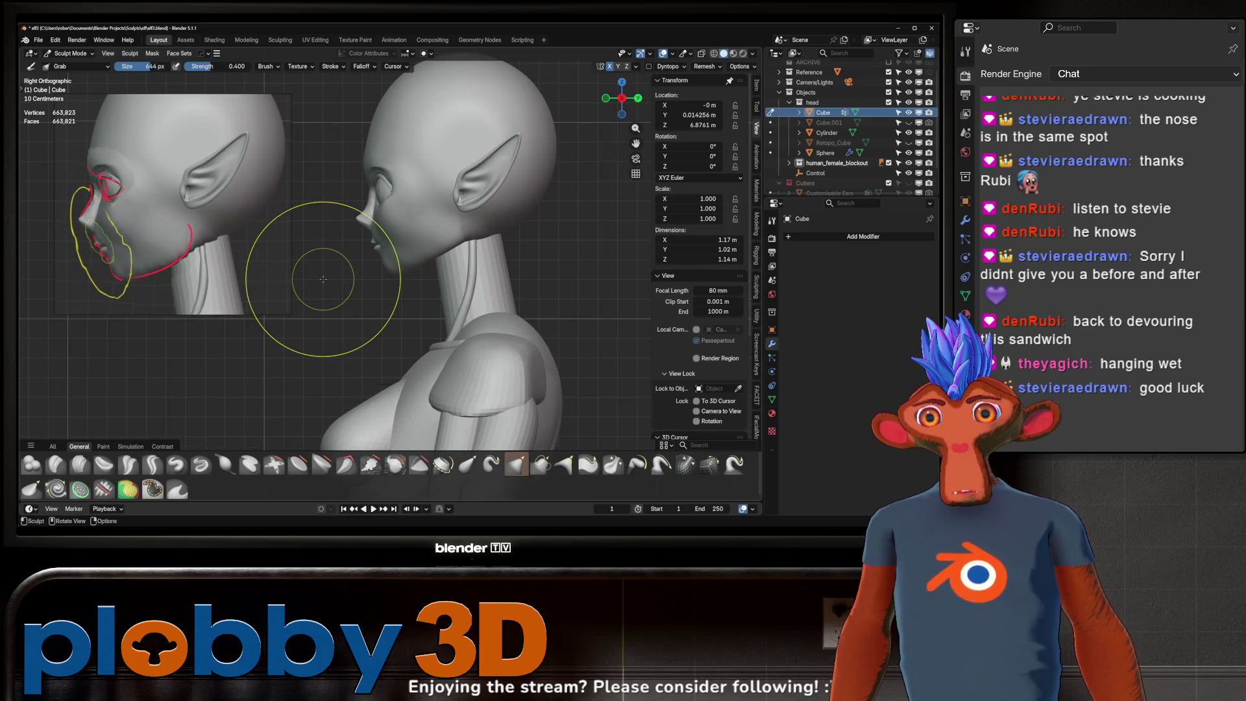
mouse_move(459, 264)
mouse_down()
mouse_move(458, 306)
mouse_move(464, 263)
mouse_up()
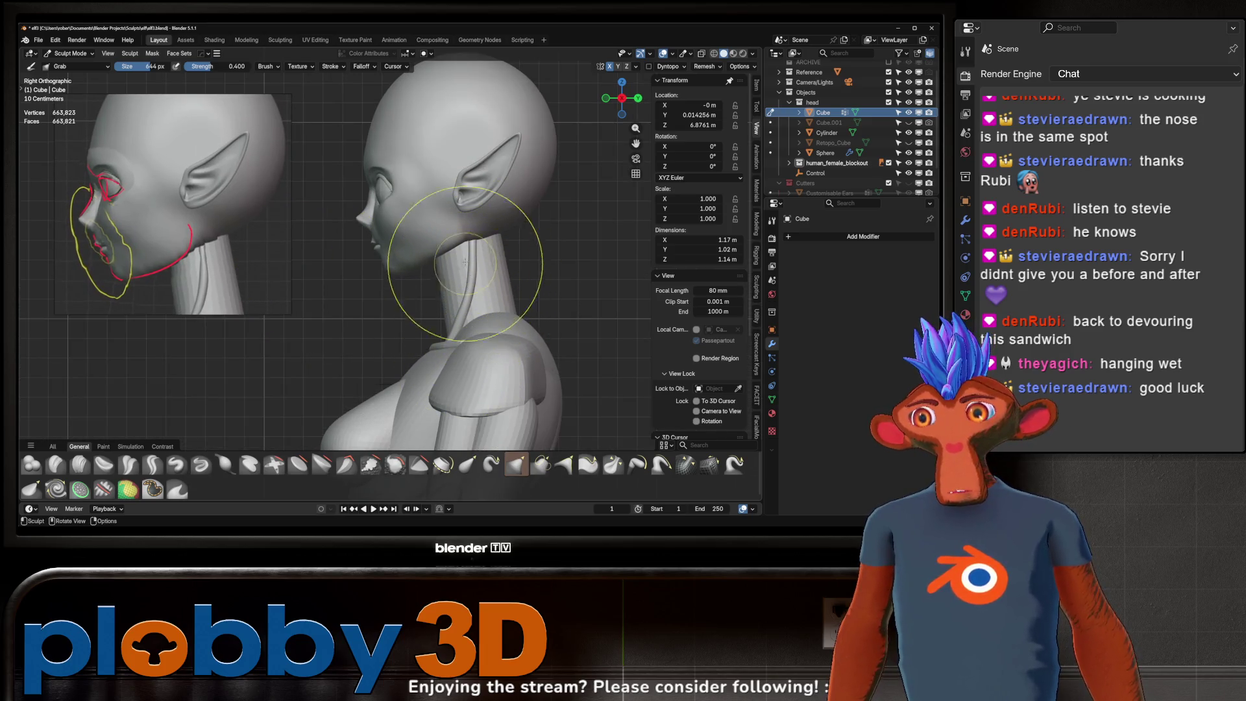
ctrl+middle_drag(464, 261, 468, 226)
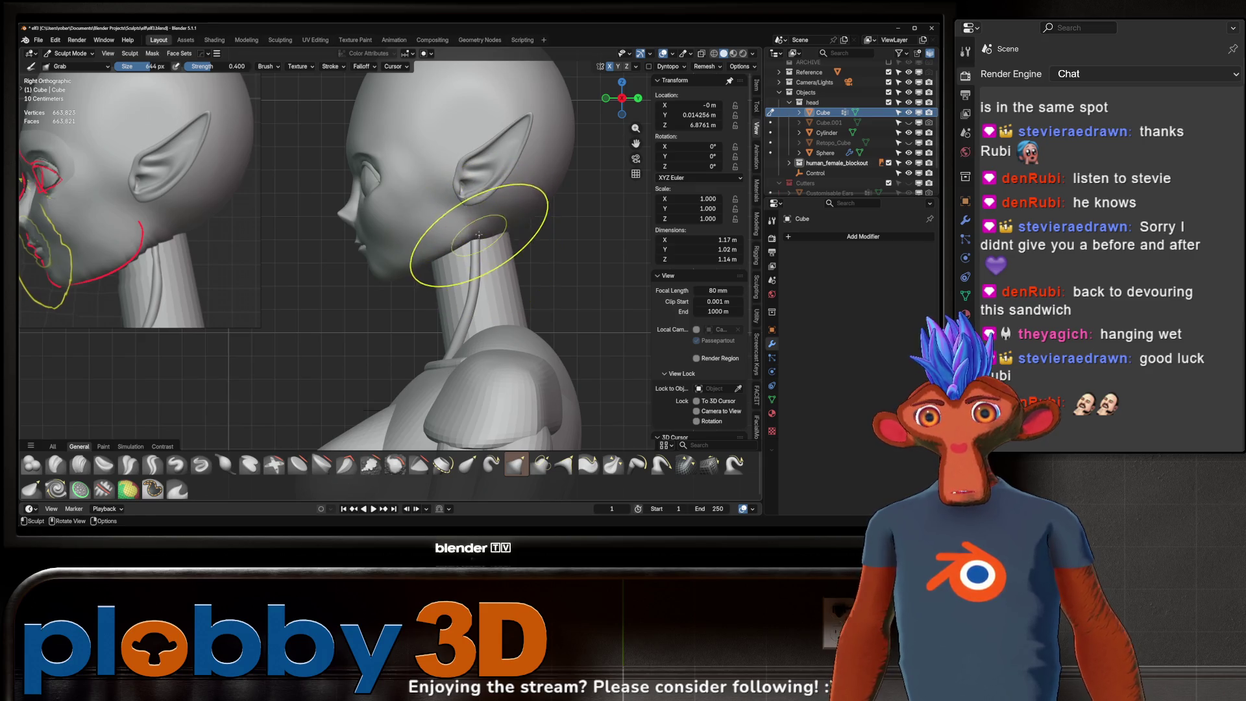
mouse_move(455, 252)
middle_down()
mouse_move(448, 238)
mouse_move(527, 244)
middle_up()
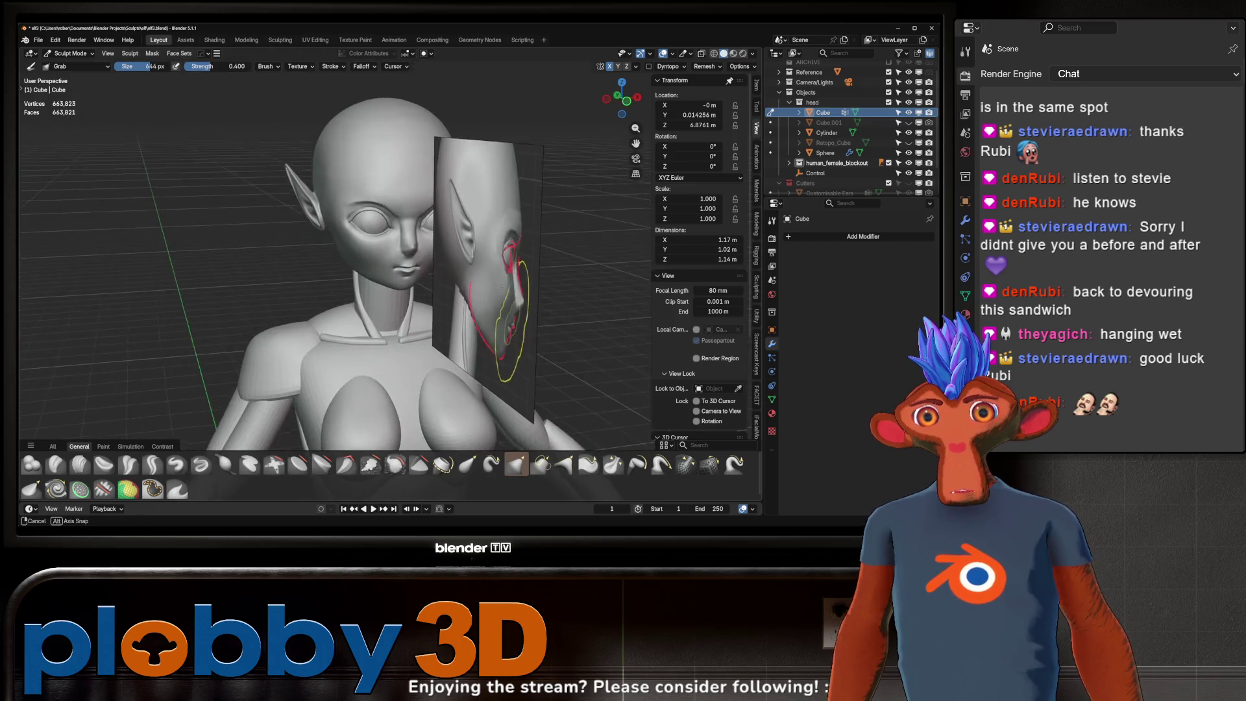
mouse_move(504, 288)
middle_down()
mouse_move(379, 281)
mouse_move(418, 250)
middle_up()
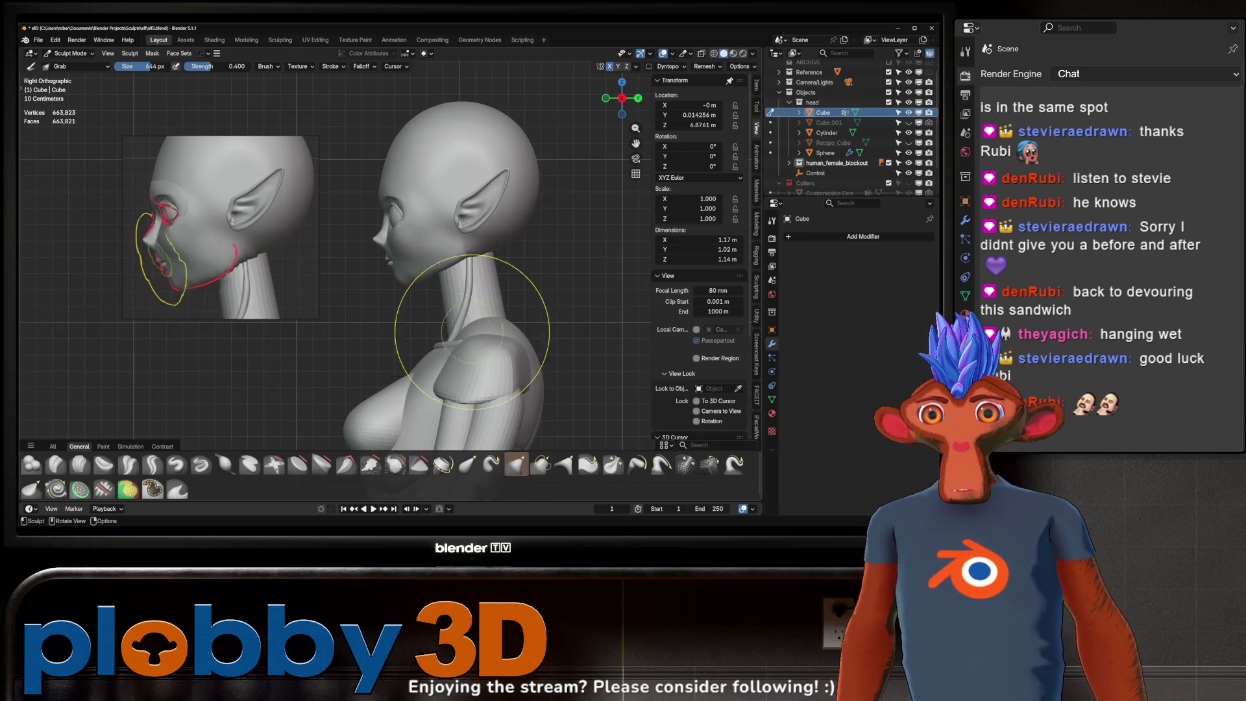
mouse_move(389, 263)
ctrl+middle_down()
mouse_move(437, 240)
mouse_move(428, 233)
ctrl+middle_up()
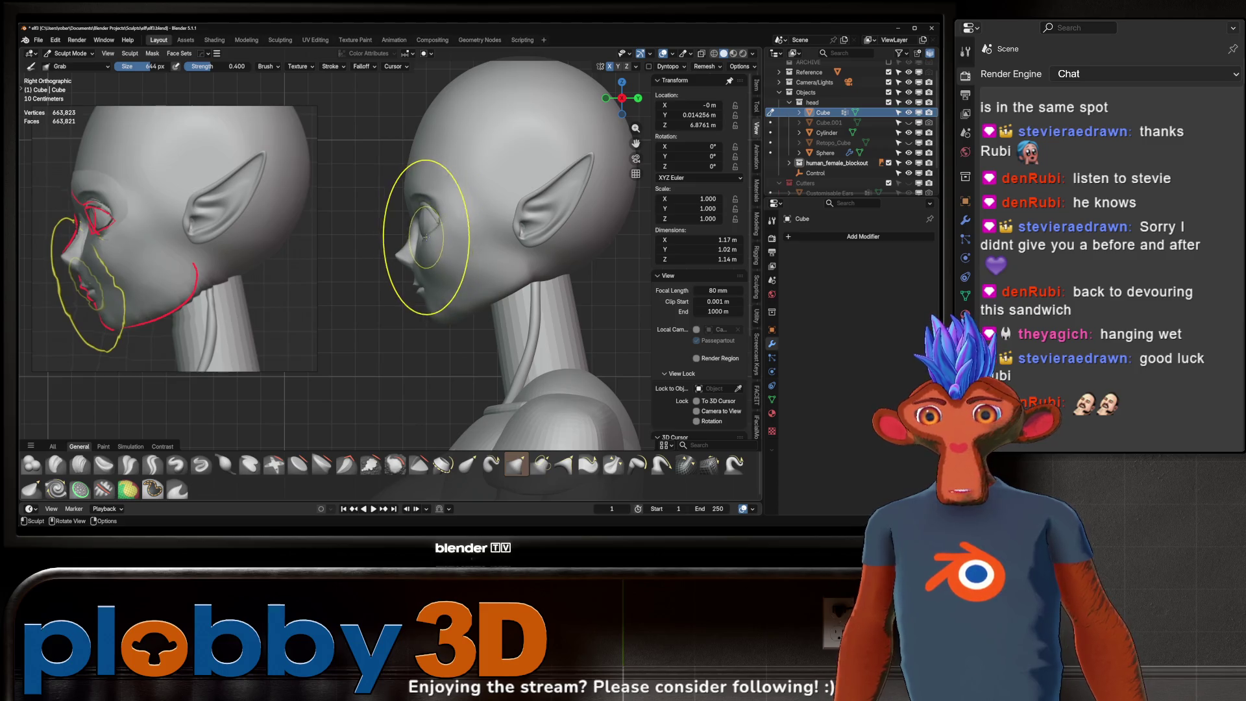
scroll(426, 237, up, 2)
key(f)
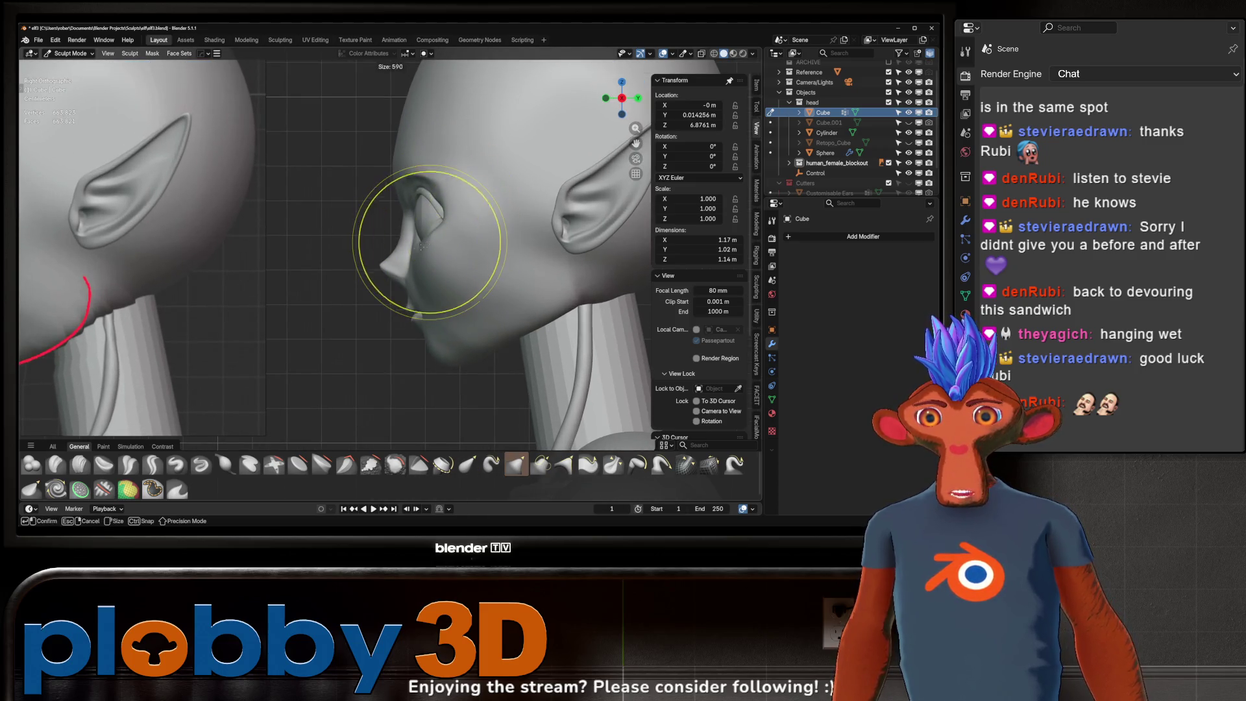
click(409, 252)
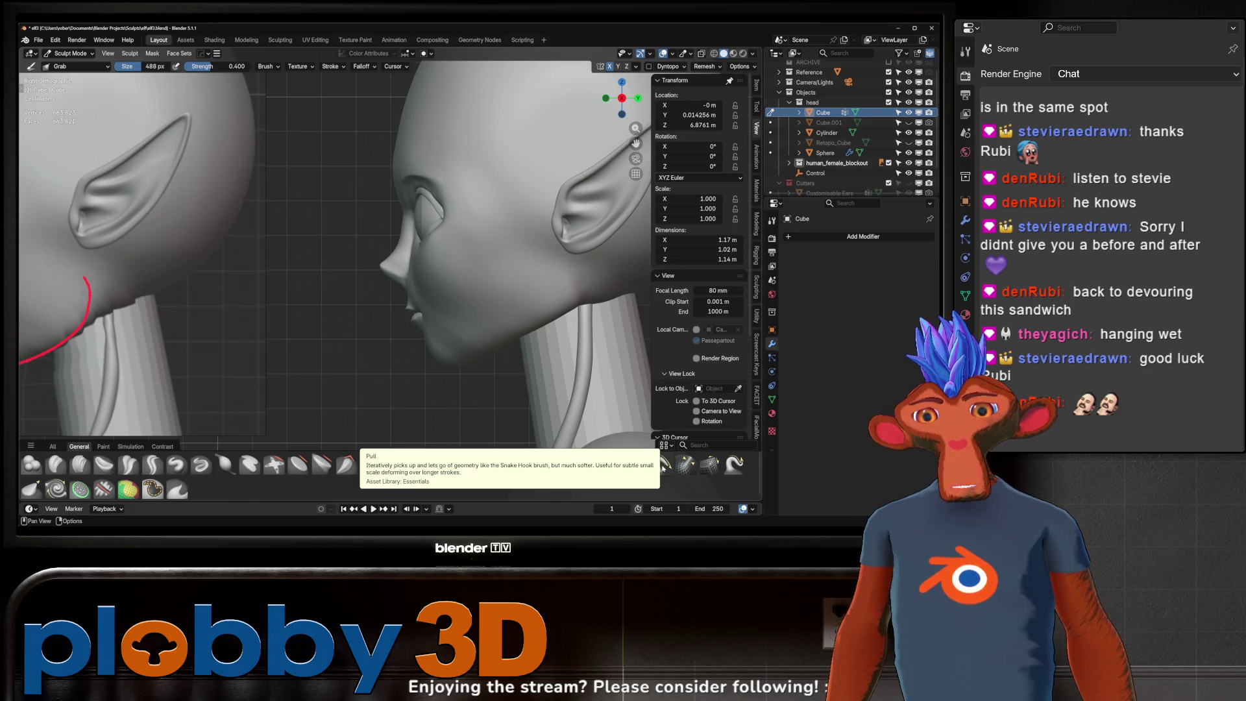
click(664, 467)
- Reshape the eye-socket area with an 830 px Pull brush, then return to Grab
key(f)
click(438, 224)
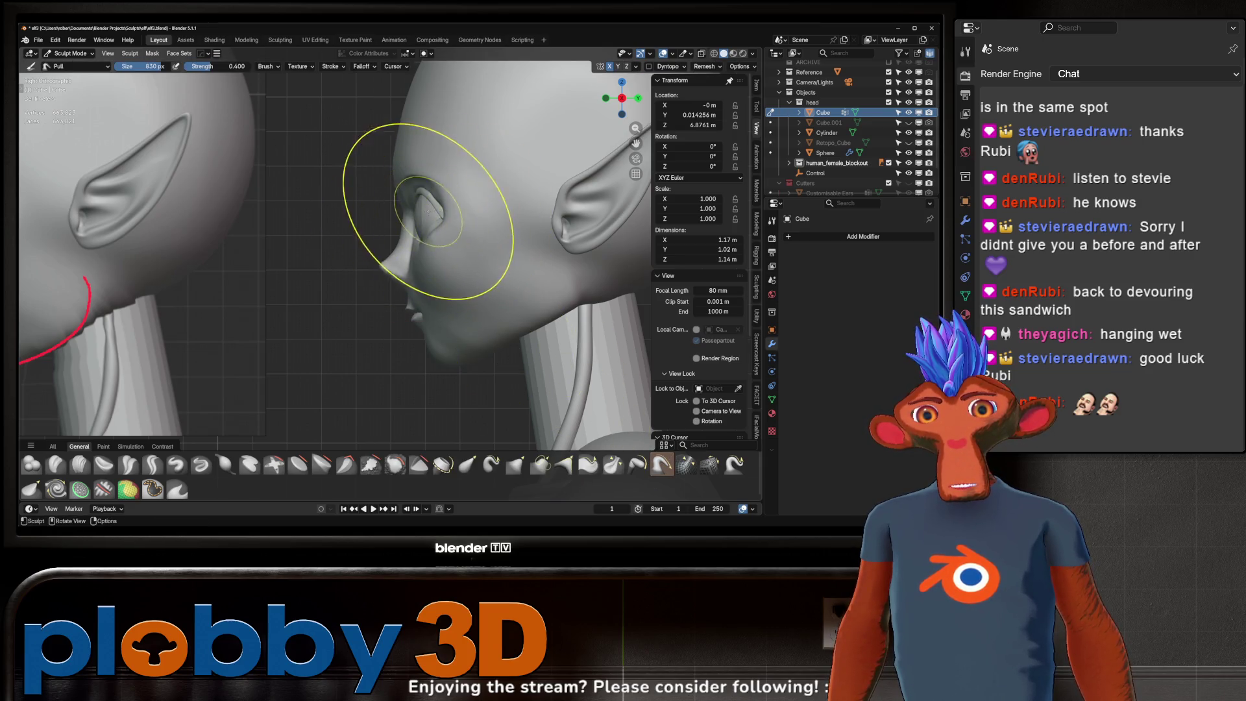
scroll(450, 224, down, 3)
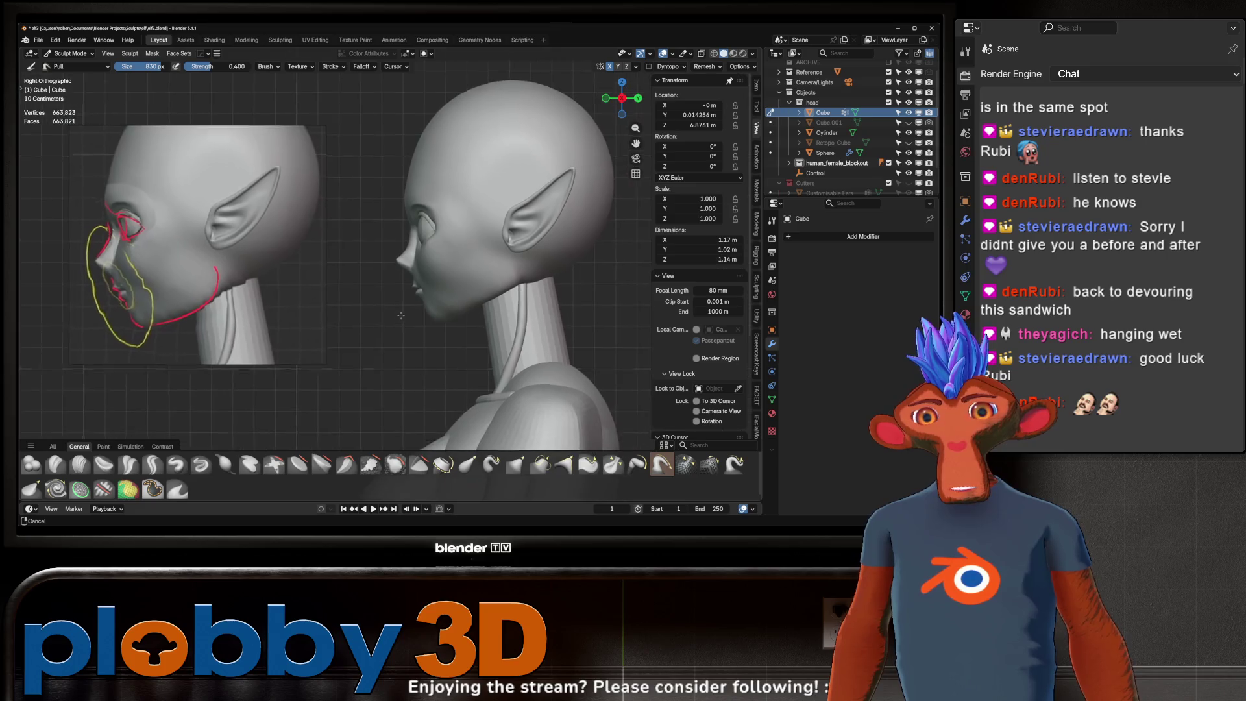
drag(514, 208, 492, 215)
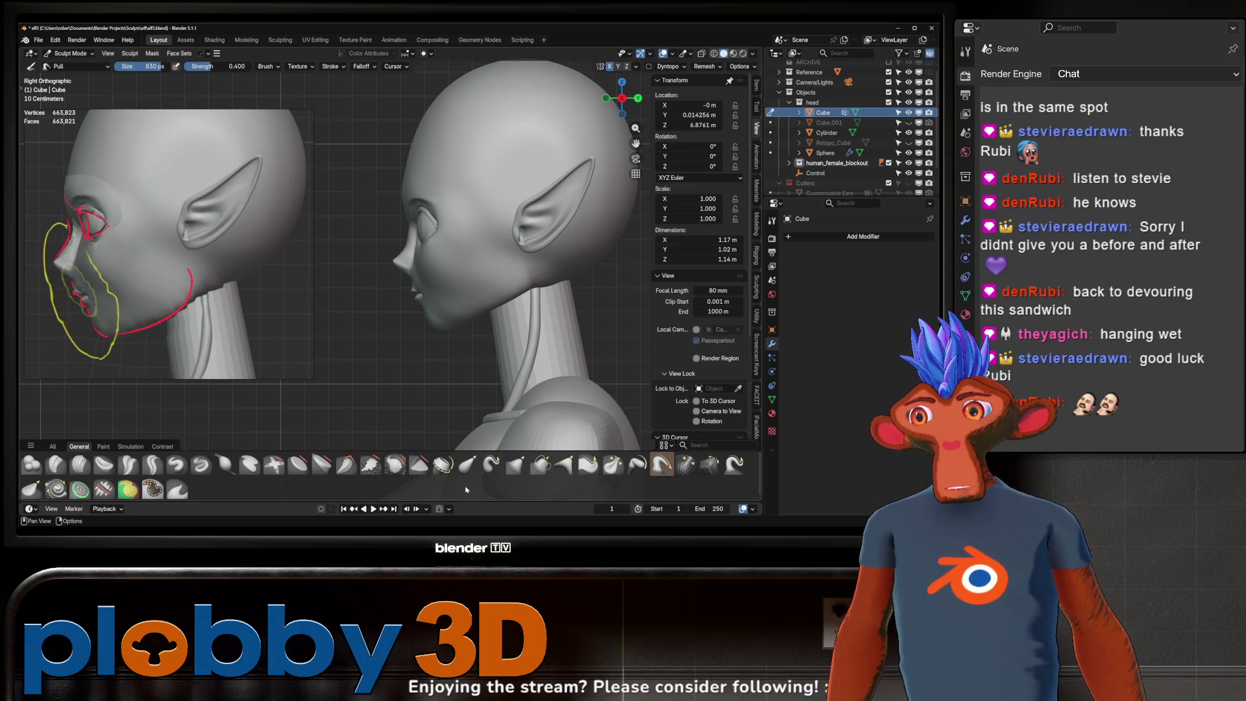
scroll(448, 311, down, 2)
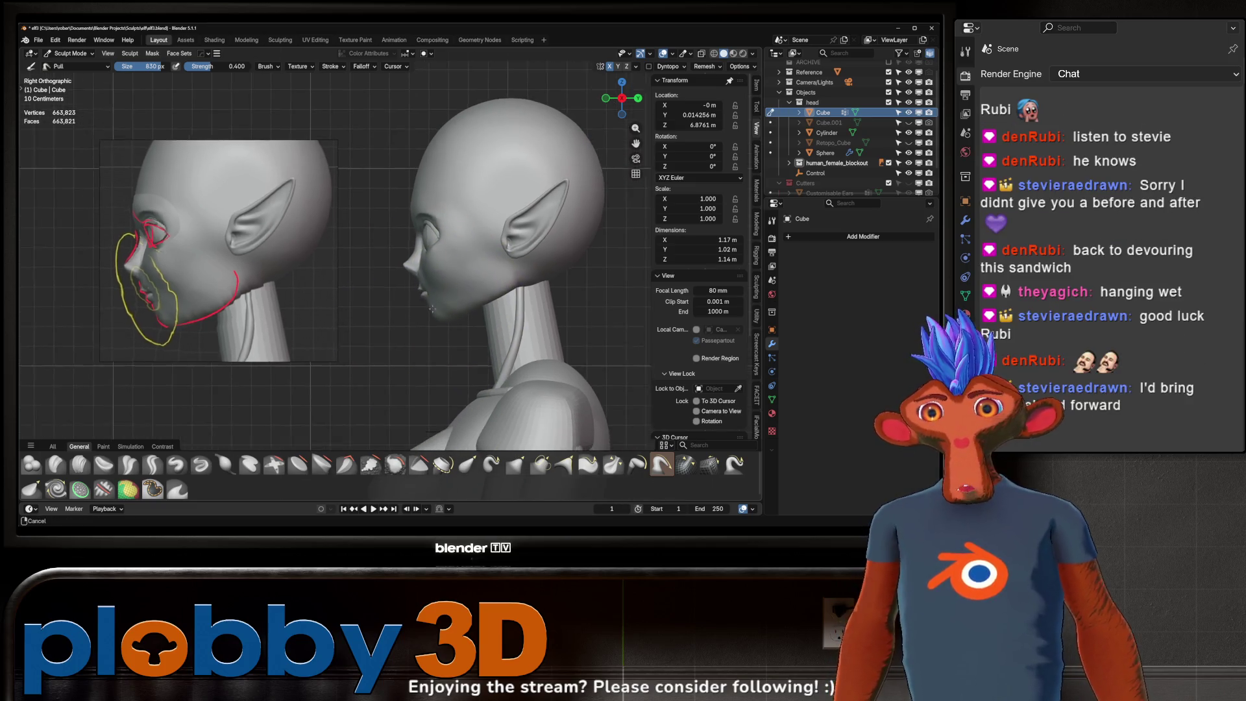
key(g)
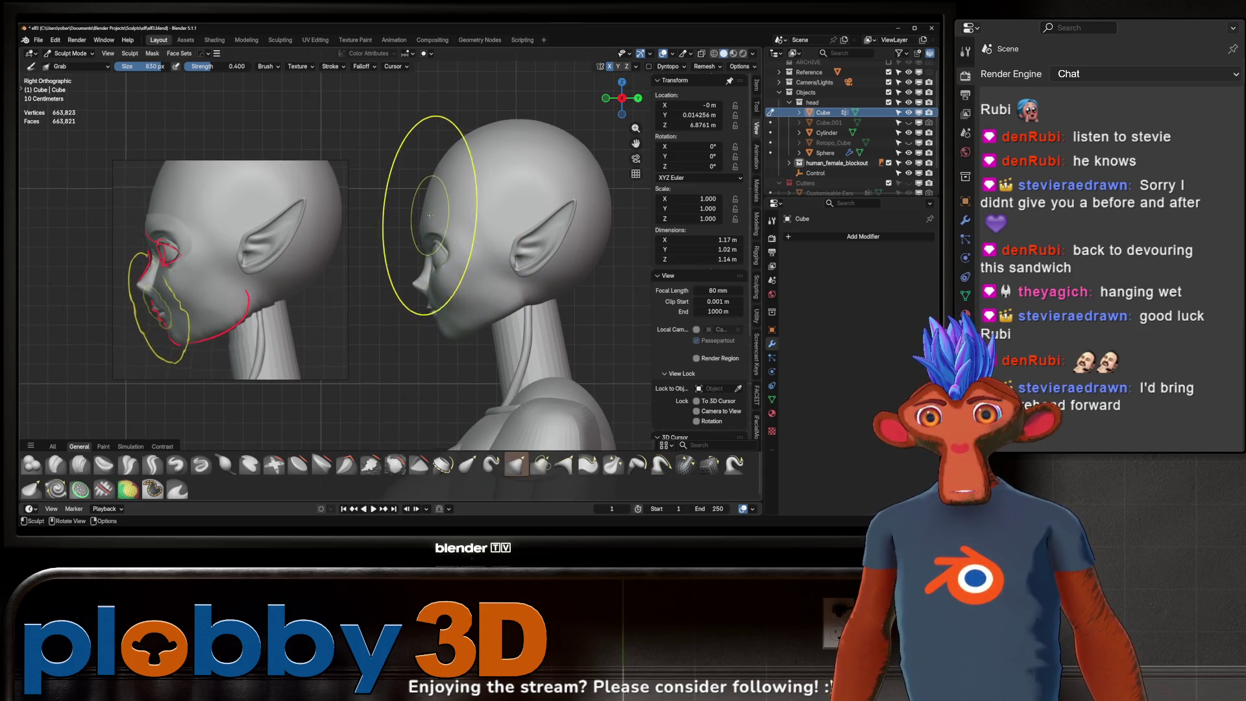
scroll(444, 210, up, 2)
- Shrink the brush to about 726 px and snap to the right-side profile beside the paintover
key(f)
click(427, 192)
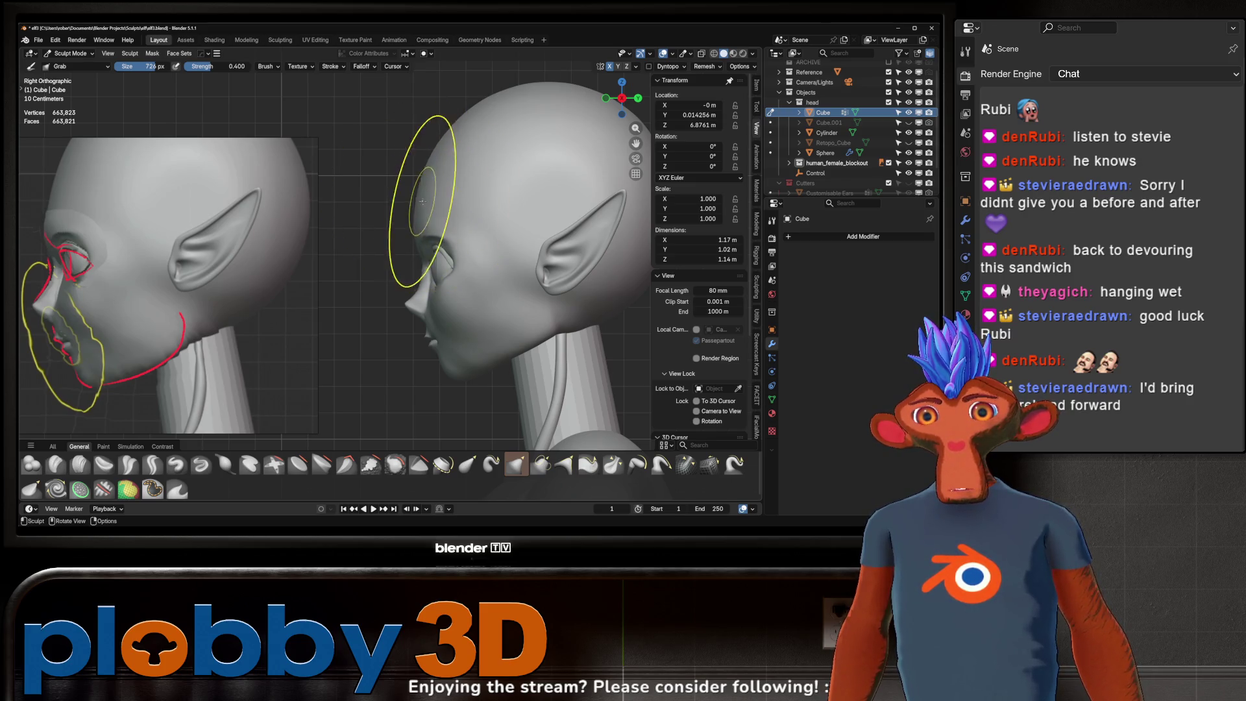
mouse_move(415, 231)
middle_down()
mouse_move(435, 261)
mouse_move(500, 245)
mouse_move(393, 217)
mouse_move(418, 214)
mouse_move(379, 252)
middle_up()
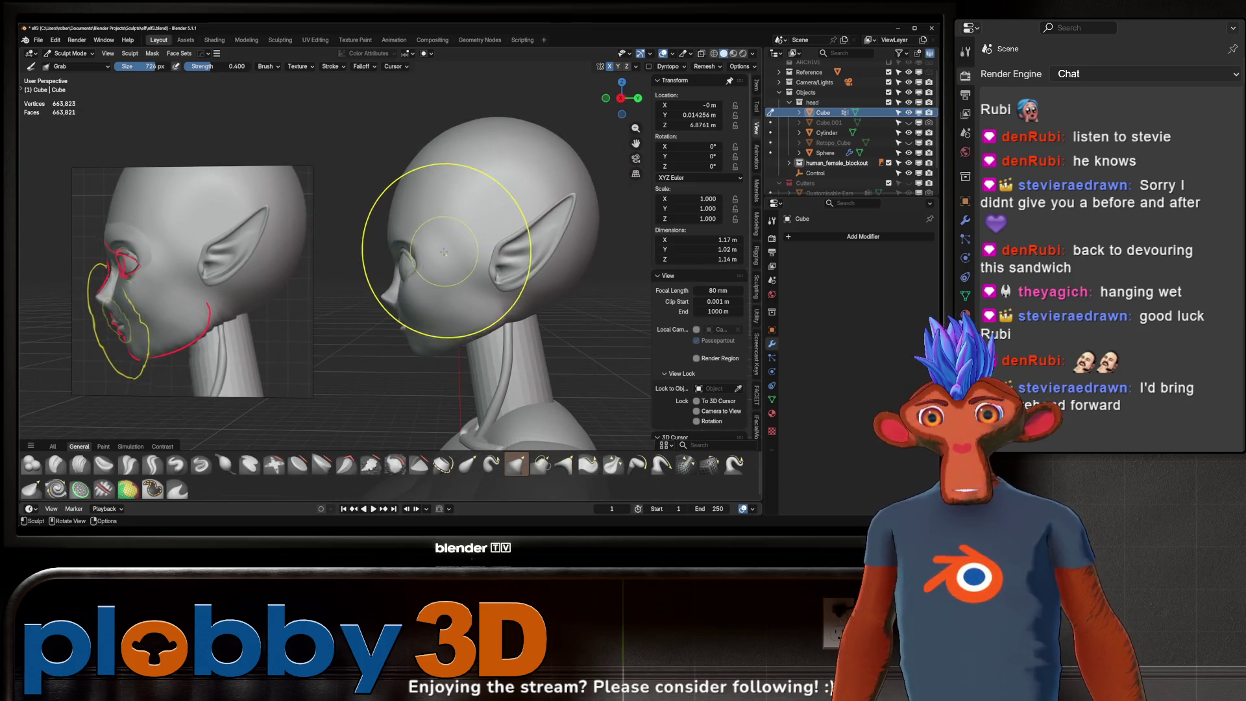
key(KP_3)
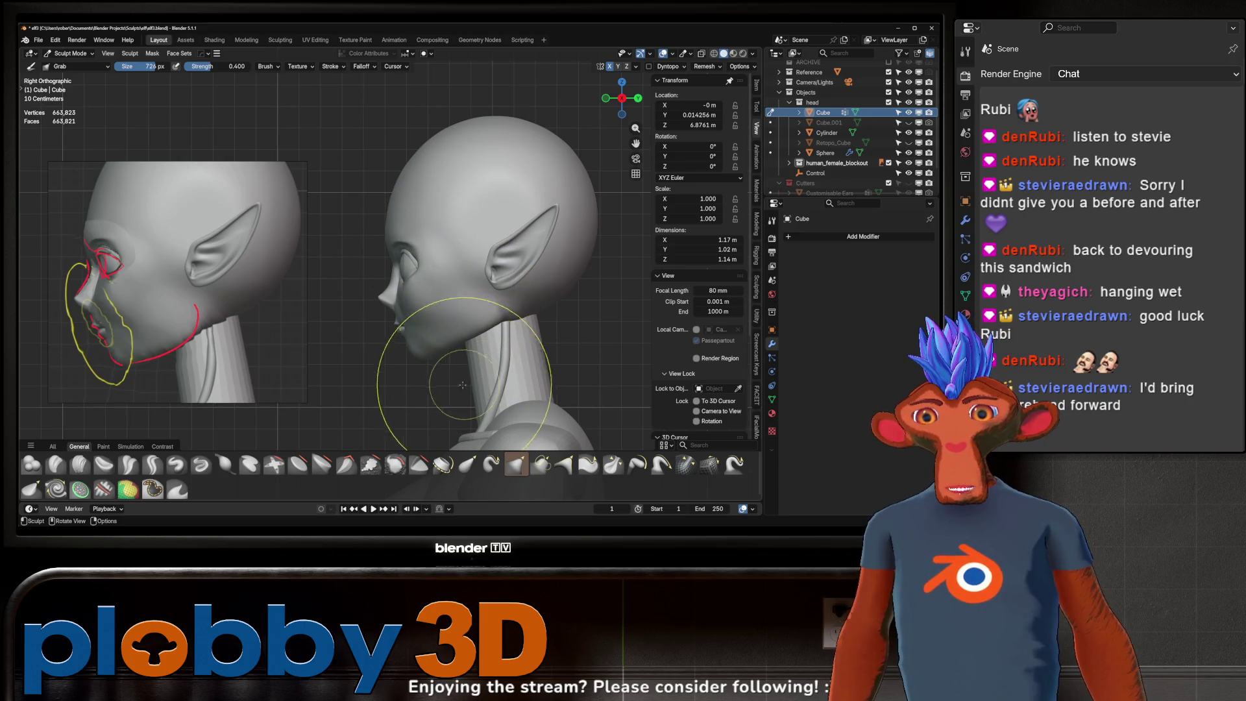
drag(410, 390, 390, 256)
scroll(400, 331, up, 2)
- Zoom and orbit around the jaw, ear and cheek, returning to the exact side profile
mouse_move(400, 330)
shift+middle_down()
mouse_move(482, 286)
mouse_move(453, 323)
shift+middle_up()
scroll(503, 292, up, 3)
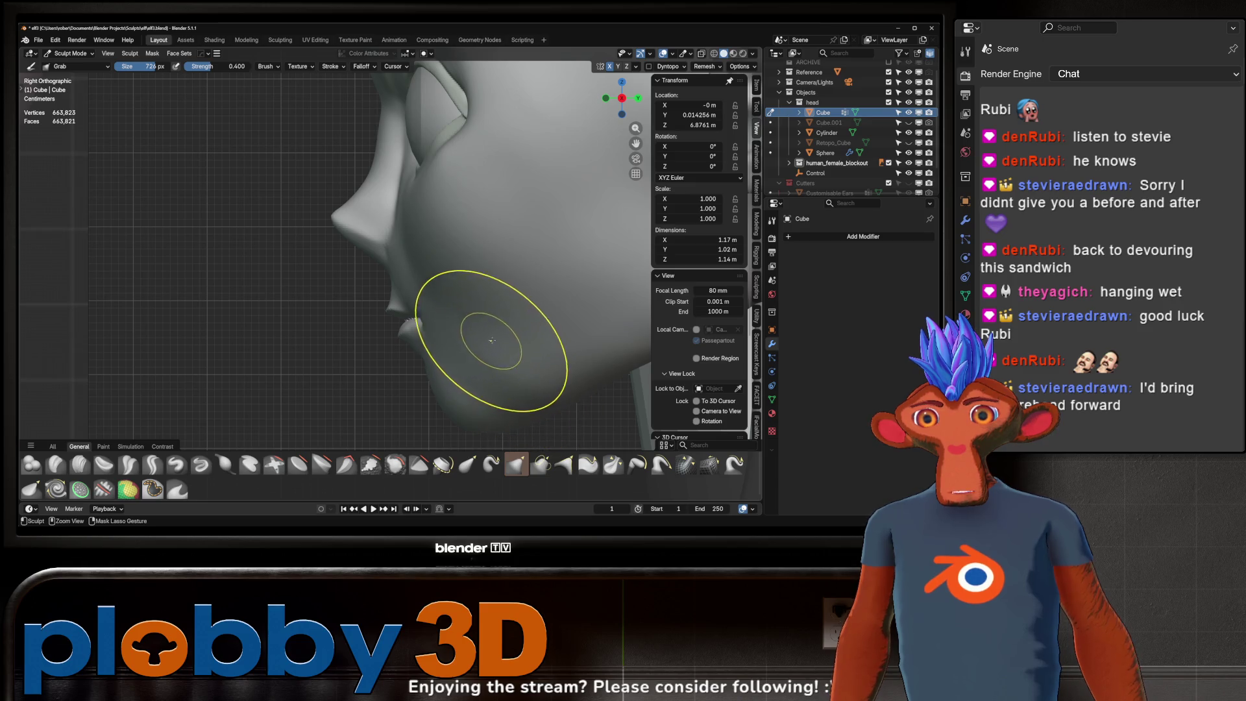
mouse_move(491, 338)
middle_down()
mouse_move(501, 418)
mouse_move(433, 344)
middle_up()
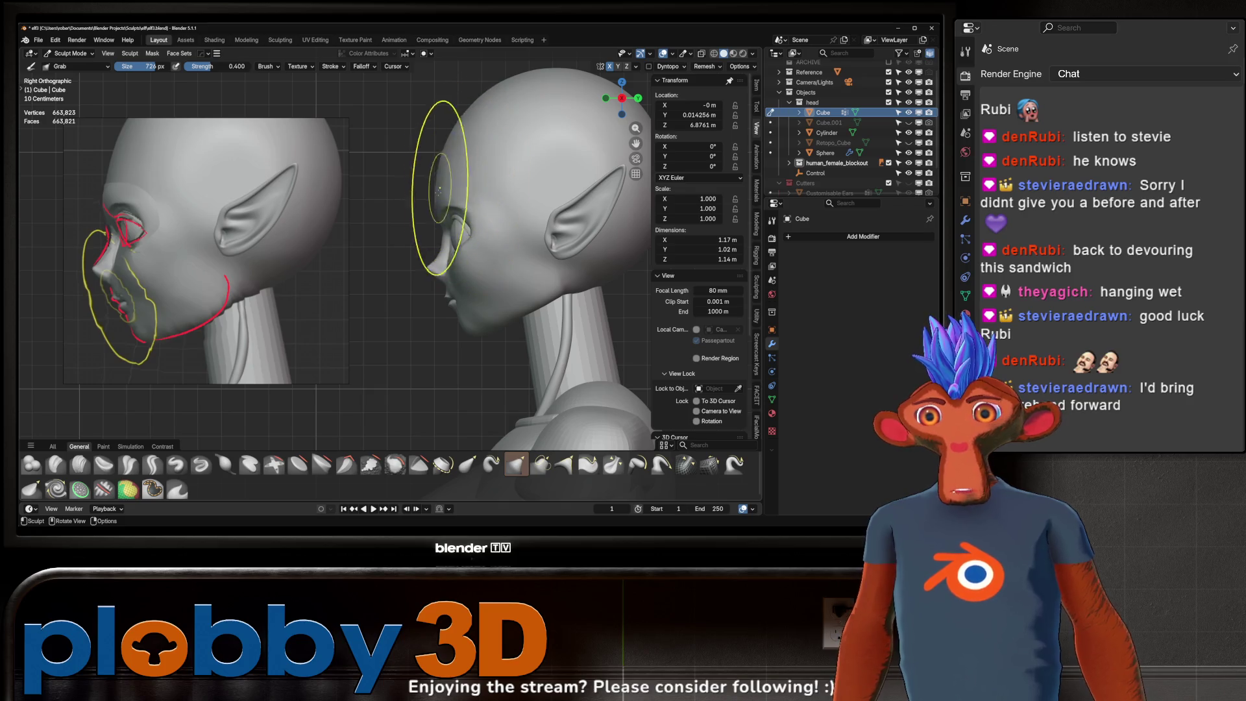
scroll(457, 209, down, 2)
scroll(459, 224, down, 2)
scroll(460, 246, down, 1)
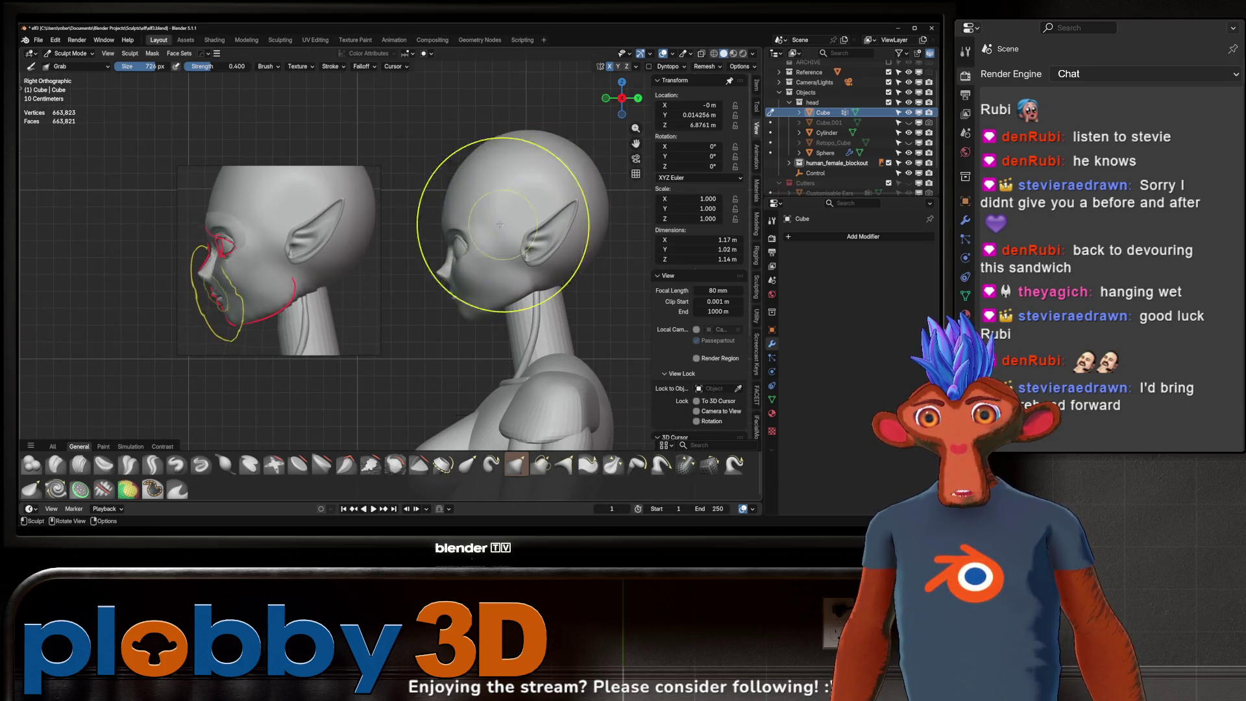
ctrl+middle_drag(445, 224, 445, 146)
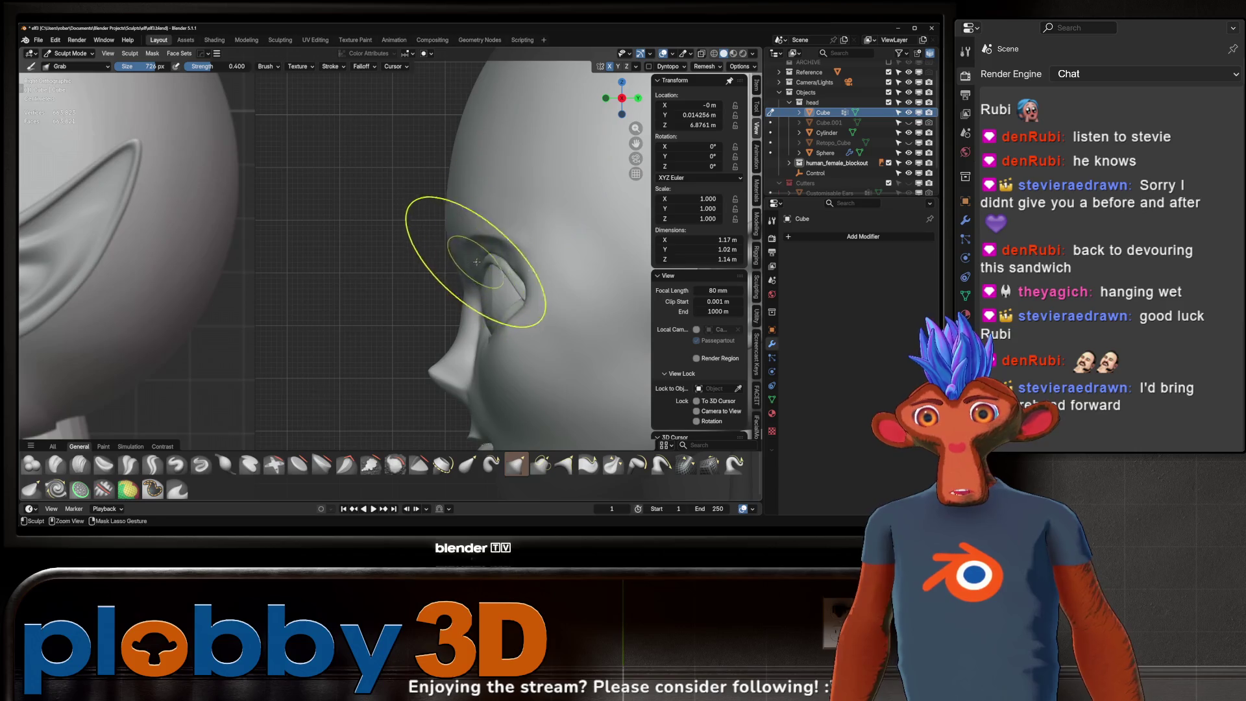
middle_drag(476, 260, 432, 257)
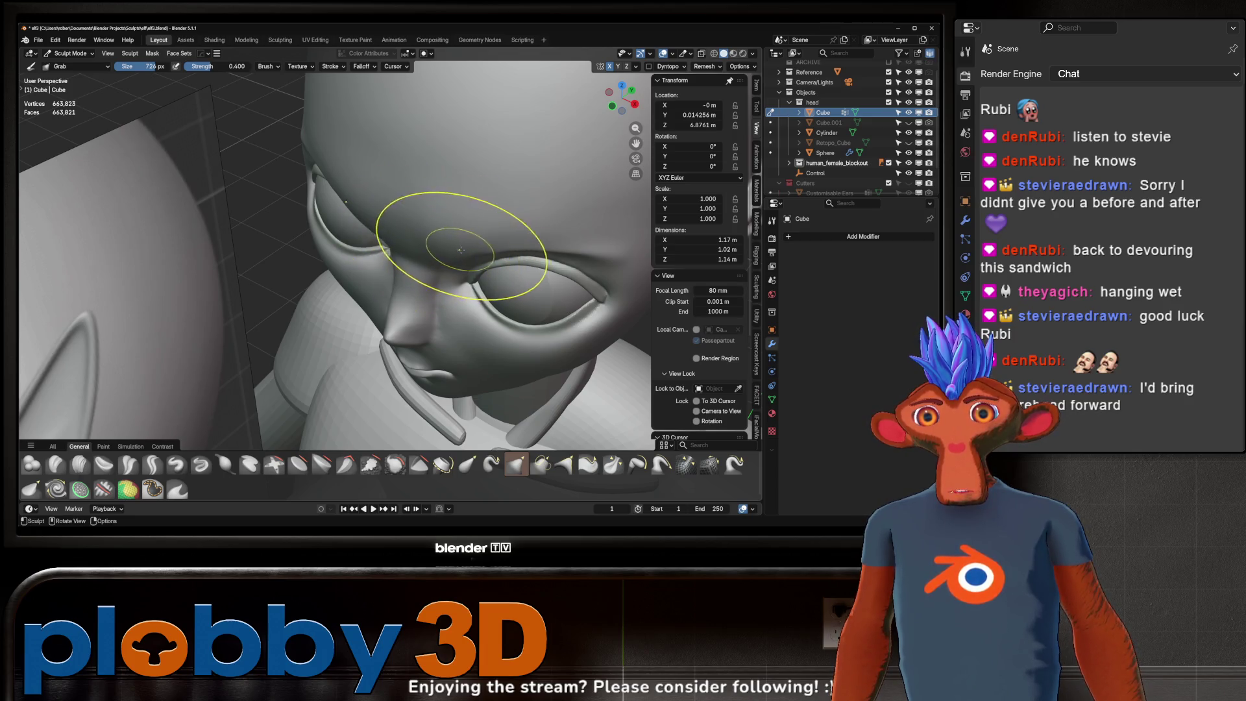
middle_drag(474, 244, 436, 257)
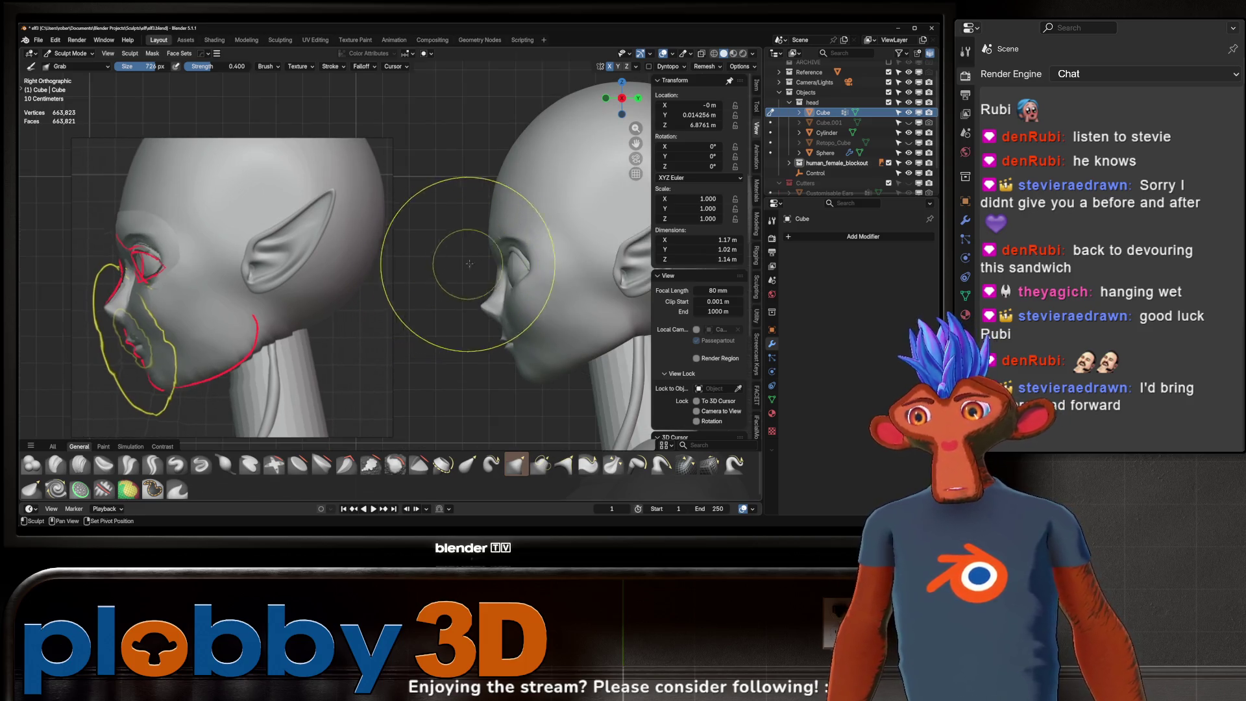
middle_drag(436, 276, 441, 273)
scroll(487, 274, down, 2)
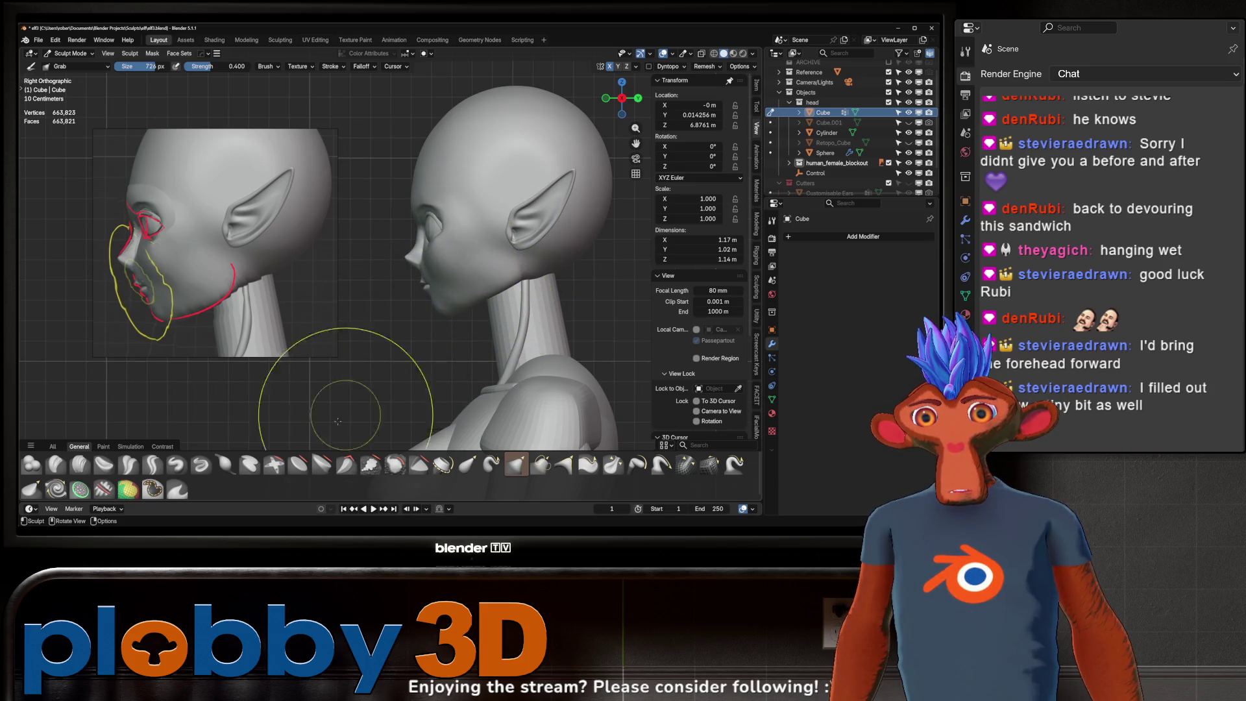
- Make the Clay brush active at a smaller 184 px radius and check the head in profile
click(56, 464)
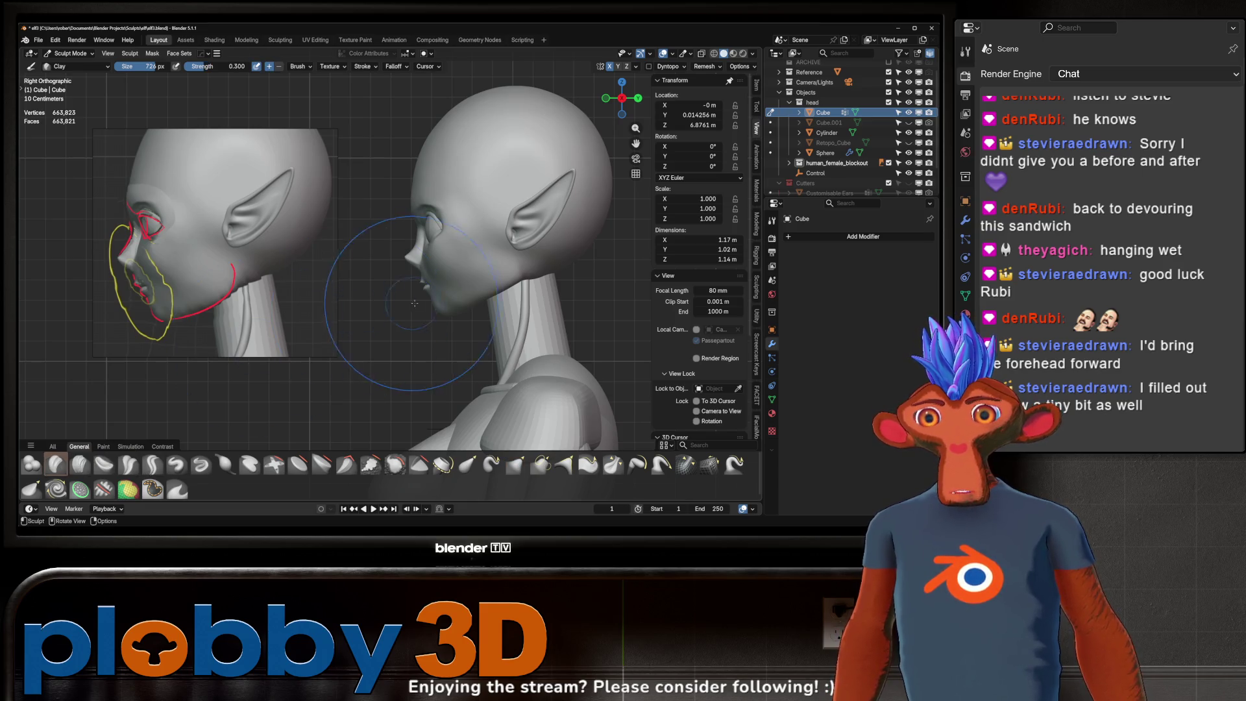
key(f)
click(360, 331)
middle_drag(360, 332, 452, 288)
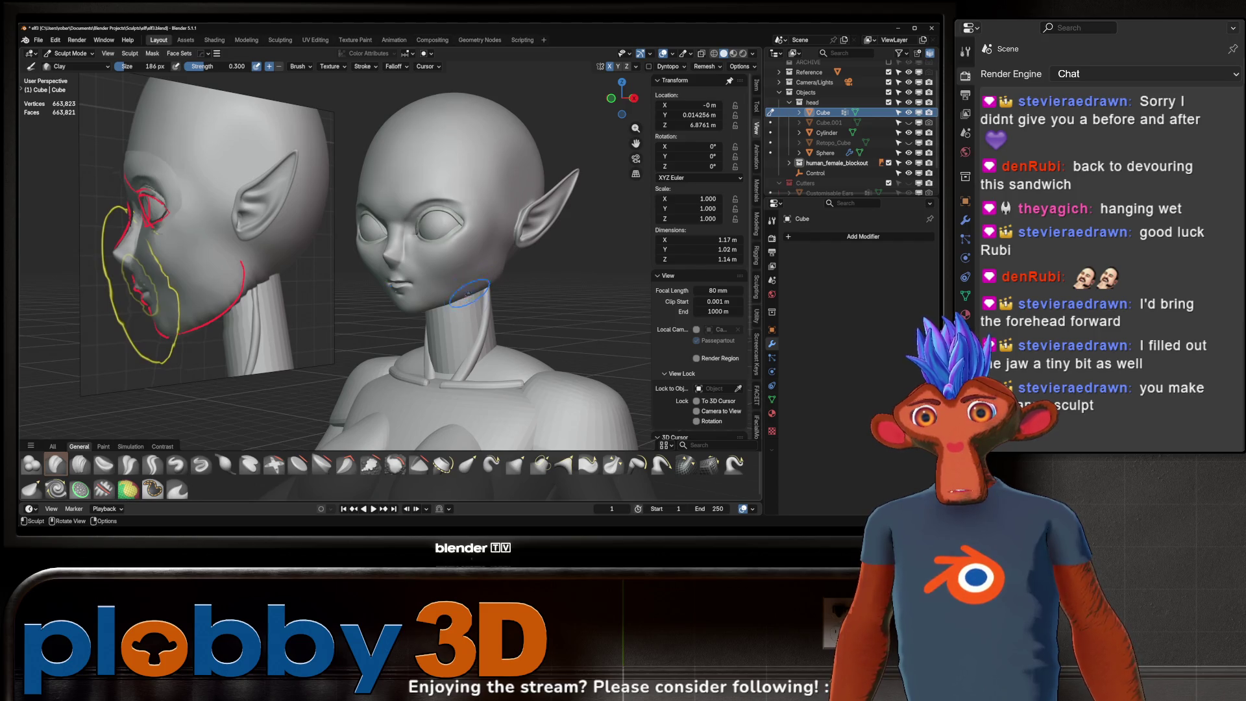
mouse_move(507, 277)
middle_down()
mouse_move(489, 304)
mouse_move(472, 273)
middle_up()
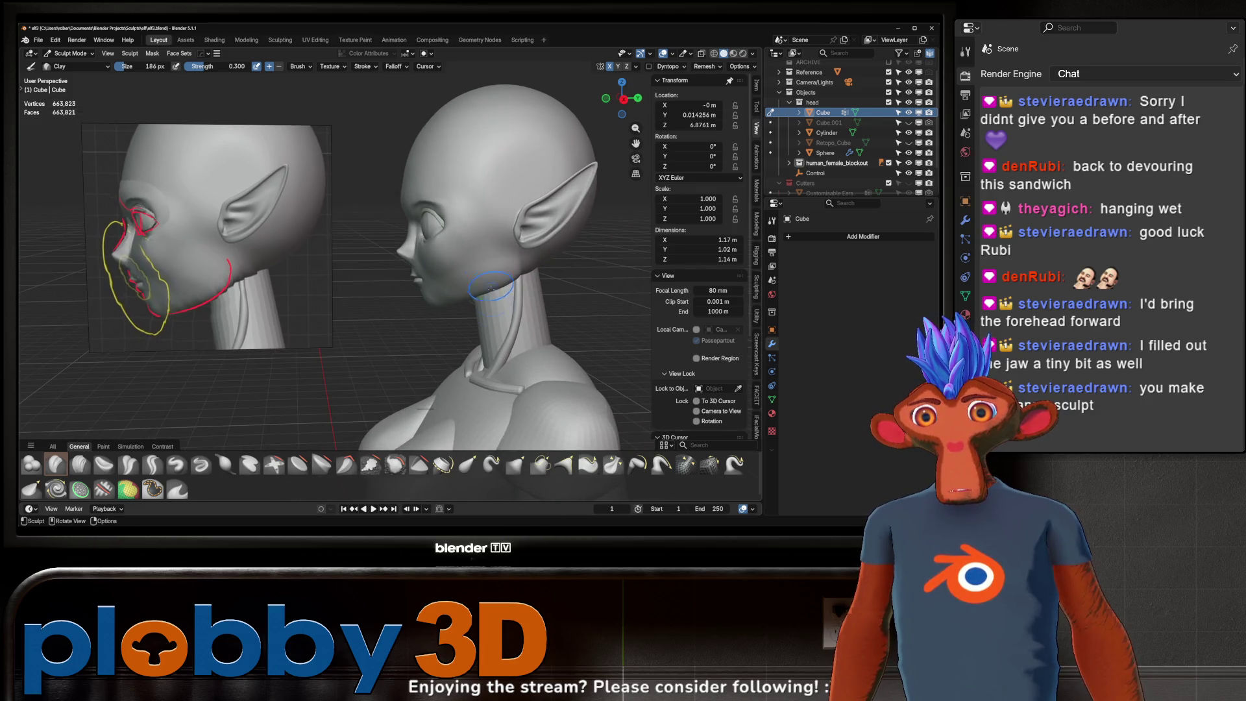
middle_drag(492, 283, 471, 277)
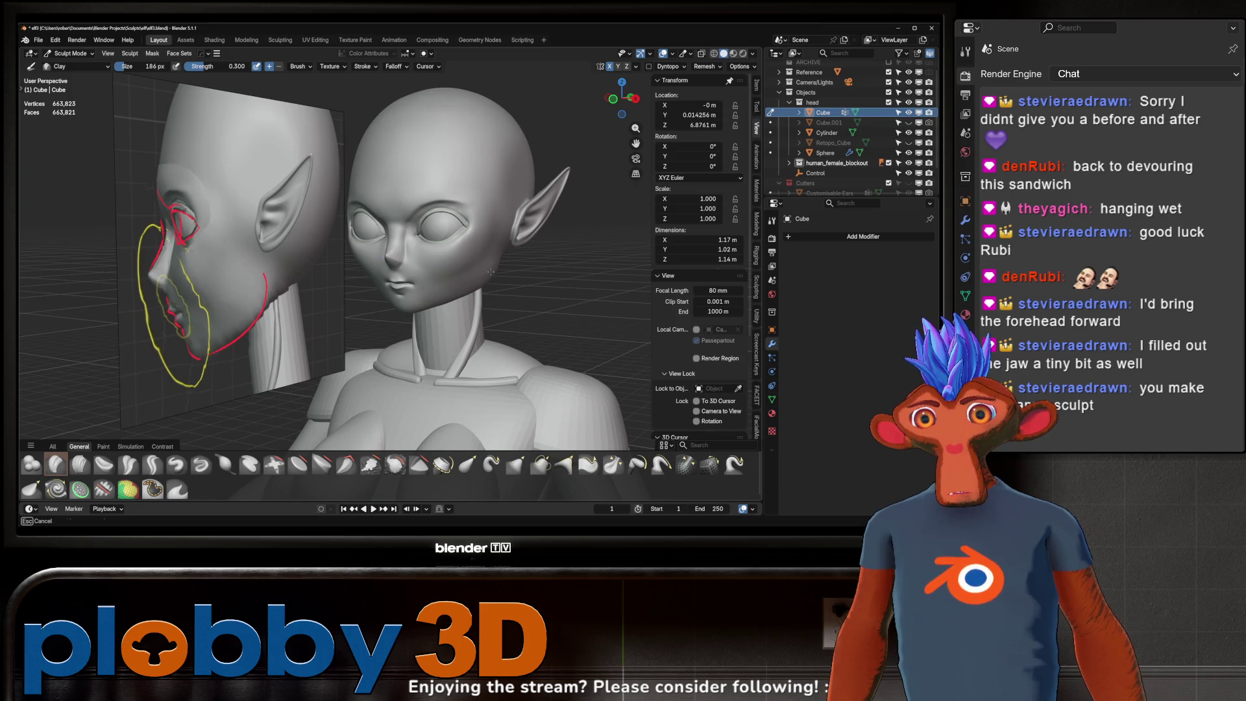
- Review the face from front and three-quarter angles, ending in exact right-side profile
middle_drag(490, 274, 494, 254)
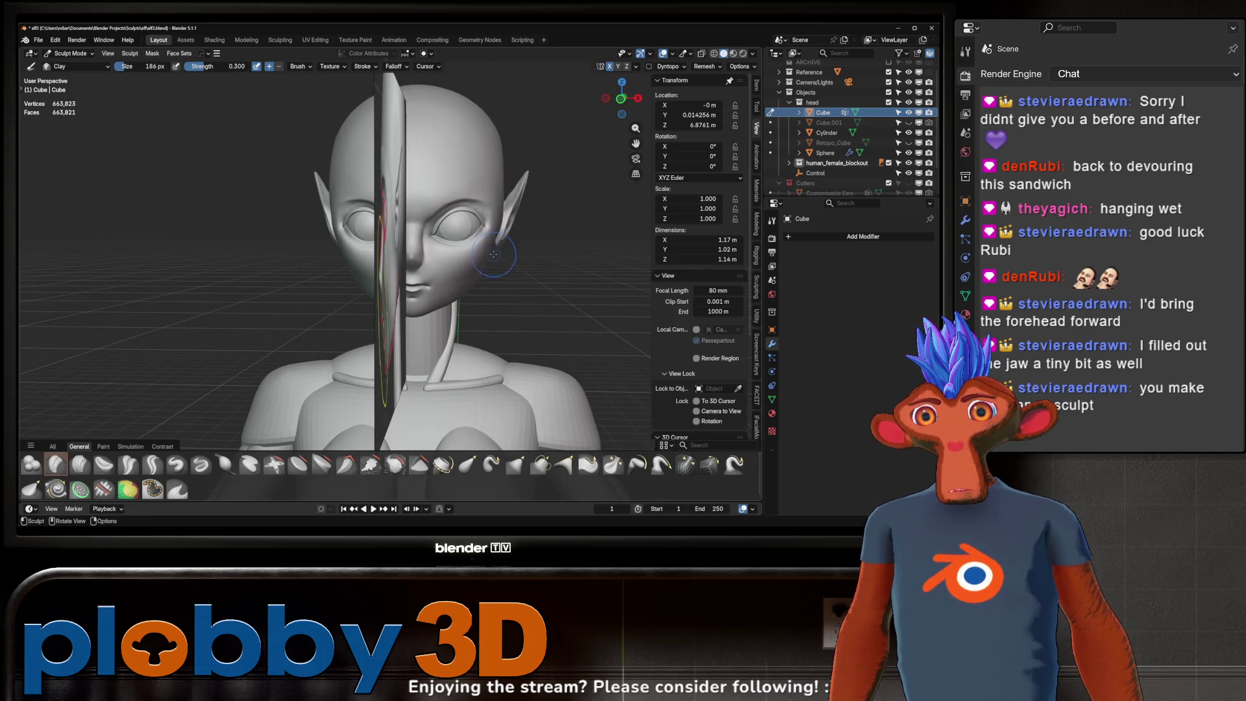
scroll(519, 227, down, 3)
scroll(494, 290, up, 5)
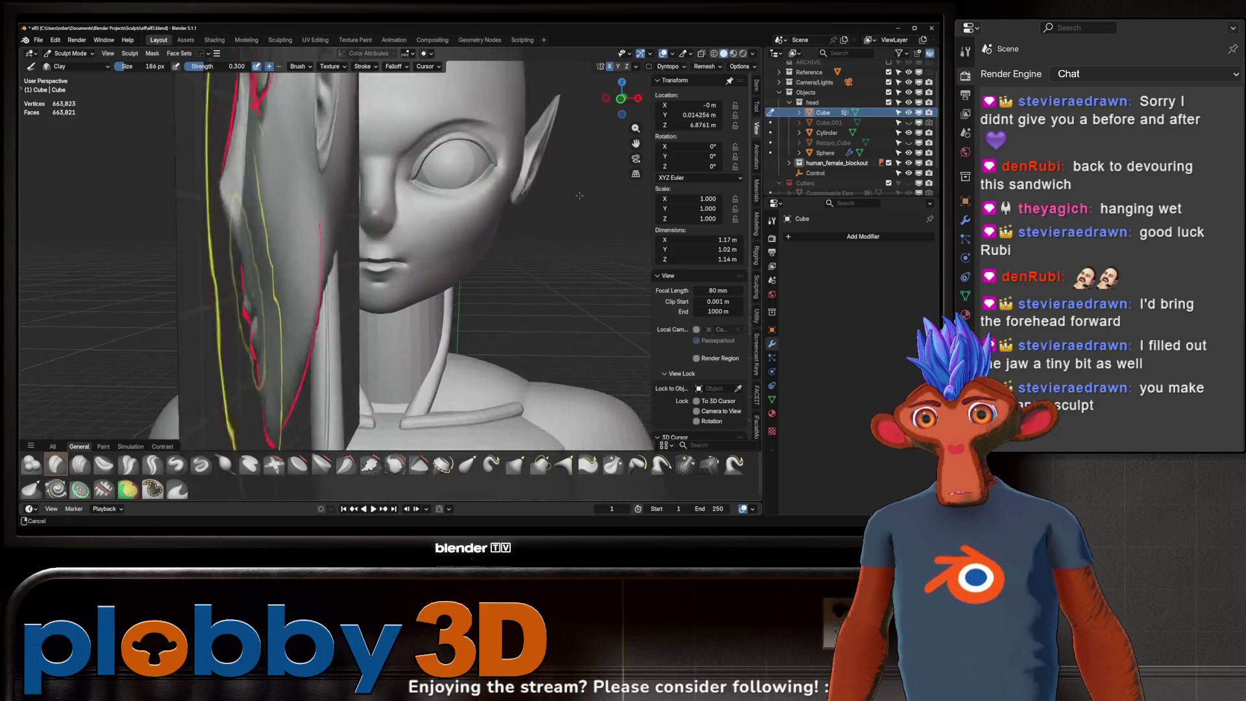
mouse_move(458, 254)
middle_down()
mouse_move(428, 239)
mouse_move(422, 268)
middle_up()
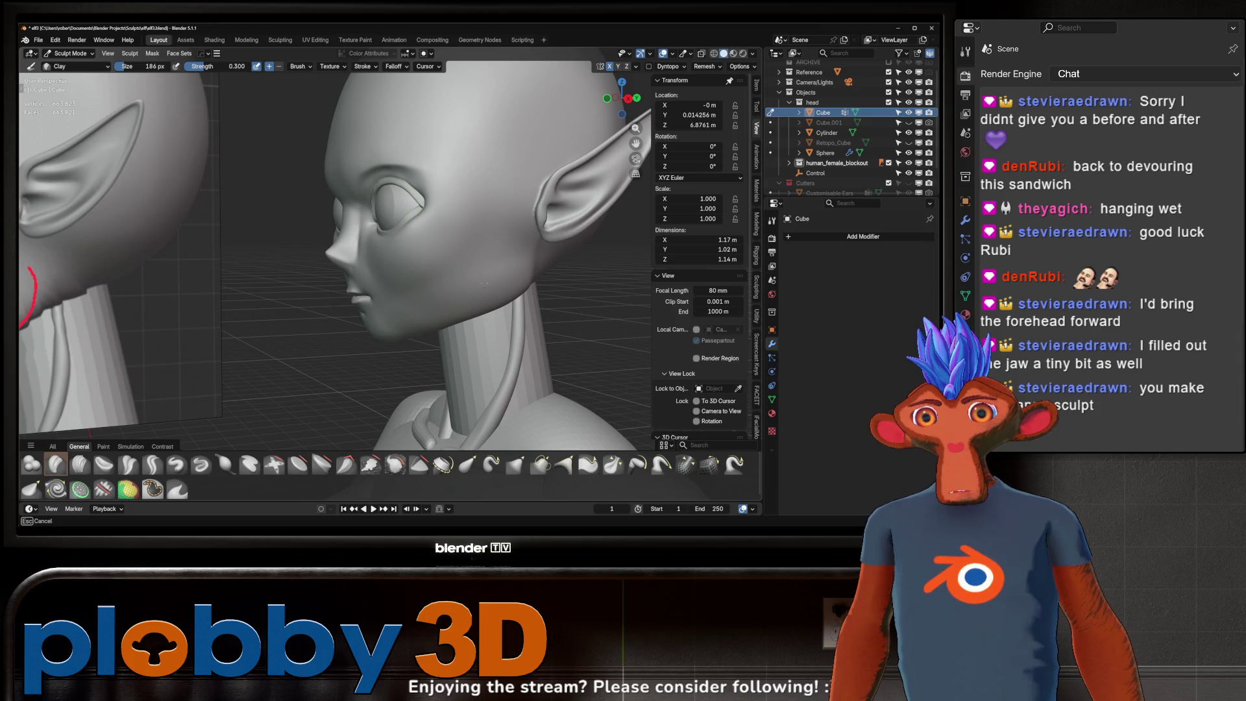
middle_drag(422, 269, 577, 269)
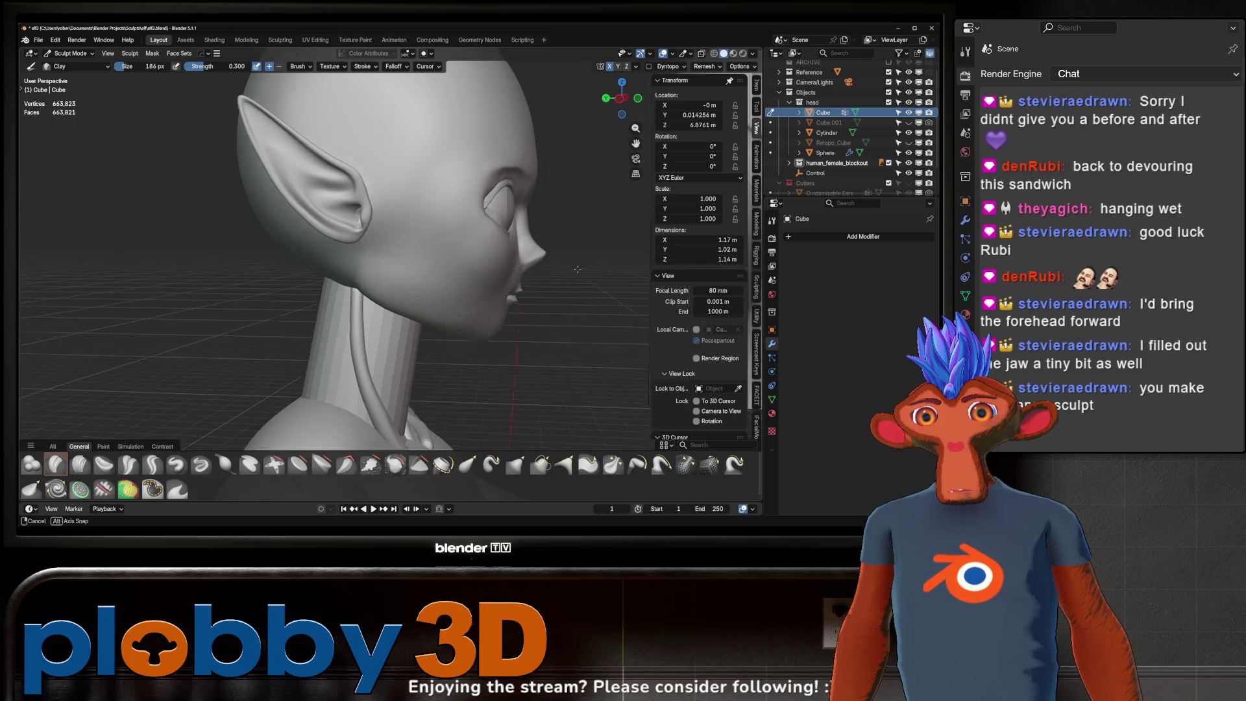
middle_drag(578, 270, 434, 261)
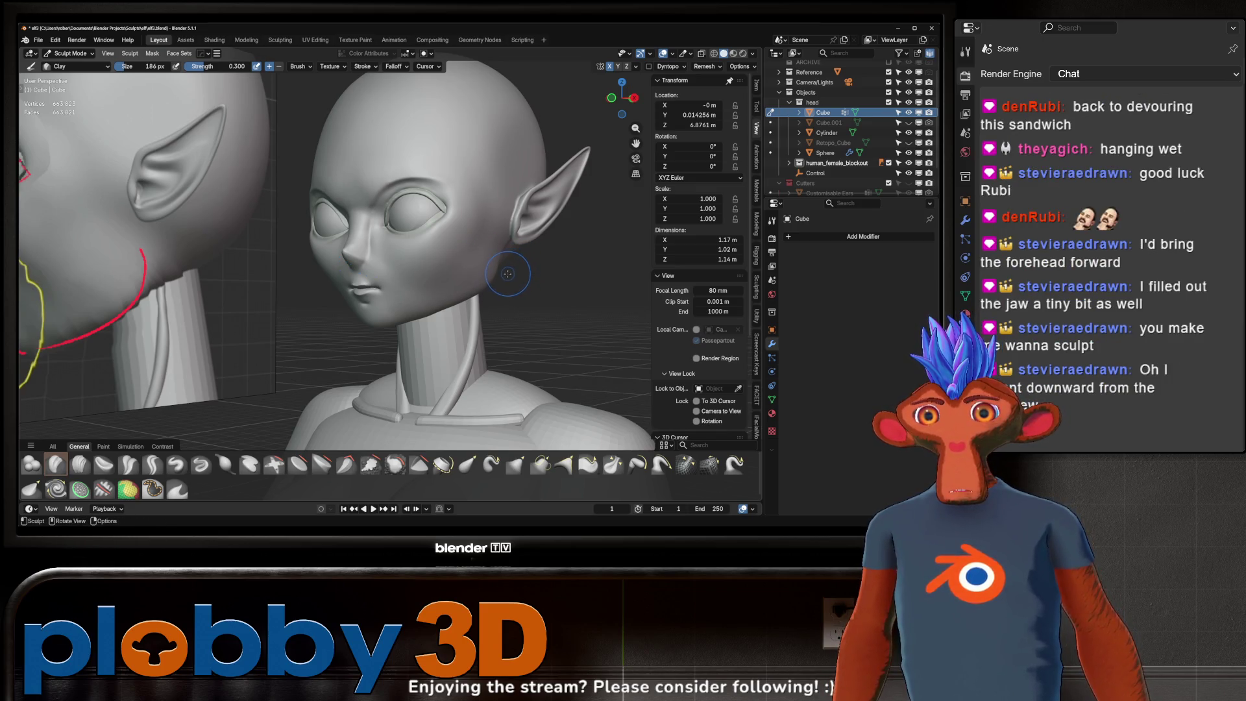
key(KP_3)
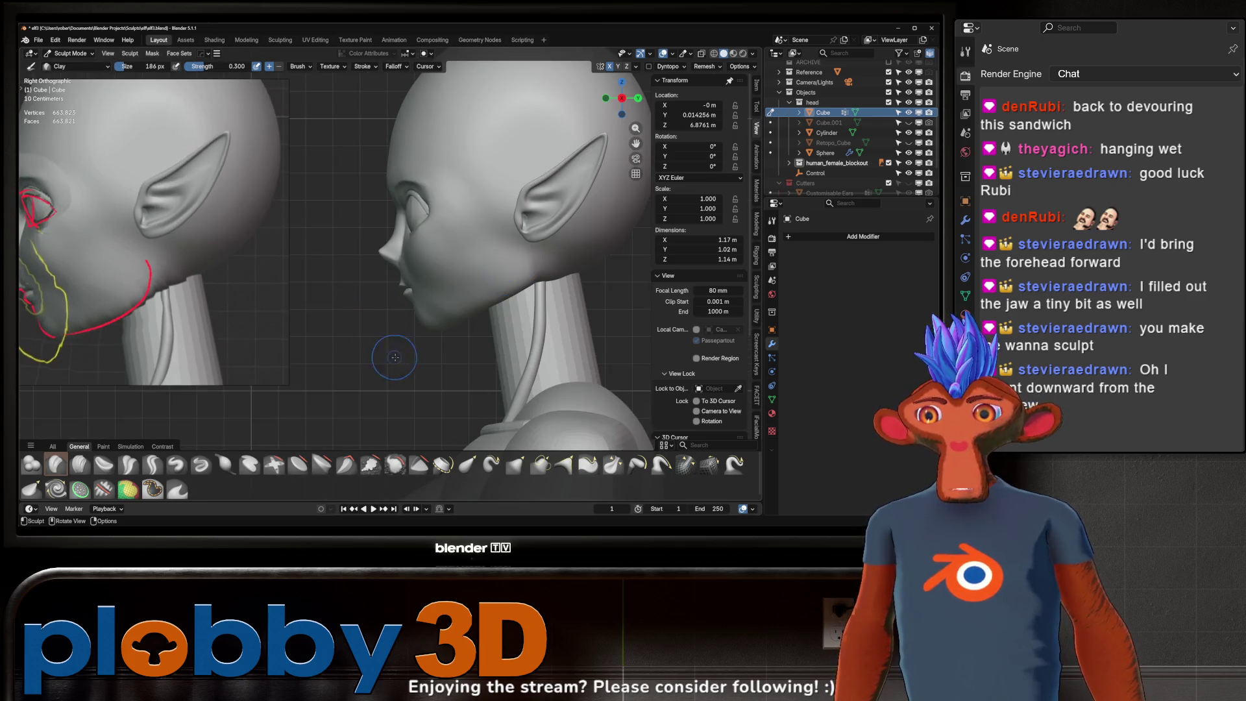
ctrl+middle_drag(463, 309, 447, 327)
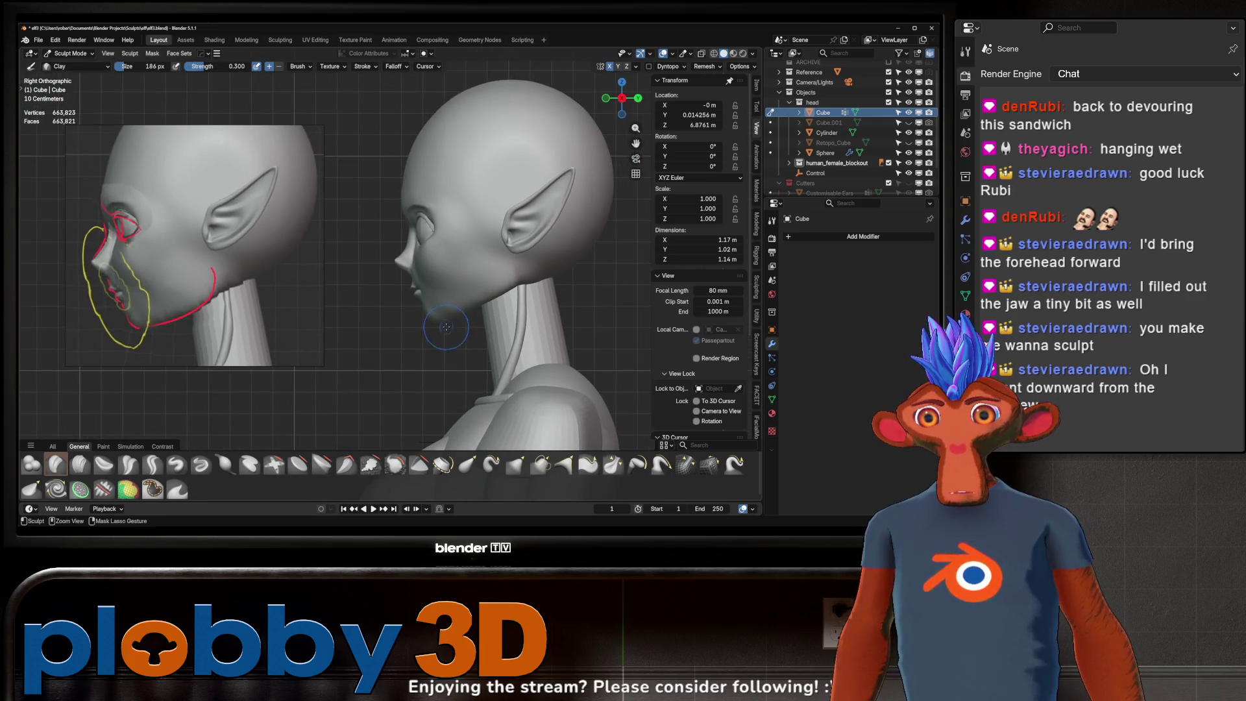
- Return to the Grab brush with a larger radius and compare the head against the side reference
key(g)
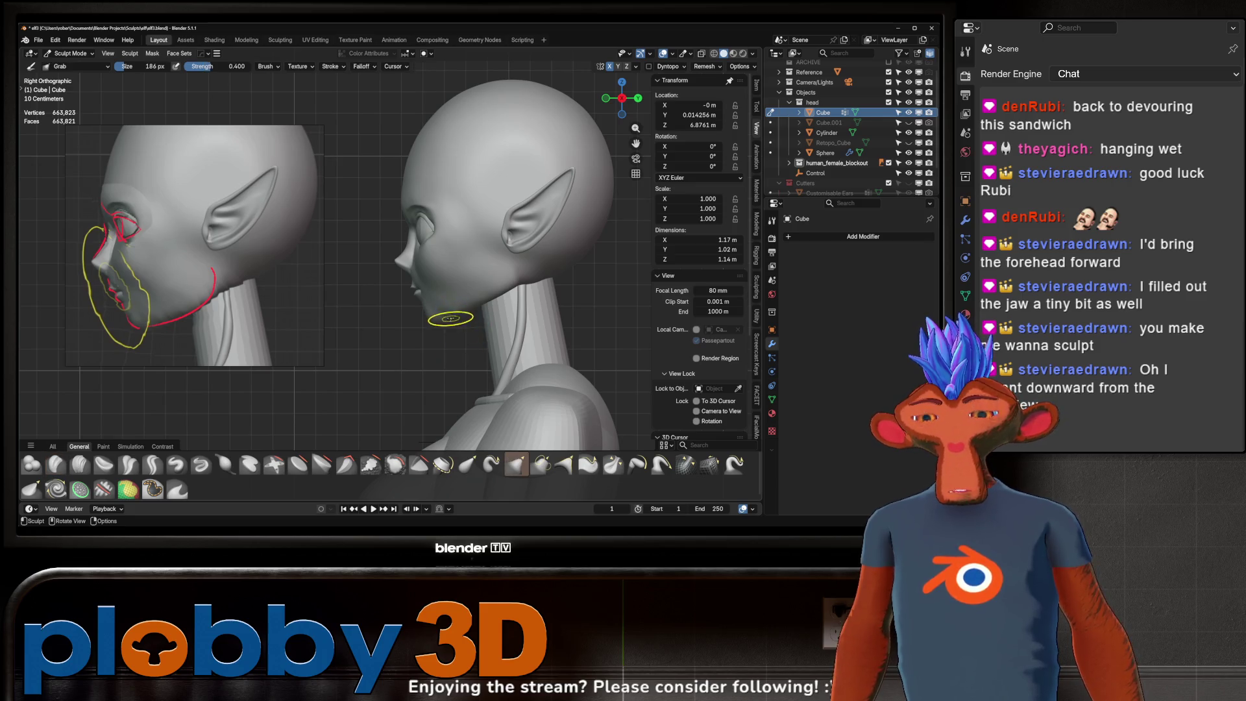
key(f)
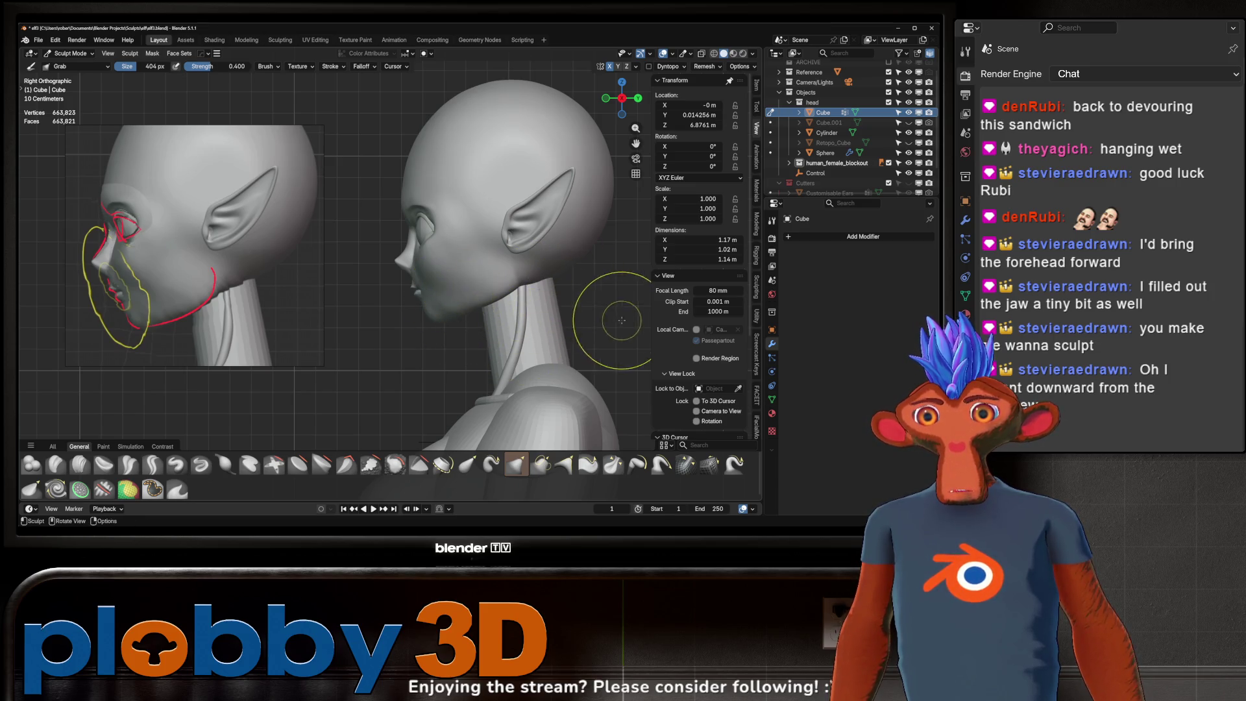
mouse_move(494, 301)
middle_down()
mouse_move(501, 292)
mouse_move(473, 283)
mouse_move(425, 294)
middle_up()
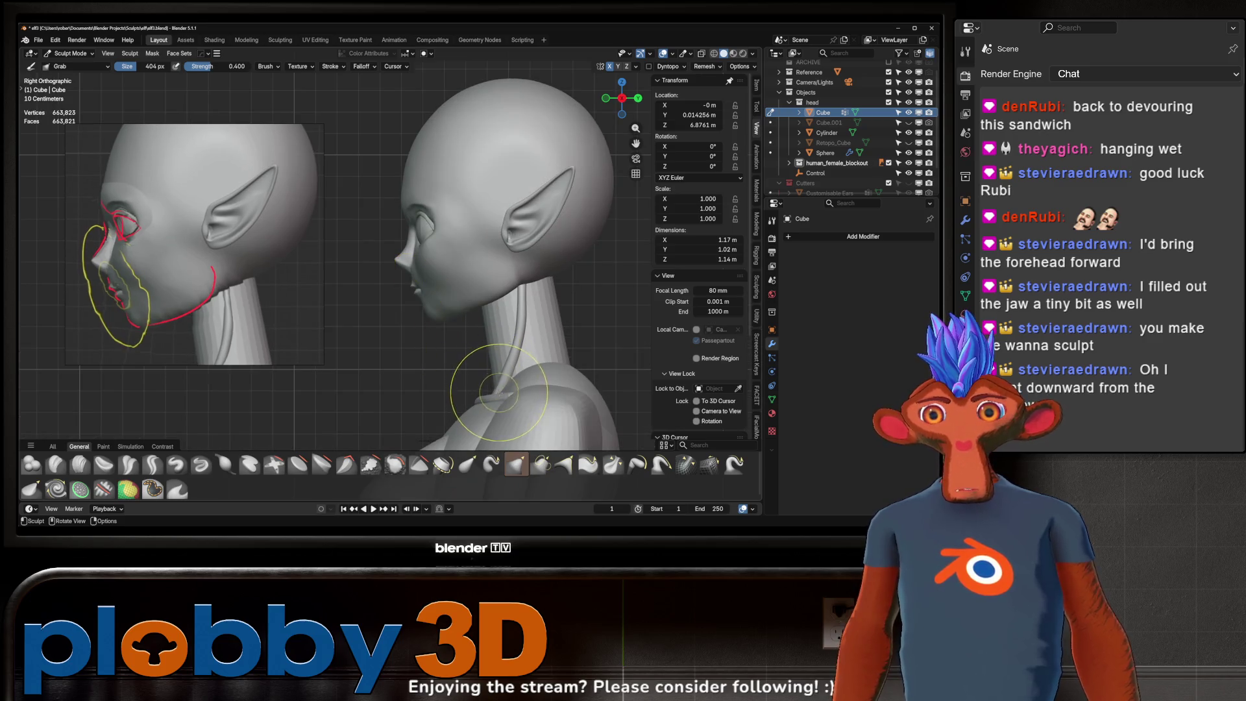
middle_drag(501, 283, 502, 283)
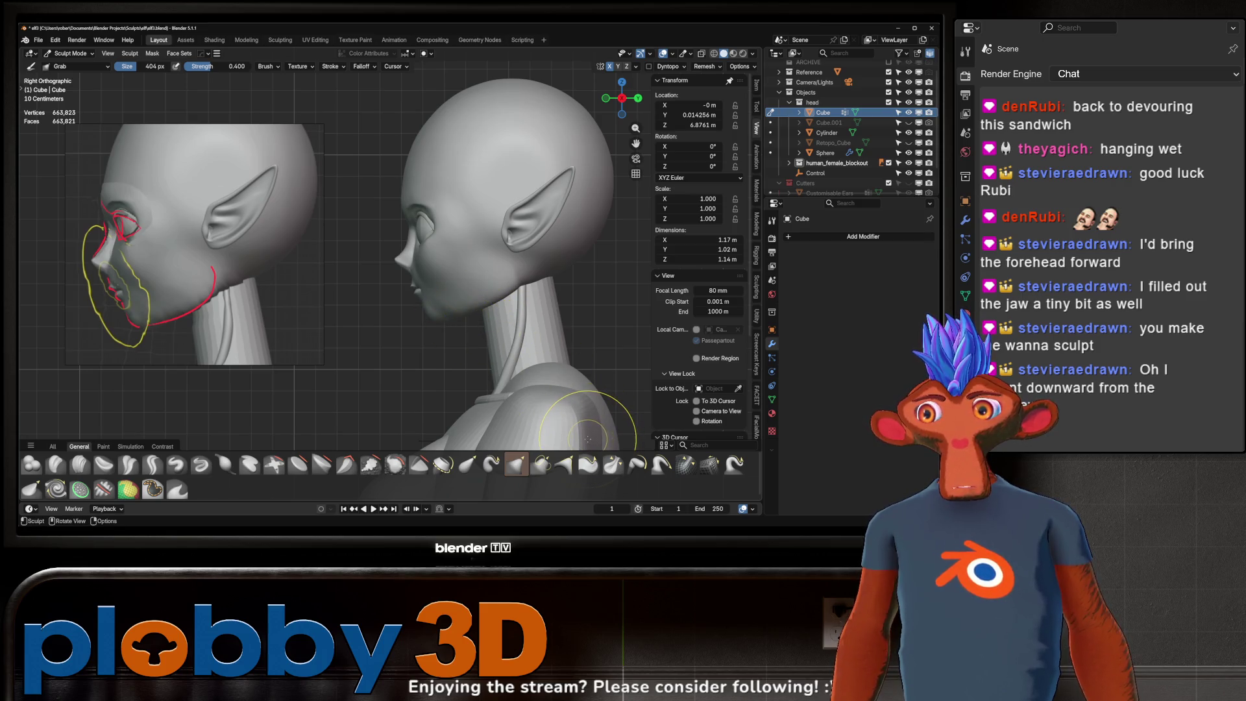
mouse_move(584, 420)
middle_down()
mouse_move(482, 315)
mouse_move(530, 300)
mouse_move(462, 261)
middle_up()
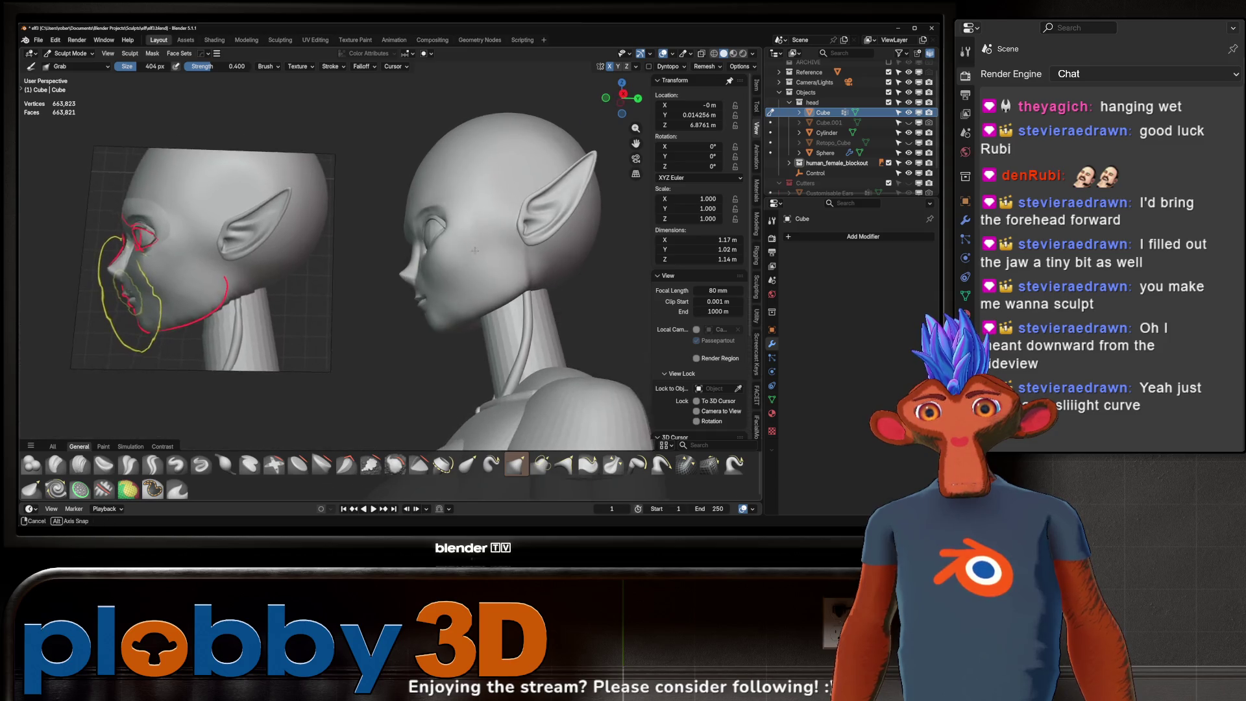
key(KP_3)
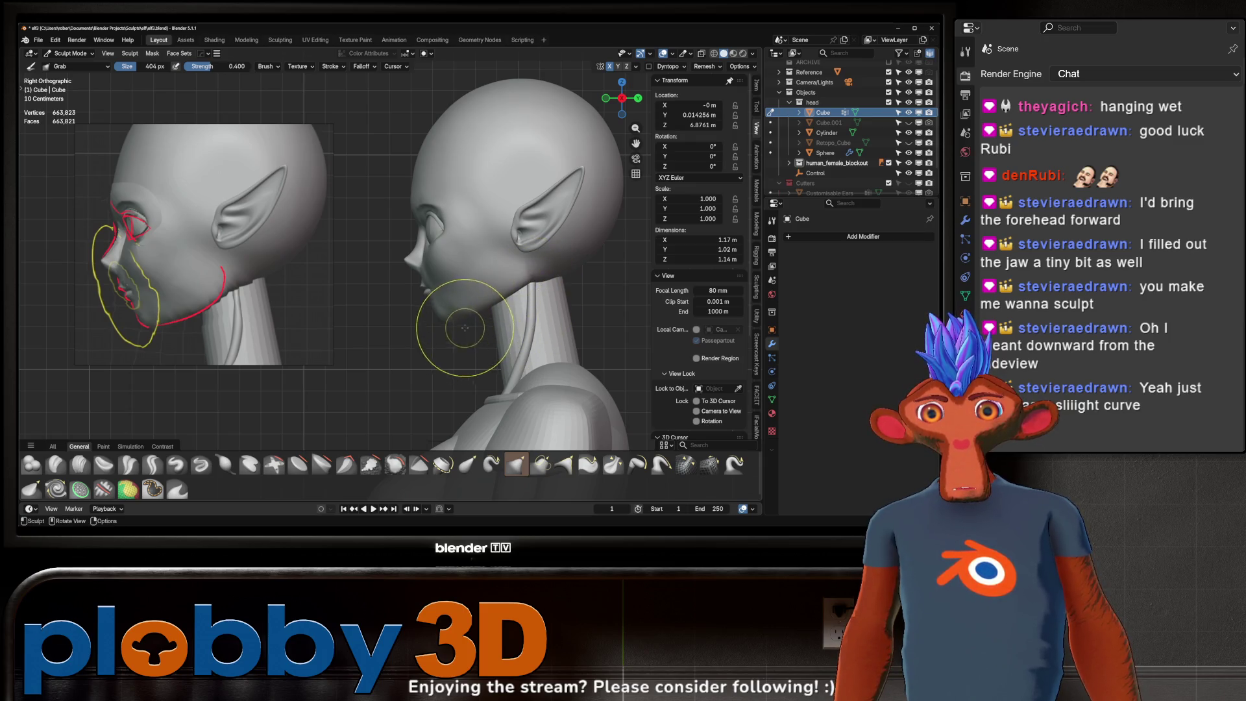
- Inspect the reshaped profile from front, side and three-quarter views, centring the face
mouse_move(480, 262)
middle_down()
mouse_move(591, 250)
mouse_move(502, 253)
mouse_move(459, 329)
middle_up()
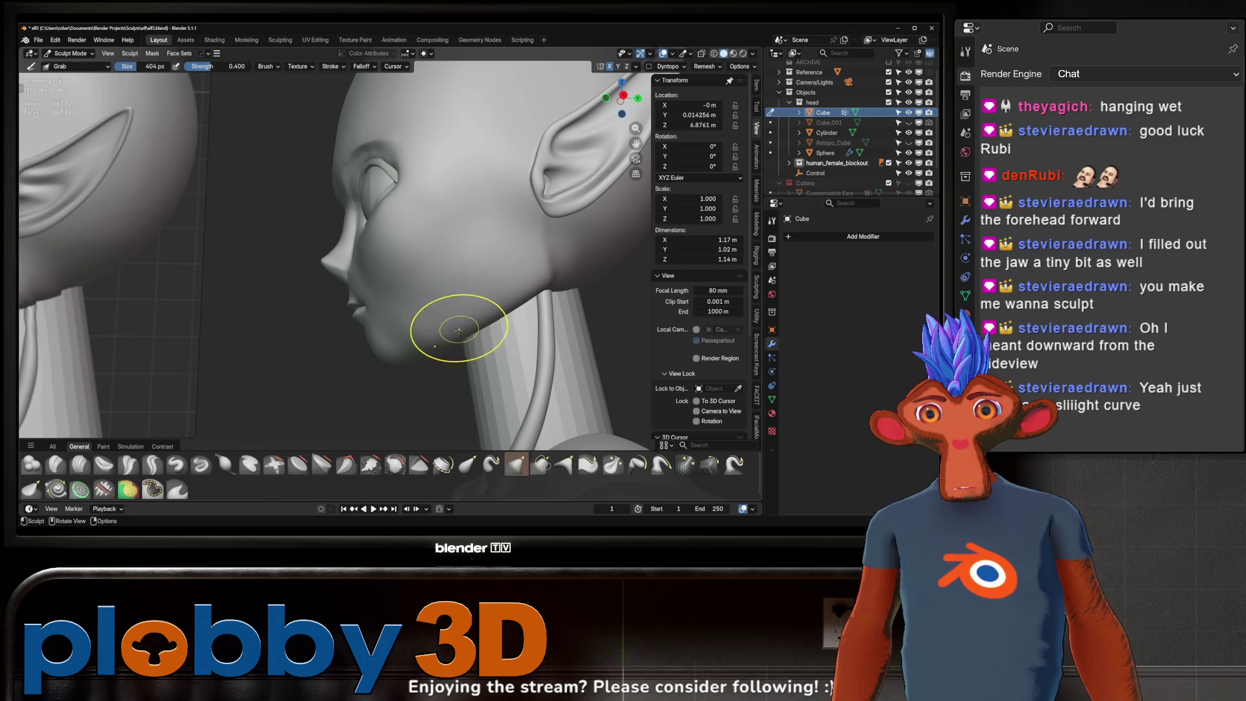
mouse_move(473, 252)
middle_down()
mouse_move(532, 255)
mouse_move(469, 281)
mouse_move(492, 263)
middle_up()
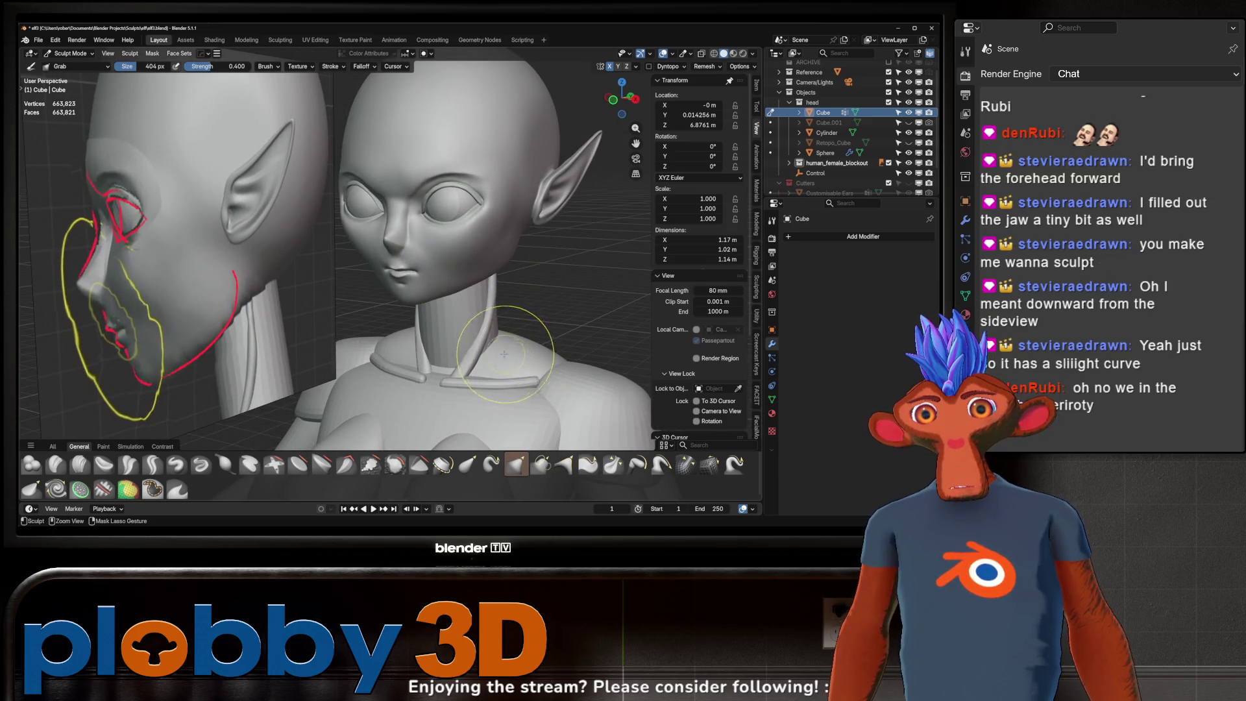
middle_drag(504, 359, 496, 413)
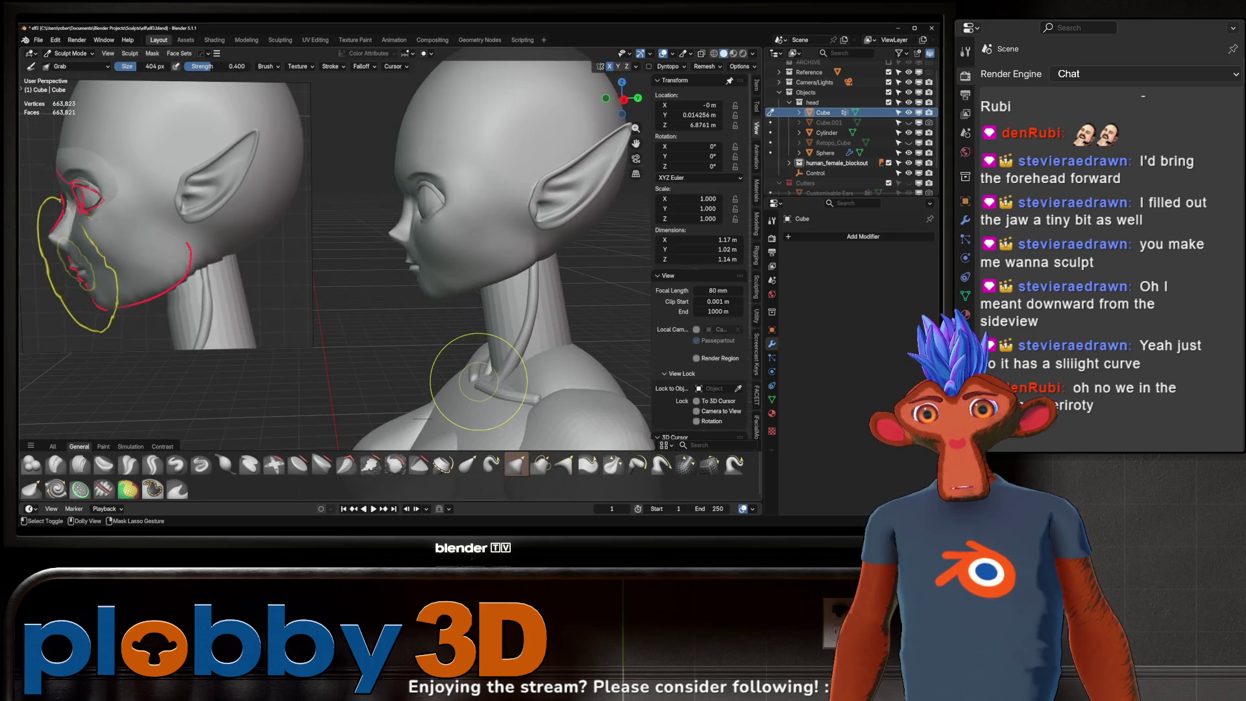
middle_drag(442, 249, 515, 249)
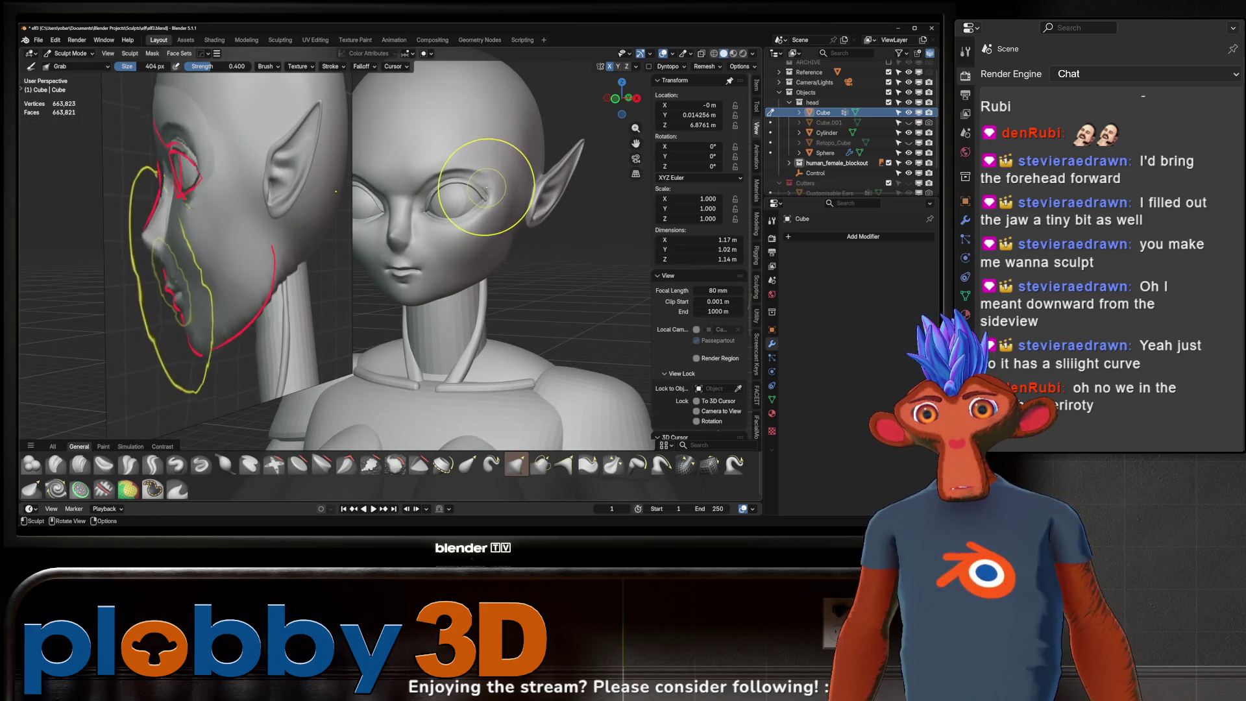
shift+middle_drag(484, 187, 491, 283)
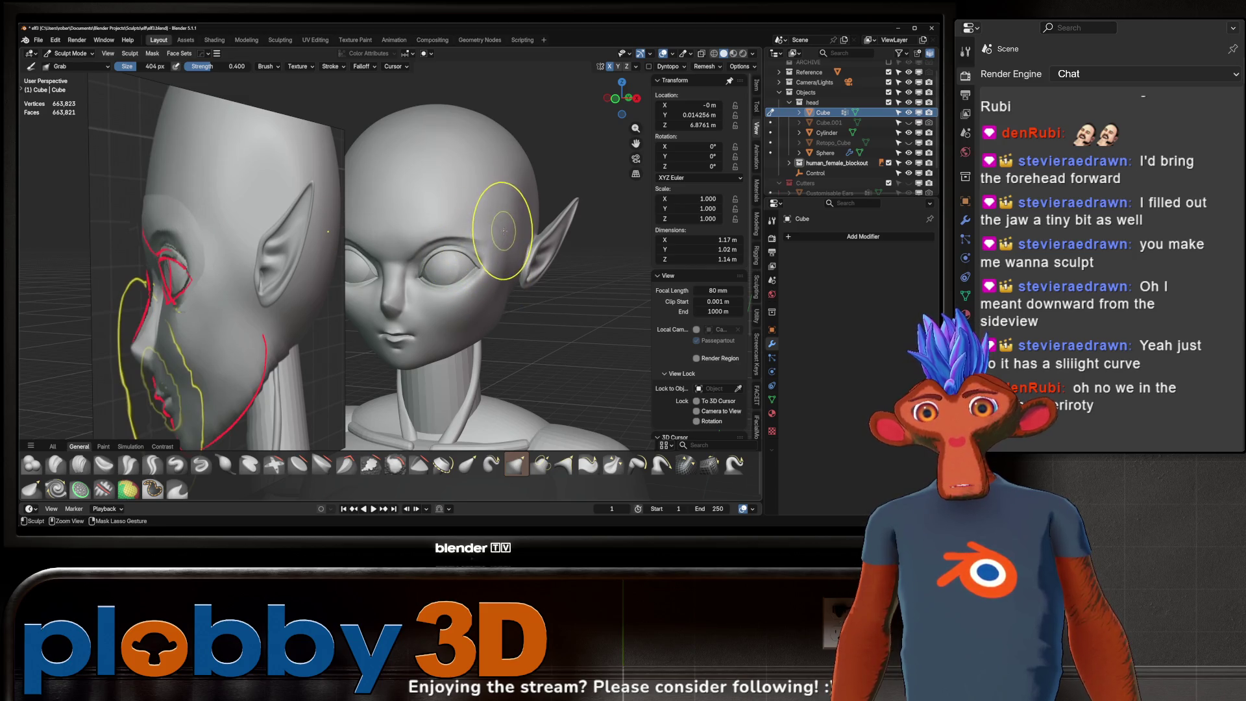
mouse_move(503, 230)
middle_down()
mouse_move(475, 241)
mouse_move(483, 322)
middle_up()
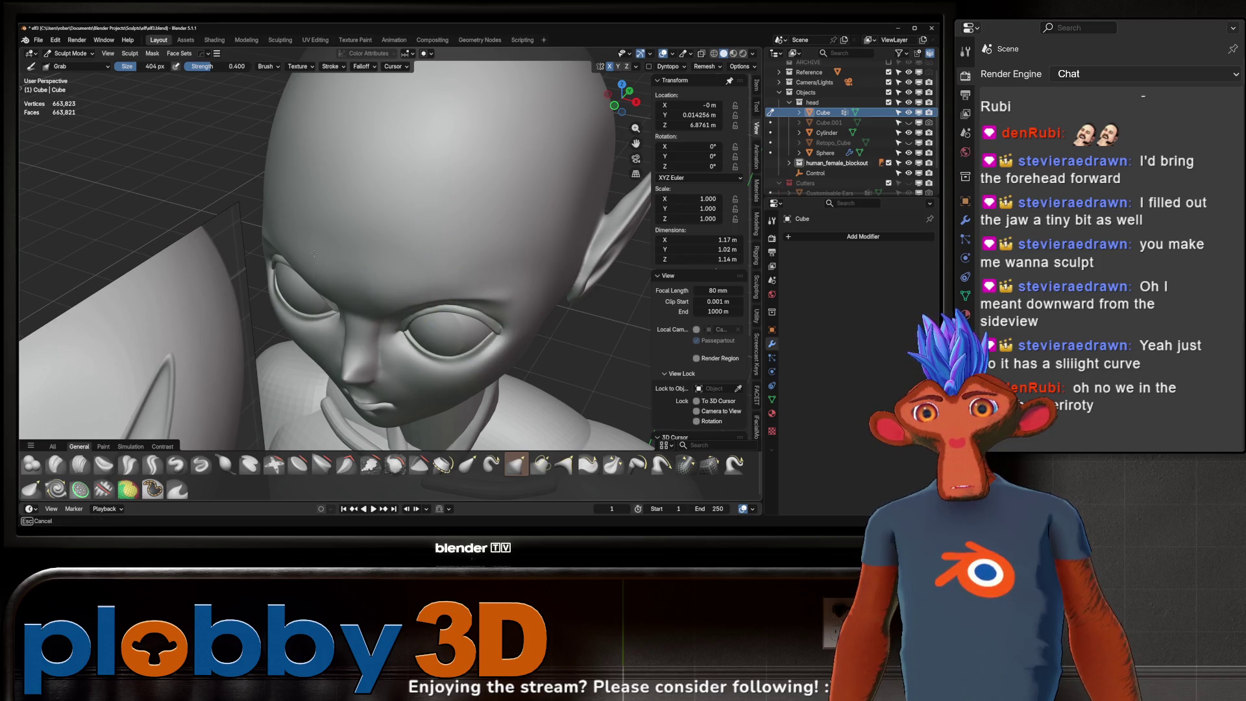
- Check the facial profile against the paintover and end back in exact right-side view
middle_drag(370, 284, 374, 244)
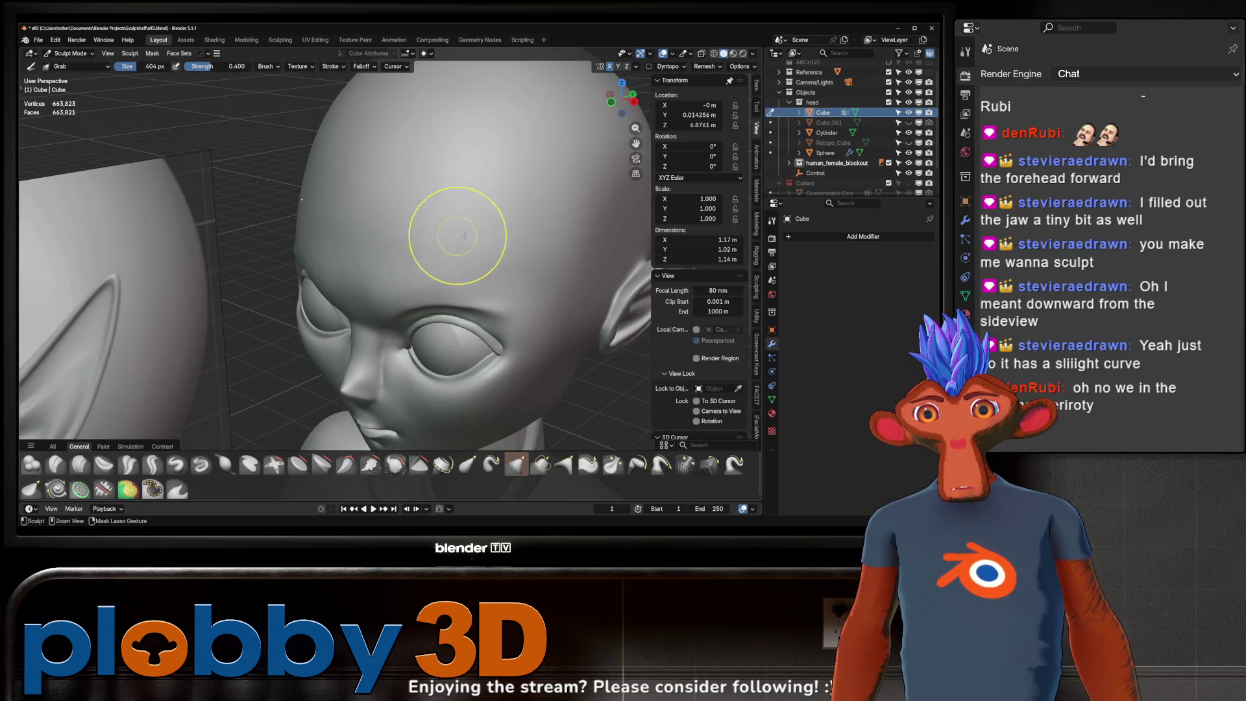
mouse_move(459, 237)
middle_down()
mouse_move(357, 244)
mouse_move(472, 266)
mouse_move(442, 281)
mouse_move(487, 258)
mouse_move(369, 254)
mouse_move(547, 279)
mouse_move(459, 282)
mouse_move(354, 313)
mouse_move(438, 272)
mouse_move(510, 198)
mouse_move(407, 250)
mouse_move(436, 248)
middle_up()
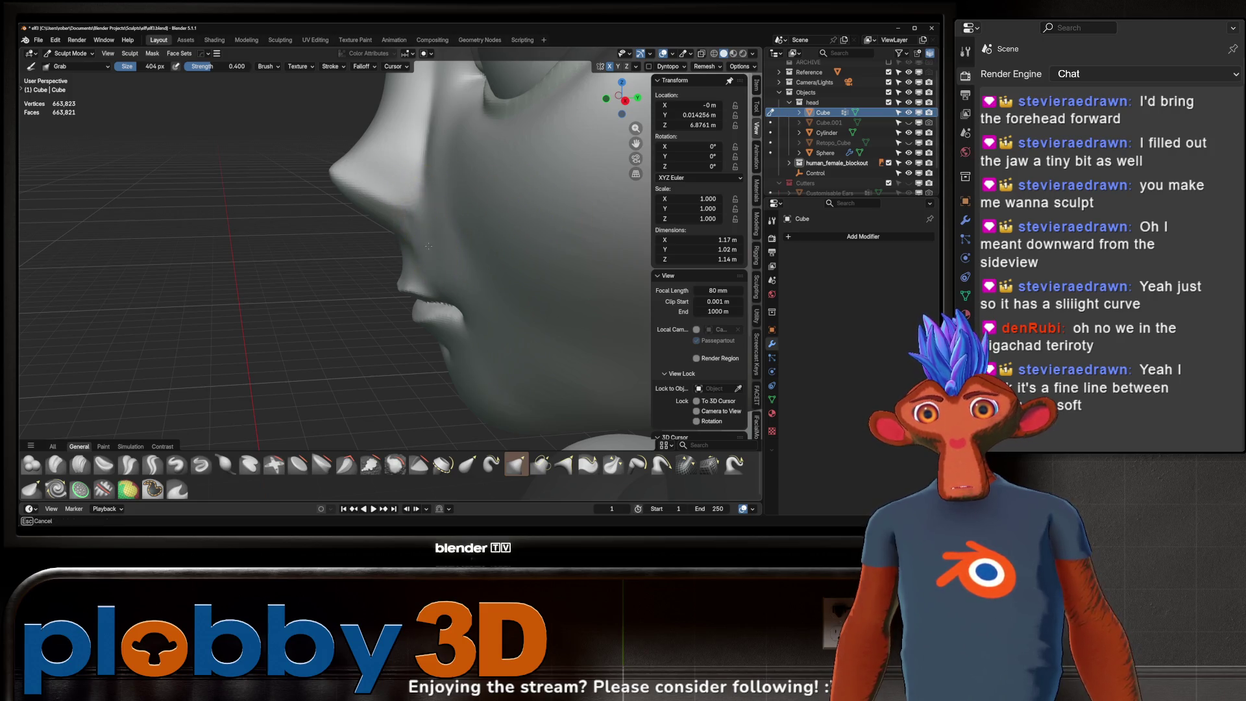
middle_drag(429, 245, 445, 242)
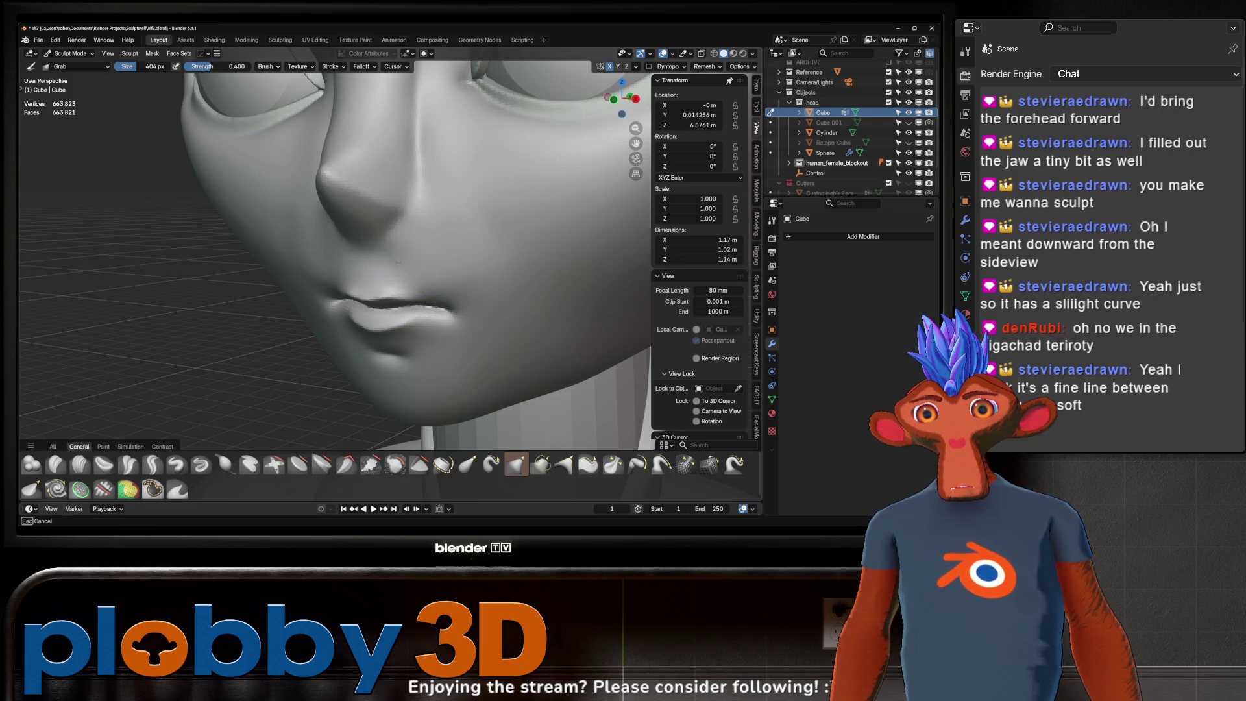
mouse_move(409, 257)
middle_down()
mouse_move(420, 237)
mouse_move(457, 286)
mouse_move(412, 245)
mouse_move(389, 273)
middle_up()
scroll(412, 245, down, 3)
scroll(380, 276, down, 3)
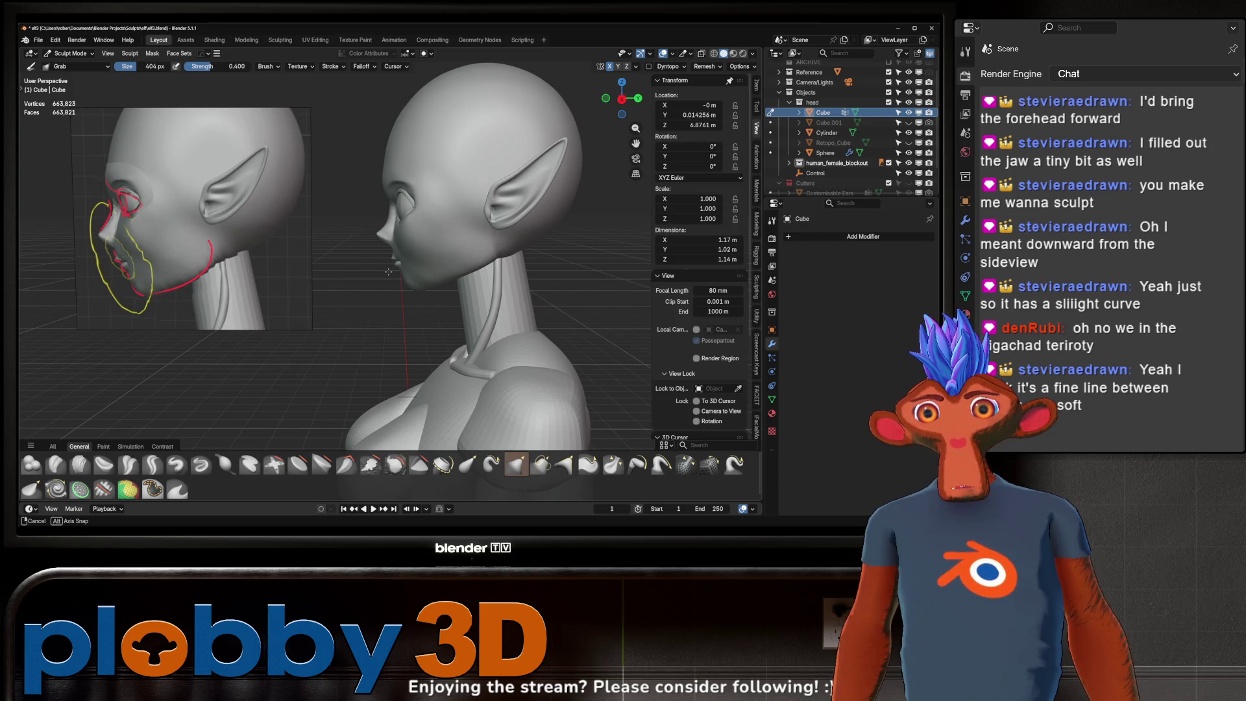
alt+middle_drag(389, 270, 412, 250)
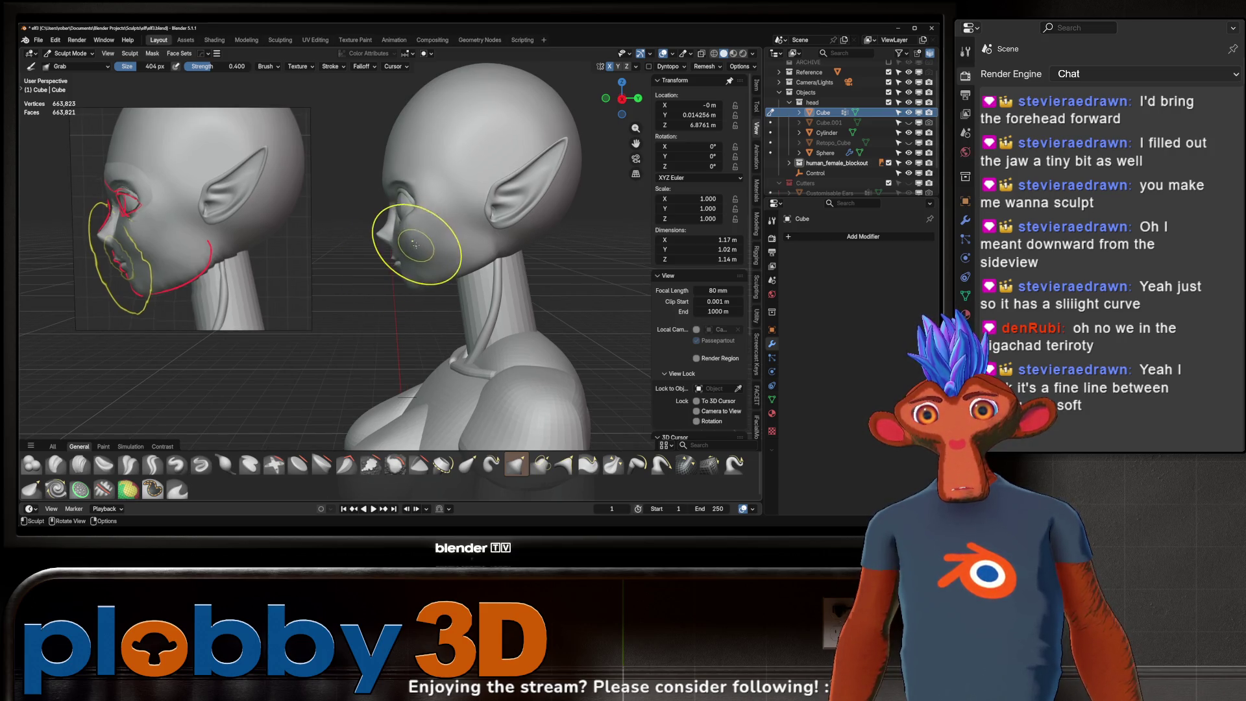
scroll(411, 251, up, 2)
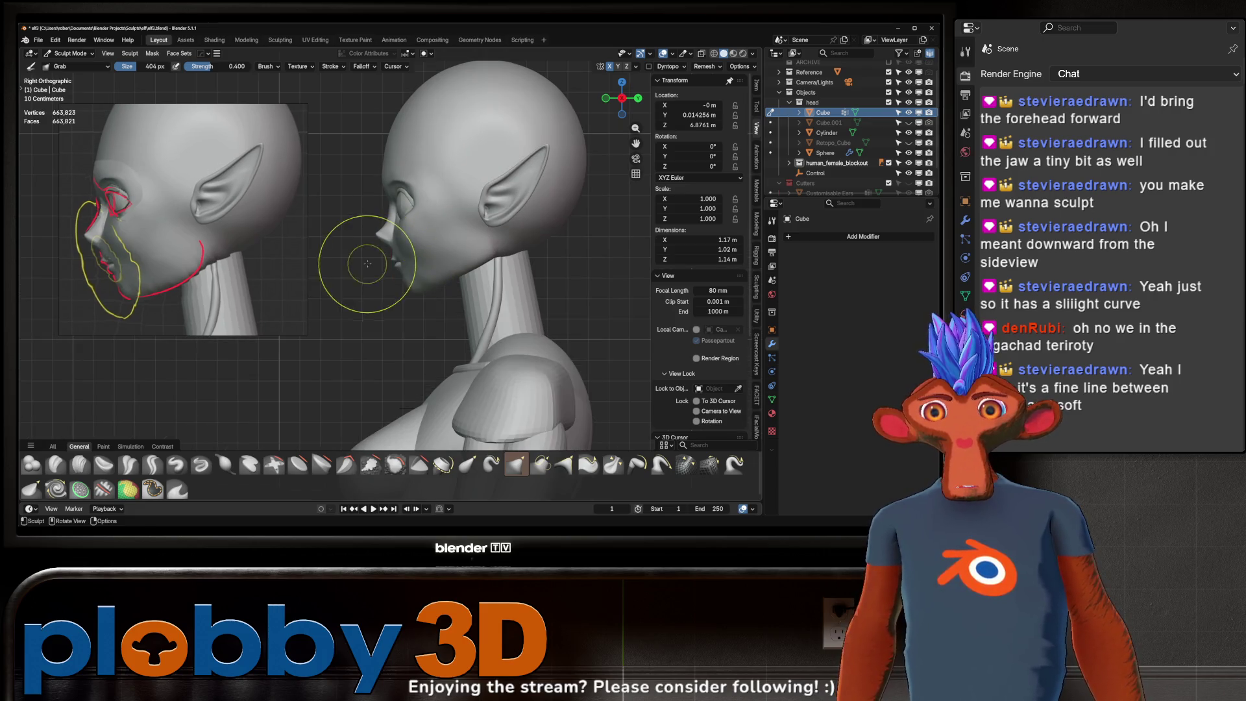
scroll(350, 254, up, 3)
scroll(411, 201, up, 2)
middle_drag(412, 201, 419, 194)
scroll(390, 243, down, 5)
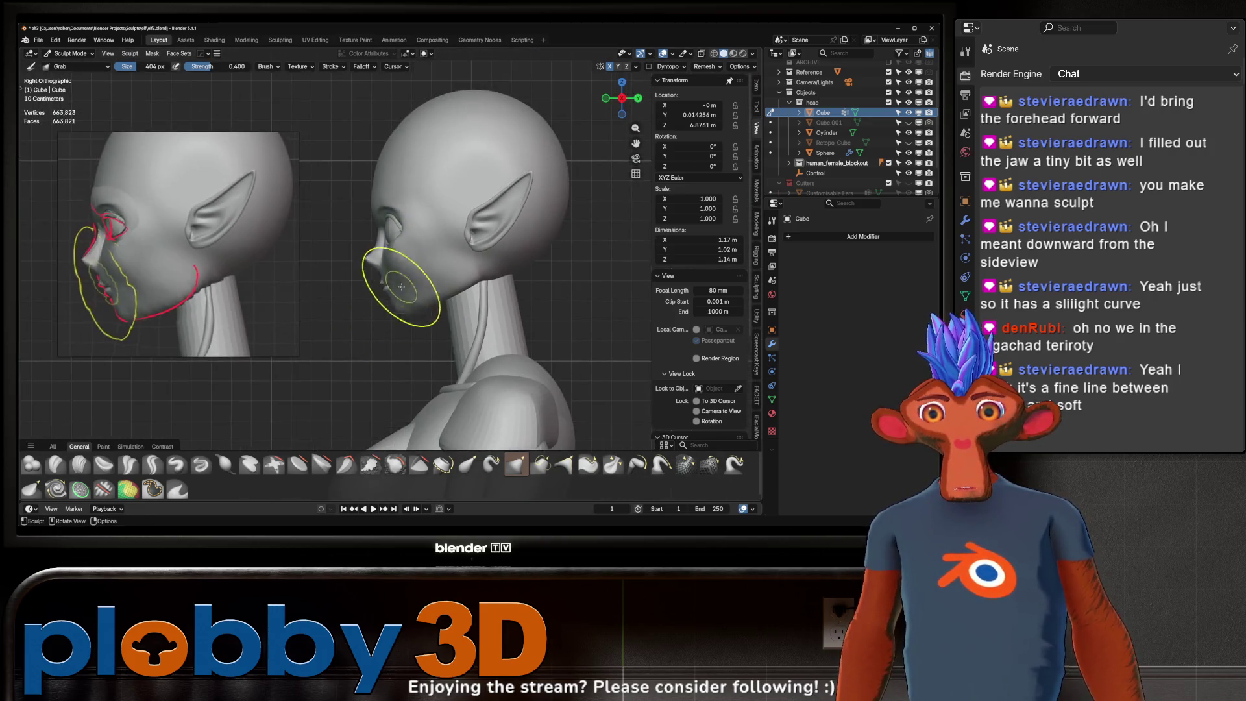
- Try a short Snake Hook stroke near the elf's eye
click(734, 465)
mouse_move(403, 215)
mouse_down()
mouse_move(417, 214)
mouse_move(387, 219)
mouse_up()
middle_drag(381, 214, 393, 220)
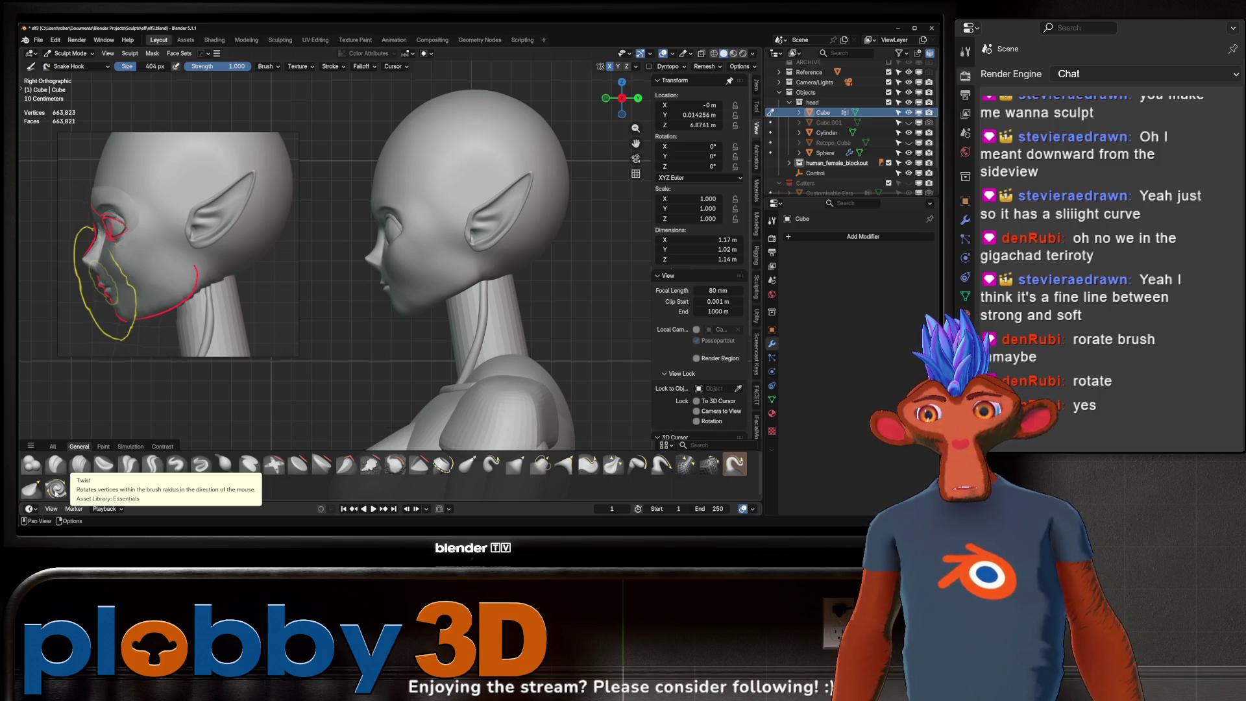
- Switch to the Twist brush and start twisting the skin near the eye from the side view
click(57, 488)
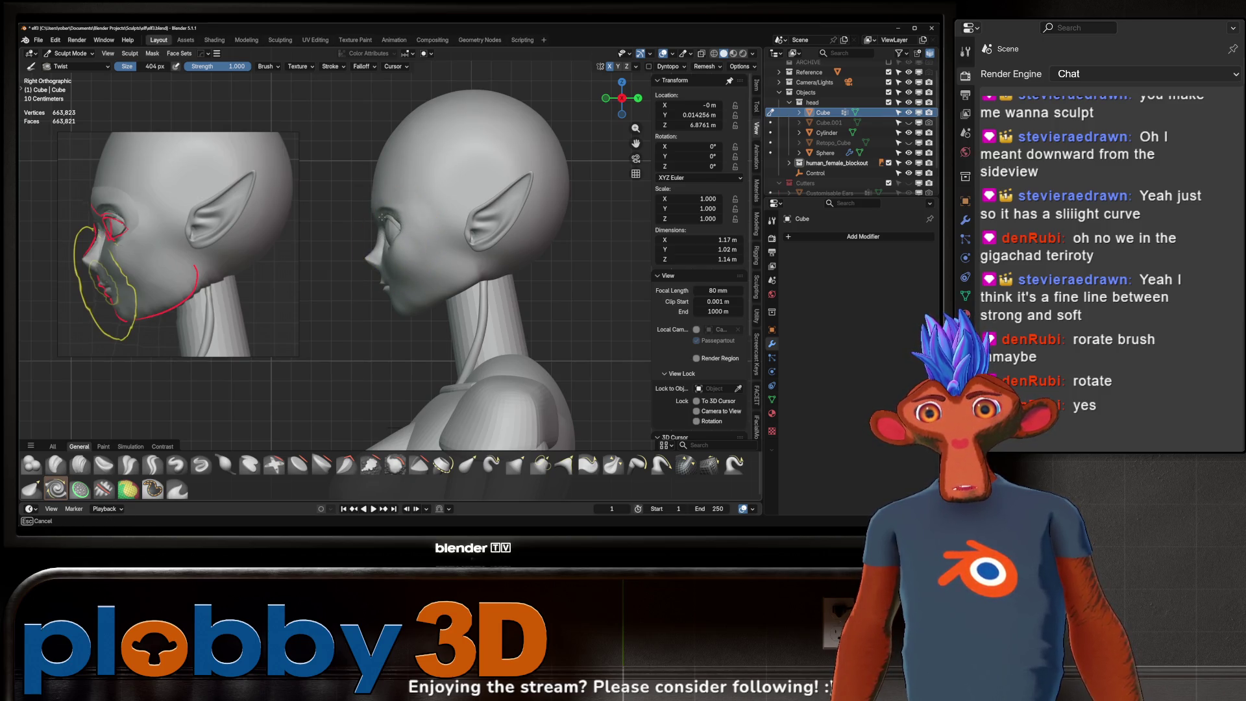
middle_drag(379, 236, 623, 244)
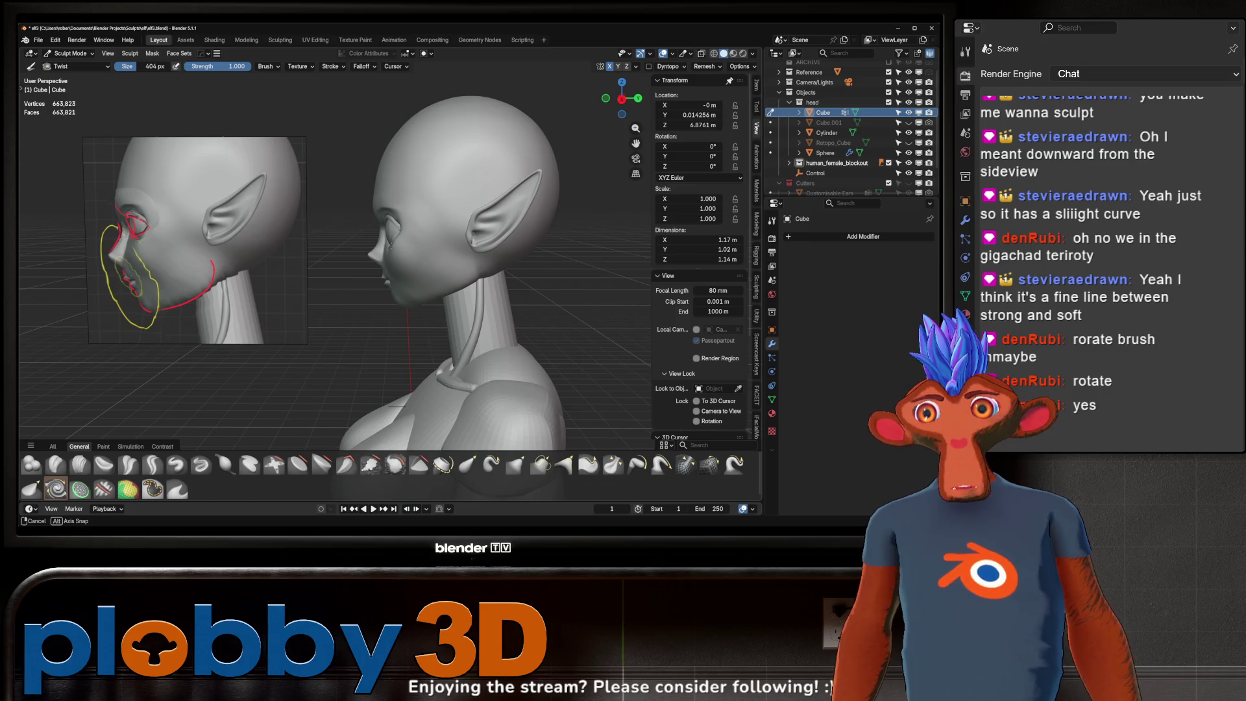
middle_drag(624, 244, 376, 376)
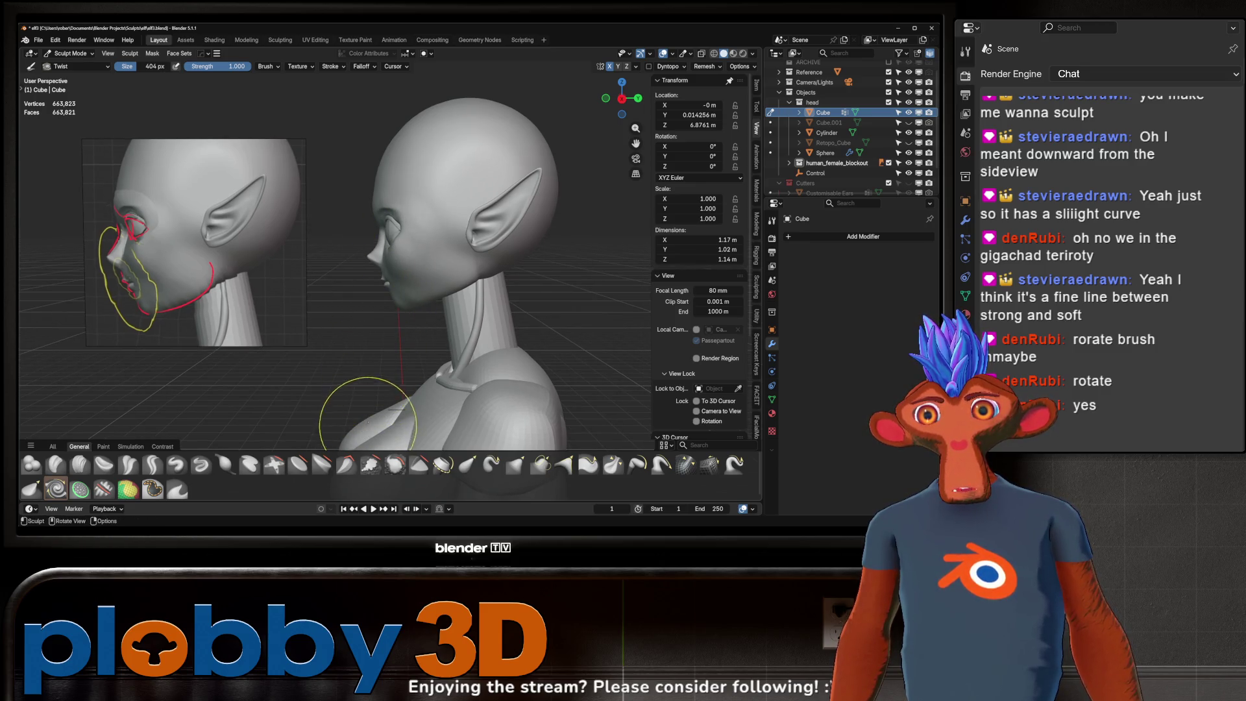
key(KP_3)
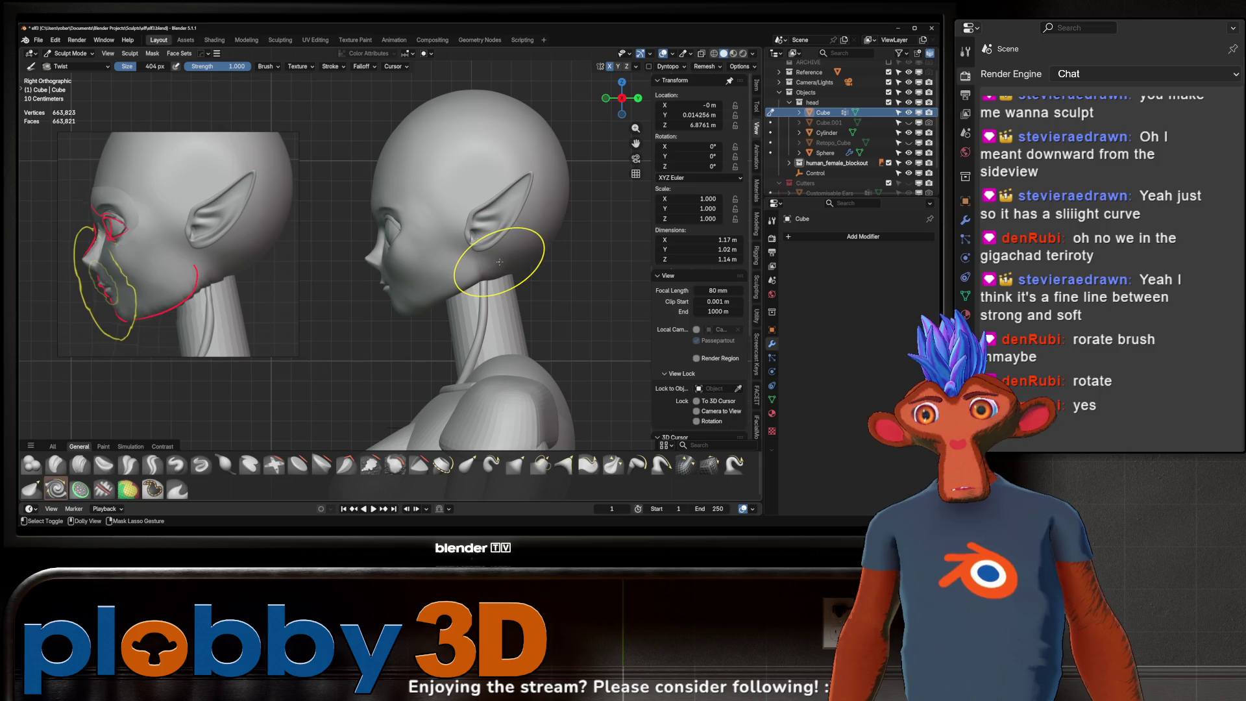
mouse_move(499, 261)
middle_down()
mouse_move(570, 241)
mouse_move(493, 323)
mouse_move(488, 282)
mouse_move(422, 228)
mouse_move(457, 279)
middle_up()
scroll(459, 254, up, 3)
mouse_move(431, 220)
mouse_down()
mouse_move(426, 230)
mouse_move(479, 245)
mouse_up()
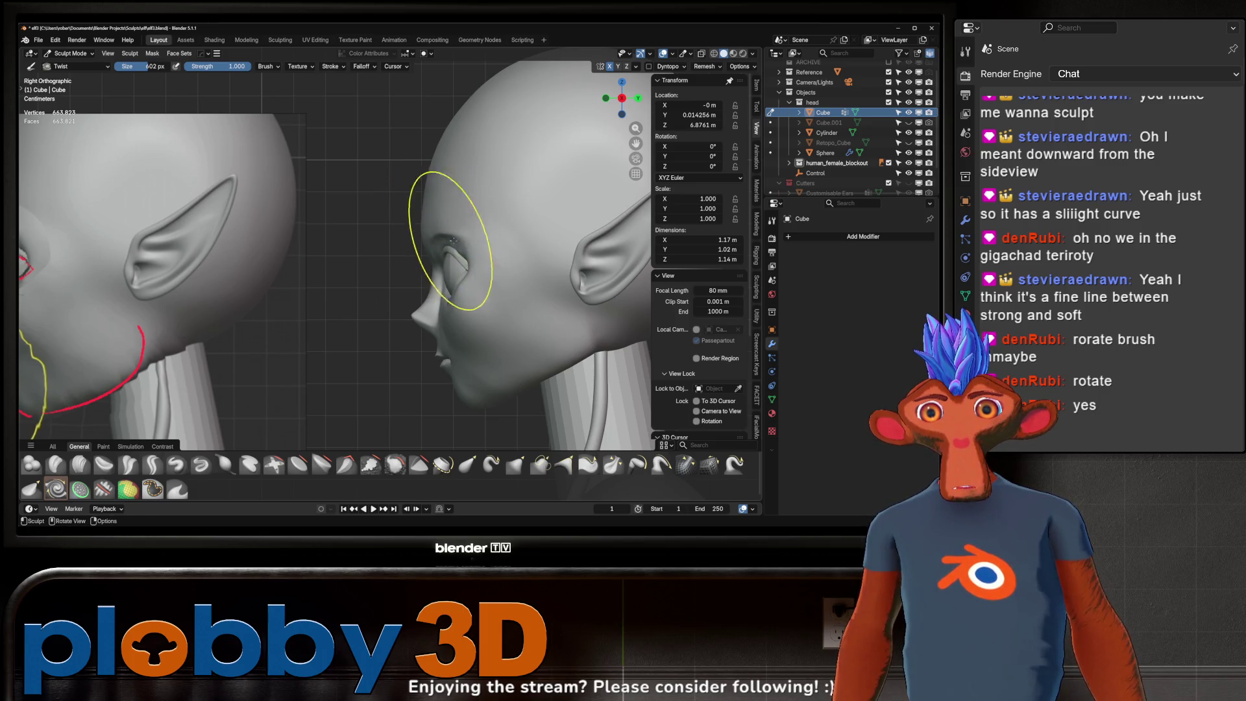
- Twist the skin from beside the eyelid toward the ear
drag(456, 249, 445, 250)
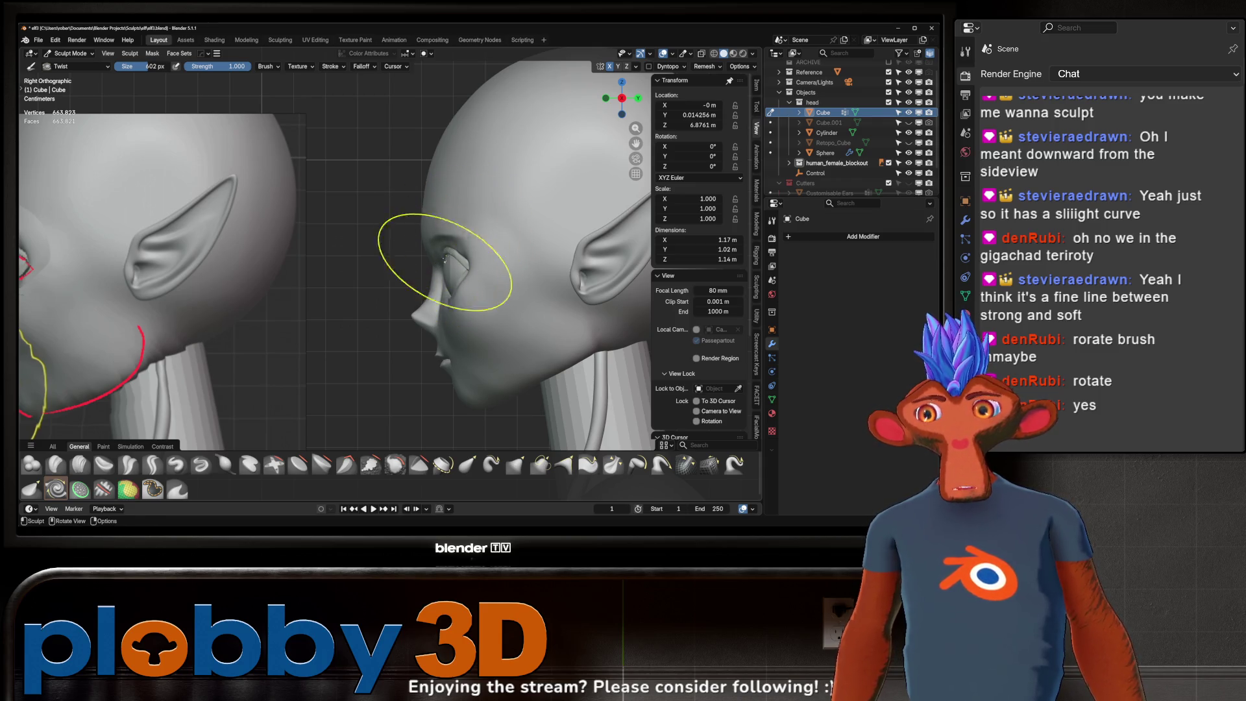
mouse_move(429, 244)
middle_down()
mouse_move(583, 232)
mouse_move(500, 250)
middle_up()
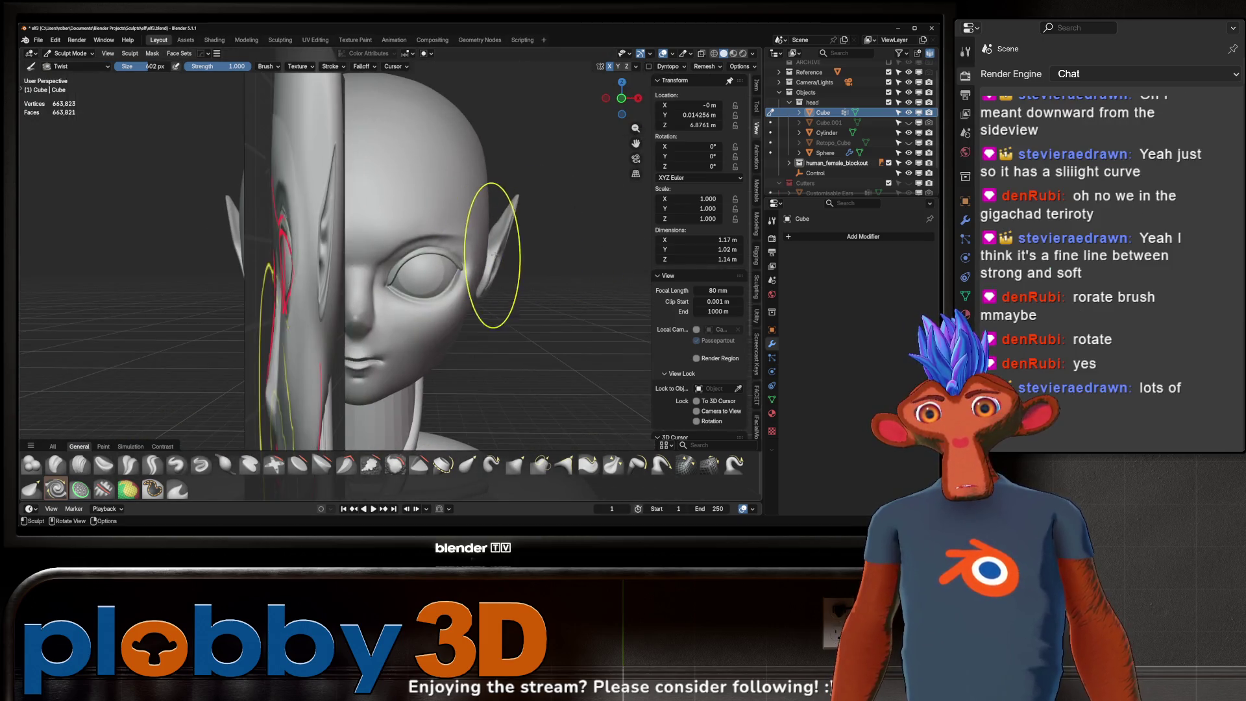
middle_drag(334, 307, 439, 254)
scroll(438, 253, down, 2)
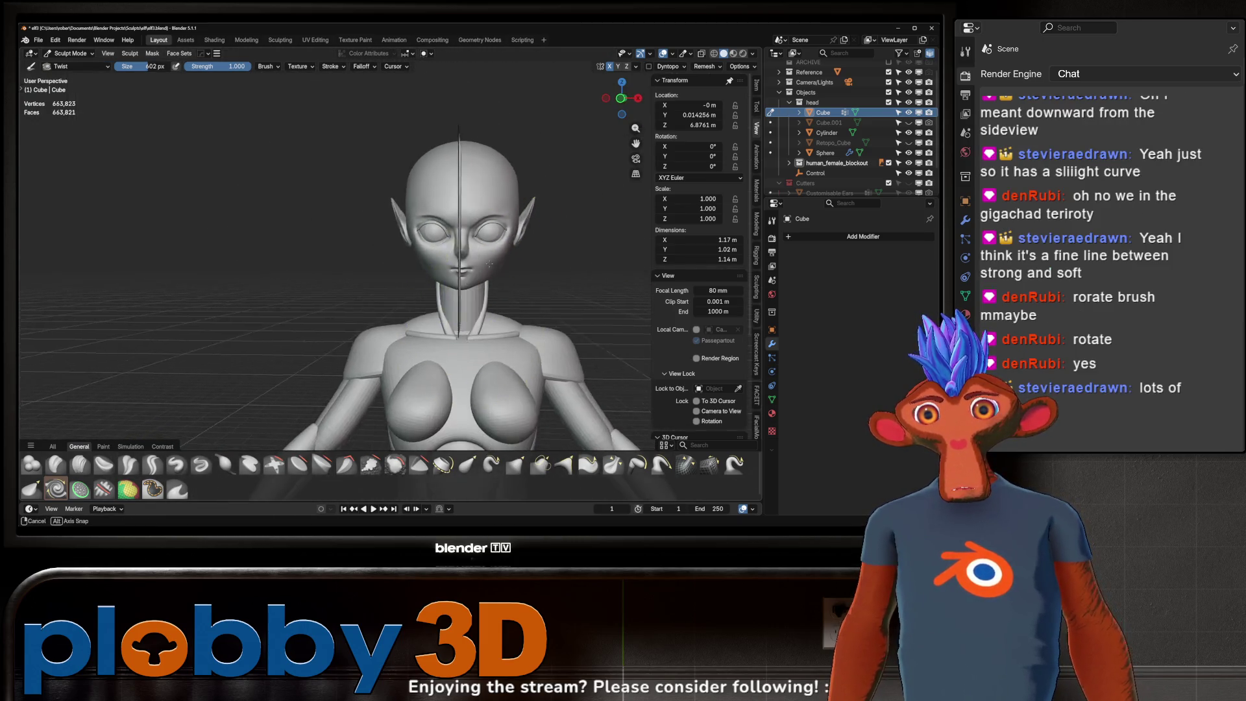
middle_drag(471, 298, 432, 251)
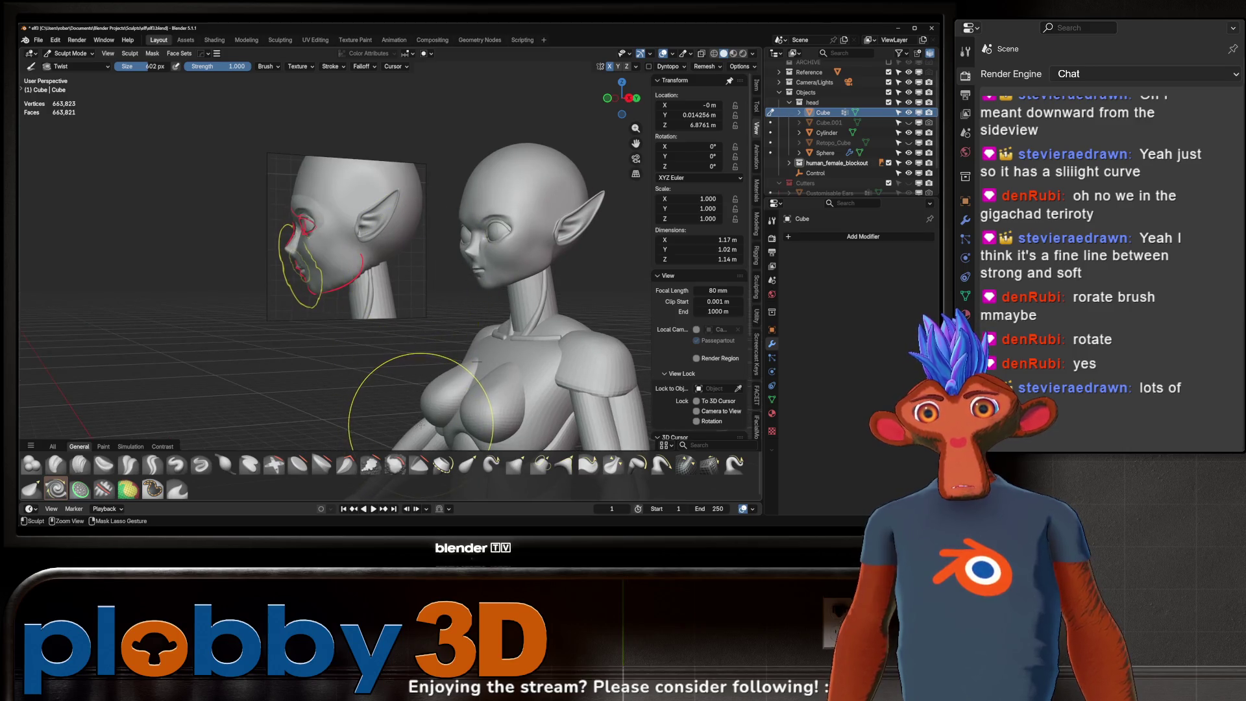
- Check the whole figure from front, side and three-quarter views
key(shift)
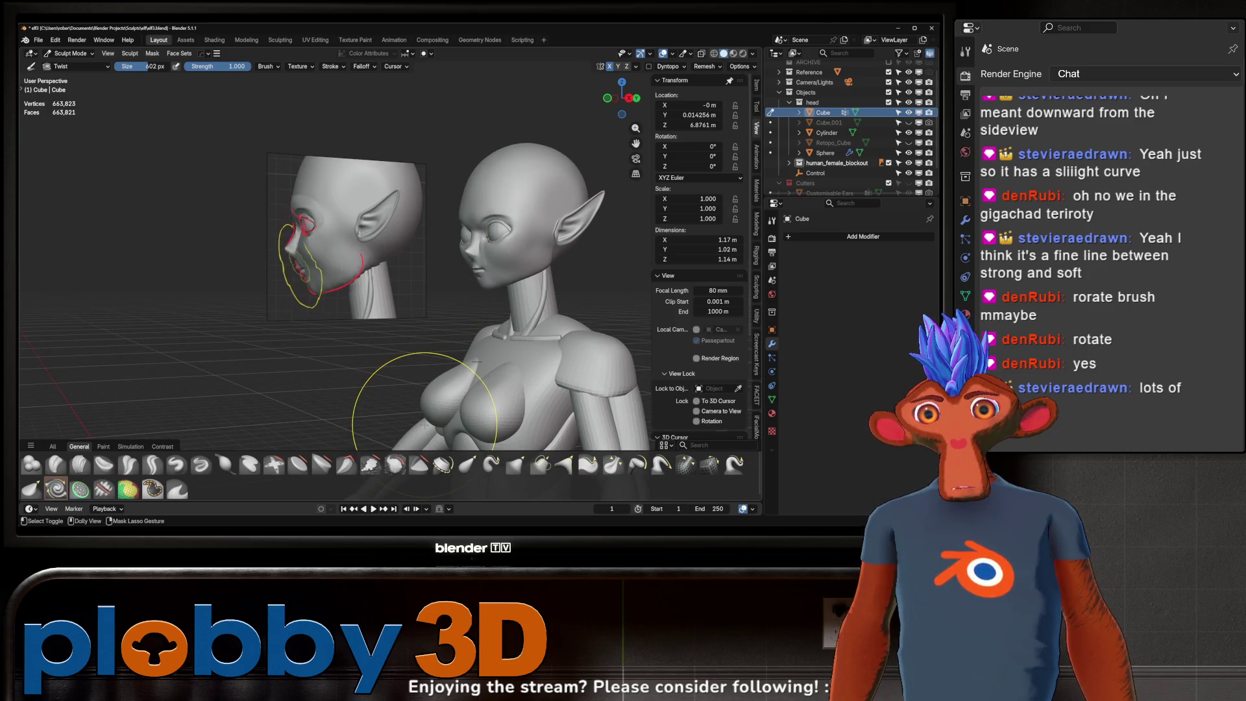
middle_drag(425, 426, 427, 359)
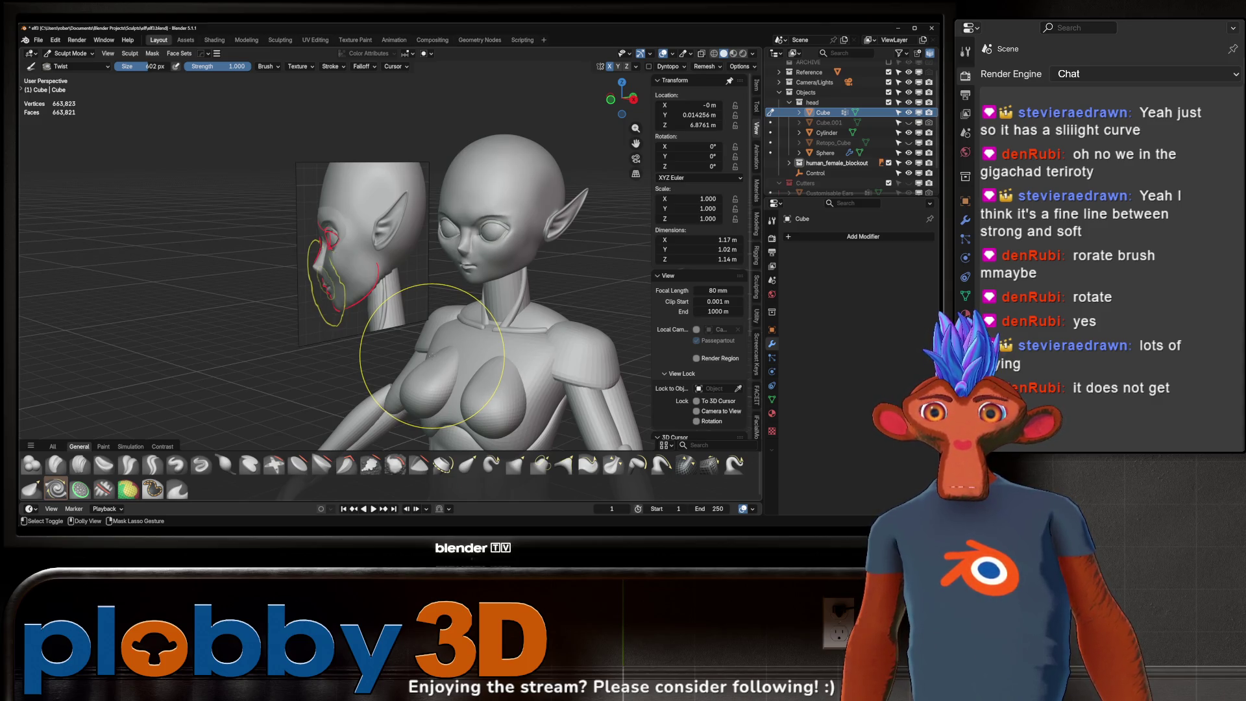
middle_drag(431, 355, 490, 281)
middle_drag(436, 290, 374, 283)
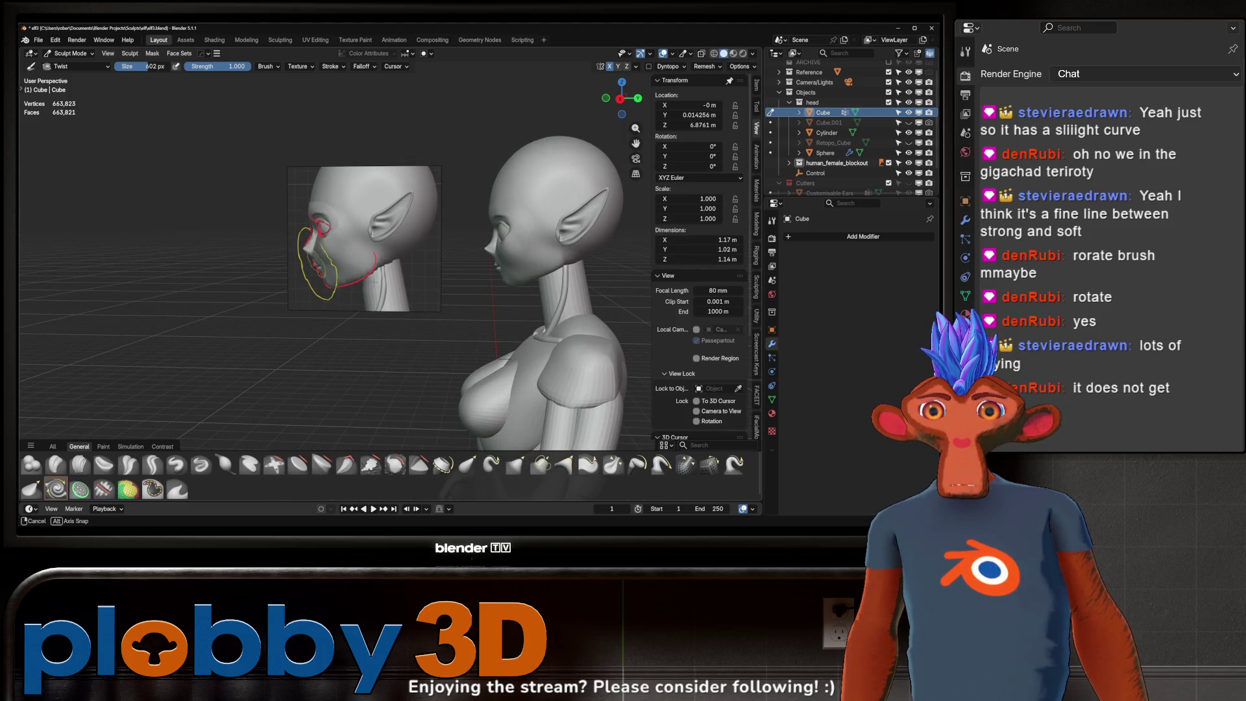
mouse_move(374, 283)
middle_down()
mouse_move(419, 283)
mouse_move(458, 236)
mouse_move(431, 266)
mouse_move(443, 294)
middle_up()
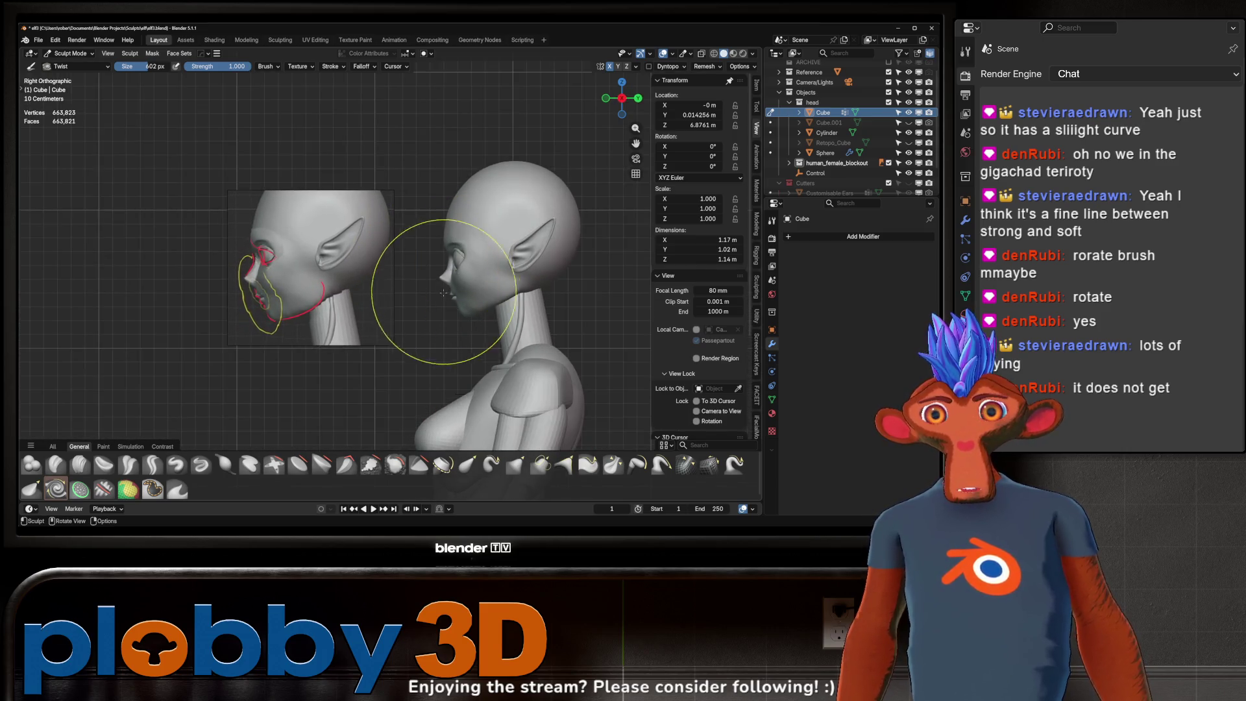
scroll(457, 283, up, 2)
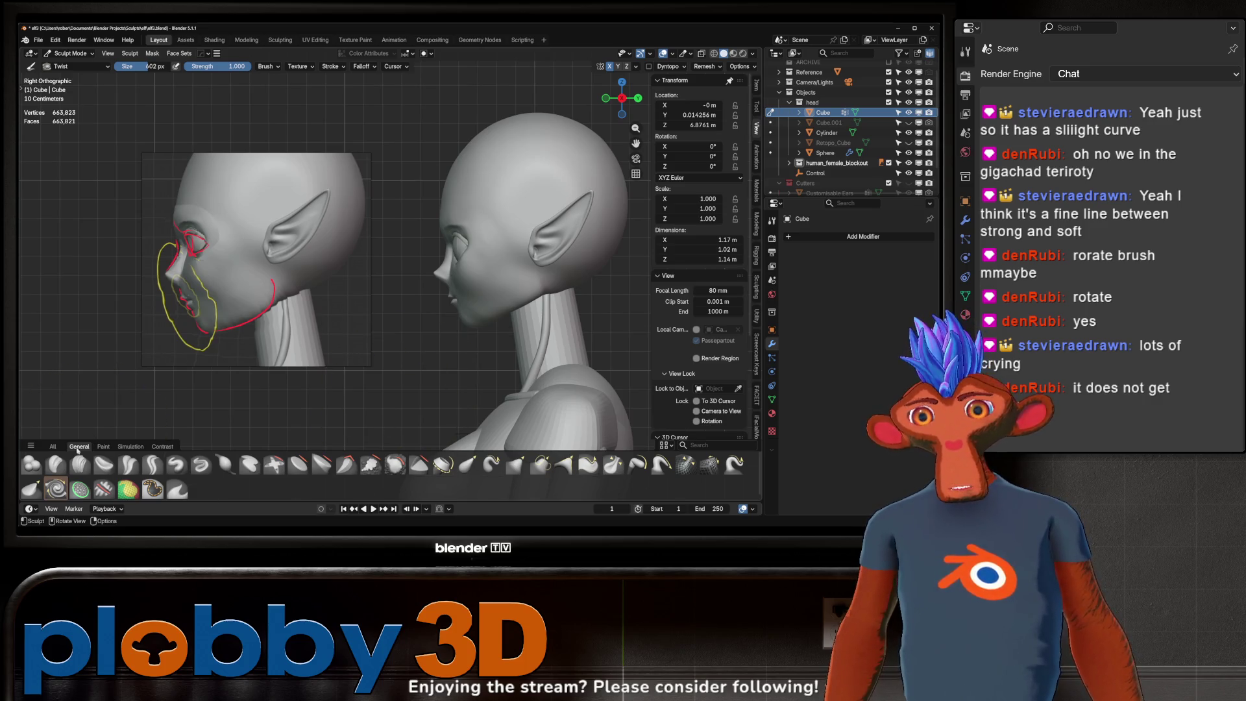
- Pick the Pull brush from the Mesh Sculpt filtered brush browser, at 0.400 strength
click(54, 446)
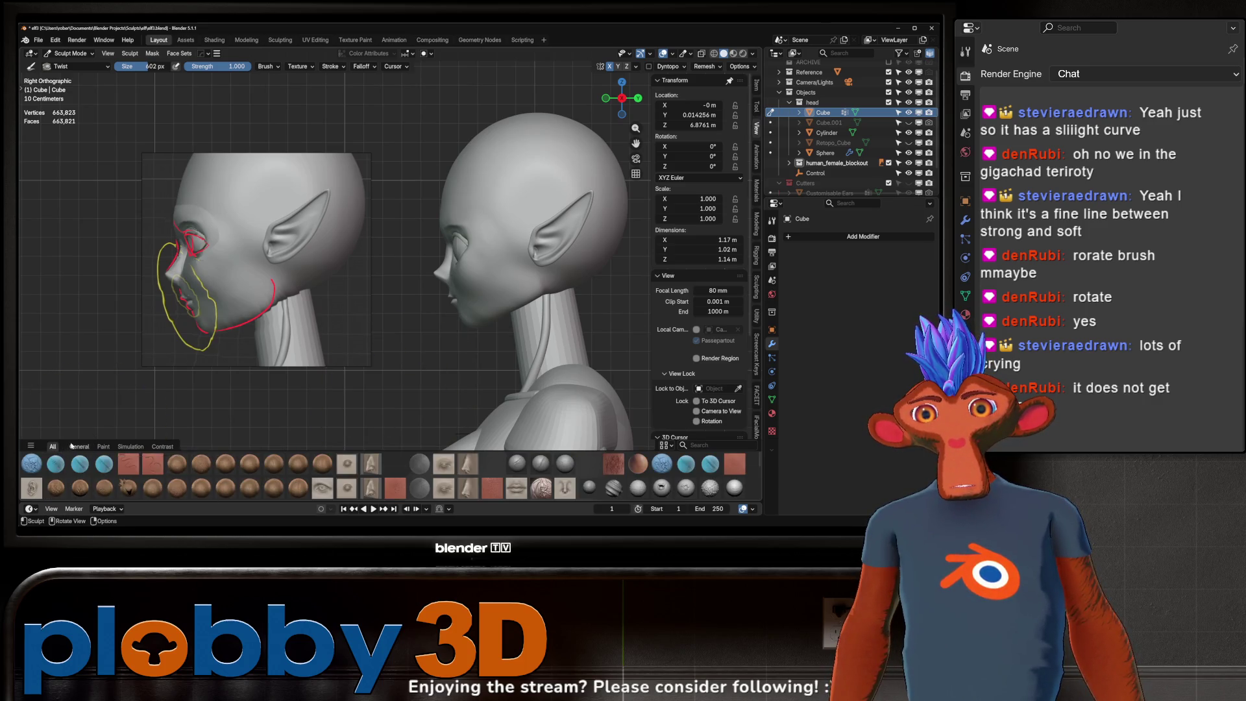
click(78, 446)
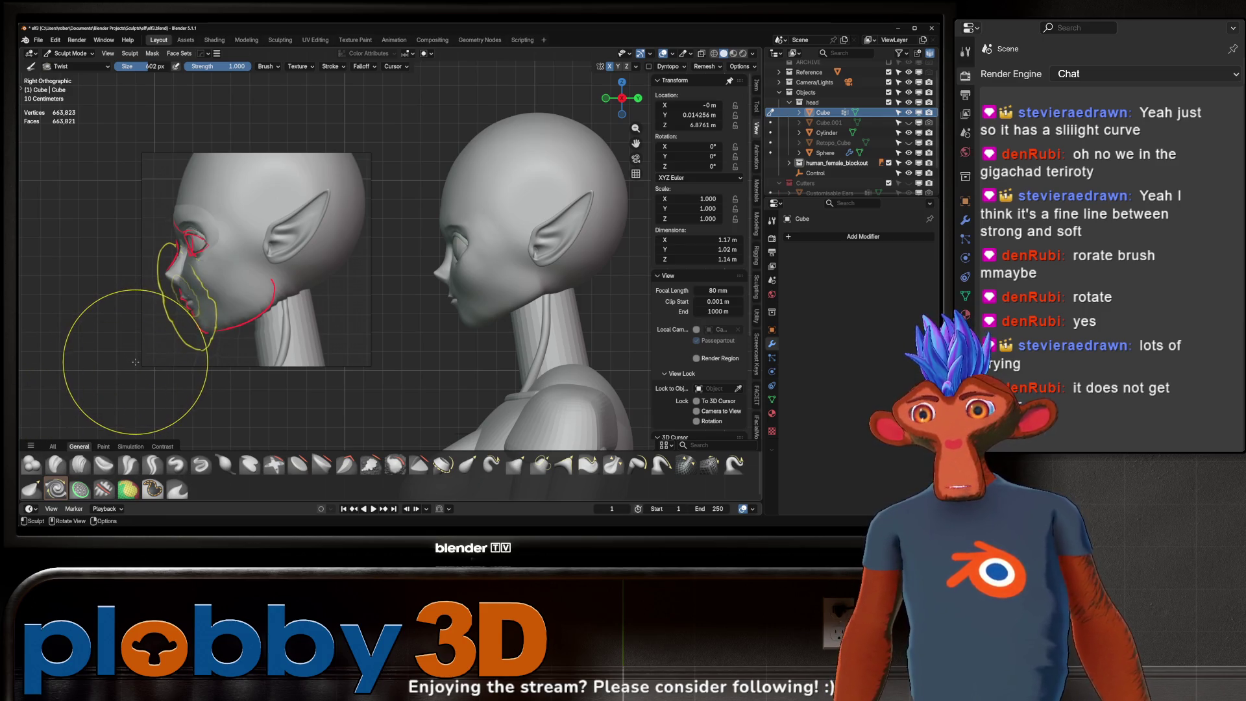
key(shift+space)
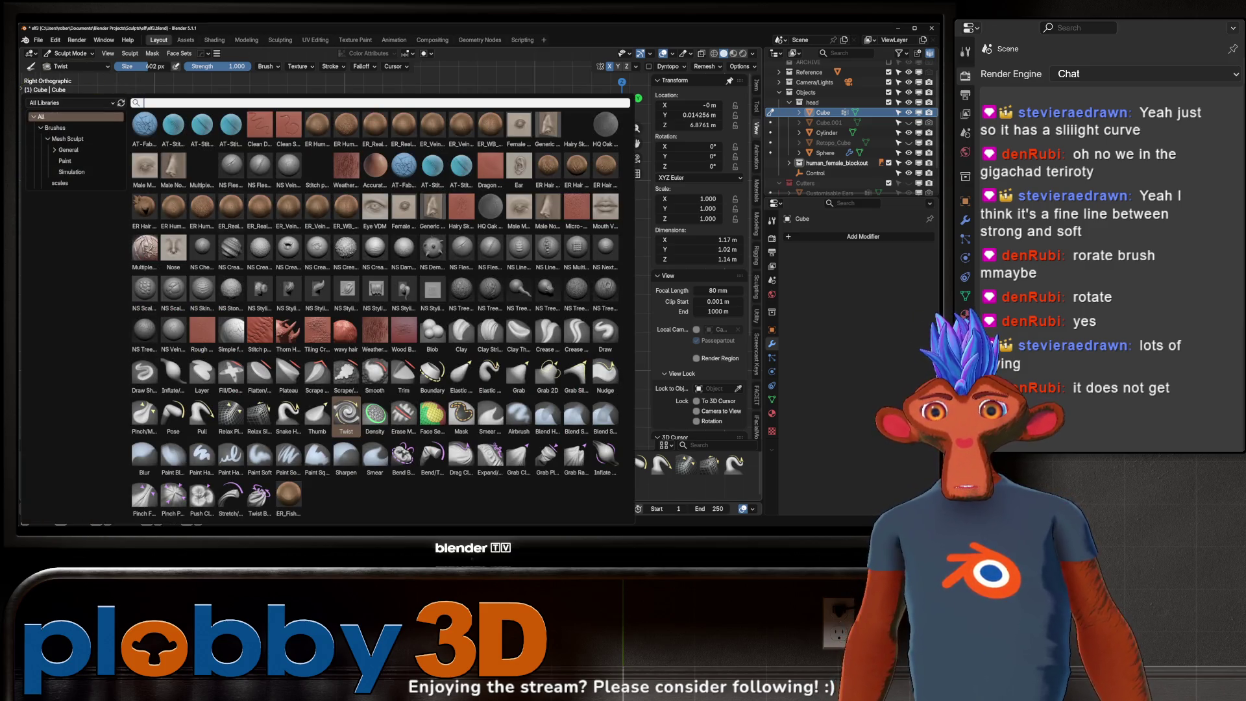
click(67, 138)
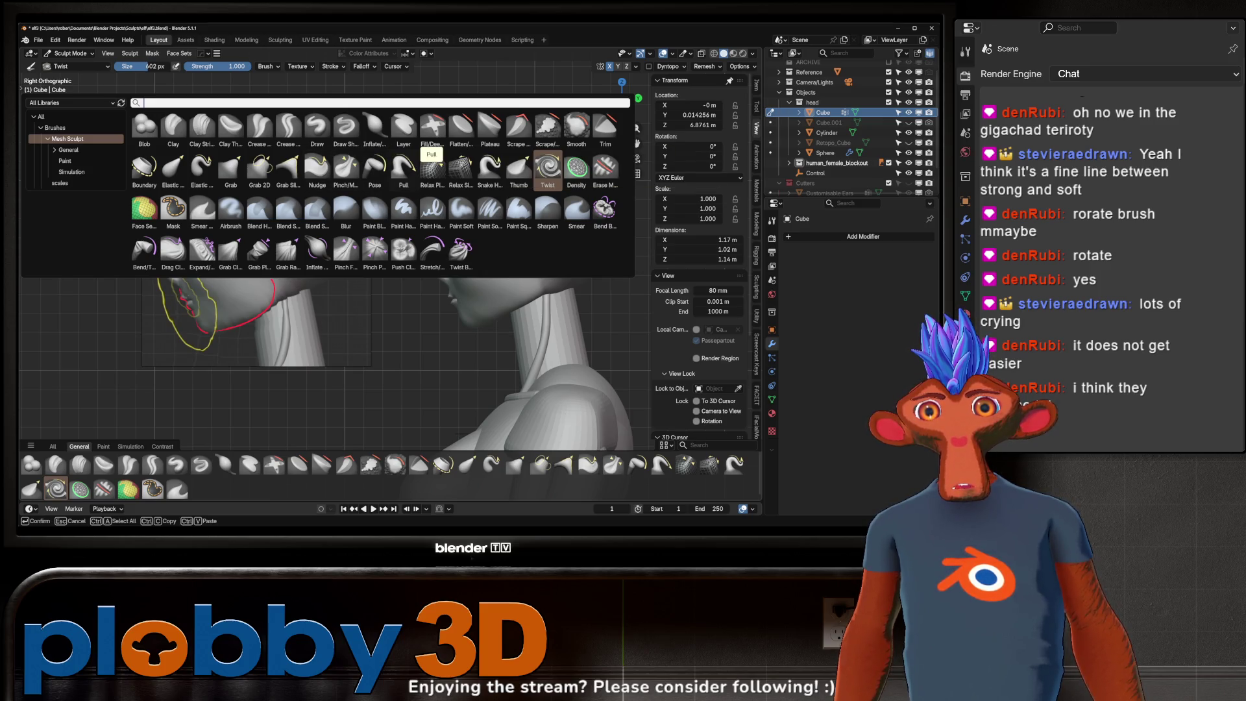
click(403, 168)
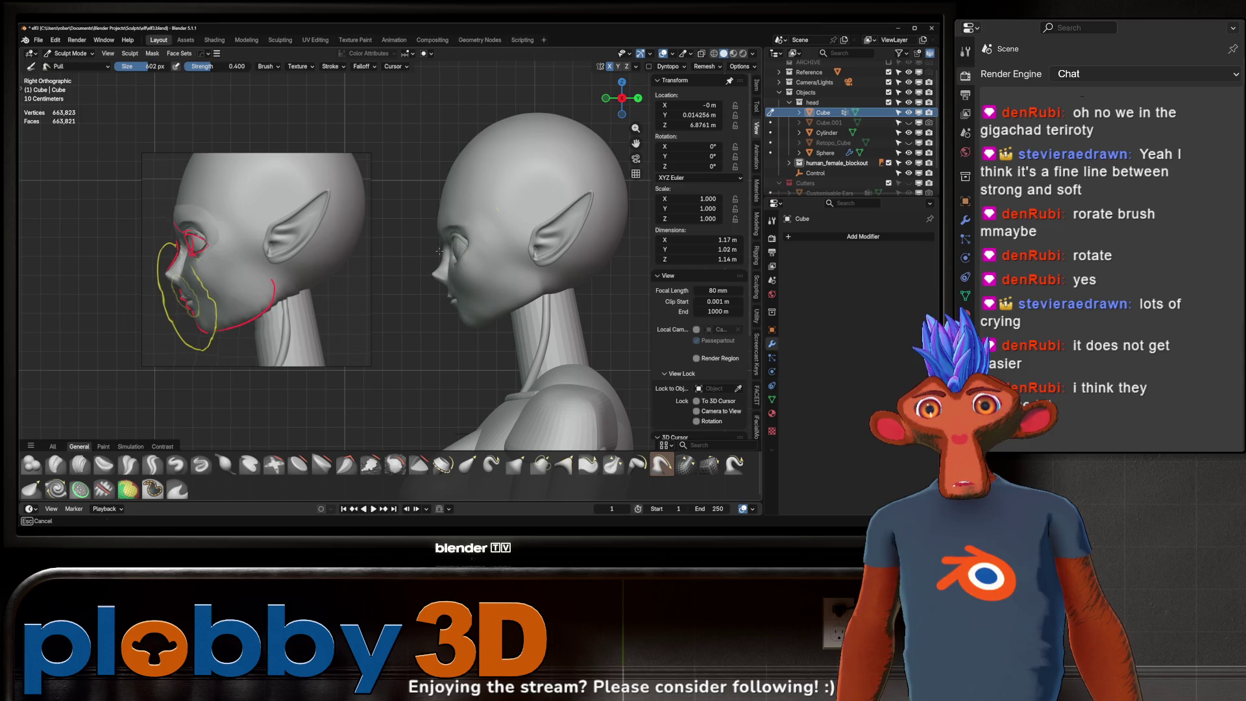
- Pull the front of the head slightly outward, check it in profile and return to Grab
drag(440, 252, 448, 224)
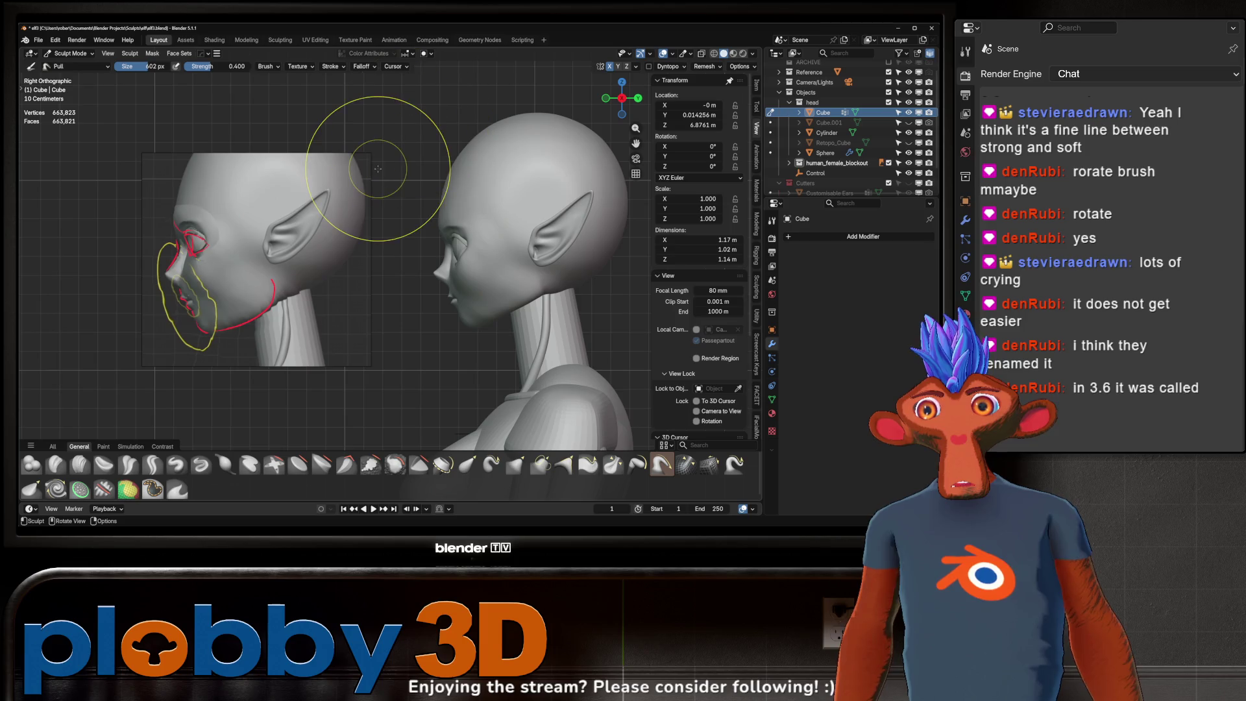
mouse_move(378, 168)
middle_down()
mouse_move(532, 165)
mouse_move(459, 153)
mouse_move(438, 223)
middle_up()
scroll(440, 223, up, 5)
mouse_move(501, 166)
middle_down()
mouse_move(455, 196)
mouse_move(438, 162)
mouse_move(457, 203)
mouse_move(414, 177)
middle_up()
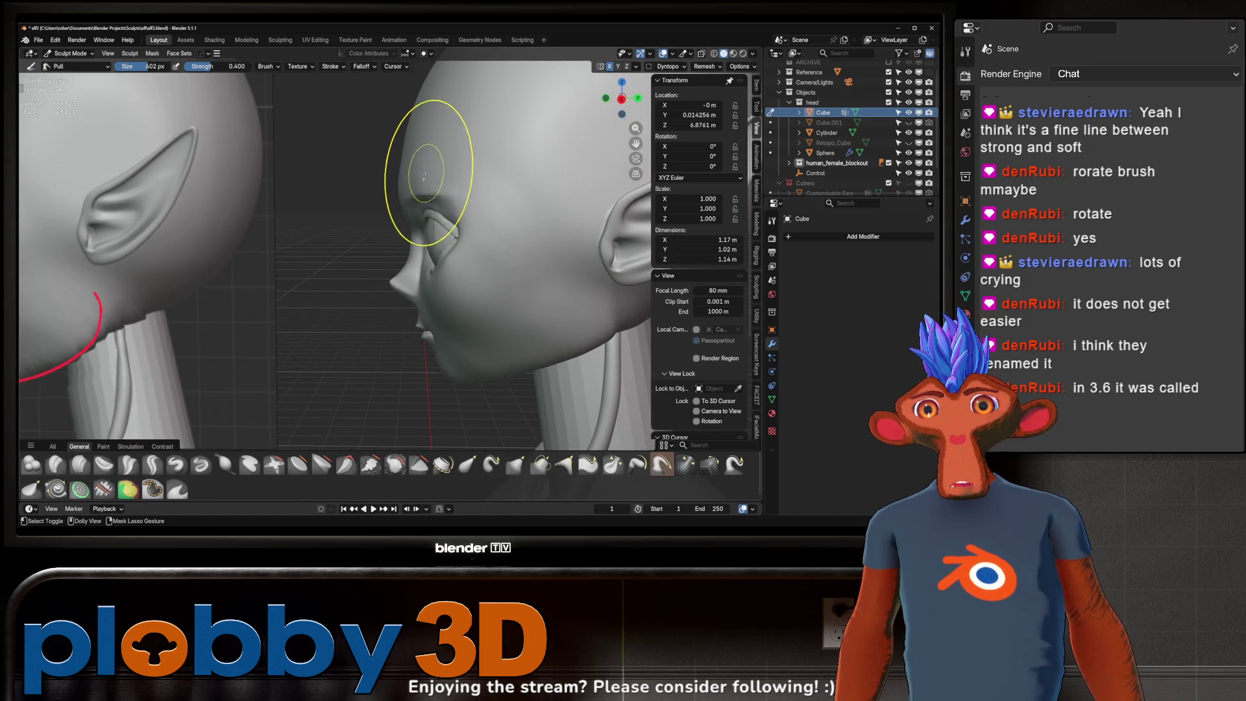
middle_drag(417, 249, 435, 278)
key(g)
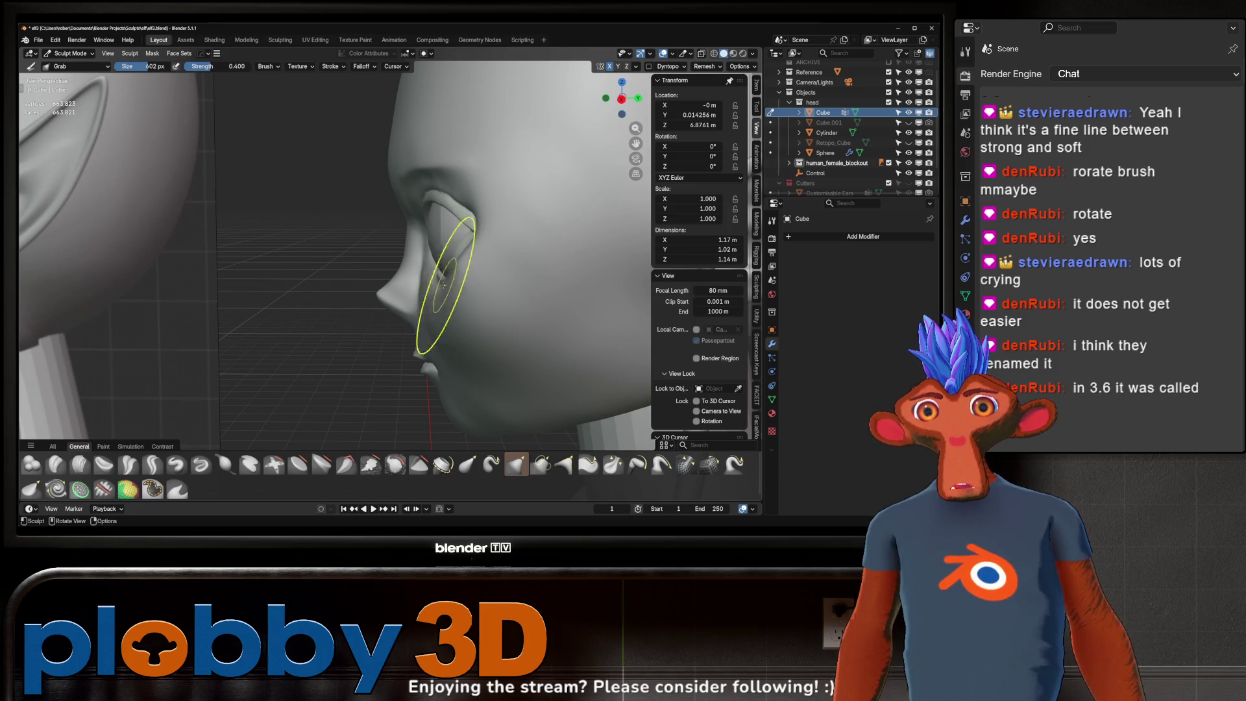
- Inspect the eye and lids closely from top and side angles
mouse_move(444, 283)
middle_down()
mouse_move(444, 237)
mouse_move(468, 282)
mouse_move(409, 253)
mouse_move(417, 198)
mouse_move(404, 223)
mouse_move(460, 205)
middle_up()
scroll(404, 224, up, 3)
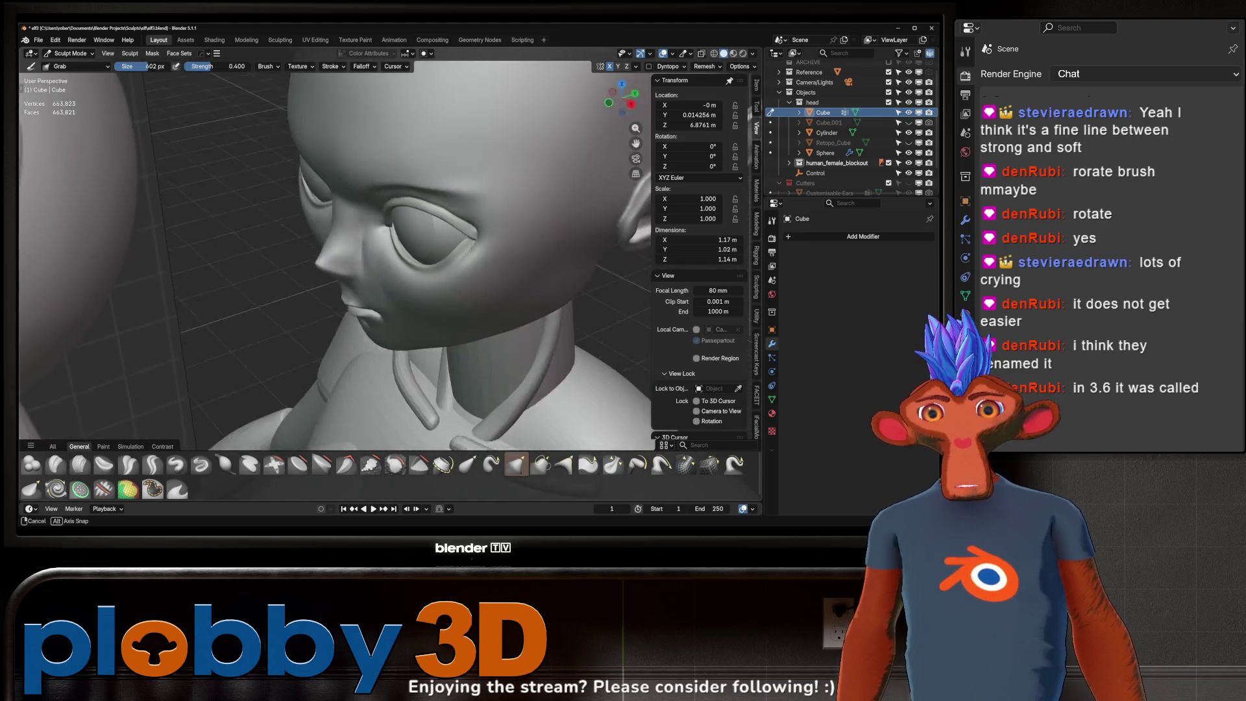
scroll(415, 244, up, 3)
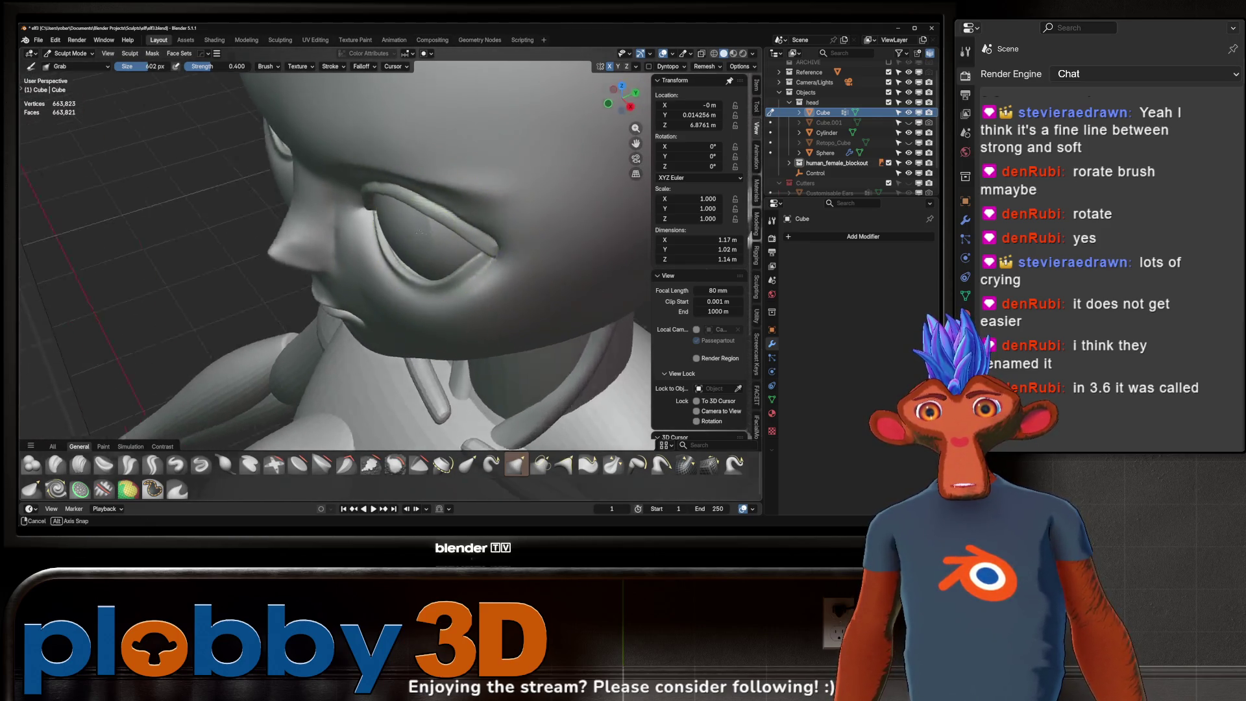
middle_drag(416, 244, 438, 222)
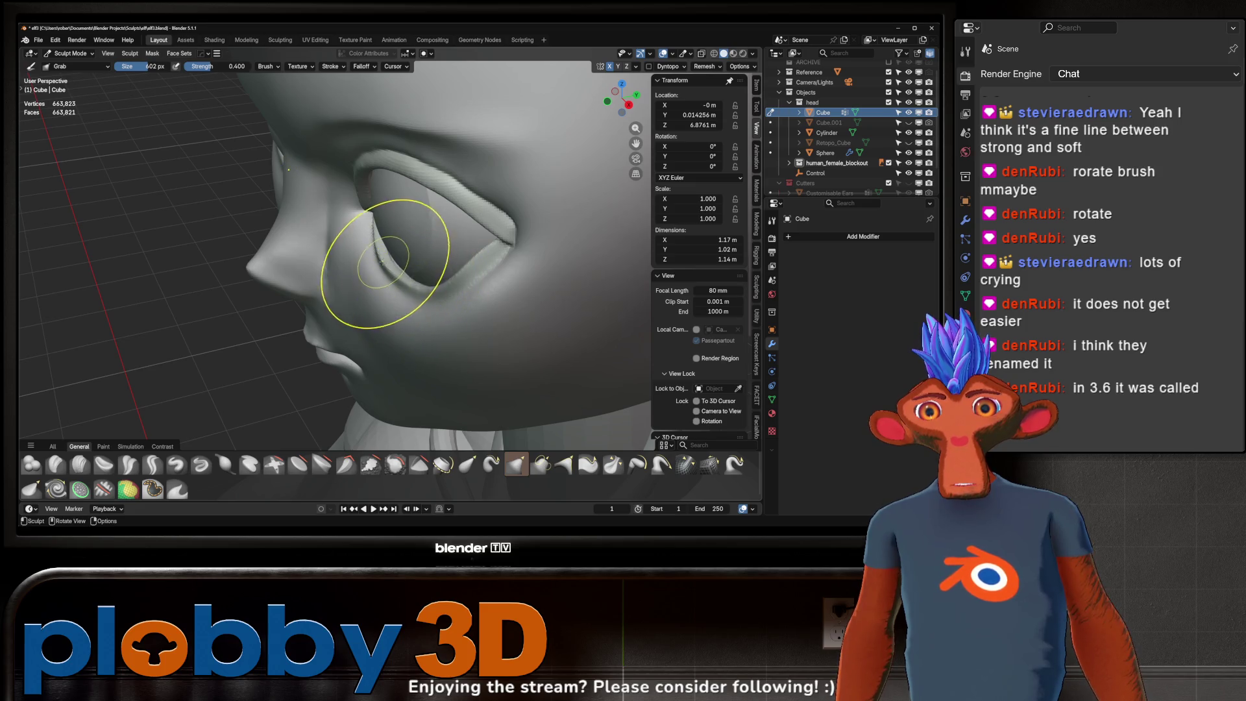
middle_drag(403, 266, 479, 266)
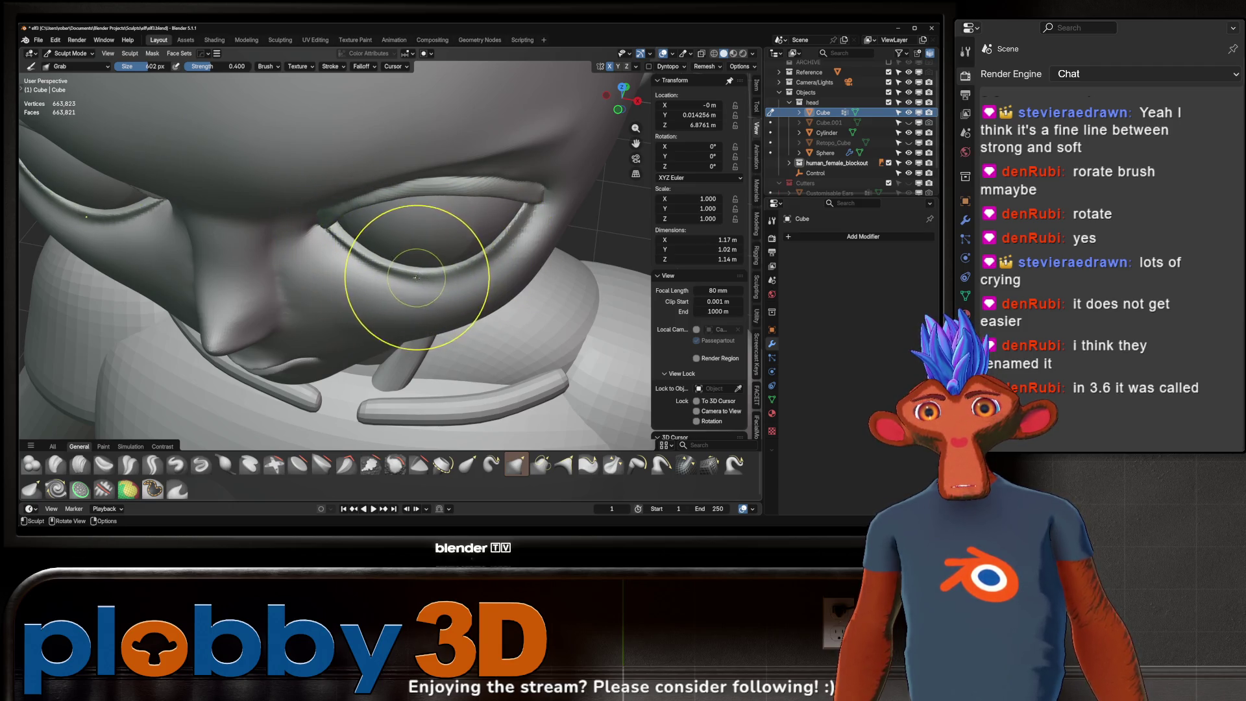
scroll(415, 277, down, 3)
mouse_move(416, 278)
middle_down()
mouse_move(389, 237)
mouse_move(376, 264)
mouse_move(389, 244)
mouse_move(543, 226)
mouse_move(330, 227)
mouse_move(390, 215)
middle_up()
scroll(364, 222, up, 2)
scroll(431, 251, down, 4)
scroll(457, 191, up, 5)
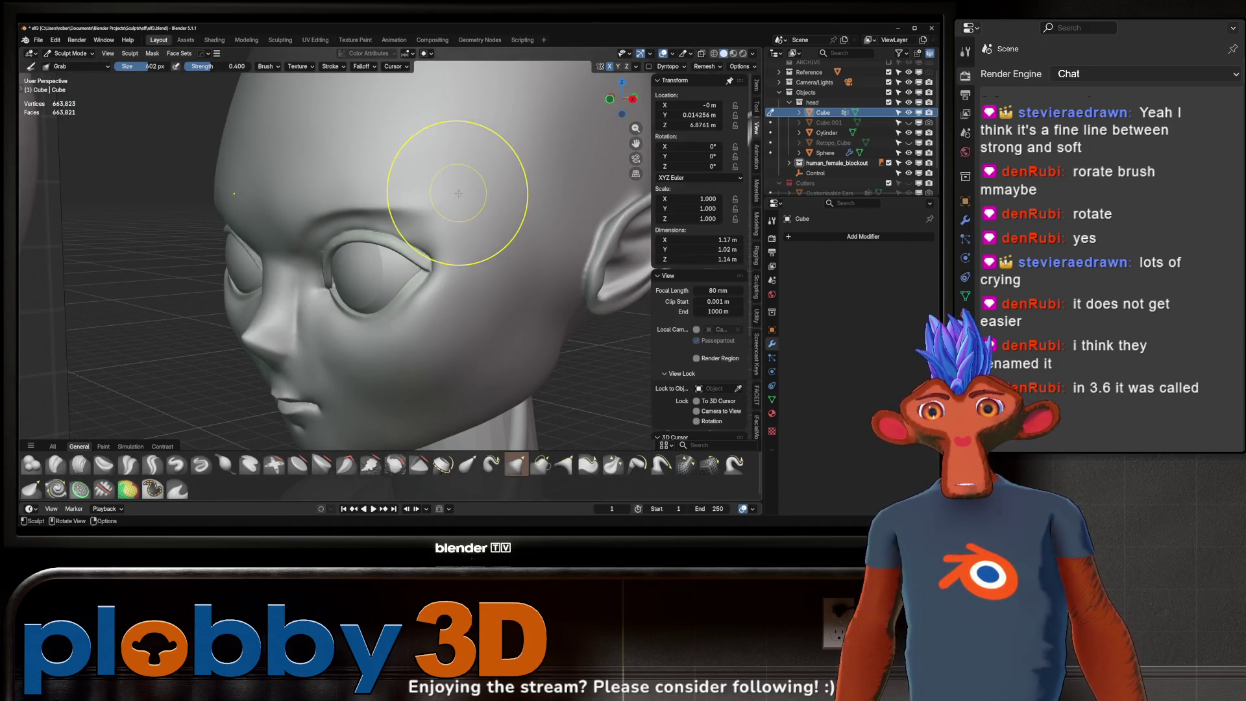
- Shrink the Grab brush to 264 px, review the bust and save incrementally as elf4.blend
key(f)
click(362, 264)
middle_drag(335, 263, 345, 273)
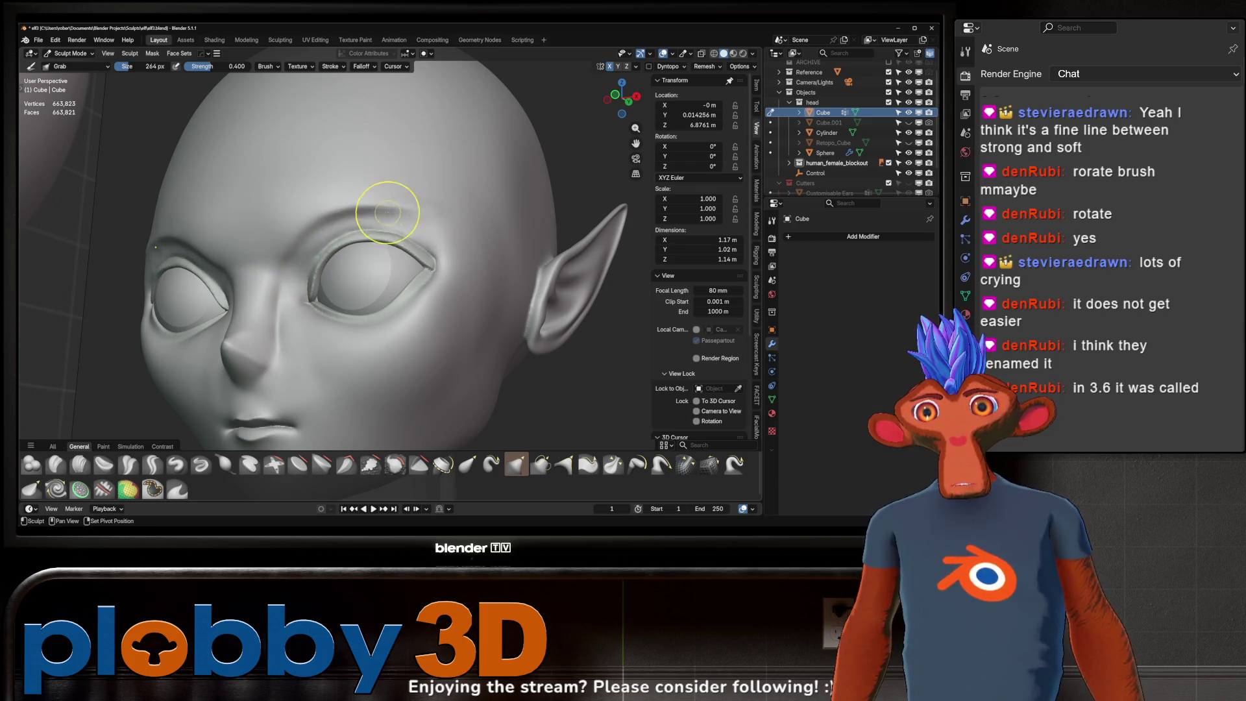
mouse_move(470, 237)
middle_down()
mouse_move(381, 214)
mouse_move(394, 251)
middle_up()
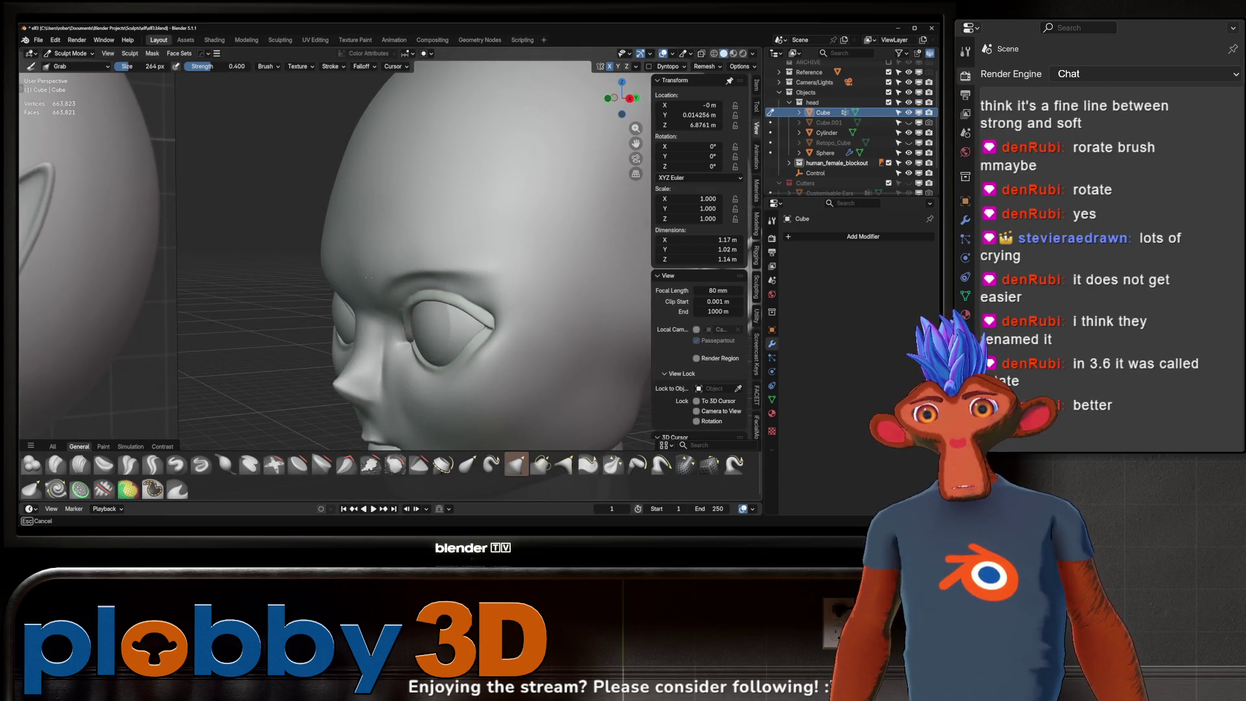
mouse_move(379, 272)
middle_down()
mouse_move(470, 204)
mouse_move(348, 233)
mouse_move(458, 233)
mouse_move(429, 212)
mouse_move(513, 221)
mouse_move(489, 193)
middle_up()
key(ctrl+alt+s)
scroll(489, 193, down, 4)
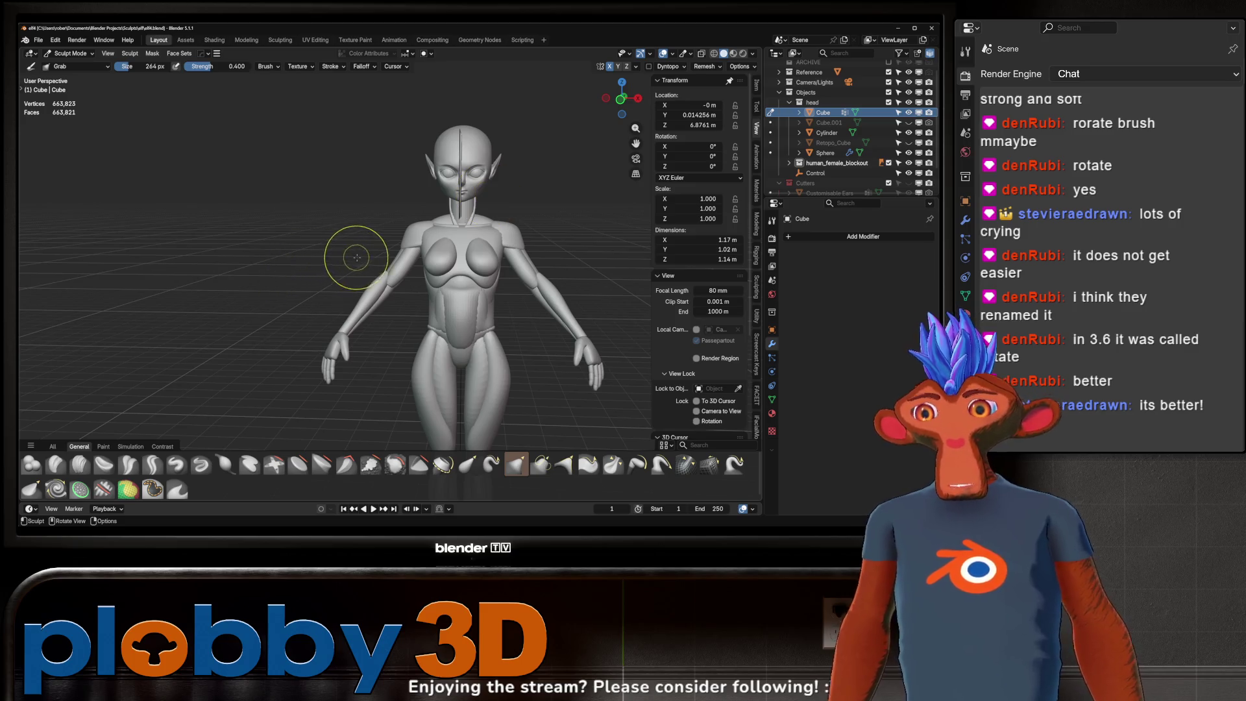
mouse_move(357, 257)
middle_down()
mouse_move(316, 277)
mouse_move(302, 259)
mouse_move(322, 273)
mouse_move(486, 261)
mouse_move(459, 321)
mouse_move(600, 241)
mouse_move(408, 261)
mouse_move(419, 251)
middle_up()
scroll(463, 252, down, 3)
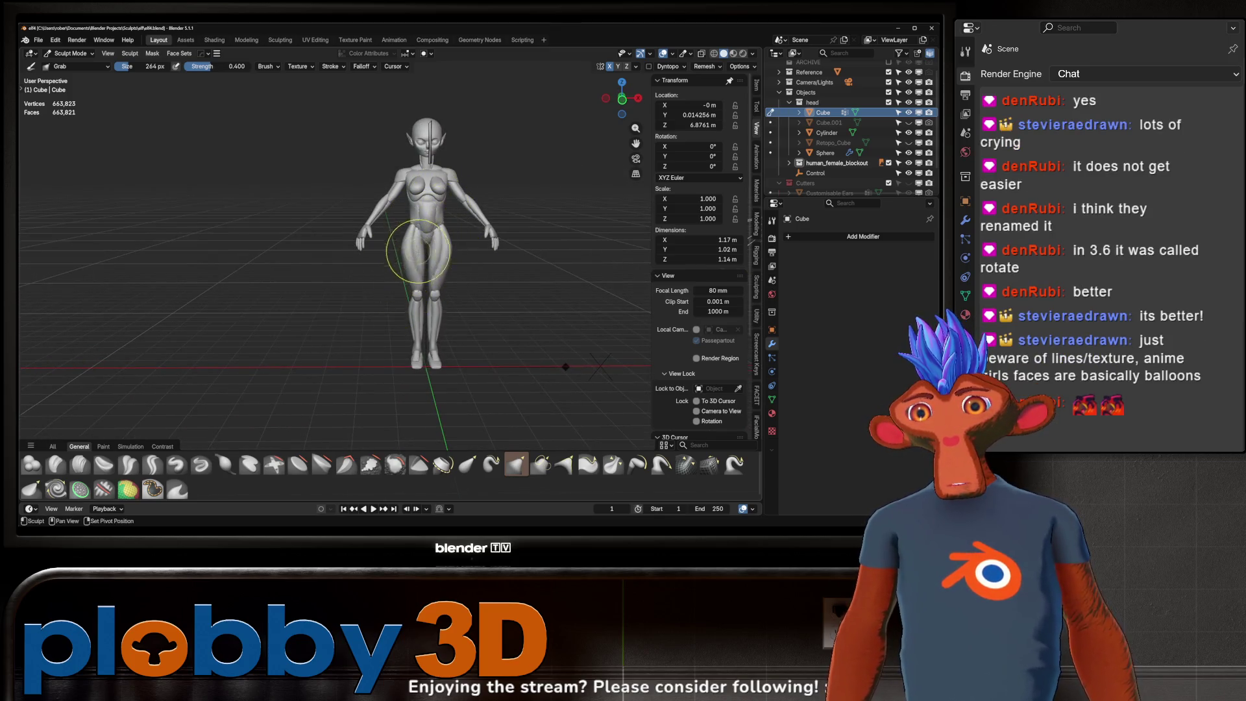
scroll(556, 439, up, 4)
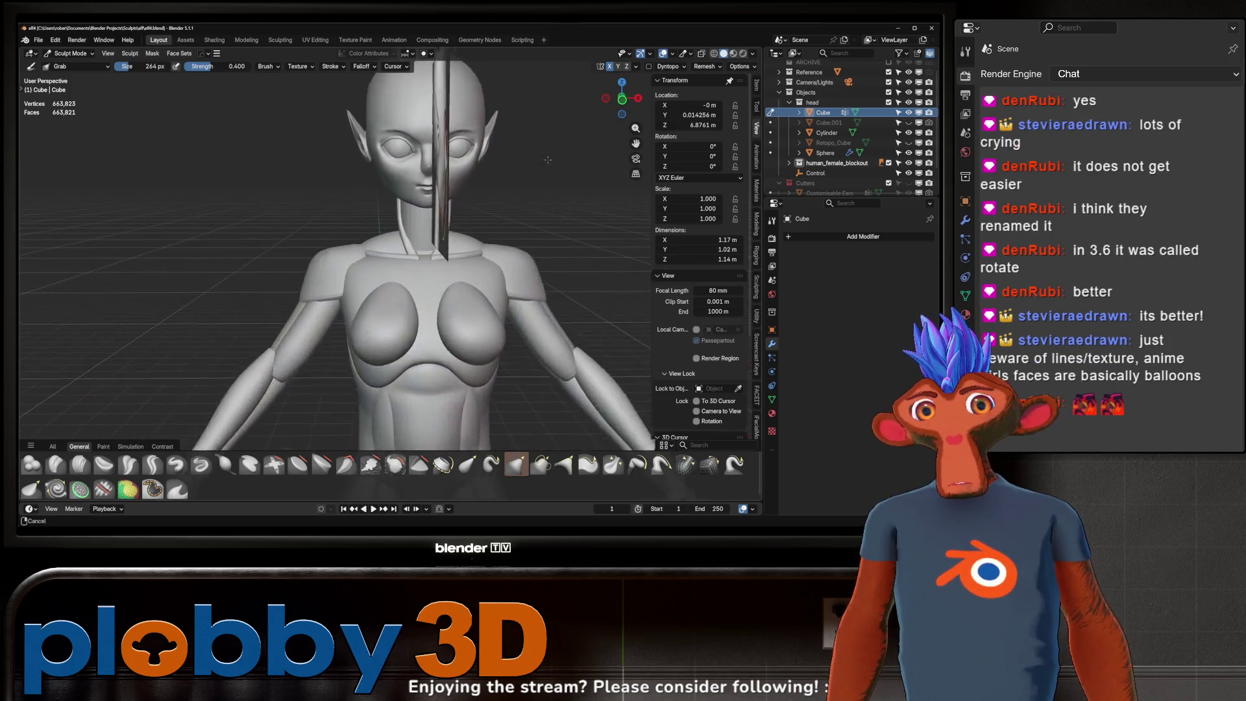
mouse_move(558, 439)
middle_down()
mouse_move(373, 231)
mouse_move(297, 446)
mouse_move(444, 215)
middle_up()
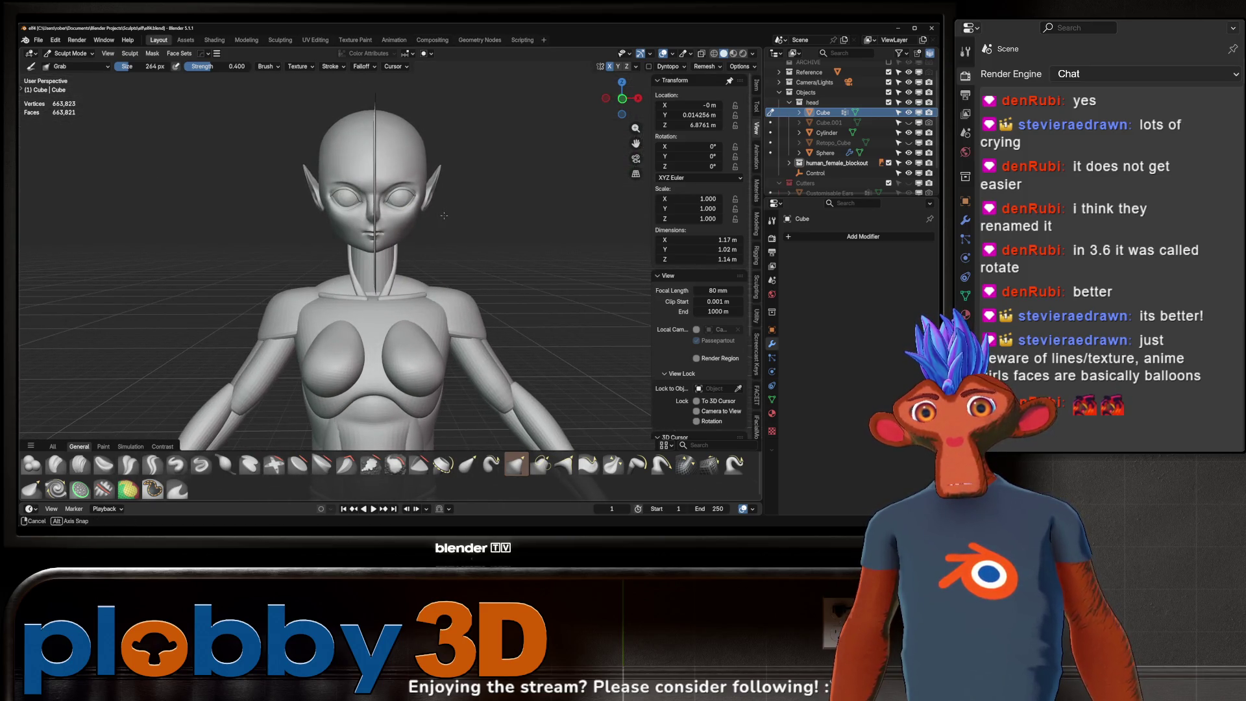
mouse_move(444, 215)
middle_down()
mouse_move(331, 223)
mouse_move(519, 227)
mouse_move(440, 216)
mouse_move(482, 256)
mouse_move(406, 224)
middle_up()
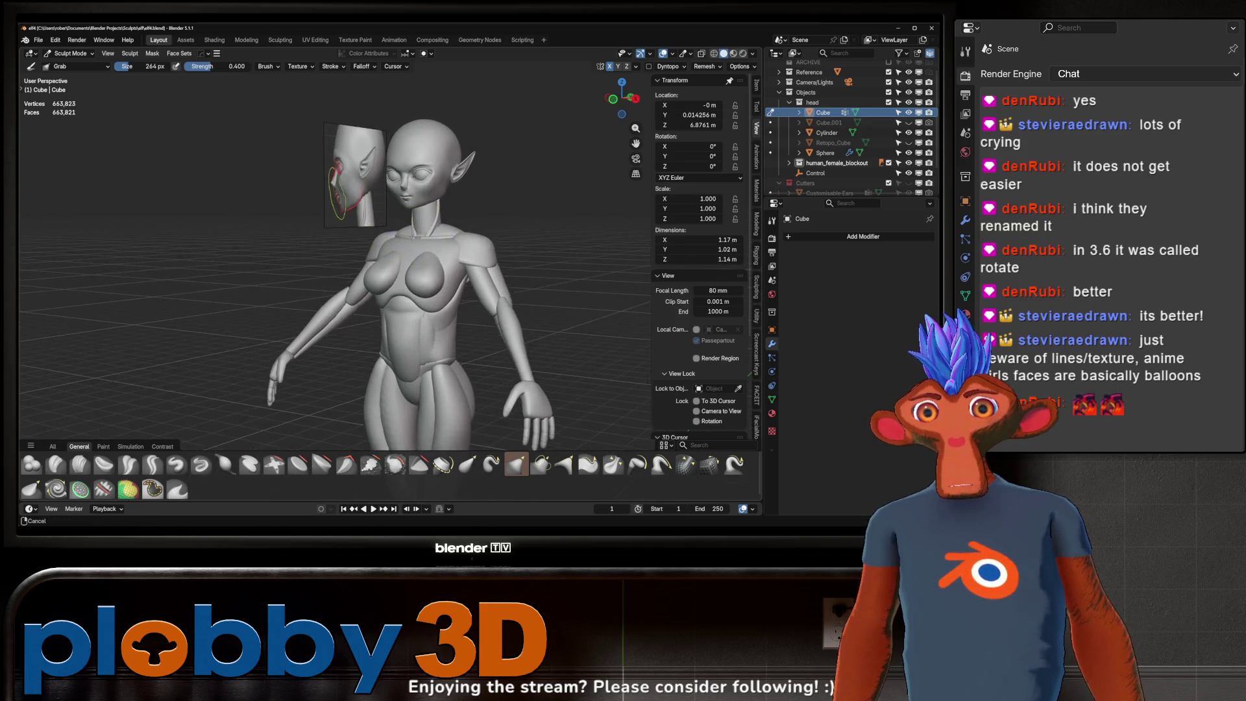
mouse_move(334, 208)
ctrl+middle_down()
mouse_move(336, 175)
mouse_move(361, 250)
ctrl+middle_up()
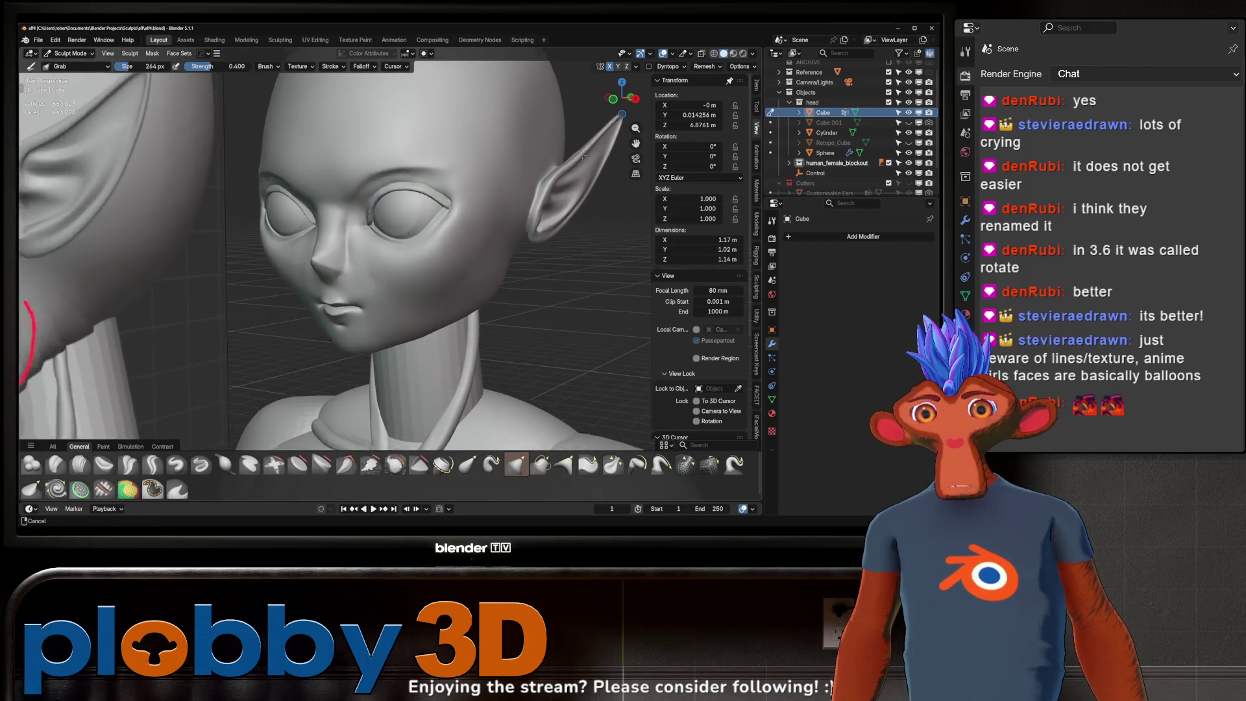
scroll(379, 283, up, 2)
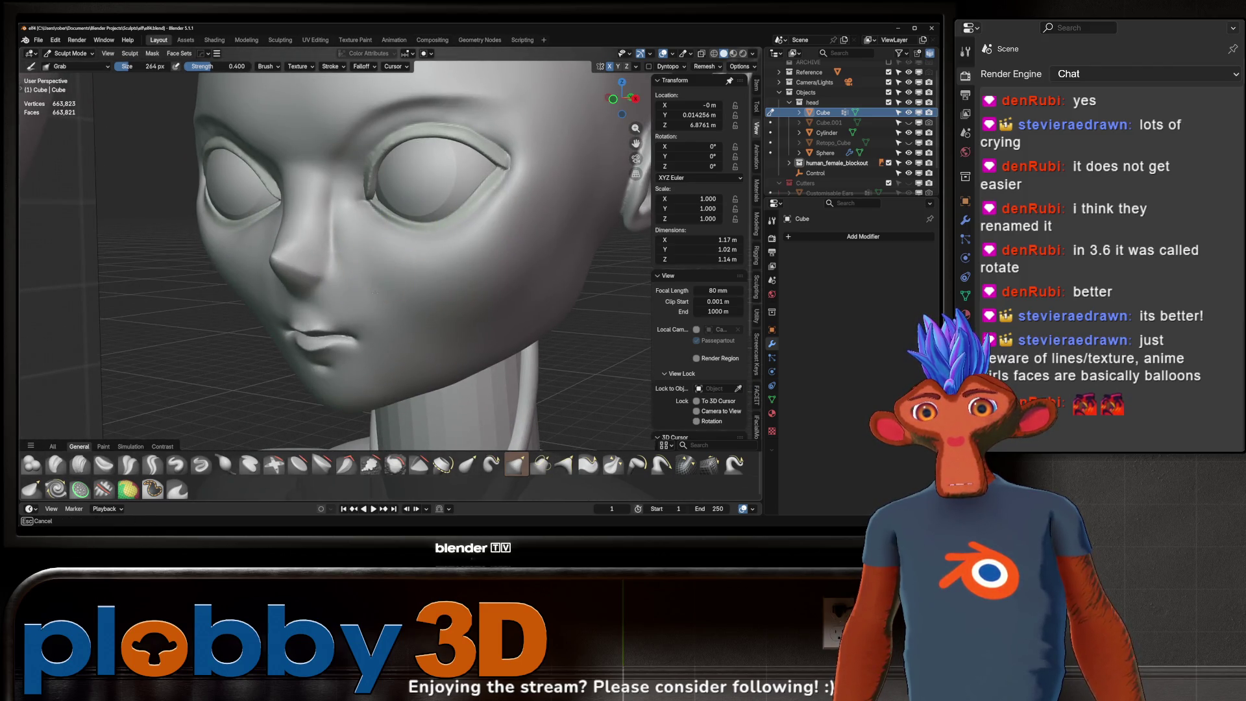
mouse_move(380, 283)
middle_down()
mouse_move(367, 258)
mouse_move(283, 255)
middle_up()
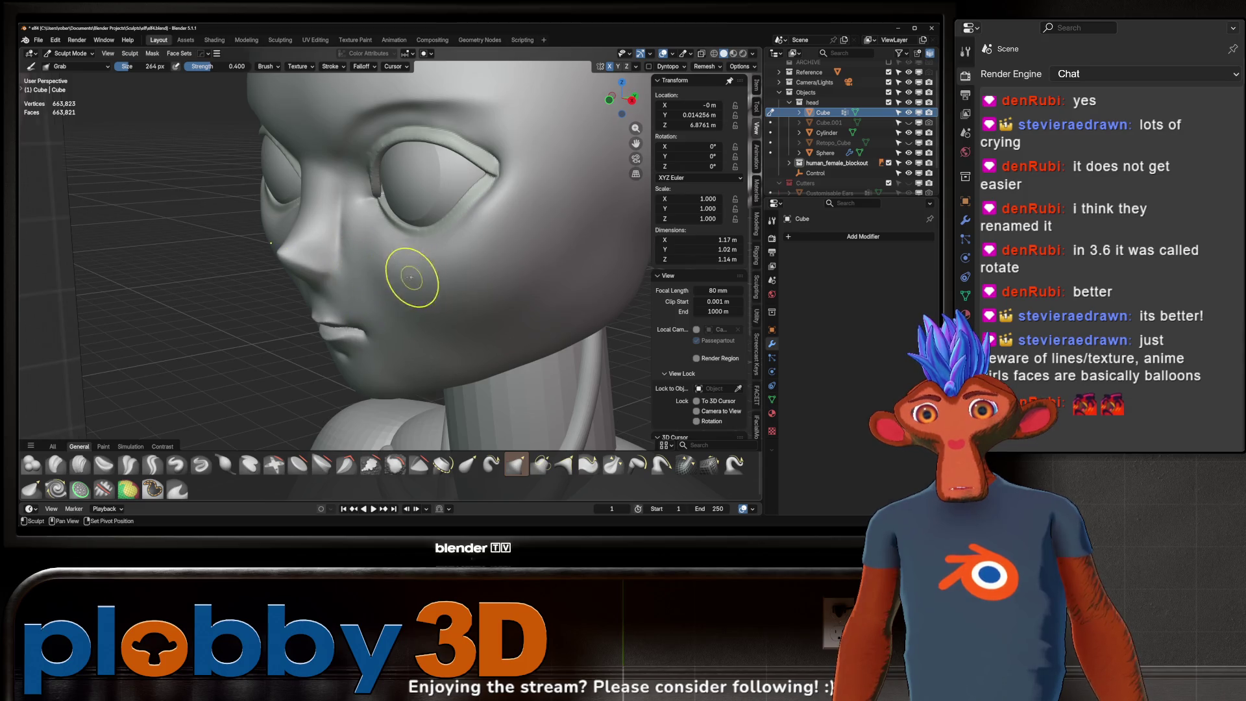
middle_drag(412, 278, 329, 203)
mouse_move(366, 300)
middle_down()
mouse_move(381, 324)
mouse_move(368, 276)
mouse_move(327, 279)
middle_up()
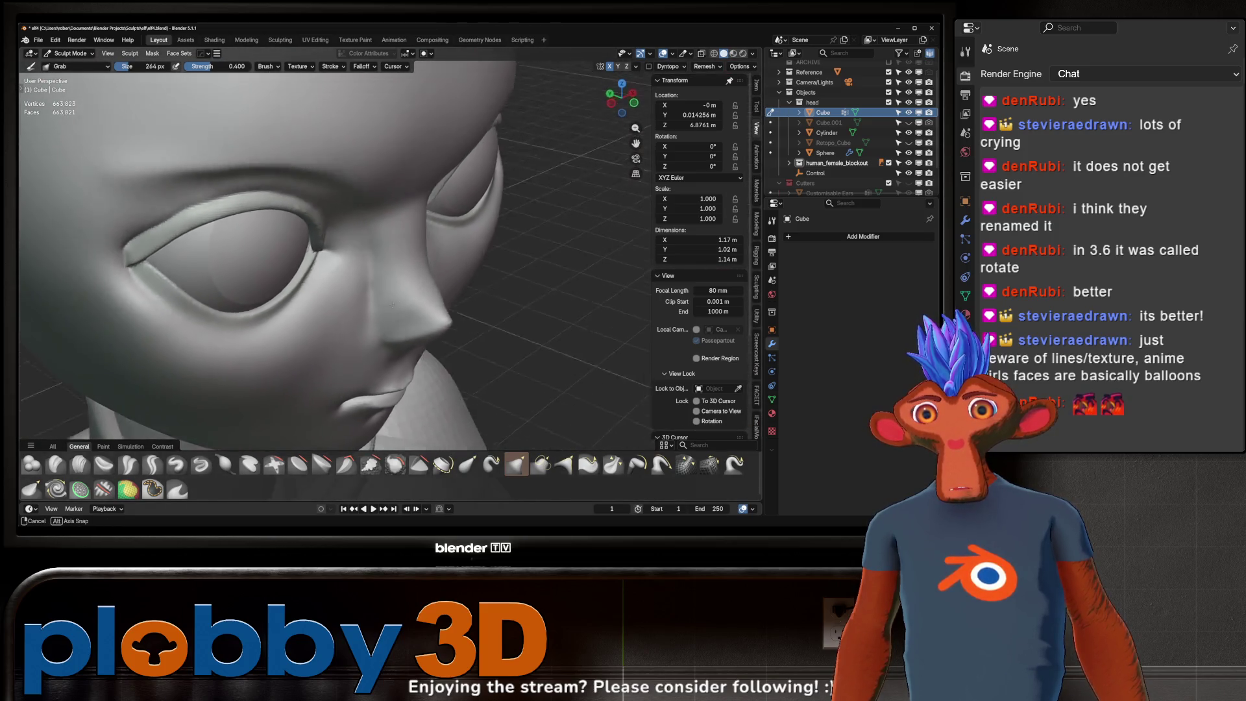
middle_drag(292, 286, 409, 283)
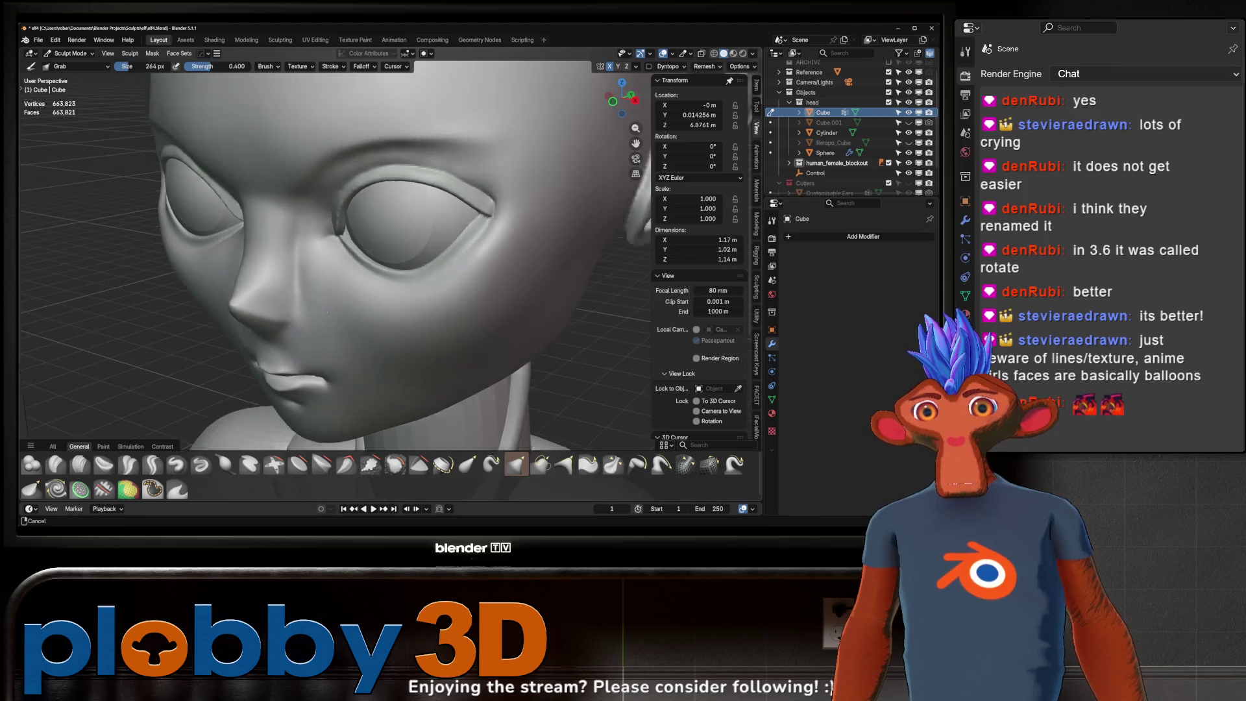
mouse_move(339, 252)
middle_down()
mouse_move(376, 250)
mouse_move(352, 269)
mouse_move(377, 257)
middle_up()
scroll(360, 256, down, 3)
scroll(468, 211, up, 5)
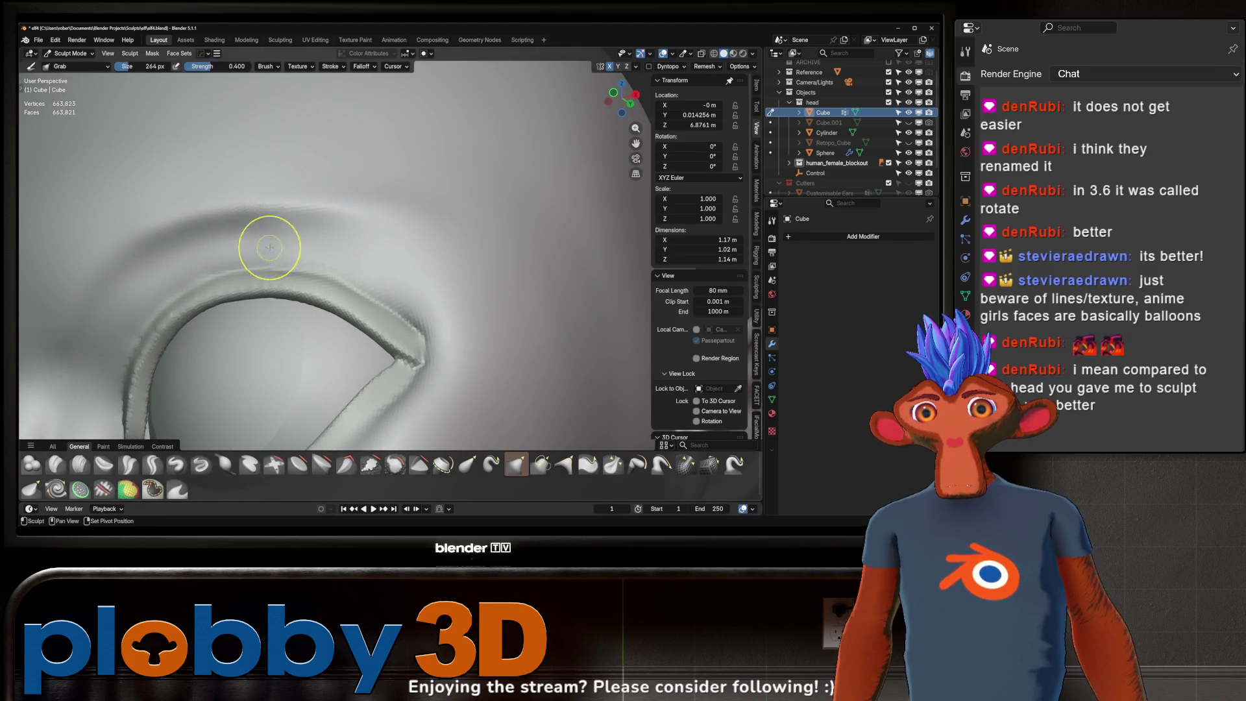
mouse_move(257, 255)
middle_down()
mouse_move(213, 309)
mouse_move(242, 279)
mouse_move(230, 389)
mouse_move(308, 253)
mouse_move(392, 234)
mouse_move(523, 238)
mouse_move(366, 198)
mouse_move(474, 134)
mouse_move(320, 239)
middle_up()
scroll(242, 279, down, 5)
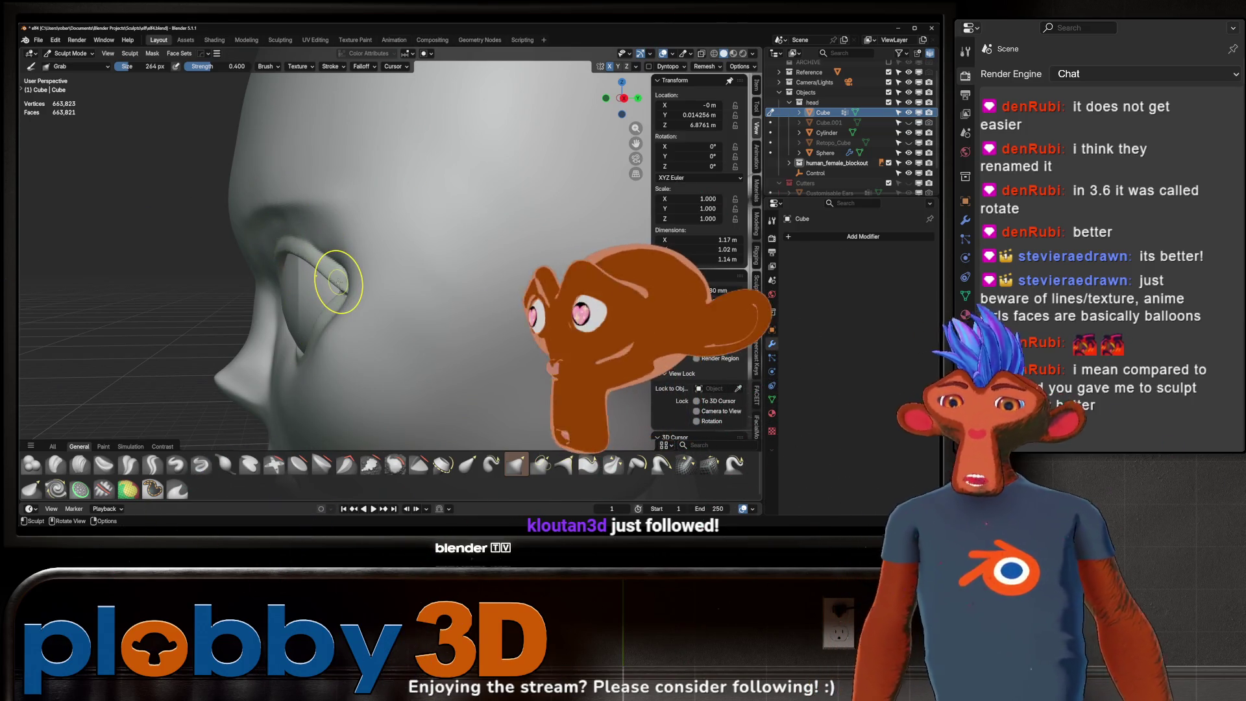
middle_drag(338, 281, 392, 239)
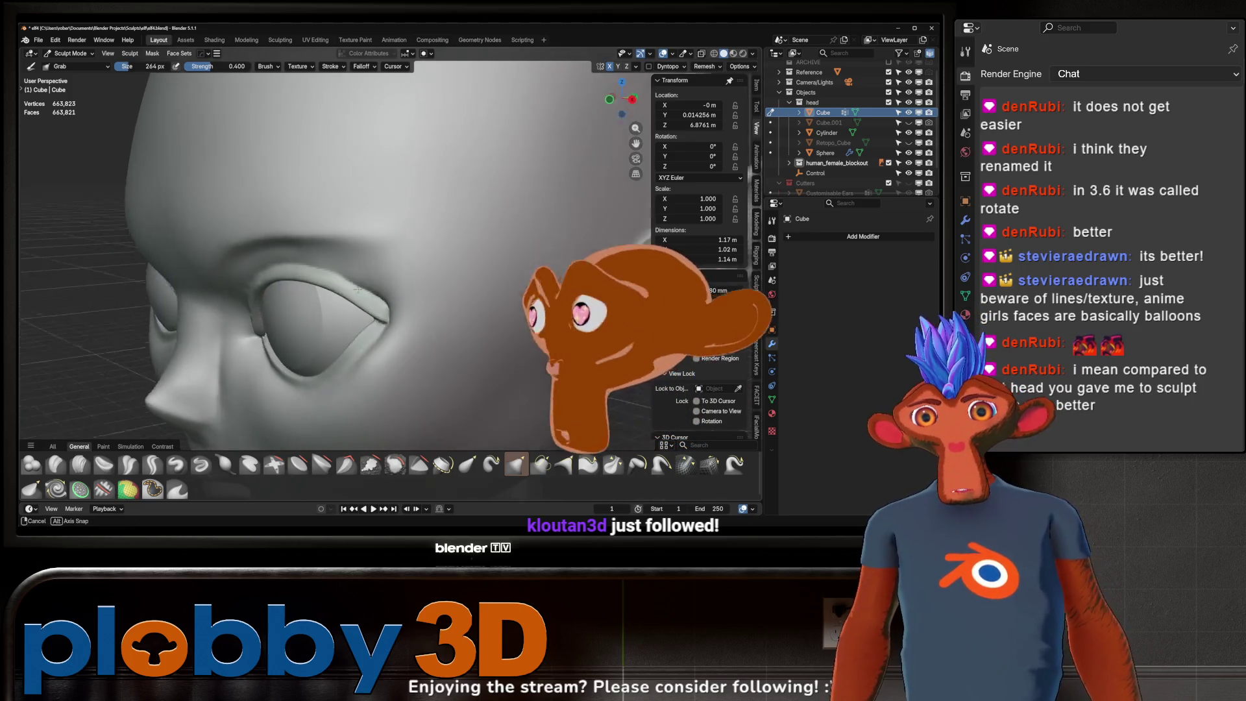
- Activate the Crease Sharp brush at 0.600 strength and review the head and full figure
click(152, 465)
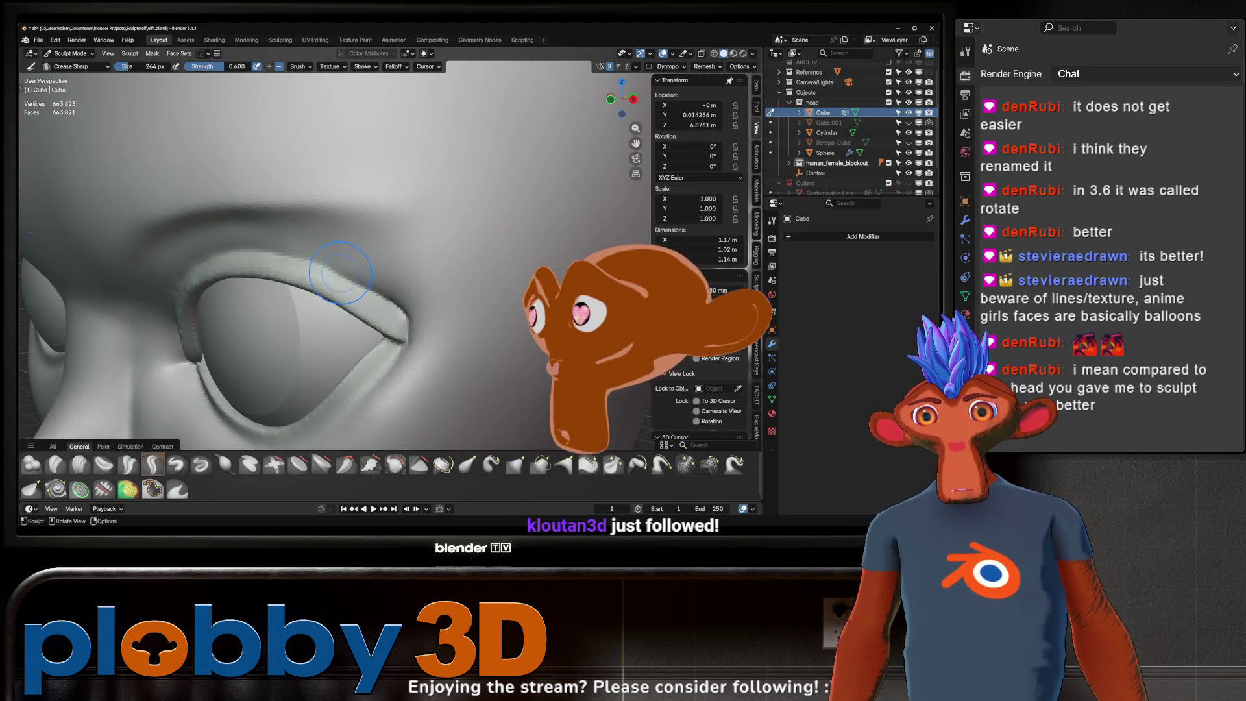
mouse_move(384, 276)
middle_down()
mouse_move(309, 264)
mouse_move(374, 250)
middle_up()
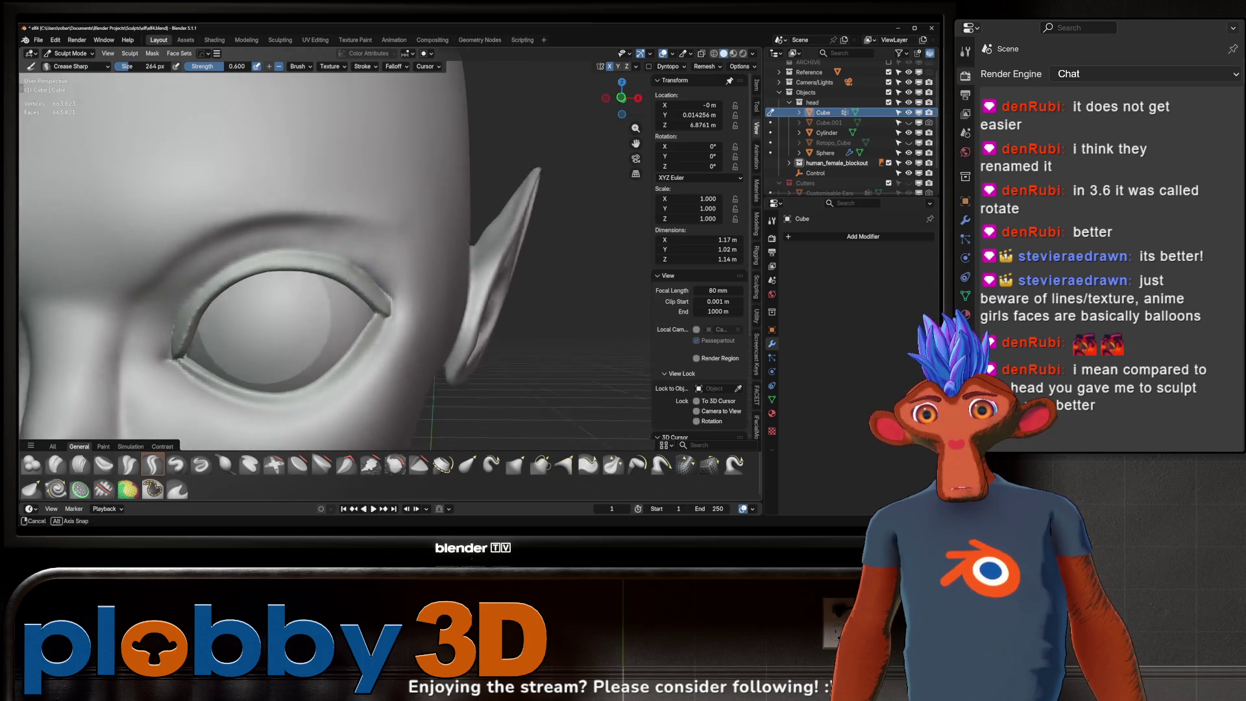
scroll(400, 302, down, 5)
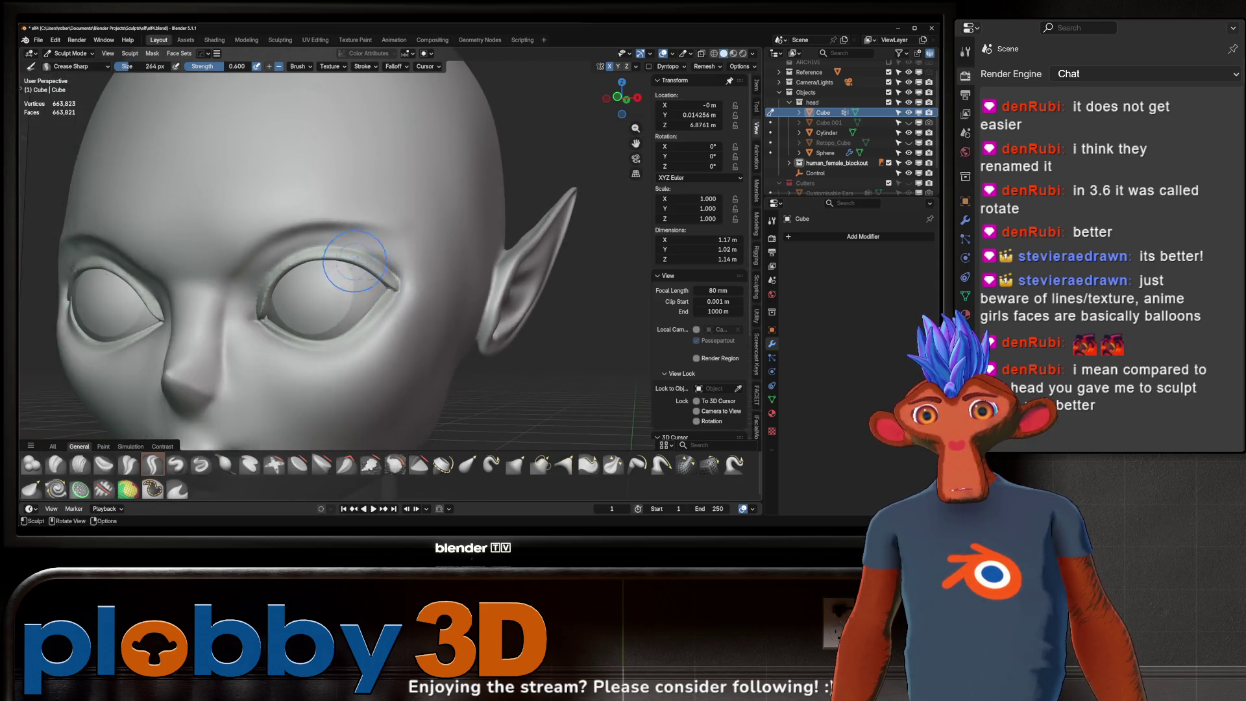
middle_drag(399, 302, 59, 352)
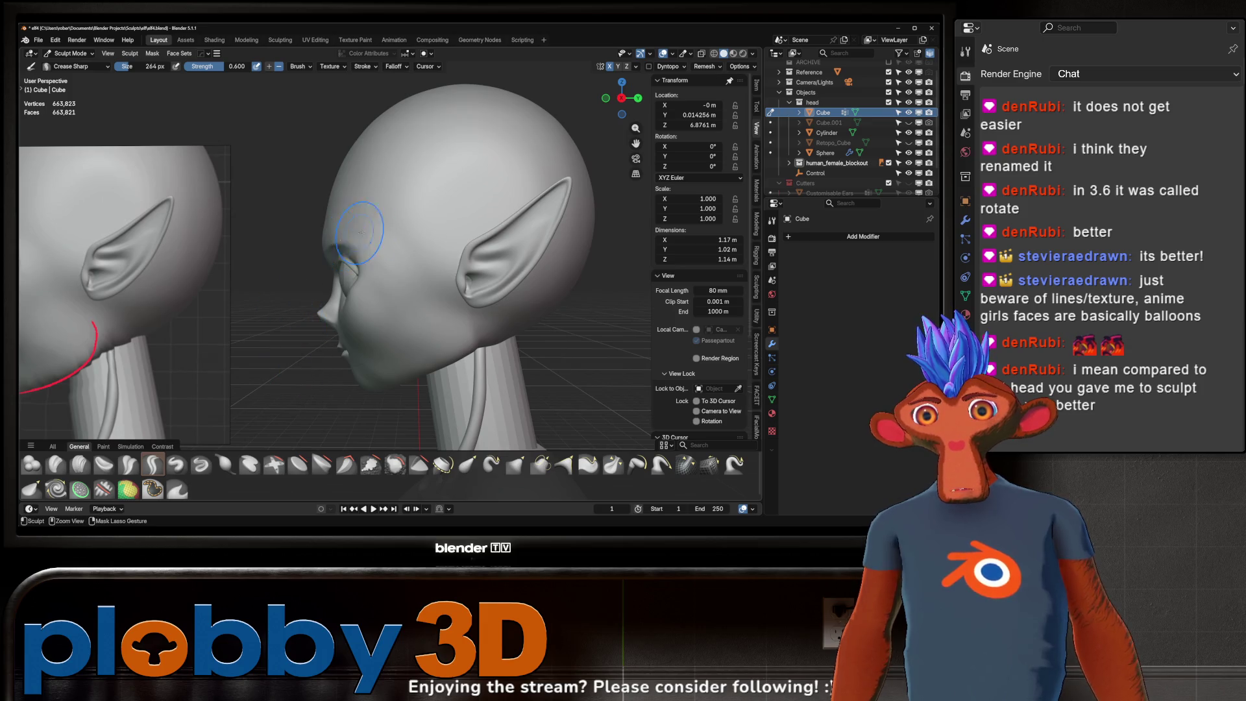
mouse_move(367, 206)
middle_down()
mouse_move(412, 228)
mouse_move(386, 293)
mouse_move(371, 250)
middle_up()
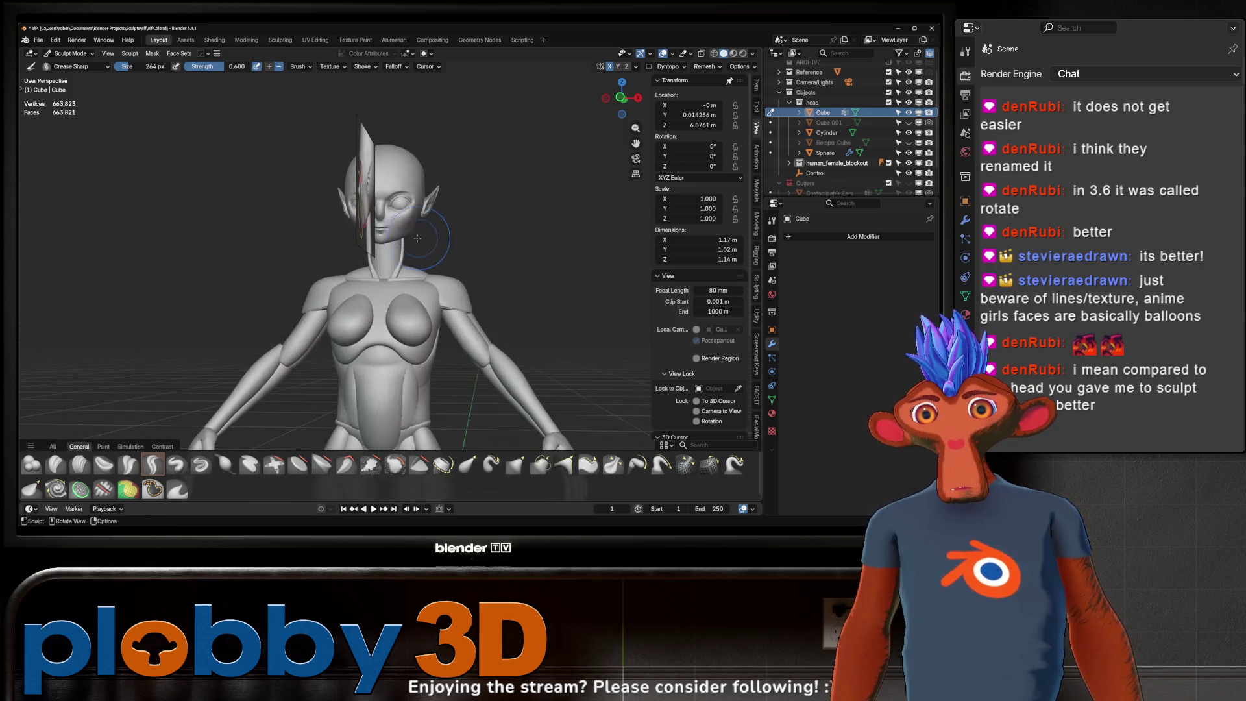
mouse_move(368, 244)
ctrl+middle_down()
mouse_move(389, 224)
mouse_move(337, 172)
ctrl+middle_up()
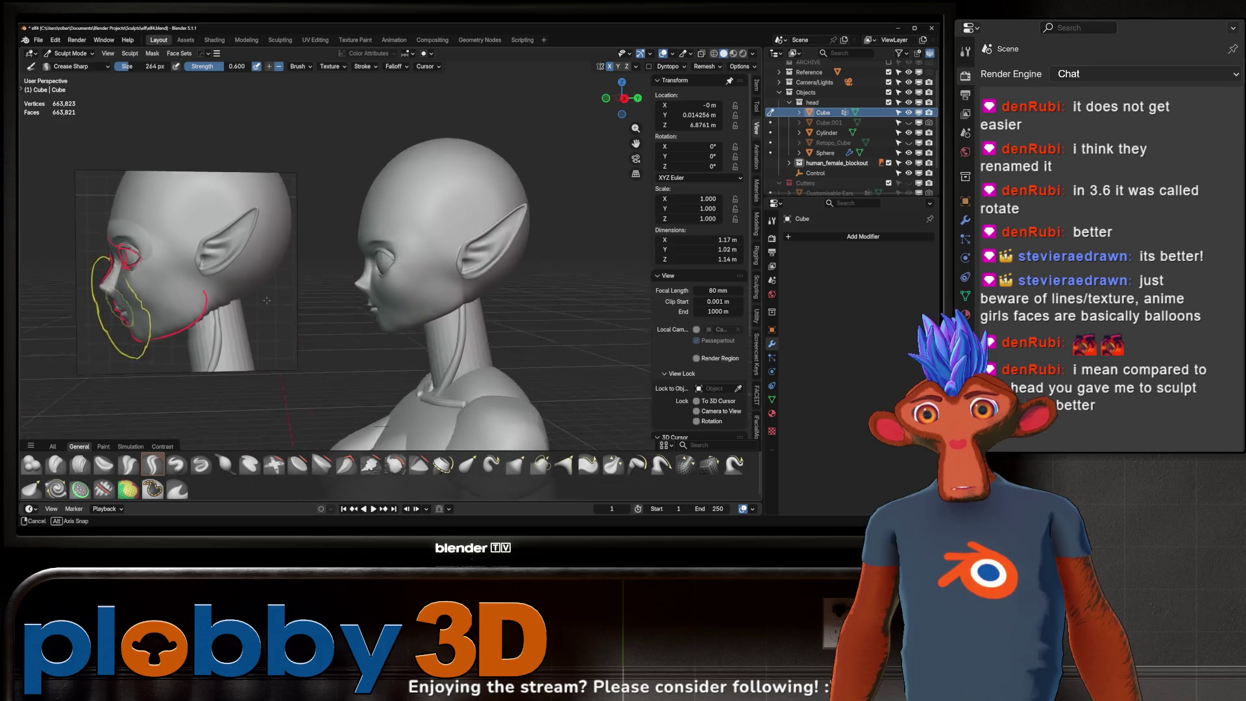
mouse_move(305, 281)
middle_down()
mouse_move(409, 287)
mouse_move(409, 321)
mouse_move(351, 286)
middle_up()
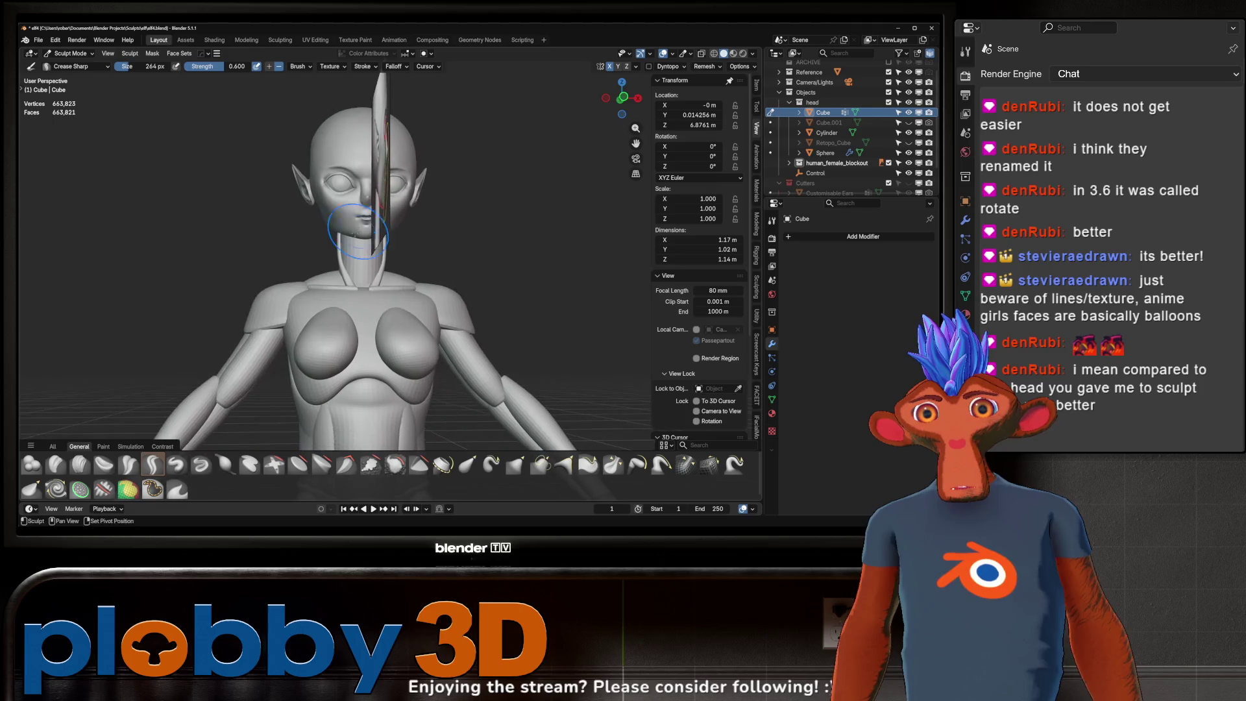
scroll(350, 288, down, 3)
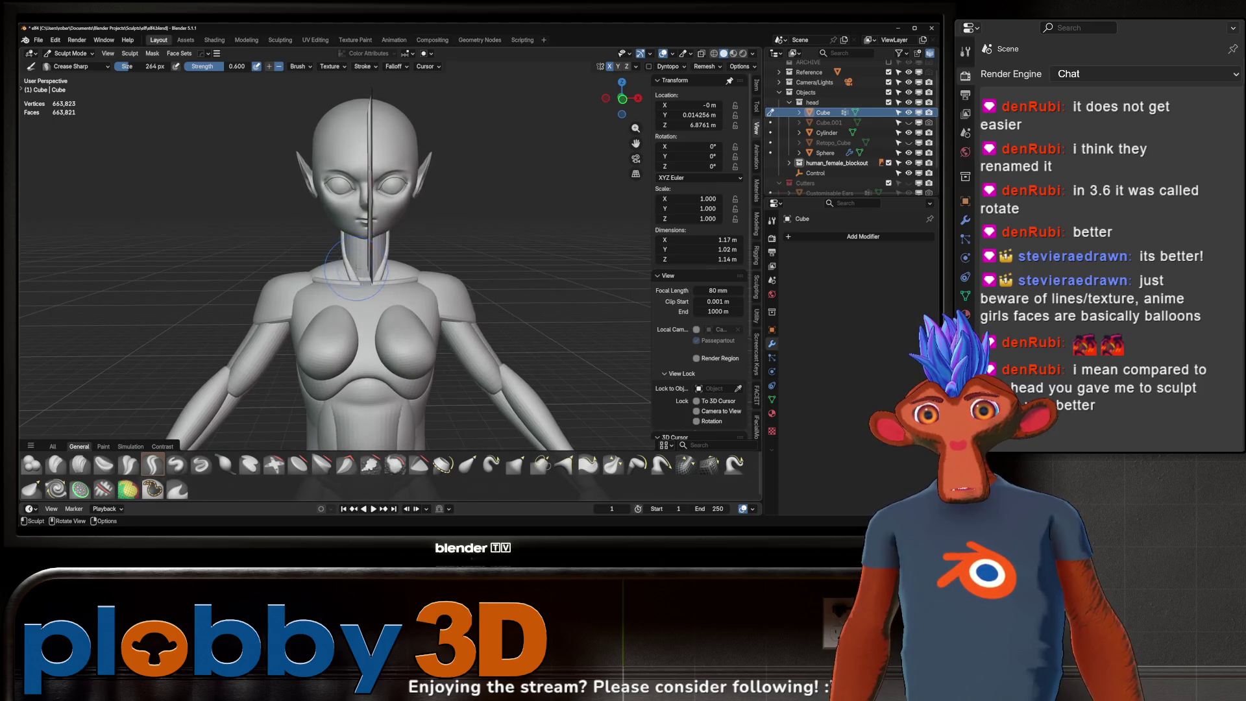
scroll(350, 288, down, 2)
middle_drag(351, 288, 209, 306)
- In Object Mode, move the reference image empty into the Reference collection and select it
key(ctrl+Tab)
click(263, 289)
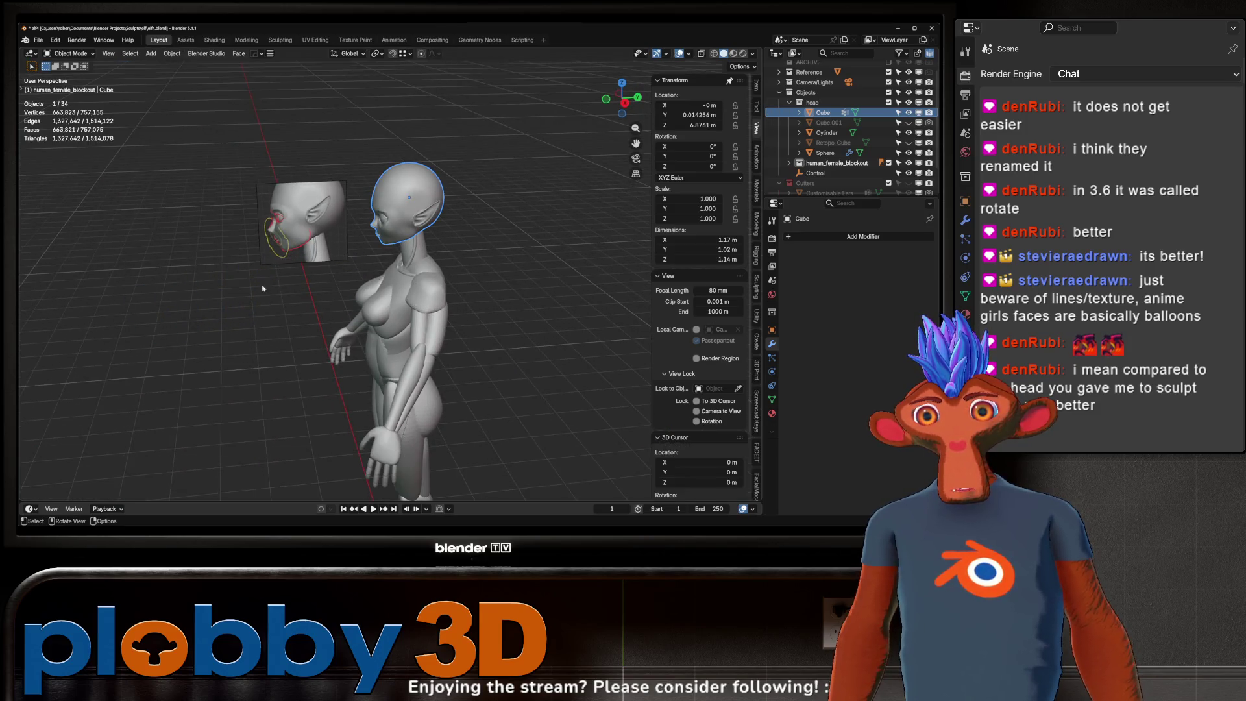
click(314, 224)
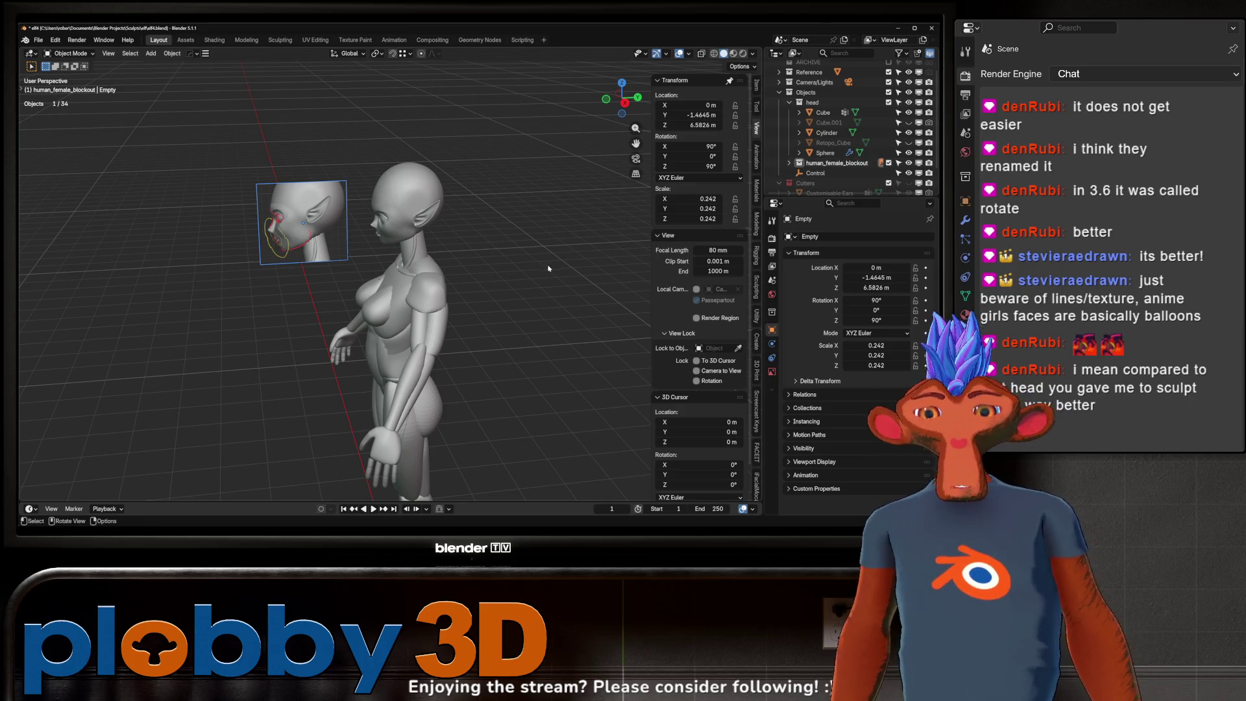
key(m)
click(523, 312)
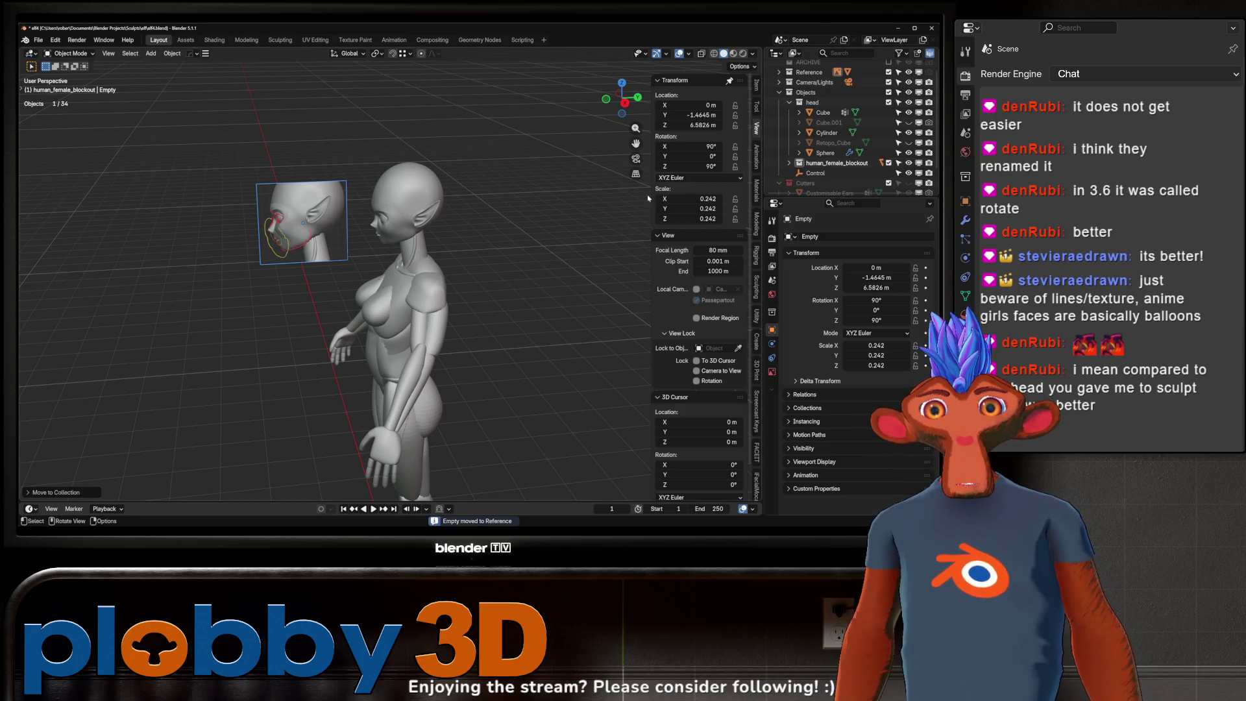
click(790, 72)
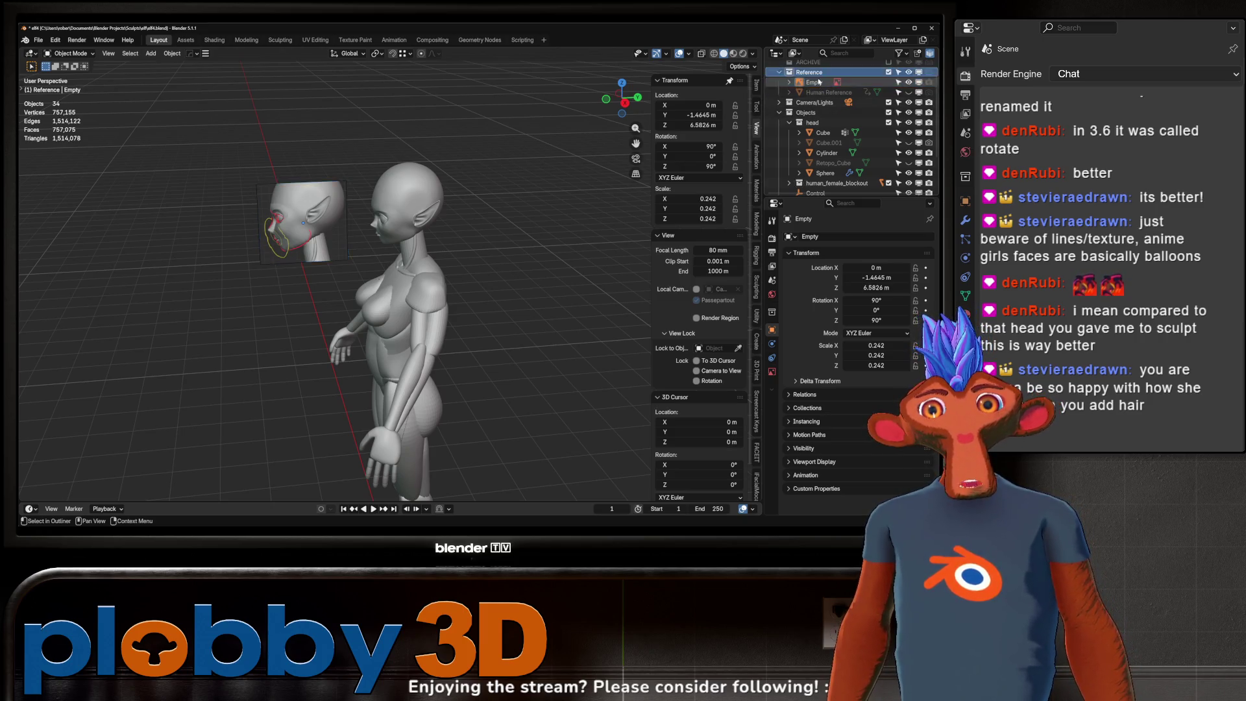
click(808, 73)
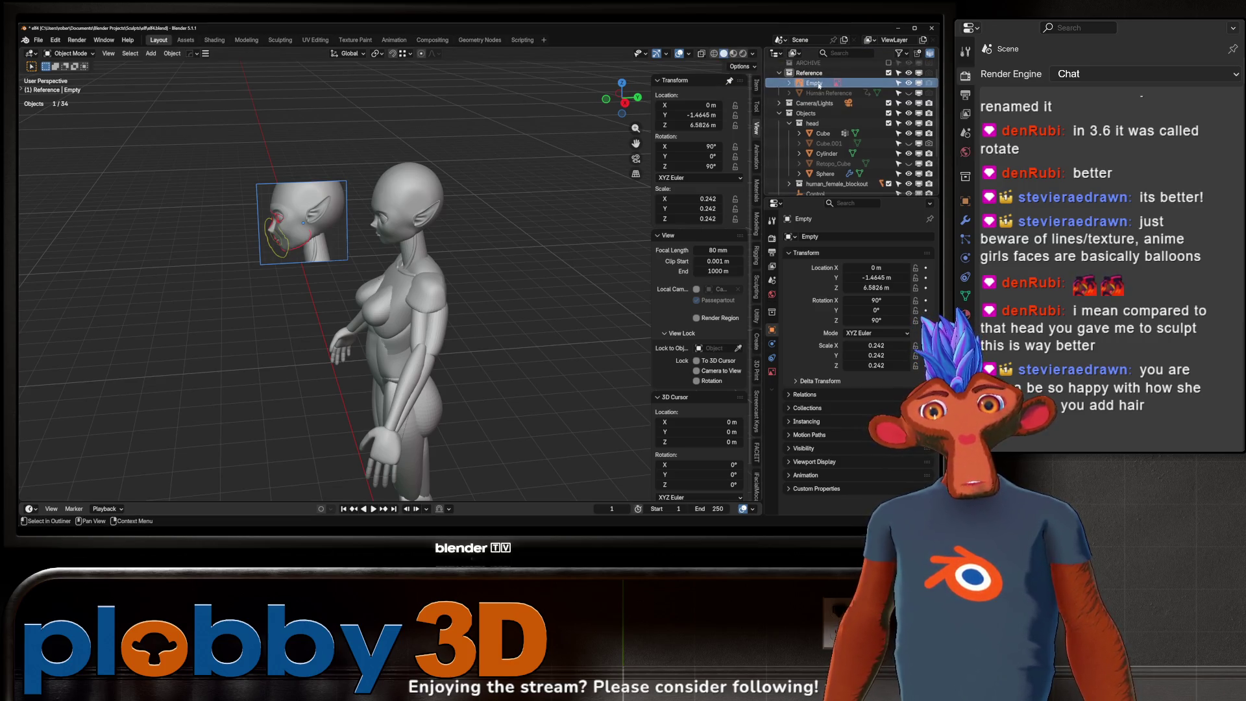
- Rename the reference empty to stevie, closing an accidental render window along the way
right_click(820, 85)
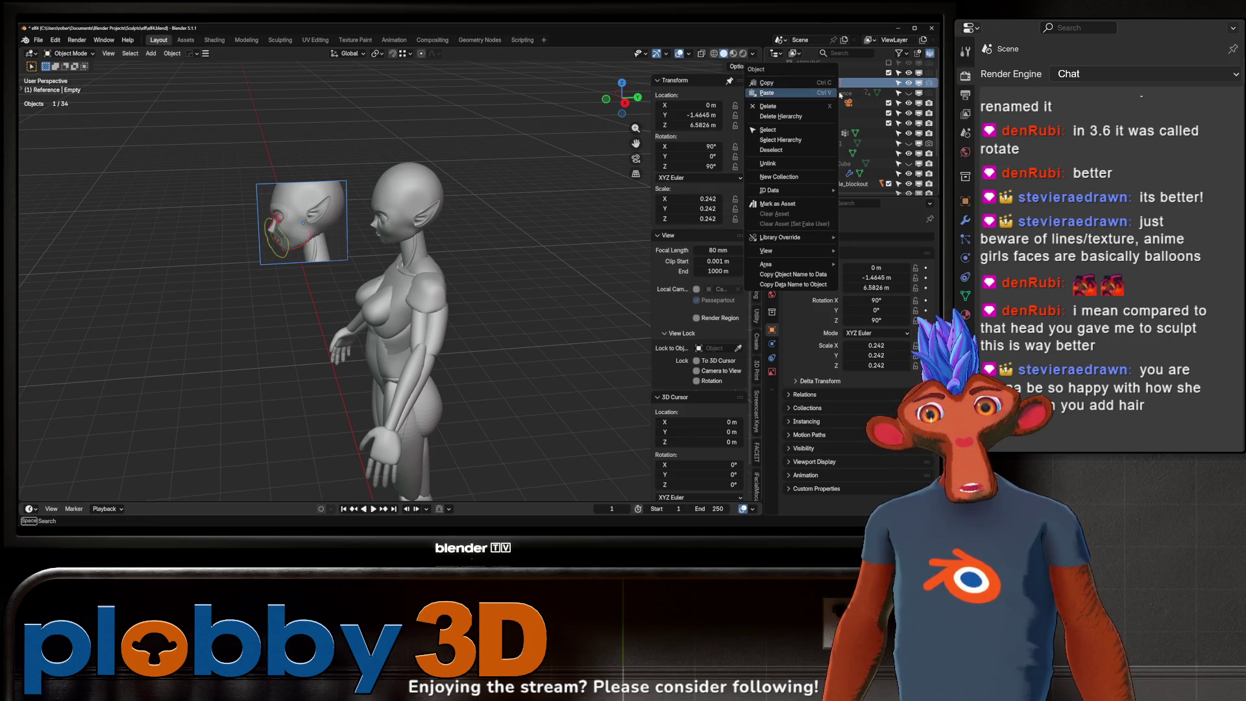
click(863, 82)
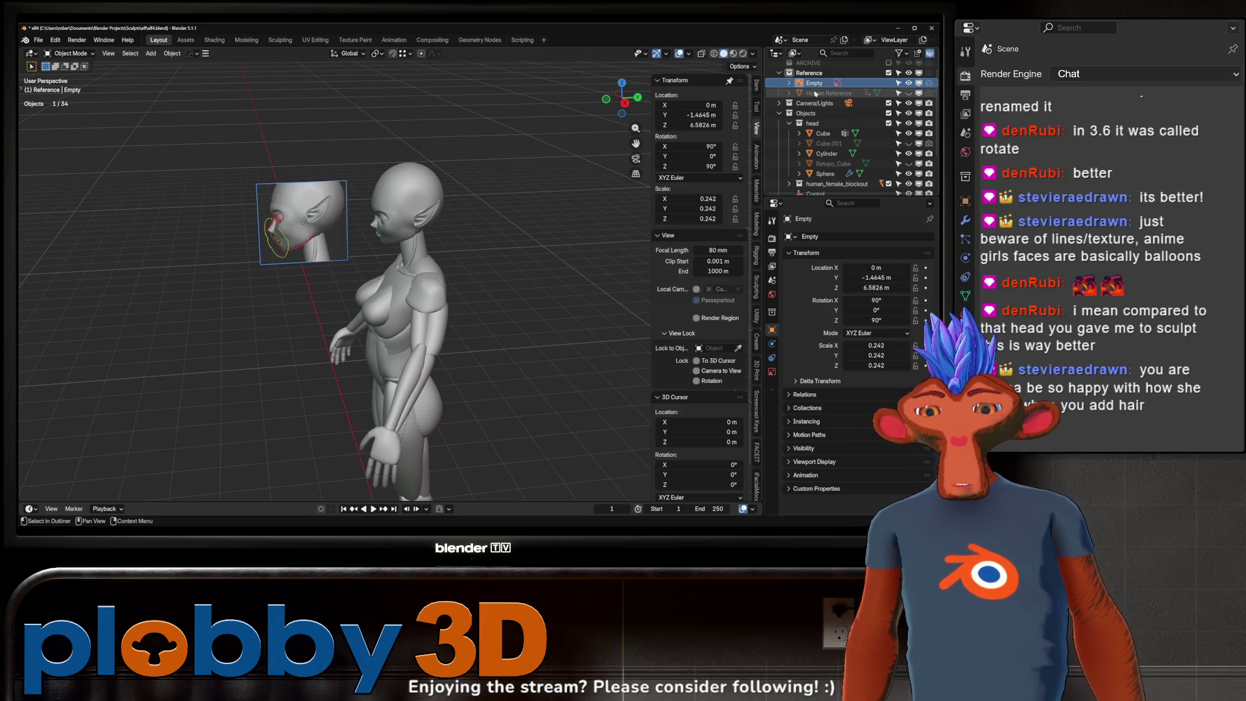
key(F12)
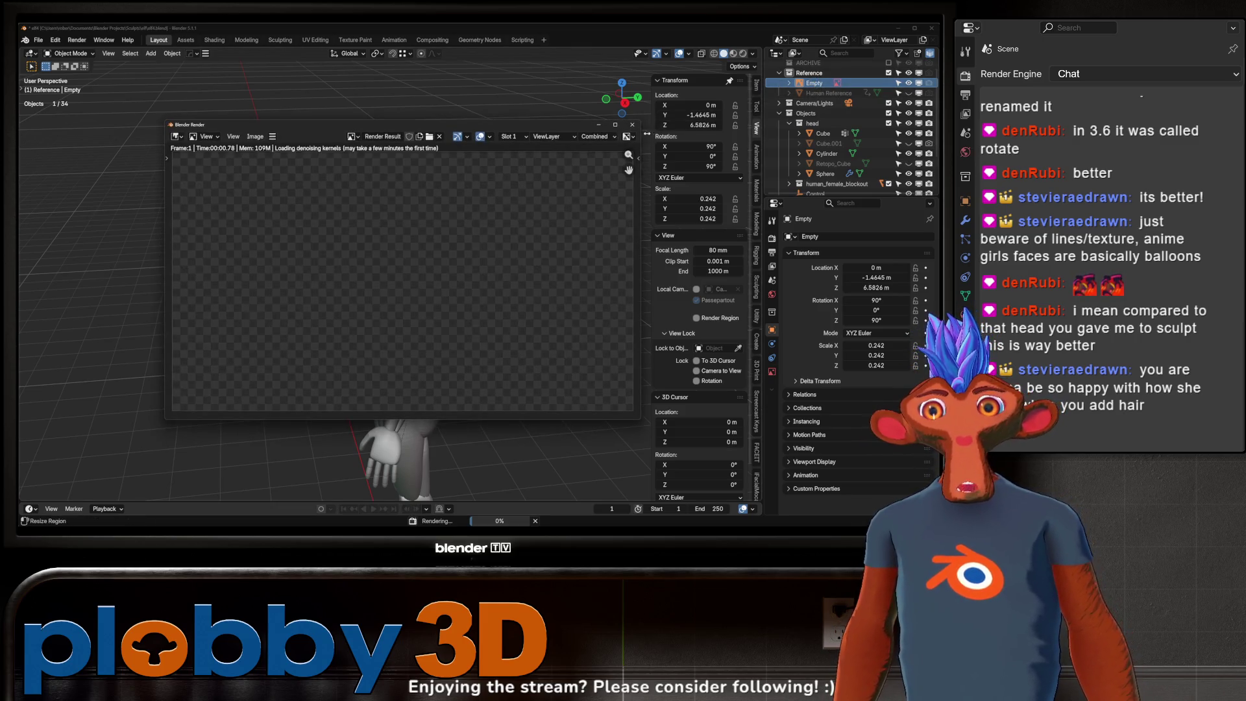
click(633, 125)
double_click(814, 83)
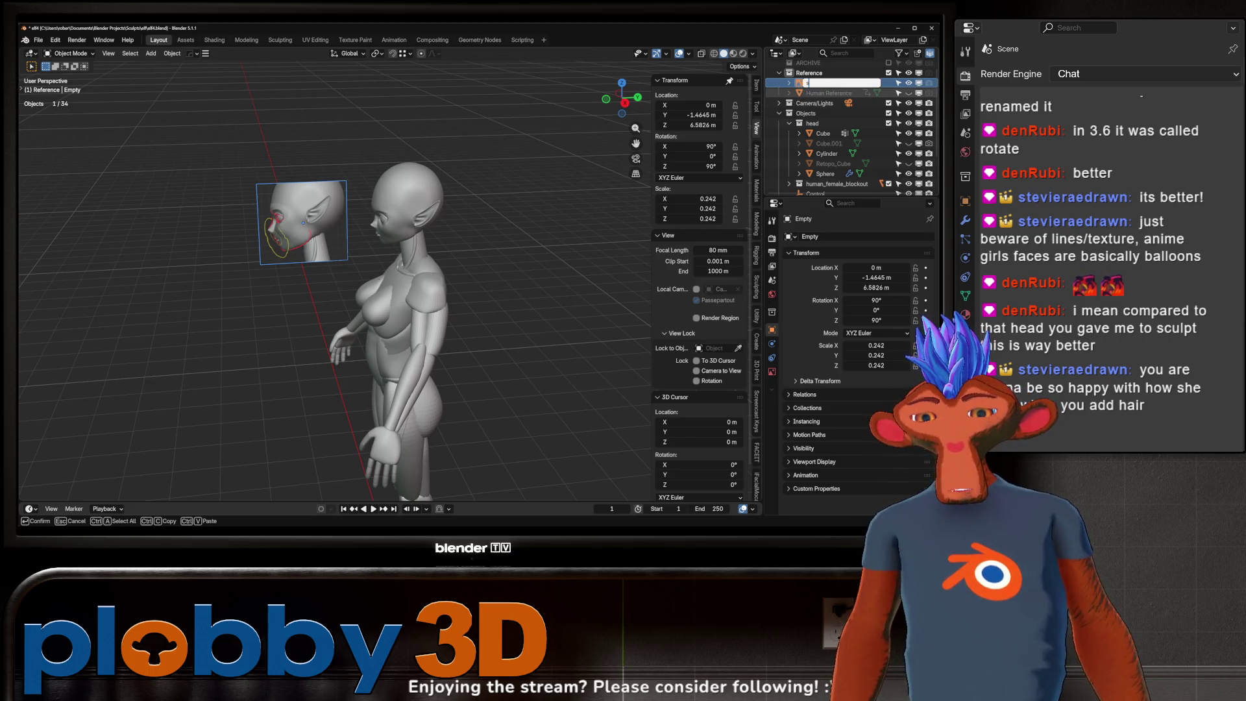
key(Return)
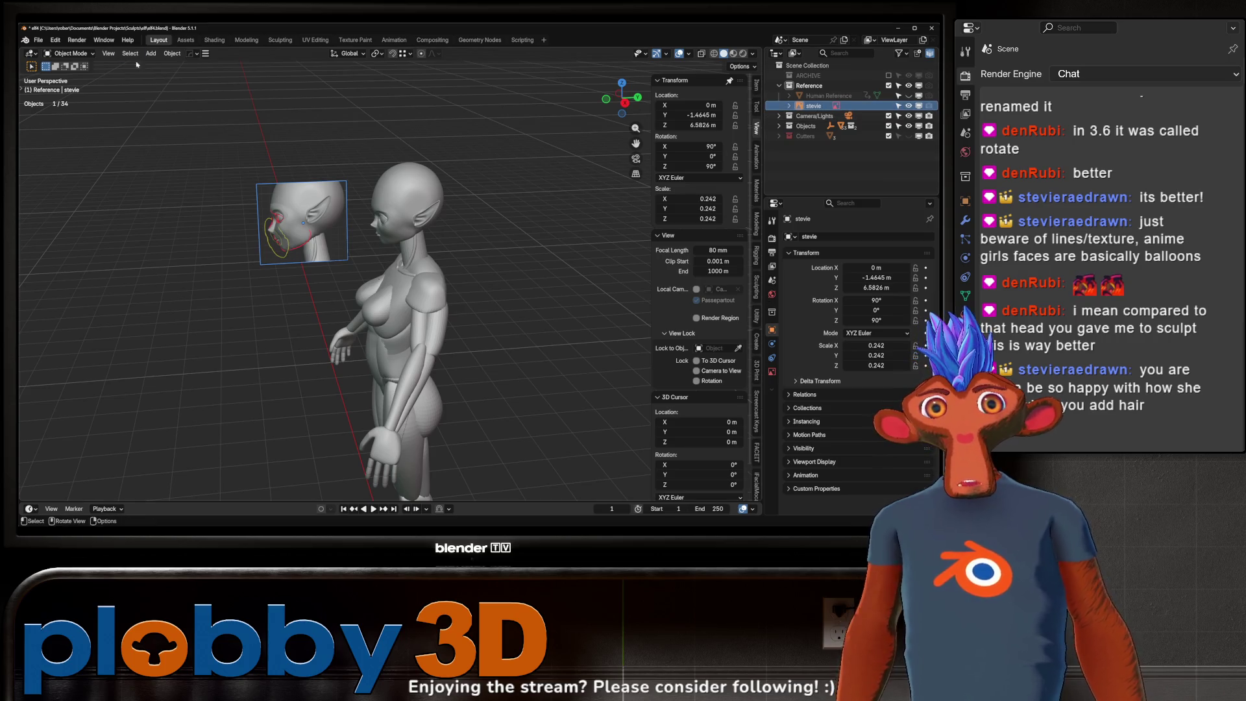
- Pack the external reference image into the blend file via Pack Resources
click(36, 41)
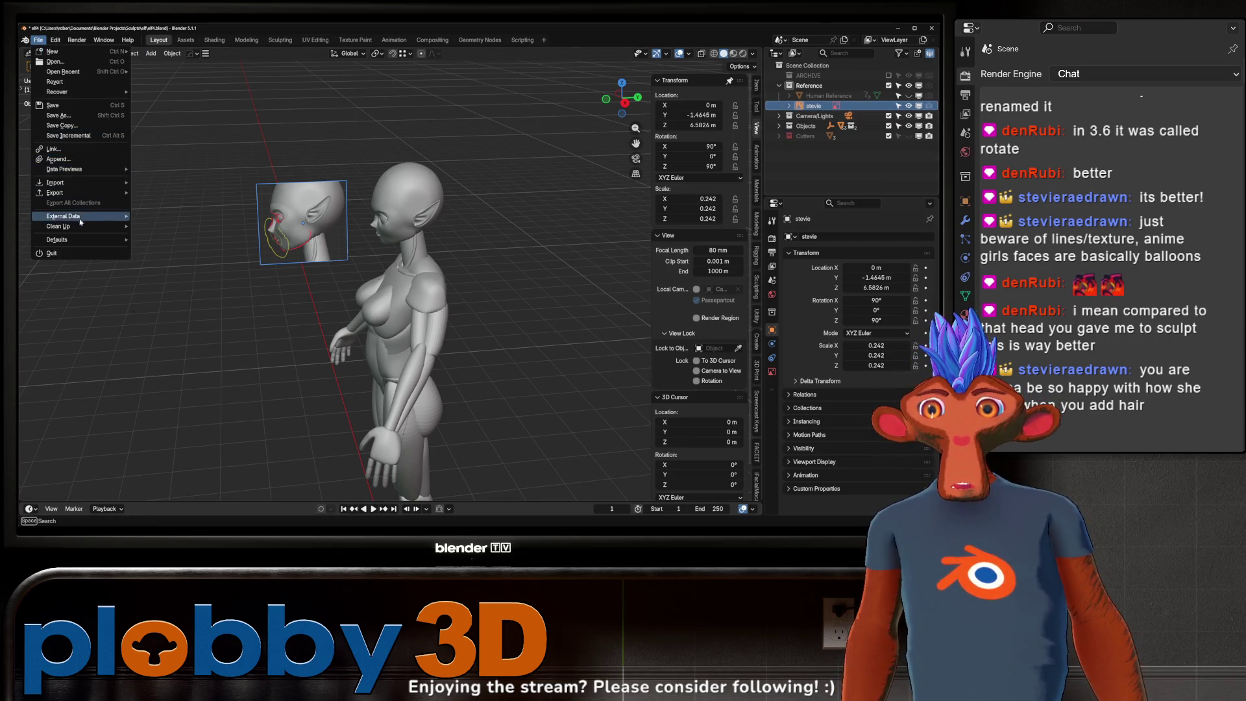
mouse_move(69, 217)
click(156, 225)
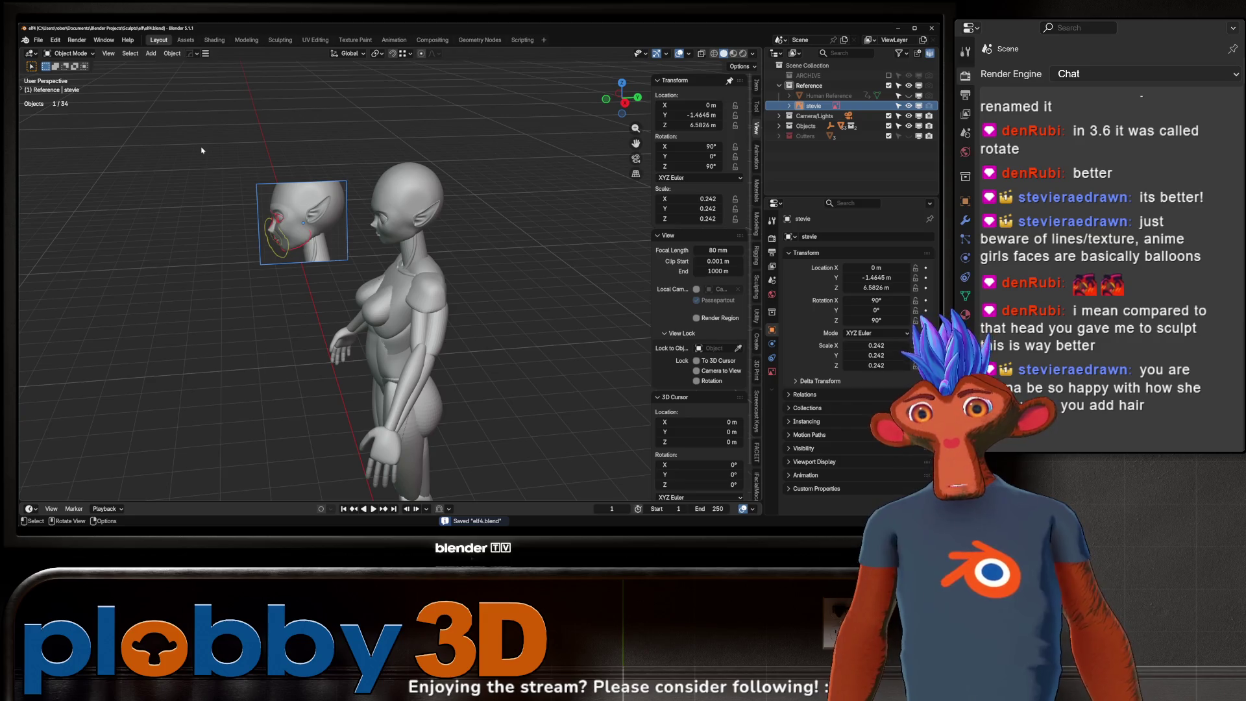
middle_drag(201, 150, 375, 281)
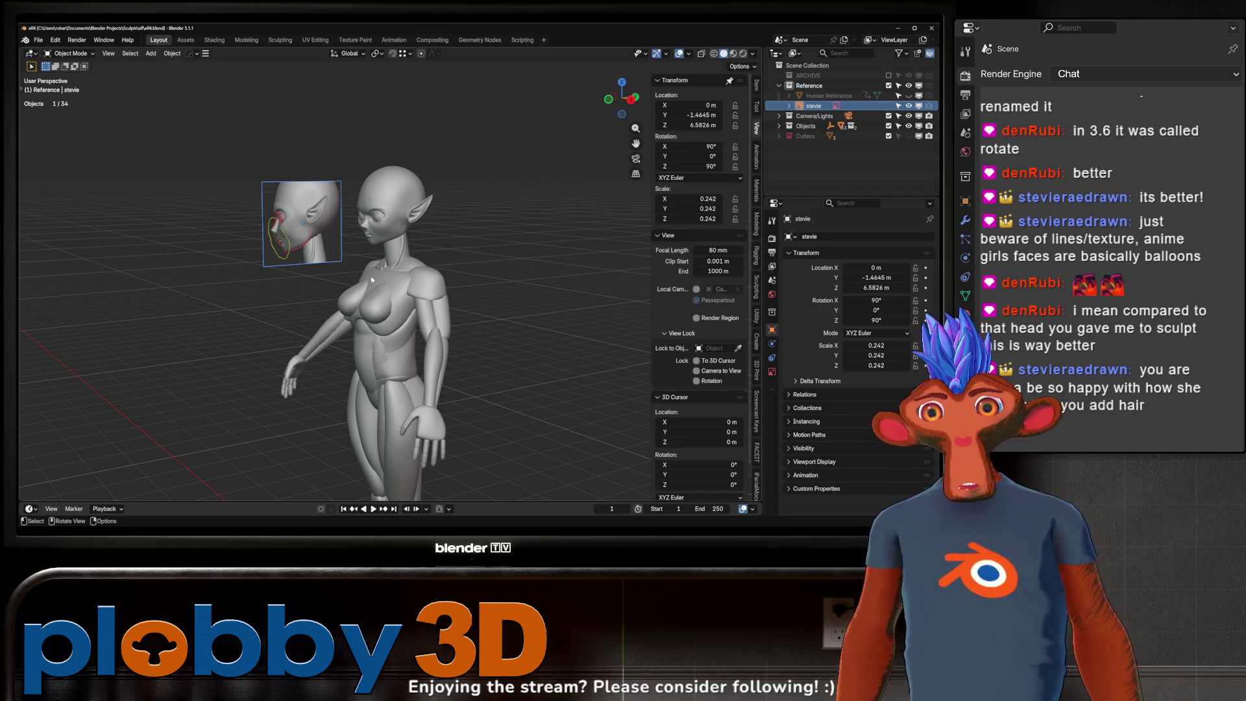
mouse_move(379, 237)
middle_down()
mouse_move(527, 222)
mouse_move(370, 234)
mouse_move(489, 226)
middle_up()
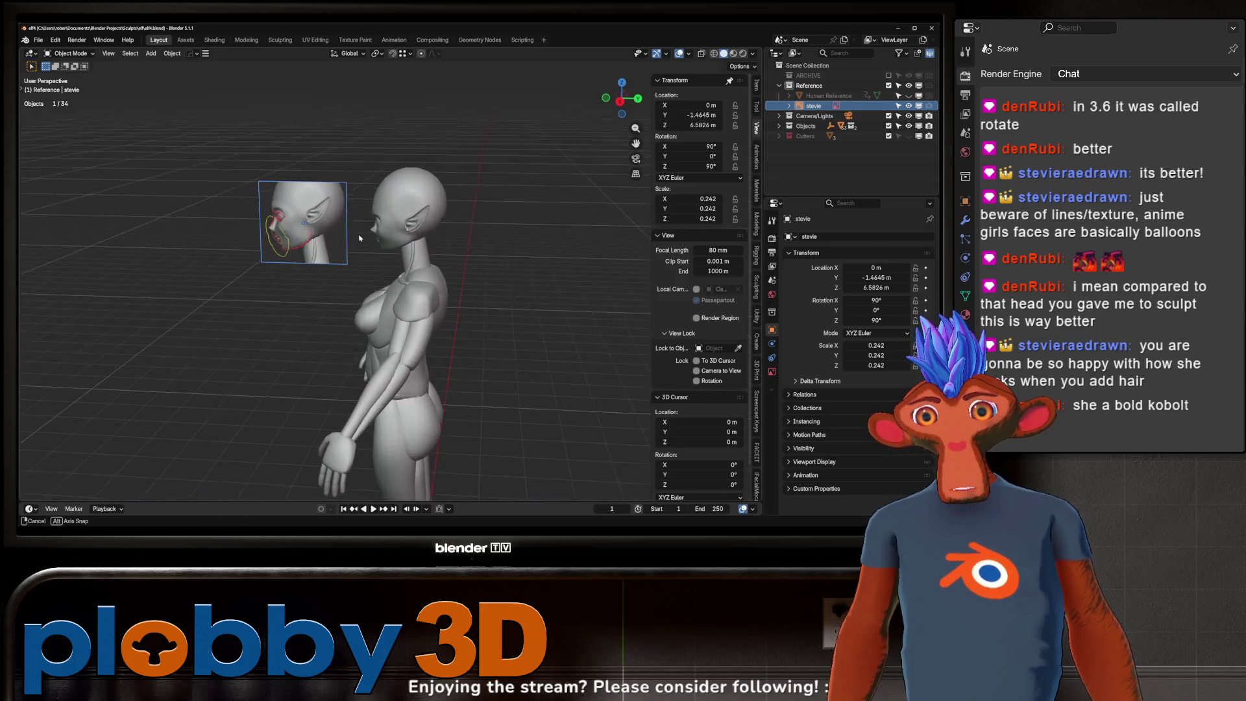
middle_drag(488, 226, 362, 302)
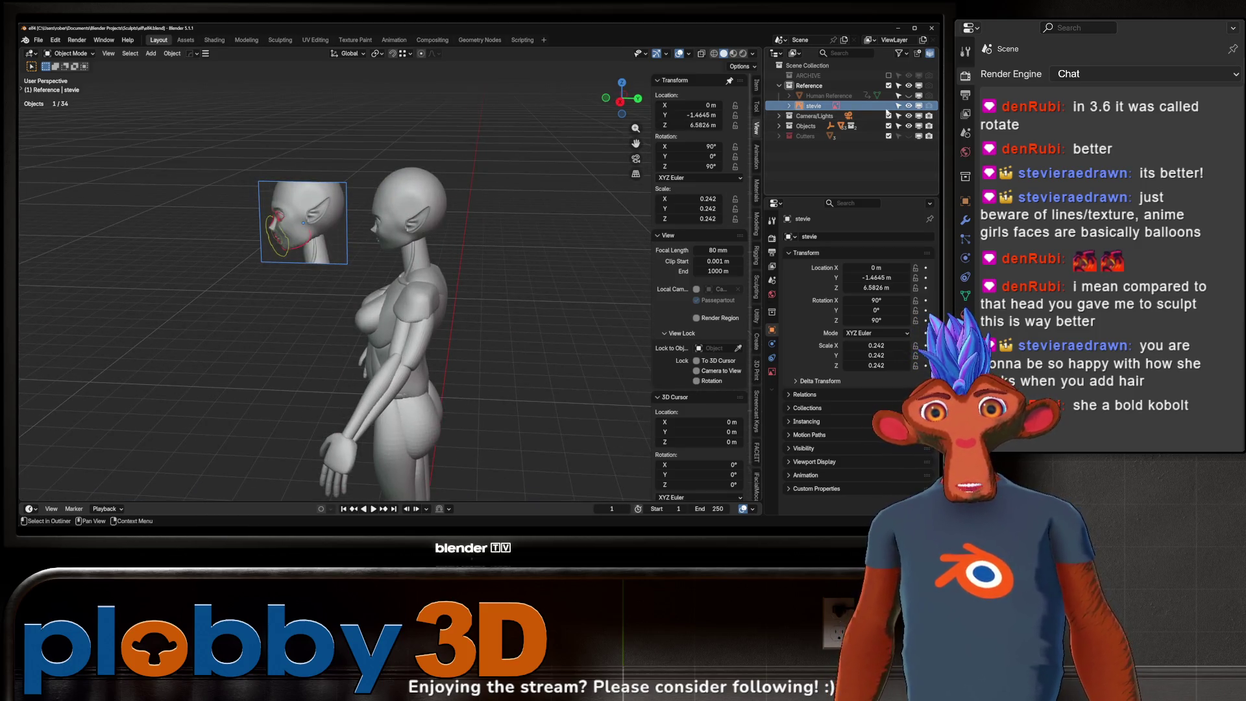
- Hide the stevie reference in the Outliner and frame a close-up of the elf's head
click(908, 106)
mouse_move(545, 224)
middle_down()
mouse_move(433, 241)
mouse_move(375, 270)
middle_up()
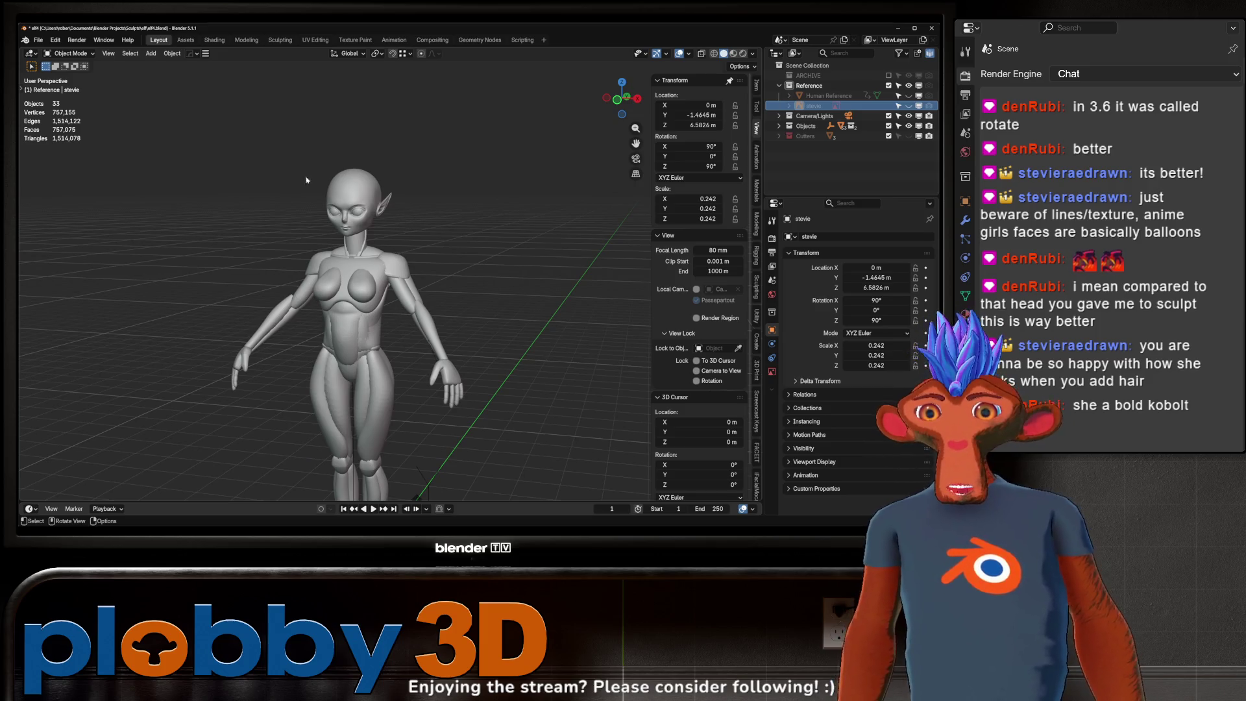
scroll(314, 255, up, 2)
scroll(314, 255, up, 5)
mouse_move(315, 255)
middle_down()
mouse_move(386, 242)
mouse_move(360, 253)
mouse_move(348, 244)
mouse_move(432, 256)
mouse_move(339, 258)
mouse_move(355, 336)
mouse_move(370, 279)
mouse_move(364, 320)
mouse_move(360, 282)
middle_up()
scroll(360, 254, down, 4)
scroll(360, 283, down, 2)
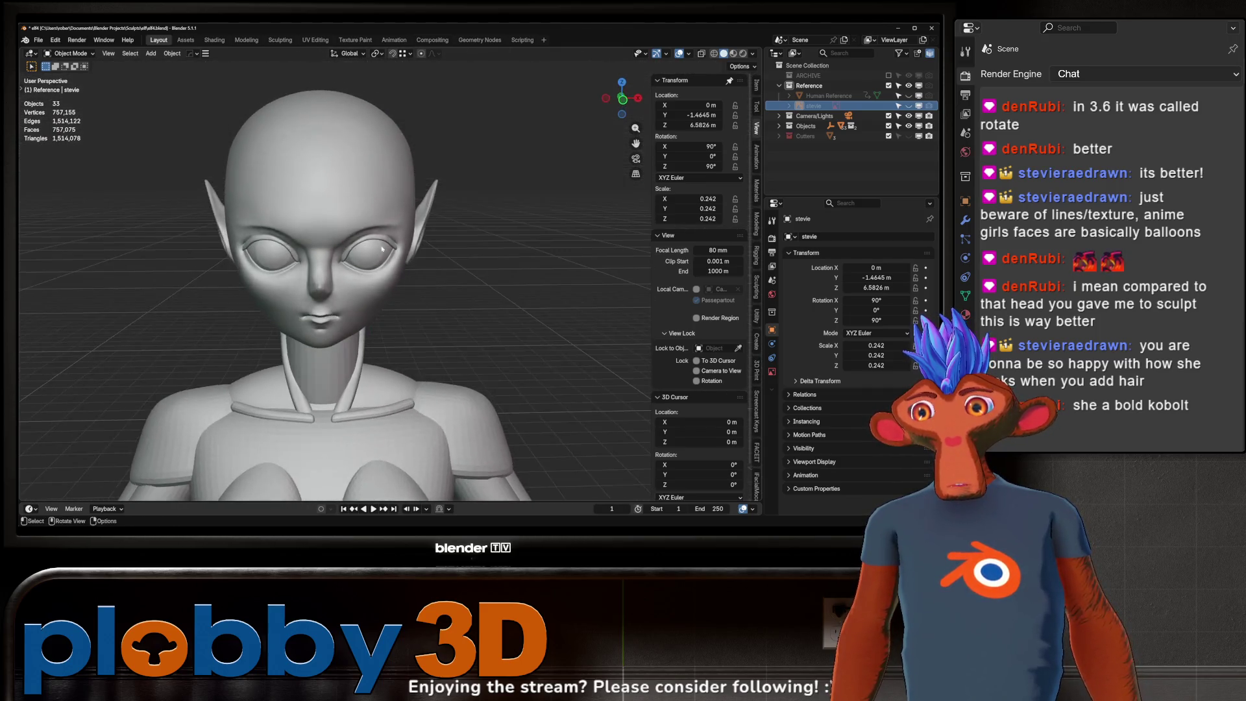
scroll(360, 283, down, 2)
scroll(407, 186, up, 5)
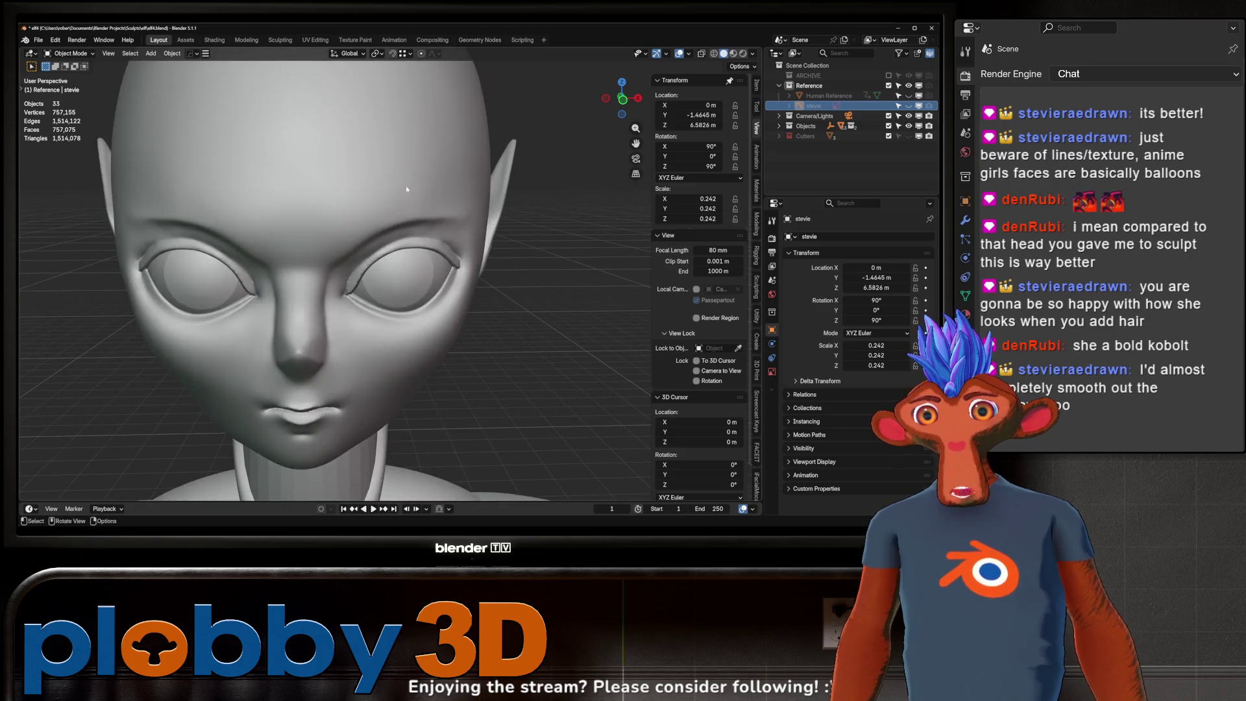
middle_drag(406, 185, 368, 249)
- Switch the selected head mesh into Sculpt mode
click(358, 235)
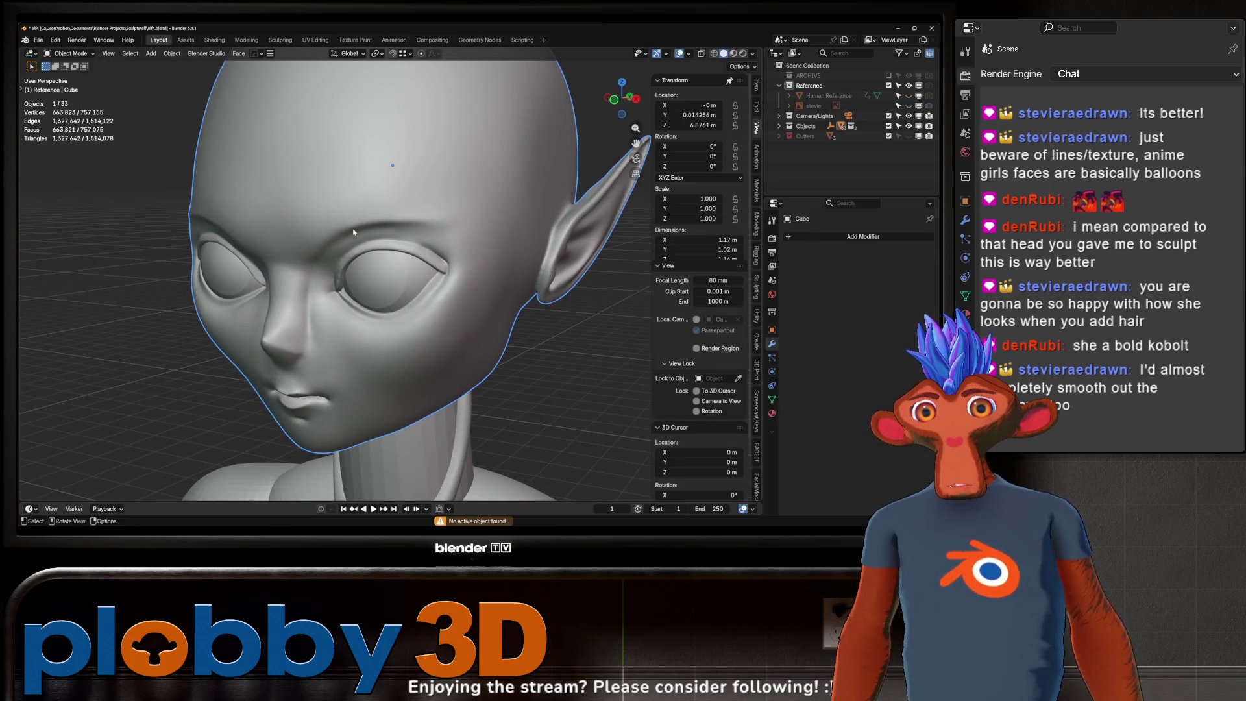
key(ctrl+Tab)
click(348, 241)
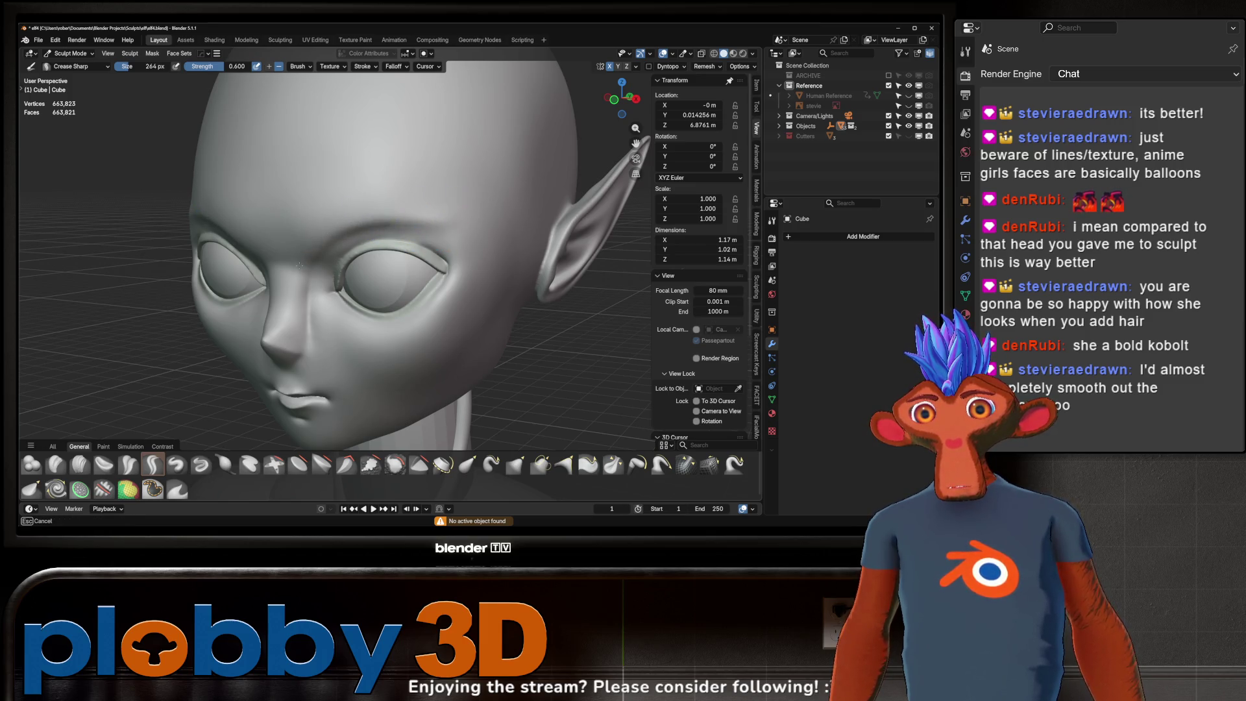
- Orbit around the head and torso, then close in on the right eye from above
mouse_move(299, 267)
middle_down()
mouse_move(317, 249)
mouse_move(291, 303)
middle_up()
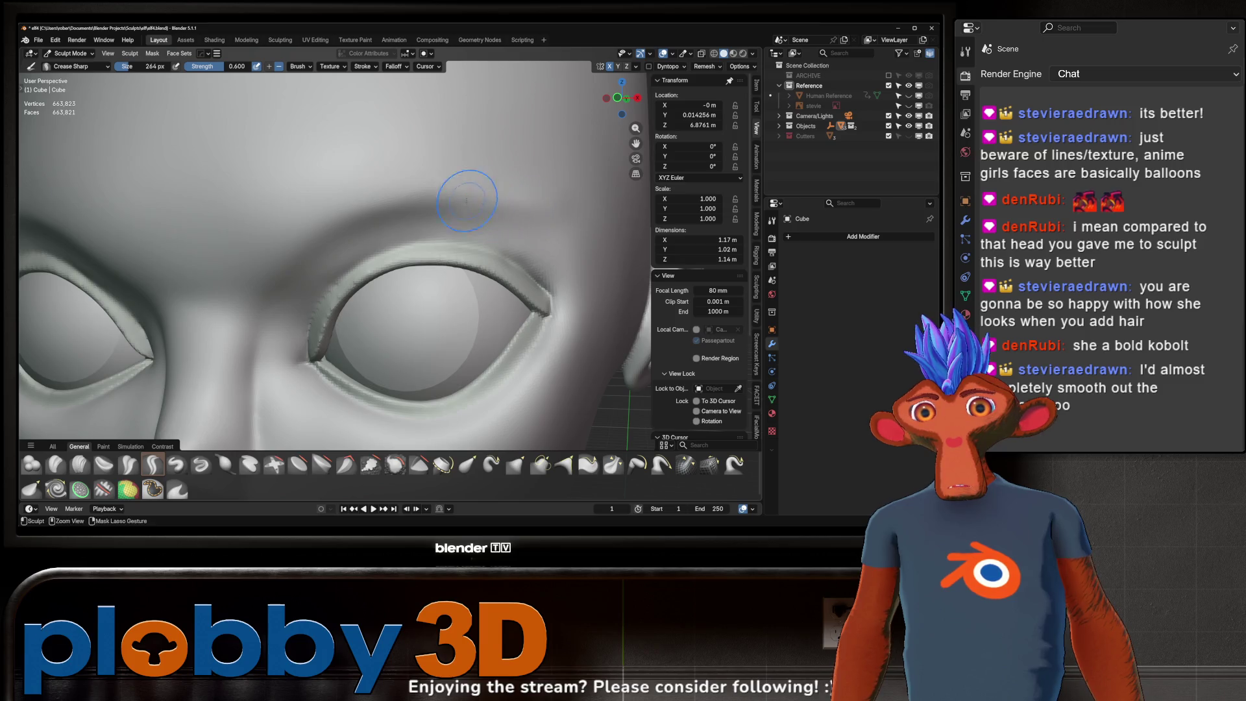
mouse_move(467, 200)
ctrl+middle_down()
mouse_move(389, 253)
mouse_move(288, 260)
ctrl+middle_up()
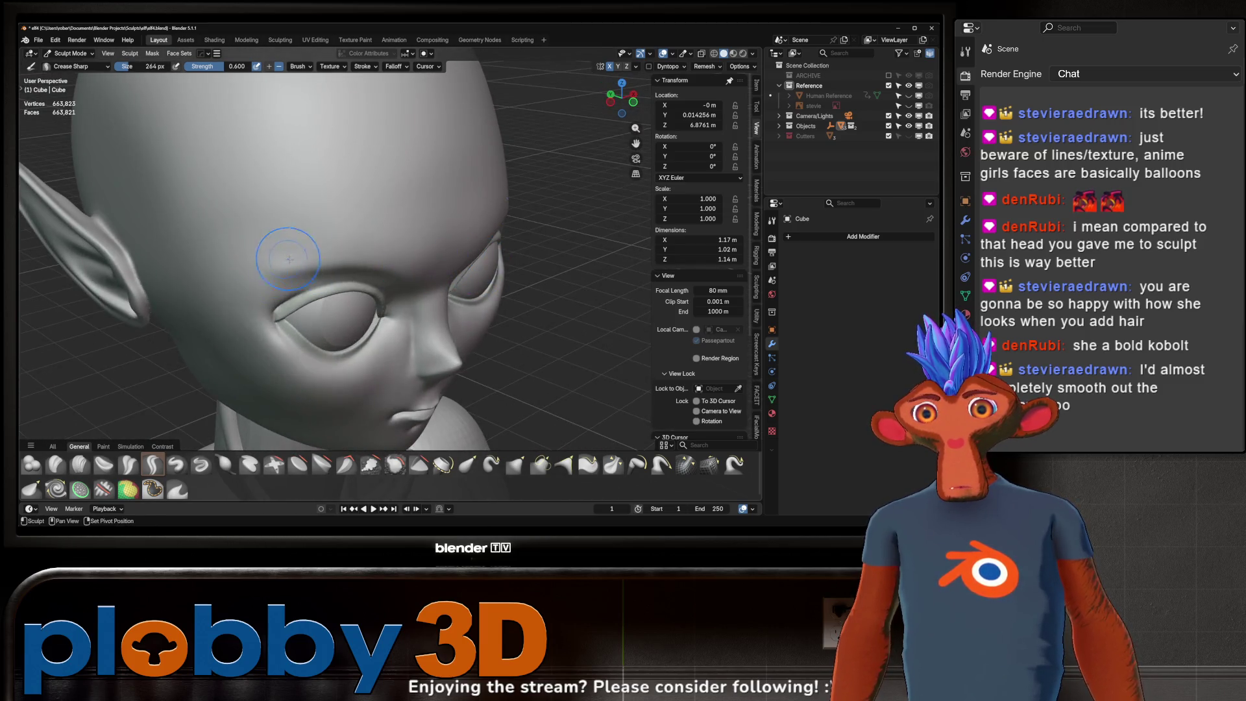
mouse_move(342, 262)
middle_down()
mouse_move(381, 237)
mouse_move(378, 274)
mouse_move(321, 293)
middle_up()
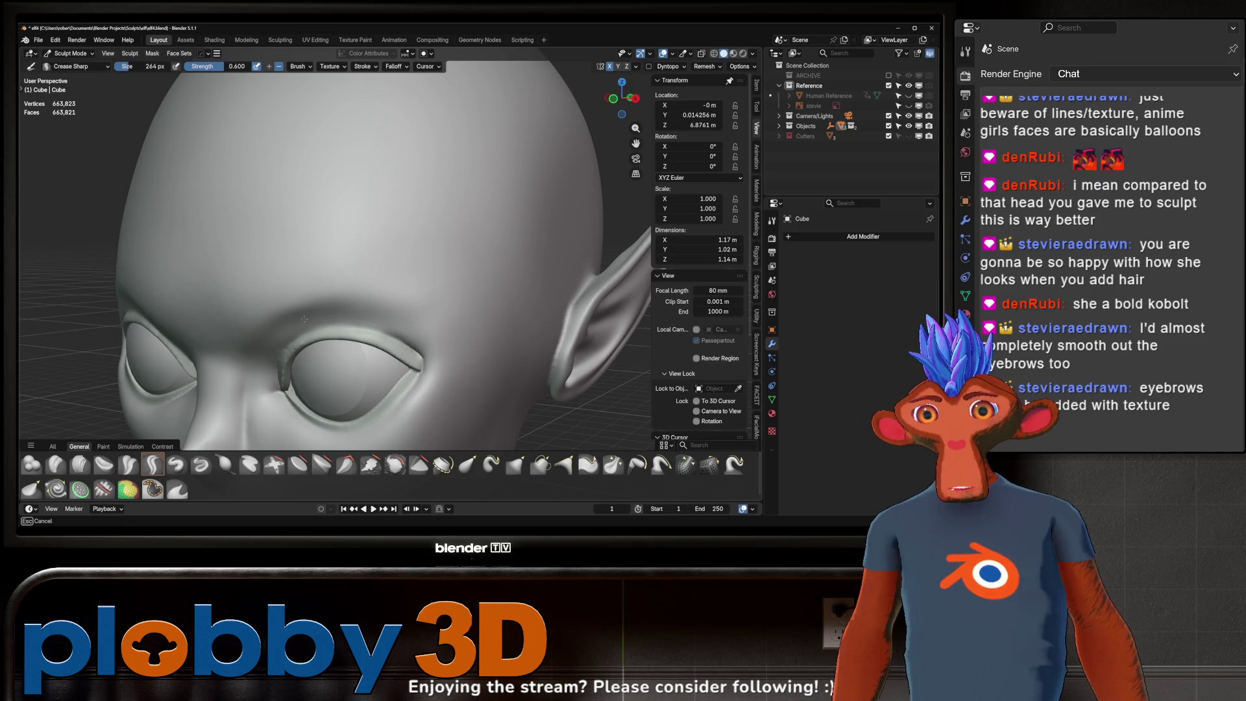
mouse_move(305, 319)
middle_down()
mouse_move(338, 327)
mouse_move(361, 282)
middle_up()
scroll(314, 353, down, 4)
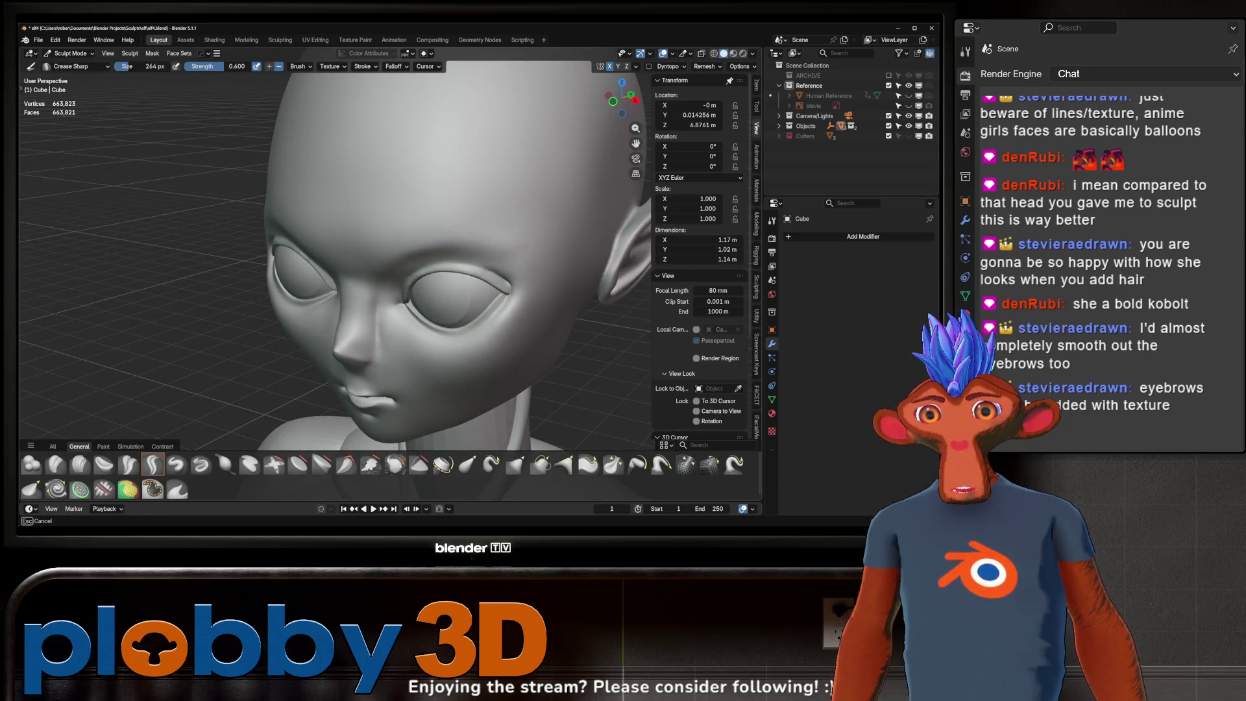
mouse_move(531, 263)
middle_down()
mouse_move(438, 225)
mouse_move(458, 345)
mouse_move(539, 354)
middle_up()
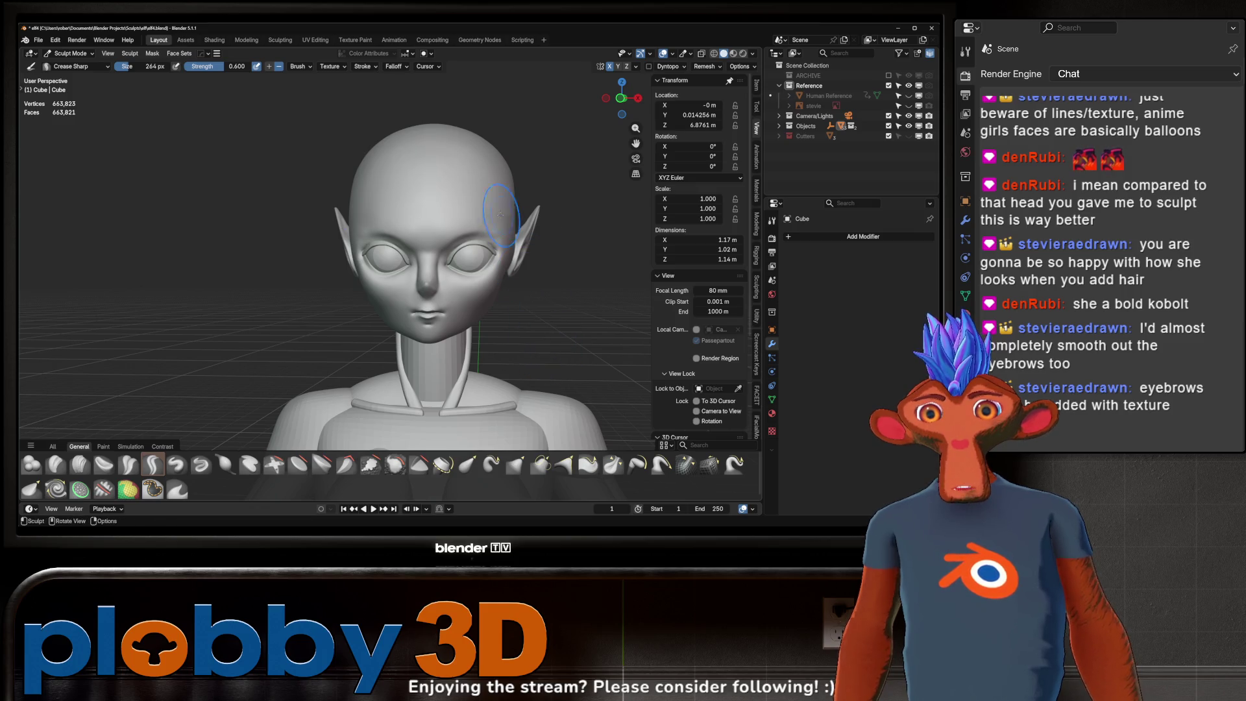
scroll(500, 213, up, 5)
mouse_move(479, 209)
shift+middle_down()
mouse_move(489, 265)
mouse_move(568, 269)
shift+middle_up()
scroll(490, 265, up, 3)
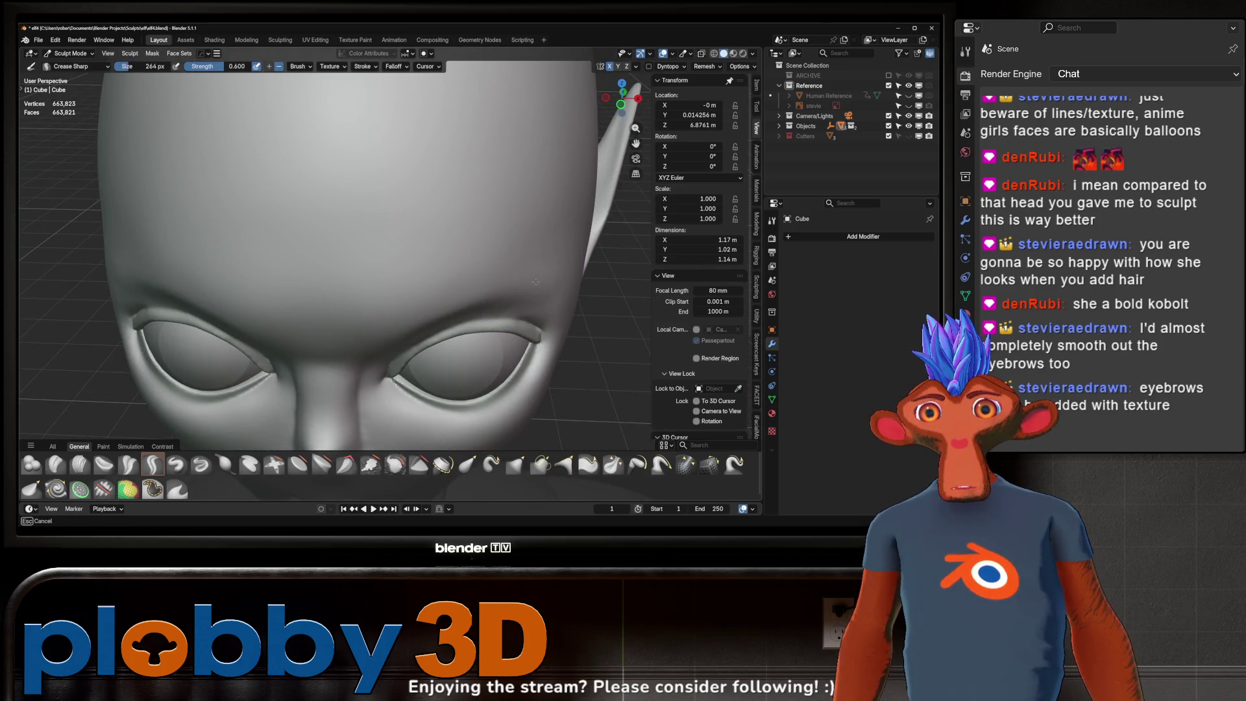
scroll(599, 253, down, 5)
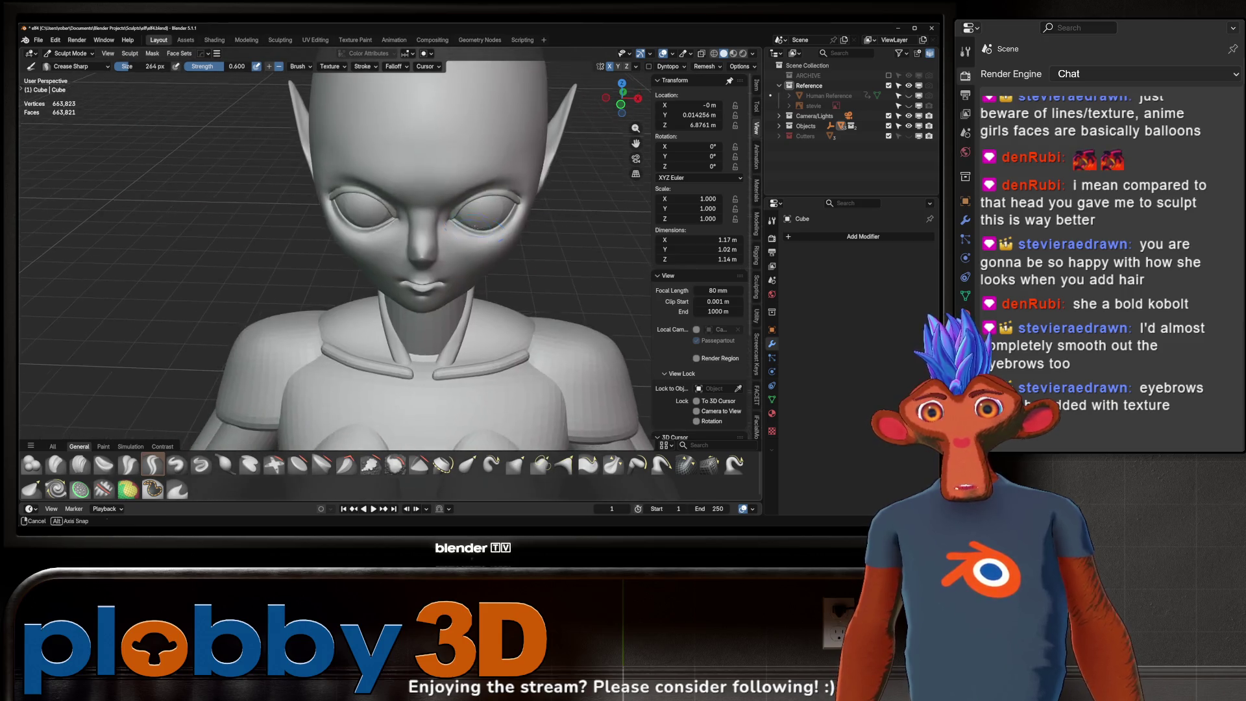
mouse_move(599, 254)
middle_down()
mouse_move(468, 255)
mouse_move(474, 234)
middle_up()
scroll(468, 255, down, 2)
scroll(467, 258, down, 2)
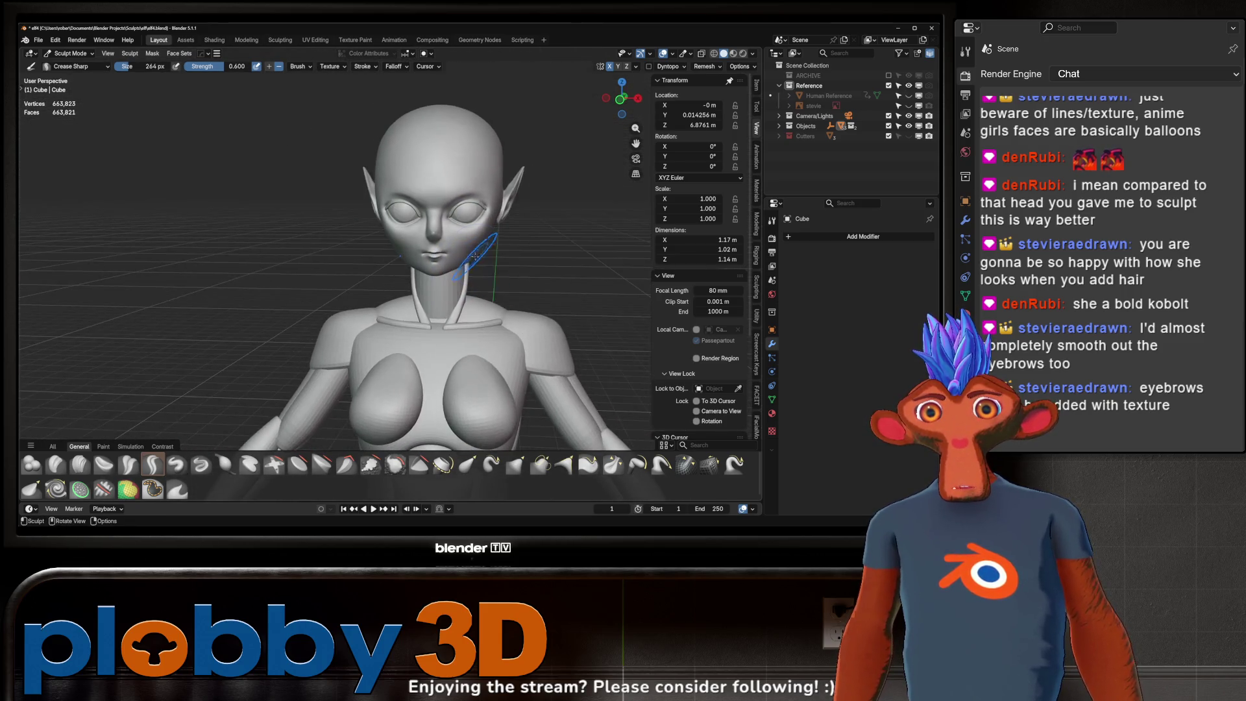
scroll(474, 234, down, 2)
scroll(474, 228, up, 1)
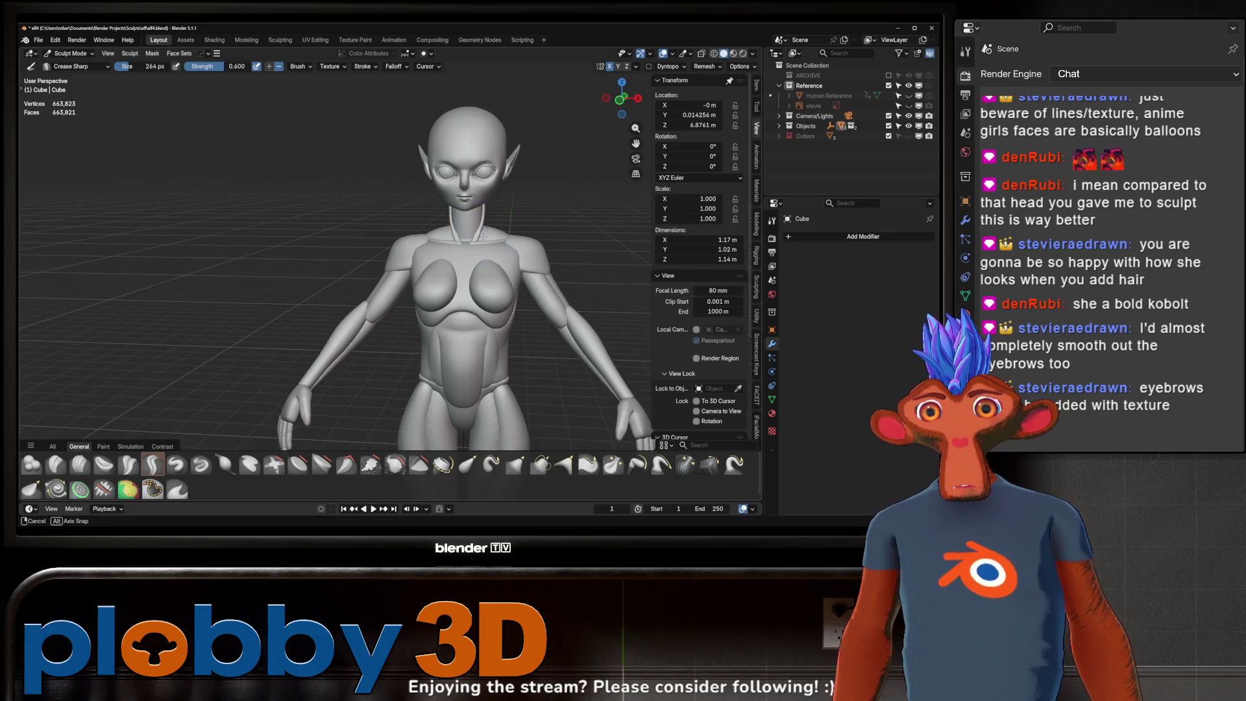
scroll(479, 229, up, 2)
mouse_move(478, 230)
middle_down()
mouse_move(485, 199)
mouse_move(448, 185)
middle_up()
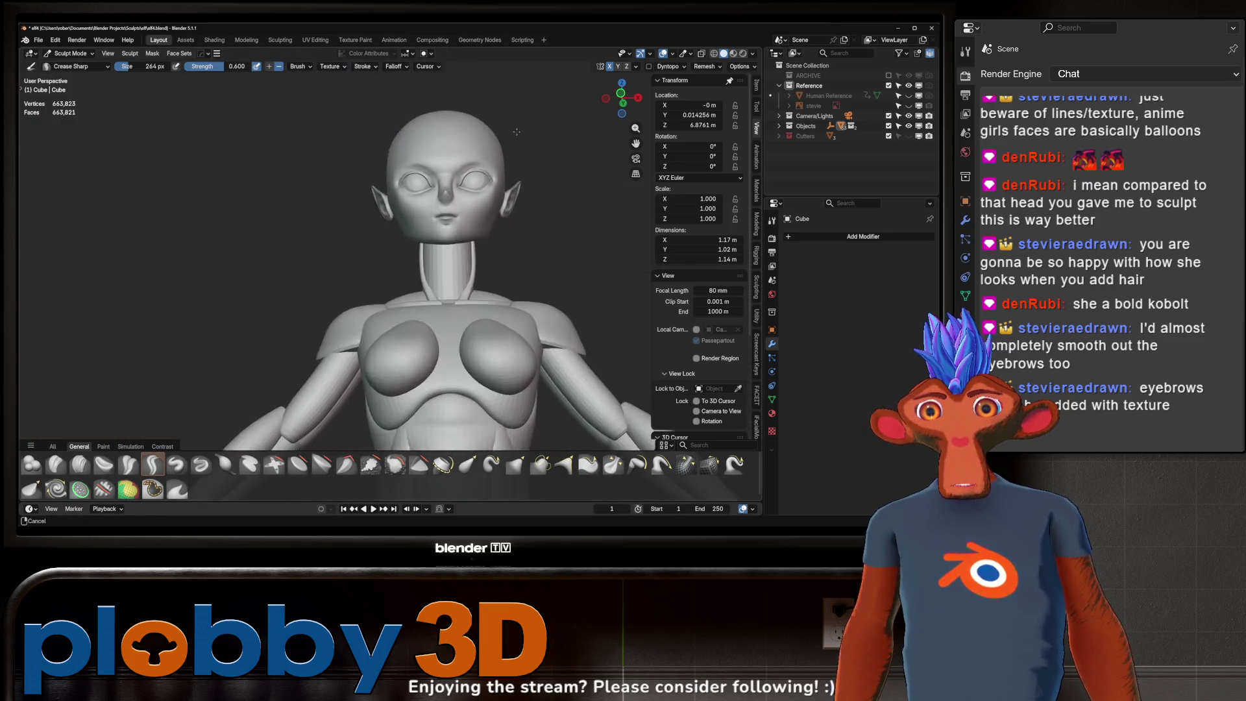
scroll(448, 185, up, 3)
scroll(395, 179, up, 2)
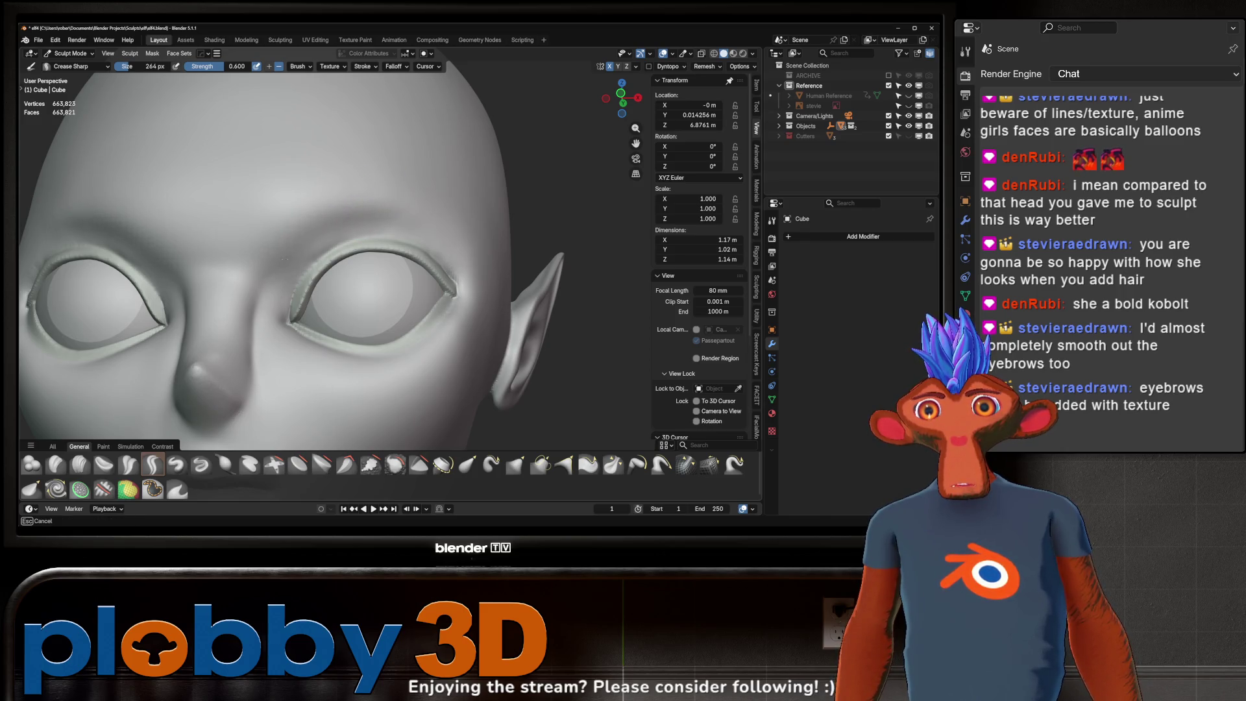
scroll(348, 214, up, 2)
middle_drag(348, 214, 370, 224)
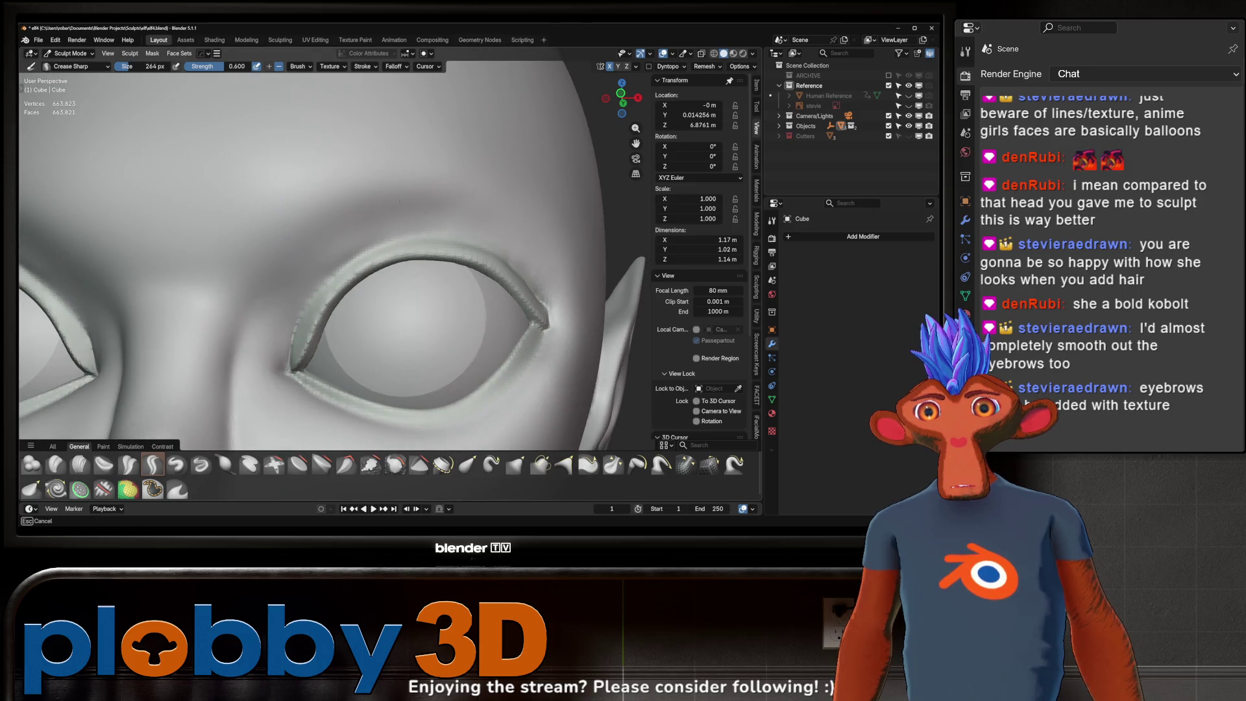
scroll(466, 178, down, 3)
scroll(466, 177, down, 3)
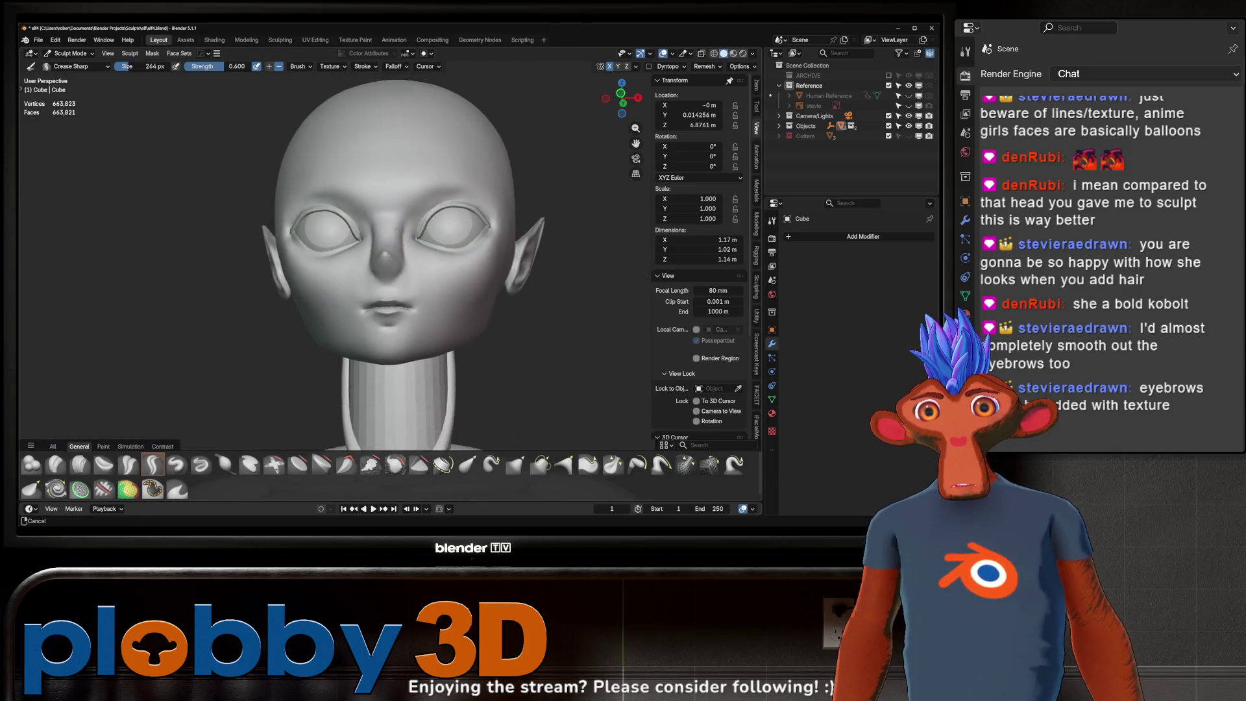
mouse_move(466, 178)
middle_down()
mouse_move(457, 146)
mouse_move(391, 224)
mouse_move(550, 126)
middle_up()
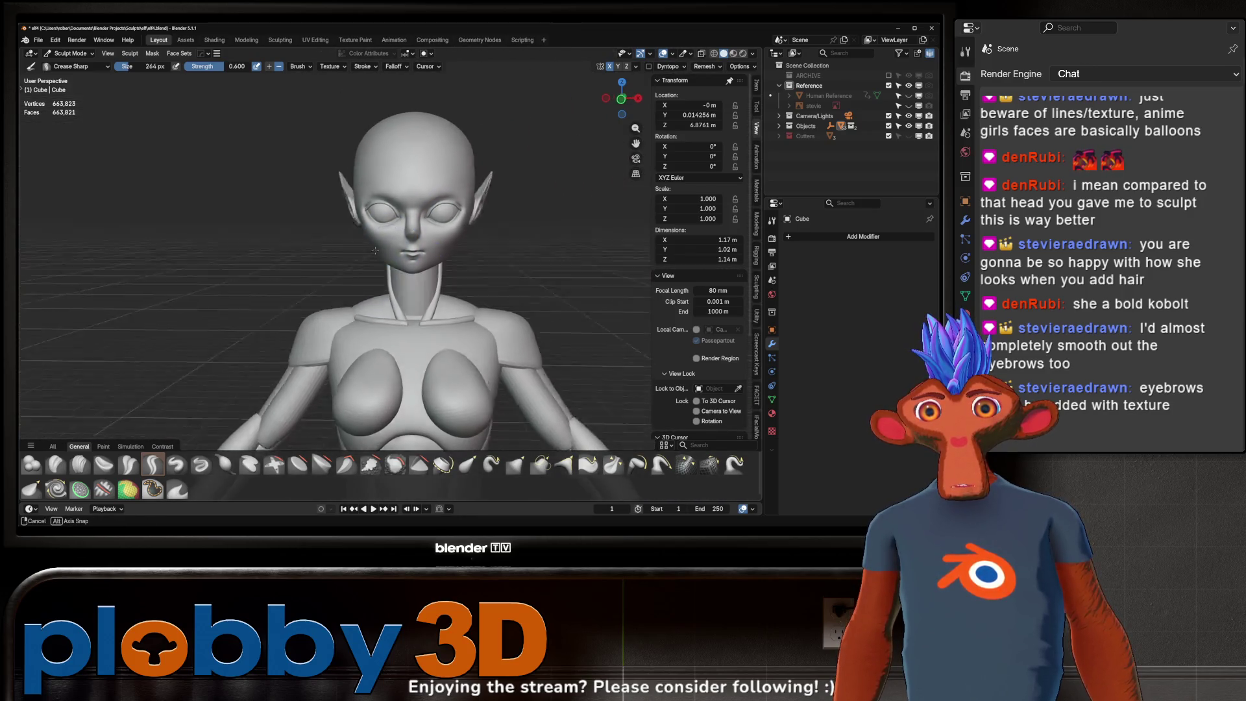
scroll(550, 126, up, 4)
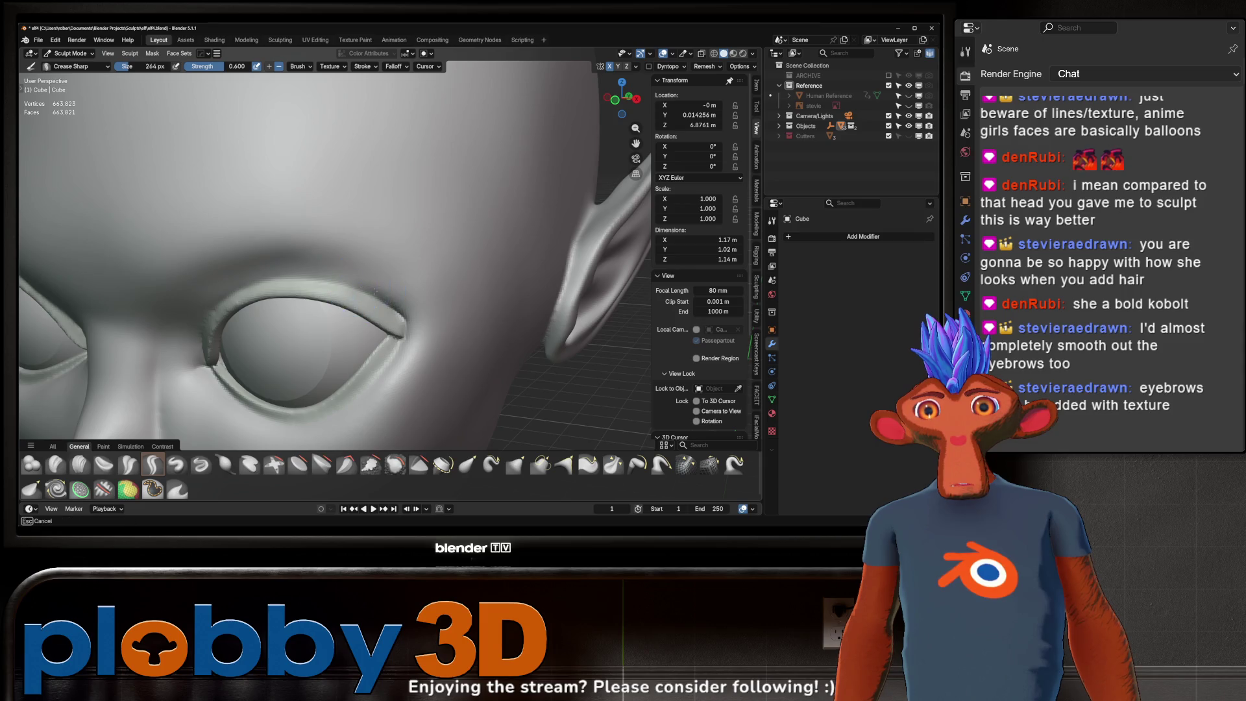
scroll(474, 245, down, 6)
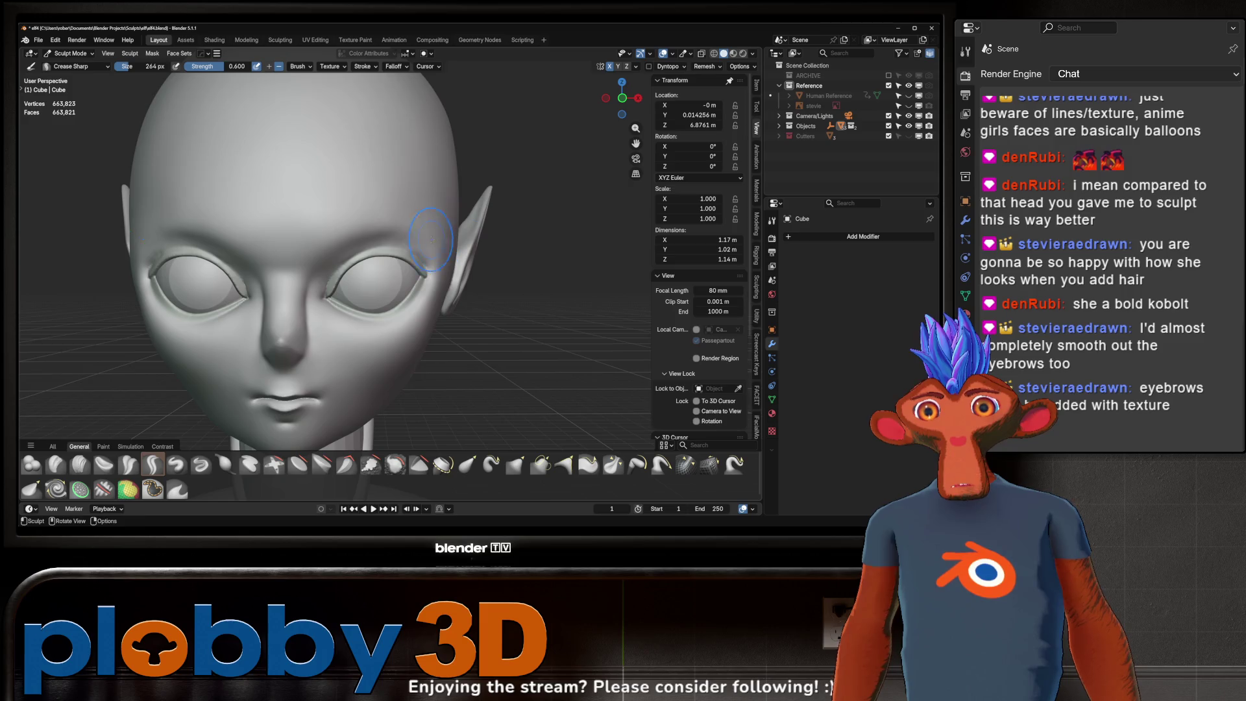
scroll(457, 234, up, 5)
- Sharpen the upper eyelid crease with Crease Sharp strokes running out to the outer corner
middle_drag(441, 229, 370, 243)
scroll(371, 243, up, 2)
drag(361, 250, 455, 305)
middle_drag(361, 250, 435, 237)
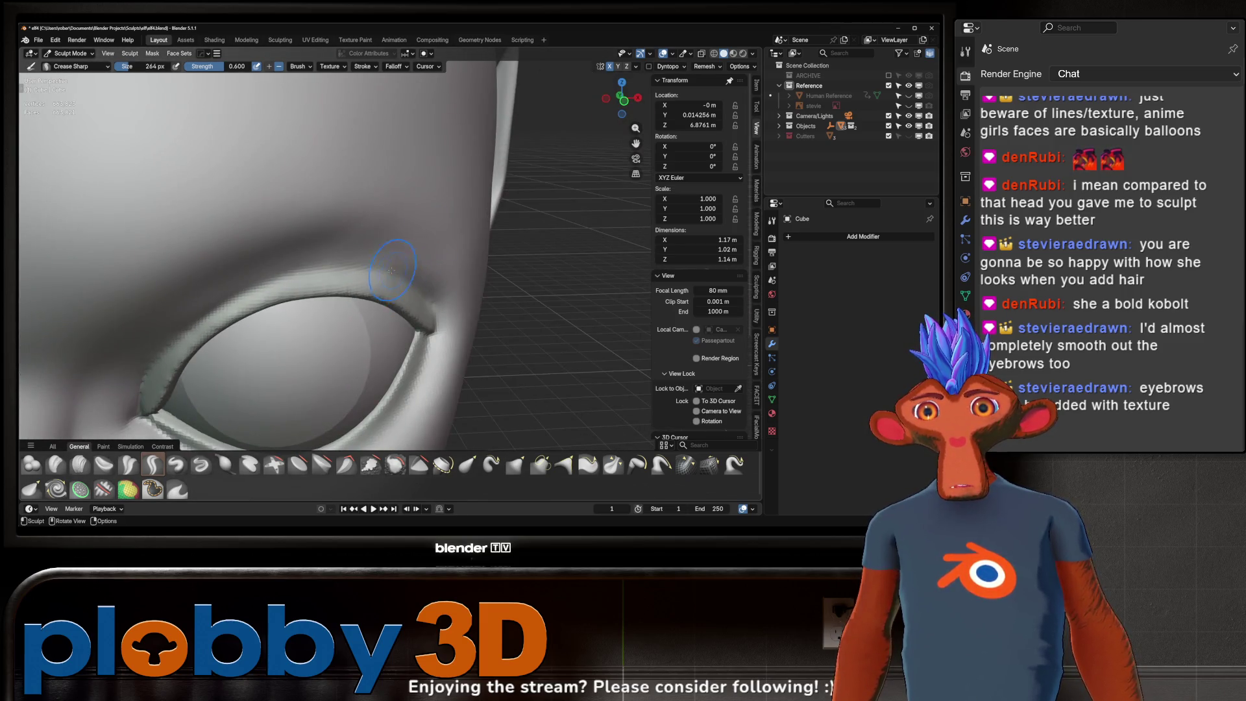
drag(332, 268, 438, 291)
drag(383, 259, 370, 261)
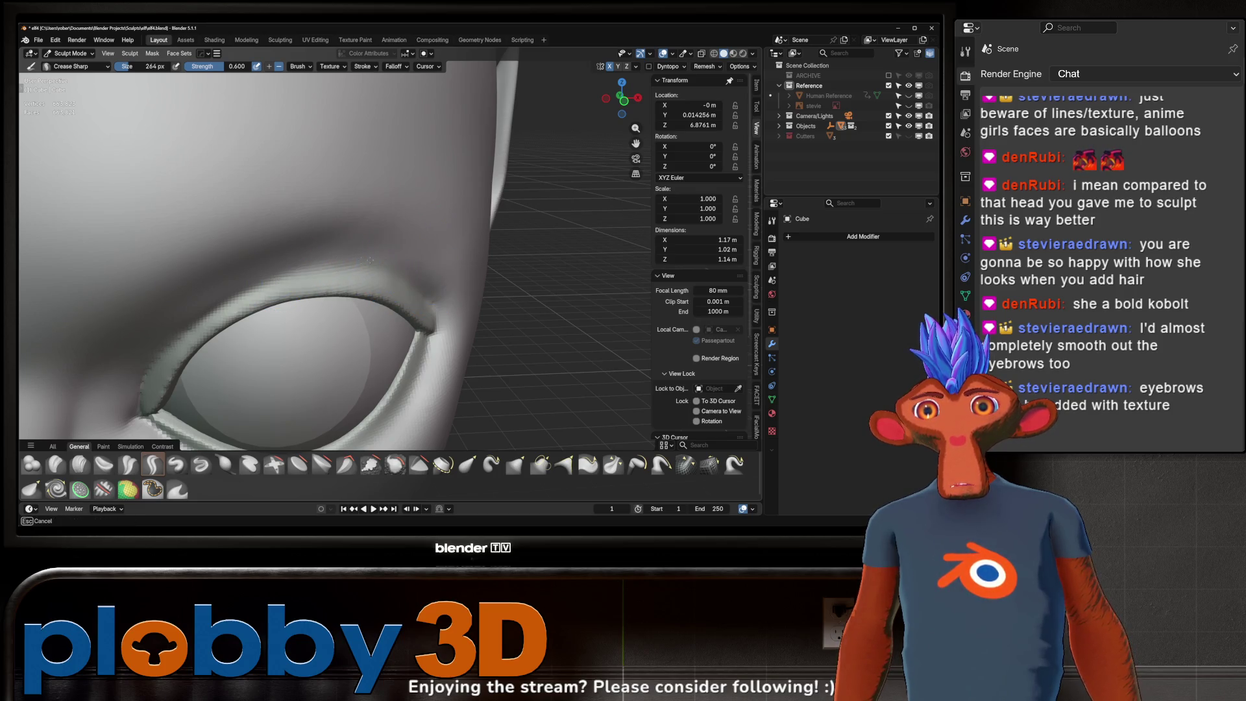
scroll(449, 238, down, 5)
scroll(449, 239, down, 3)
mouse_move(449, 238)
middle_down()
mouse_move(390, 321)
mouse_move(516, 213)
middle_up()
scroll(390, 322, down, 2)
scroll(390, 322, down, 2)
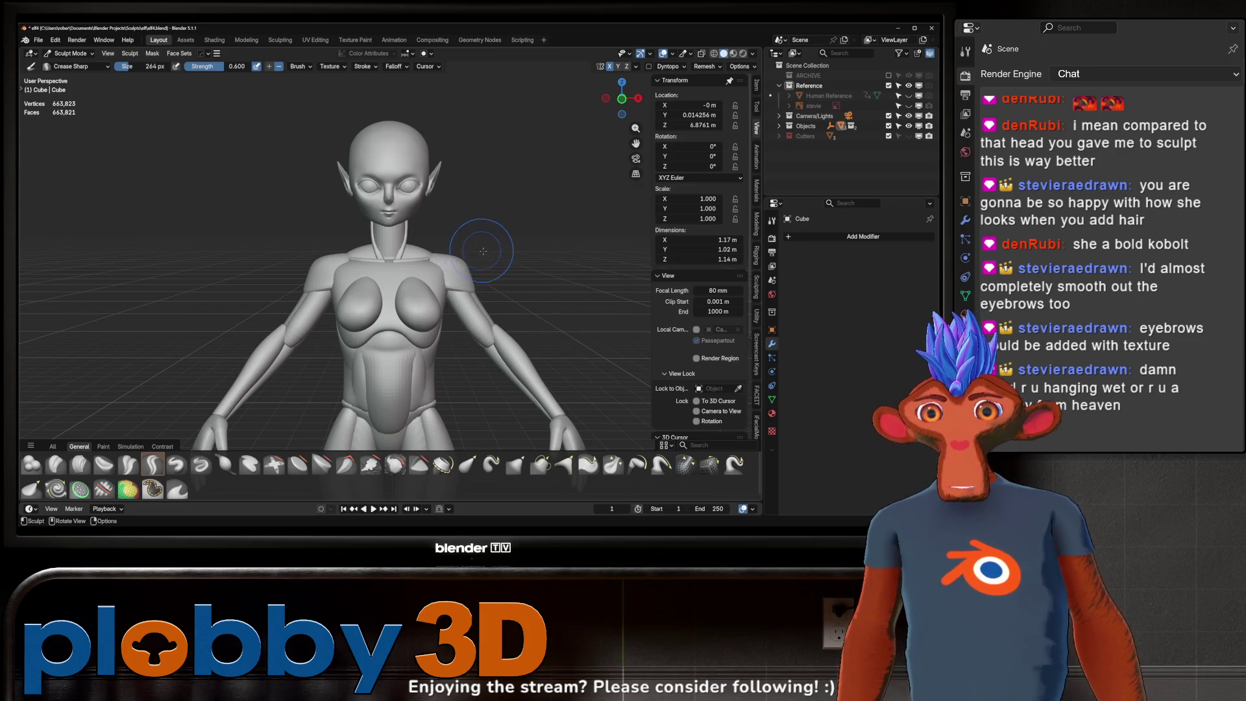
mouse_move(457, 298)
middle_down()
mouse_move(391, 257)
mouse_move(485, 254)
mouse_move(454, 245)
mouse_move(429, 254)
mouse_move(482, 256)
middle_up()
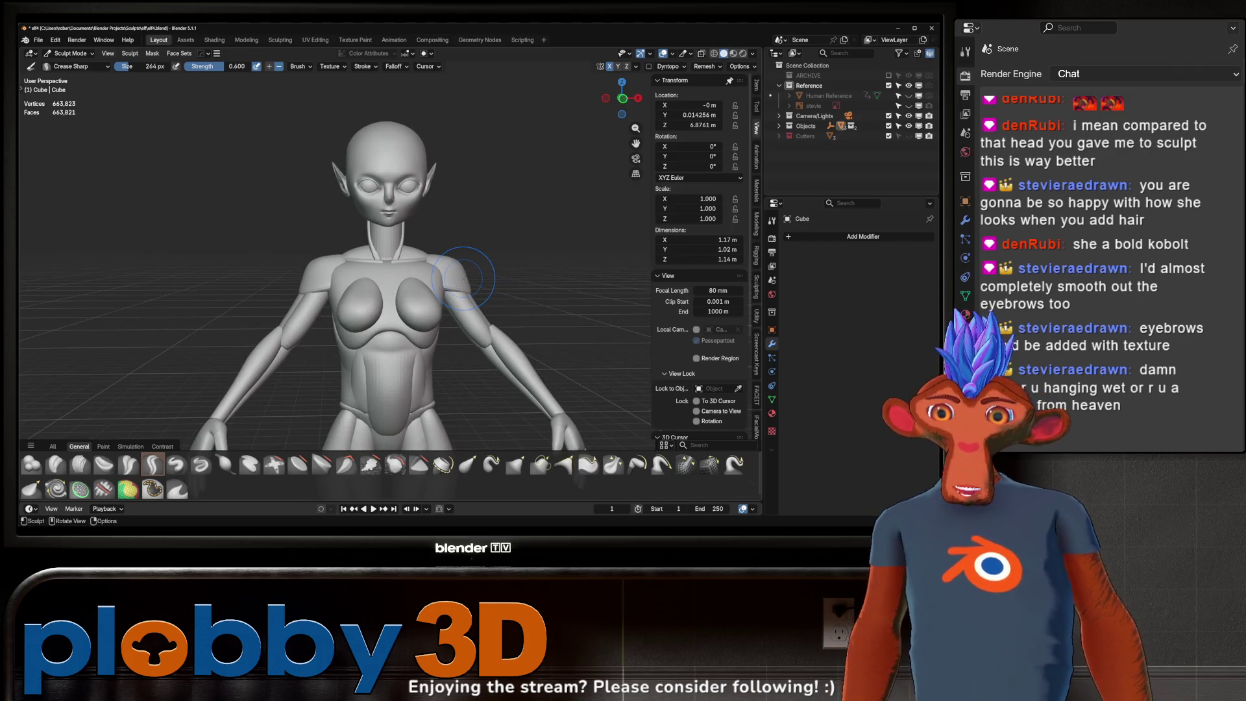
mouse_move(433, 239)
middle_down()
mouse_move(353, 268)
mouse_move(402, 274)
middle_up()
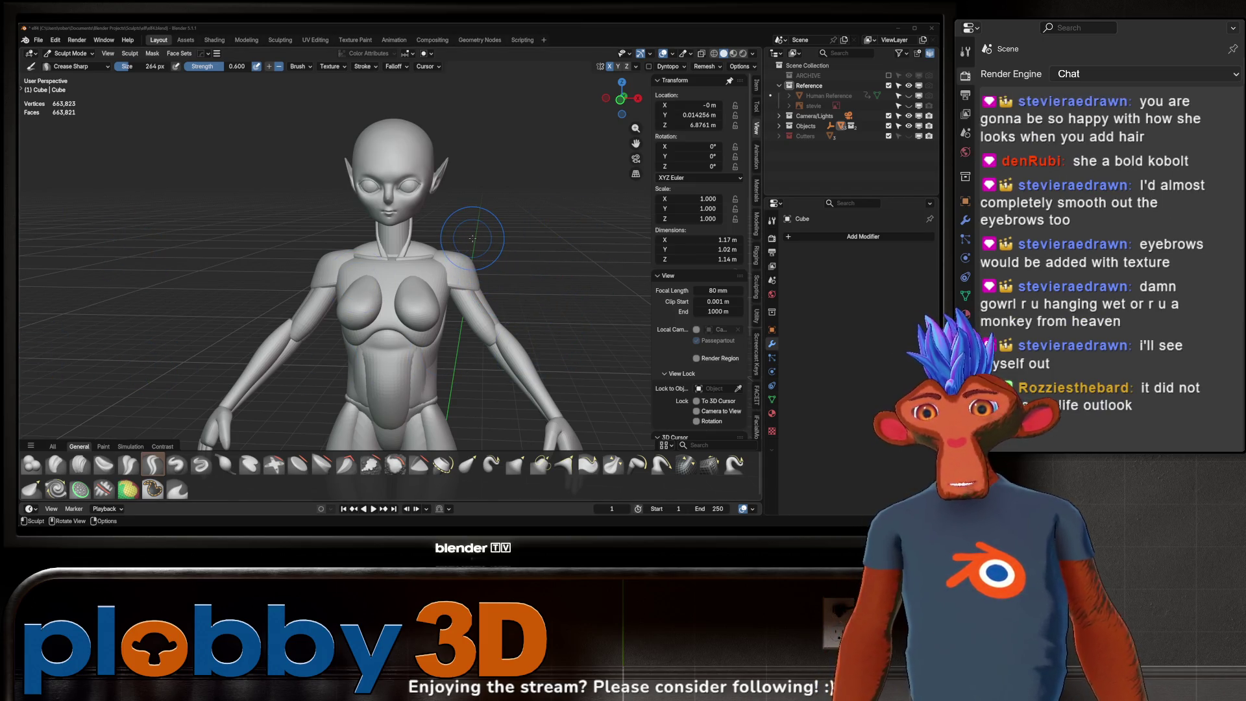
scroll(430, 205, up, 1)
scroll(424, 205, up, 2)
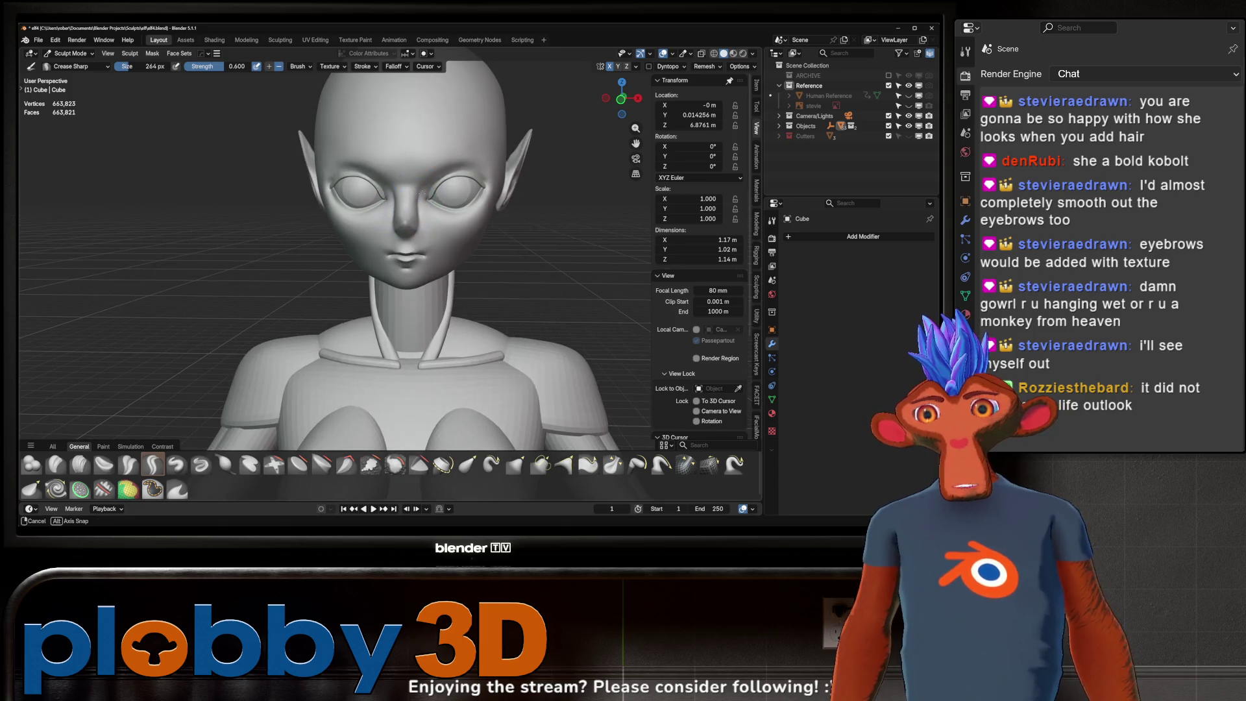
scroll(418, 206, up, 1)
scroll(491, 239, down, 3)
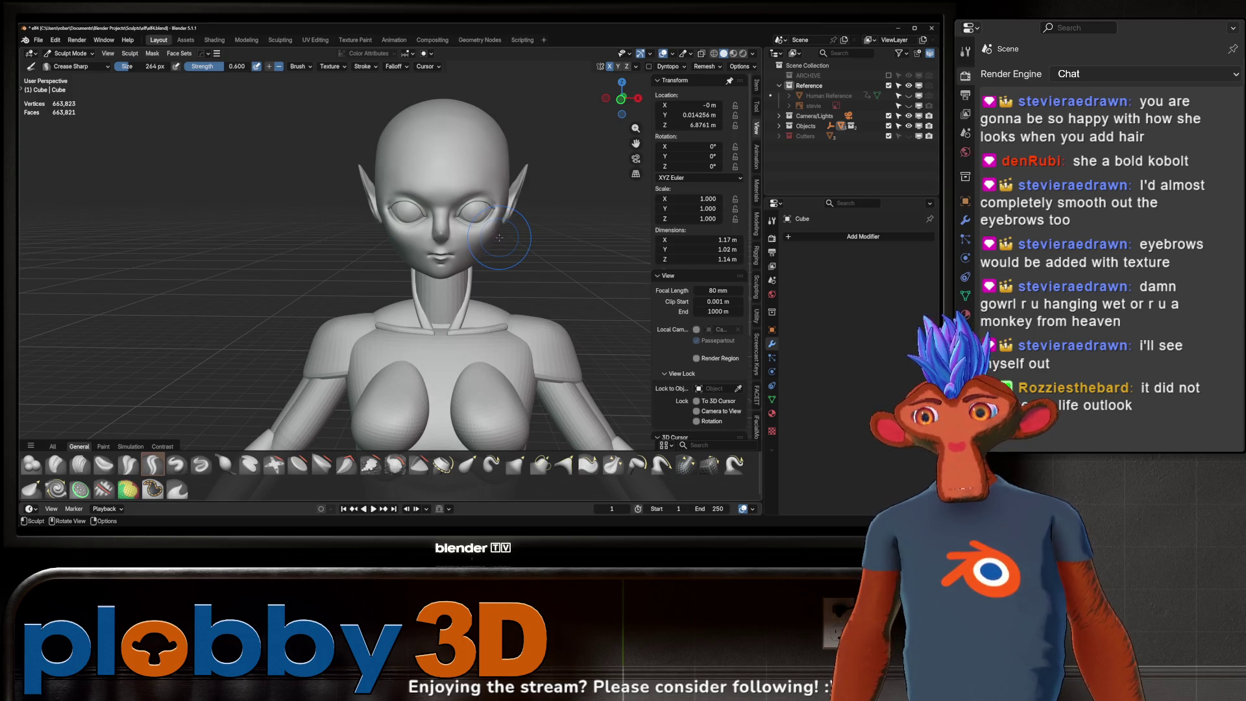
scroll(497, 236, down, 1)
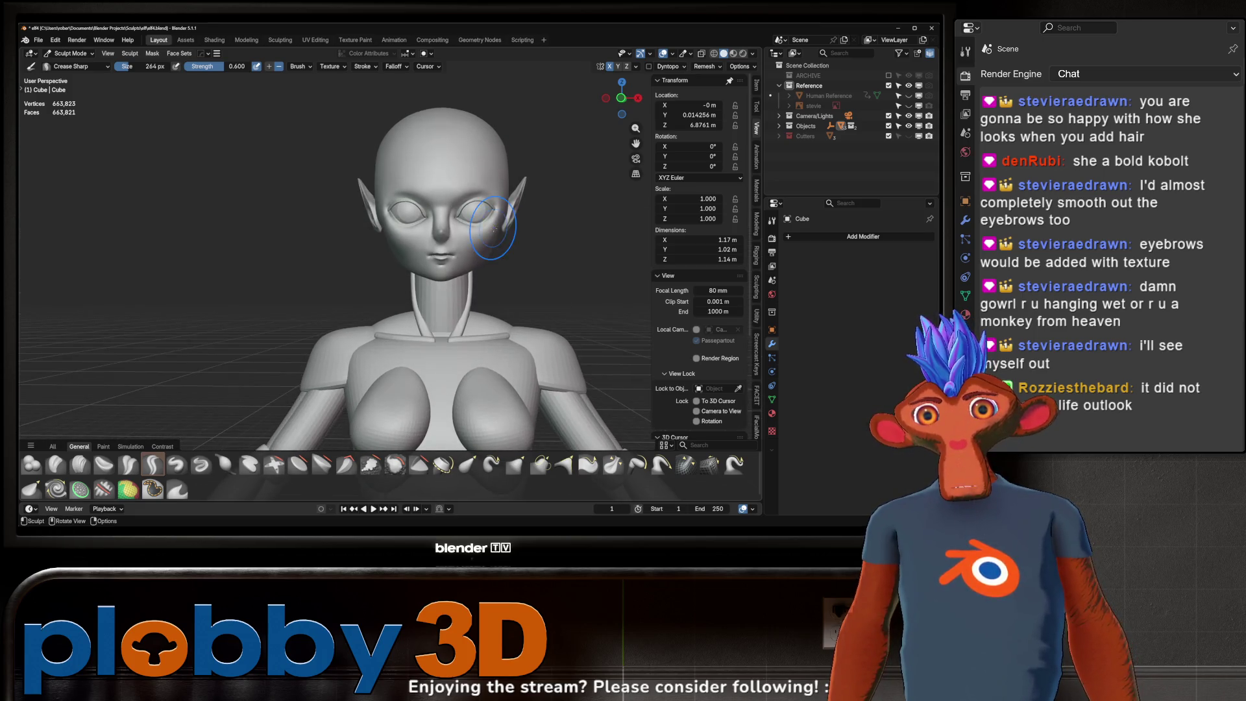
scroll(503, 255, down, 1)
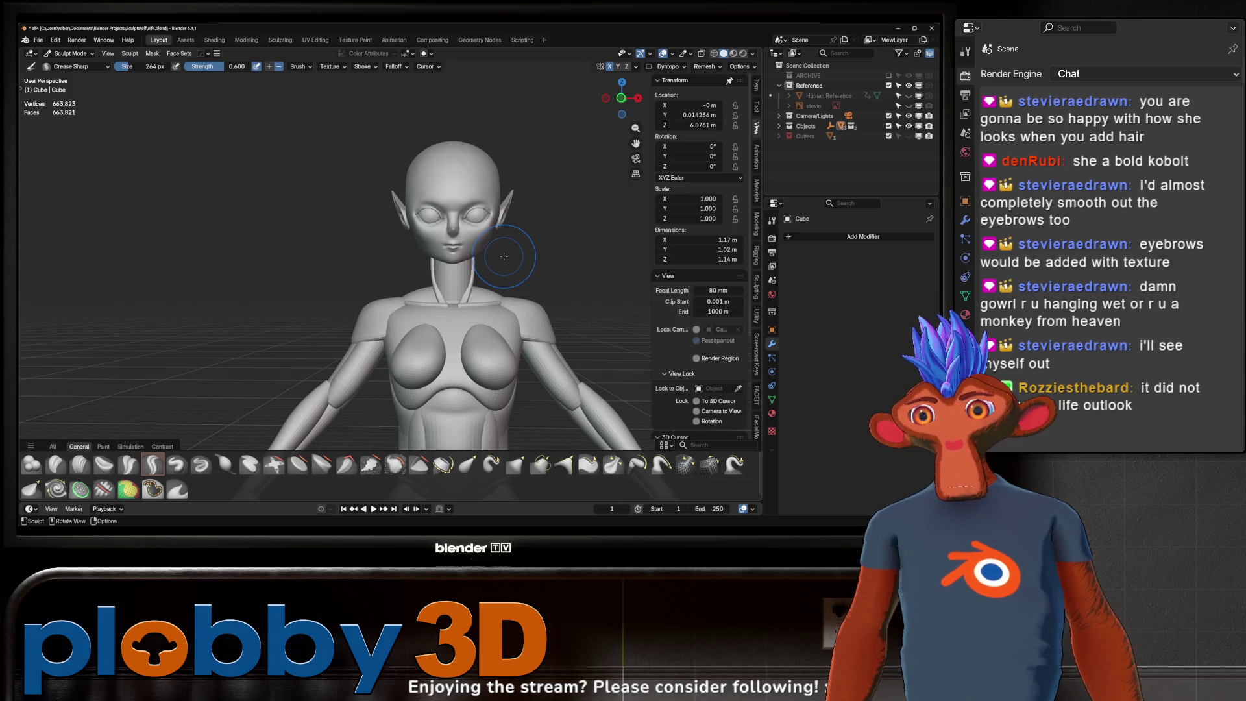
scroll(503, 256, down, 2)
scroll(514, 251, up, 3)
scroll(409, 216, up, 3)
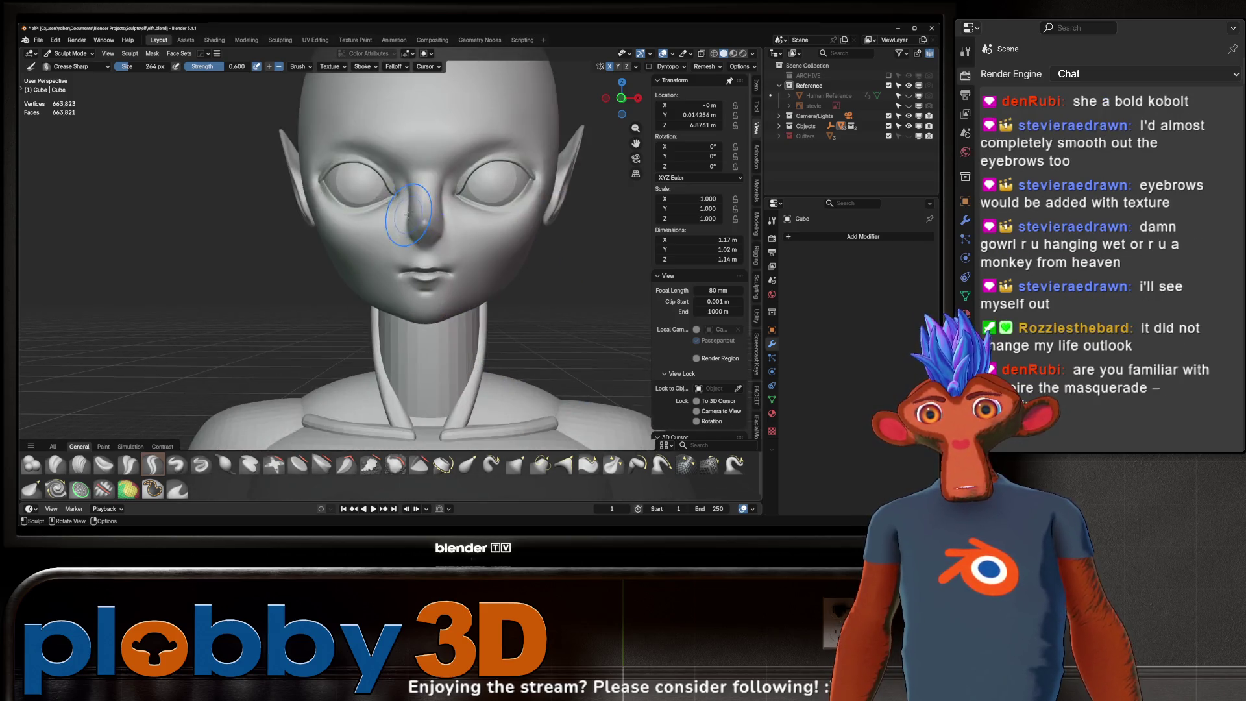
scroll(409, 216, up, 2)
- Orbit the elf between front, three-quarter and right-side profile views to check the sculpt
mouse_move(409, 216)
middle_down()
mouse_move(381, 202)
mouse_move(418, 227)
mouse_move(729, 234)
mouse_move(160, 266)
mouse_move(431, 286)
middle_up()
scroll(382, 201, down, 2)
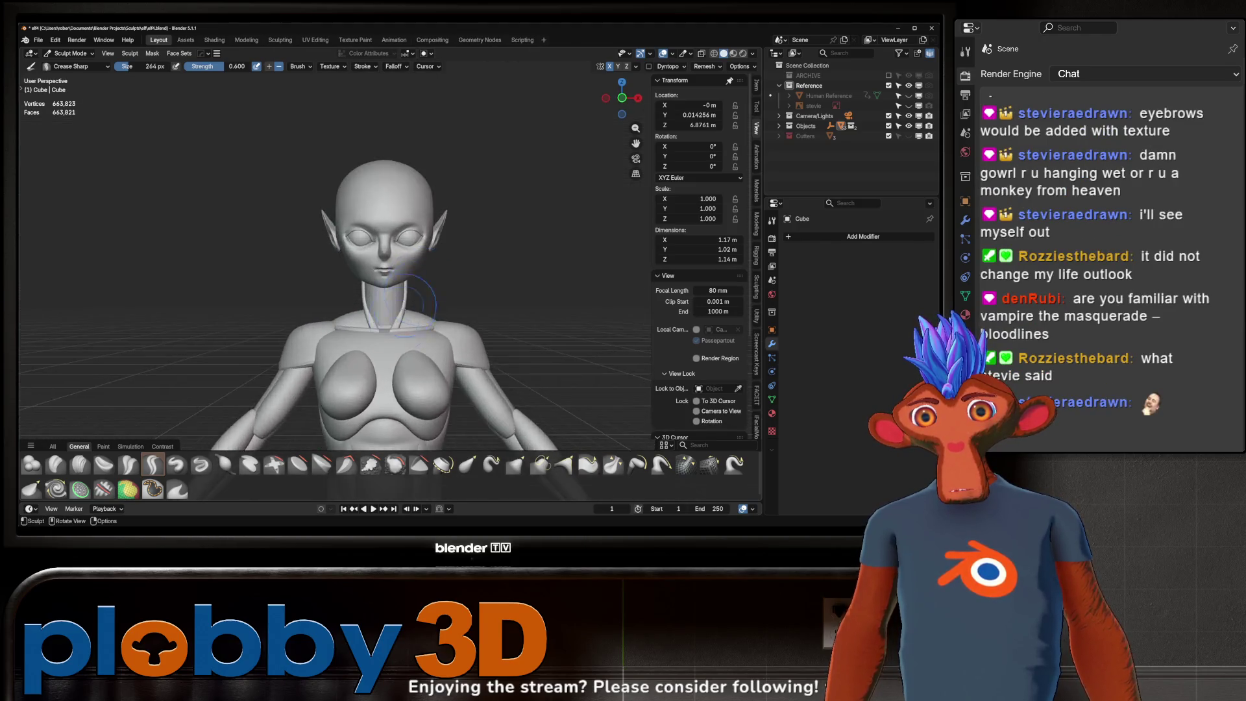
mouse_move(431, 287)
middle_down()
mouse_move(407, 388)
mouse_move(329, 299)
mouse_move(371, 293)
middle_up()
scroll(409, 395, up, 4)
scroll(390, 390, down, 4)
scroll(374, 384, up, 4)
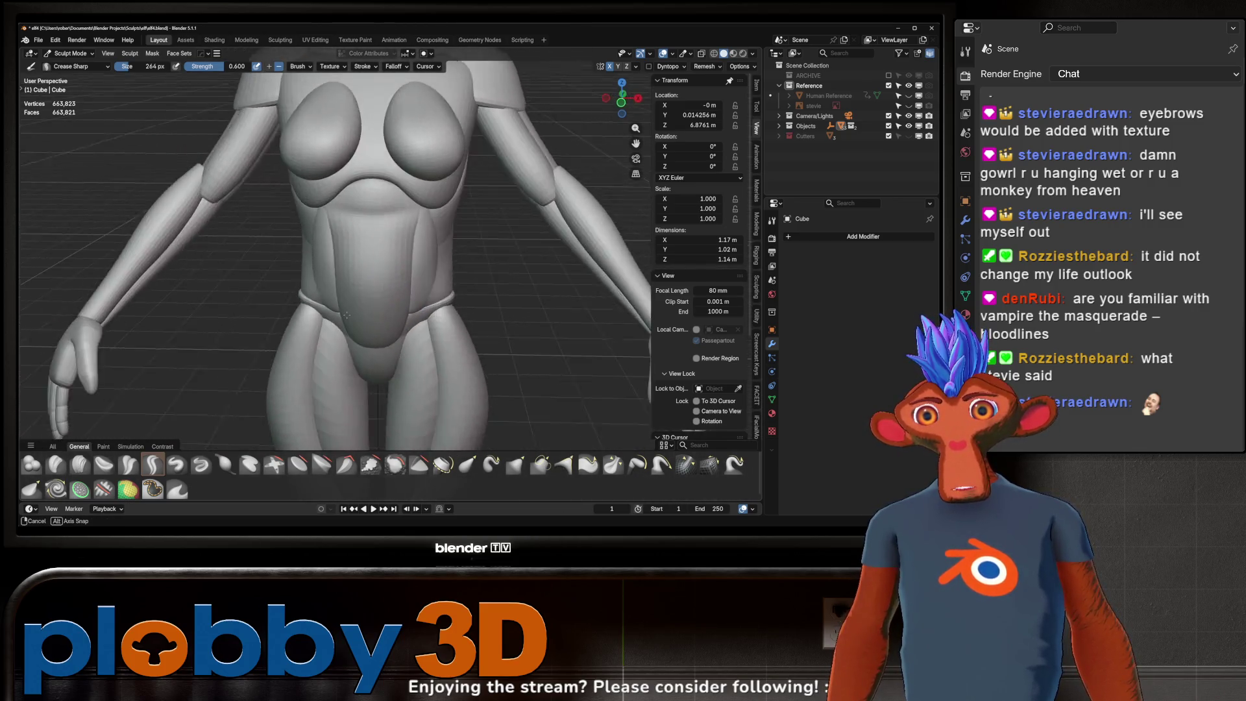
scroll(370, 292, down, 3)
scroll(358, 143, up, 3)
scroll(359, 143, up, 3)
middle_drag(390, 249, 387, 230)
scroll(387, 231, down, 4)
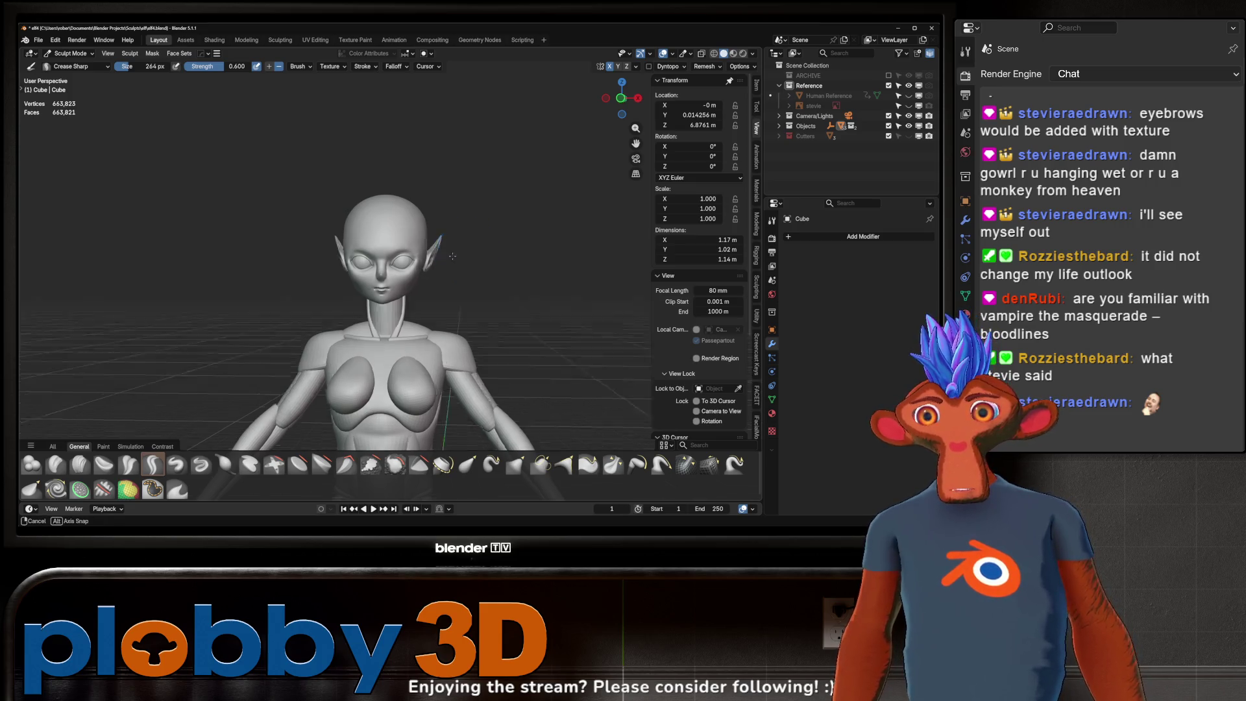
middle_drag(464, 252, 360, 261)
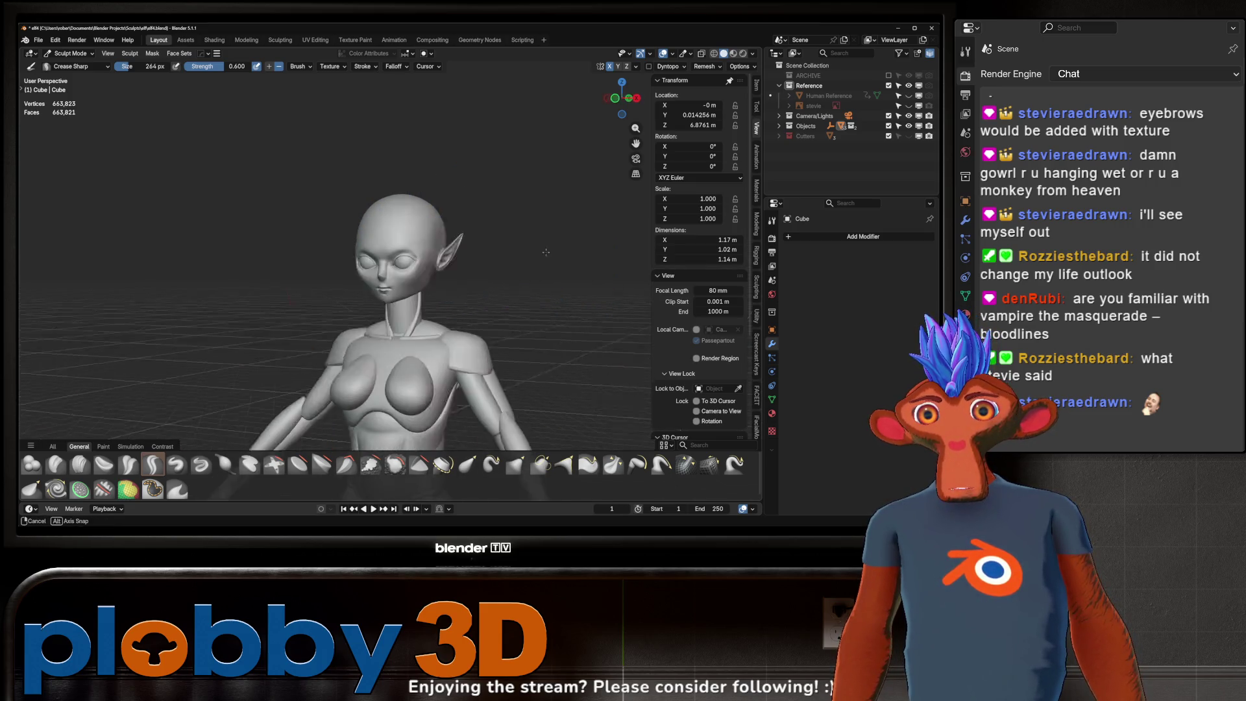
middle_drag(527, 257, 562, 253)
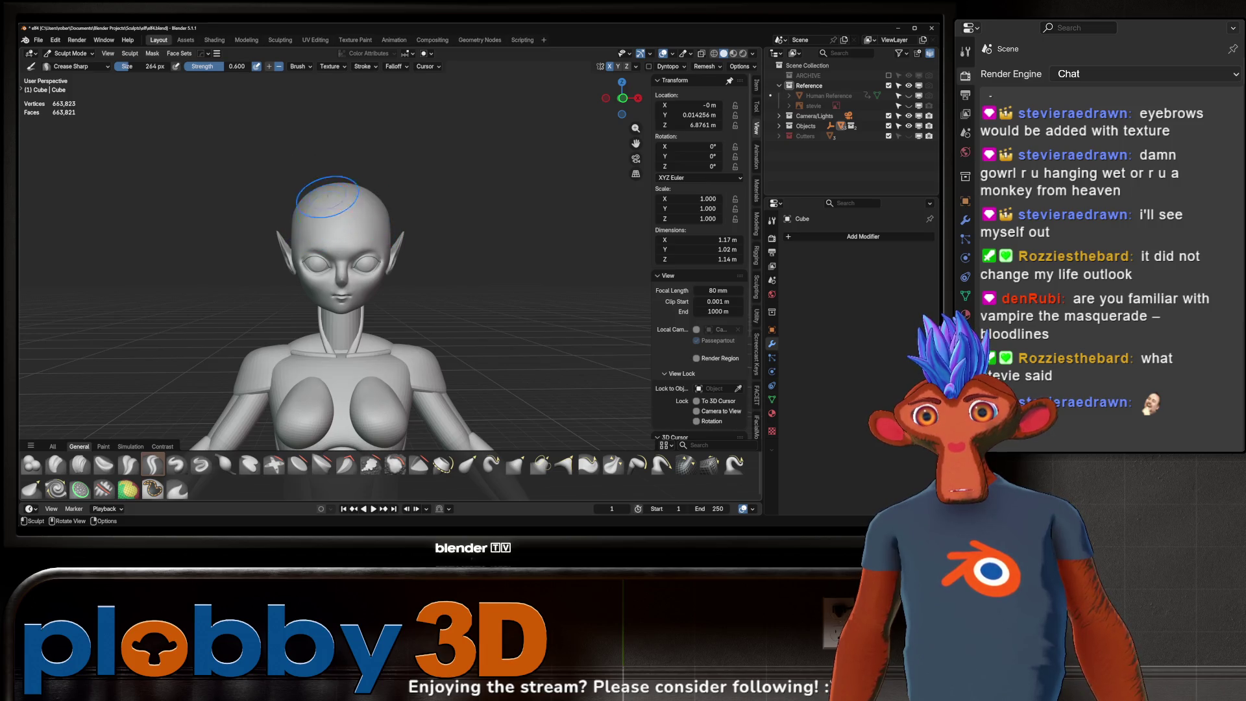
mouse_move(410, 209)
middle_down()
mouse_move(319, 198)
mouse_move(410, 213)
middle_up()
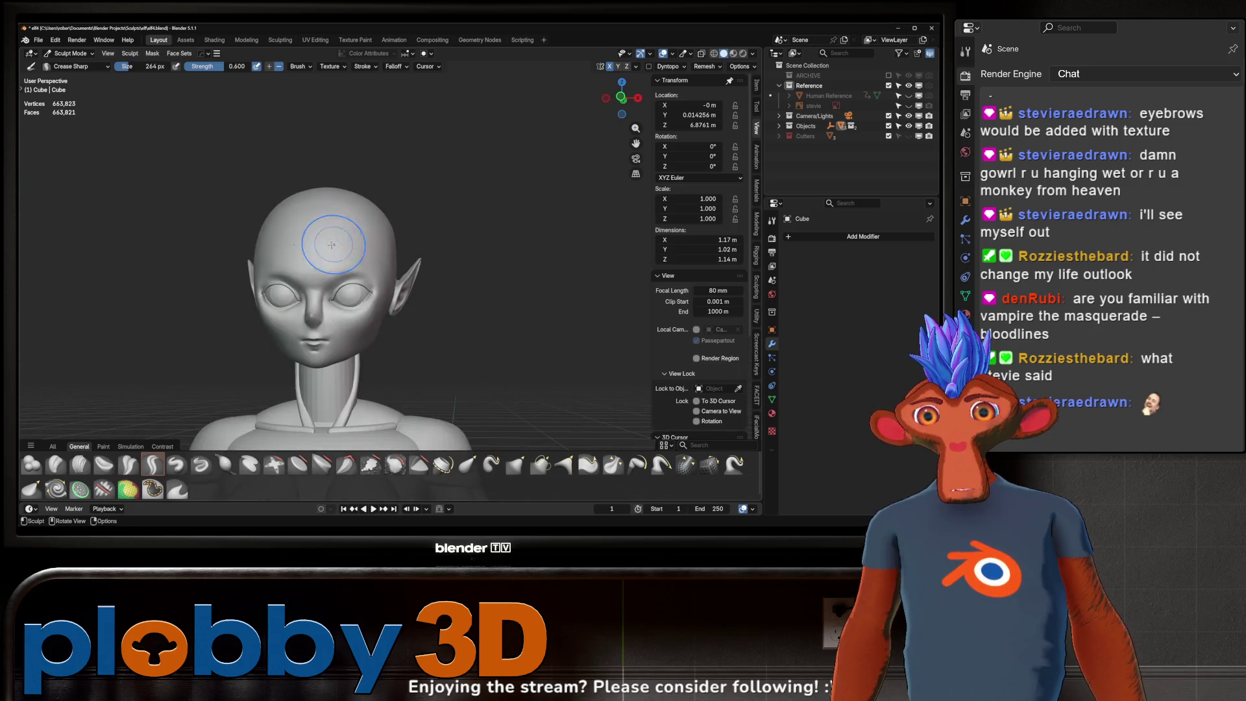
mouse_move(328, 222)
middle_down()
mouse_move(446, 253)
mouse_move(458, 237)
mouse_move(245, 288)
middle_up()
scroll(412, 265, down, 3)
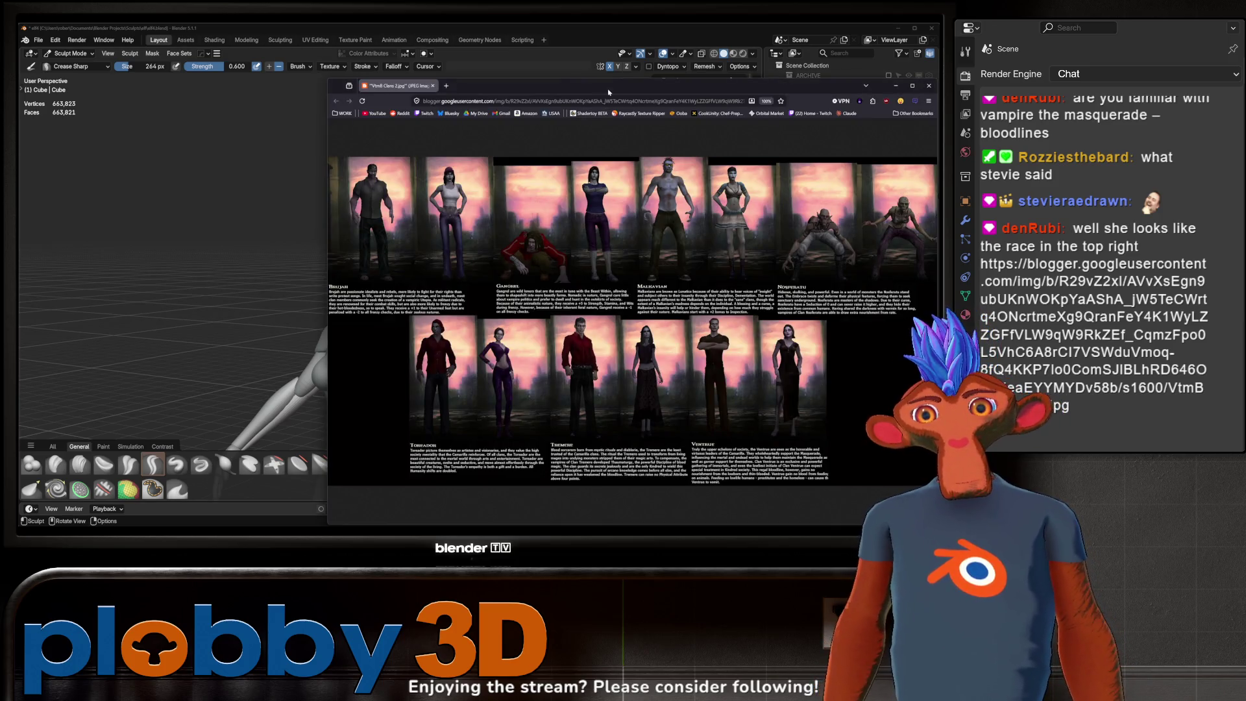
- Maximize the vampire clan reference sheet, dismiss its context menu, then minimize it back to Blender
drag(595, 89, 371, 99)
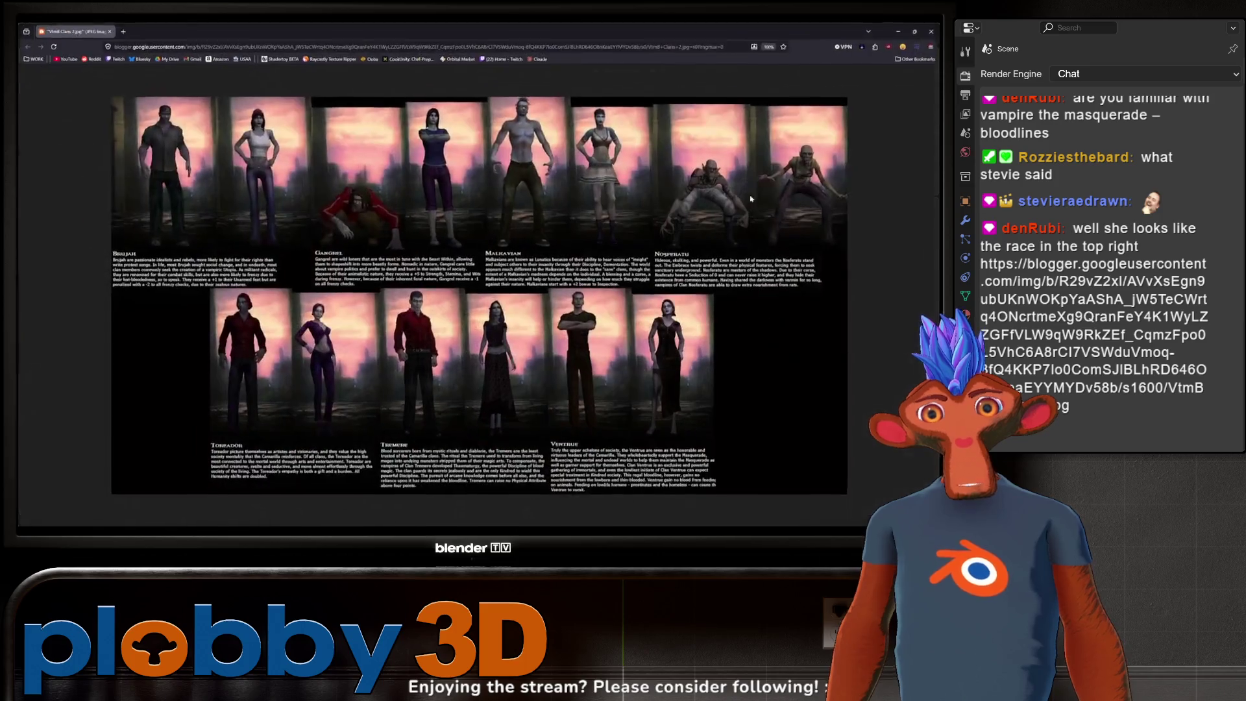
click(671, 92)
right_click(788, 186)
click(809, 173)
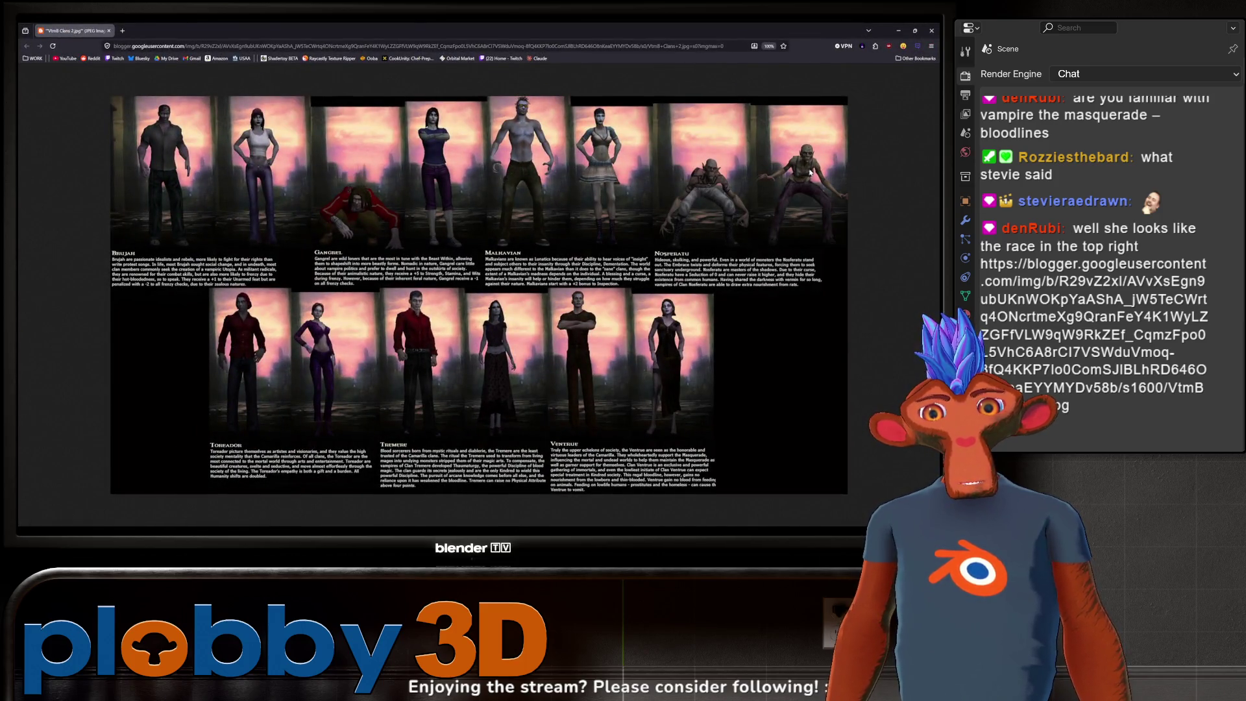
click(897, 31)
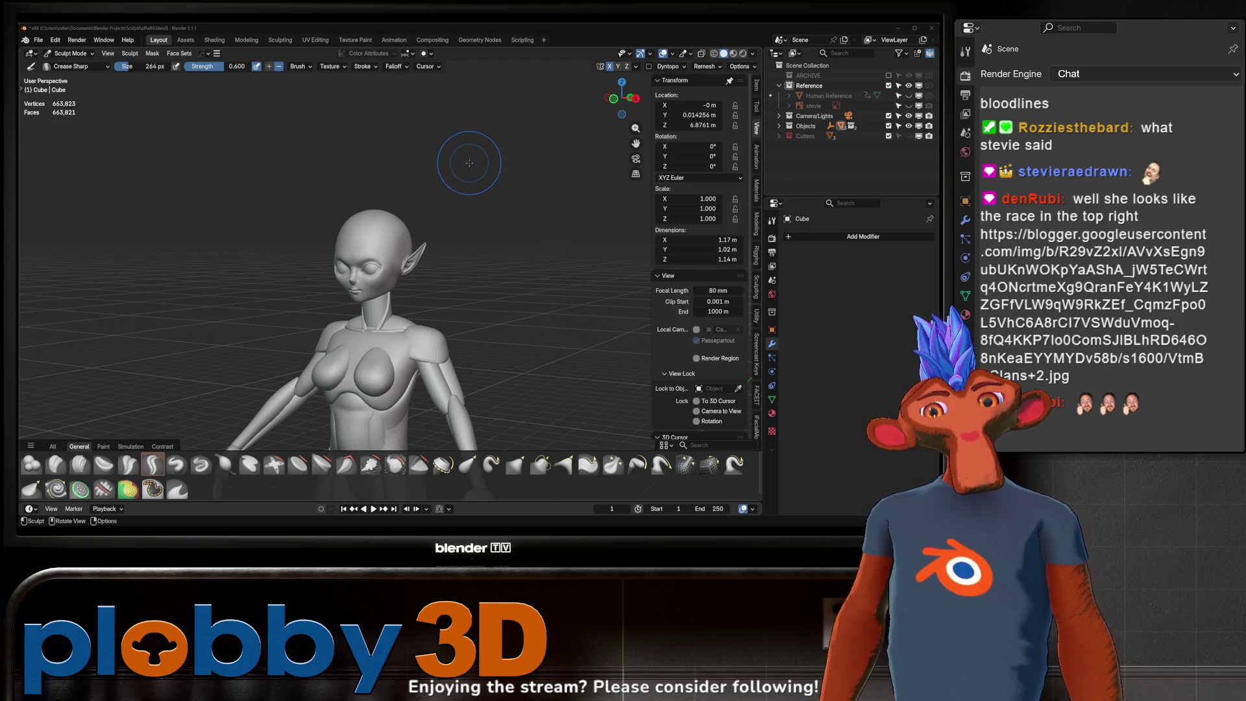
- View the Nosferatu film still, close it, and return to a front view of the elf
key(alt+Tab)
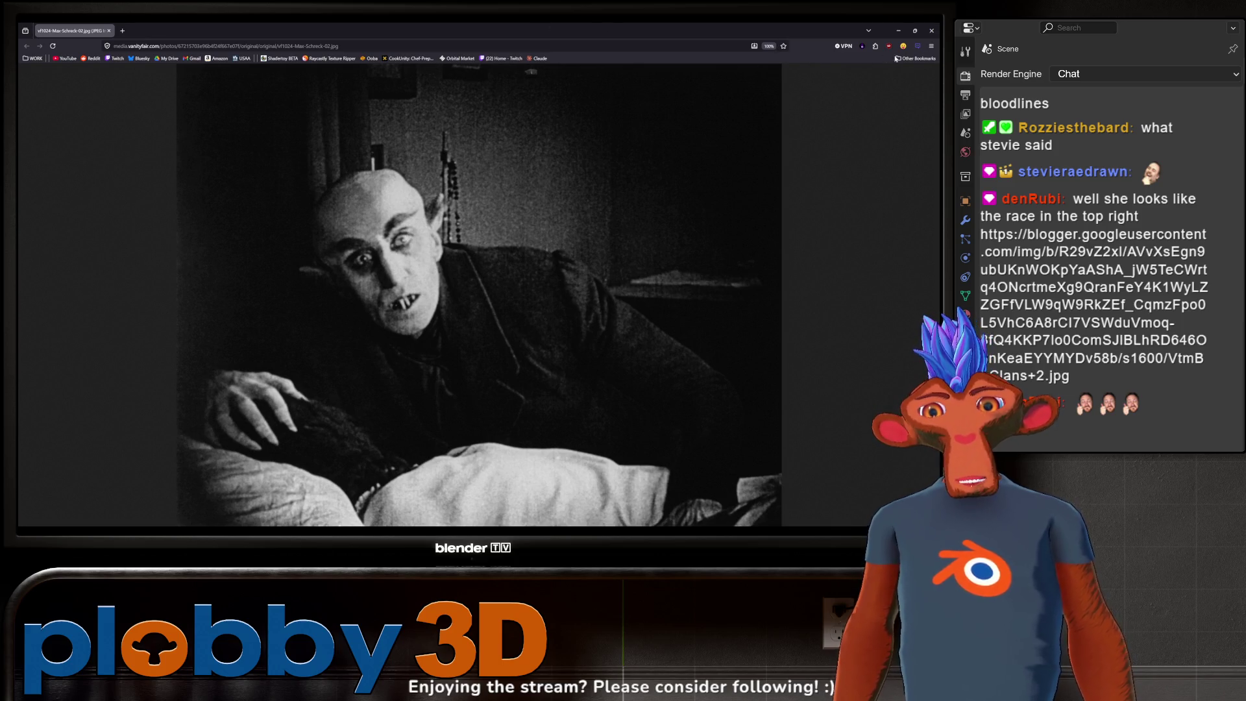
click(931, 30)
mouse_move(312, 172)
middle_down()
mouse_move(424, 221)
mouse_move(536, 220)
mouse_move(424, 220)
middle_up()
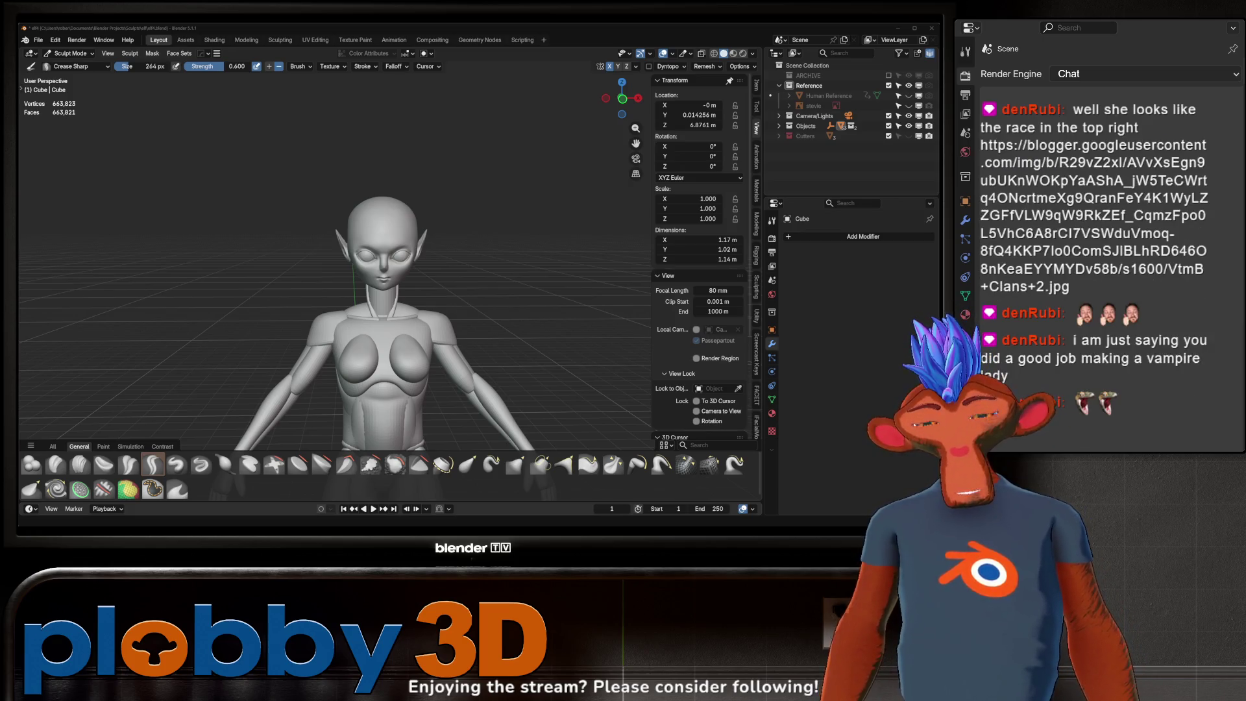
mouse_move(292, 234)
middle_down()
mouse_move(260, 232)
mouse_move(315, 246)
middle_up()
scroll(479, 174, up, 5)
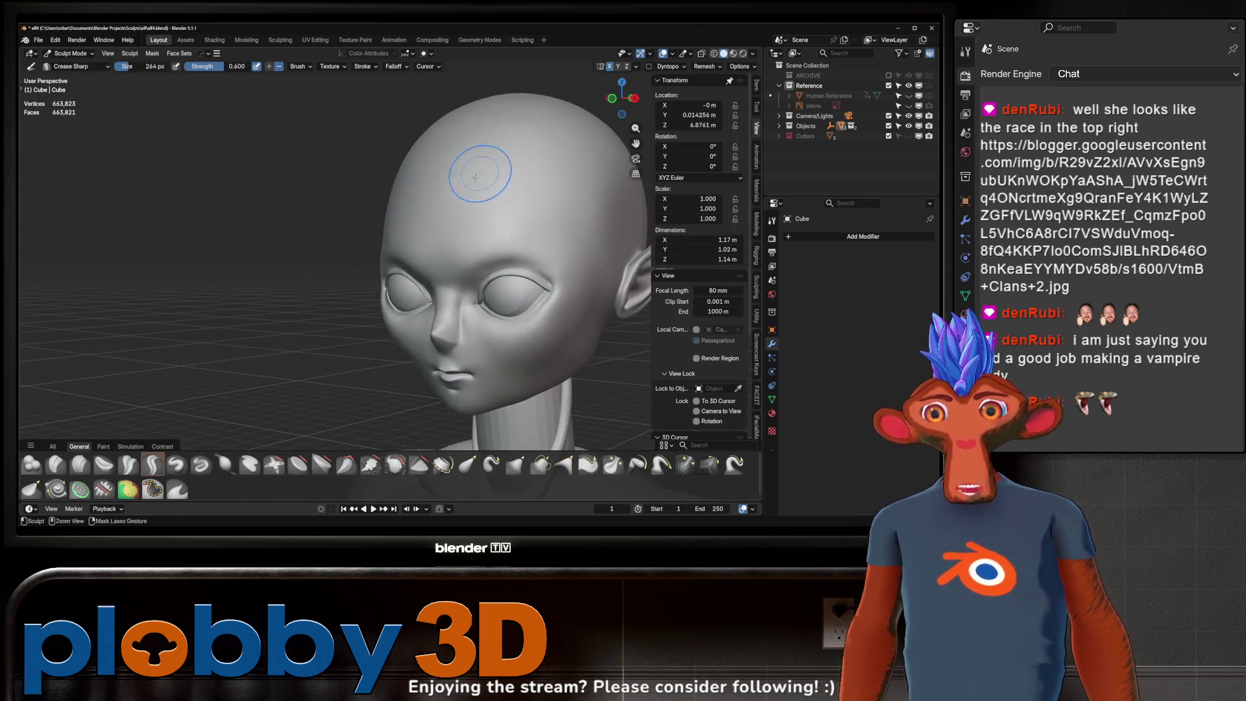
mouse_move(479, 173)
middle_down()
mouse_move(360, 195)
mouse_move(352, 215)
middle_up()
scroll(350, 215, up, 3)
scroll(343, 227, up, 3)
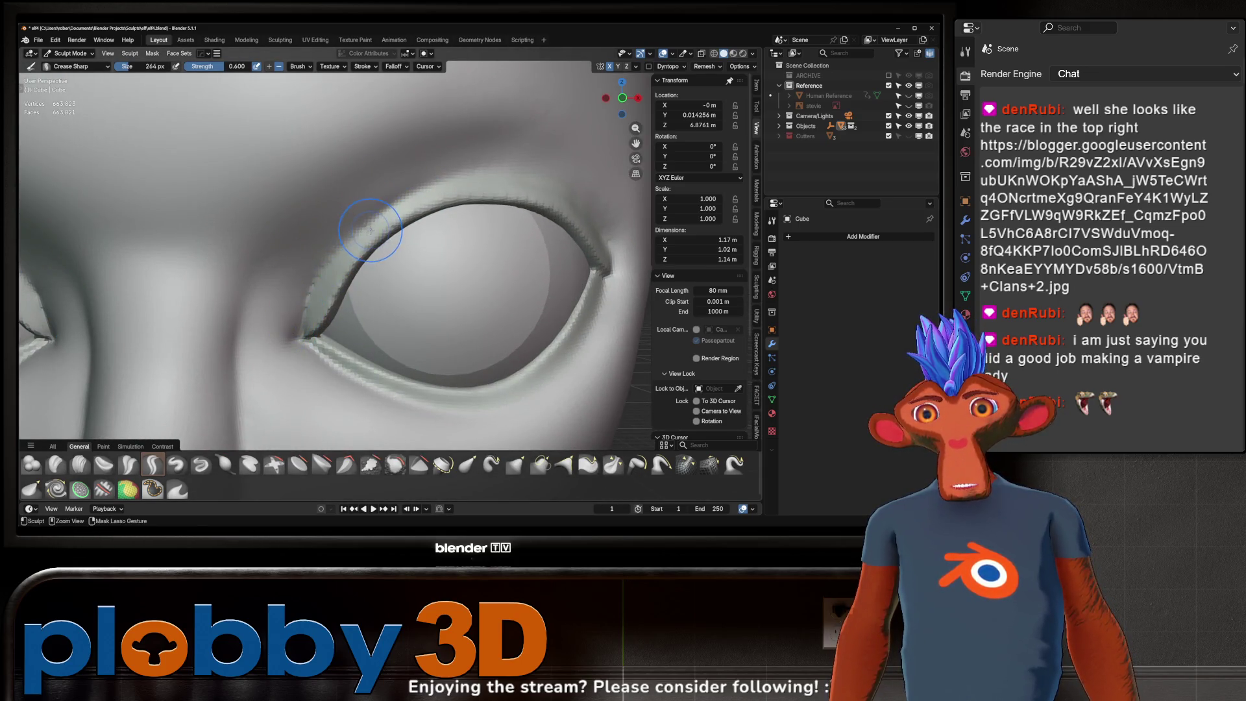
scroll(370, 231, down, 3)
scroll(360, 292, down, 4)
scroll(352, 390, down, 2)
scroll(386, 356, down, 2)
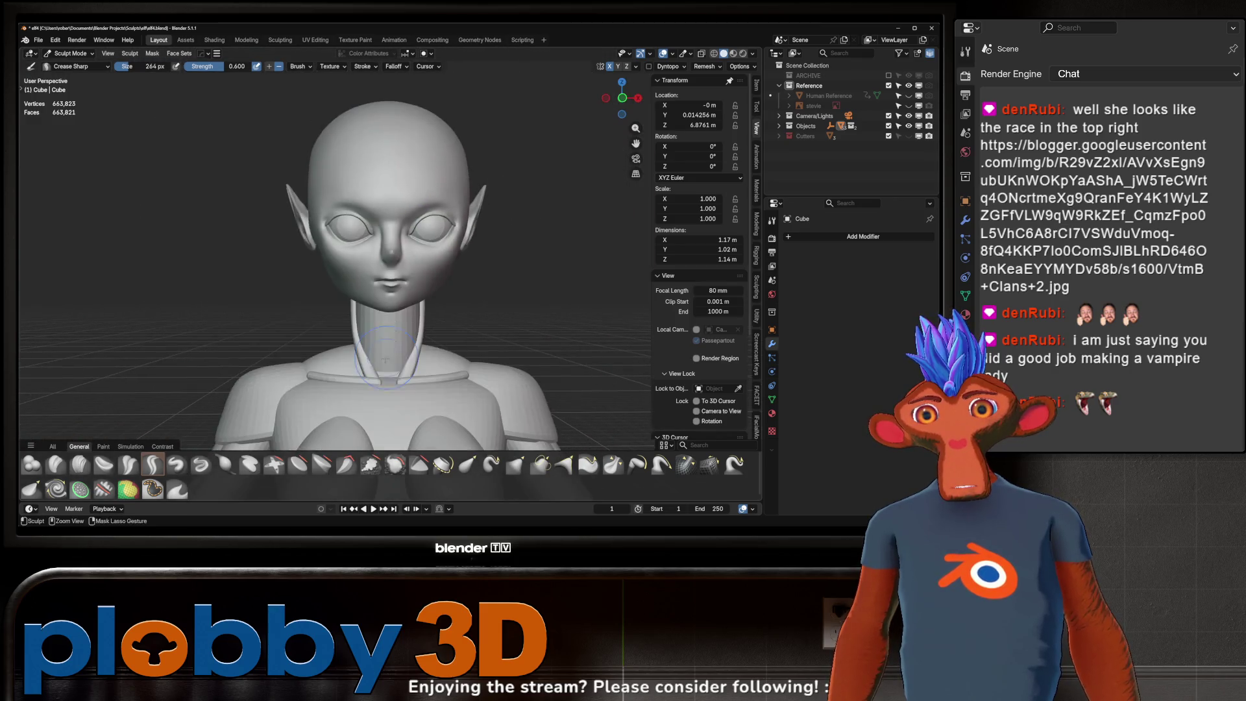
mouse_move(385, 359)
middle_down()
mouse_move(356, 281)
mouse_move(444, 248)
middle_up()
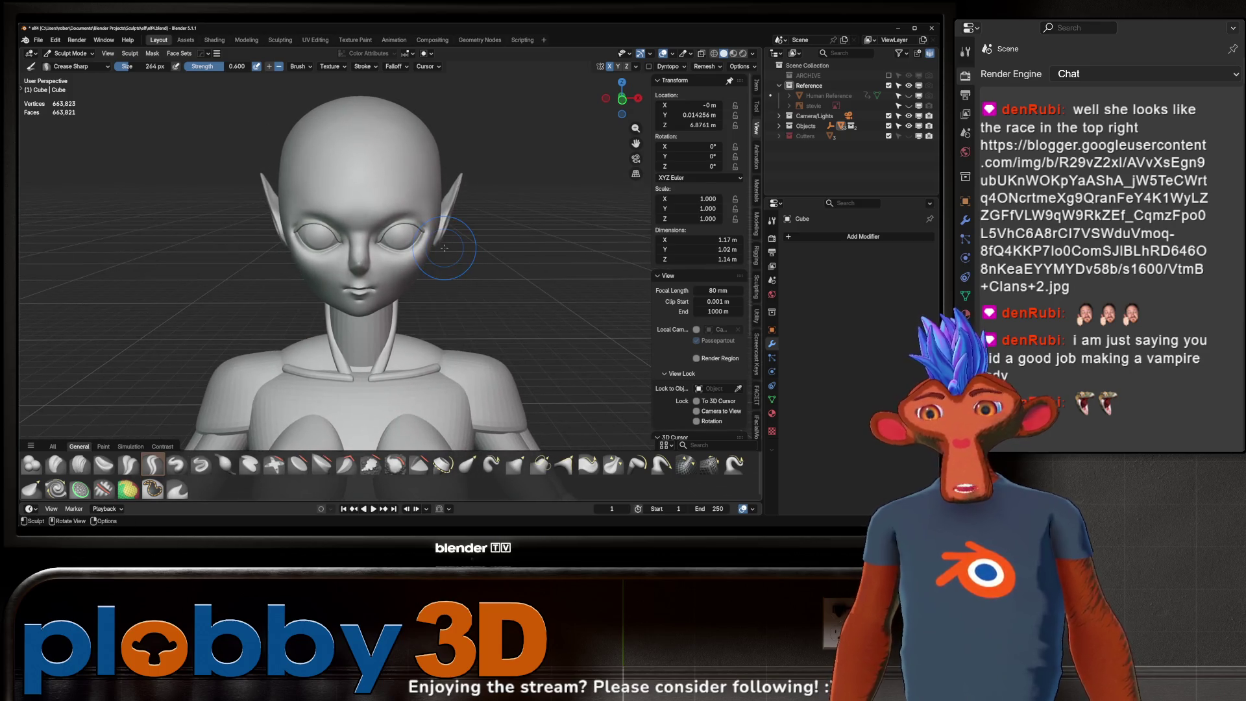
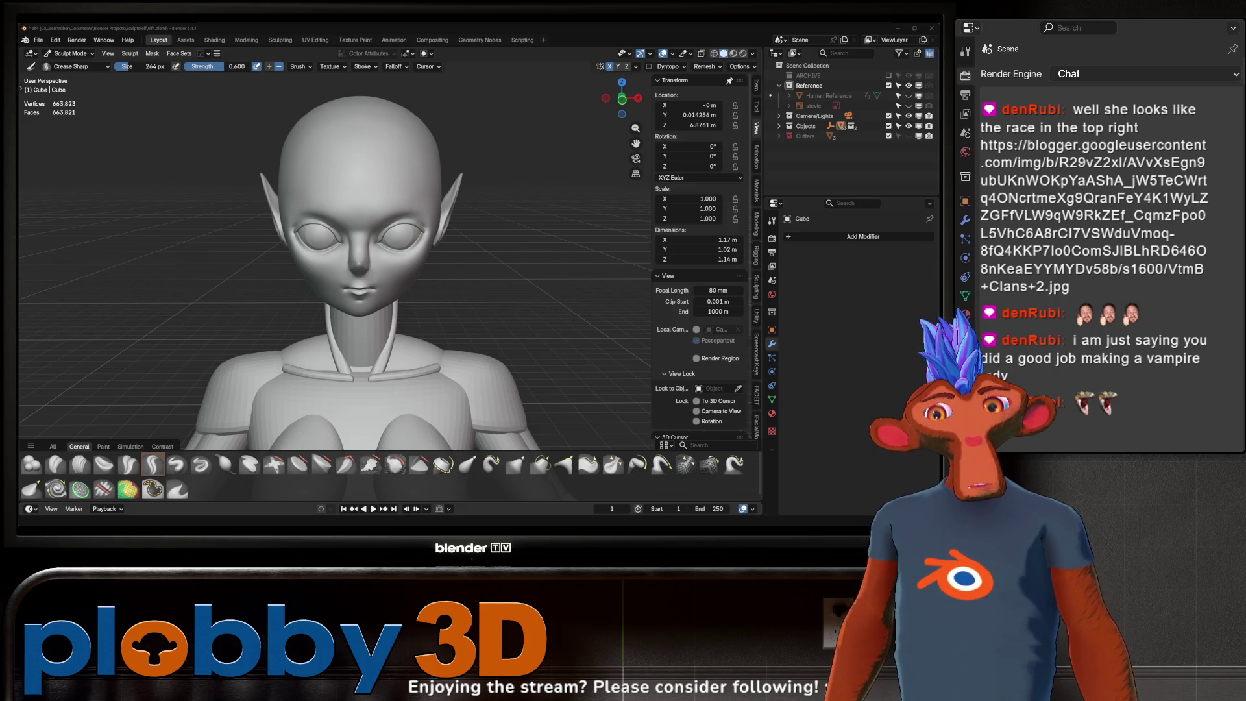
scroll(256, 269, down, 5)
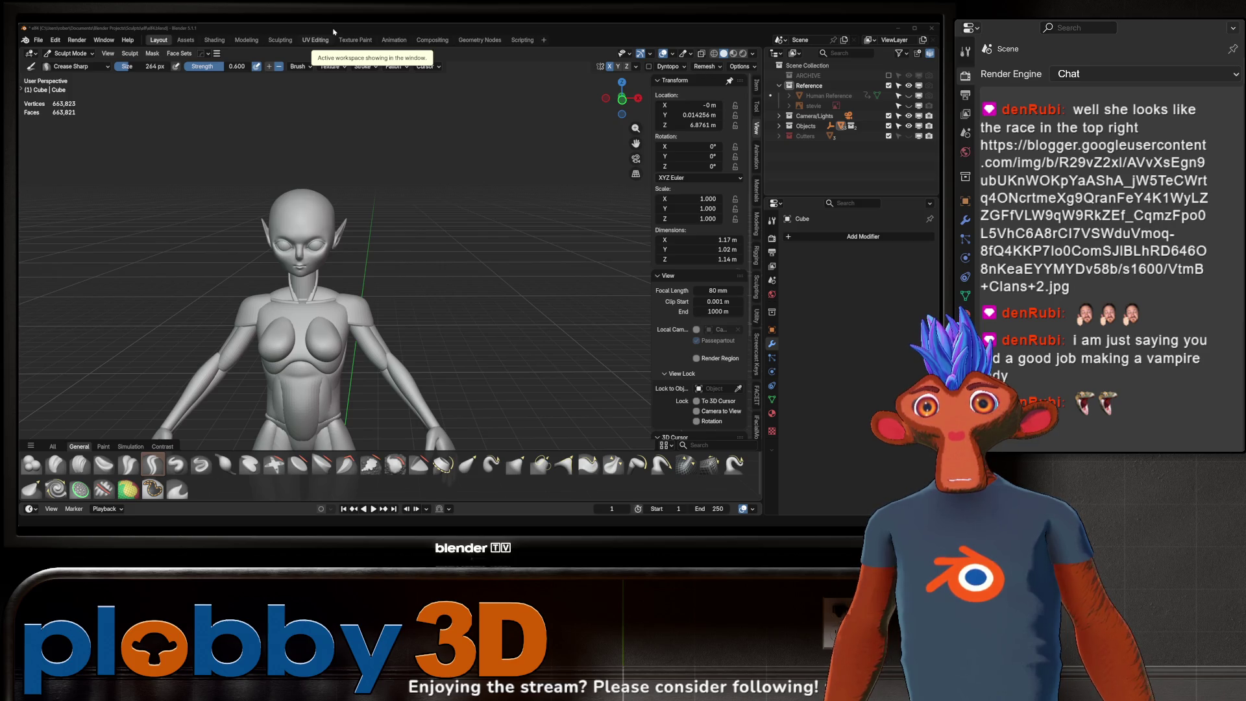
scroll(341, 255, up, 2)
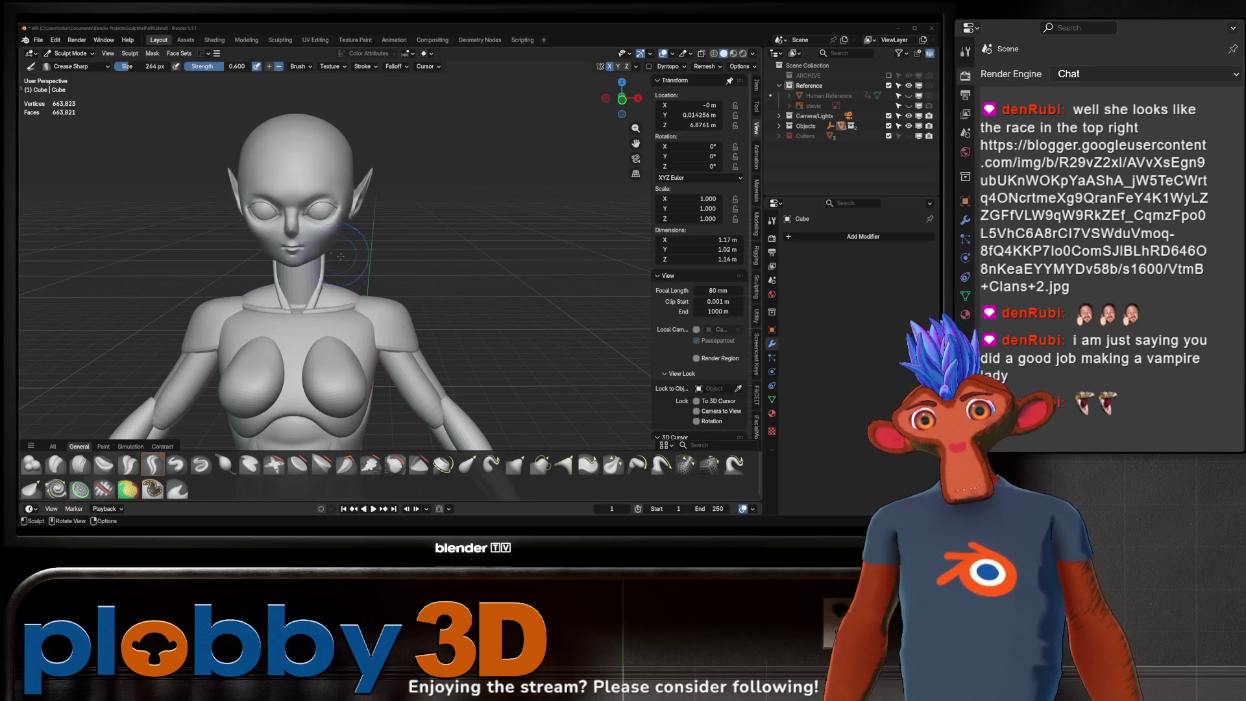
- Bring up the mode pie menu to leave sculpting for Object Mode
key(ctrl+Tab)
- Return to Object Mode, save the scene, and orbit to inspect the figure's upper body
click(324, 219)
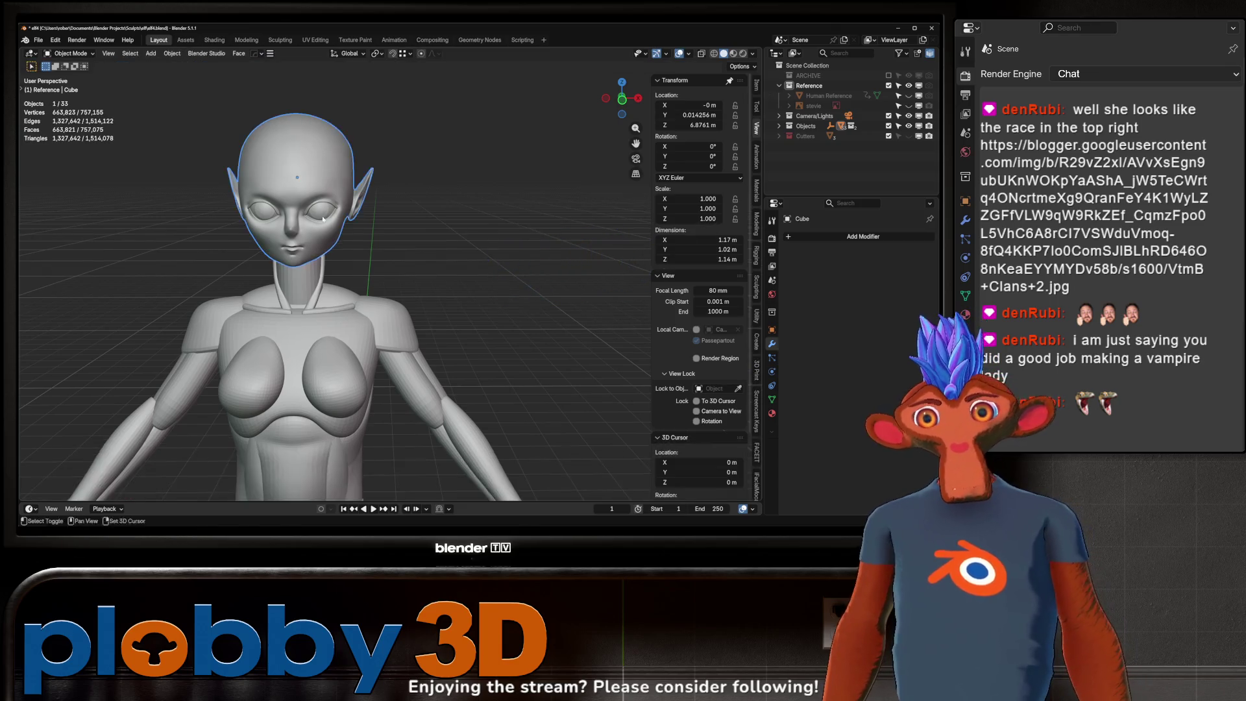
scroll(324, 219, down, 2)
key(ctrl+s)
scroll(341, 264, down, 3)
scroll(351, 292, up, 1)
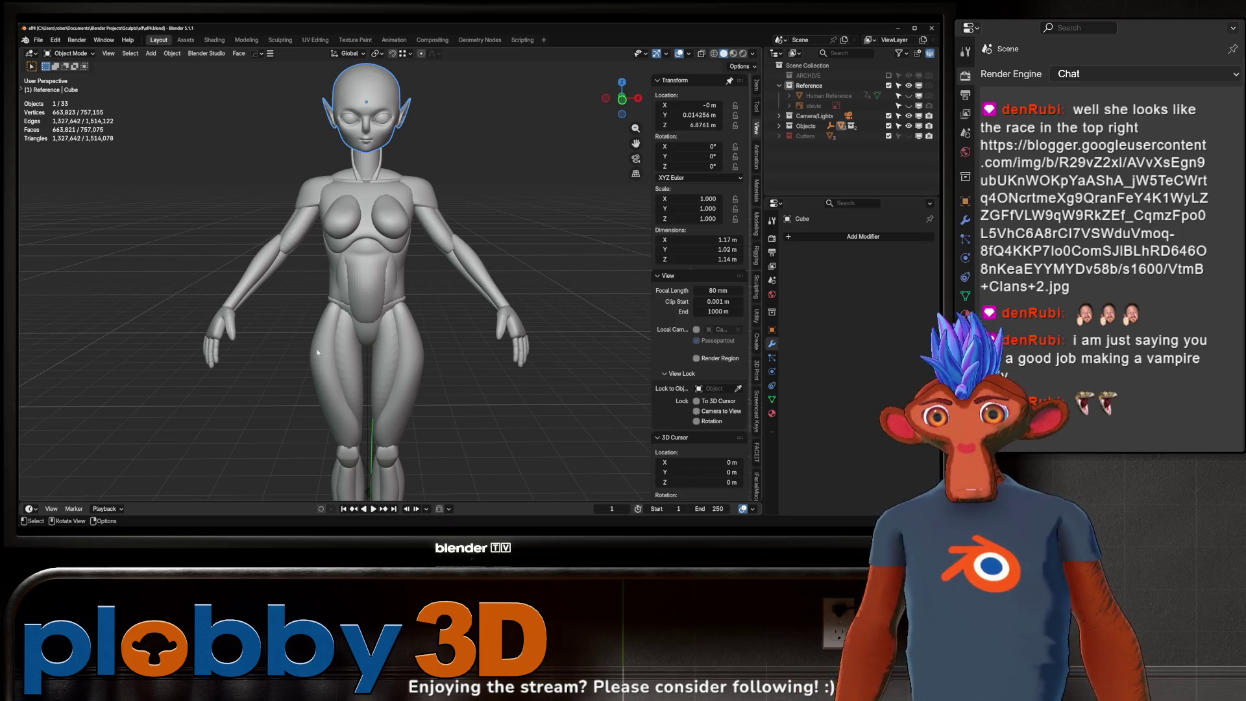
right_click(283, 501)
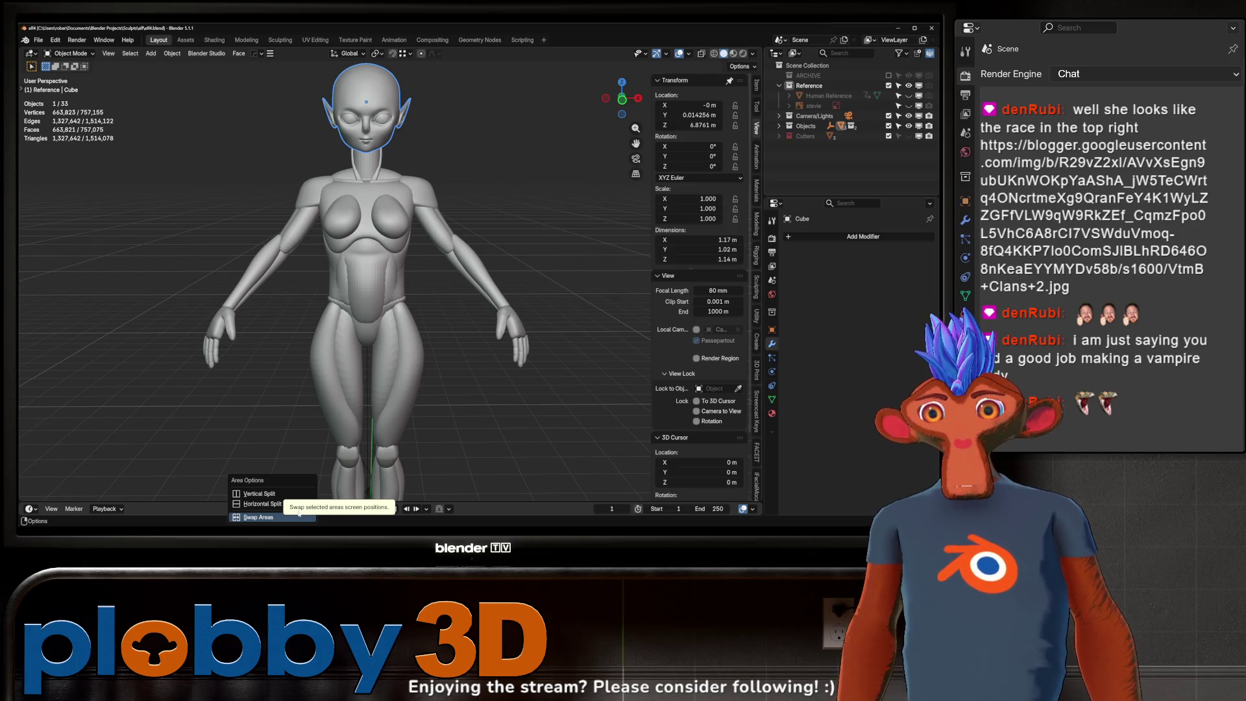
click(388, 227)
mouse_move(388, 226)
middle_down()
mouse_move(346, 172)
mouse_move(299, 217)
mouse_move(446, 173)
mouse_move(424, 205)
middle_up()
scroll(322, 195, down, 5)
scroll(423, 205, up, 5)
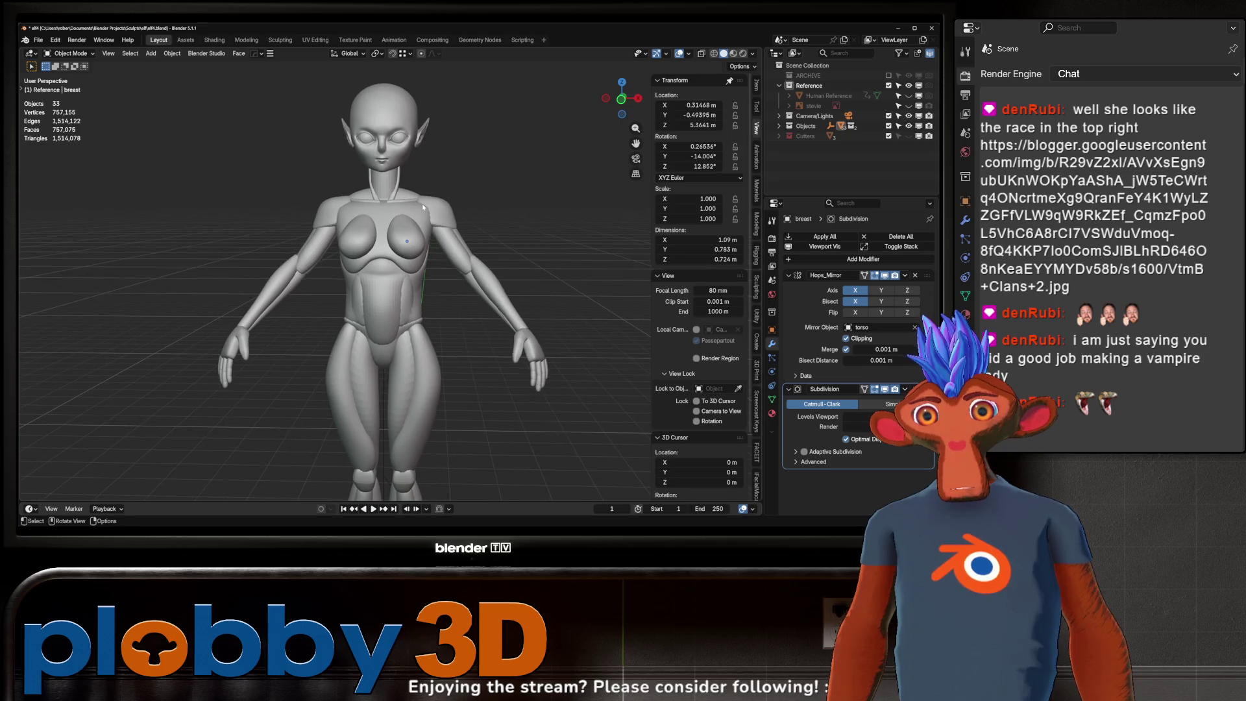
scroll(423, 206, down, 4)
scroll(422, 216, up, 3)
scroll(422, 215, up, 3)
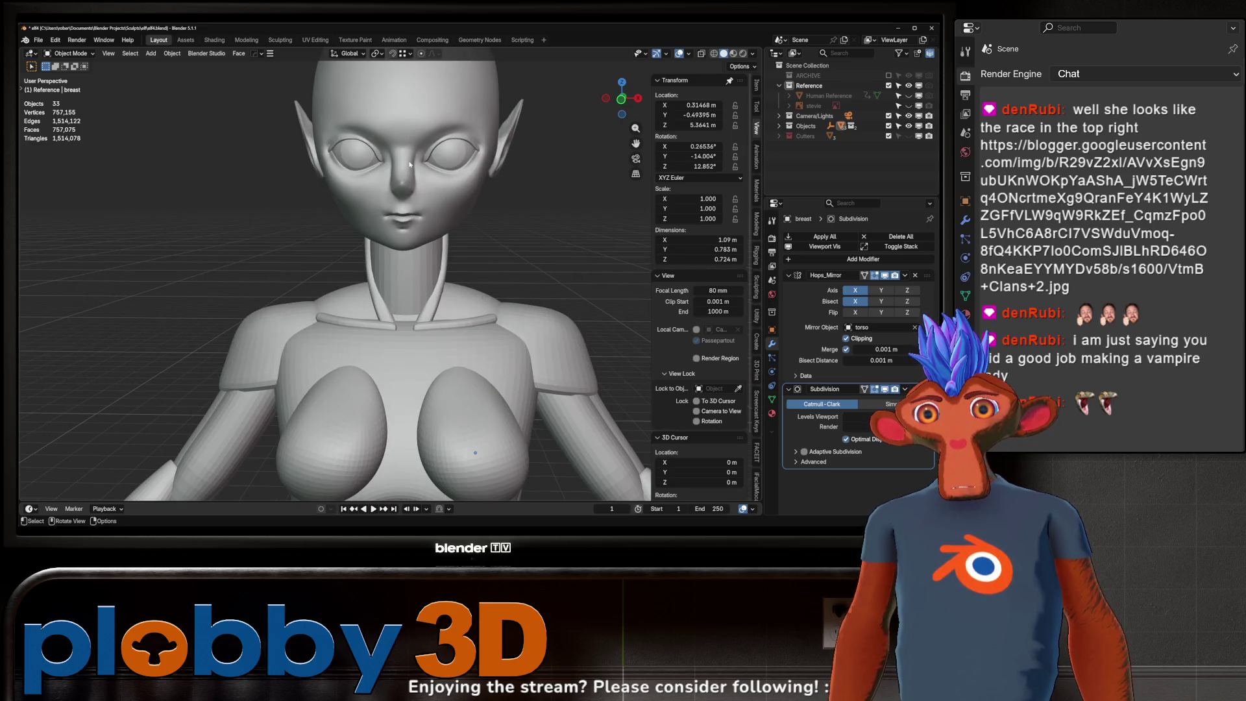
mouse_move(421, 215)
middle_down()
mouse_move(372, 210)
mouse_move(383, 228)
middle_up()
- Save an incremental copy as elf5.blend and go to the front orthographic view
key(ctrl+alt+s)
scroll(374, 210, down, 5)
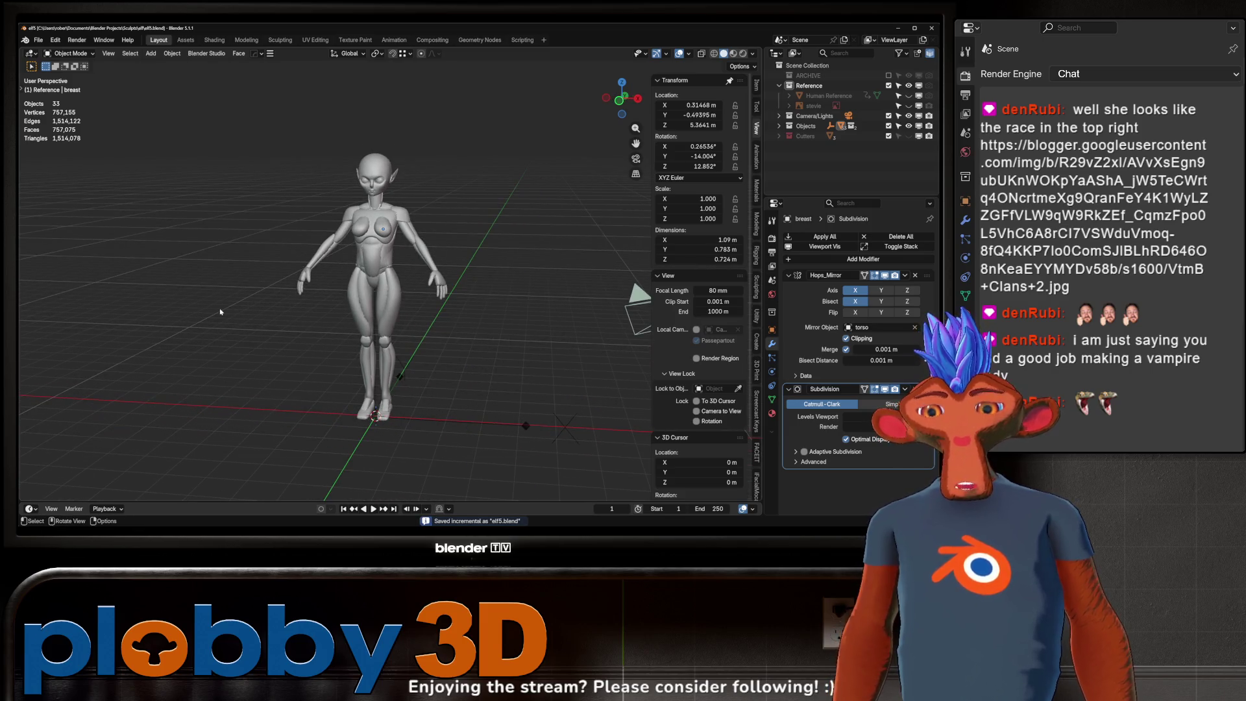
key(KP_1)
key(shift+a)
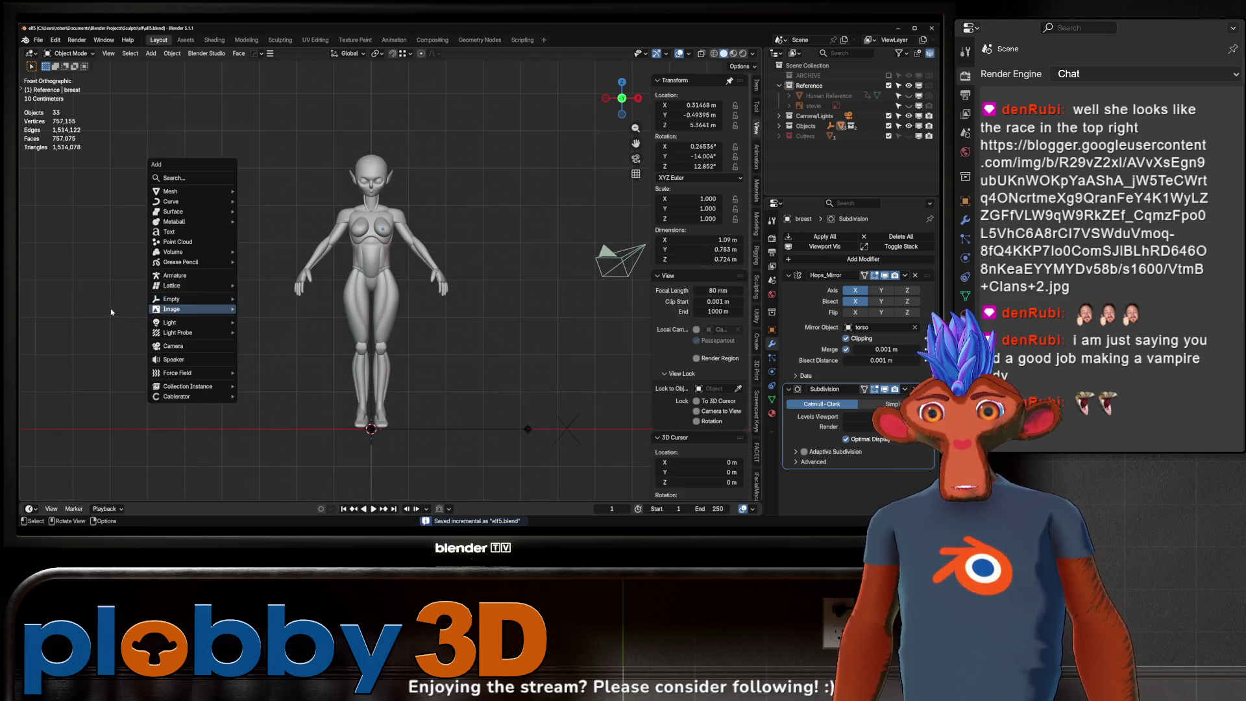
- Paste the hairstyle reference image into the scene and move it left of the character
key(Escape)
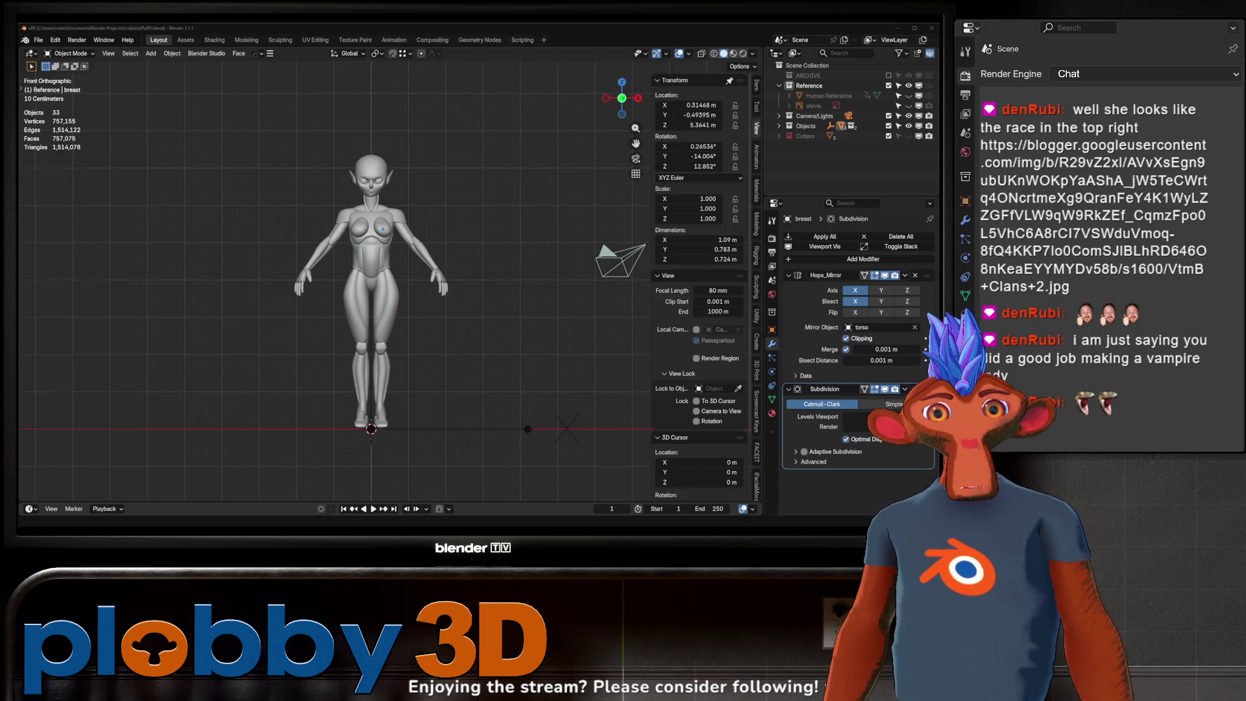
key(ctrl+v)
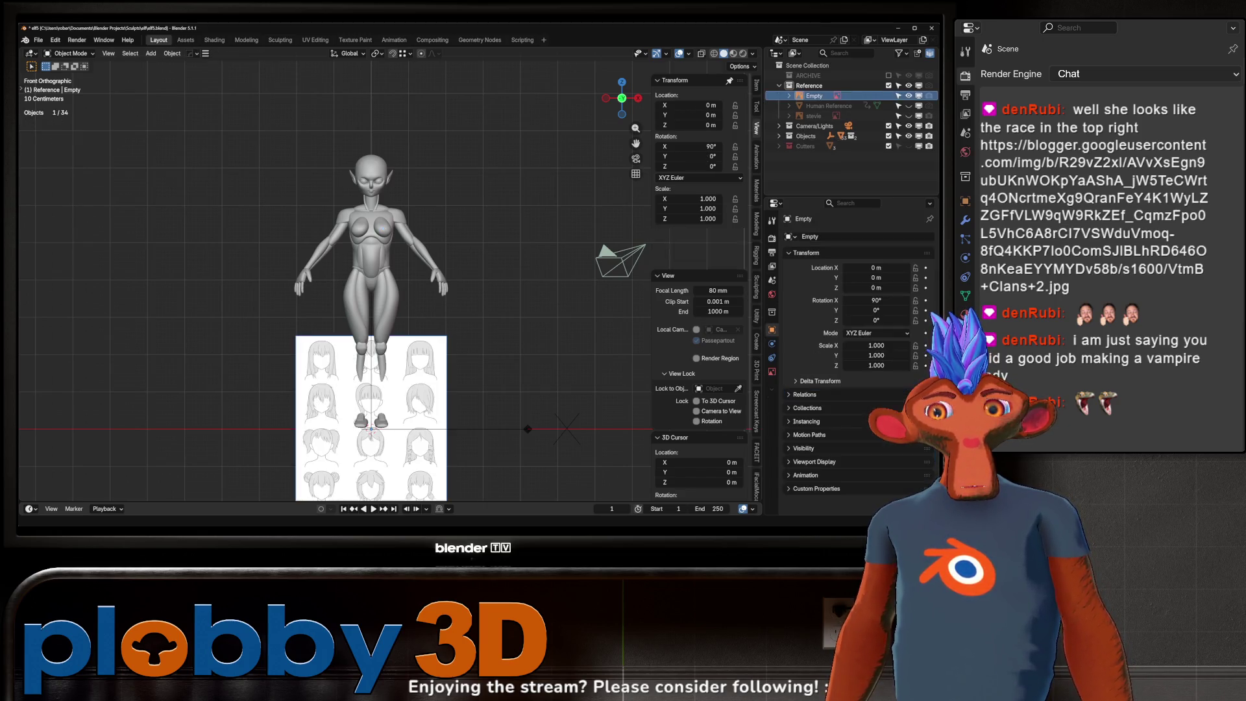
shift+middle_drag(696, 340, 695, 274)
key(g)
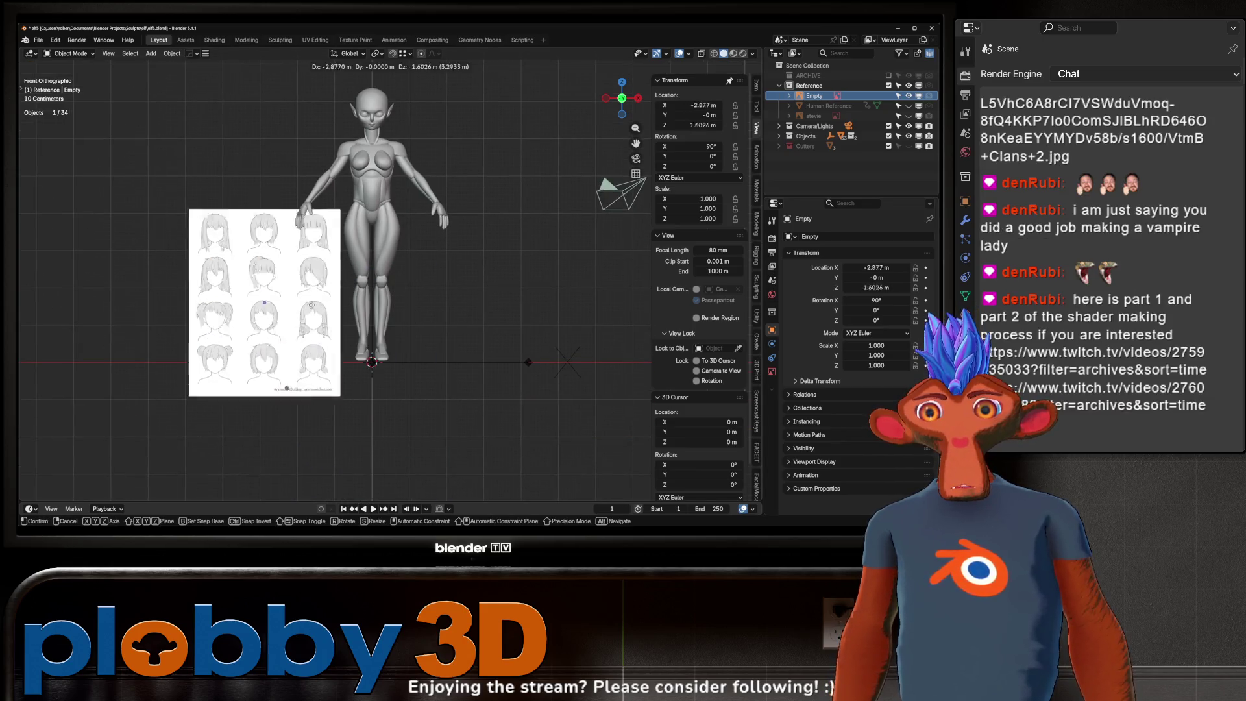
shift+middle_drag(262, 189, 321, 195)
scroll(321, 195, up, 2)
- Confirm the reference sheet's new position beside the figure
click(321, 195)
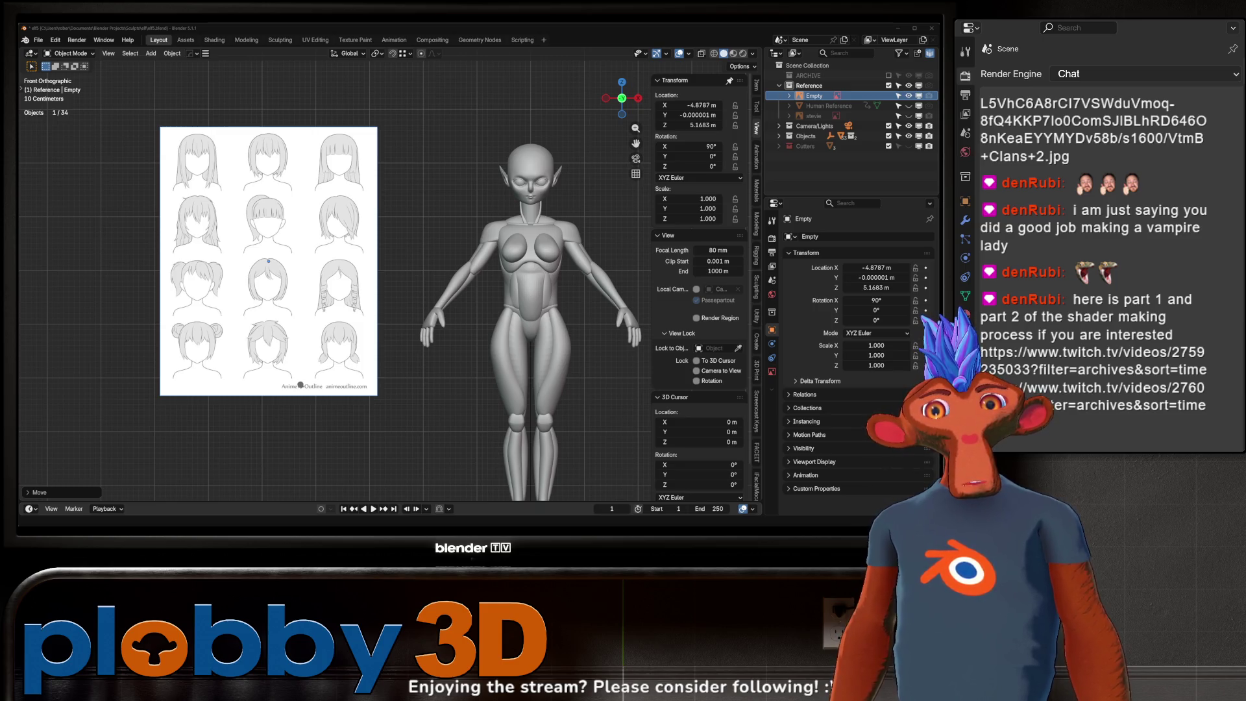
scroll(543, 194, up, 2)
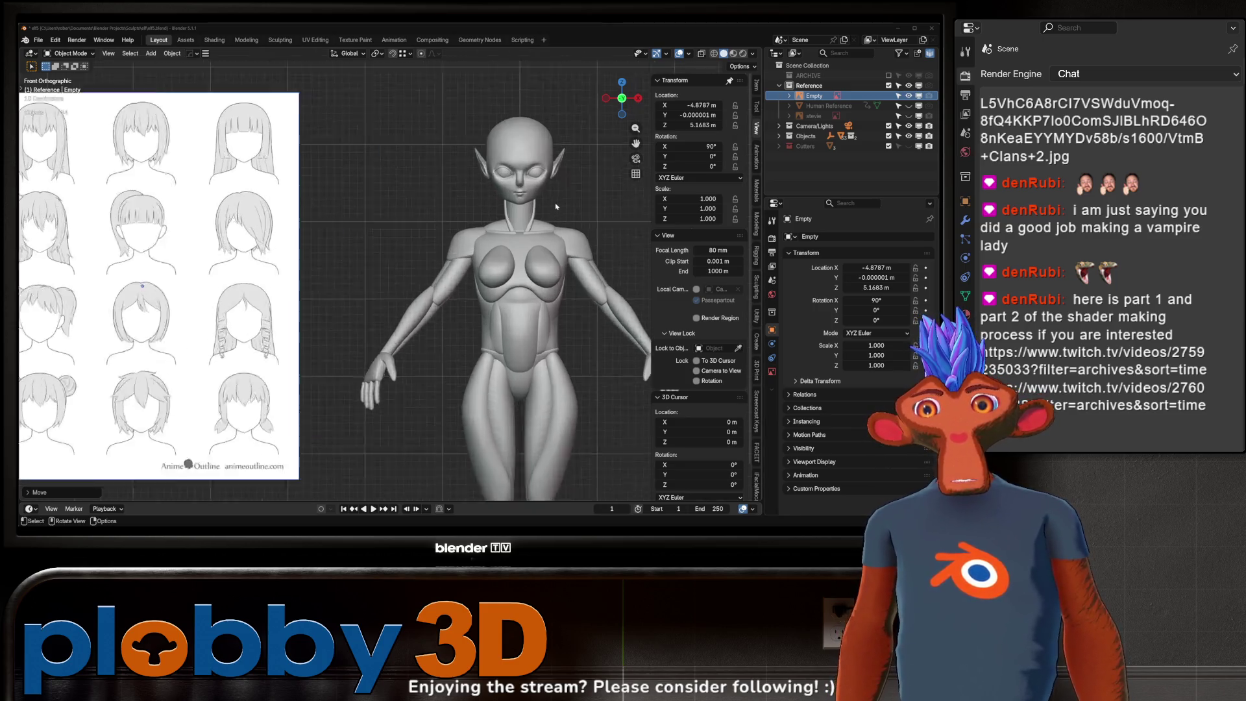
scroll(543, 194, up, 3)
scroll(467, 168, down, 5)
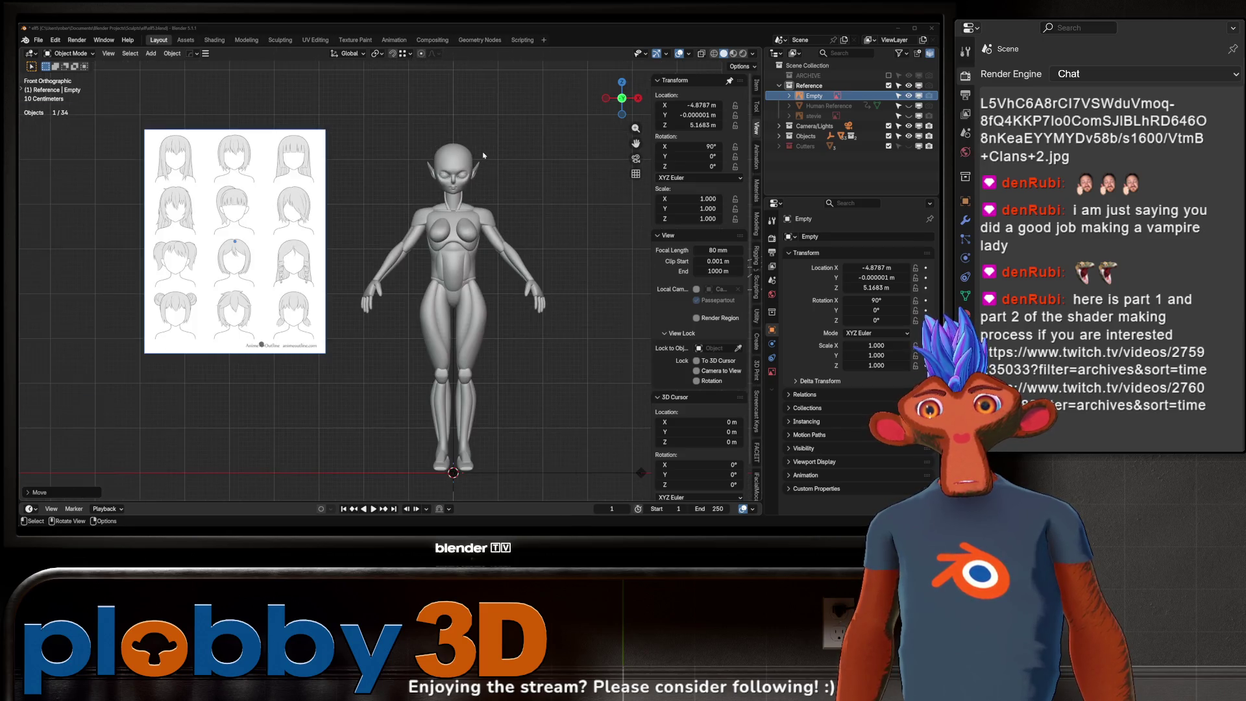
scroll(482, 155, up, 5)
scroll(432, 179, down, 1)
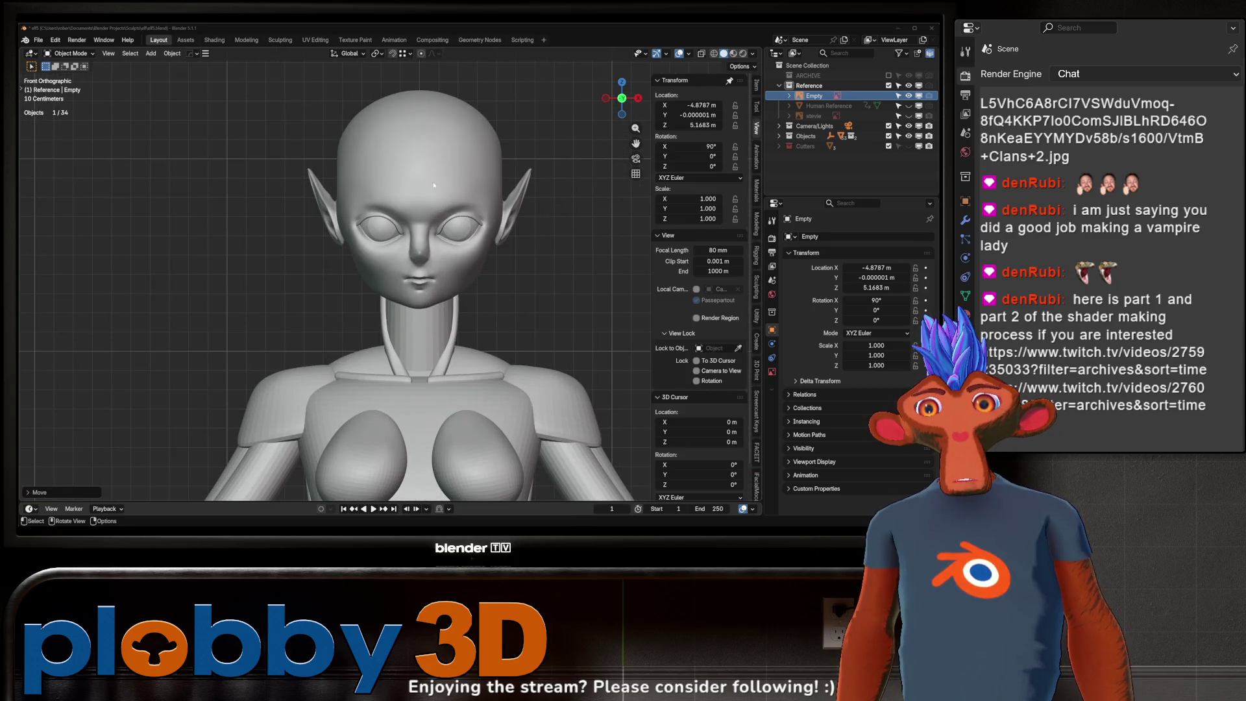
scroll(433, 180, down, 3)
scroll(432, 179, down, 1)
scroll(433, 179, down, 1)
scroll(225, 164, up, 2)
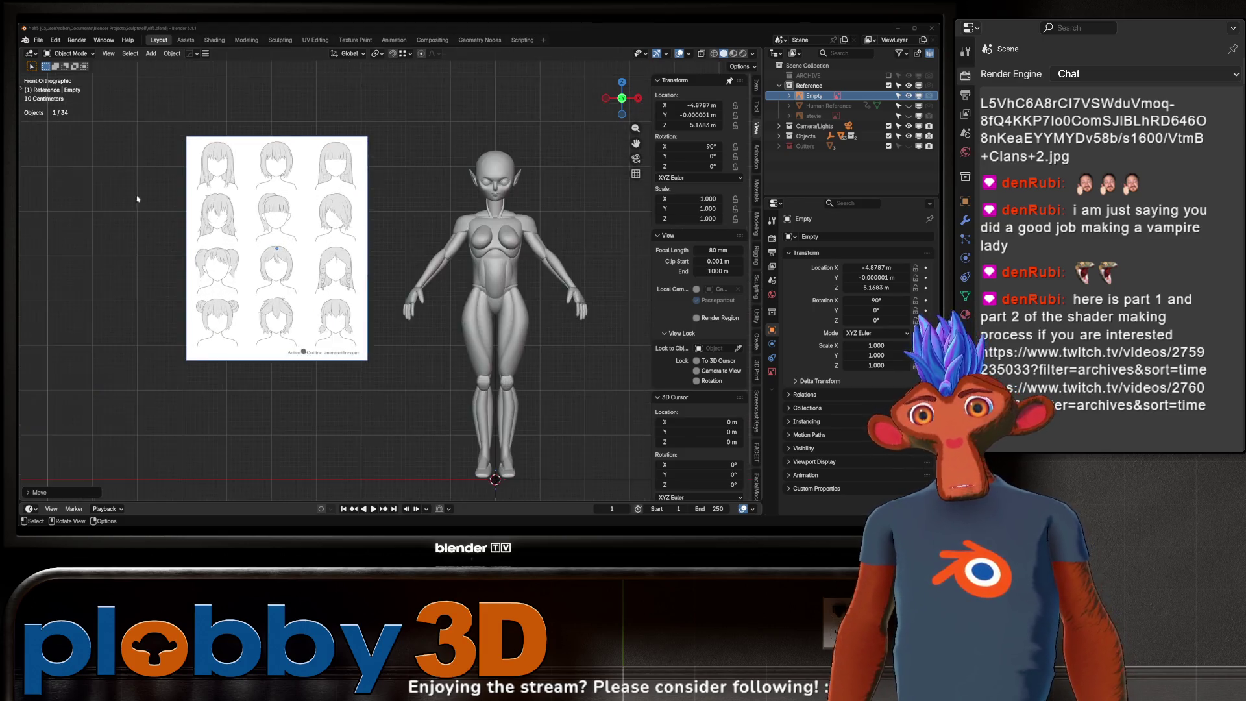
scroll(225, 165, up, 2)
scroll(225, 164, down, 1)
scroll(225, 165, up, 1)
scroll(313, 305, down, 2)
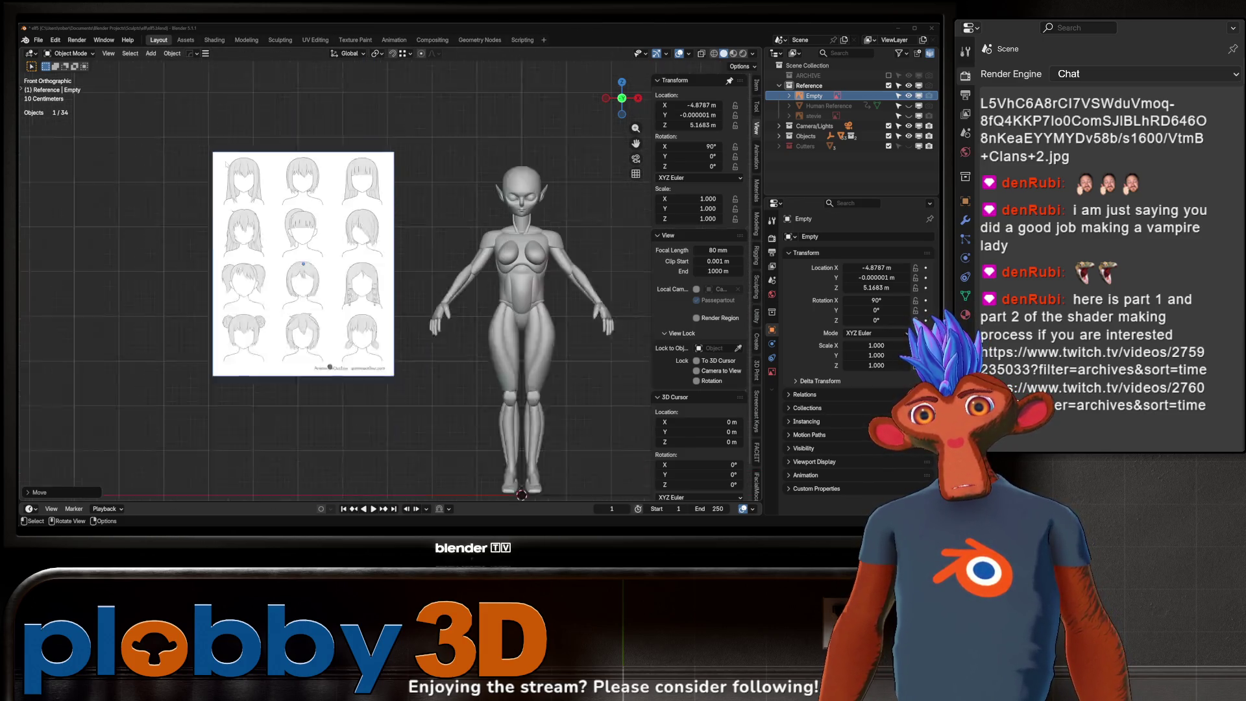
scroll(313, 305, down, 1)
scroll(312, 305, up, 2)
middle_drag(313, 305, 286, 298)
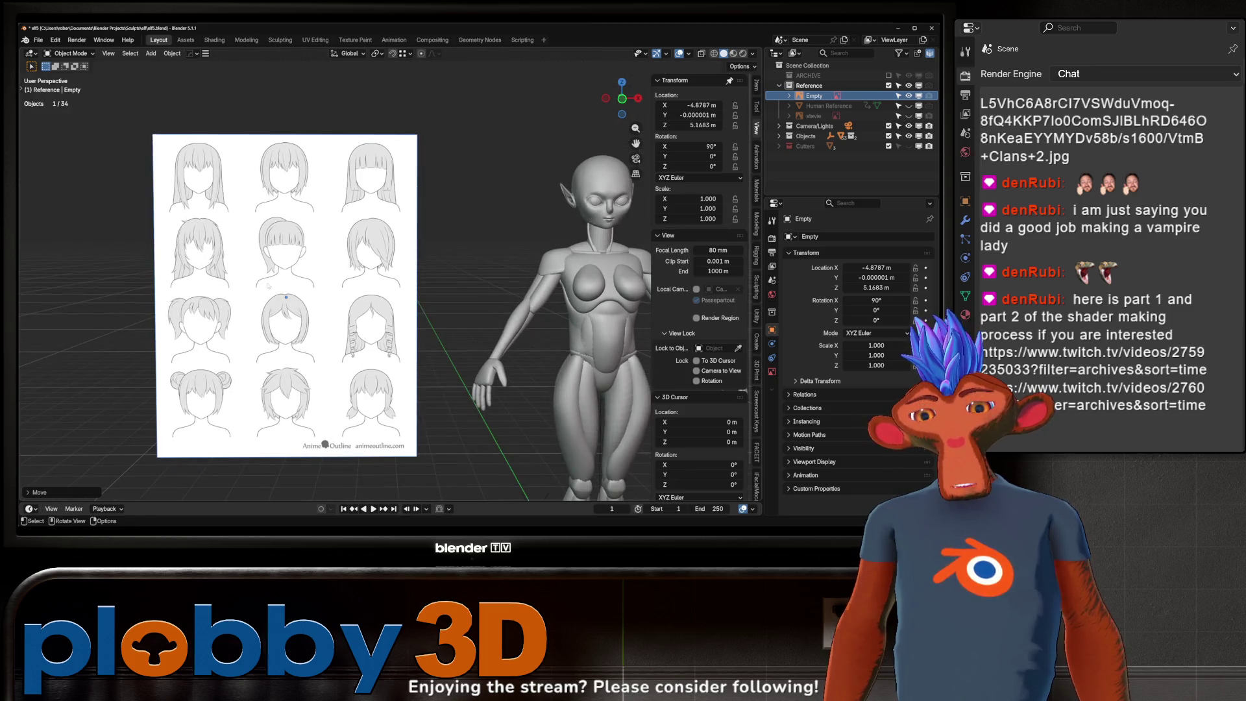
scroll(407, 144, down, 2)
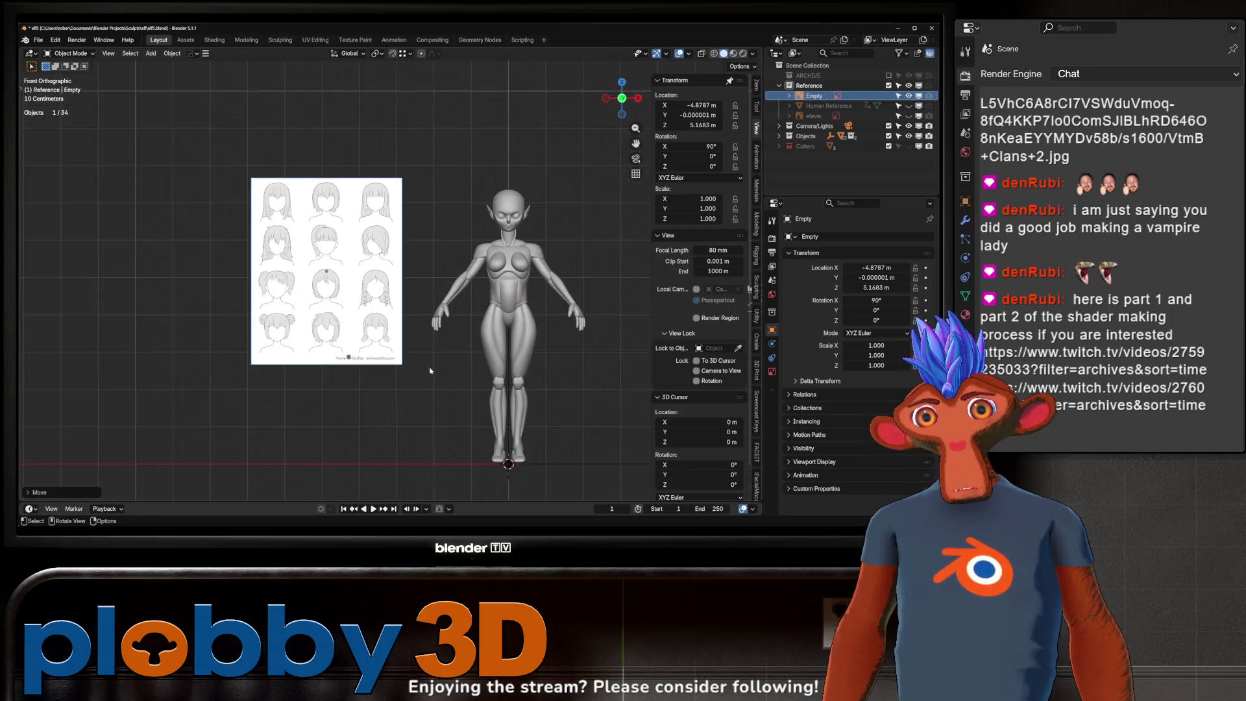
scroll(408, 144, up, 1)
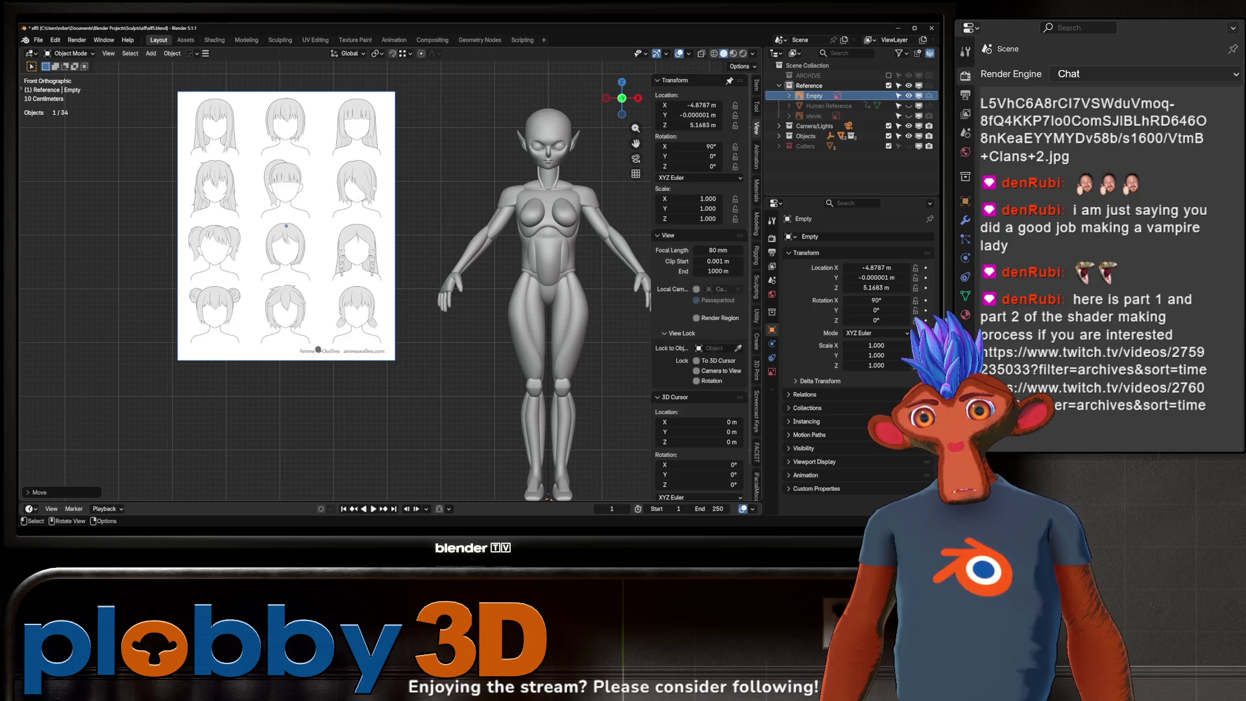
scroll(365, 221, up, 4)
scroll(365, 221, up, 3)
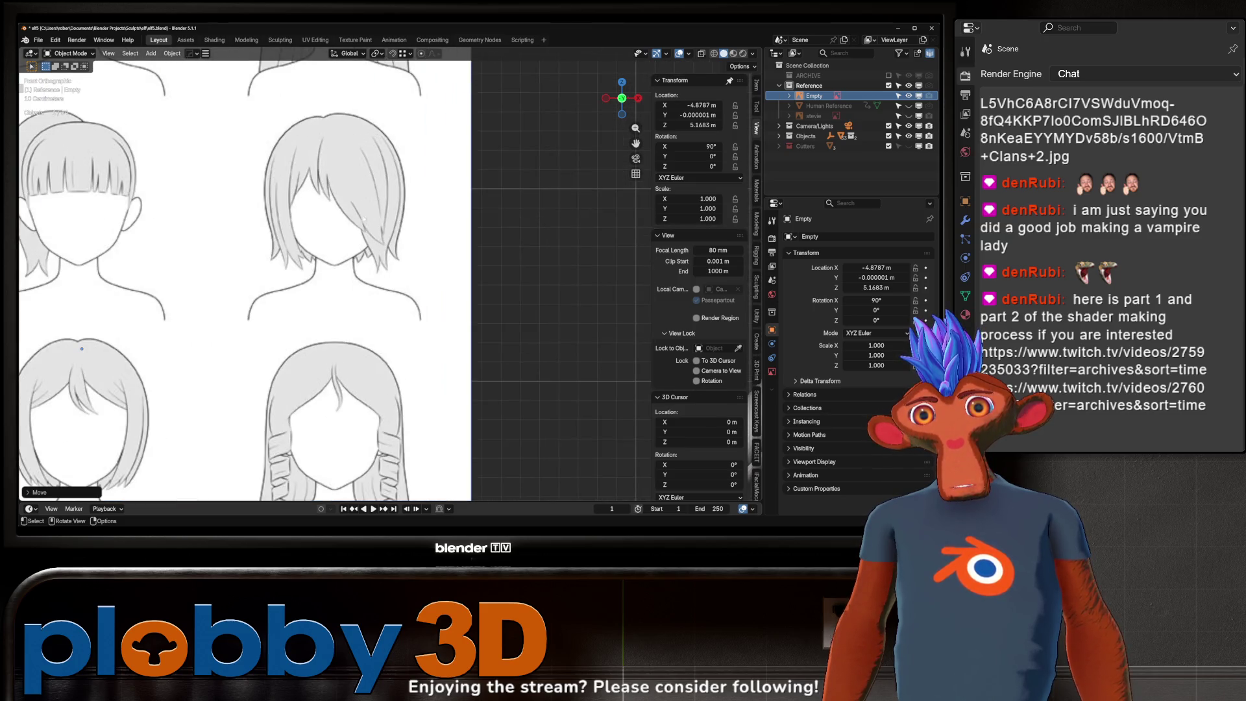
scroll(335, 187, down, 4)
scroll(331, 209, down, 2)
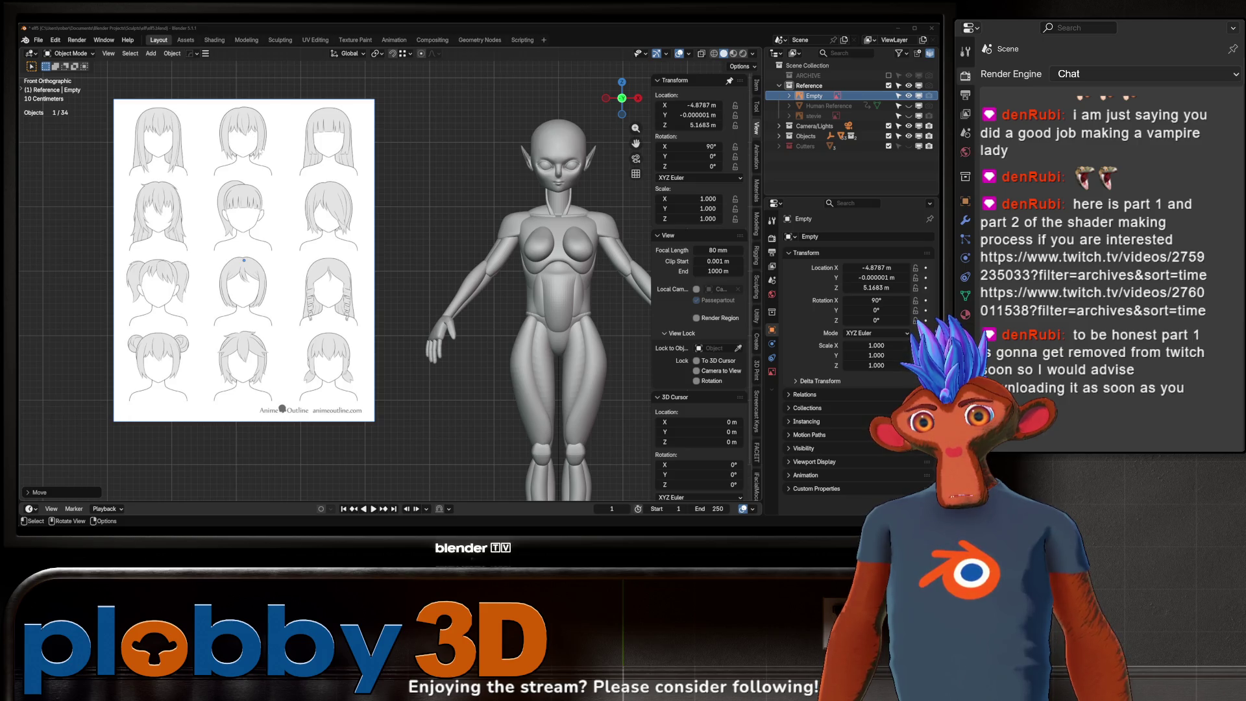
scroll(263, 156, up, 2)
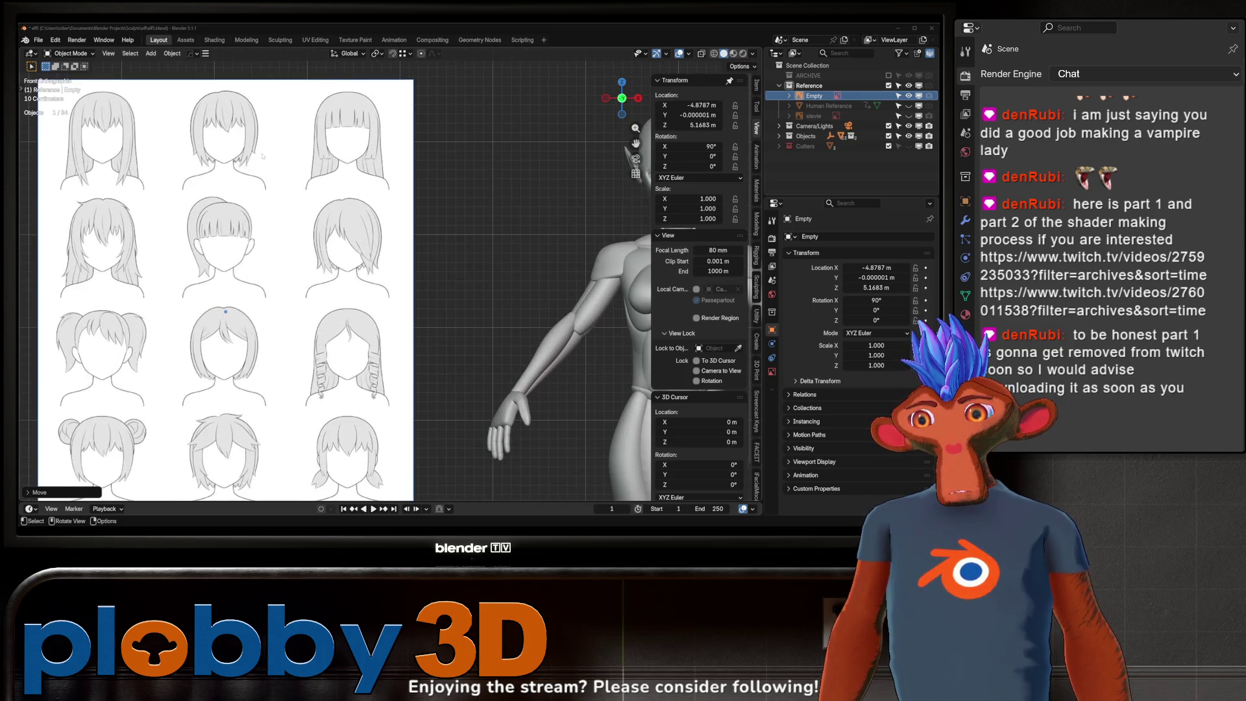
scroll(262, 154, down, 4)
scroll(258, 146, up, 1)
scroll(258, 141, up, 2)
scroll(255, 134, up, 3)
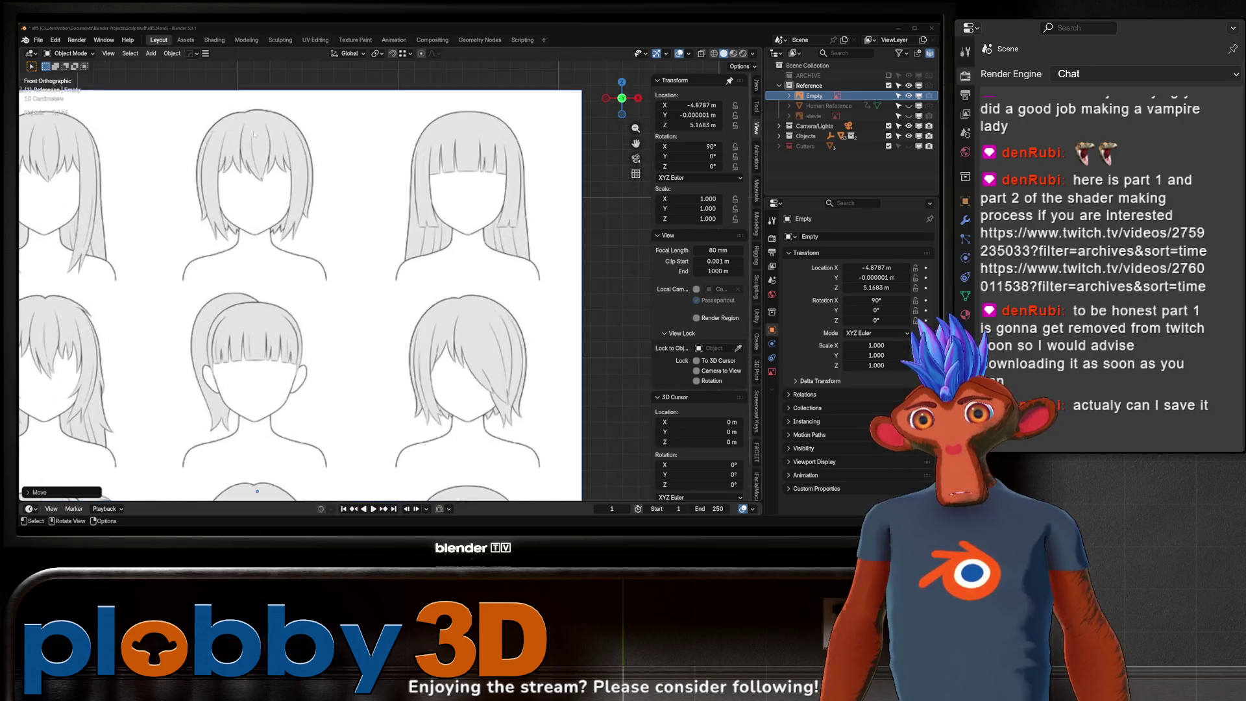
scroll(254, 134, up, 1)
scroll(254, 135, down, 5)
scroll(510, 149, up, 1)
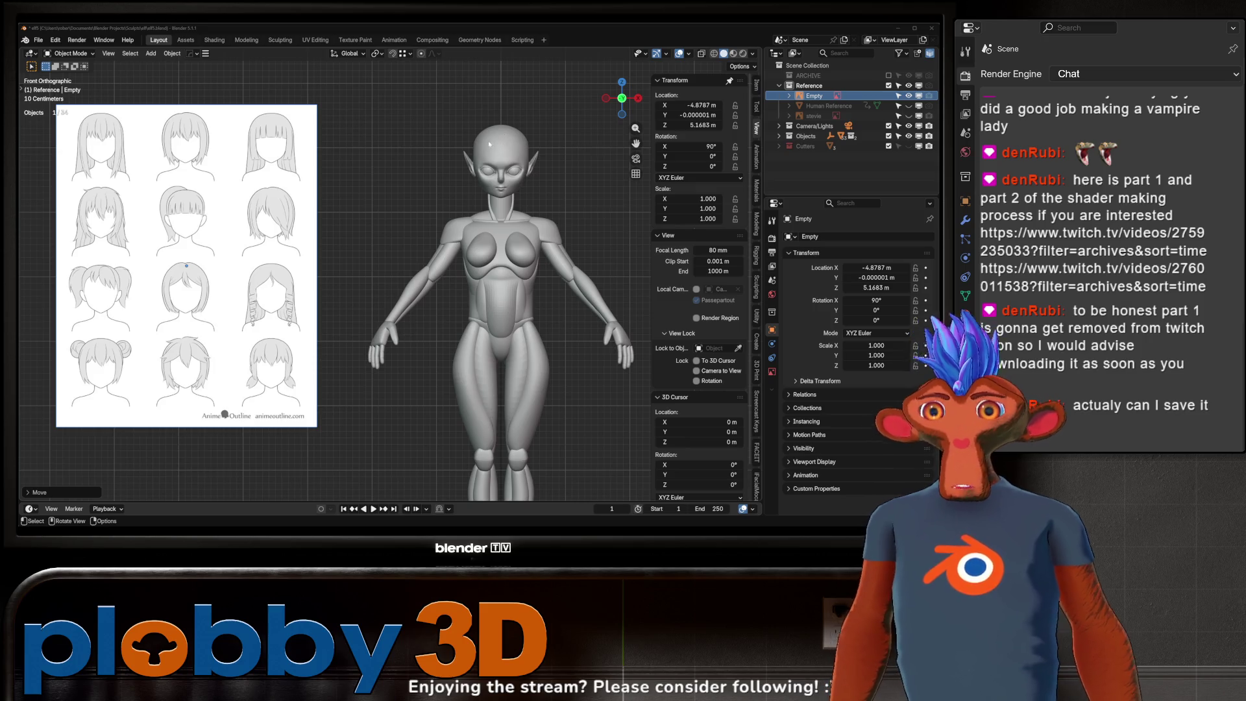
shift+middle_drag(503, 138, 366, 106)
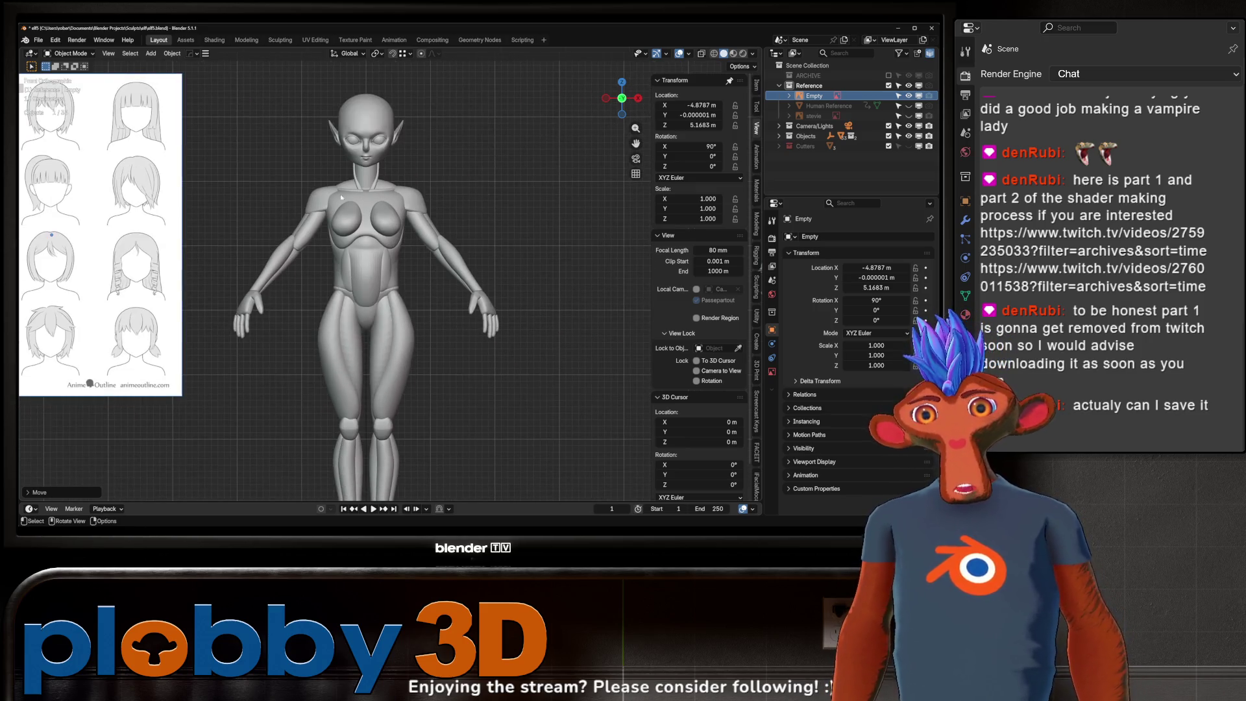
scroll(361, 193, up, 2)
scroll(371, 247, up, 2)
mouse_move(370, 247)
middle_down()
mouse_move(359, 249)
mouse_move(380, 258)
mouse_move(394, 243)
middle_up()
scroll(298, 259, down, 3)
click(380, 258)
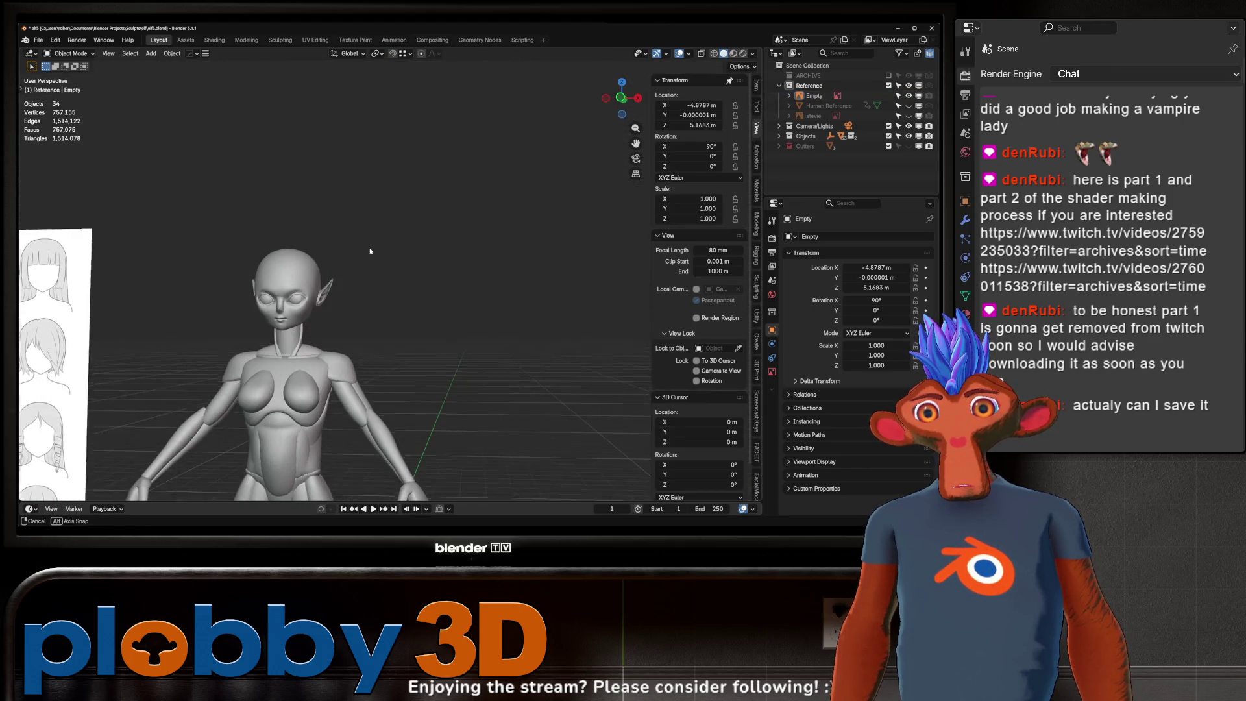
scroll(394, 244, down, 3)
scroll(398, 239, up, 4)
scroll(398, 238, up, 2)
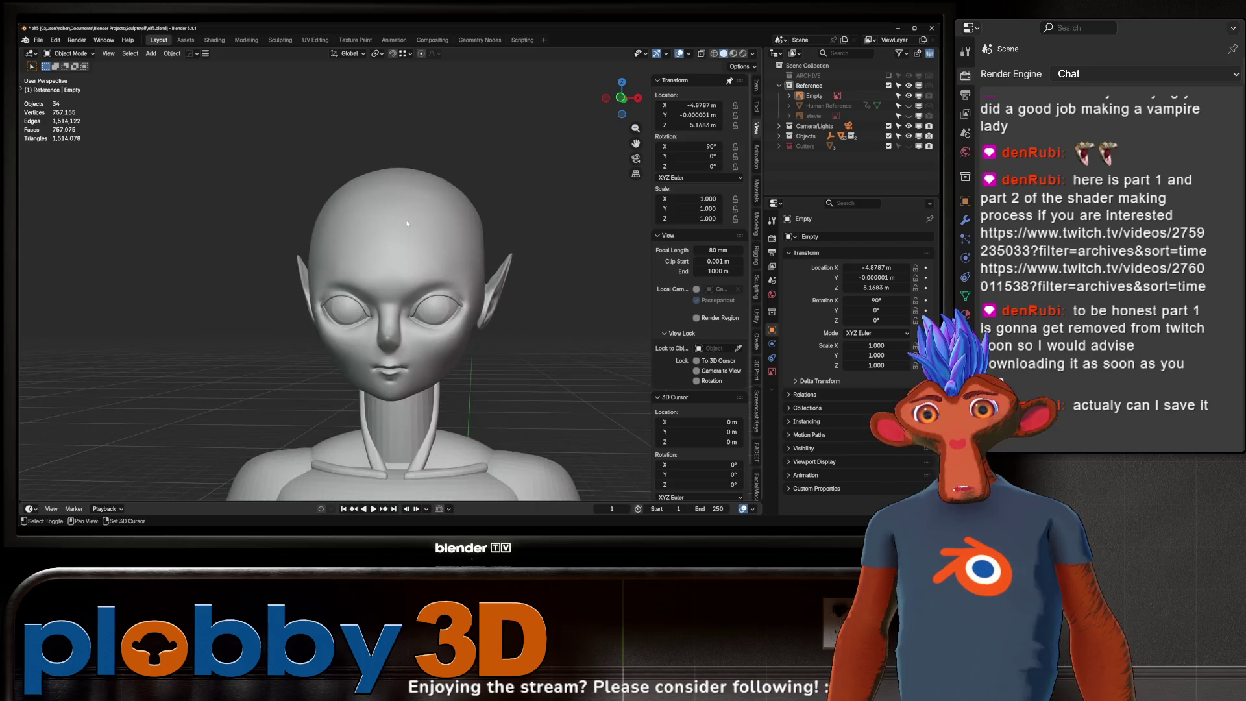
scroll(330, 272, down, 5)
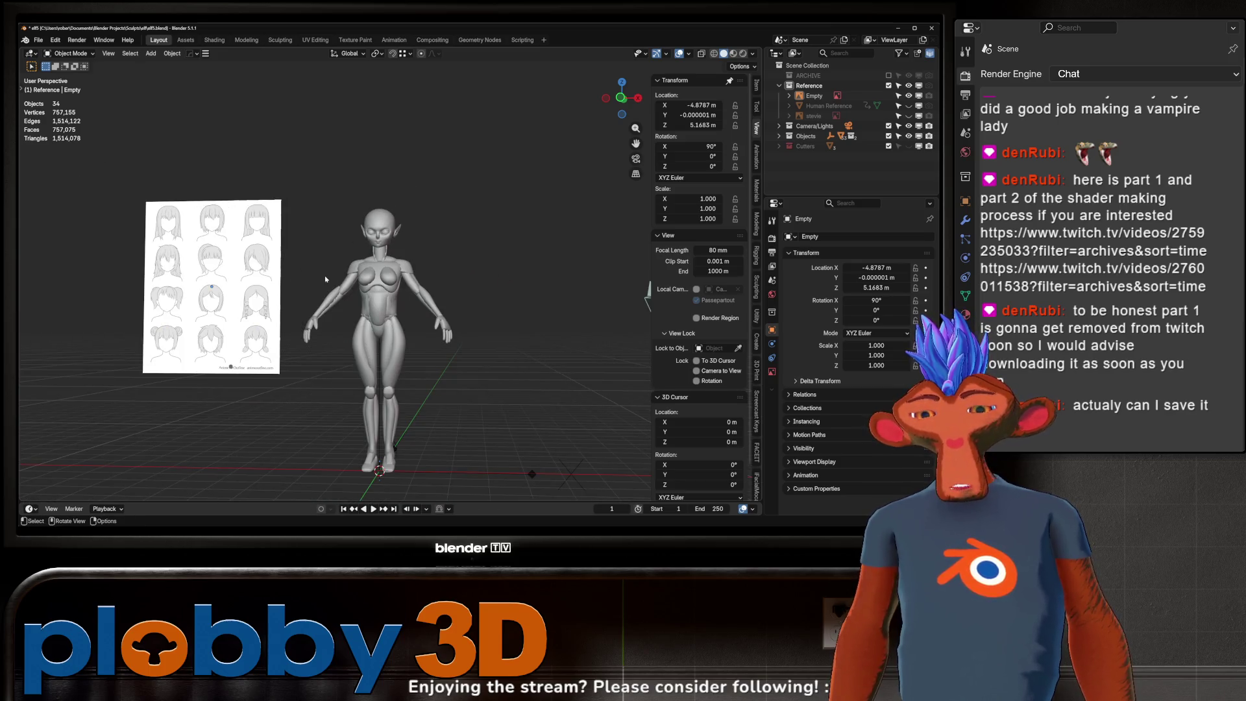
- Reset the reference sheet to the origin, confirm its enlarged size and lower it vertically
click(215, 263)
key(alt+g)
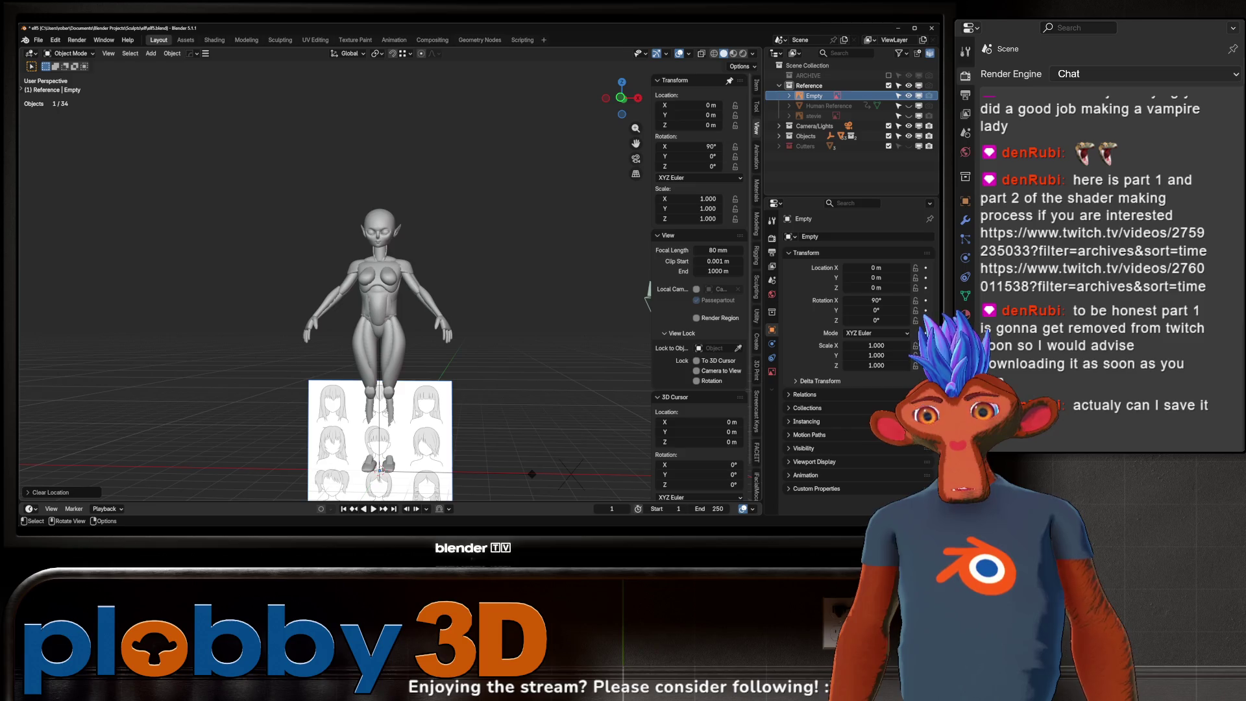
key(g)
key(z)
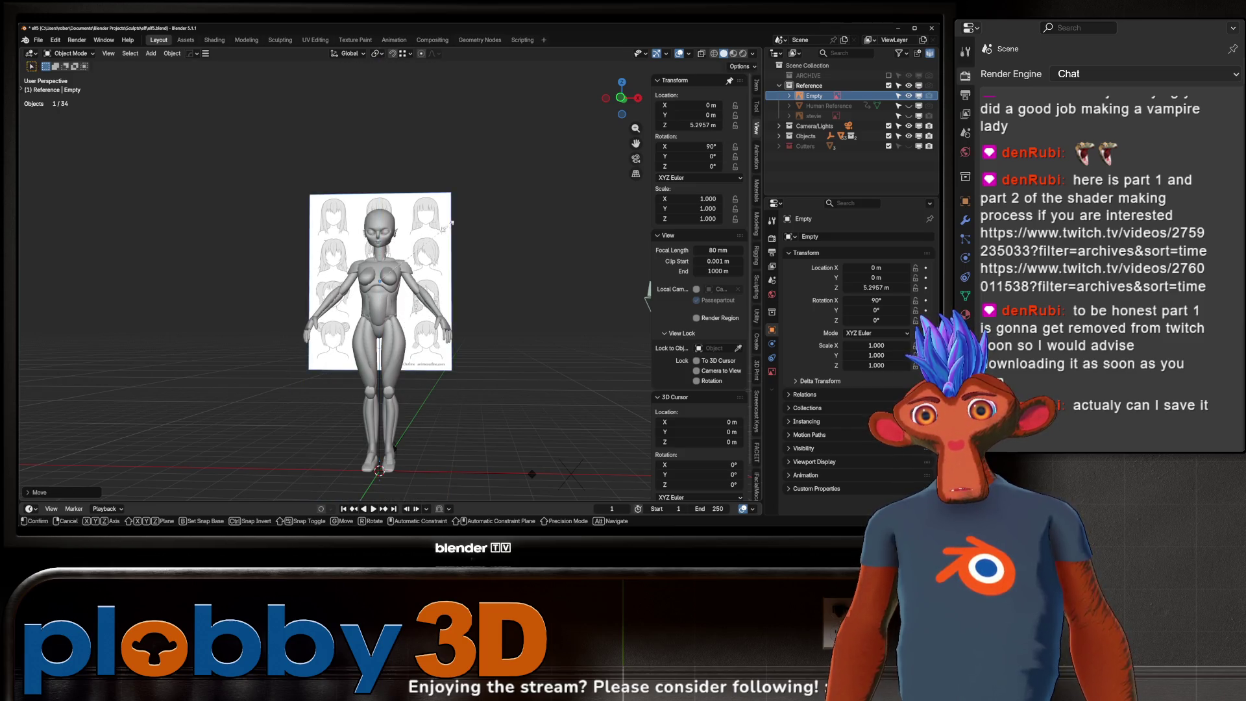
click(511, 229)
key(g)
key(z)
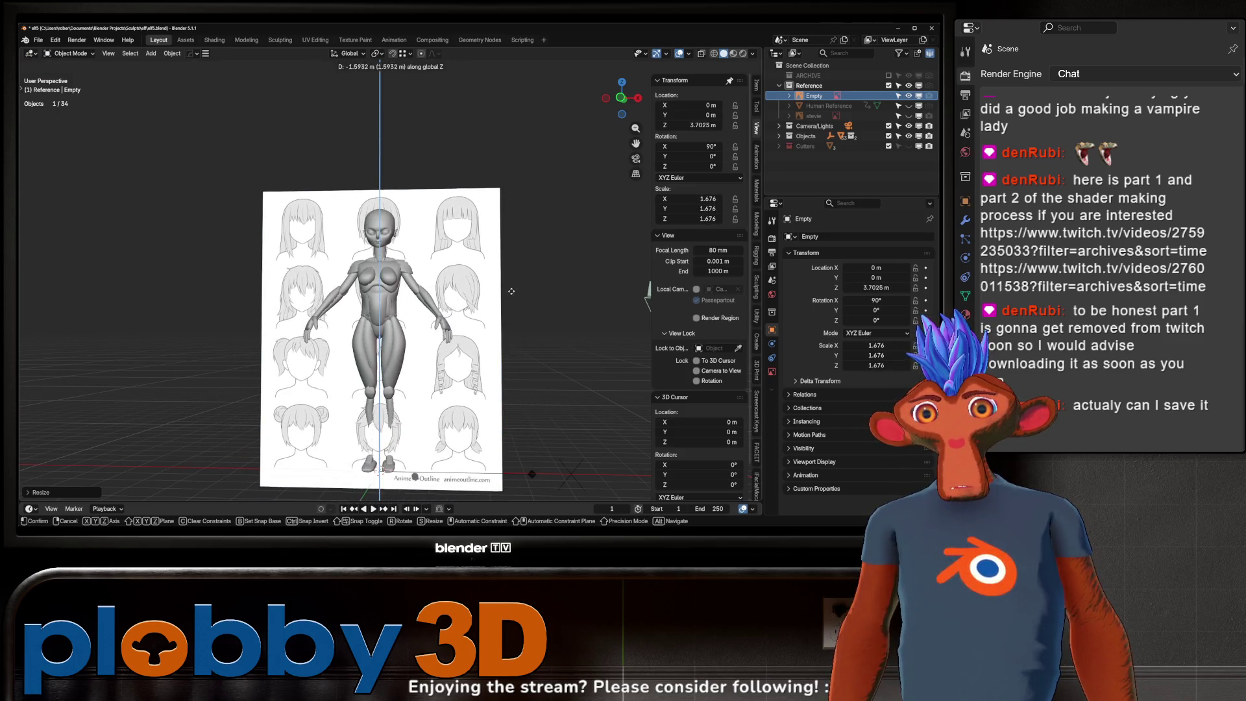
click(516, 293)
- In front view, enable the Opacity option in the reference image's Object Data settings
key(KP_1)
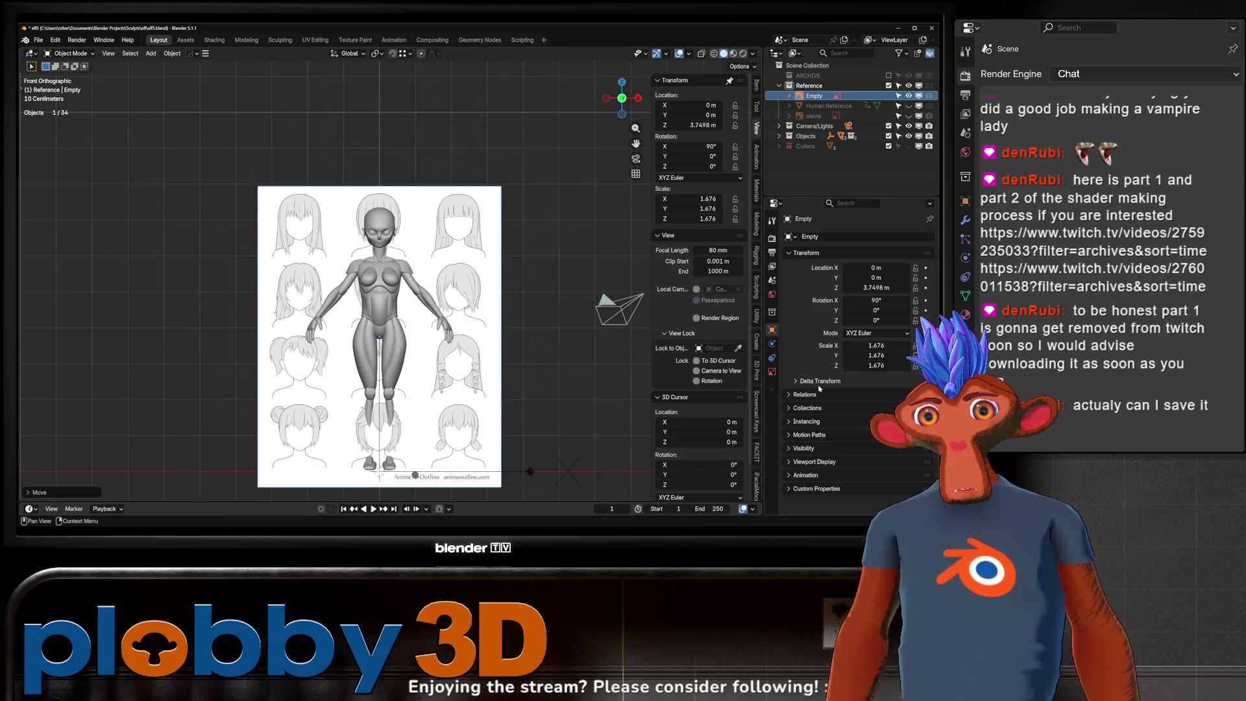
click(770, 372)
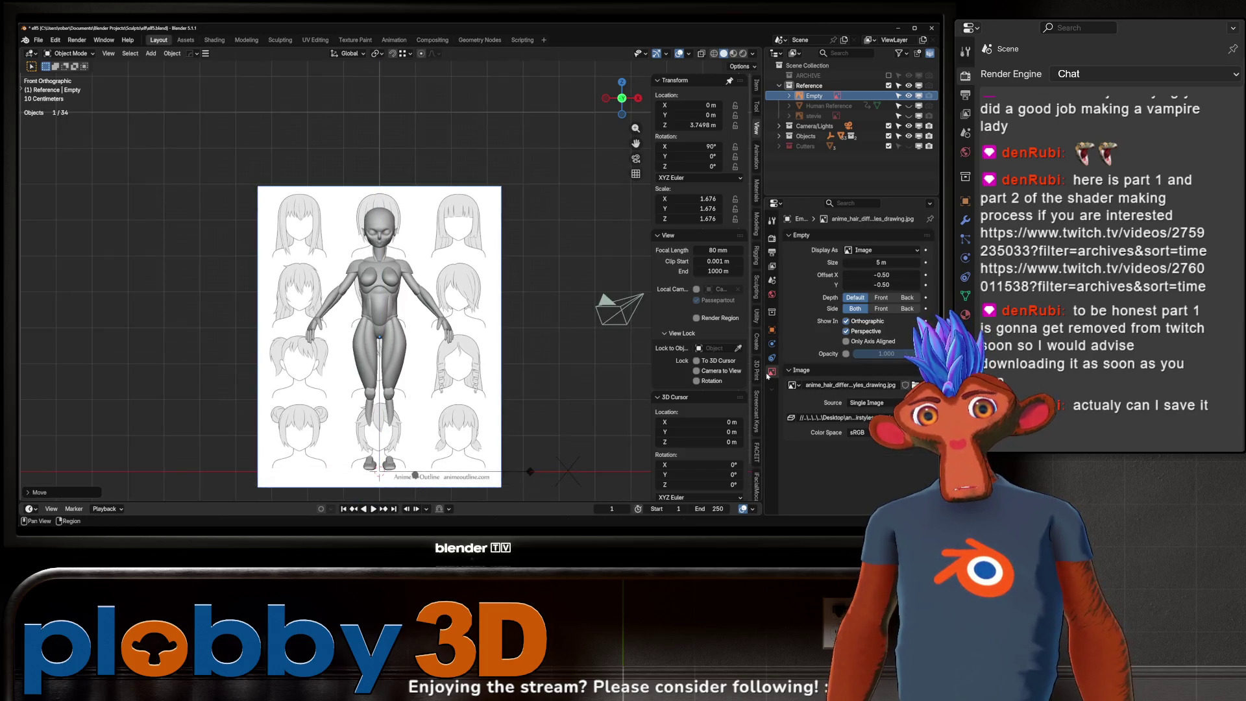
click(846, 354)
- Make the sheet semi-transparent with Depth set to Front, then shrink and shift it vertically over the figure
drag(886, 356, 835, 304)
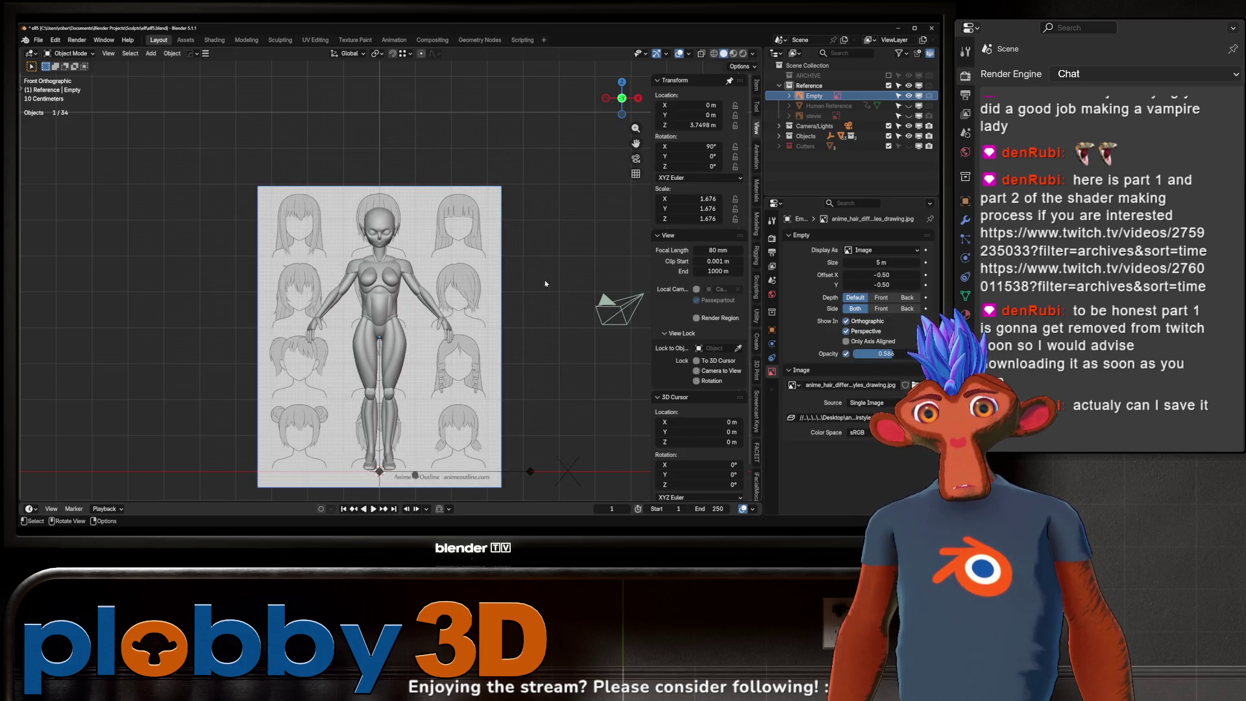
click(881, 296)
scroll(388, 372, up, 3)
key(g)
key(z)
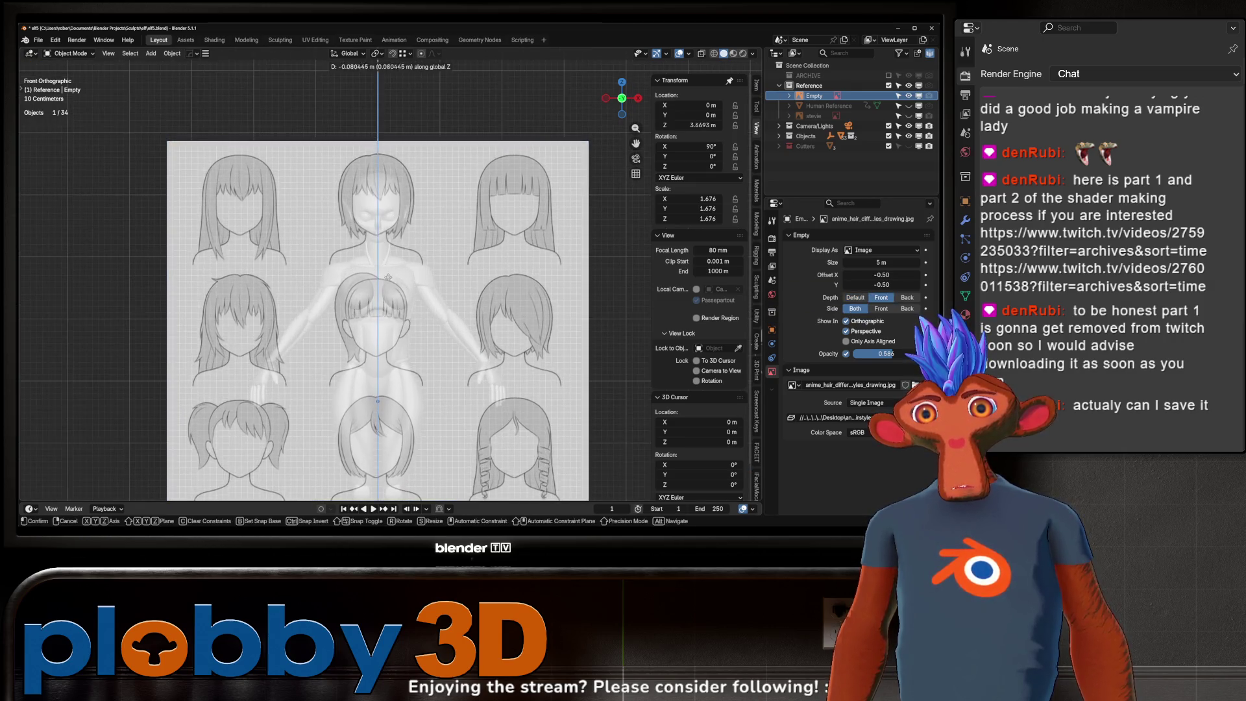
click(389, 368)
key(g)
key(x)
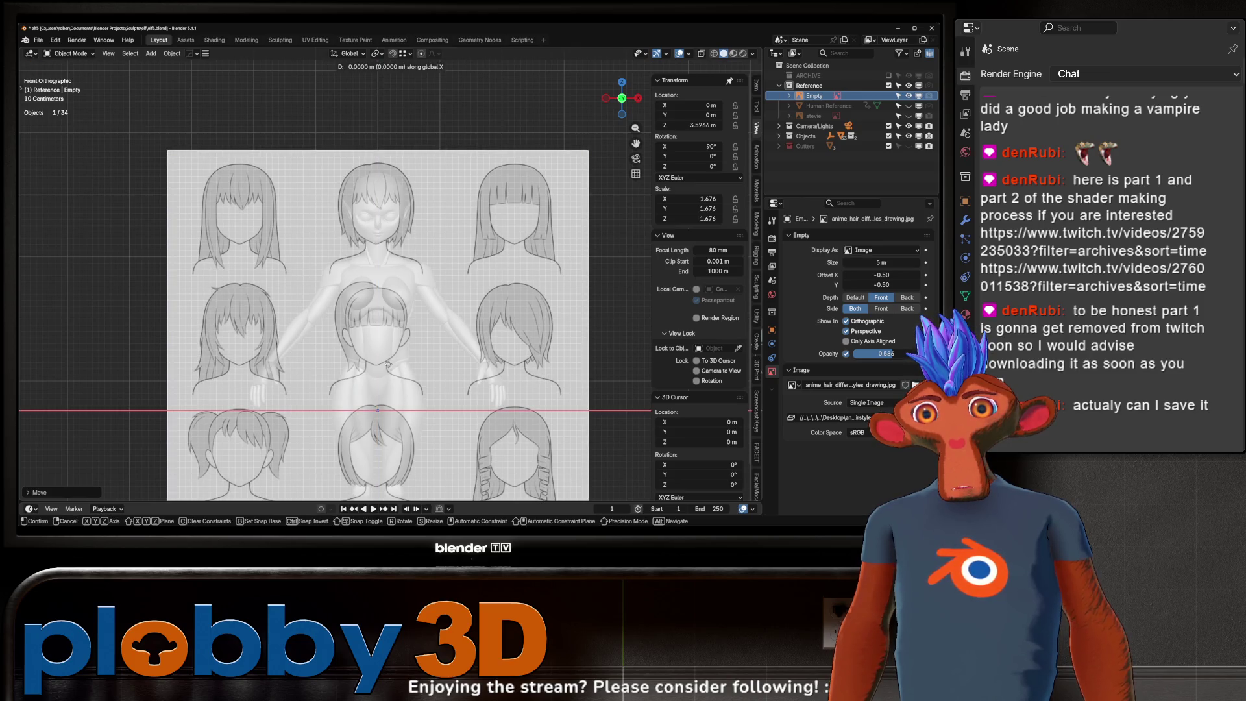
key(s)
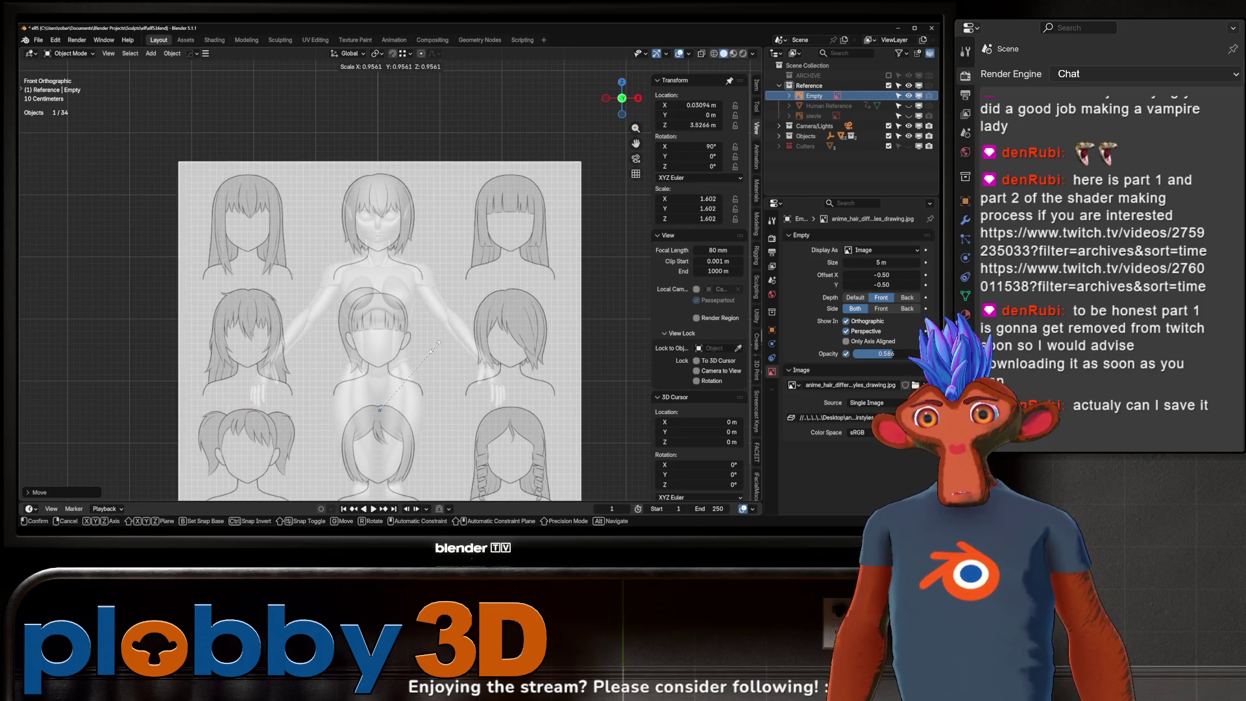
click(403, 312)
key(g)
key(z)
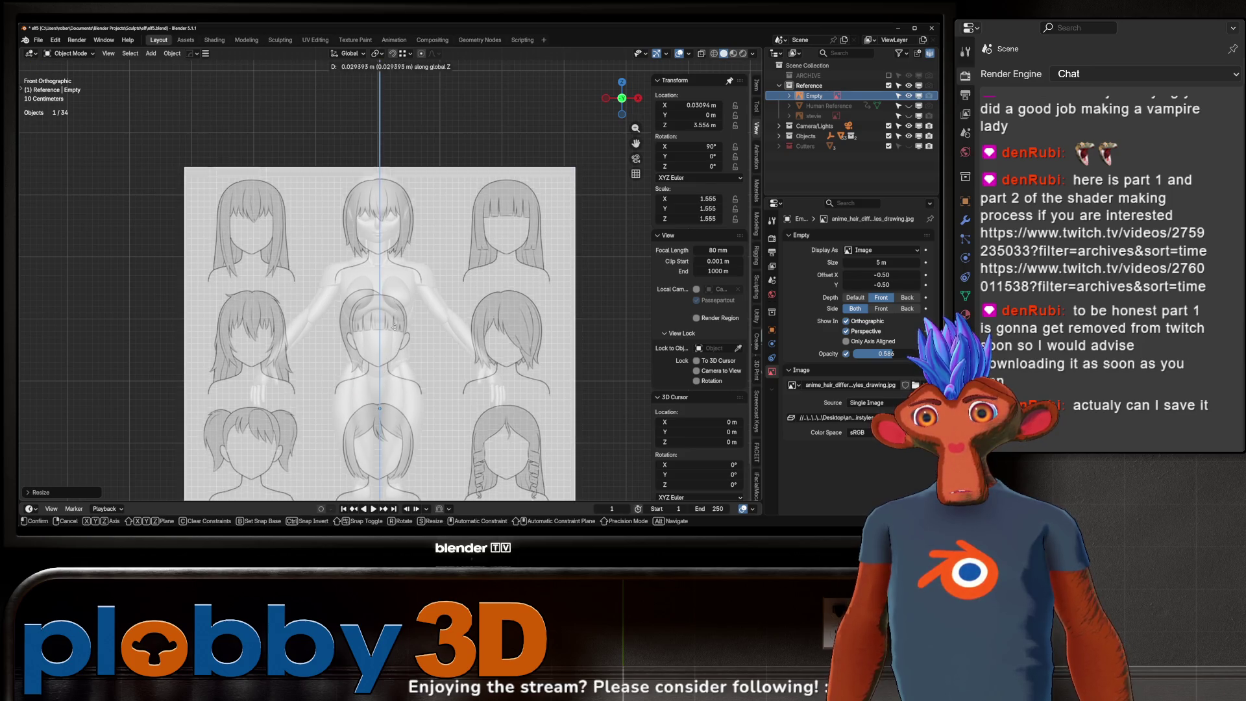
click(399, 226)
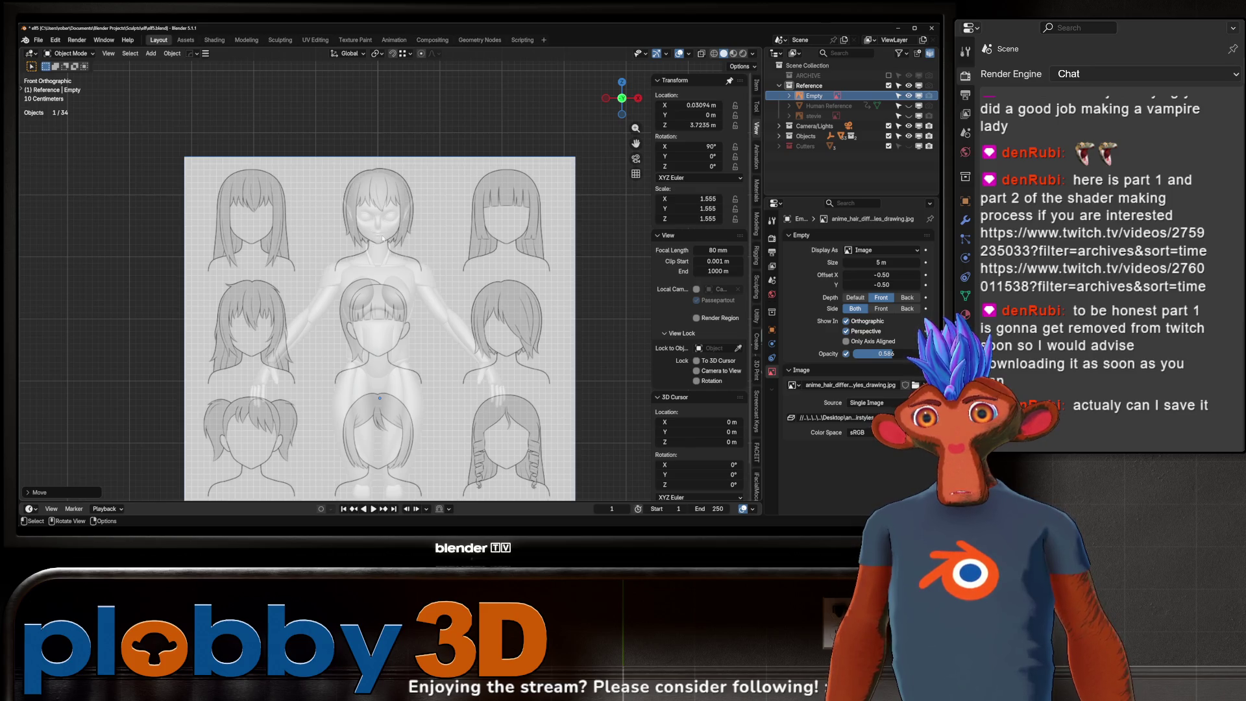
middle_drag(383, 239, 373, 267)
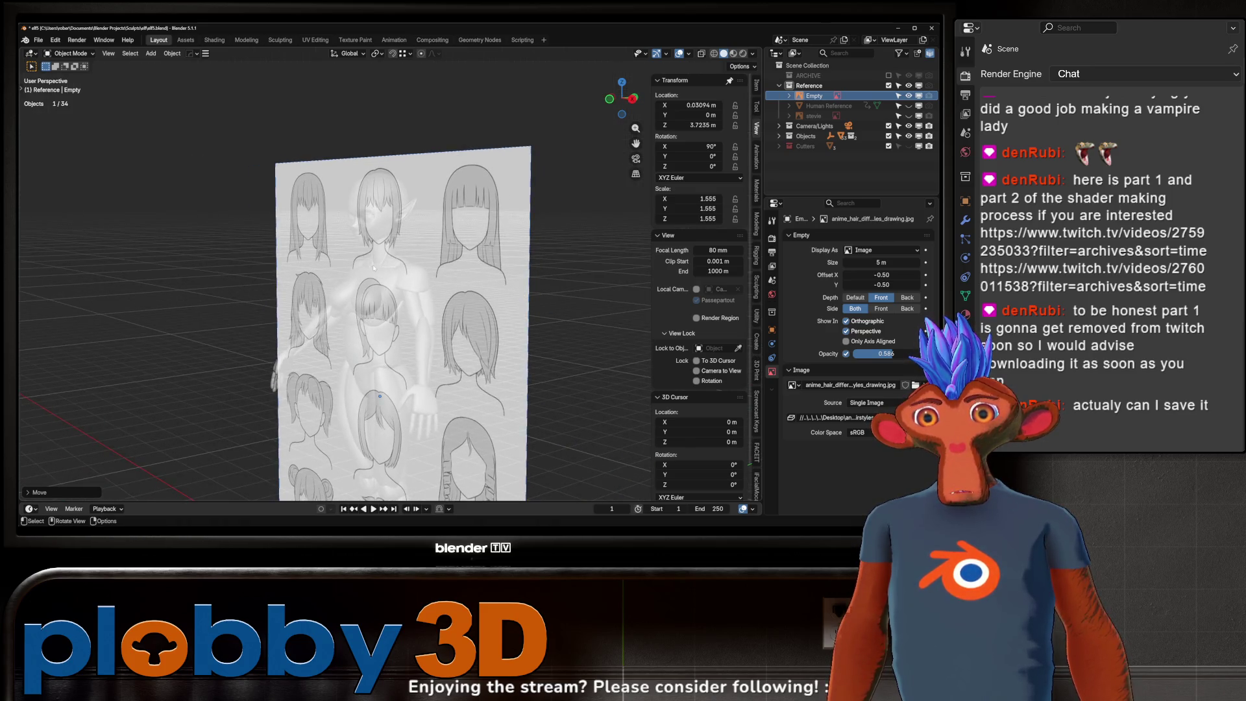
key(KP_1)
scroll(373, 267, up, 3)
- Rescale the sheet to about 1.539 and lower it onto the head, checking from an angle and front view
key(s)
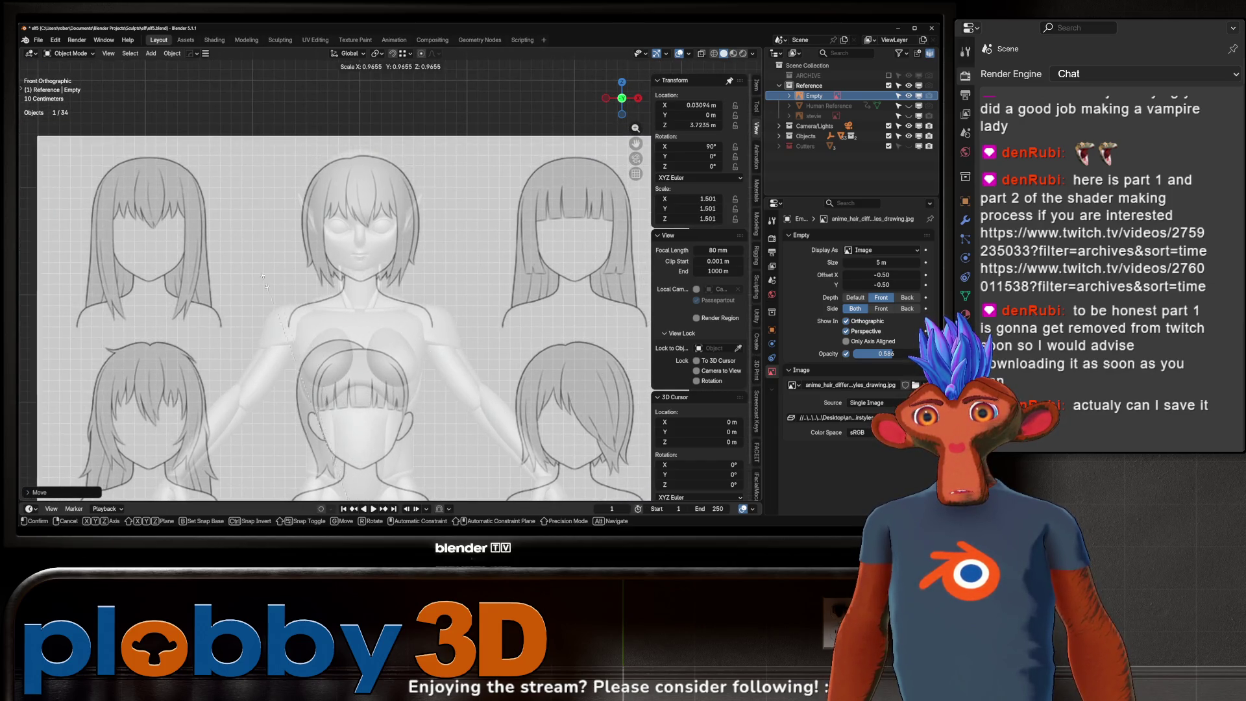
click(217, 277)
key(g)
key(z)
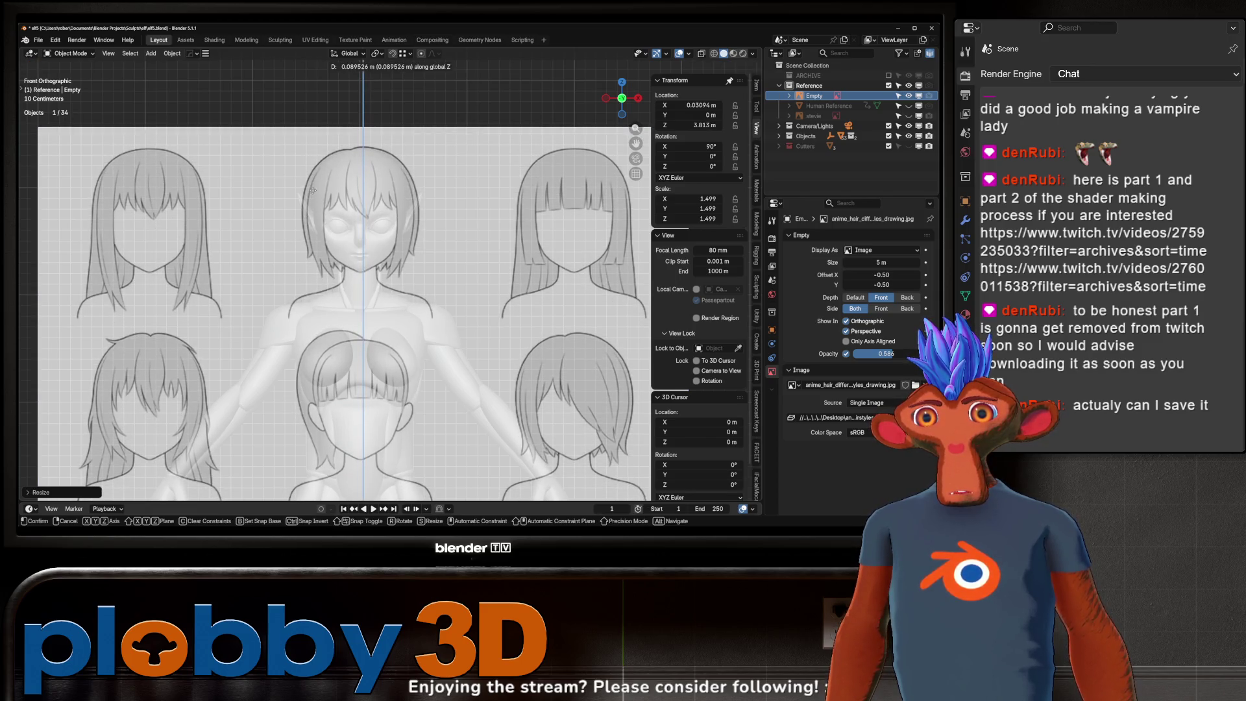
click(311, 190)
key(s)
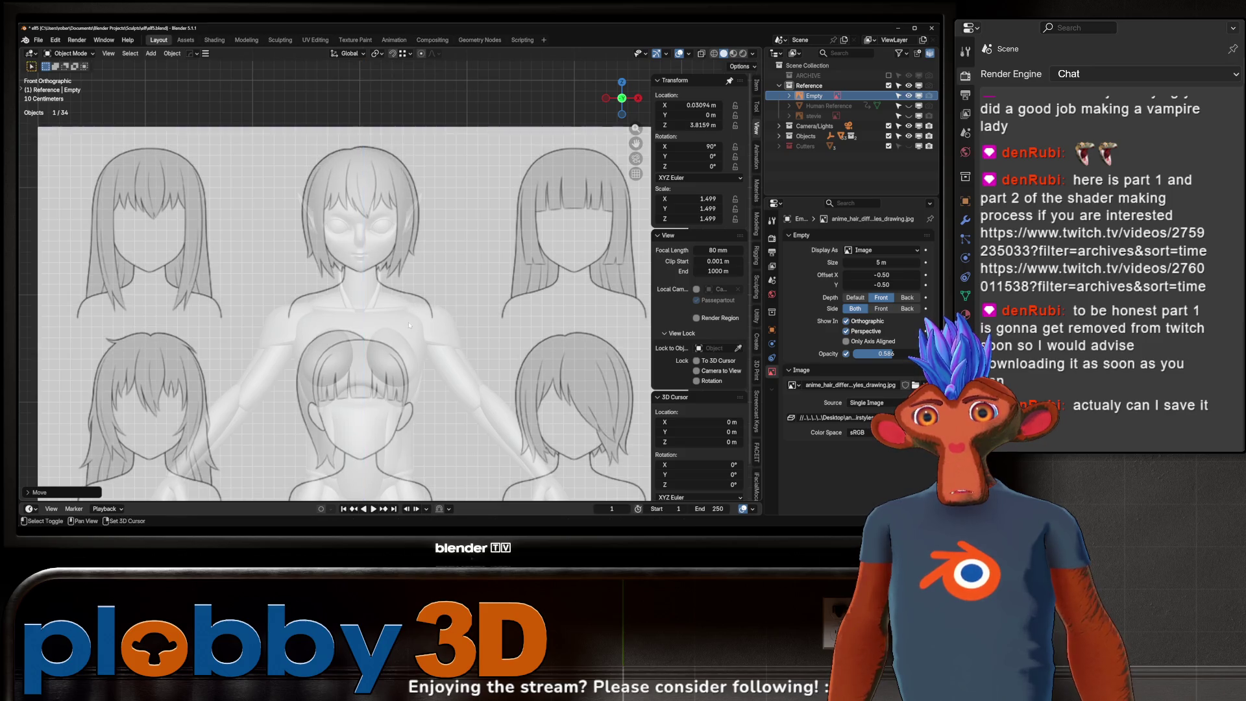
click(563, 299)
key(g)
key(z)
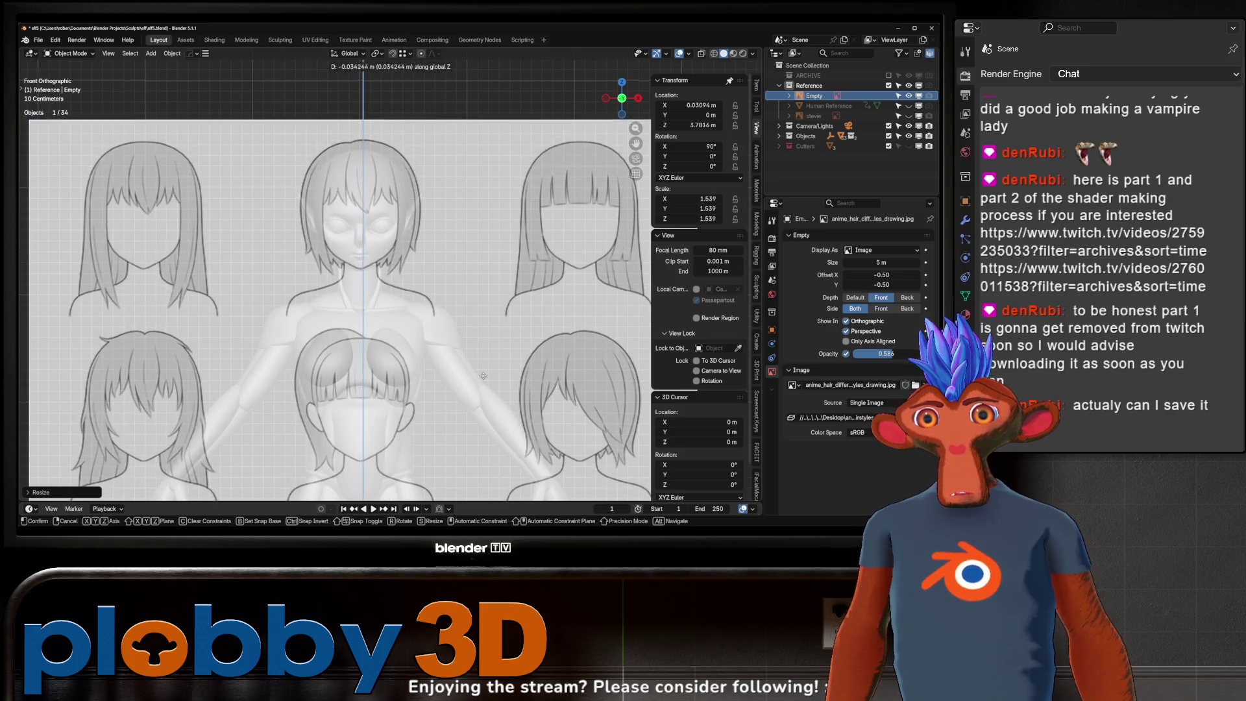
click(475, 421)
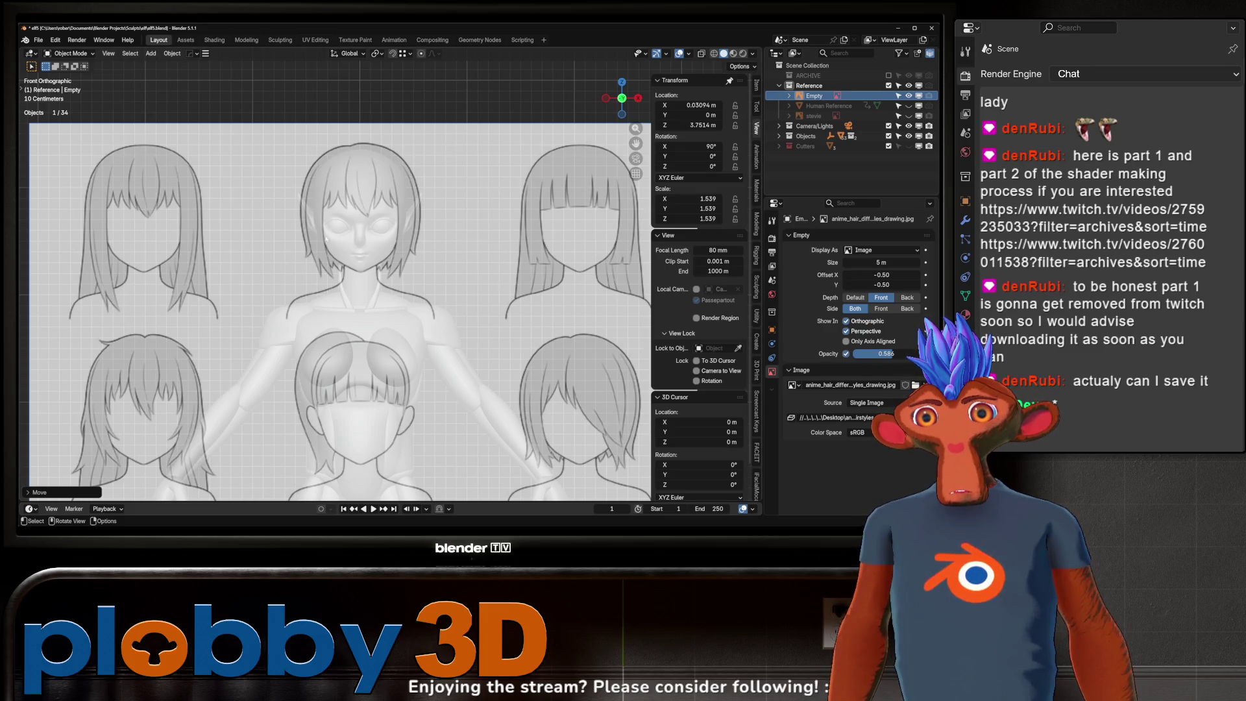
scroll(291, 241, down, 3)
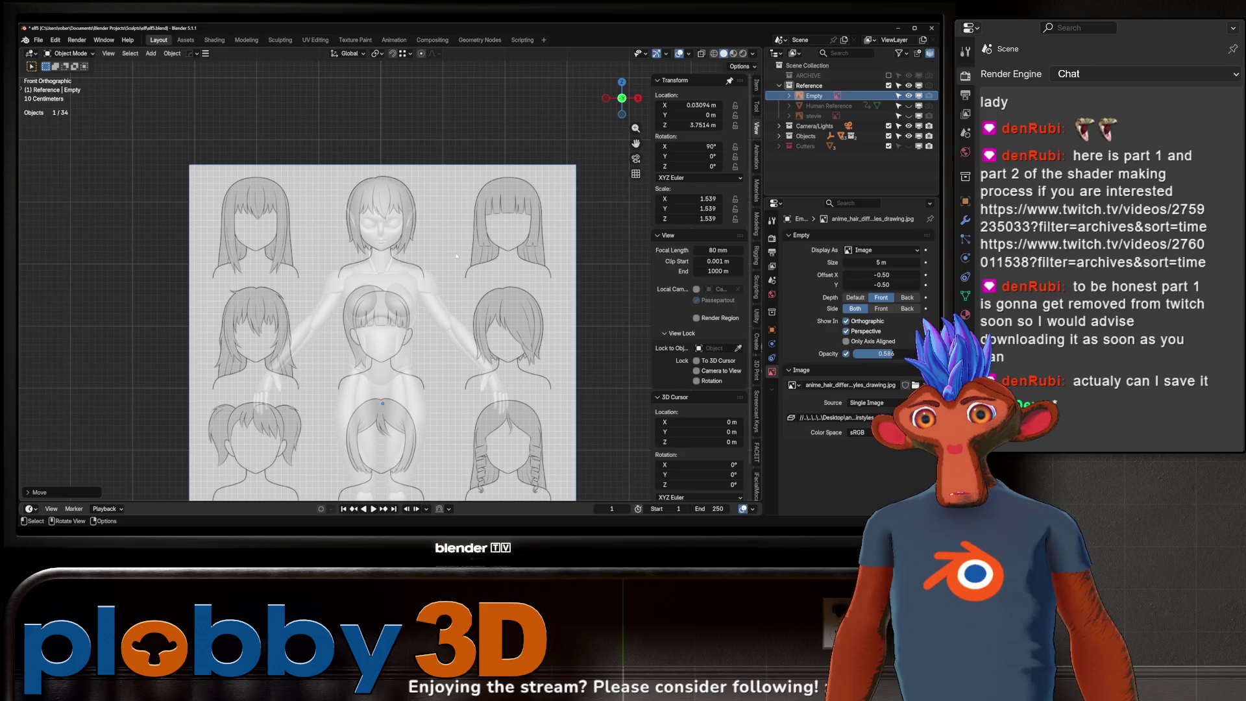
scroll(456, 256, up, 3)
scroll(430, 244, up, 5)
scroll(392, 234, down, 6)
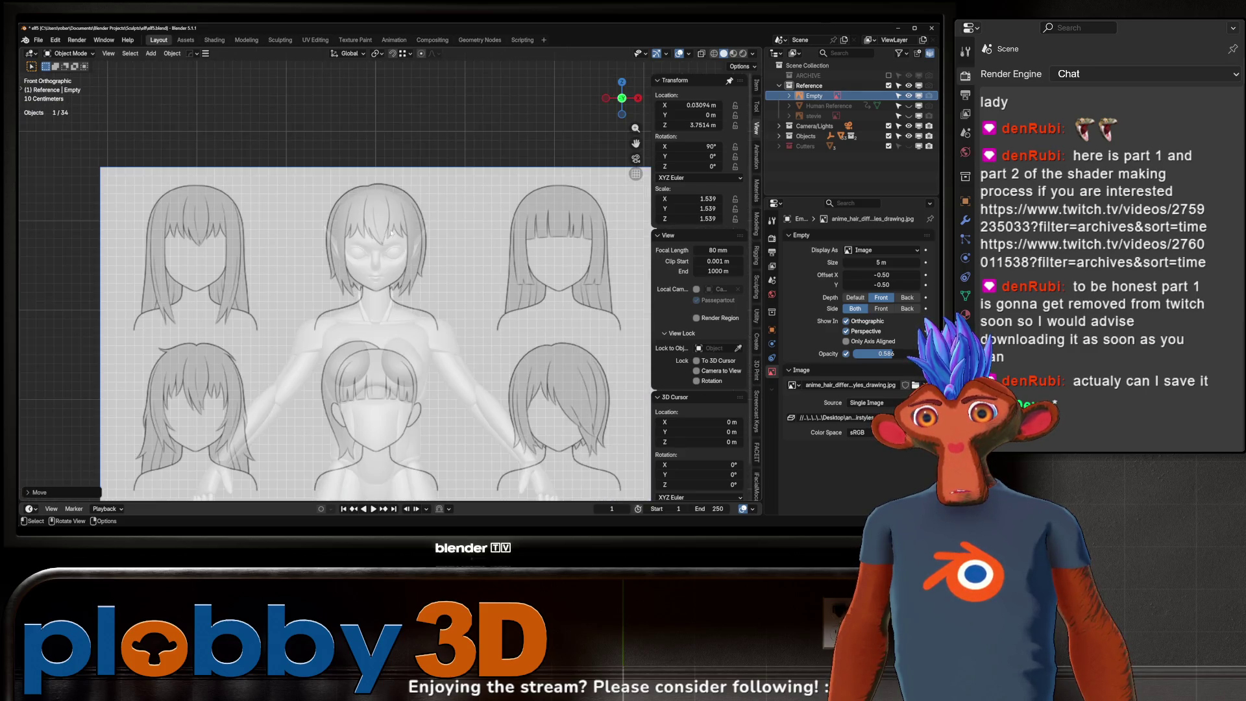
middle_drag(407, 265, 379, 260)
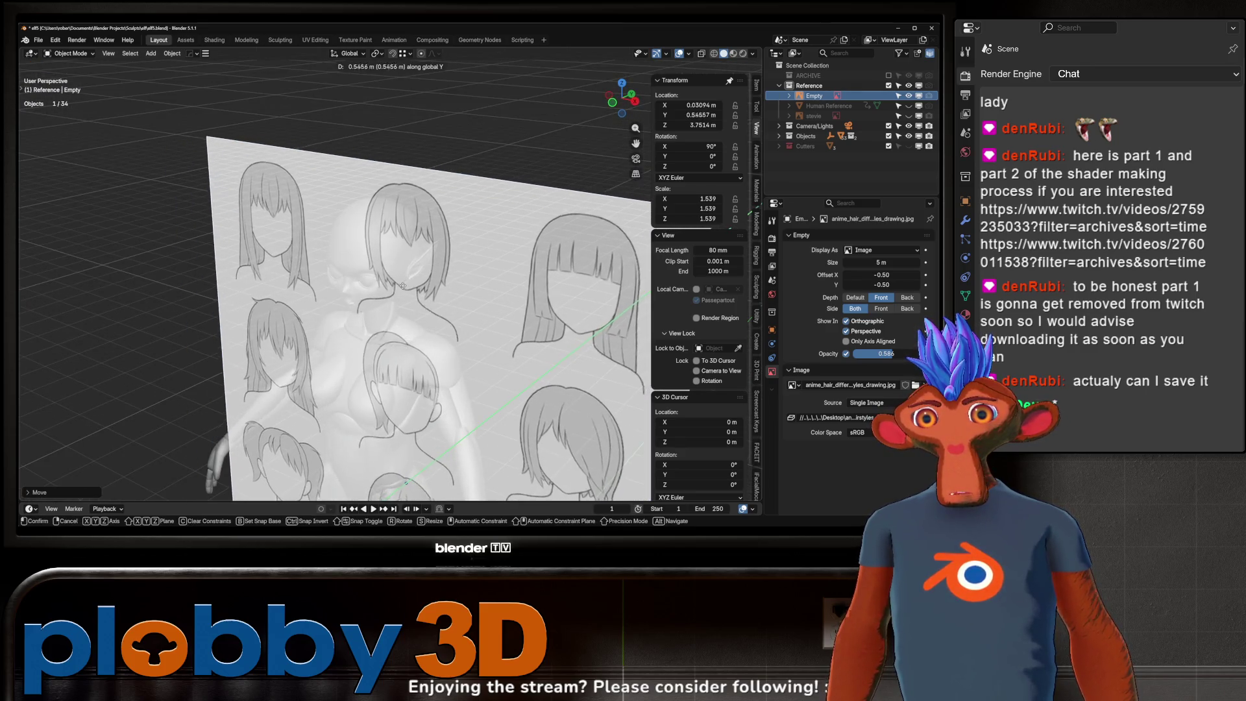
key(KP_1)
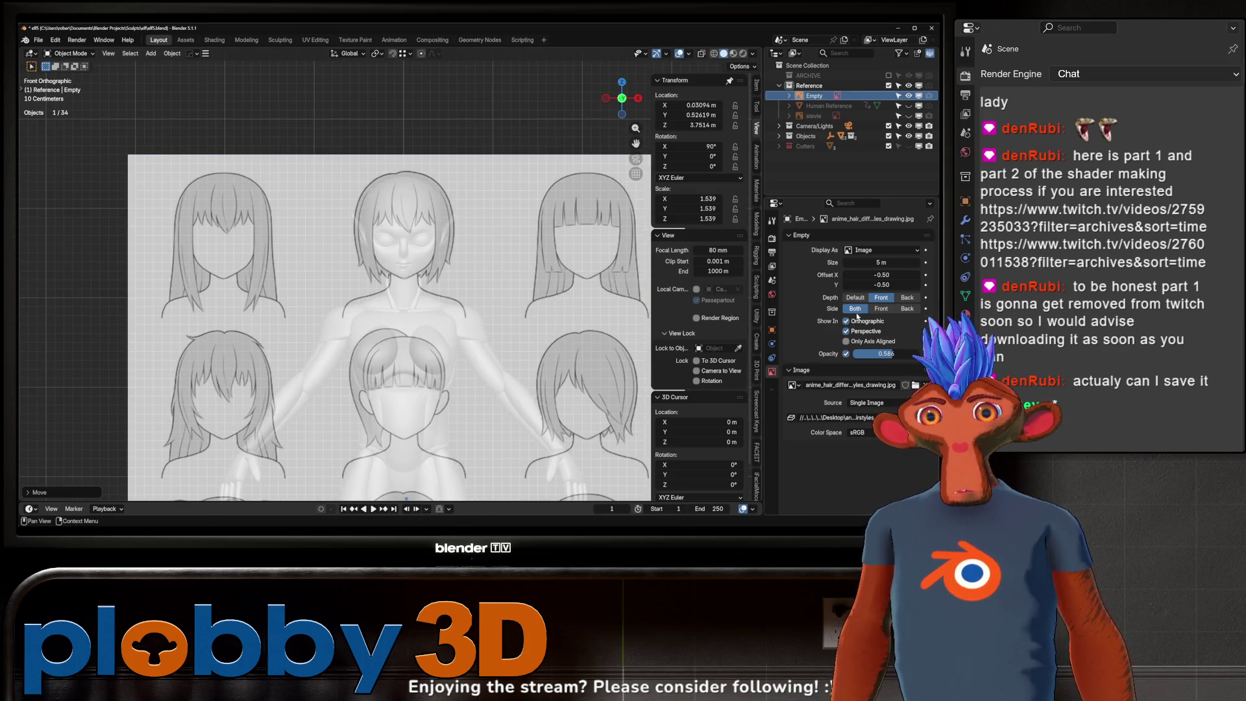
- Toggle Depth back to Front, fade the sheet to 0.112 opacity and centre the view on the head
click(855, 297)
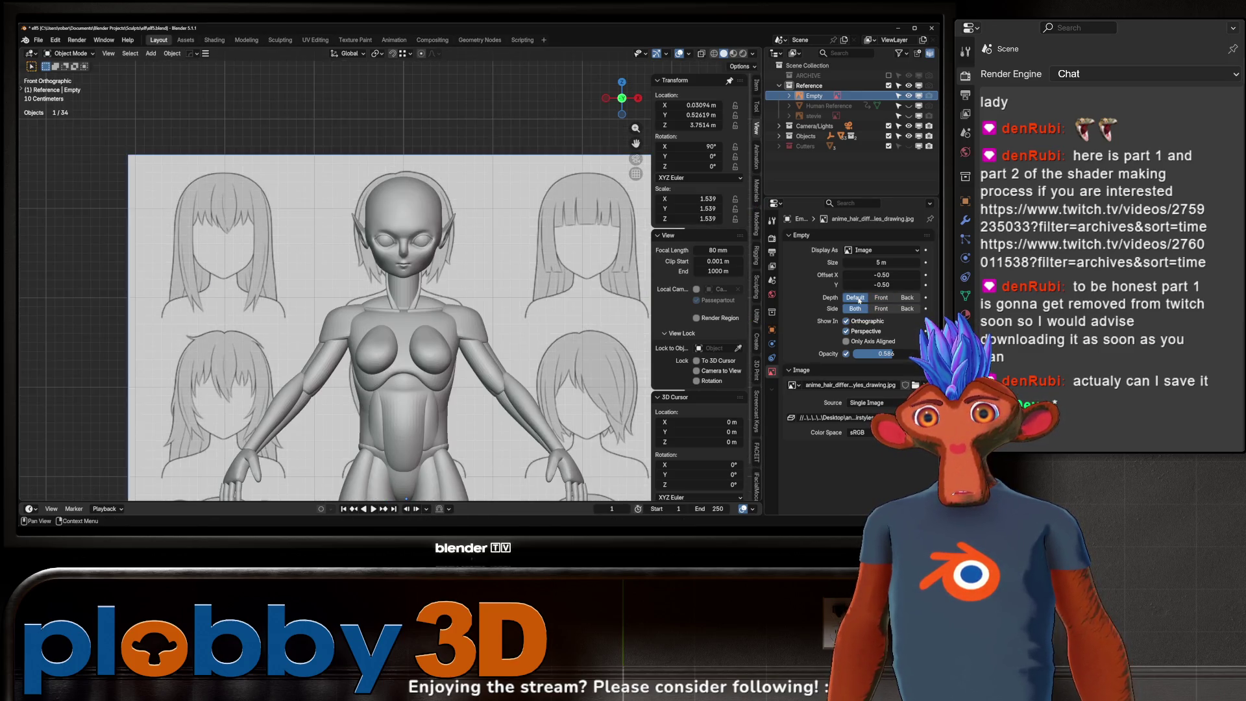
click(880, 297)
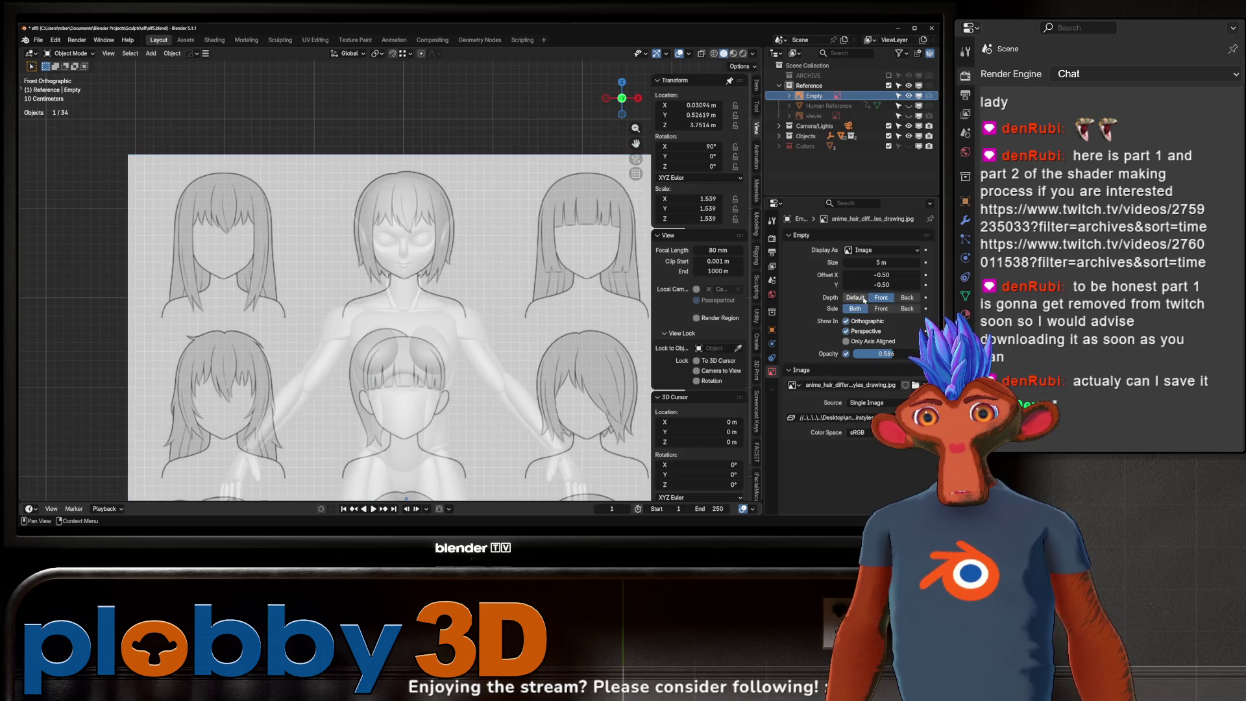
scroll(540, 161, up, 3)
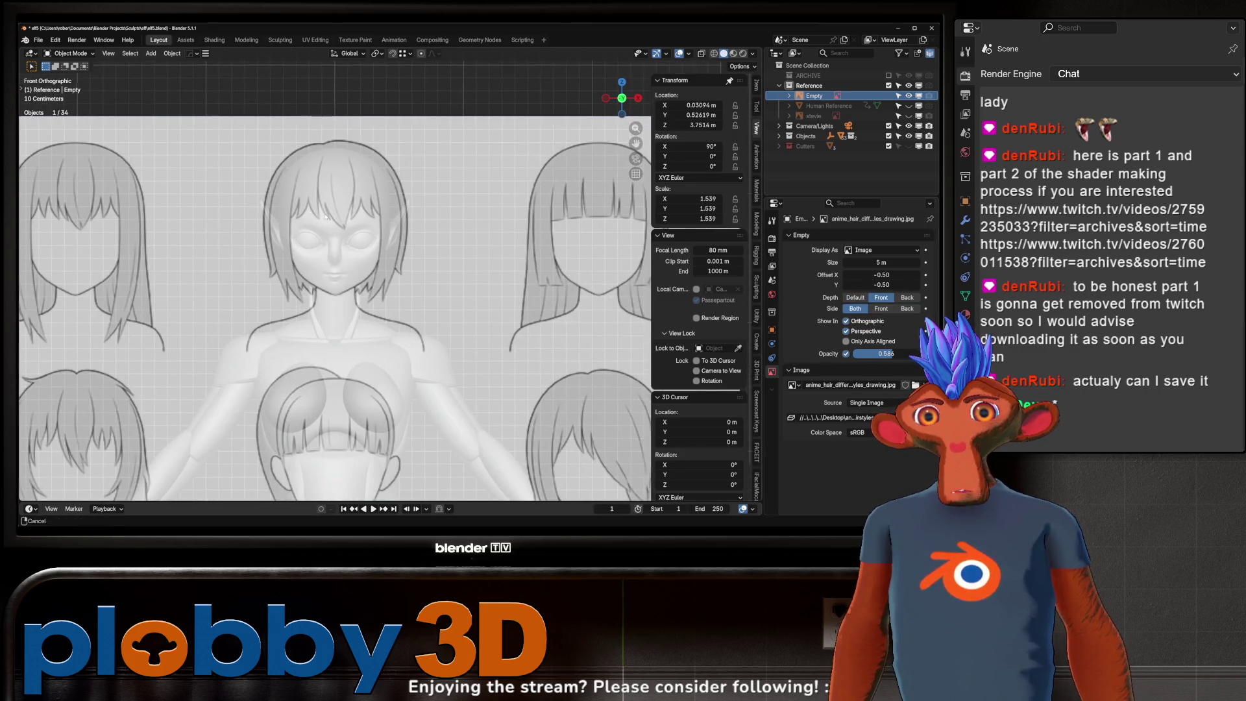
drag(888, 354, 847, 354)
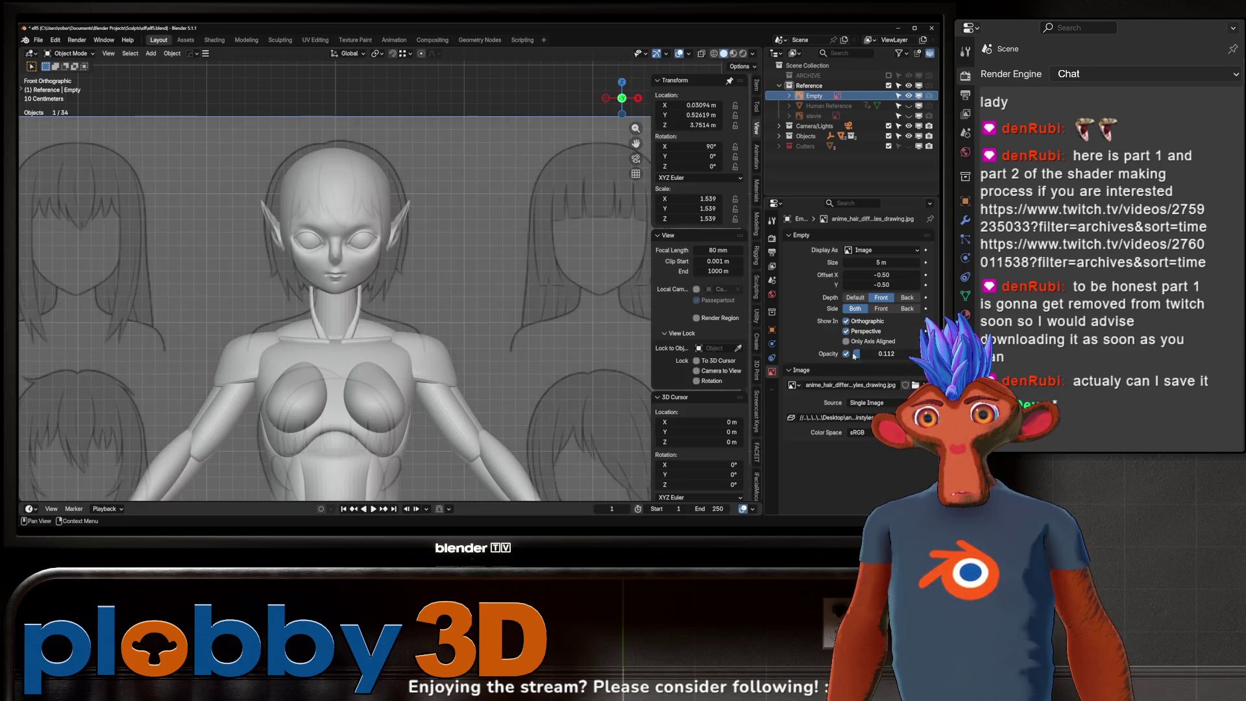
scroll(435, 279, down, 2)
scroll(434, 280, up, 3)
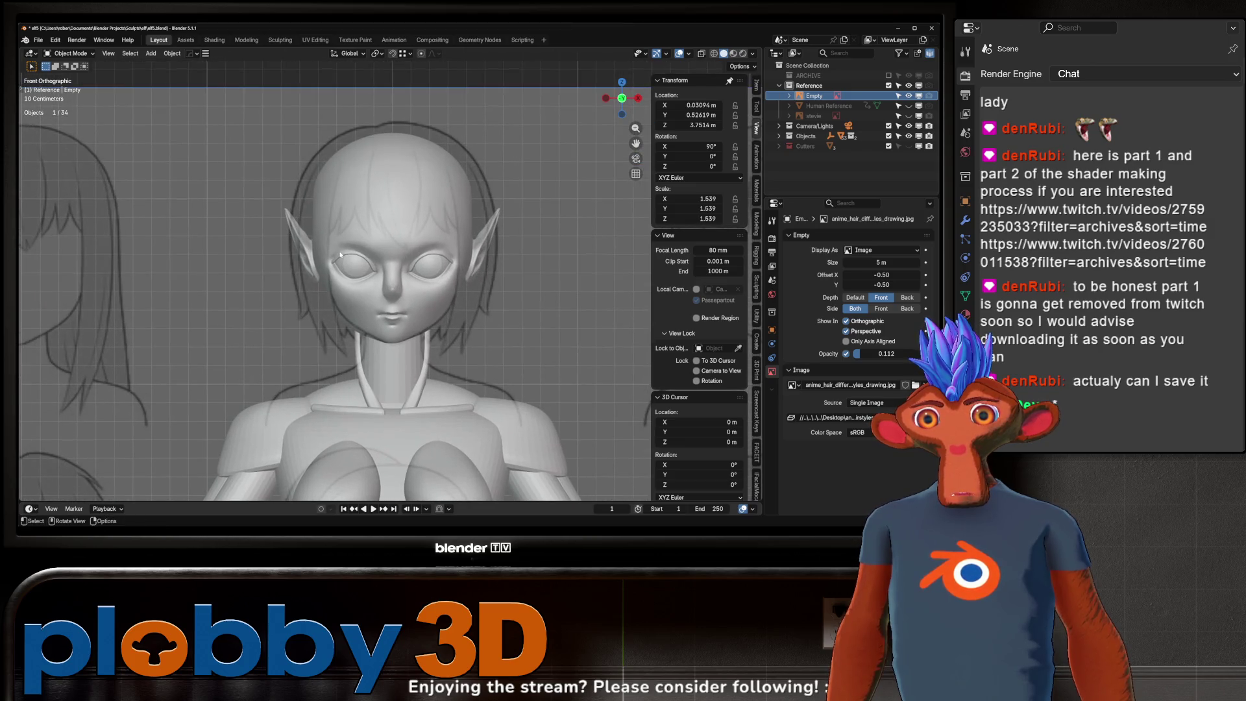
shift+middle_drag(434, 279, 435, 309)
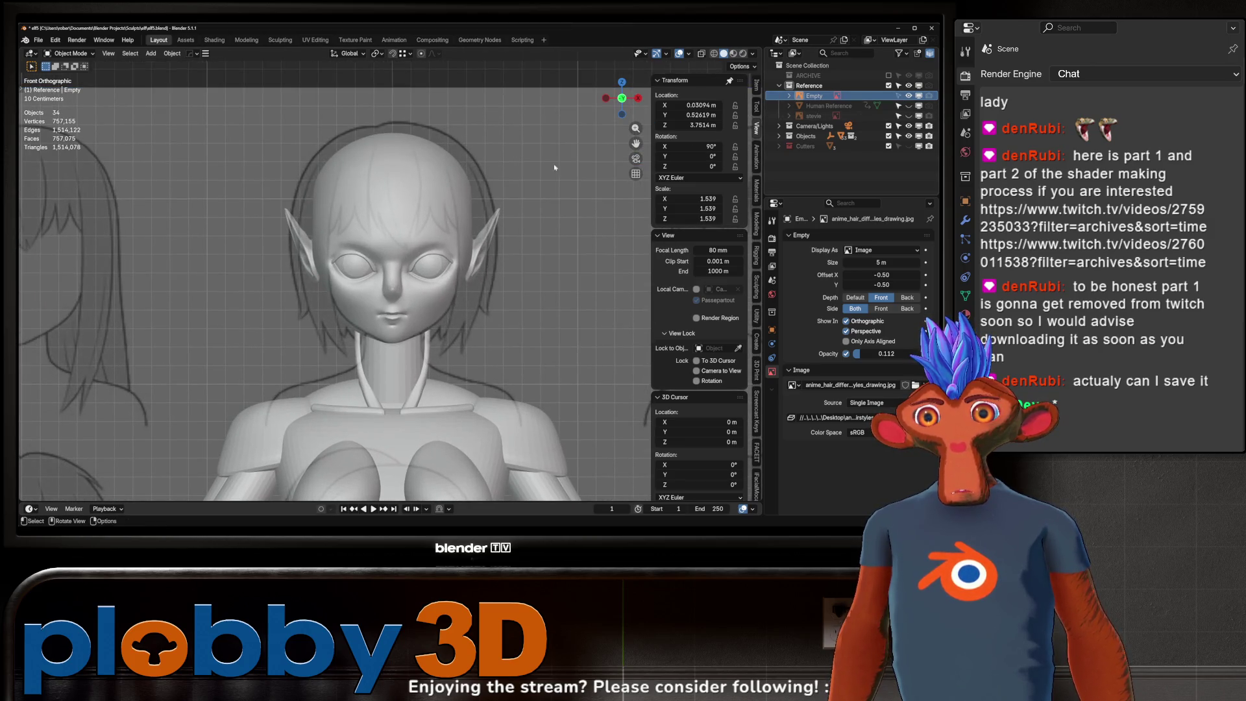
click(39, 40)
mouse_move(69, 217)
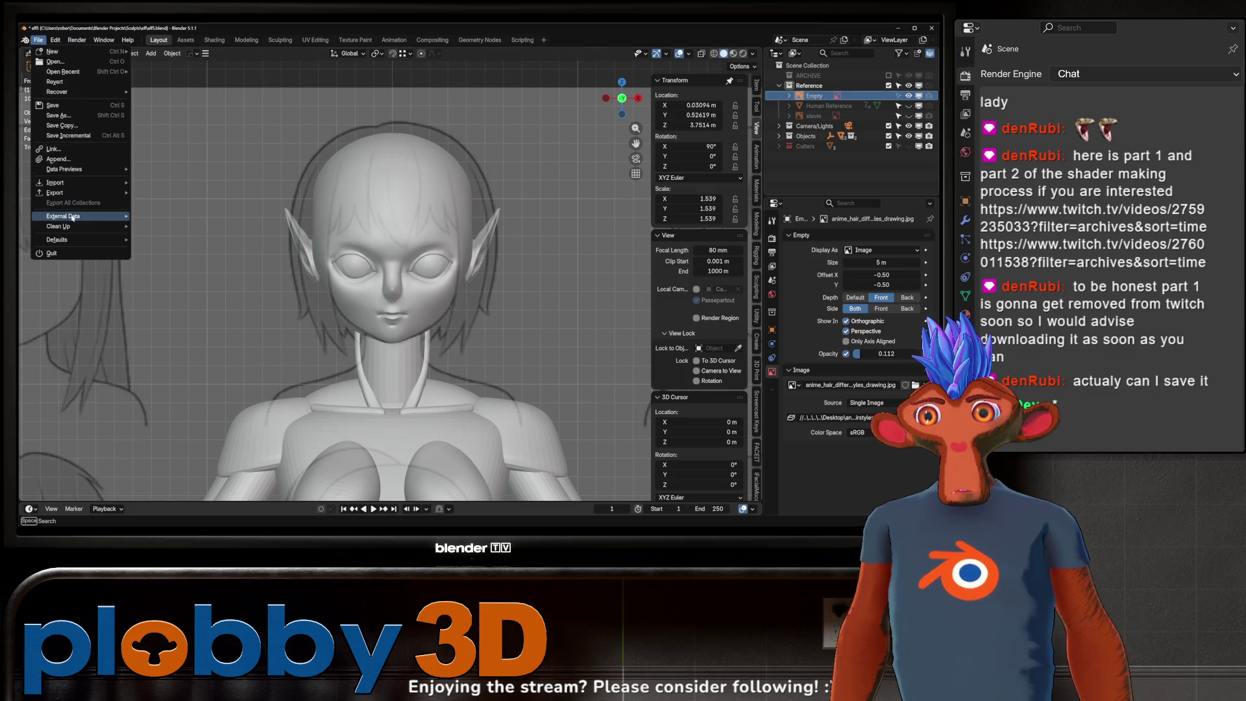
click(168, 229)
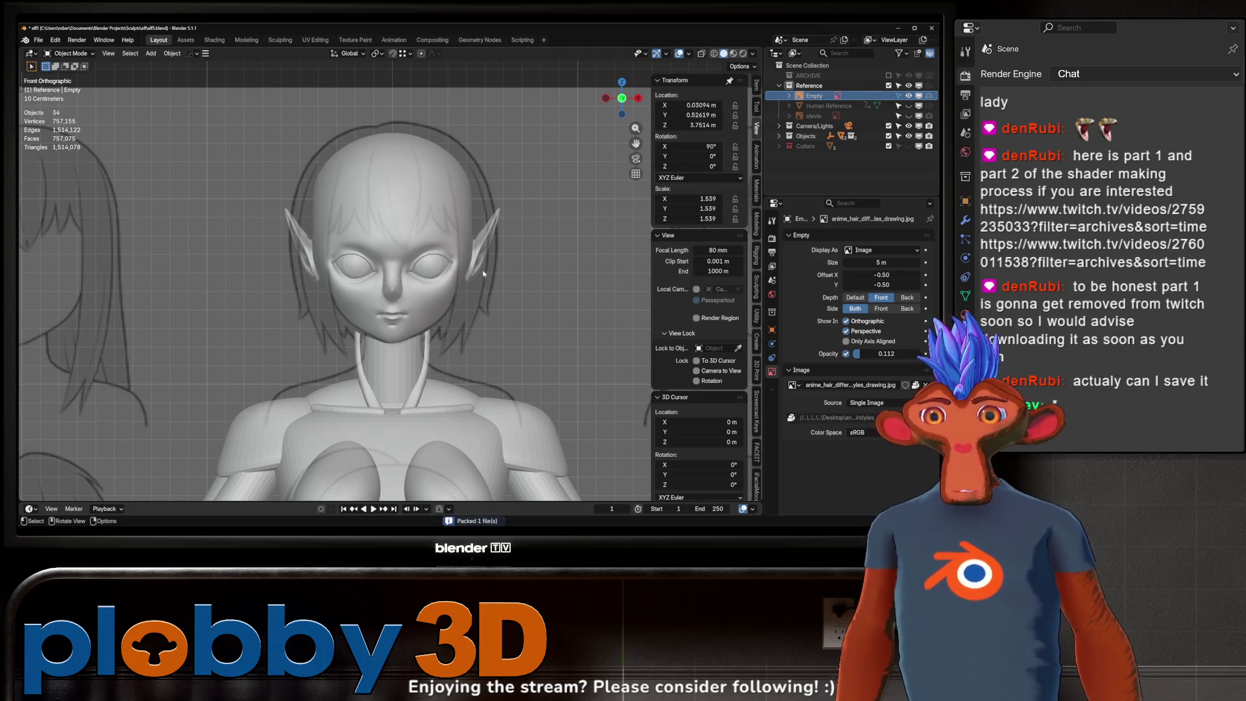
key(ctrl+s)
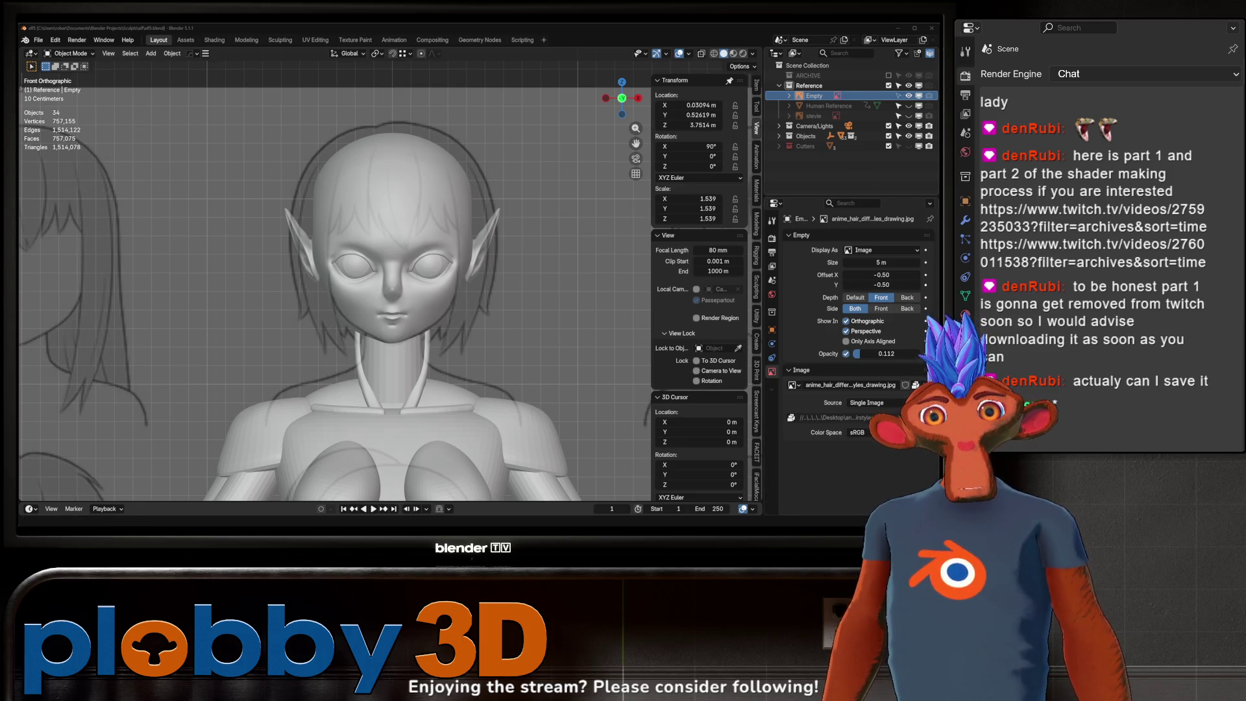
middle_drag(409, 293, 409, 243)
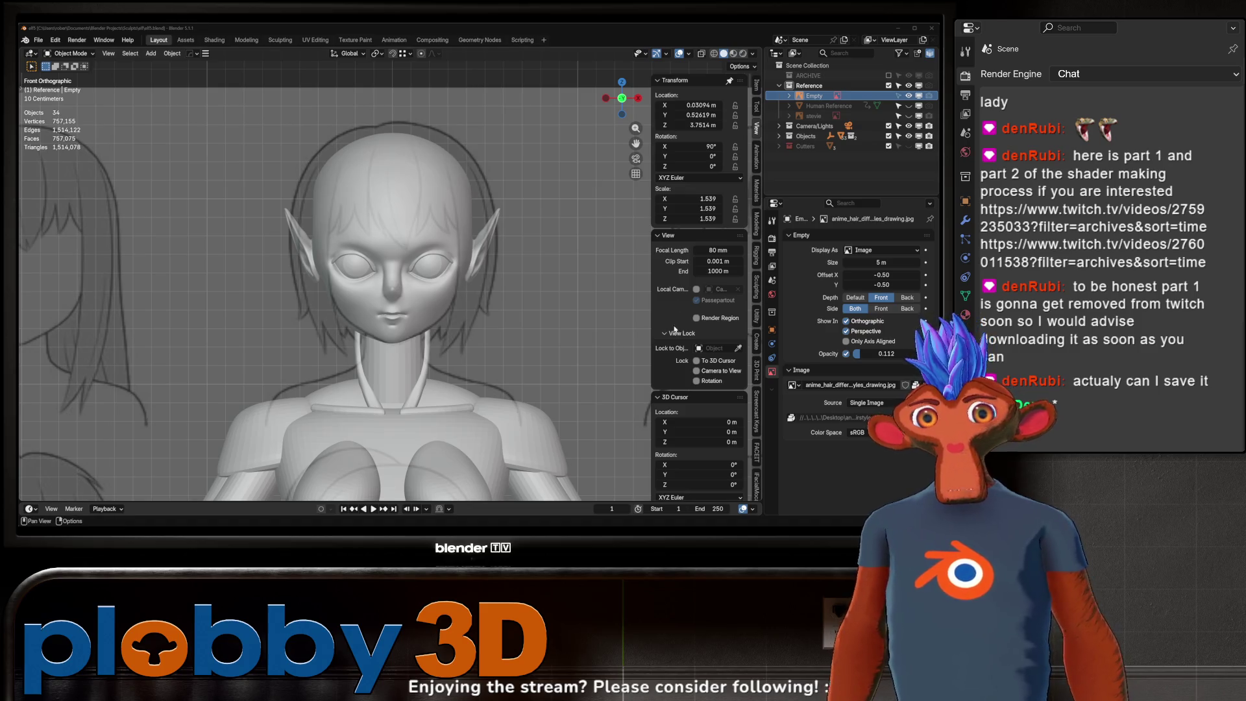
key(KP_1)
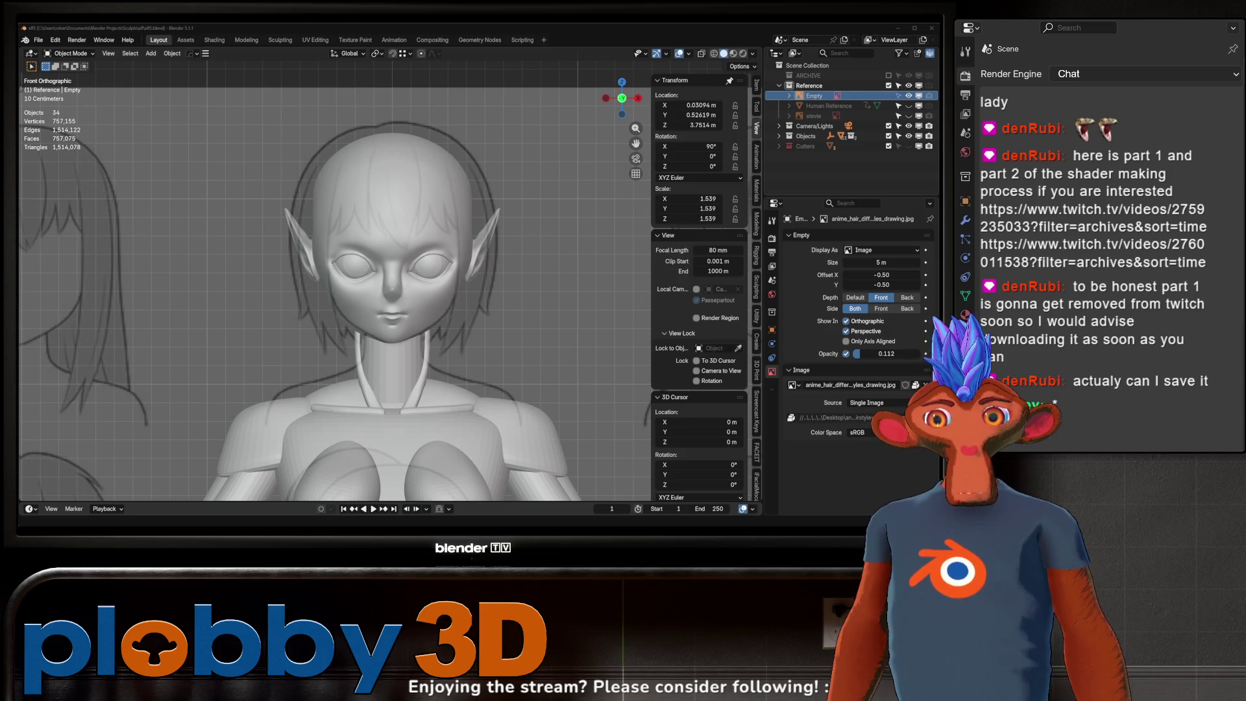
shift+middle_drag(392, 199, 348, 218)
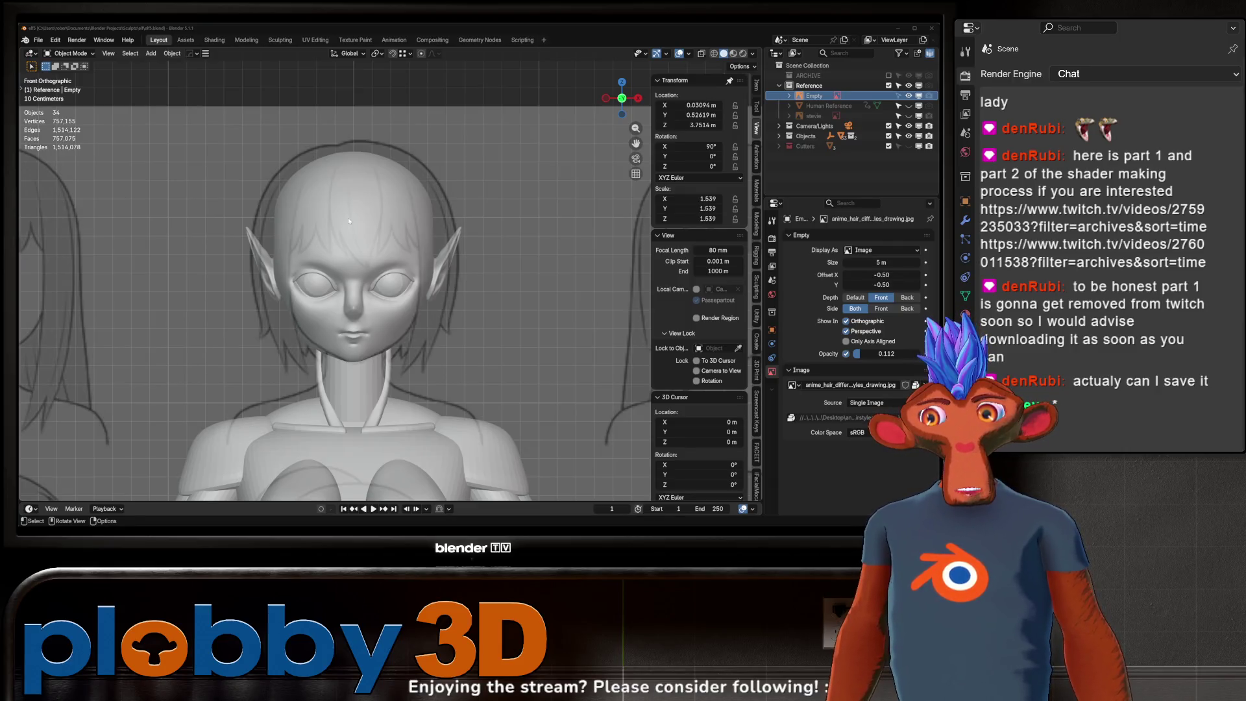
scroll(347, 217, down, 3)
scroll(337, 183, up, 1)
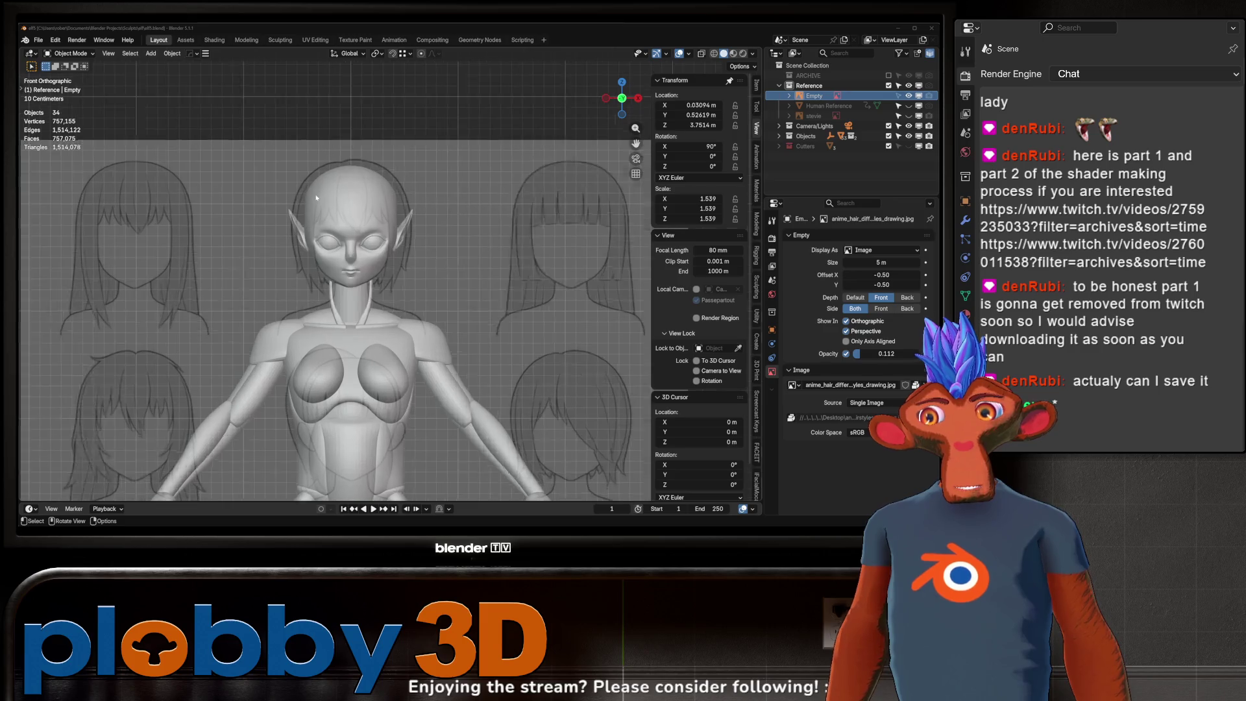
scroll(314, 198, up, 1)
scroll(364, 207, up, 1)
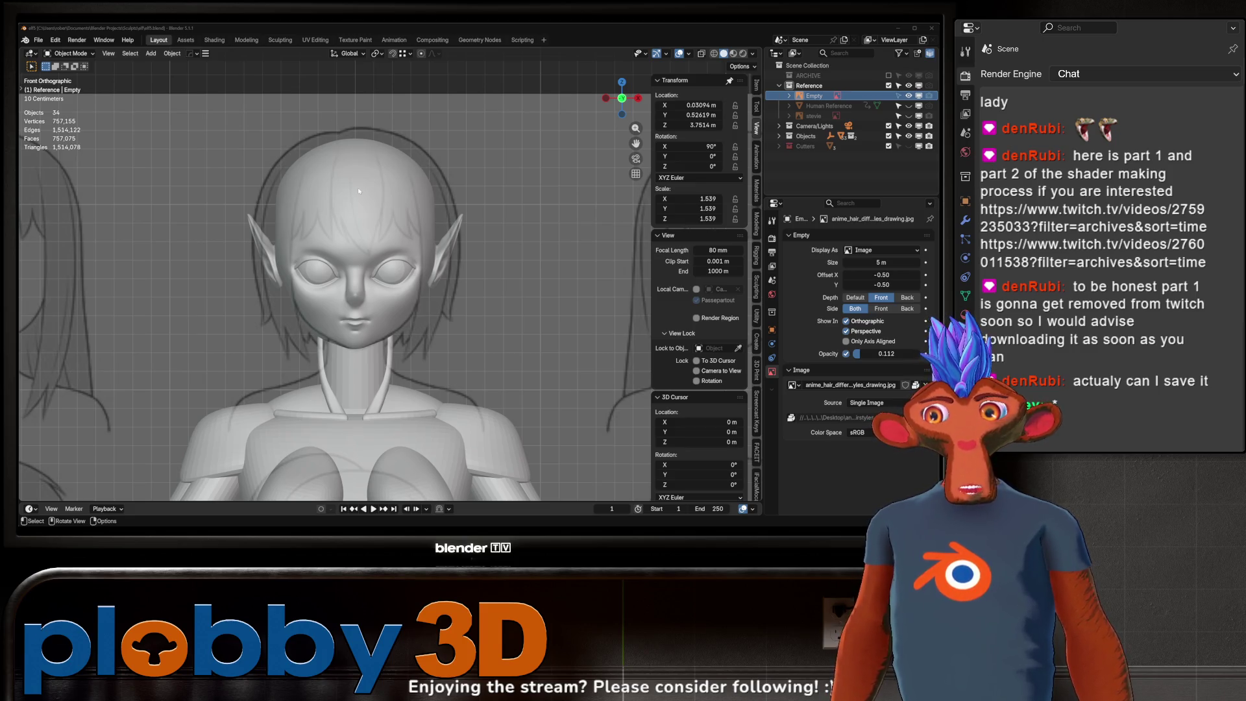
scroll(356, 189, down, 5)
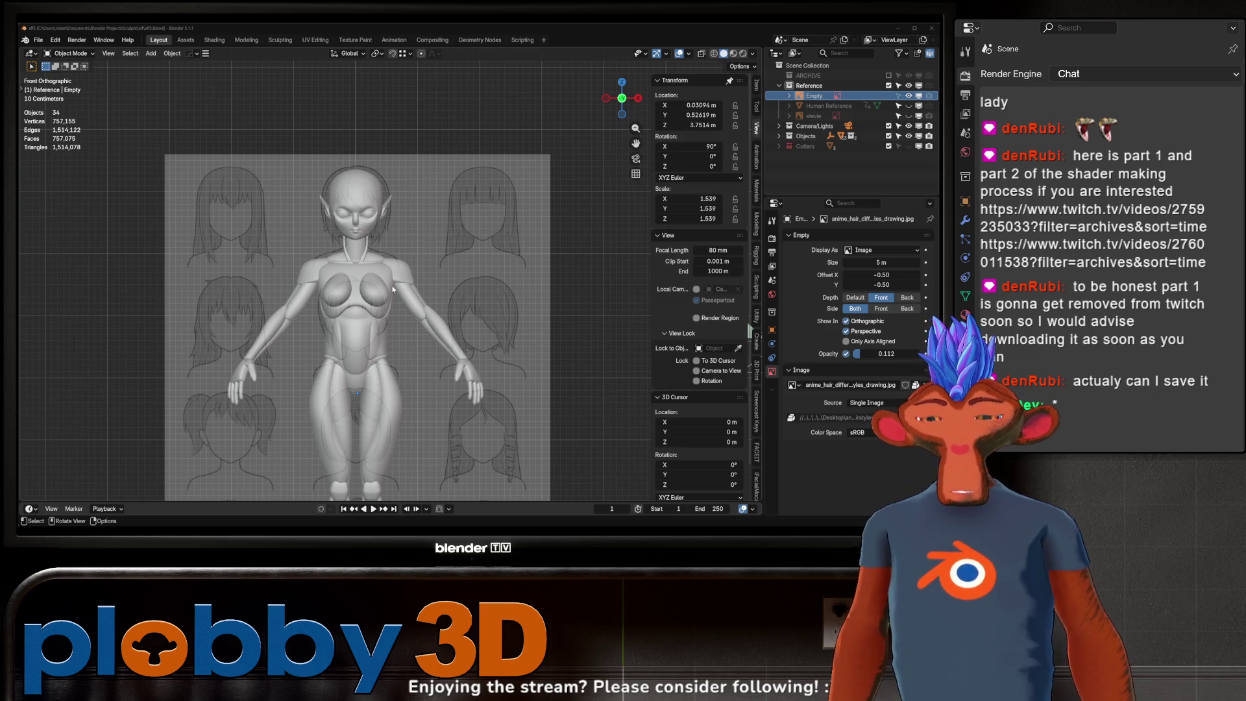
scroll(395, 322, down, 4)
key(shift+a)
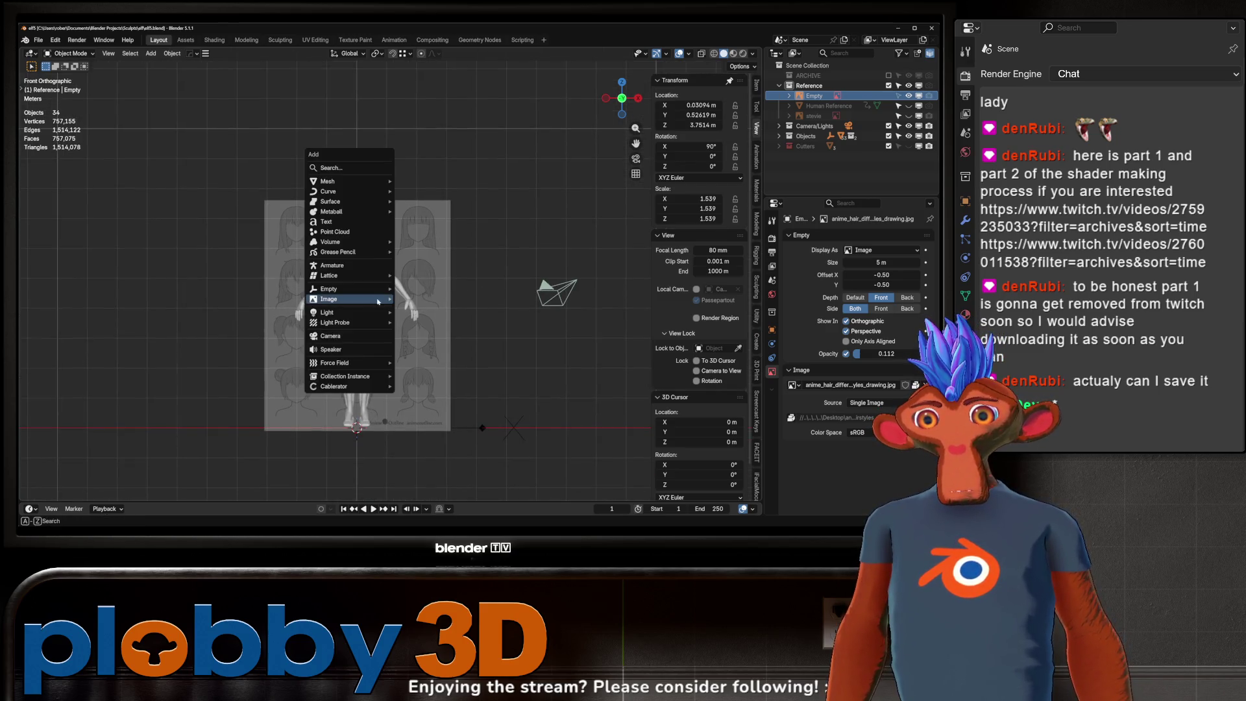
- Add a NURBS path, delete all its default vertices in Edit Mode and show the toolbar
mouse_move(330, 191)
click(429, 235)
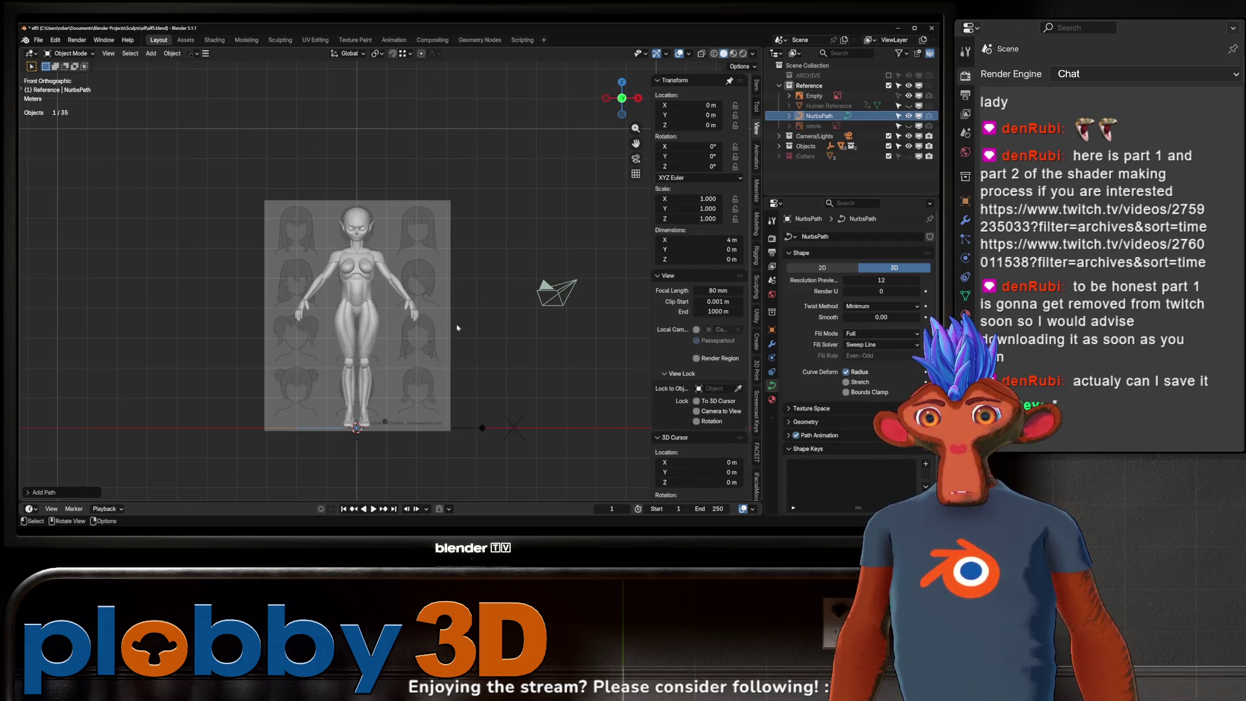
key(Tab)
key(x)
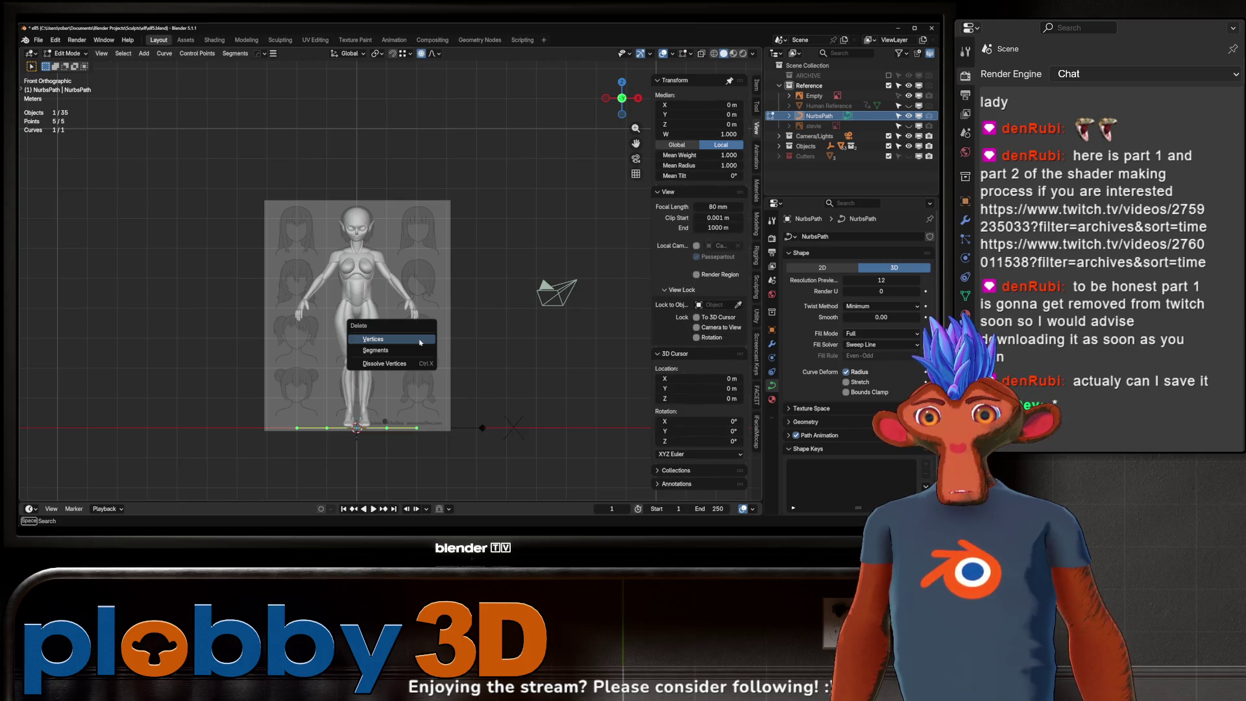
click(365, 336)
key(t)
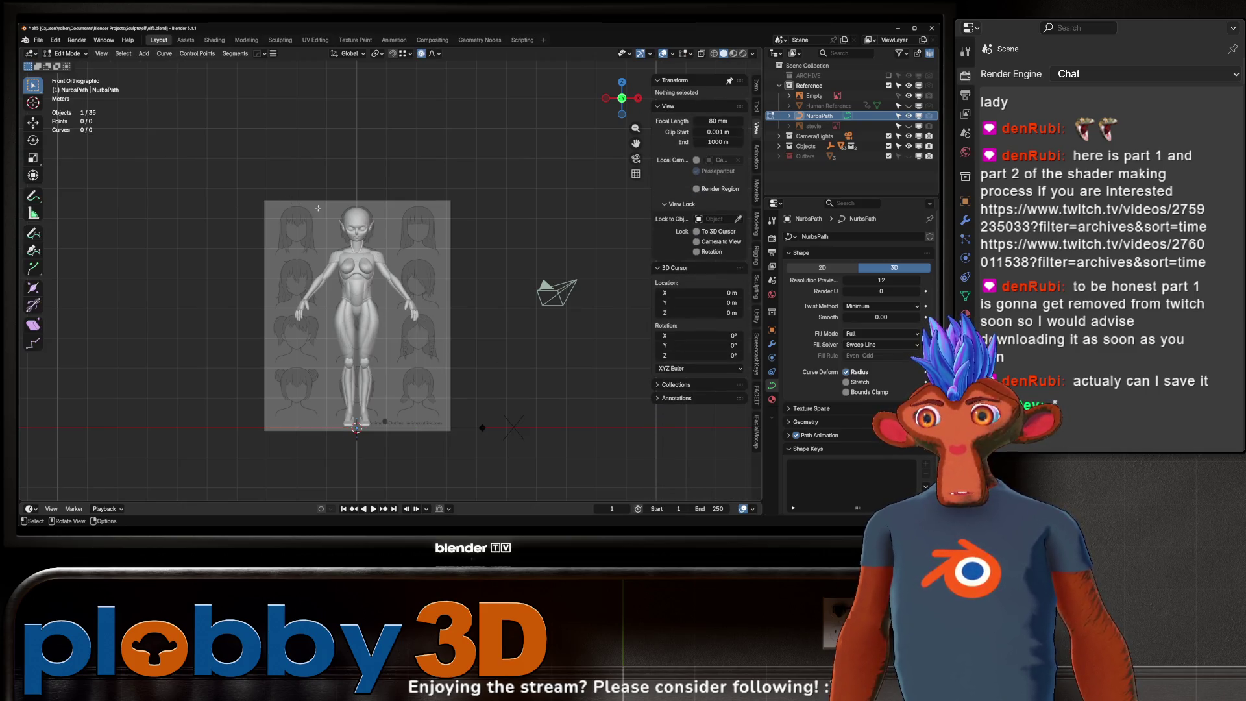
scroll(337, 214, up, 5)
scroll(337, 214, up, 2)
scroll(338, 215, up, 2)
scroll(338, 215, up, 2)
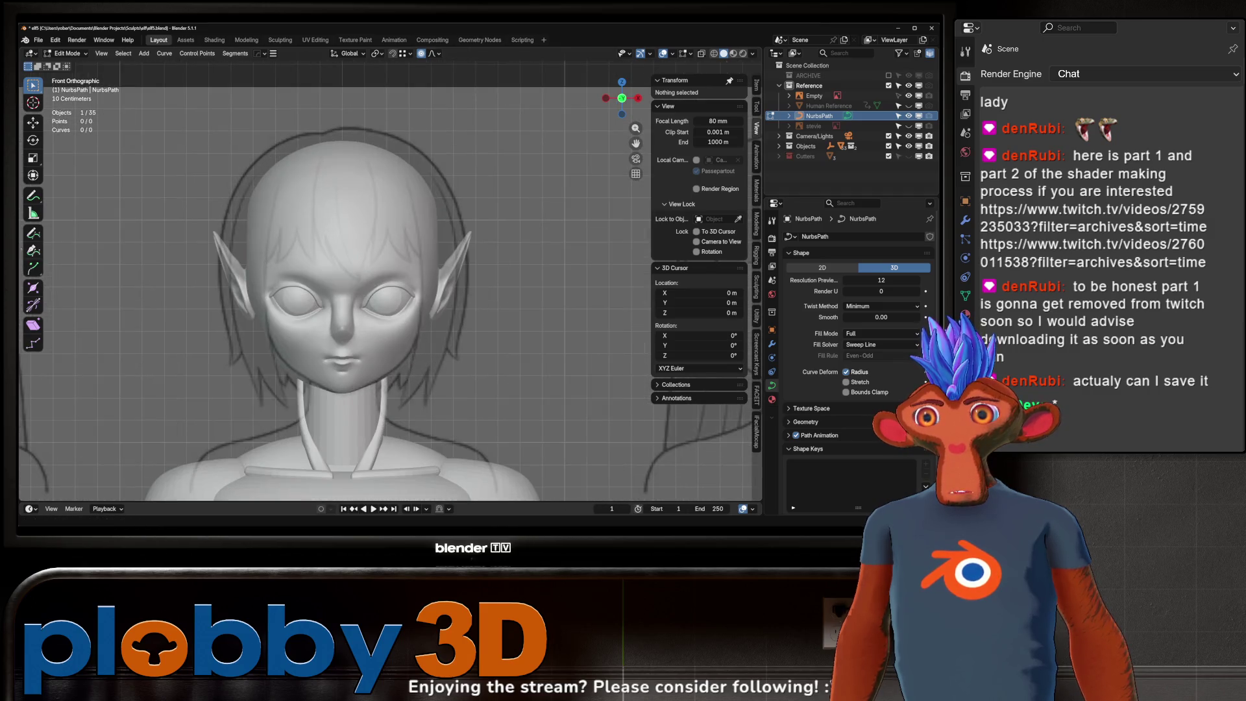
- With the Draw tool, sketch trial strand strokes over the forehead and sides of the head, undoing bad ones
click(31, 233)
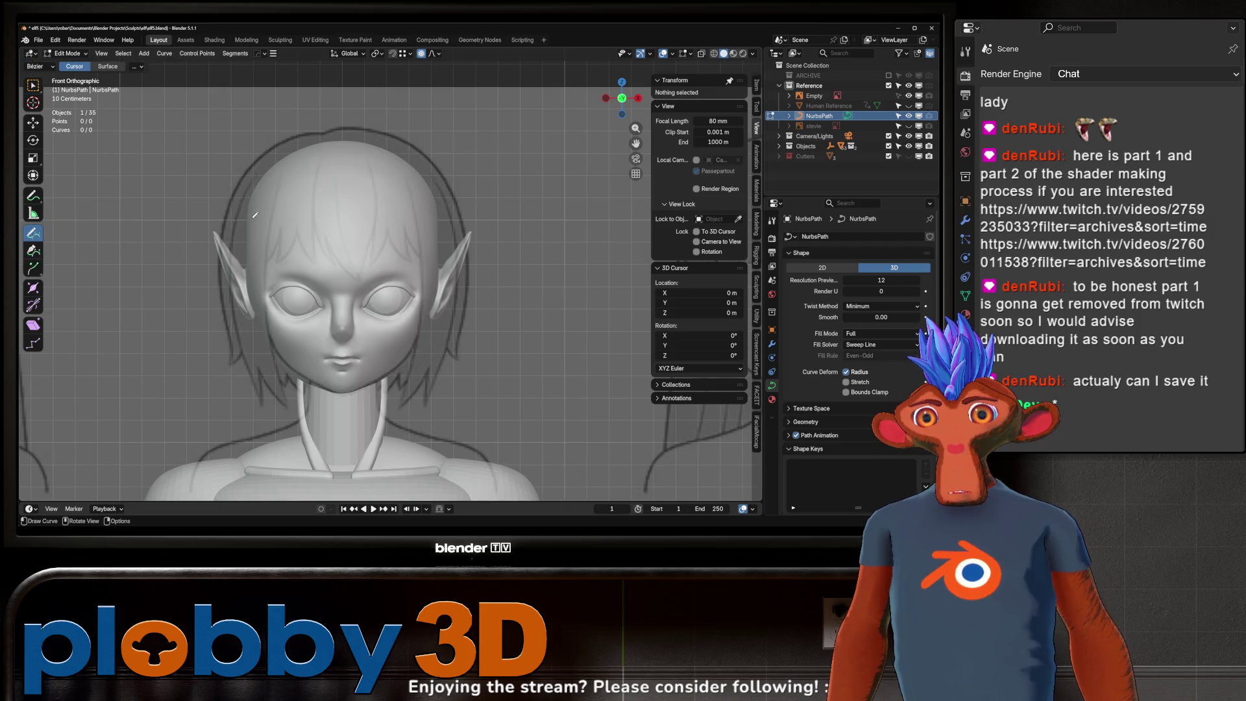
drag(338, 168, 353, 265)
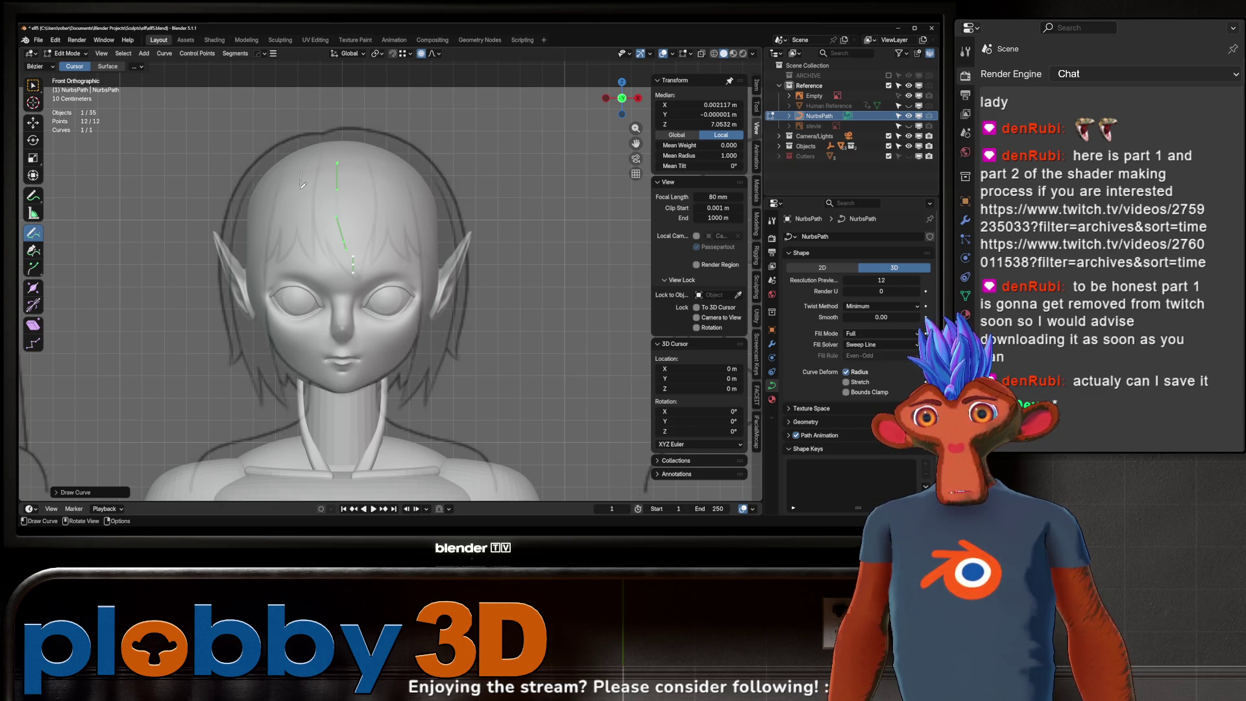
drag(311, 245, 310, 258)
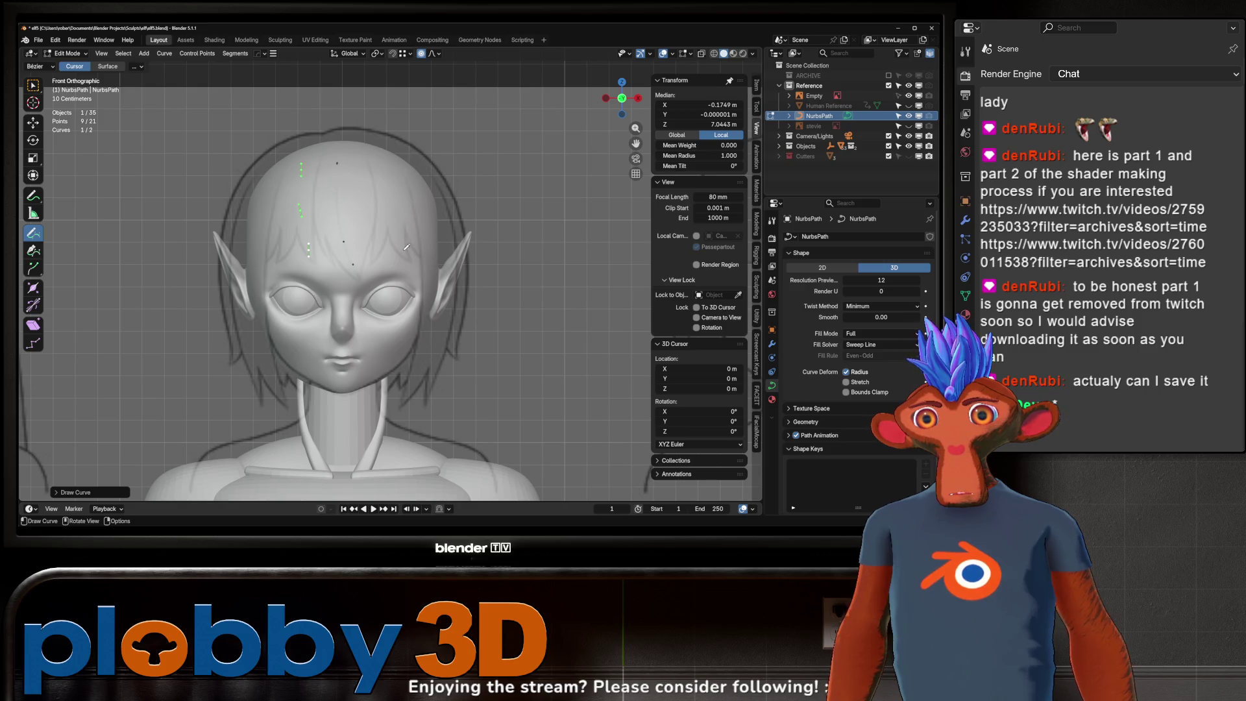
key(ctrl+z)
key(ctrl+z)
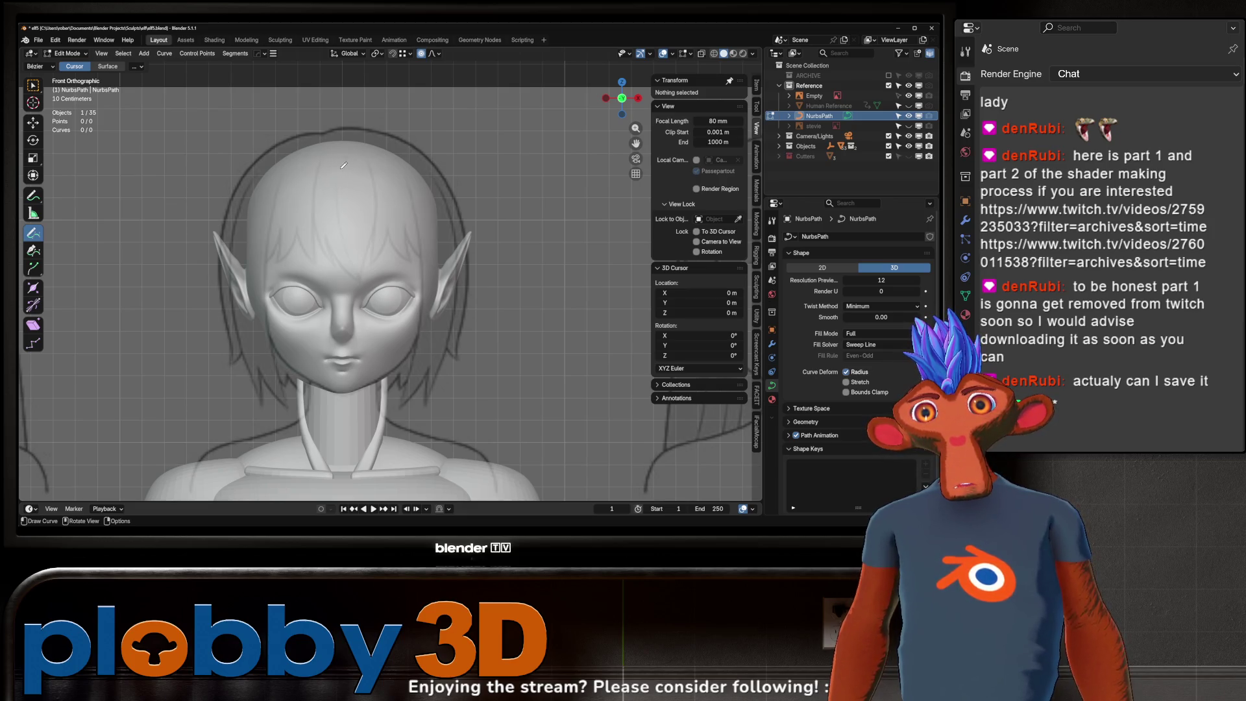
drag(341, 192, 357, 259)
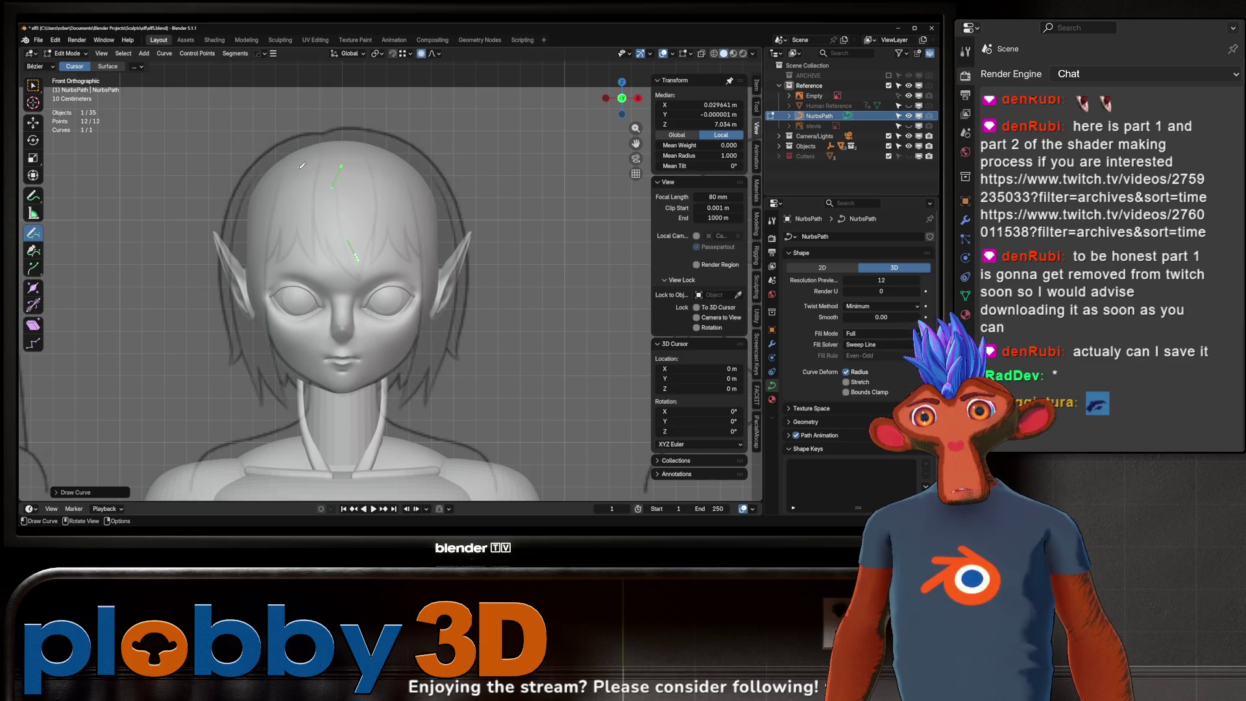
drag(302, 166, 263, 277)
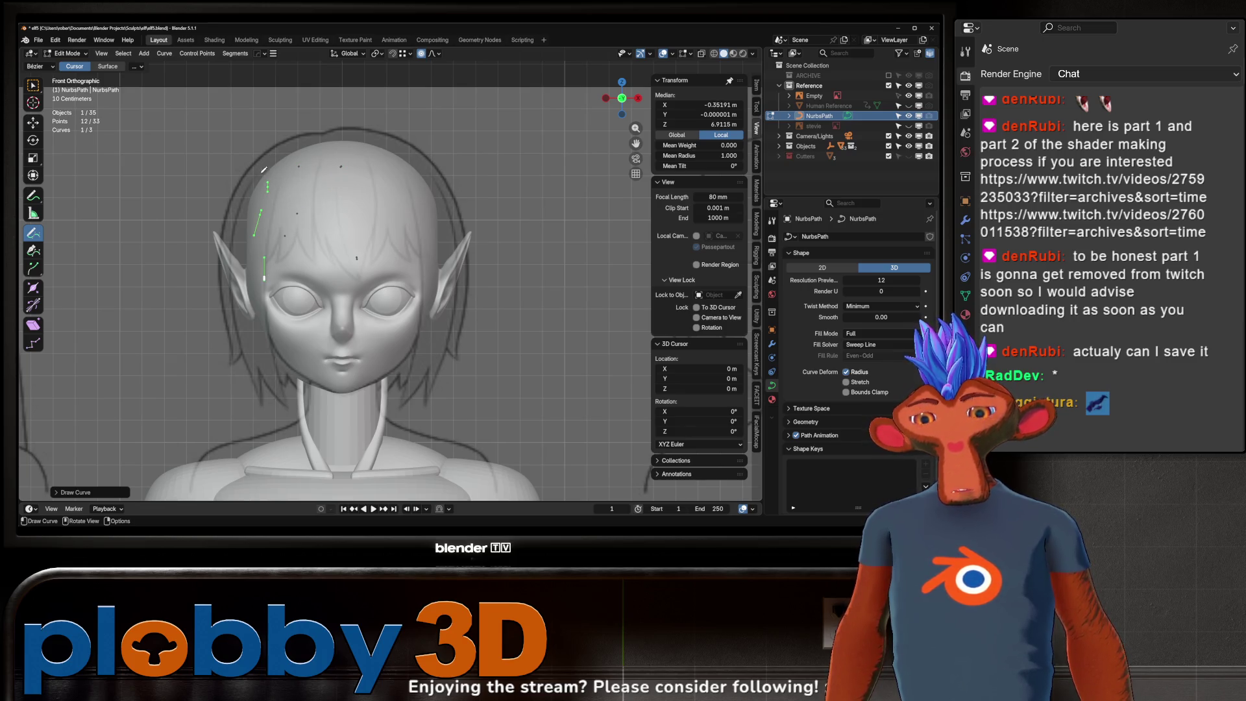
key(ctrl+z)
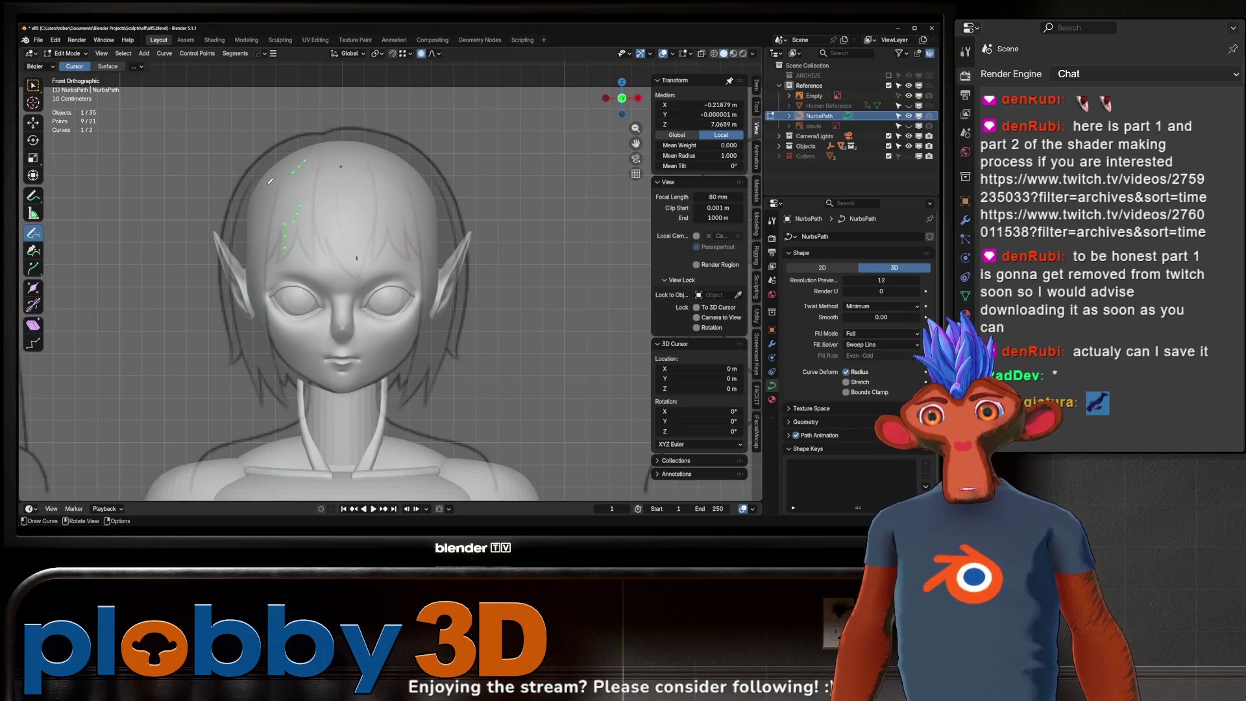
drag(260, 202, 263, 276)
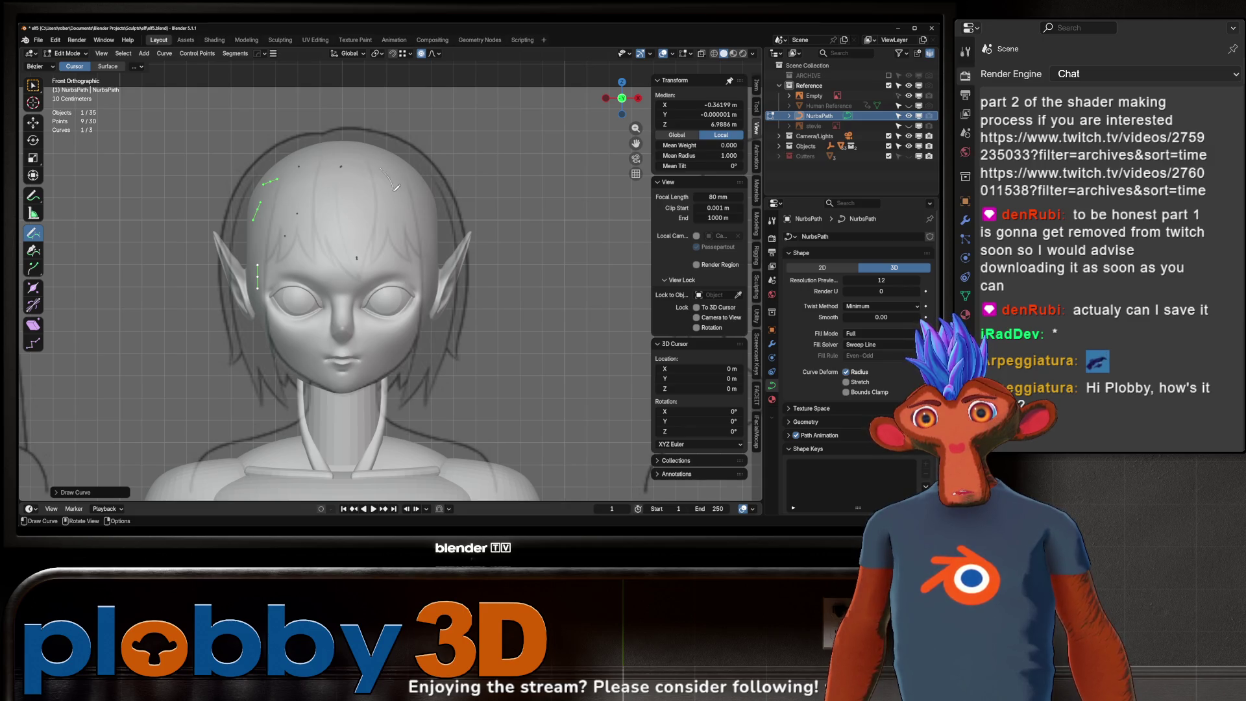
drag(407, 255, 381, 169)
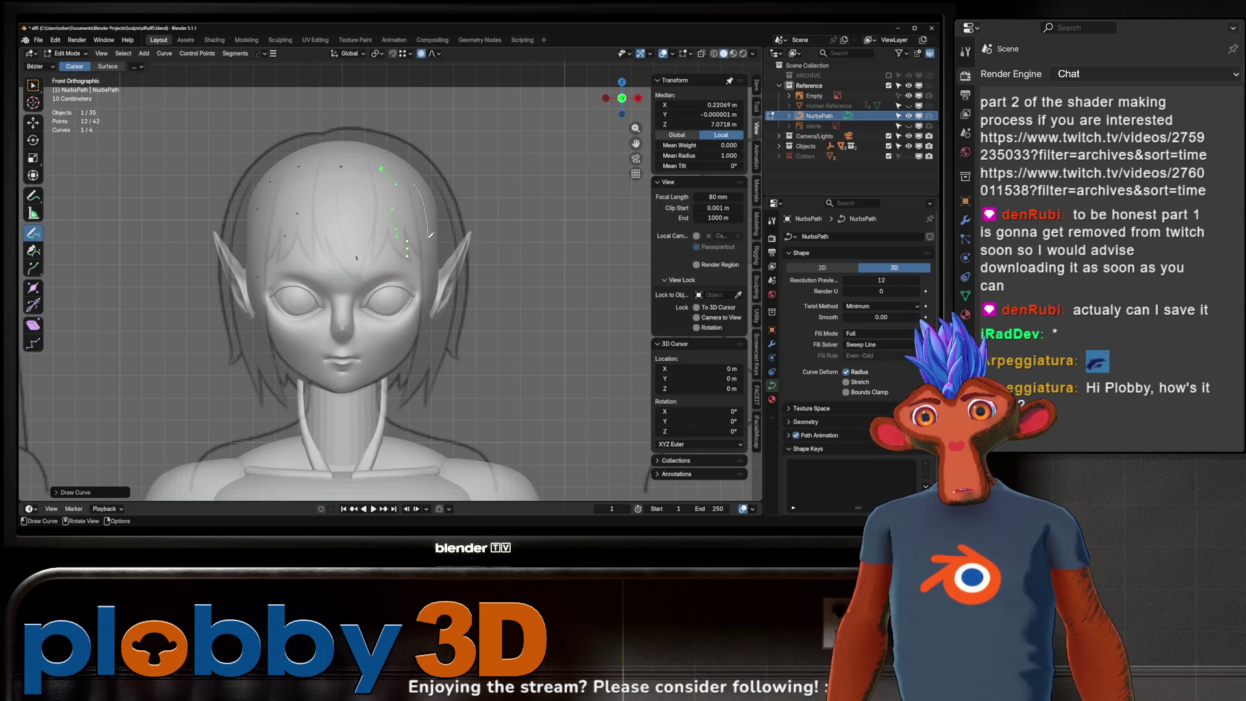
drag(429, 232, 431, 302)
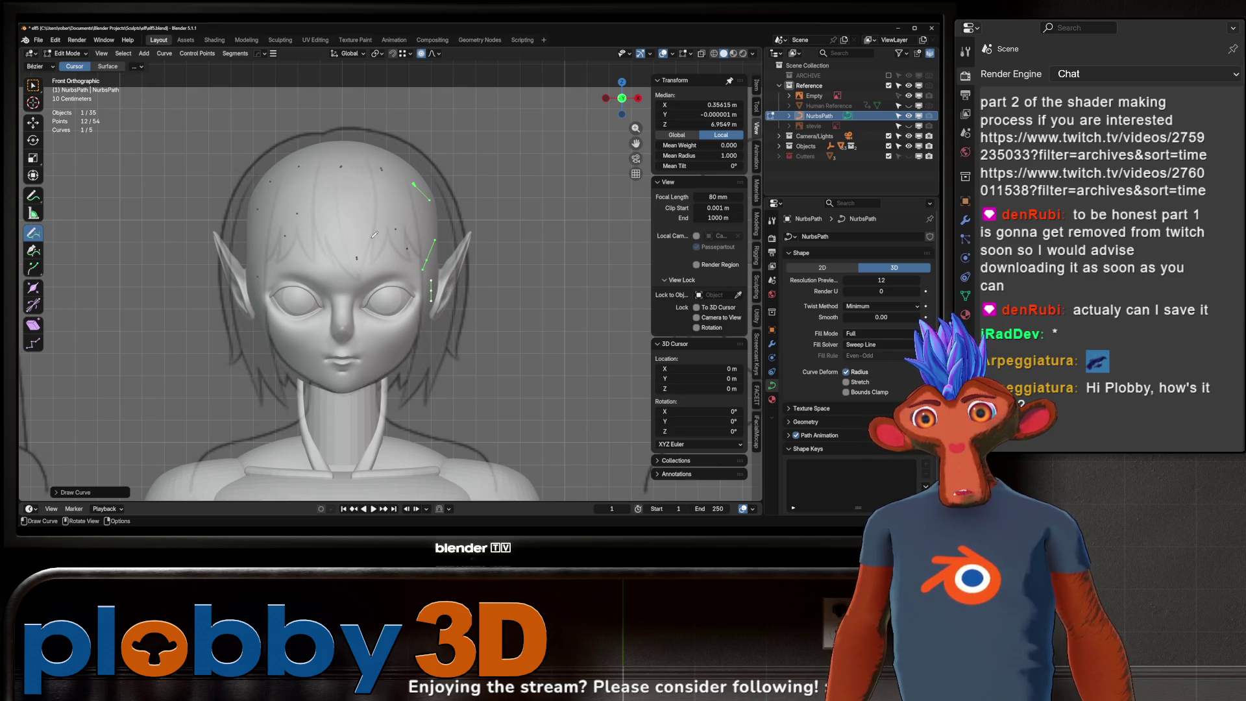
- Orbit to inspect the strands and shift their points along the depth (Y) axis
middle_drag(375, 232, 328, 231)
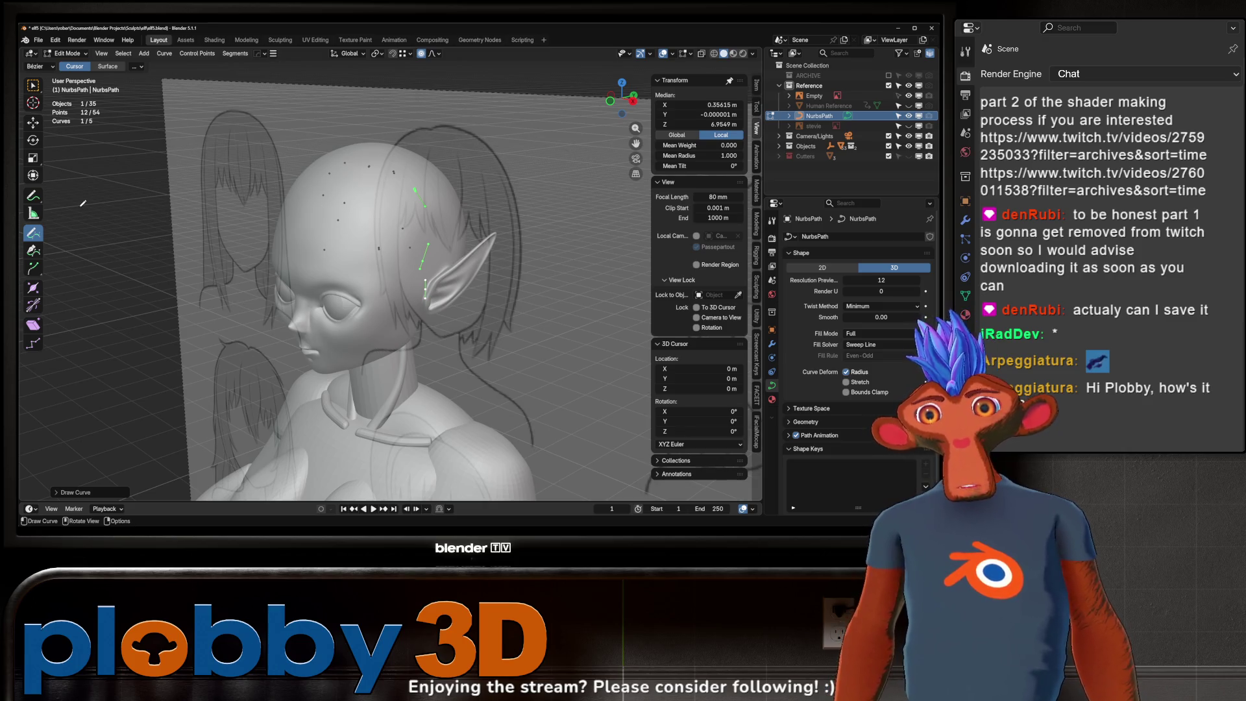
right_click(35, 94)
key(Escape)
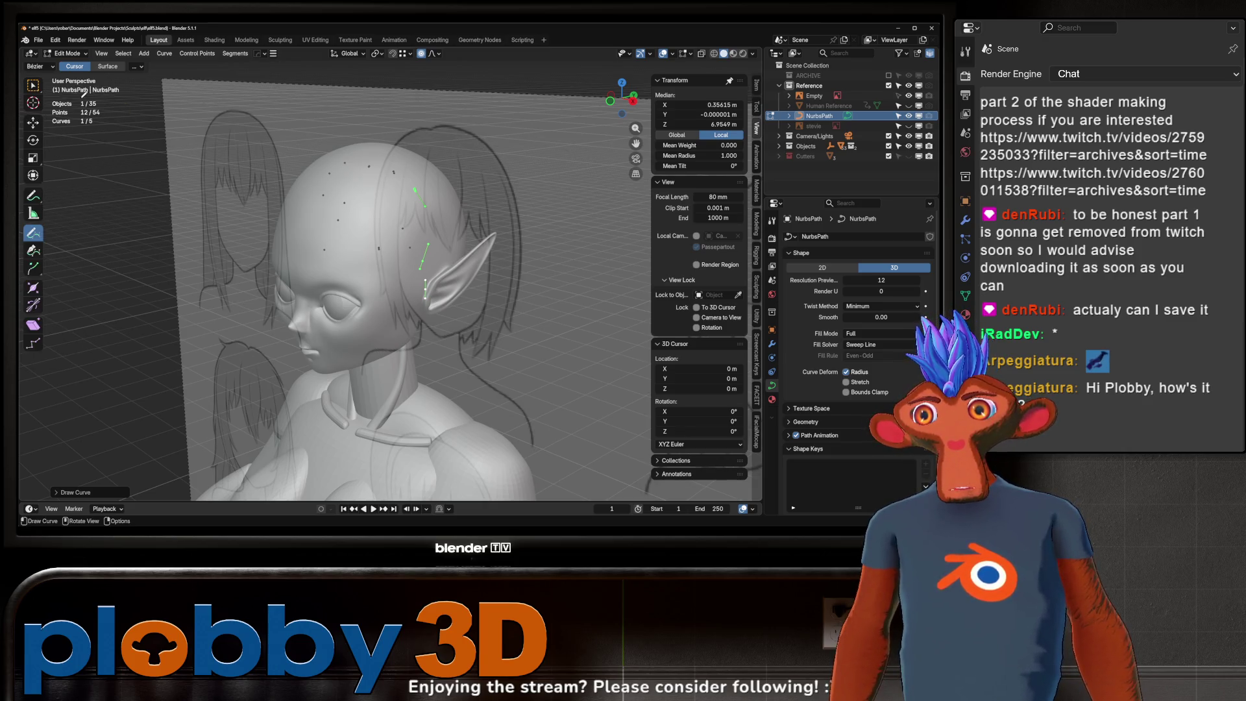
middle_drag(85, 129, 417, 218)
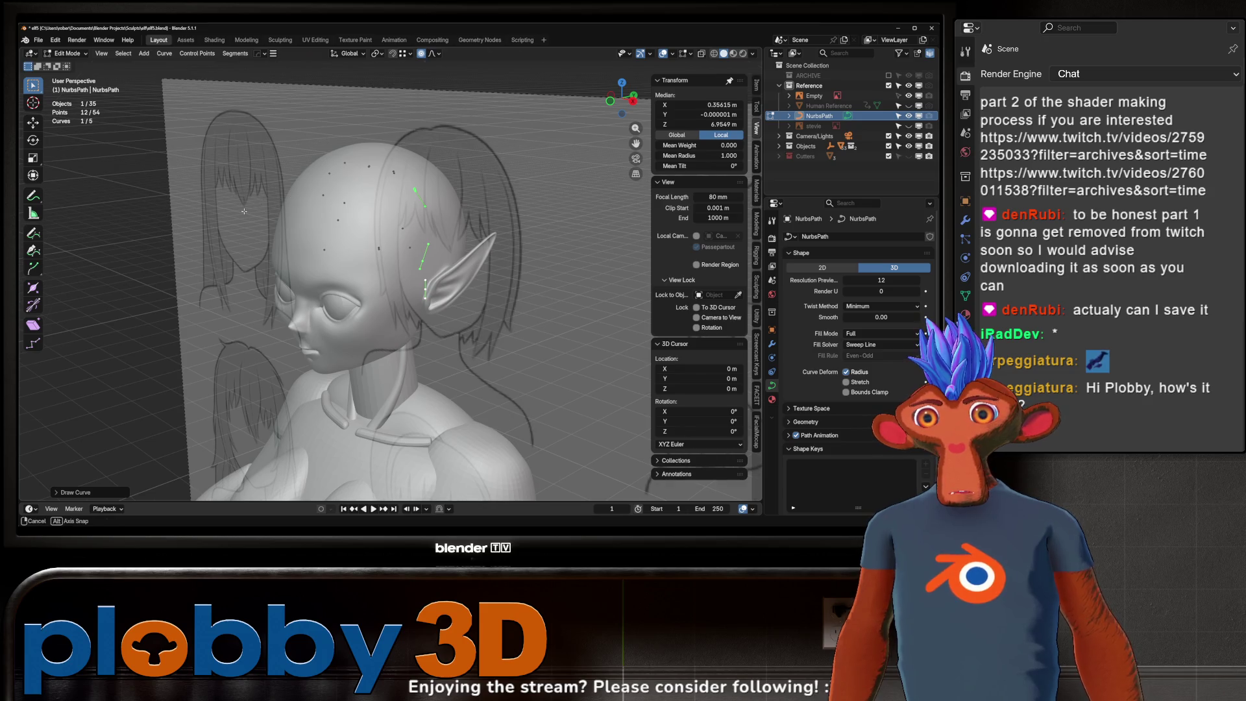
scroll(372, 226, down, 5)
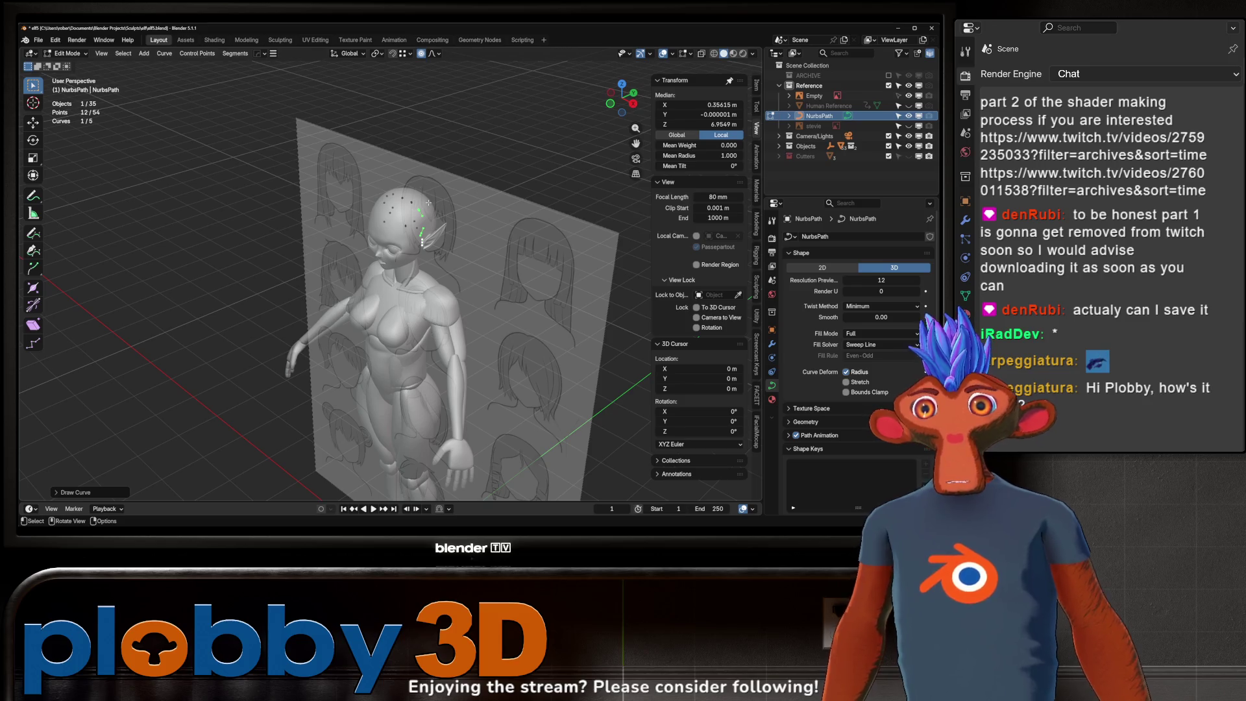
mouse_move(327, 156)
middle_down()
mouse_move(253, 228)
mouse_move(317, 169)
middle_up()
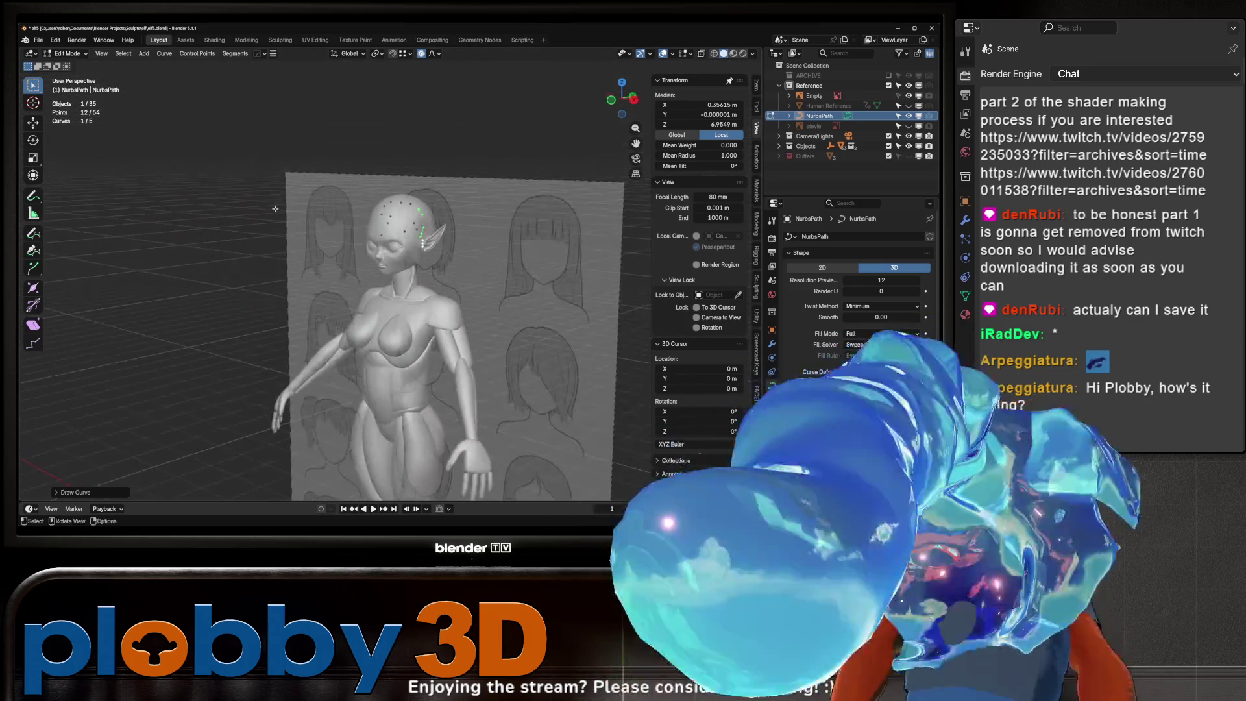
scroll(316, 168, up, 5)
key(Tab)
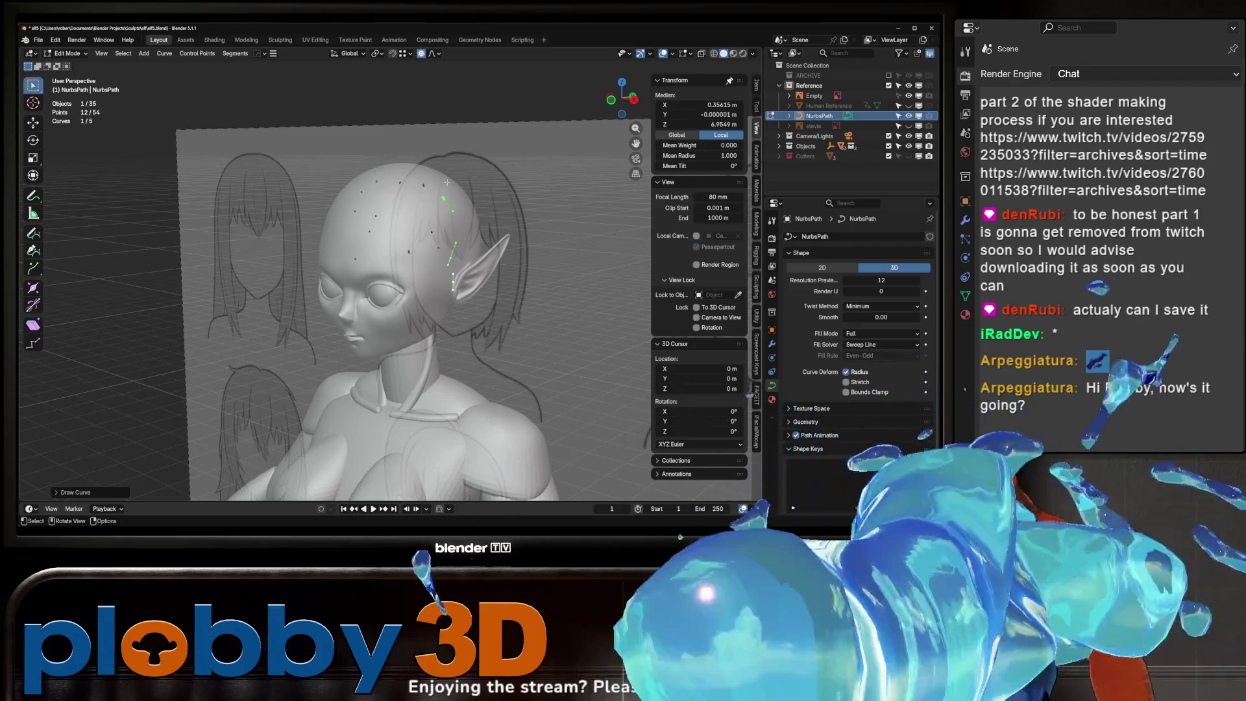
key(Tab)
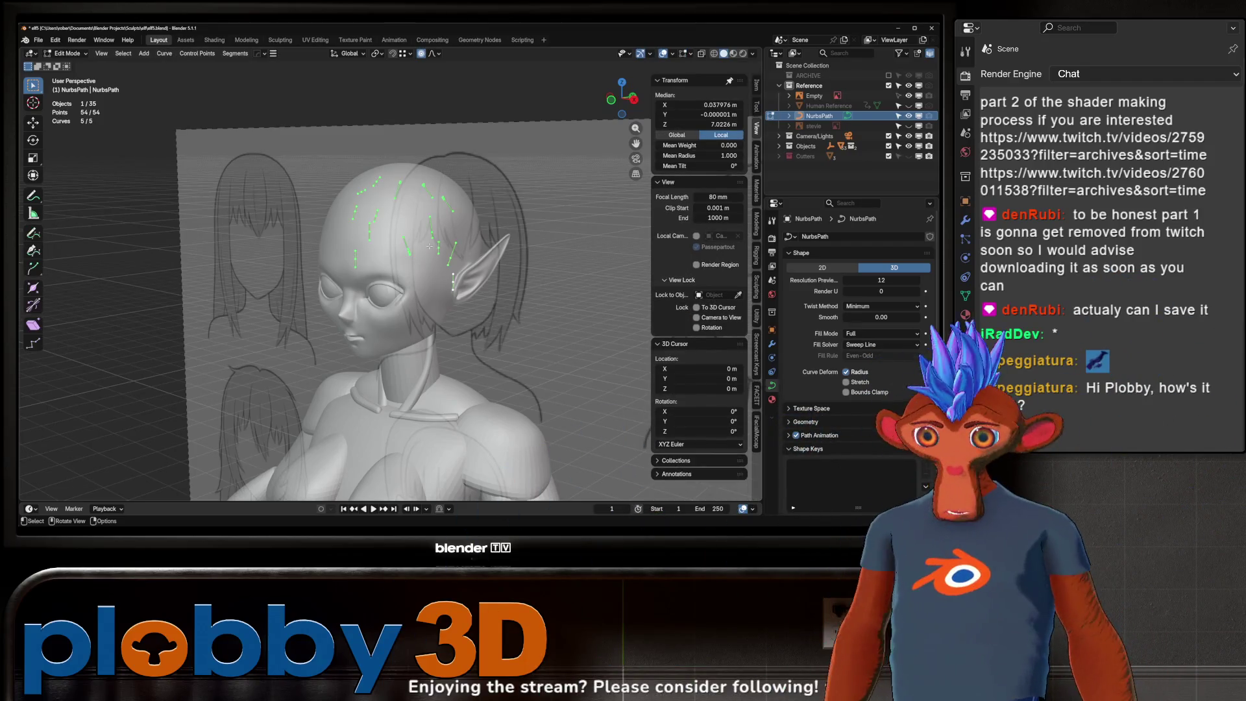
middle_drag(427, 249, 267, 274)
key(g)
key(y)
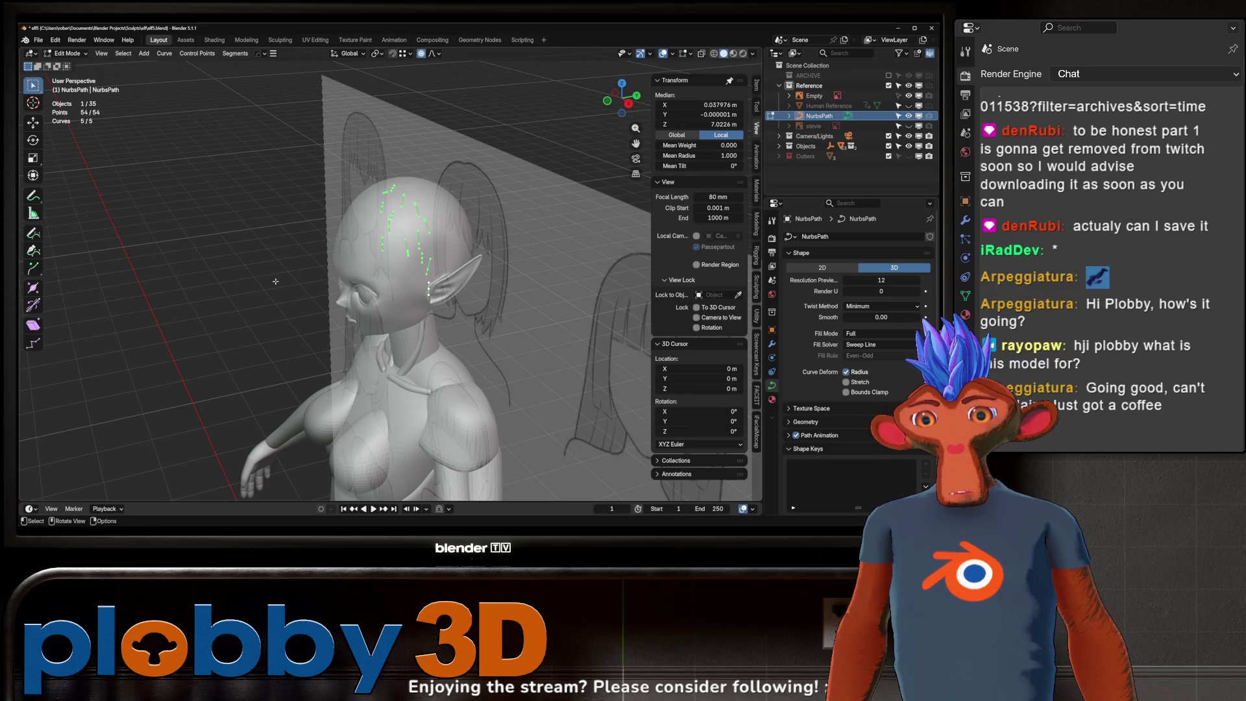
click(343, 307)
mouse_move(343, 307)
middle_down()
mouse_move(339, 247)
mouse_move(293, 248)
middle_up()
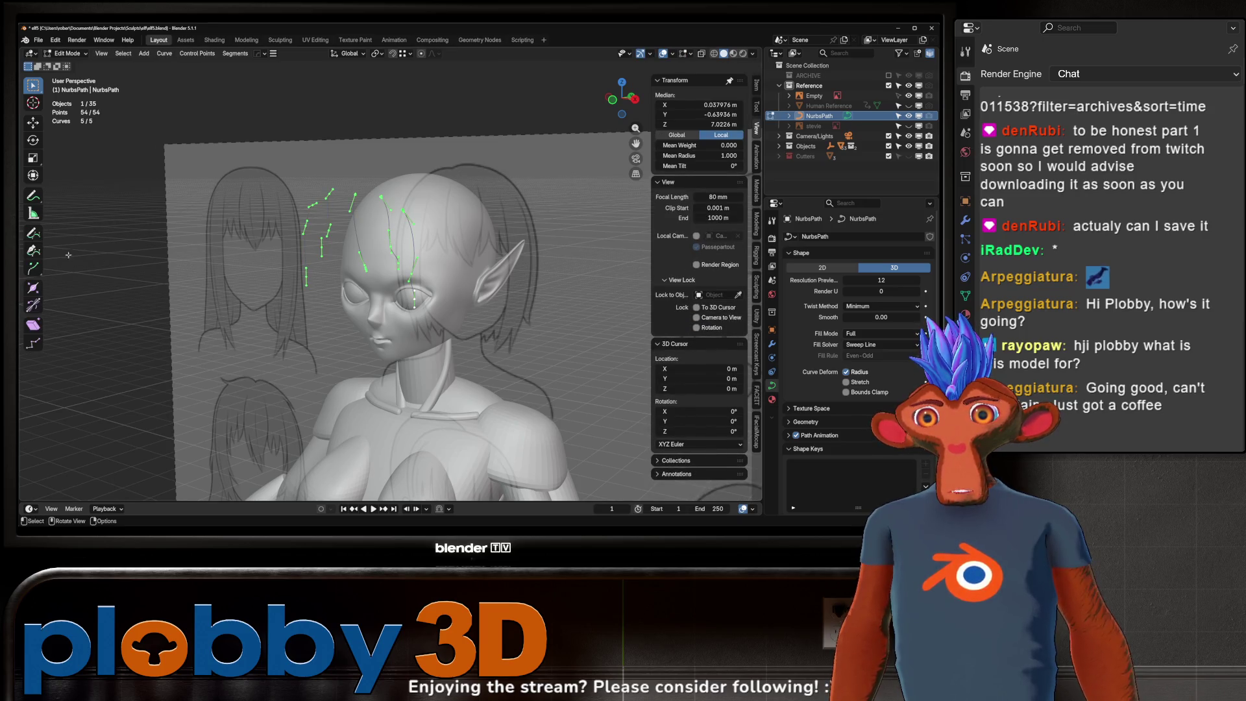
- Return to freehand drawing and delete all the trial strand curves
key(shift+space)
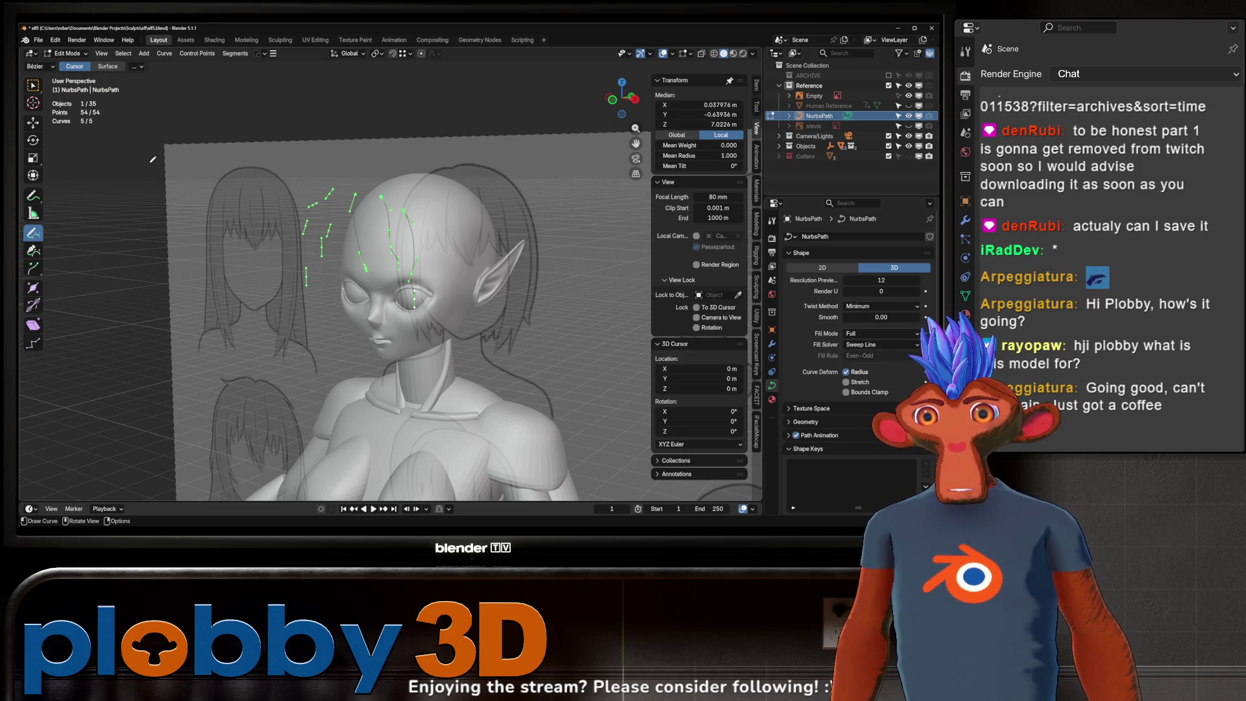
key(x)
click(380, 243)
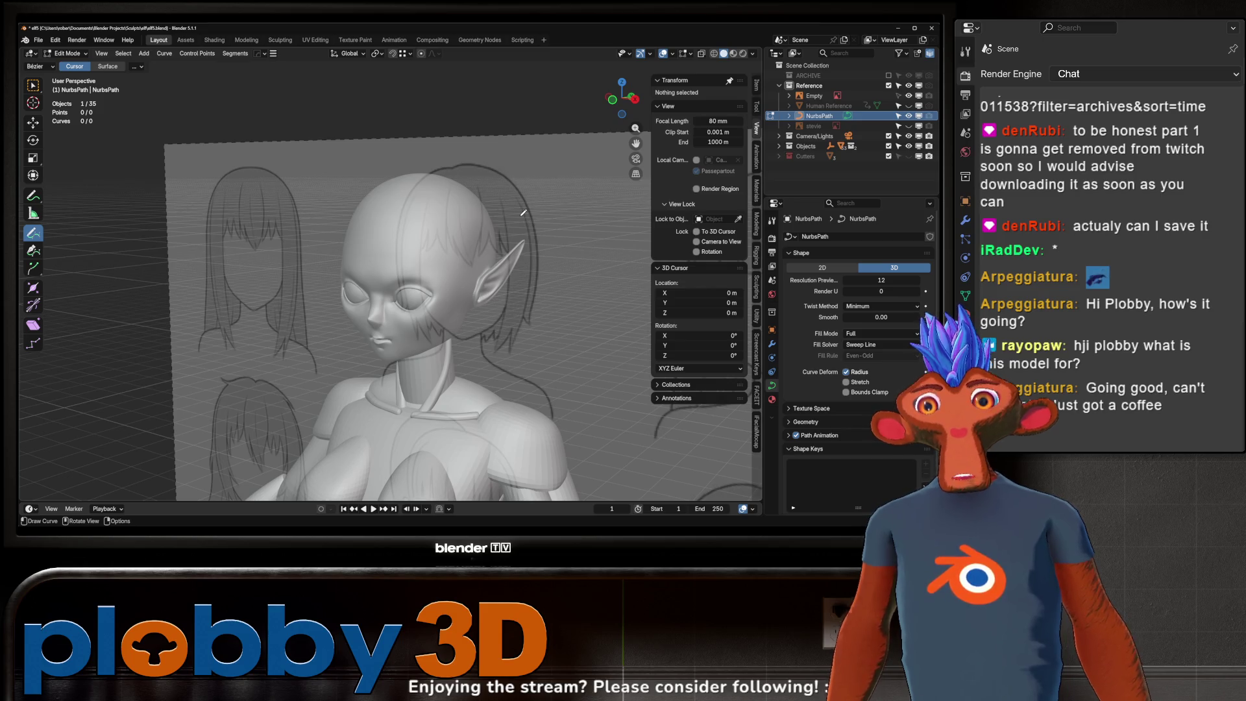
- Set new strokes to project onto the head Surface and draw a strand down the right side in front view
click(107, 67)
key(KP_1)
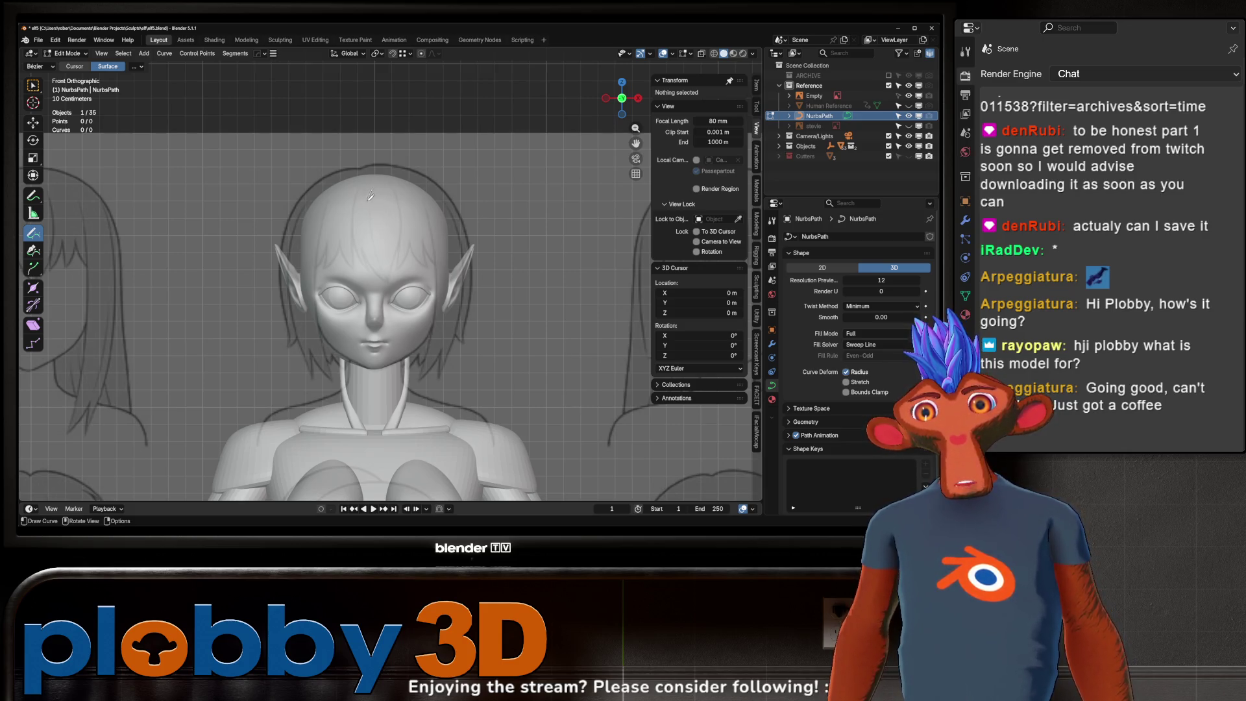
mouse_move(370, 224)
mouse_down()
mouse_move(382, 265)
mouse_move(407, 192)
mouse_move(435, 206)
mouse_up()
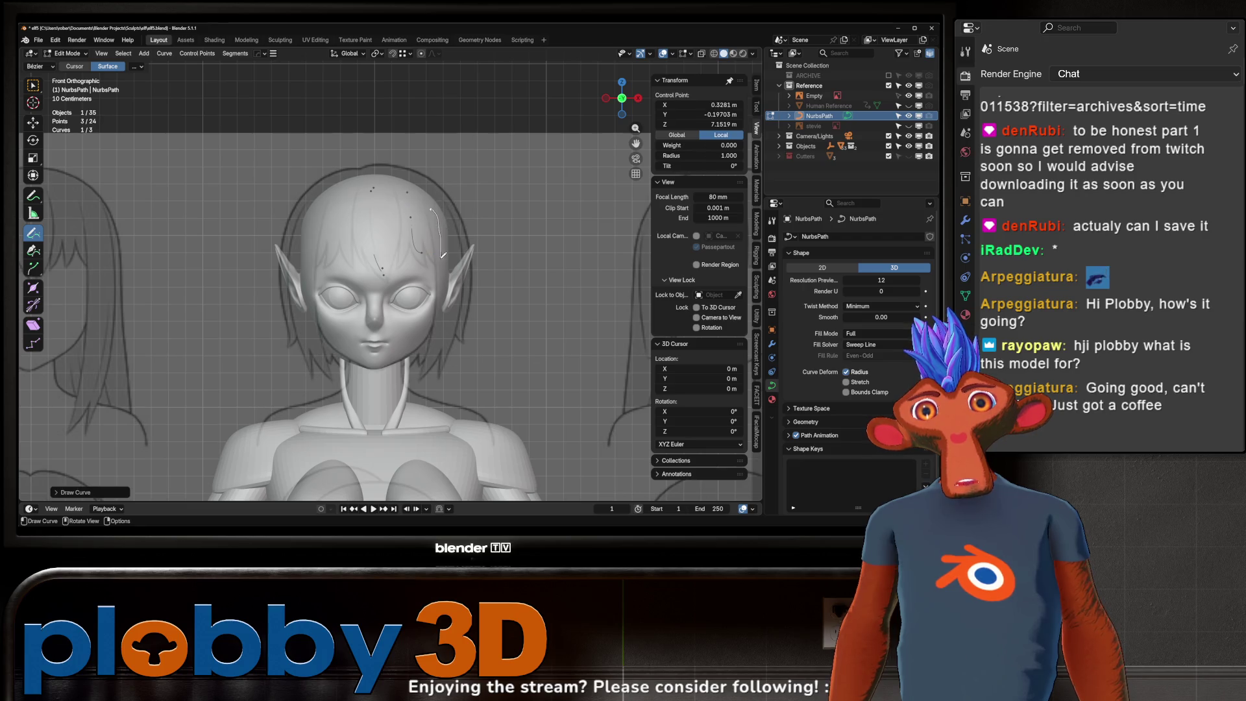
key(ctrl+z)
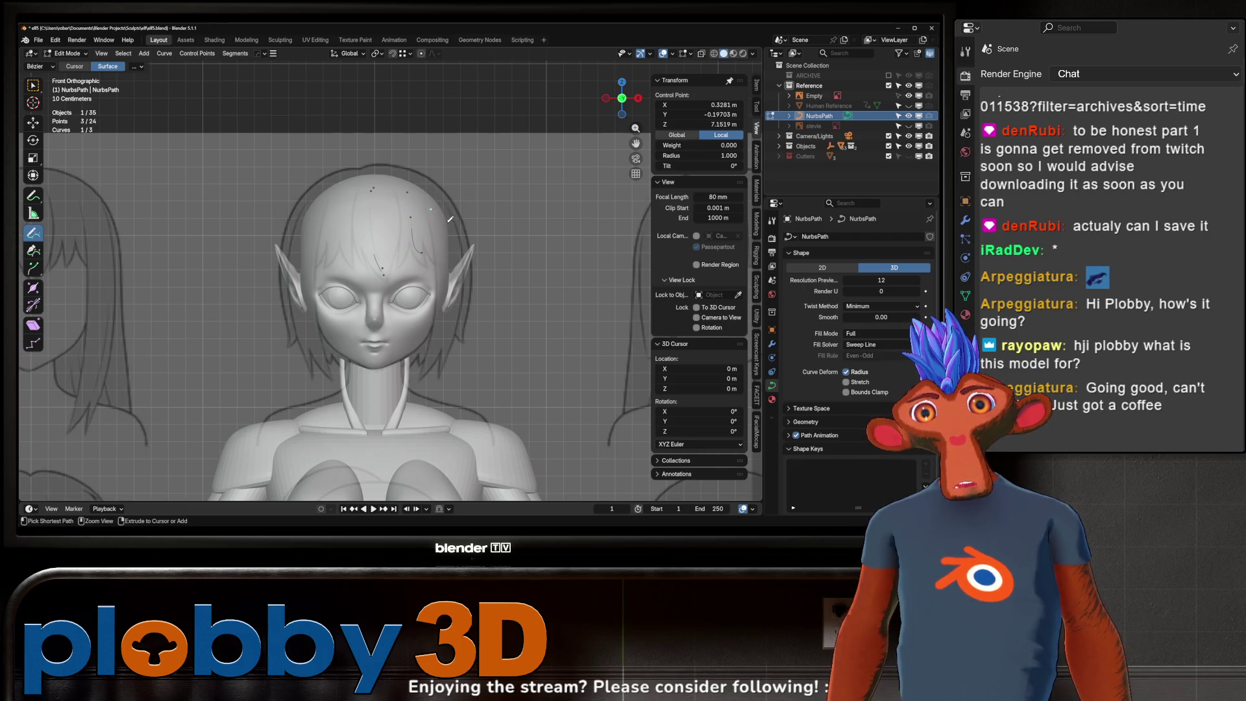
drag(426, 199, 445, 302)
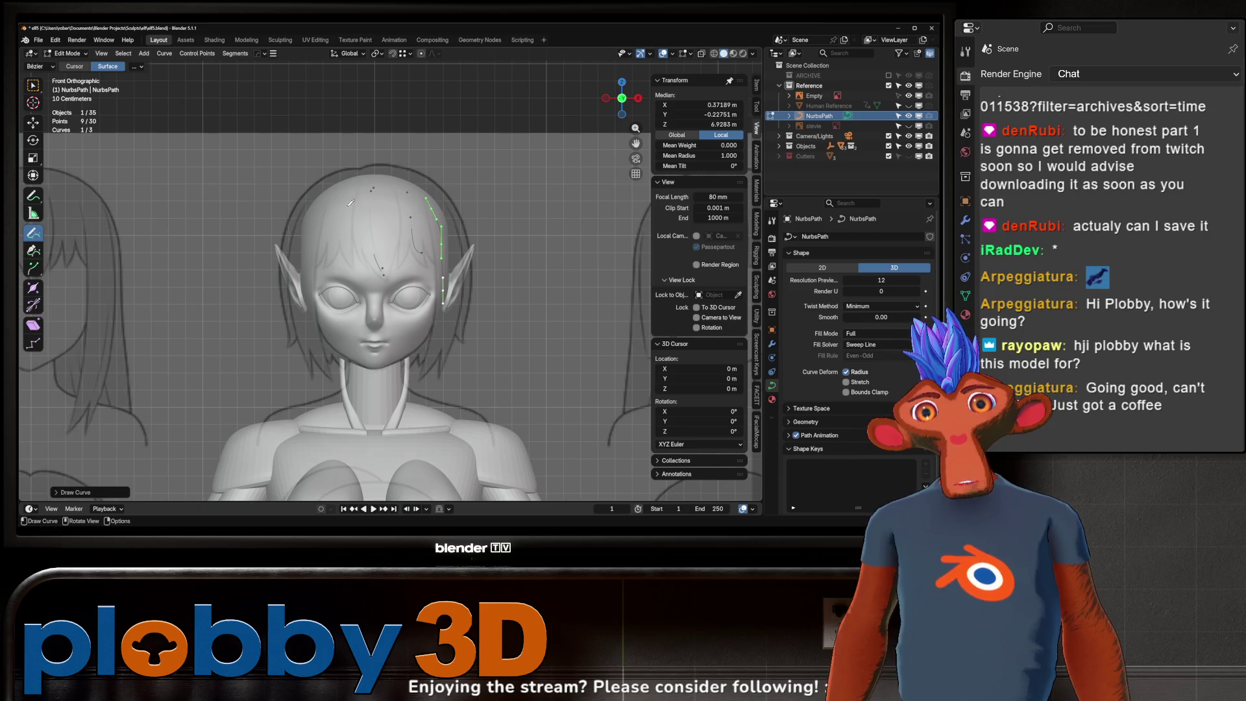
- Draw the strand down the left of the face, redrawing it once, then orbit to check from the side
drag(343, 188, 314, 303)
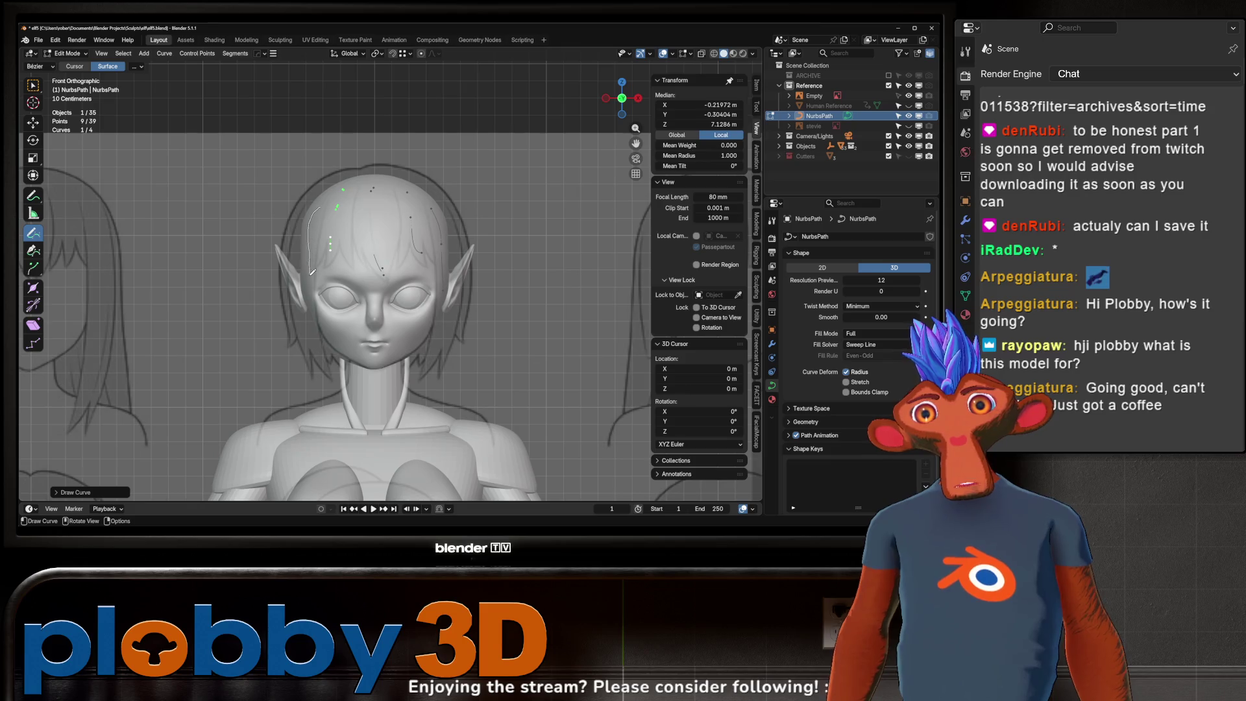
key(ctrl+z)
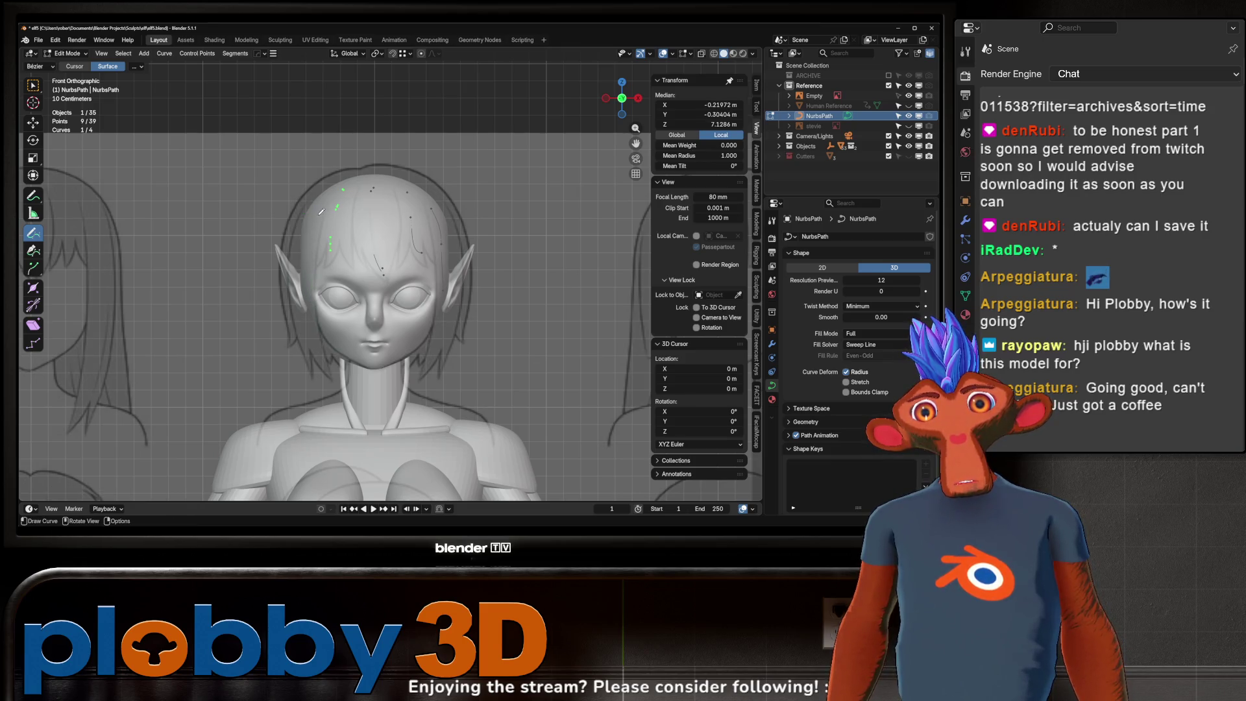
drag(312, 263, 317, 314)
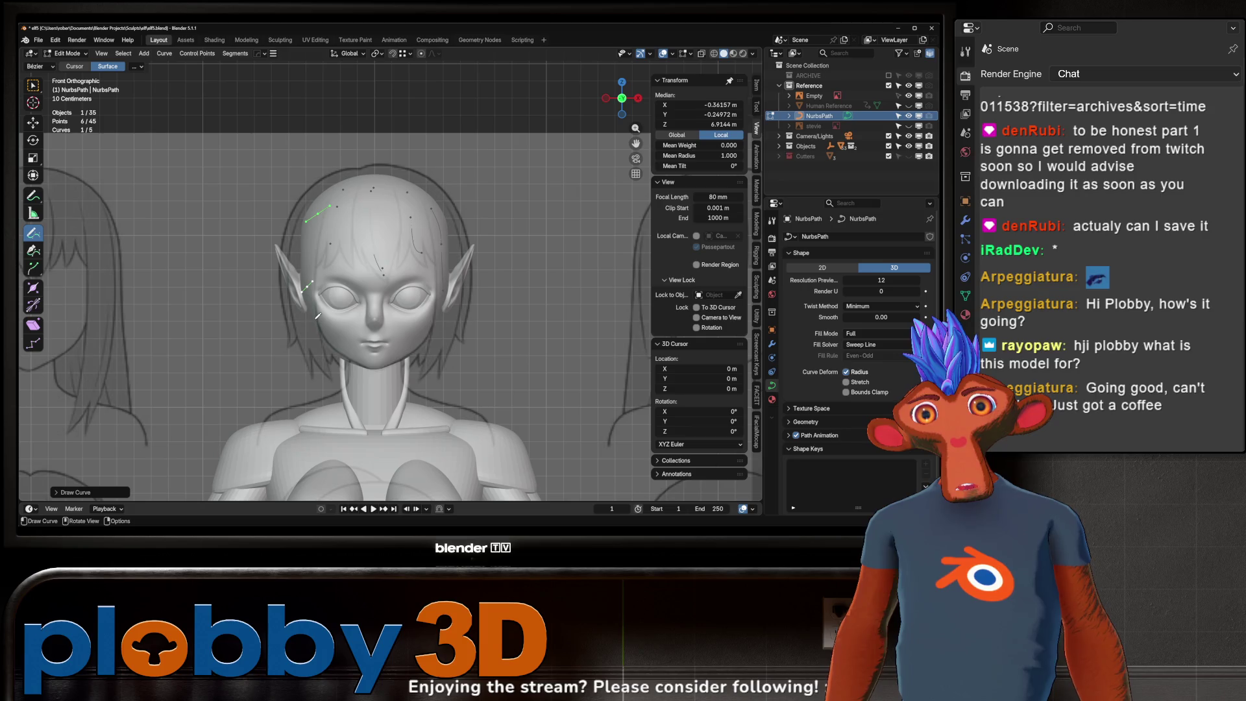
middle_drag(375, 188, 282, 205)
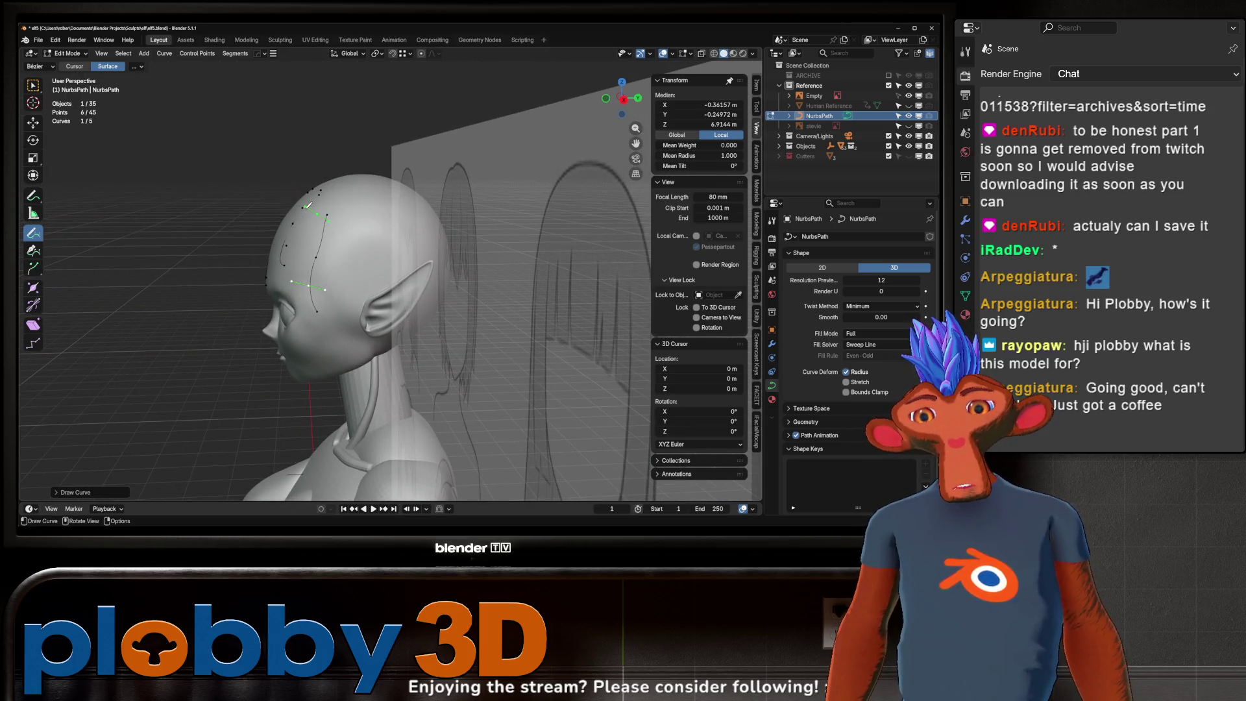
- Draw two more hair guide curves over the top of the head
mouse_move(282, 205)
middle_down()
mouse_move(429, 213)
mouse_move(374, 214)
middle_up()
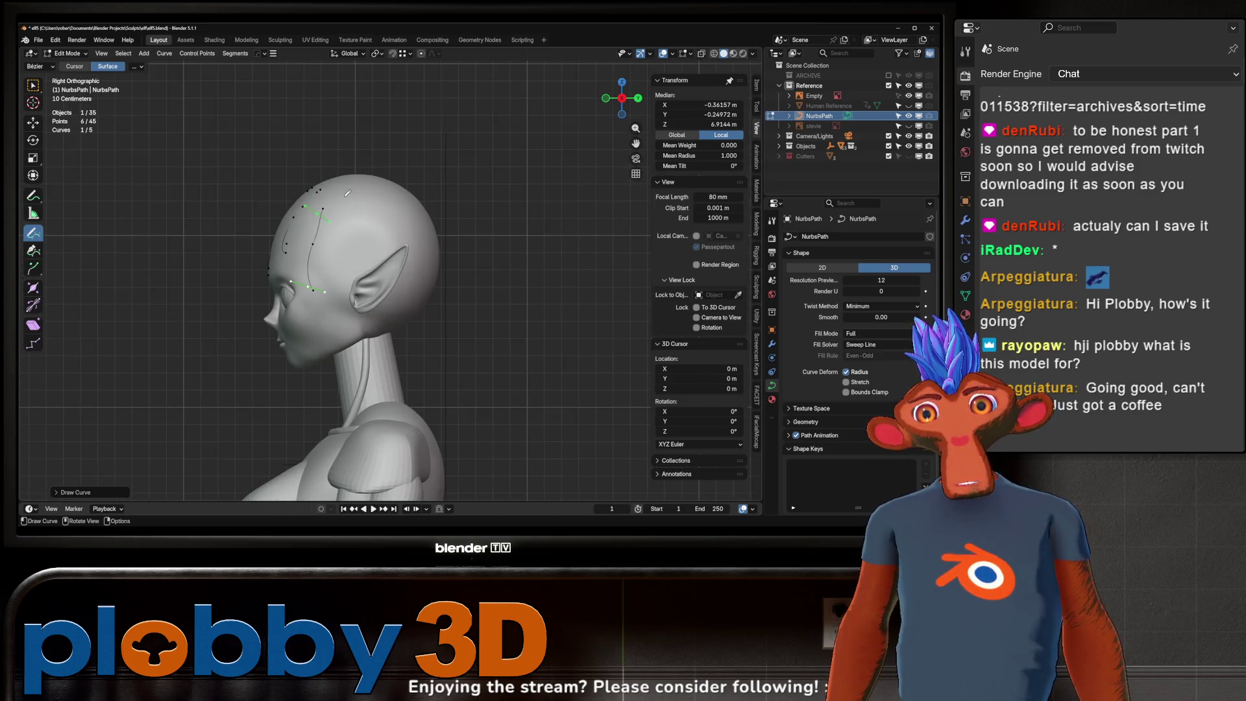
drag(345, 273, 343, 185)
mouse_move(380, 242)
mouse_down()
mouse_move(371, 184)
mouse_move(419, 278)
mouse_up()
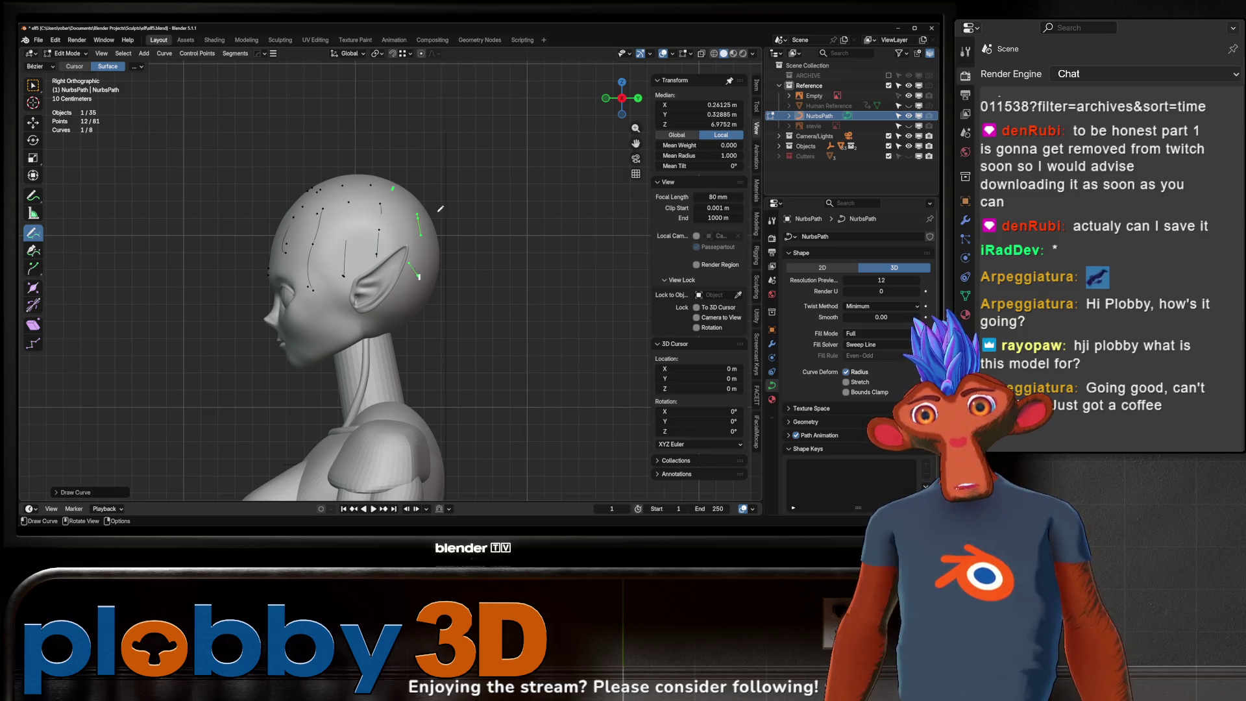
mouse_move(422, 228)
middle_down()
mouse_move(624, 248)
mouse_move(484, 234)
middle_up()
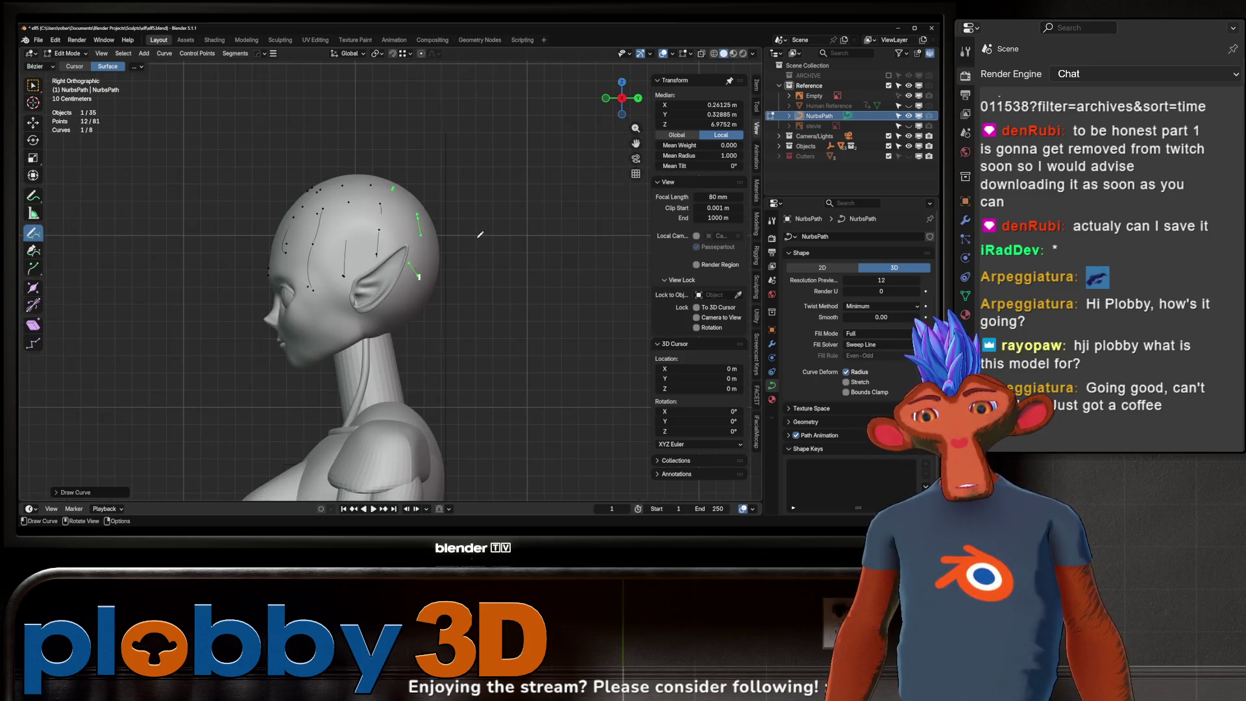
- Draw guide curves on the left side and back of the head, then return to Object Mode
key(ctrl+KP_3)
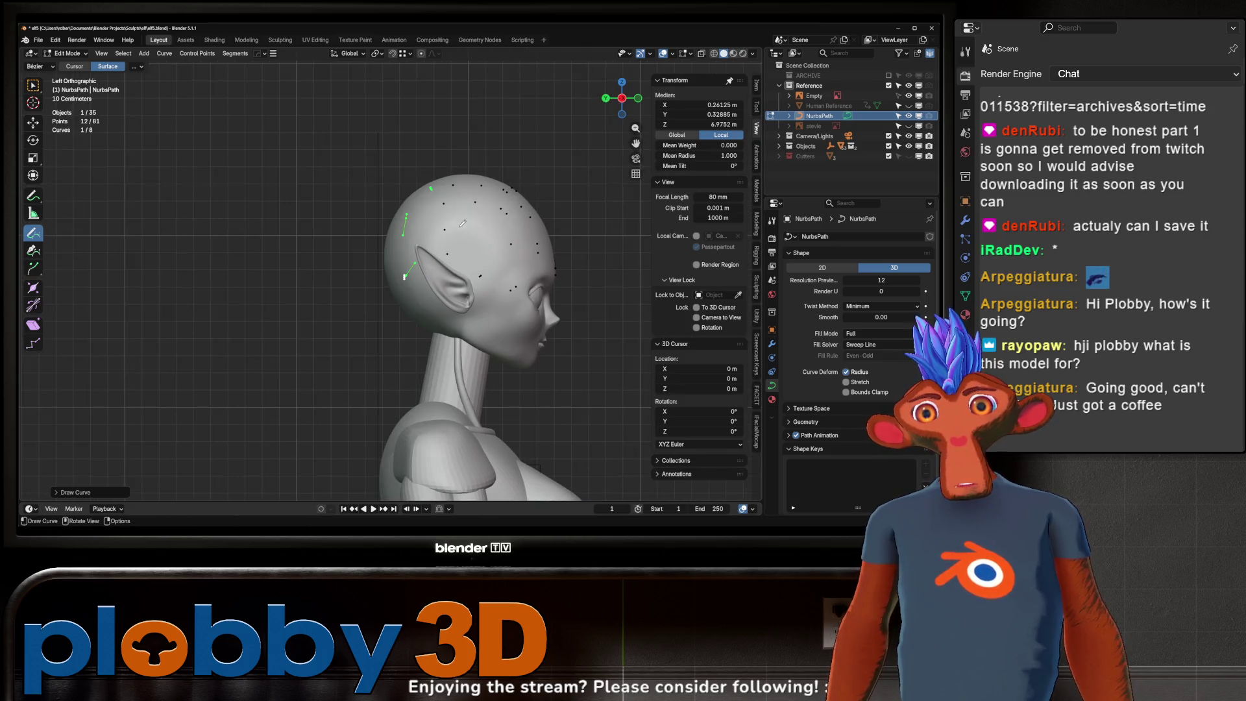
mouse_move(454, 213)
middle_down()
mouse_move(358, 224)
mouse_move(401, 244)
middle_up()
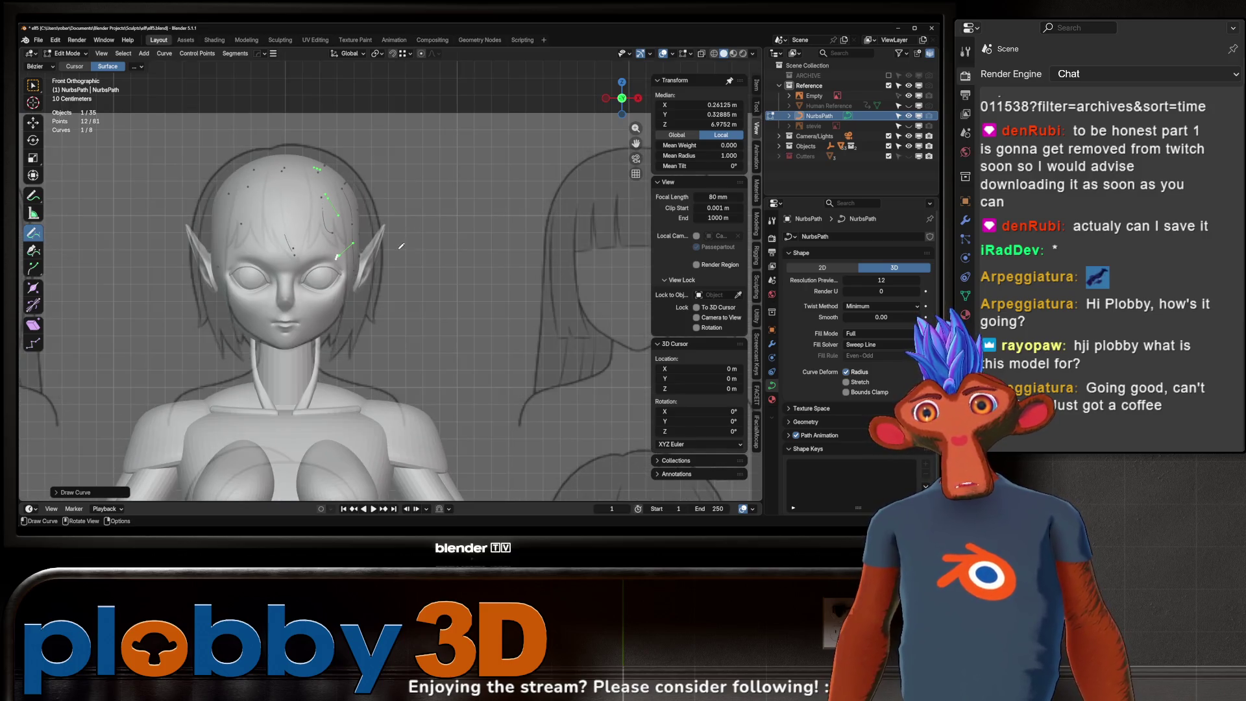
key(ctrl+KP_3)
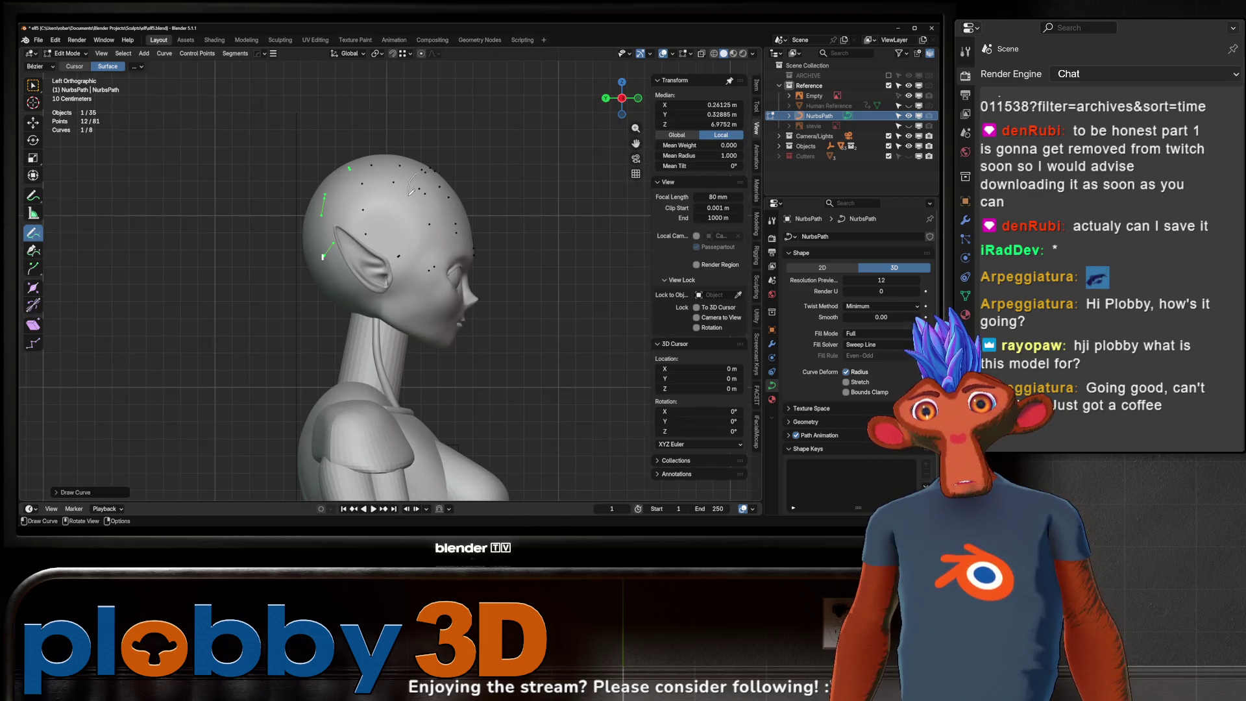
mouse_move(426, 251)
mouse_down()
mouse_move(426, 263)
mouse_move(375, 163)
mouse_up()
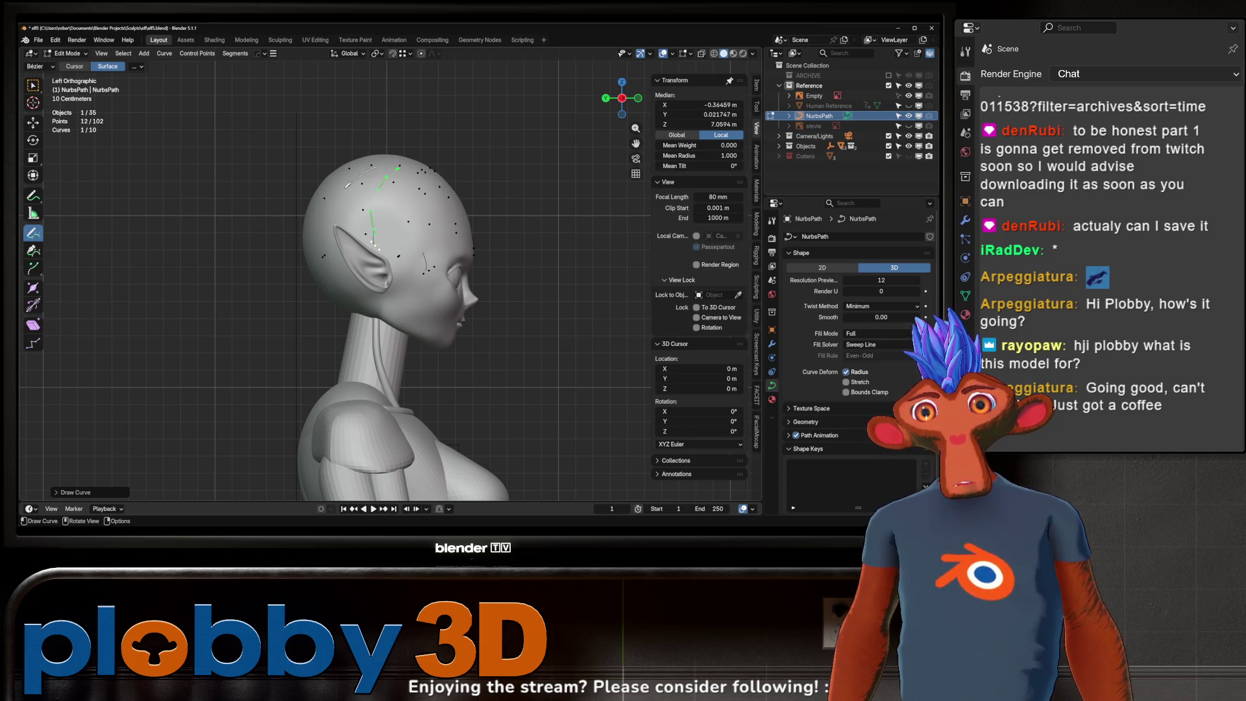
drag(327, 255, 327, 258)
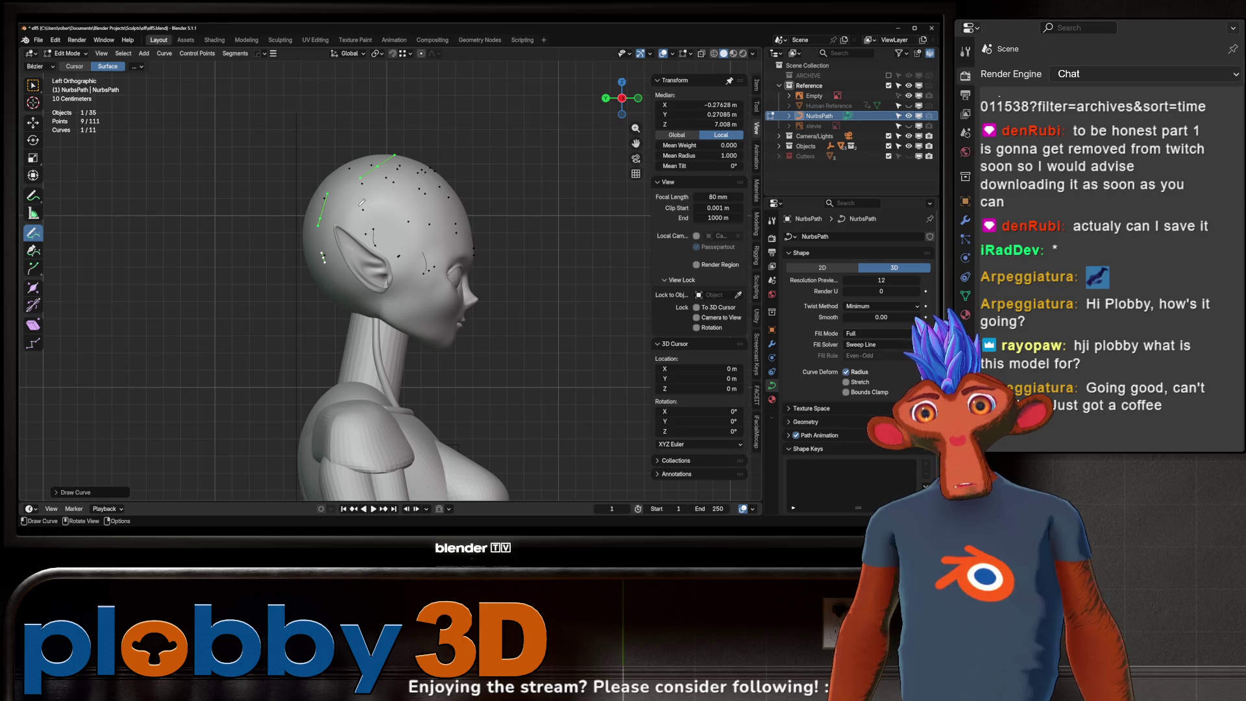
middle_drag(341, 194, 319, 173)
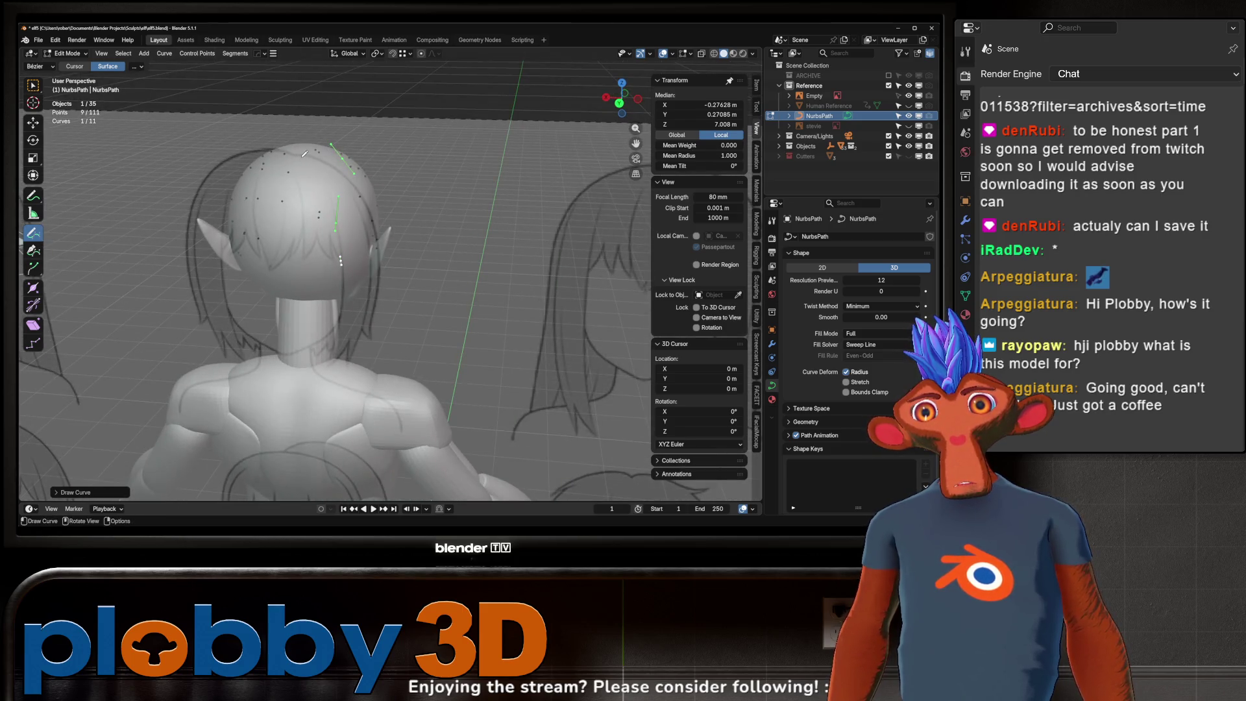
drag(294, 197, 291, 229)
middle_drag(301, 190, 385, 224)
click(260, 231)
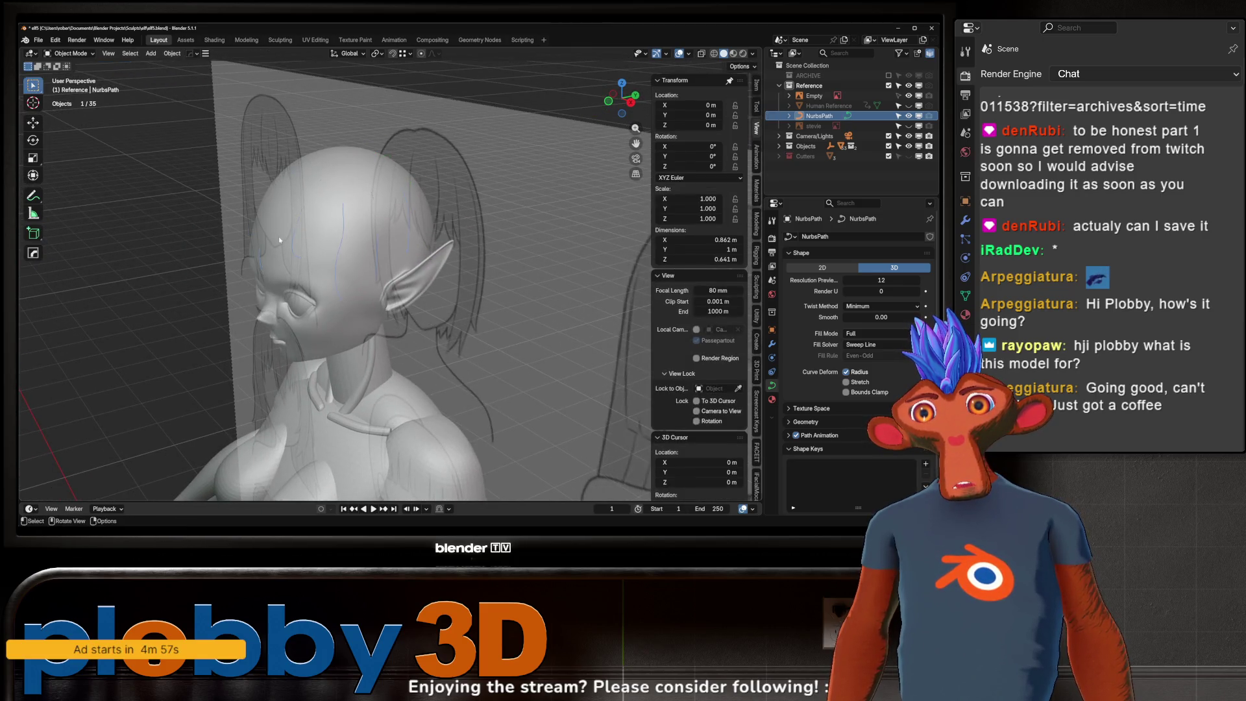
- Hide the Reference sketches and isolate the NurbsPath hair curves in Local View
mouse_move(277, 235)
middle_down()
mouse_move(507, 231)
mouse_move(235, 233)
middle_up()
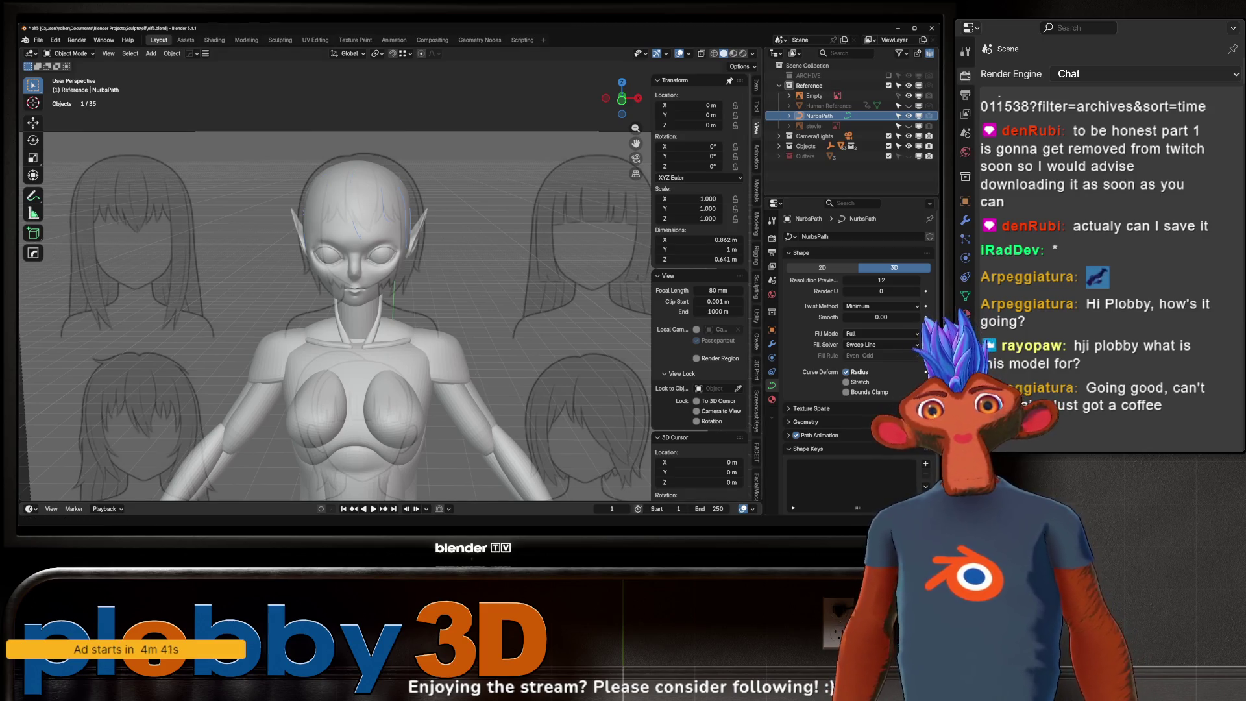
click(908, 96)
scroll(371, 211, up, 3)
mouse_move(371, 212)
middle_down()
mouse_move(318, 211)
mouse_move(307, 383)
mouse_move(341, 284)
middle_up()
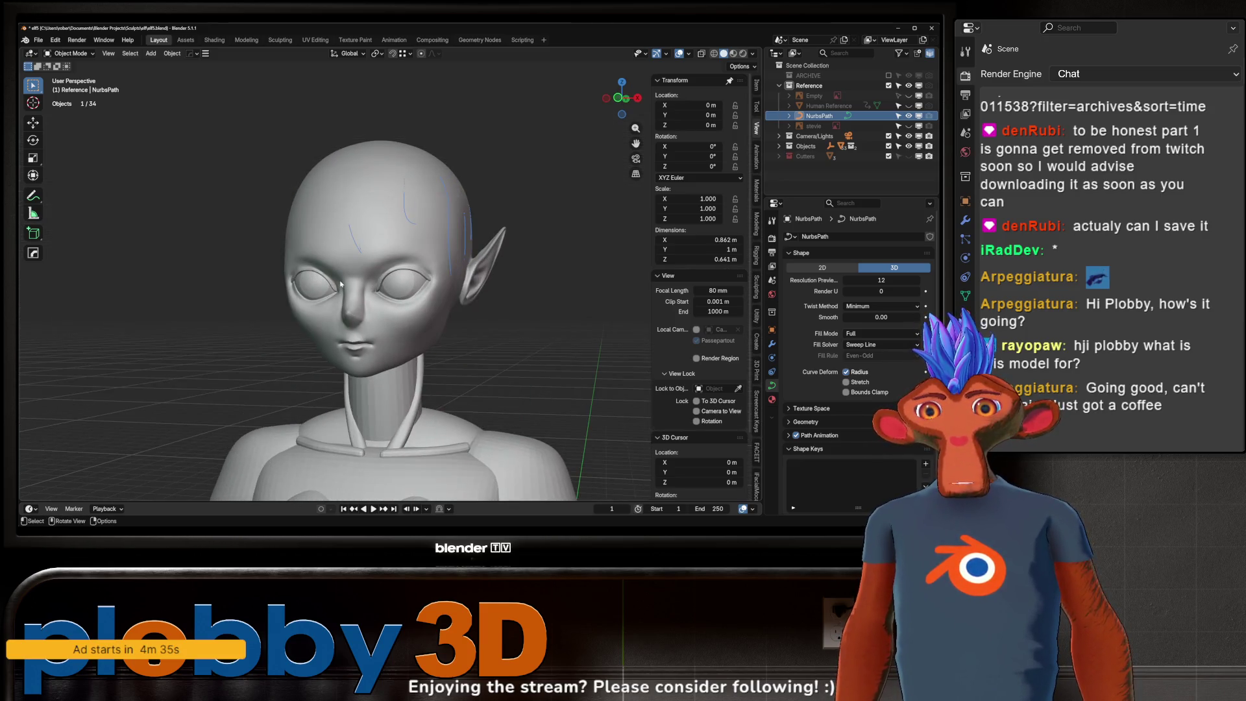
mouse_move(311, 189)
middle_down()
mouse_move(352, 271)
mouse_move(376, 259)
mouse_move(320, 262)
middle_up()
key(KP_Divide)
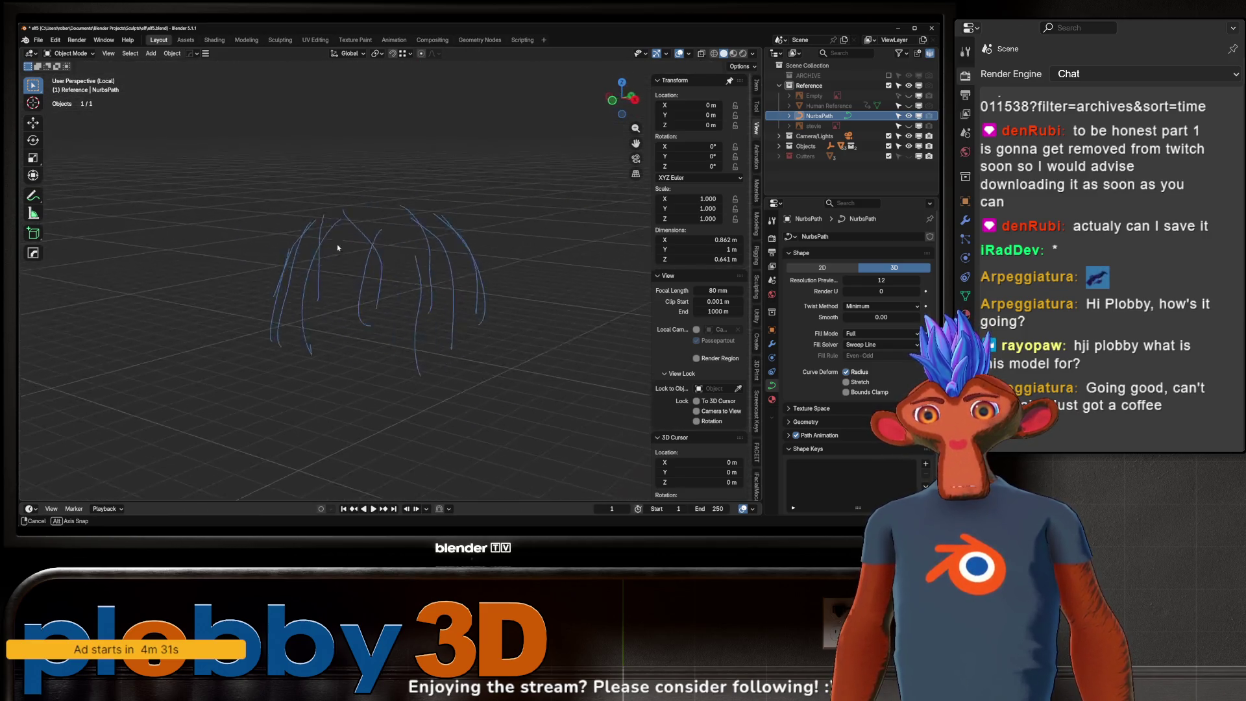
- Rejoin the accidentally separated curves with Ctrl+J and re-enter Edit Mode with the Select Box tool
key(Tab)
key(a)
key(p)
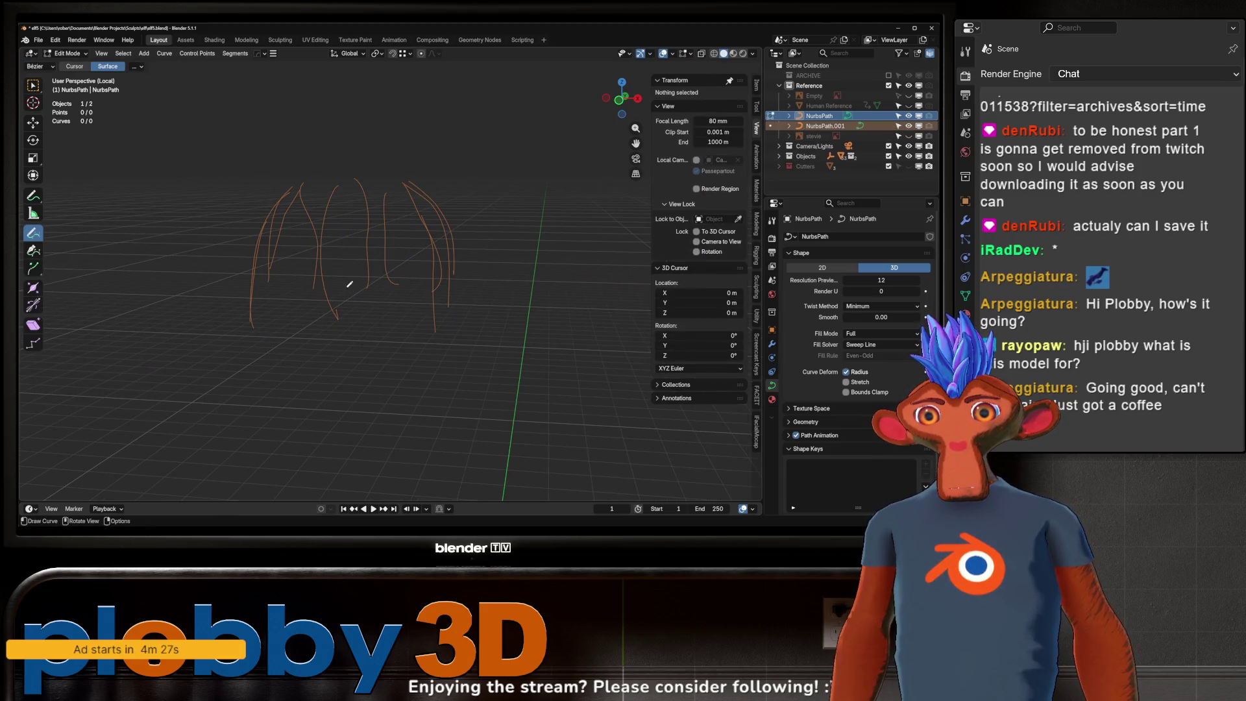
key(Tab)
key(ctrl+j)
key(Tab)
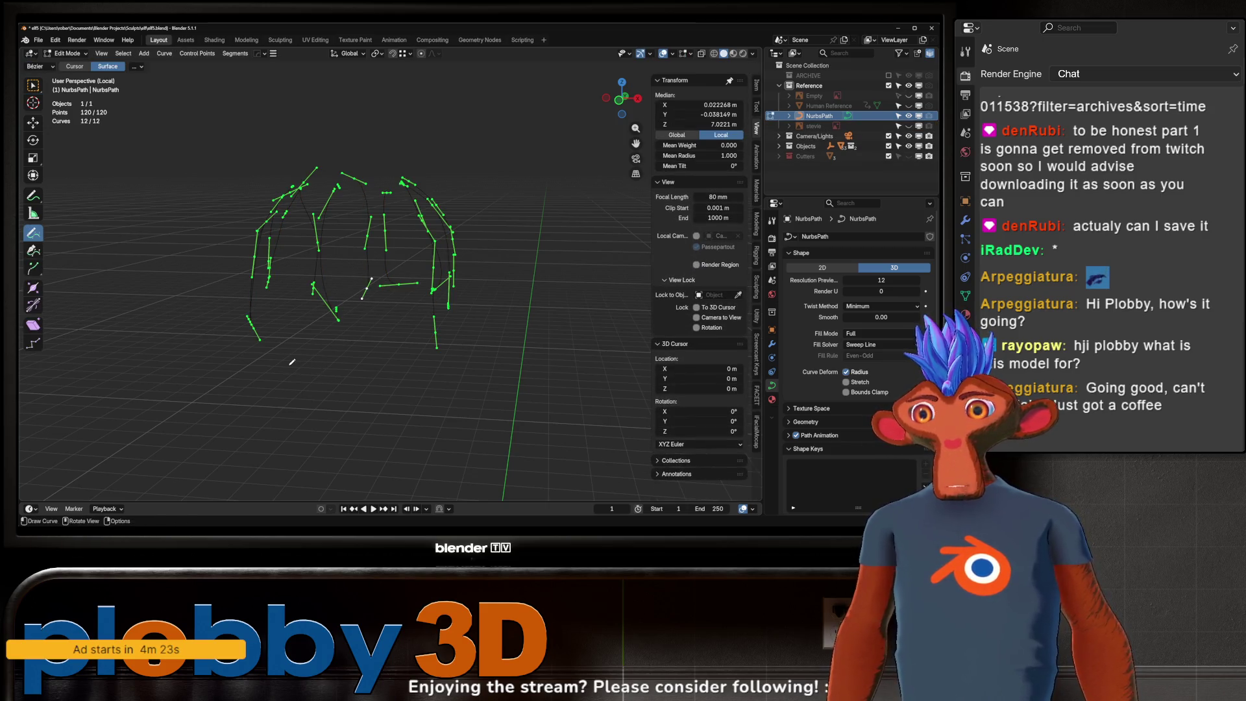
scroll(373, 279, up, 2)
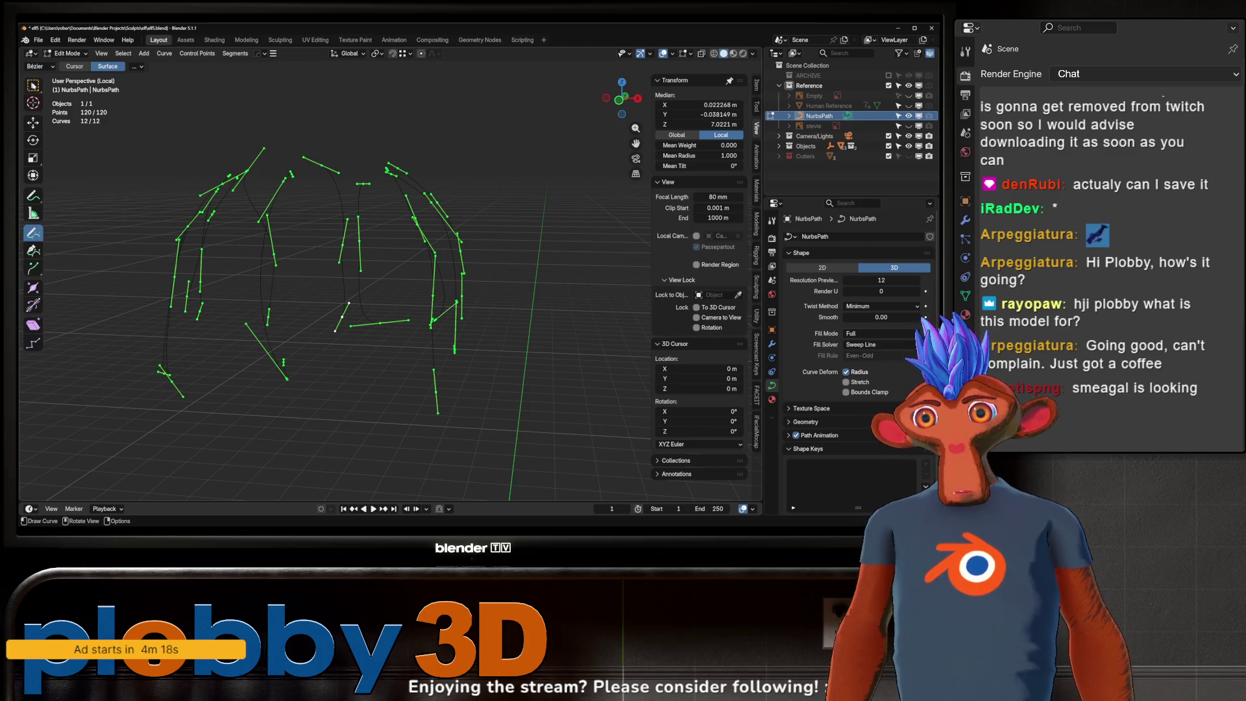
key(w)
click(283, 366)
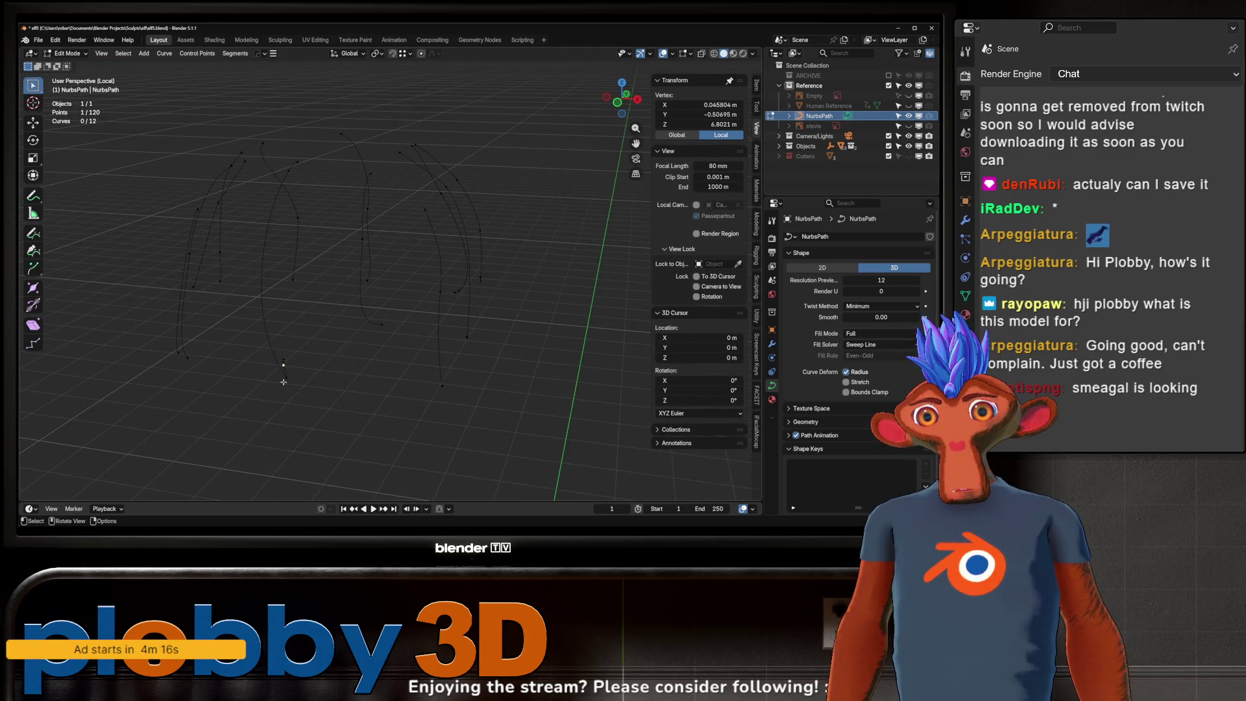
- Separate the first four hair curves into their own objects with Ctrl+L and P
key(ctrl+l)
middle_drag(284, 368, 296, 363)
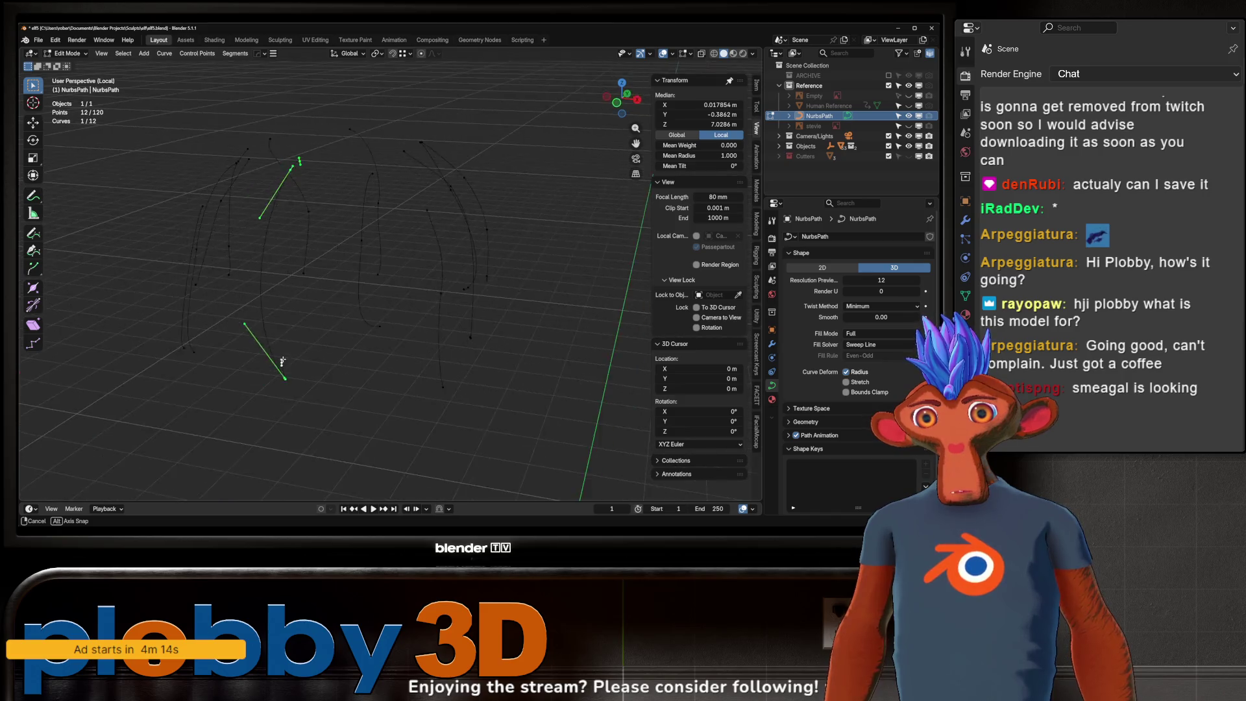
key(p)
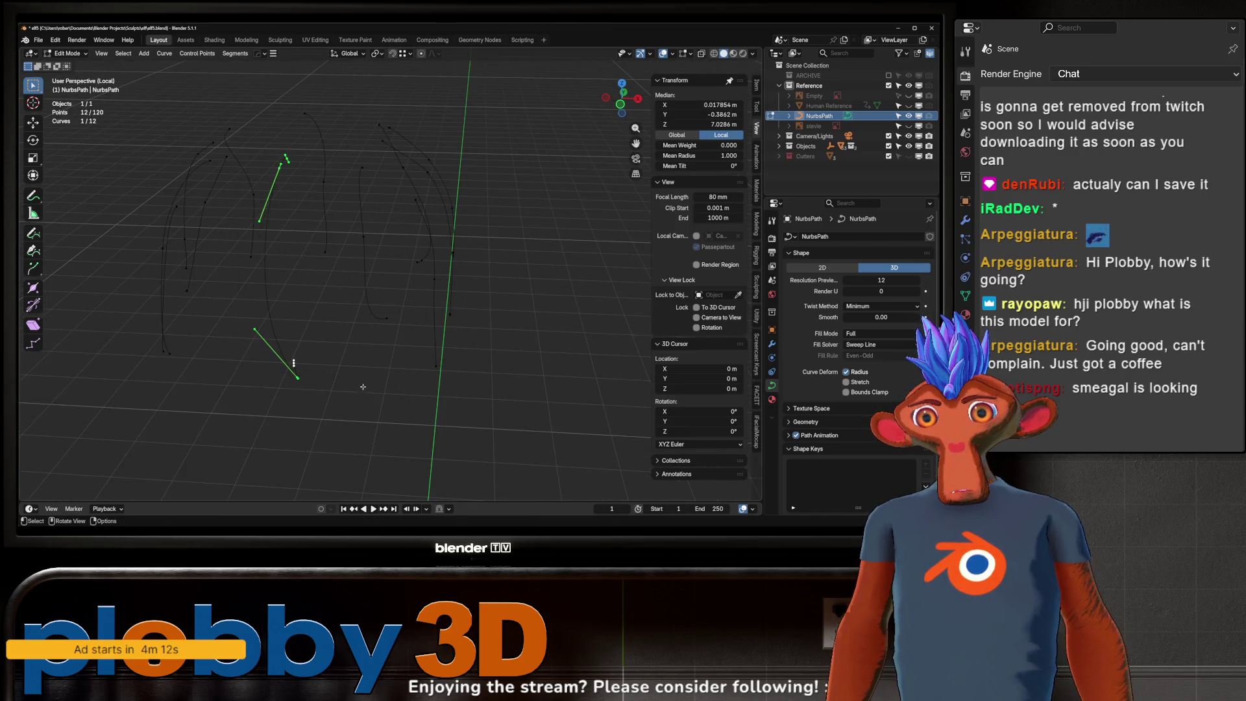
click(362, 381)
click(380, 320)
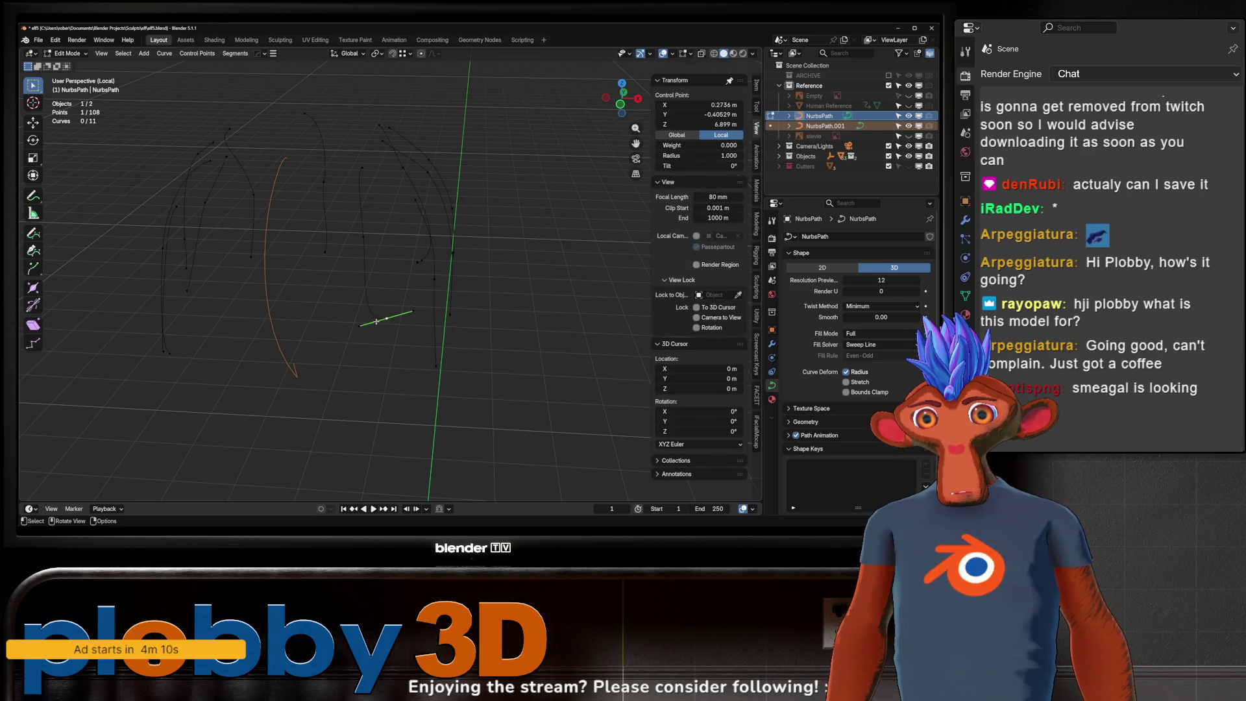
key(ctrl+l)
key(p)
click(382, 324)
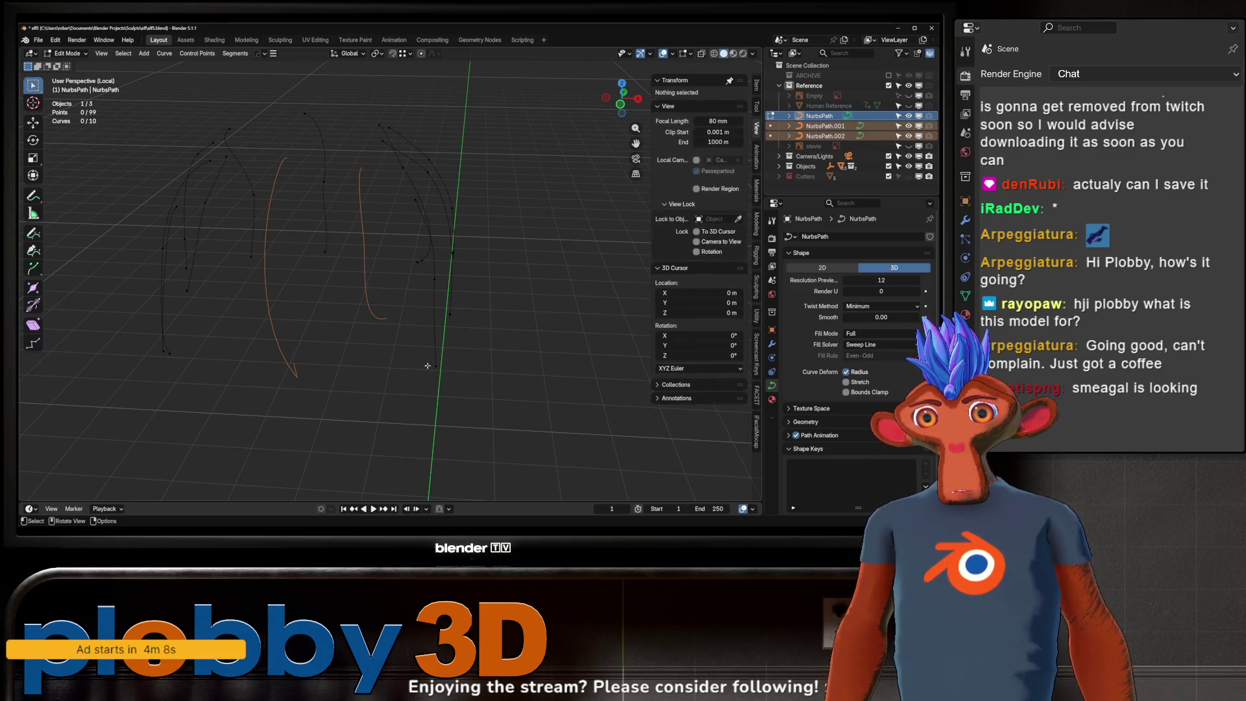
click(429, 365)
key(ctrl+l)
key(p)
middle_drag(428, 366, 451, 312)
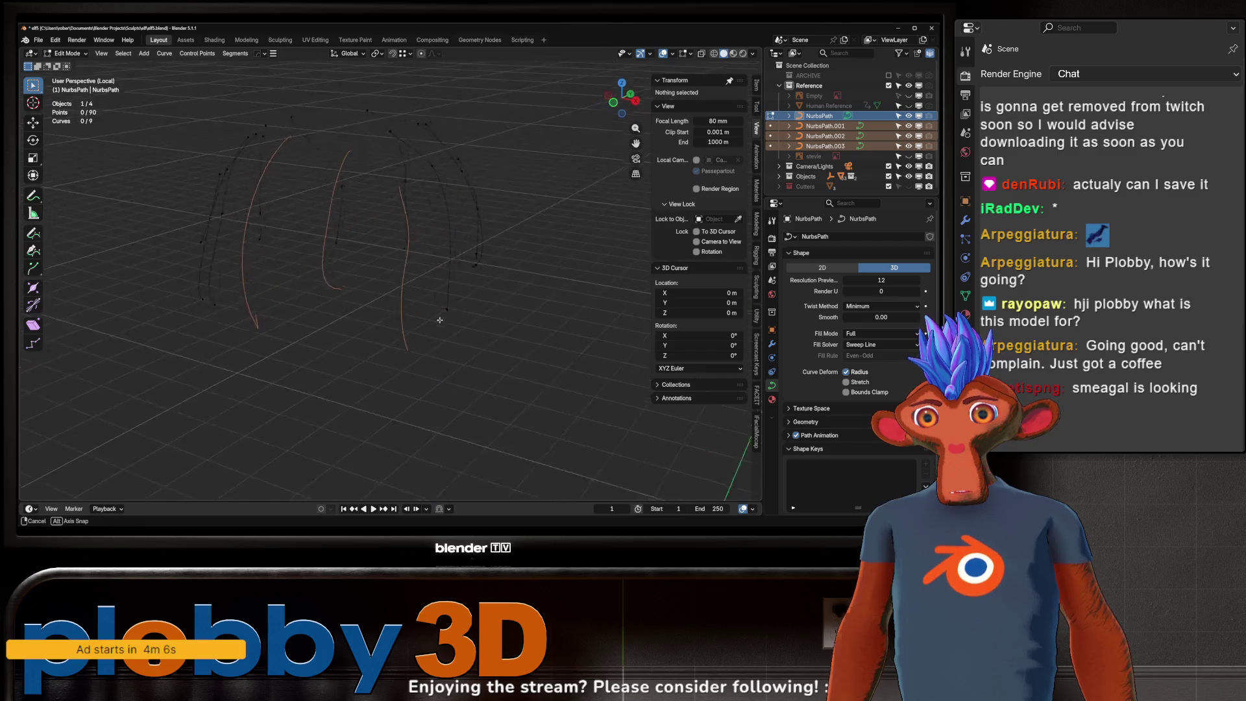
click(451, 310)
key(p)
- Separate each remaining hair curve into its own object, one by one
middle_drag(502, 246, 494, 258)
key(l)
key(p)
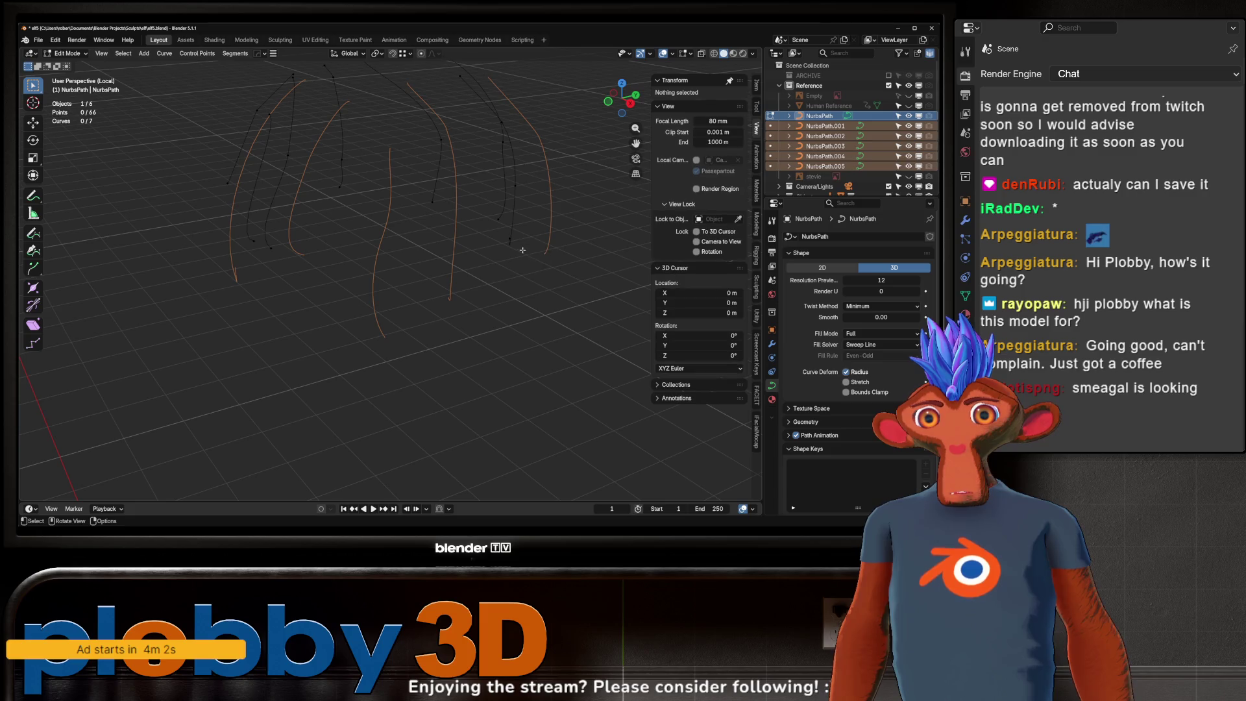
key(l)
key(p)
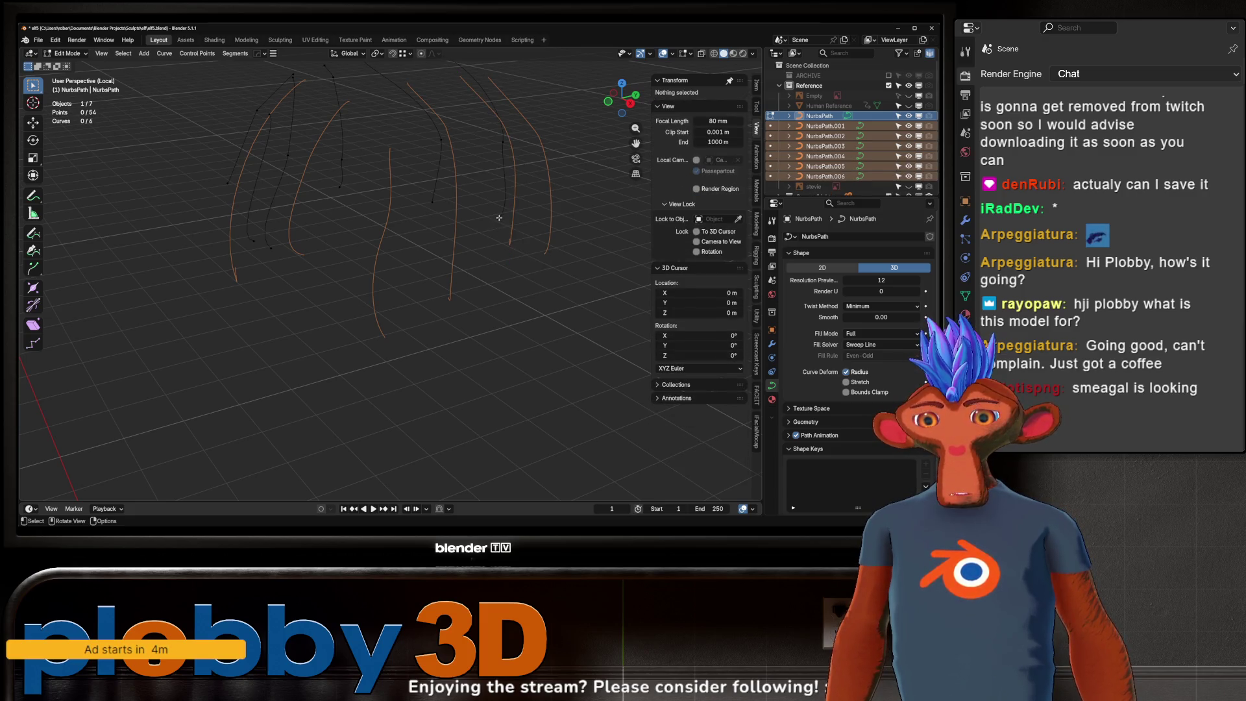
key(l)
key(p)
key(l)
key(p)
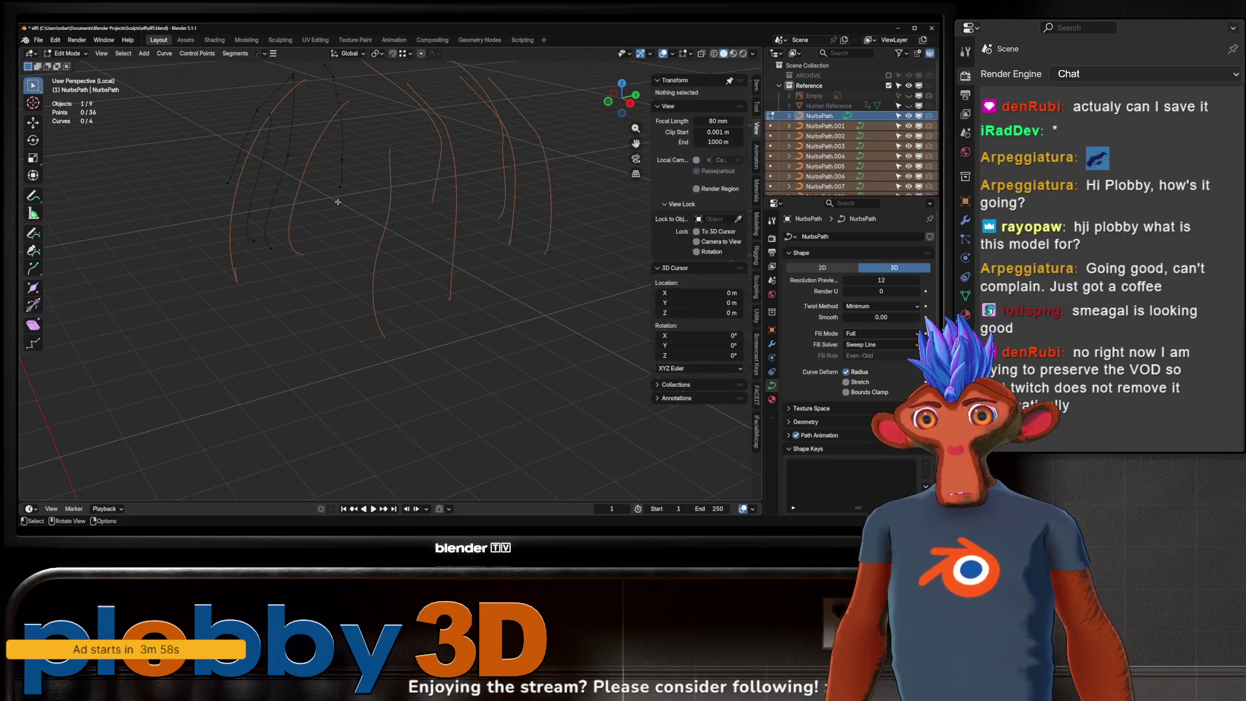
key(l)
key(p)
key(l)
key(p)
key(l)
key(p)
key(l)
key(p)
- Inspect the split curves, then switch to the ArtStation reference page in the browser
mouse_move(224, 190)
middle_down()
mouse_move(318, 181)
mouse_move(369, 363)
middle_up()
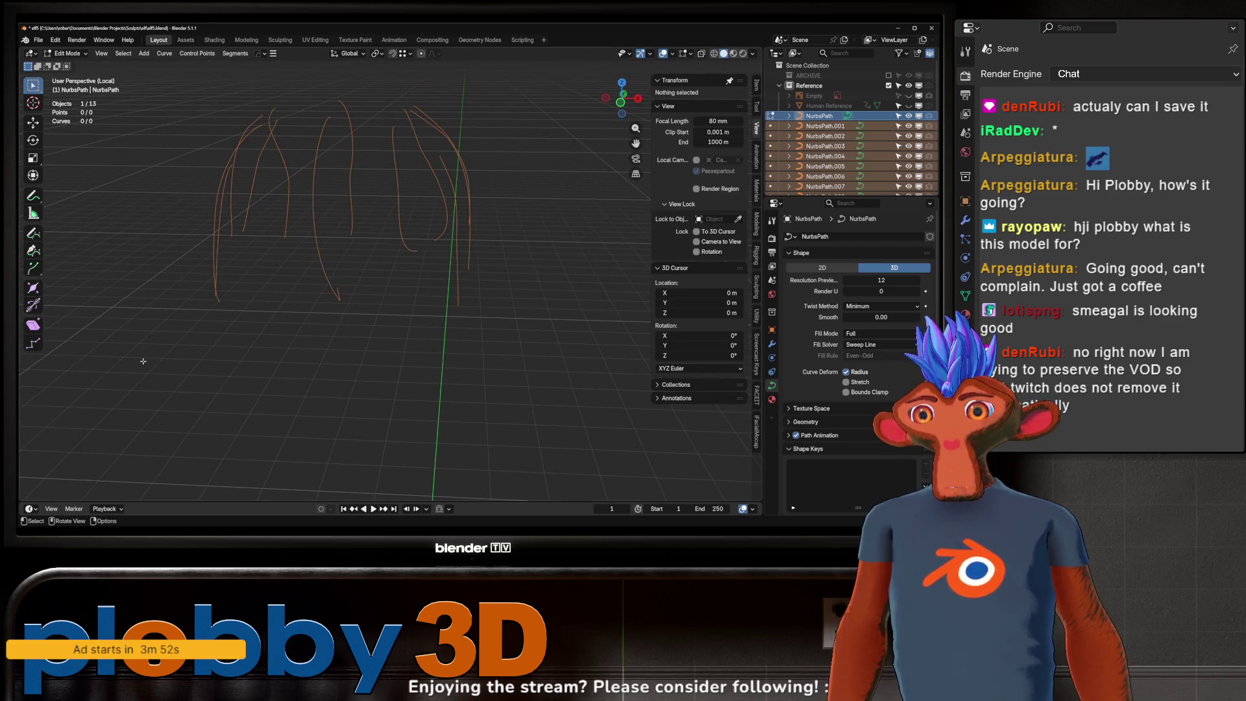
mouse_move(148, 357)
middle_down()
mouse_move(196, 374)
mouse_move(333, 356)
middle_up()
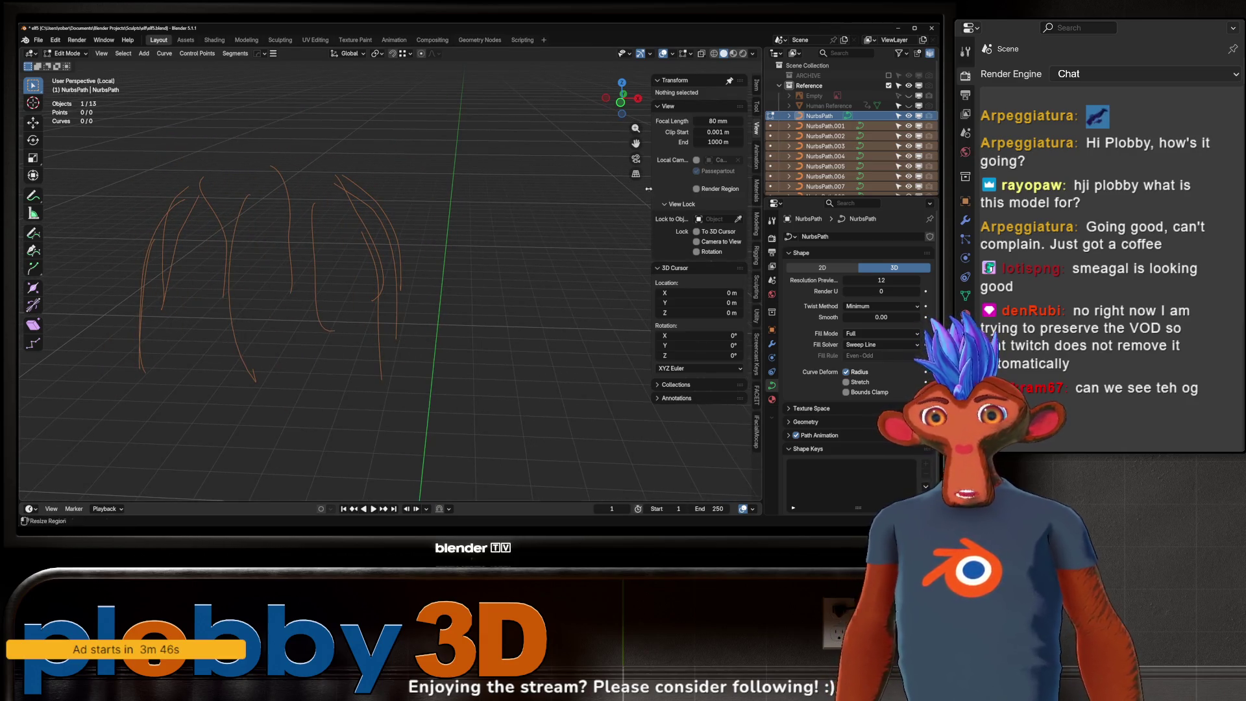
middle_drag(525, 397, 522, 268)
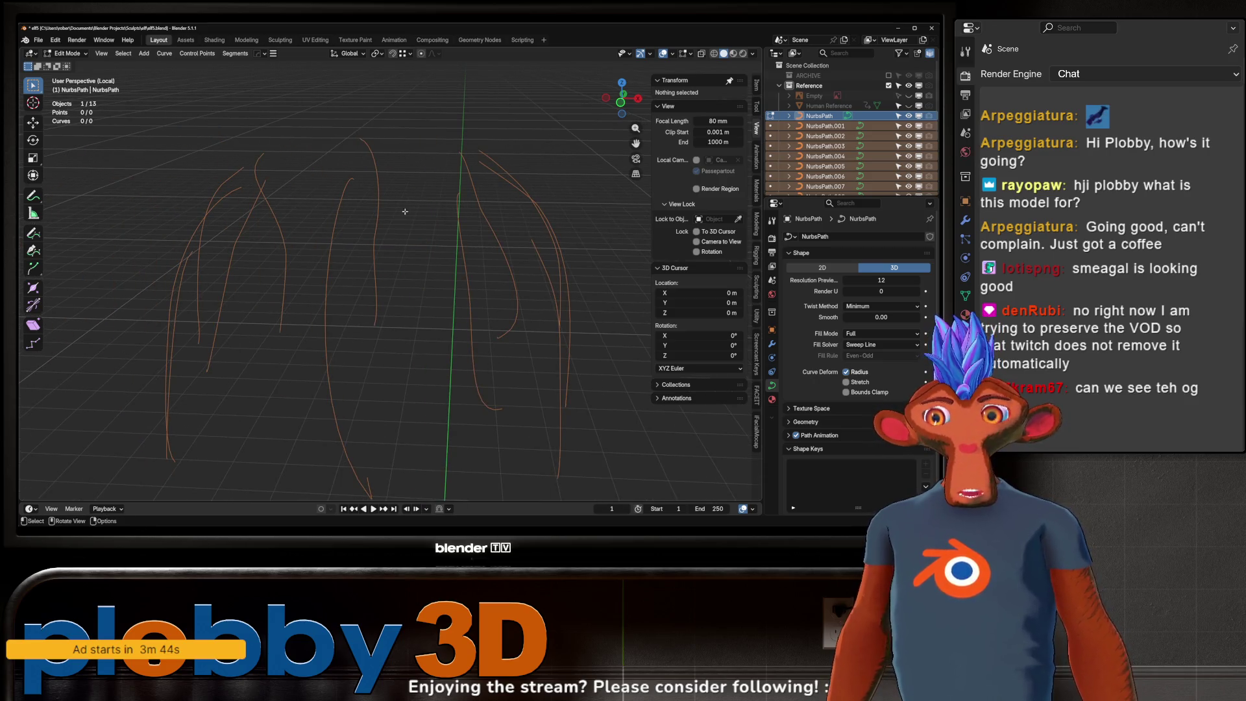
middle_drag(563, 406, 308, 248)
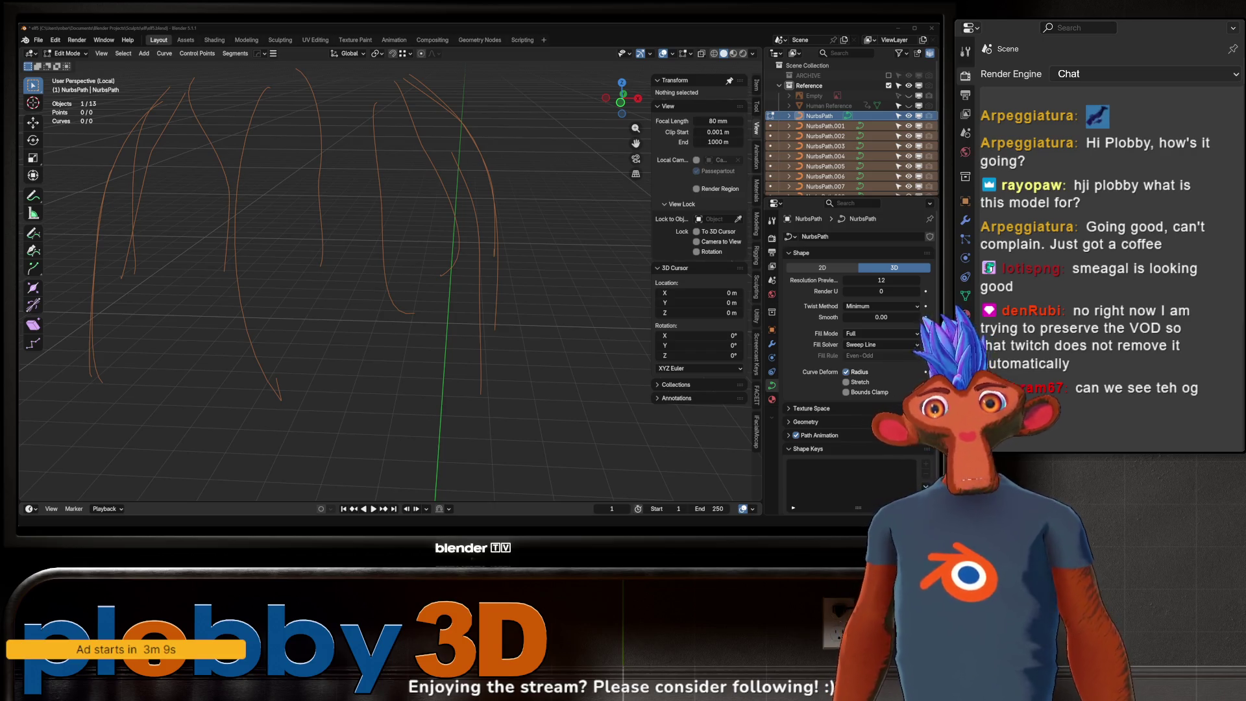
key(alt+Tab)
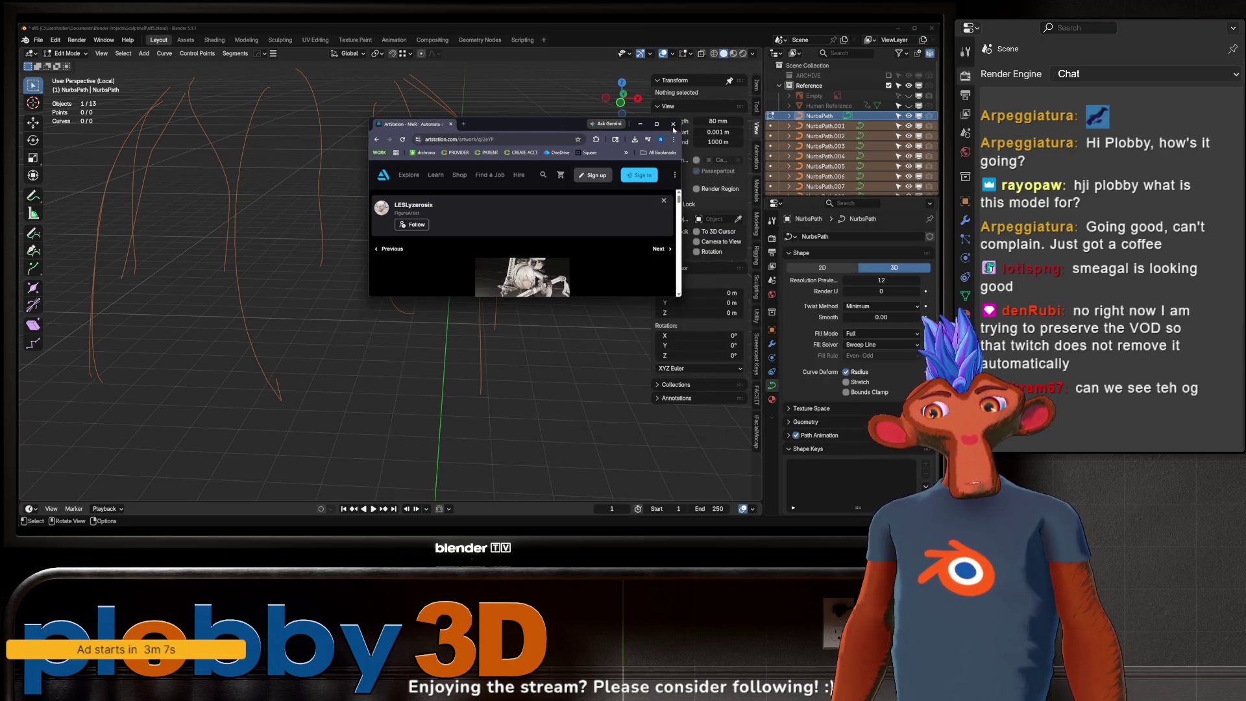
- Maximize the ArtStation 2B reference page, then return to the Blender hair scene
click(656, 124)
scroll(519, 212, down, 3)
scroll(518, 211, down, 3)
scroll(518, 211, down, 3)
scroll(518, 211, down, 3)
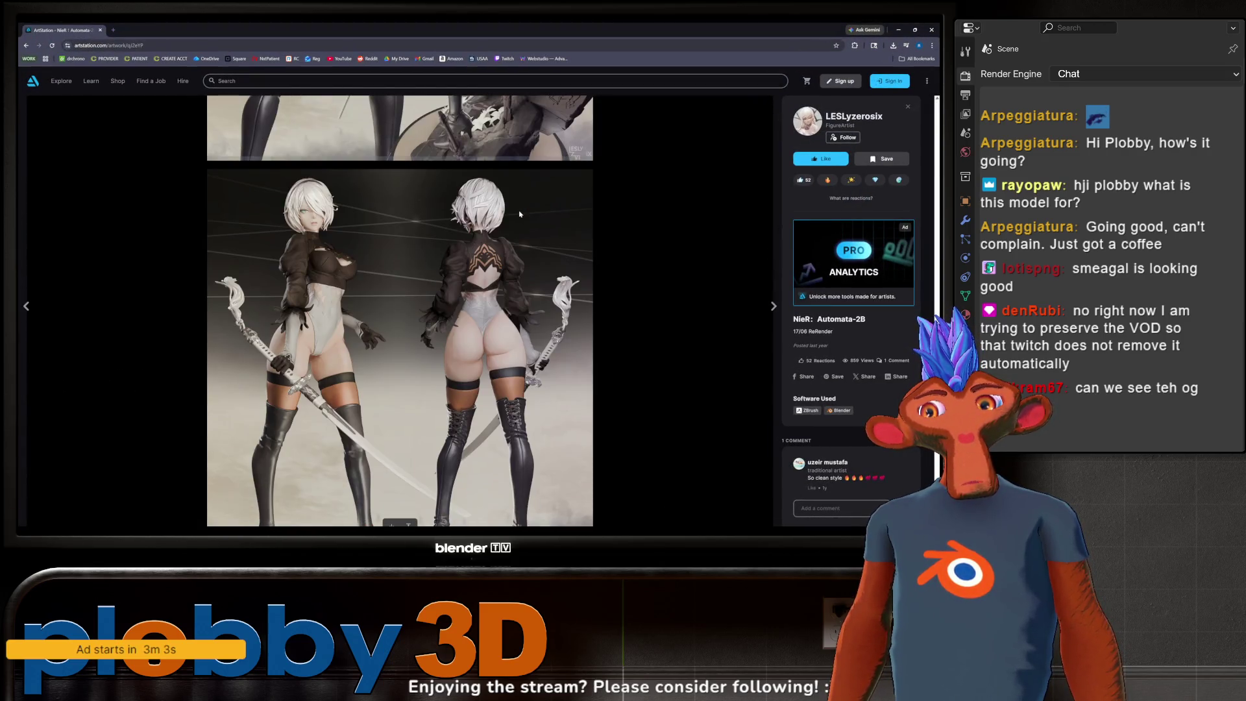
scroll(520, 213, down, 3)
scroll(520, 212, down, 3)
scroll(518, 217, down, 3)
scroll(515, 221, down, 3)
scroll(511, 226, down, 3)
scroll(511, 226, down, 3)
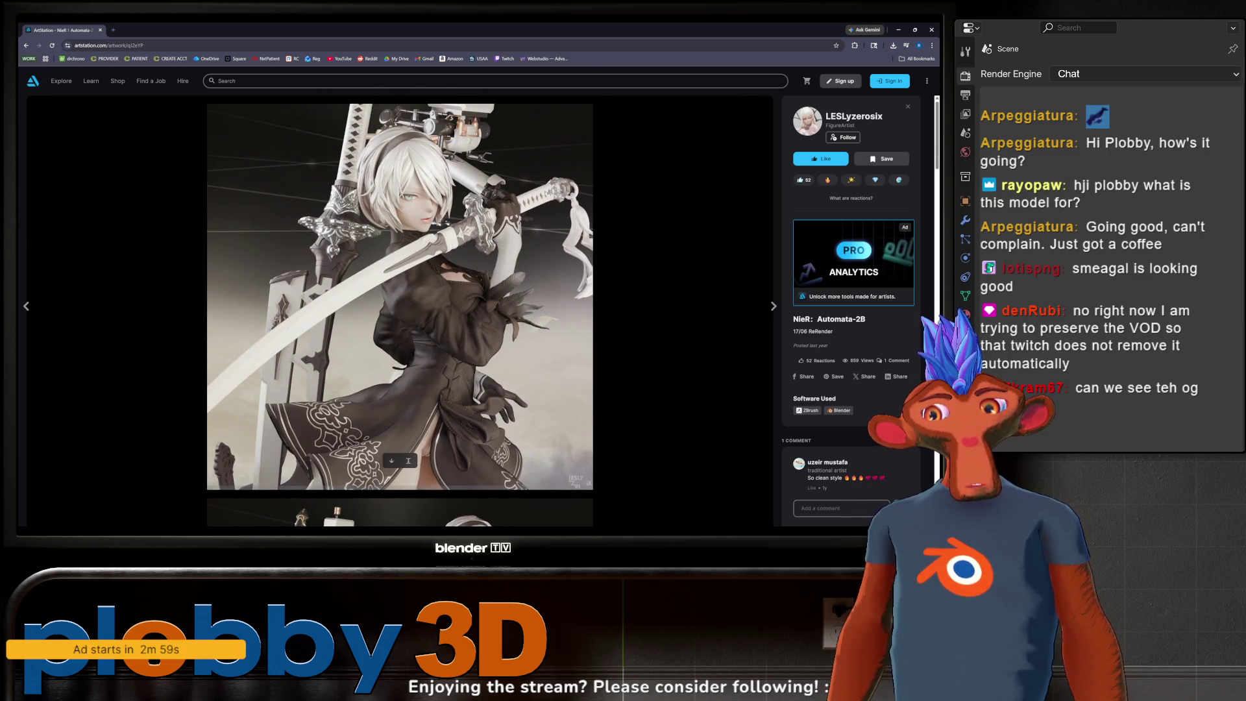
key(alt+Tab)
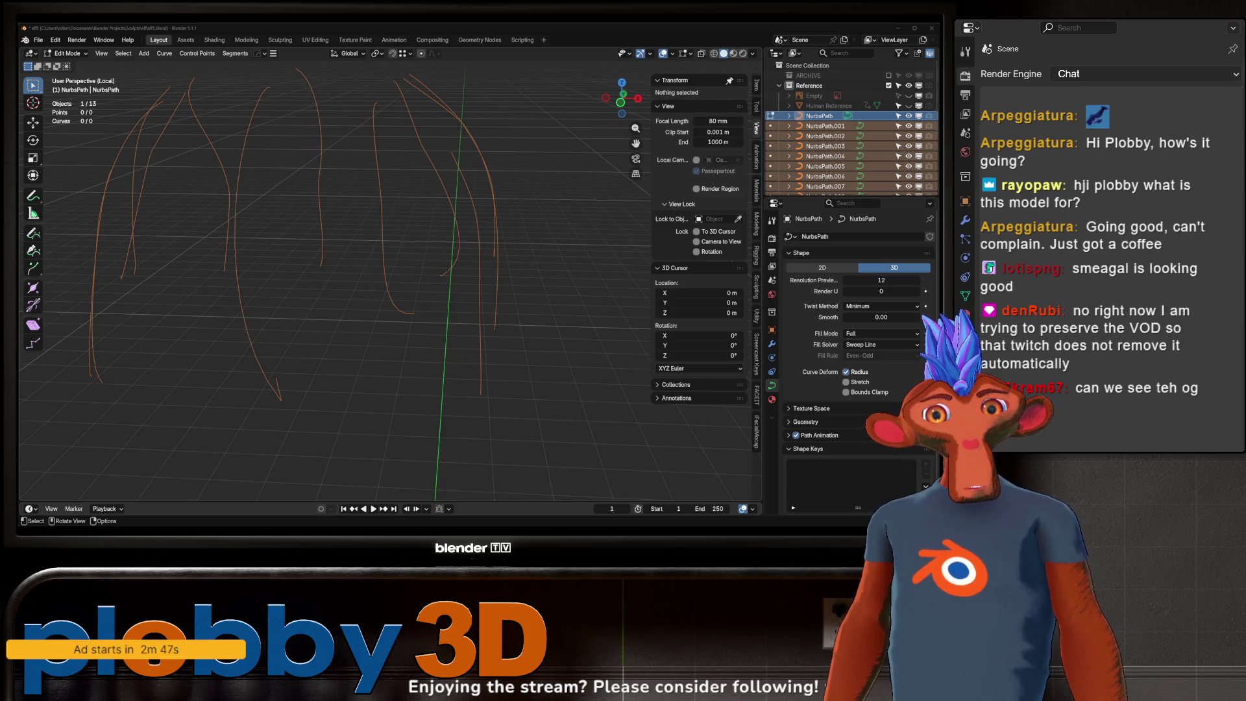
- Edit all hair curves at once and delete the first batch of extra vertices
mouse_move(370, 292)
middle_down()
mouse_move(429, 316)
mouse_move(386, 301)
middle_up()
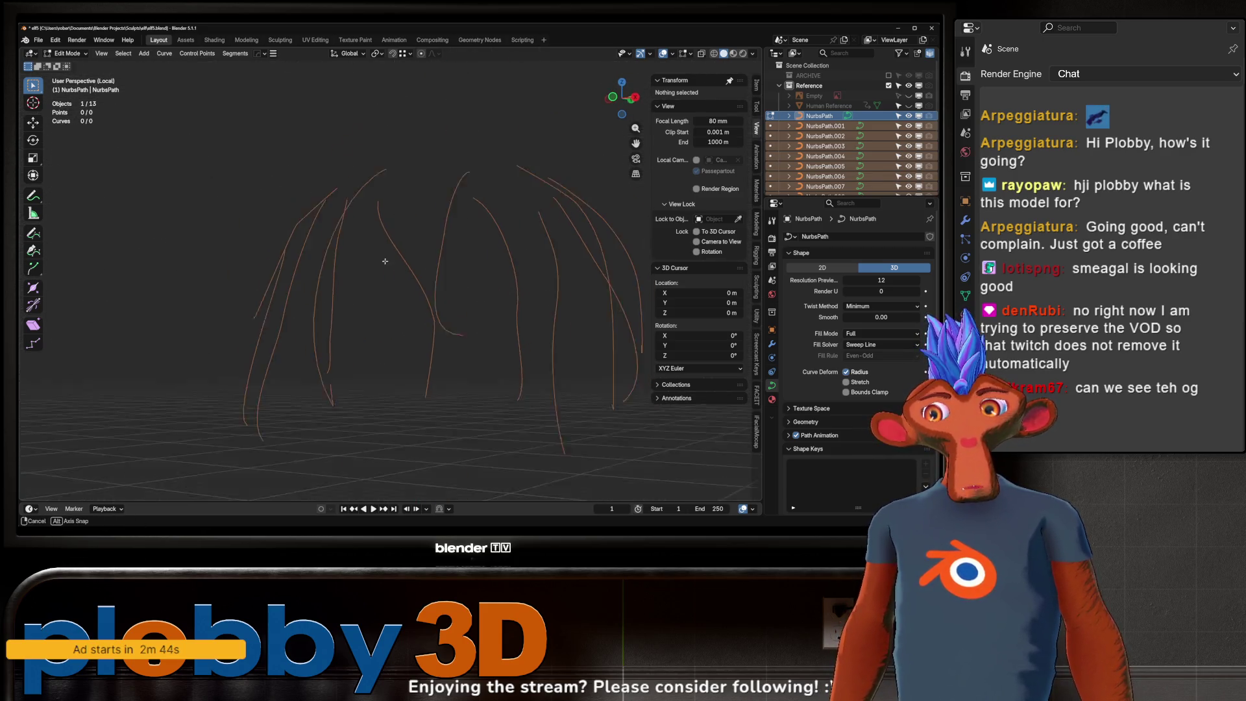
key(Tab)
key(a)
key(Tab)
mouse_move(409, 292)
middle_down()
mouse_move(489, 288)
mouse_move(581, 323)
mouse_move(190, 328)
middle_up()
key(x)
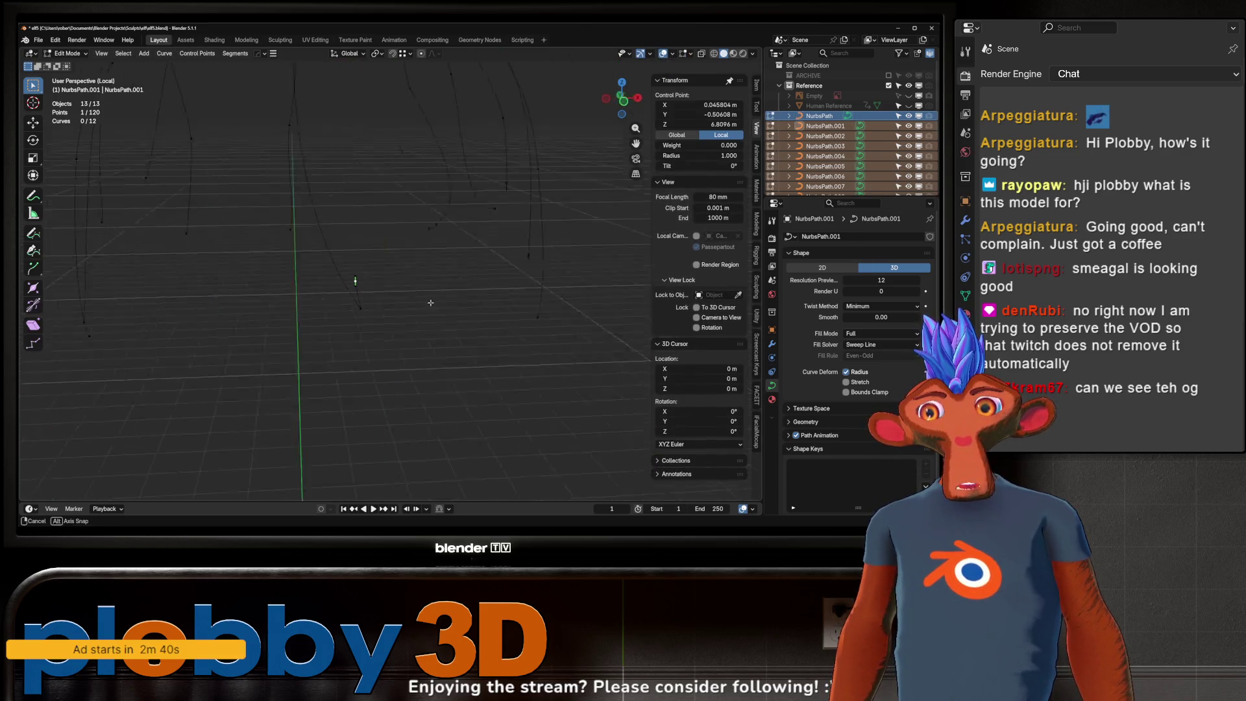
click(443, 296)
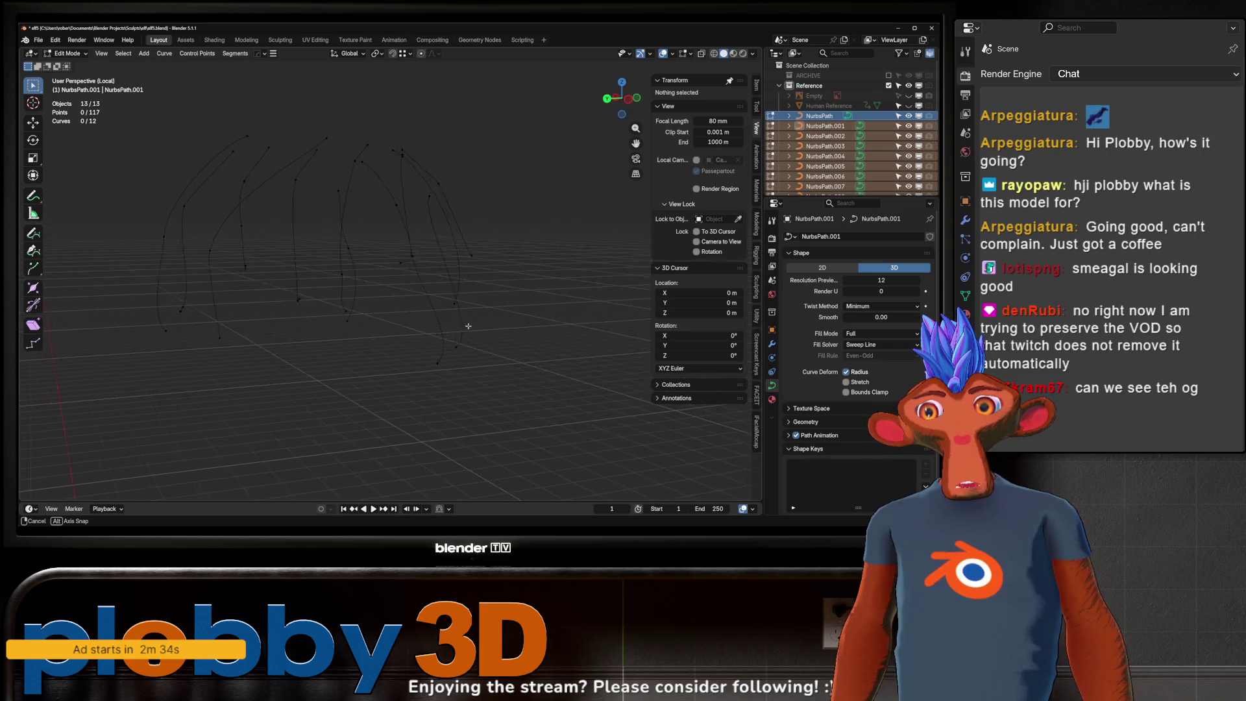
- Delete the remaining stray control points one at a time
click(190, 327)
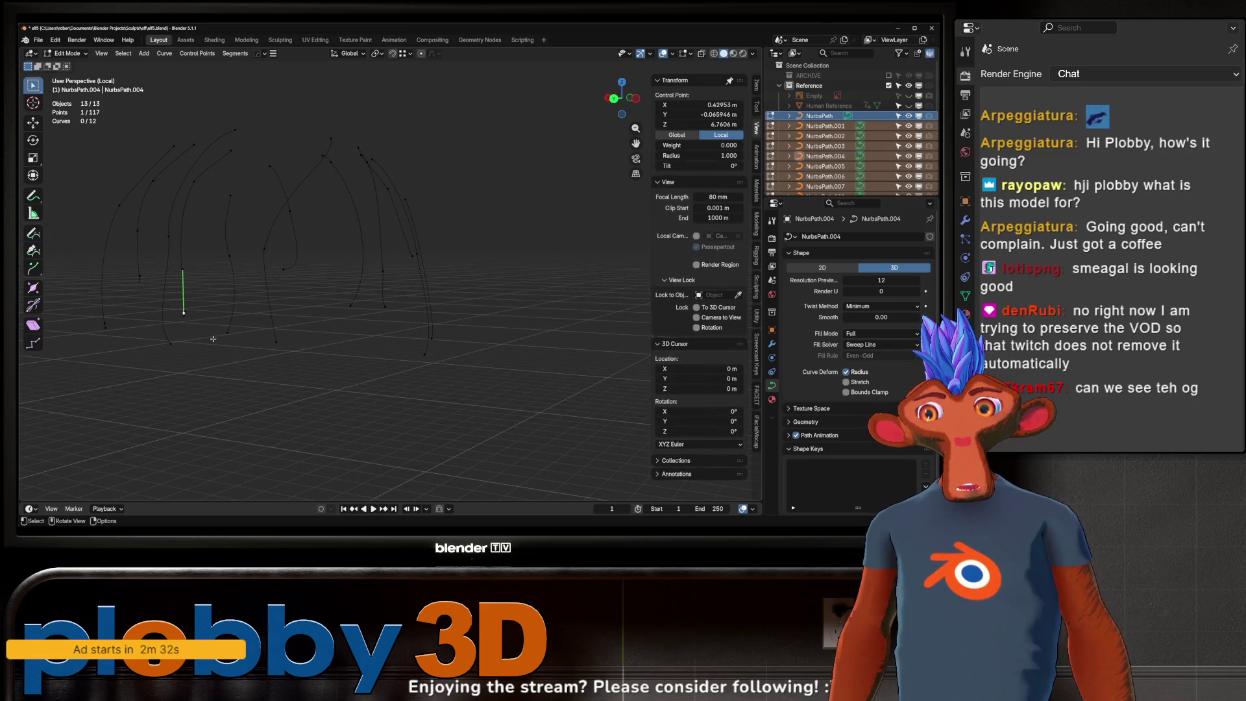
mouse_move(189, 328)
middle_down()
mouse_move(143, 280)
mouse_move(175, 296)
middle_up()
key(x)
click(172, 310)
click(372, 285)
key(x)
click(354, 159)
mouse_move(354, 159)
middle_down()
mouse_move(300, 191)
mouse_move(364, 253)
mouse_move(307, 290)
middle_up()
key(x)
click(281, 192)
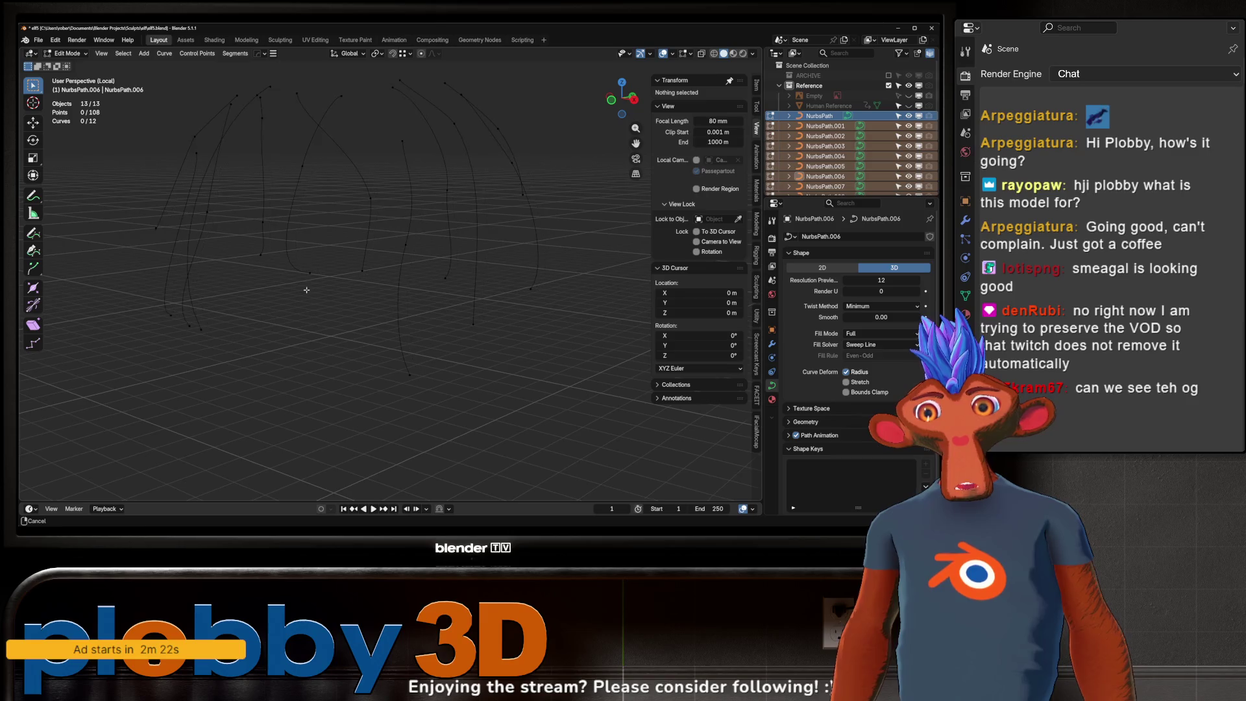
- Return to Object Mode and select the NurbsPath.001 curve alone
mouse_move(305, 290)
middle_down()
mouse_move(468, 288)
mouse_move(338, 299)
mouse_move(262, 208)
middle_up()
key(Tab)
click(273, 244)
click(327, 254)
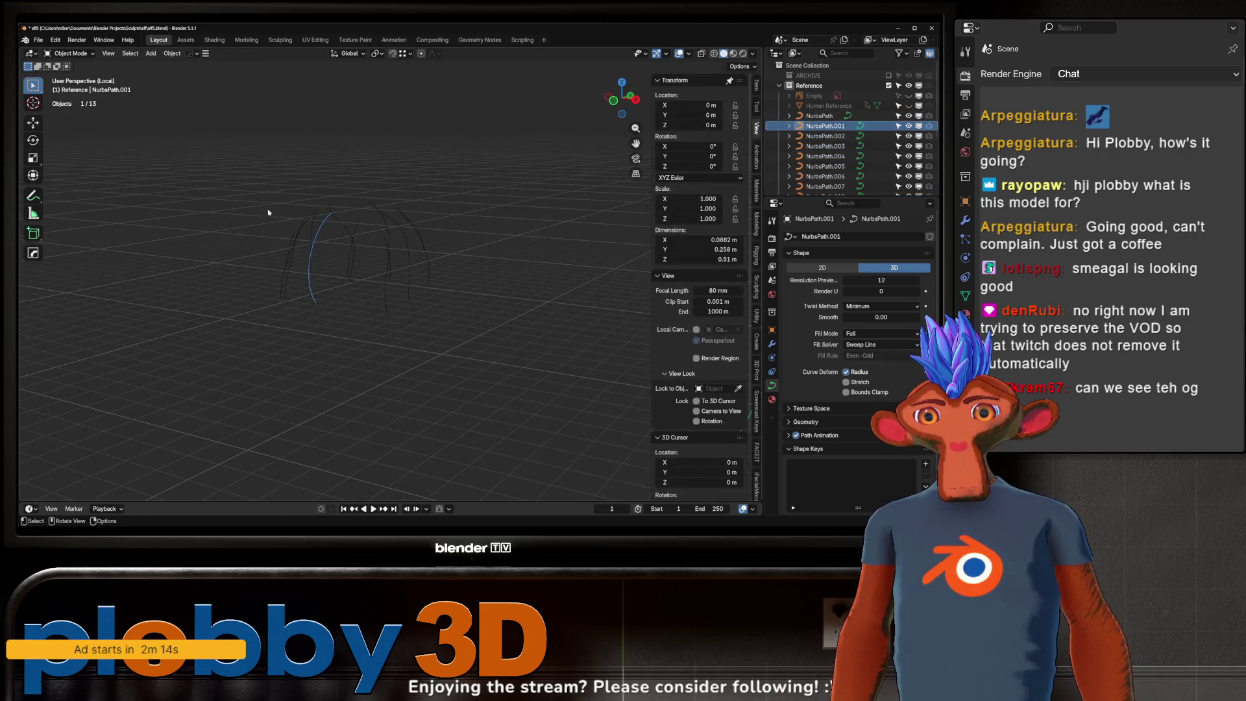
- Add a Curve to Tube modifier to the curve with Shade Smooth turned off
click(772, 344)
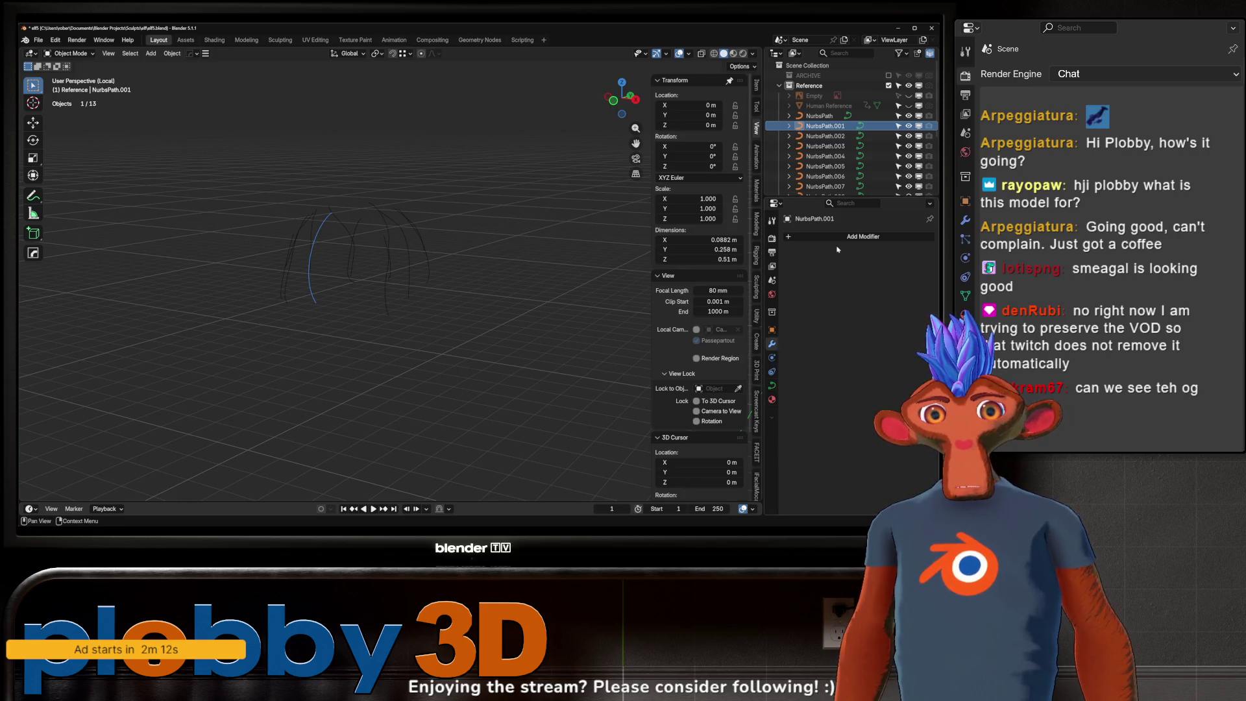
click(823, 236)
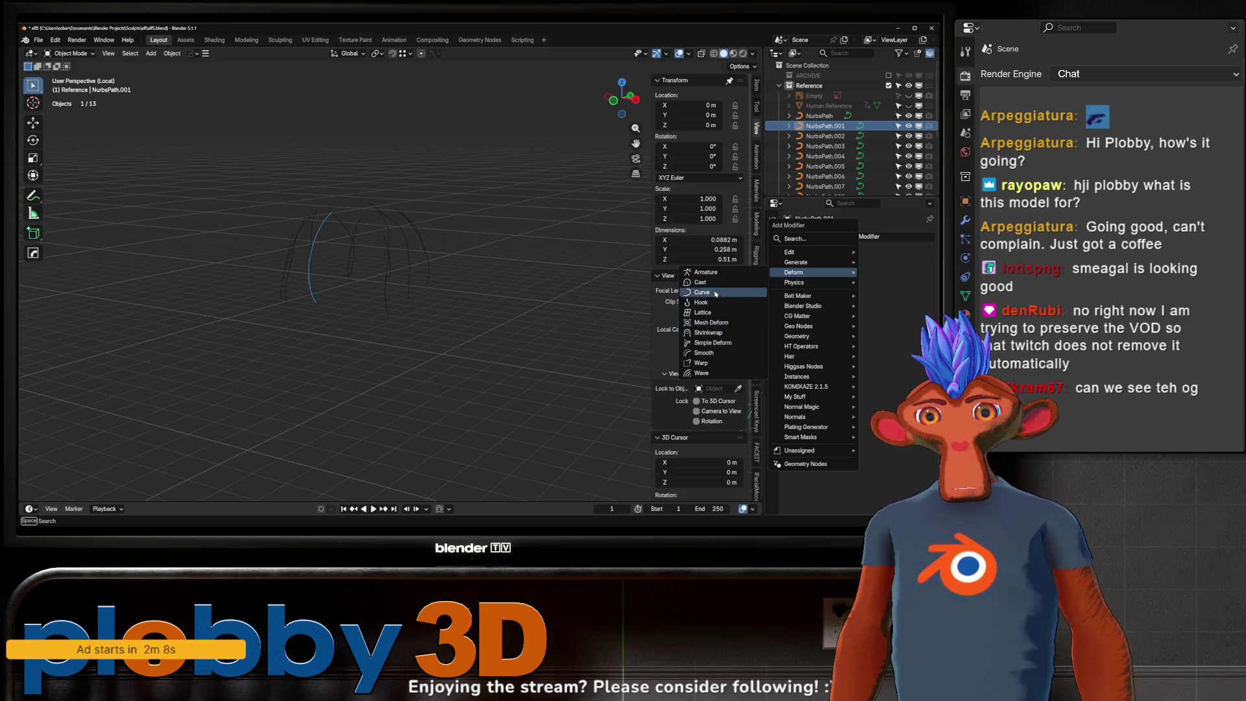
mouse_move(796, 261)
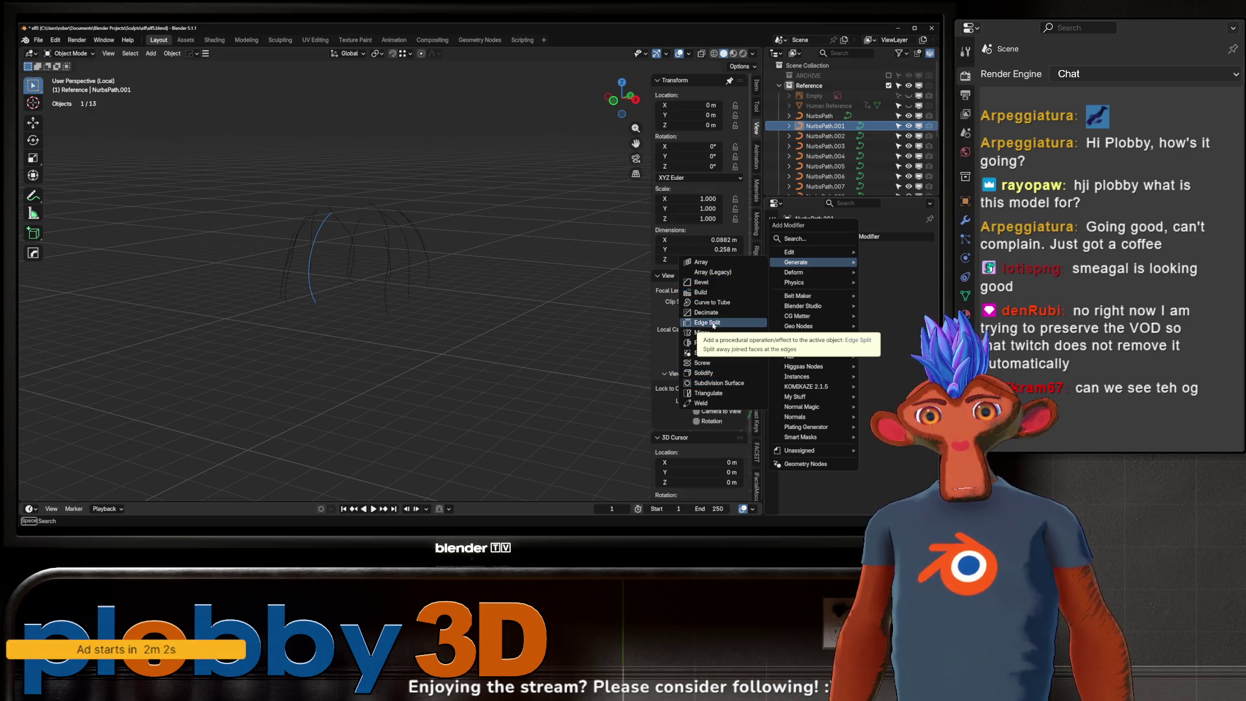
click(706, 302)
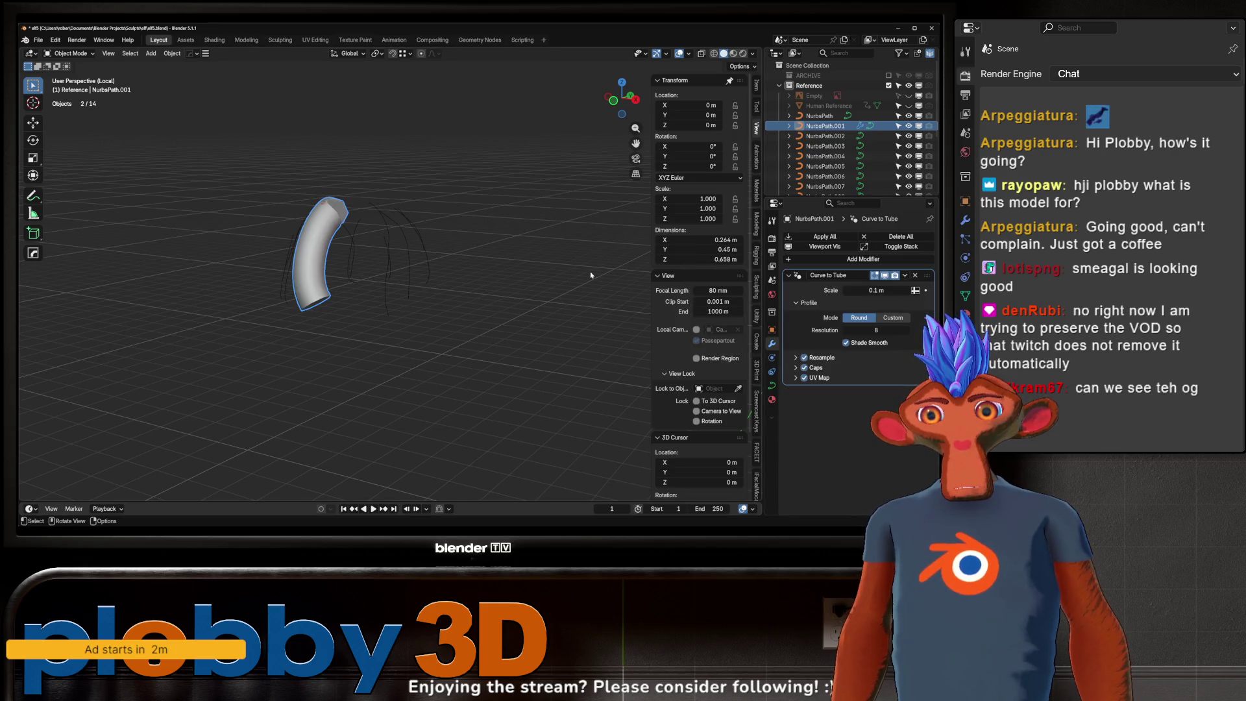
scroll(591, 275, up, 3)
mouse_move(425, 215)
middle_down()
mouse_move(397, 309)
mouse_move(401, 292)
middle_up()
click(862, 343)
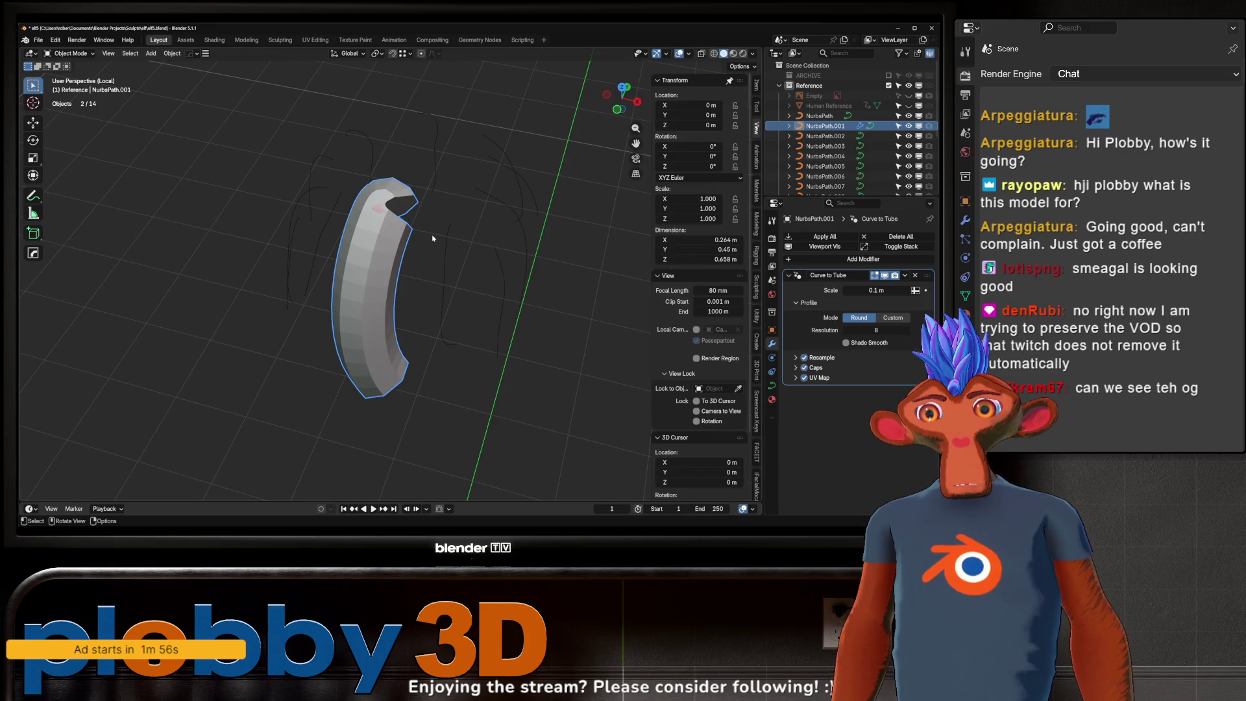
middle_drag(432, 237, 419, 231)
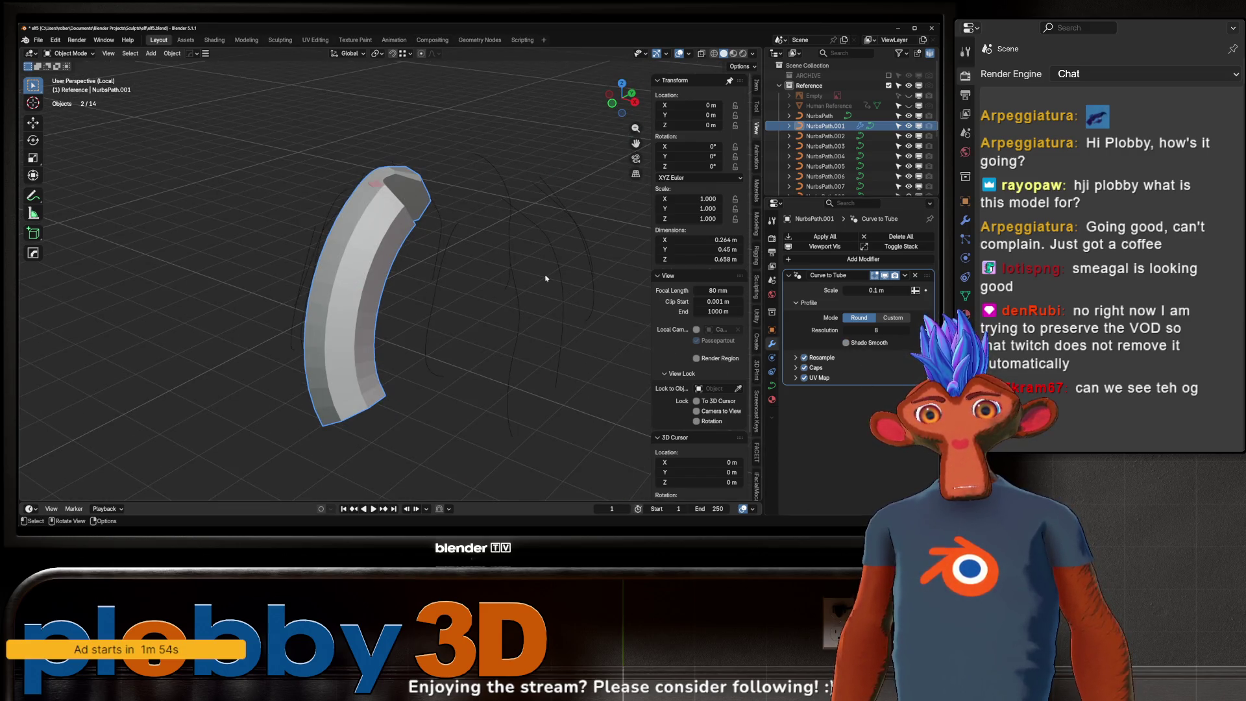
- Simplify the tube's curve down to six control points
key(Tab)
key(a)
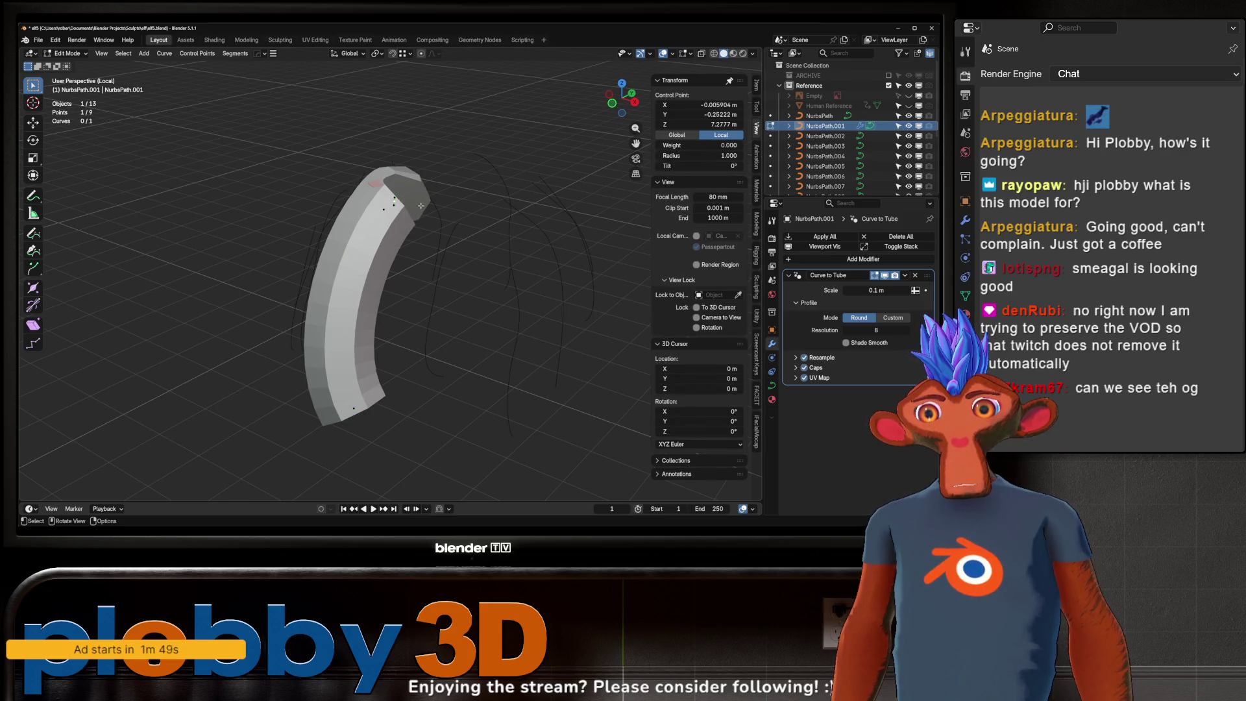
key(ctrl+z)
click(355, 410)
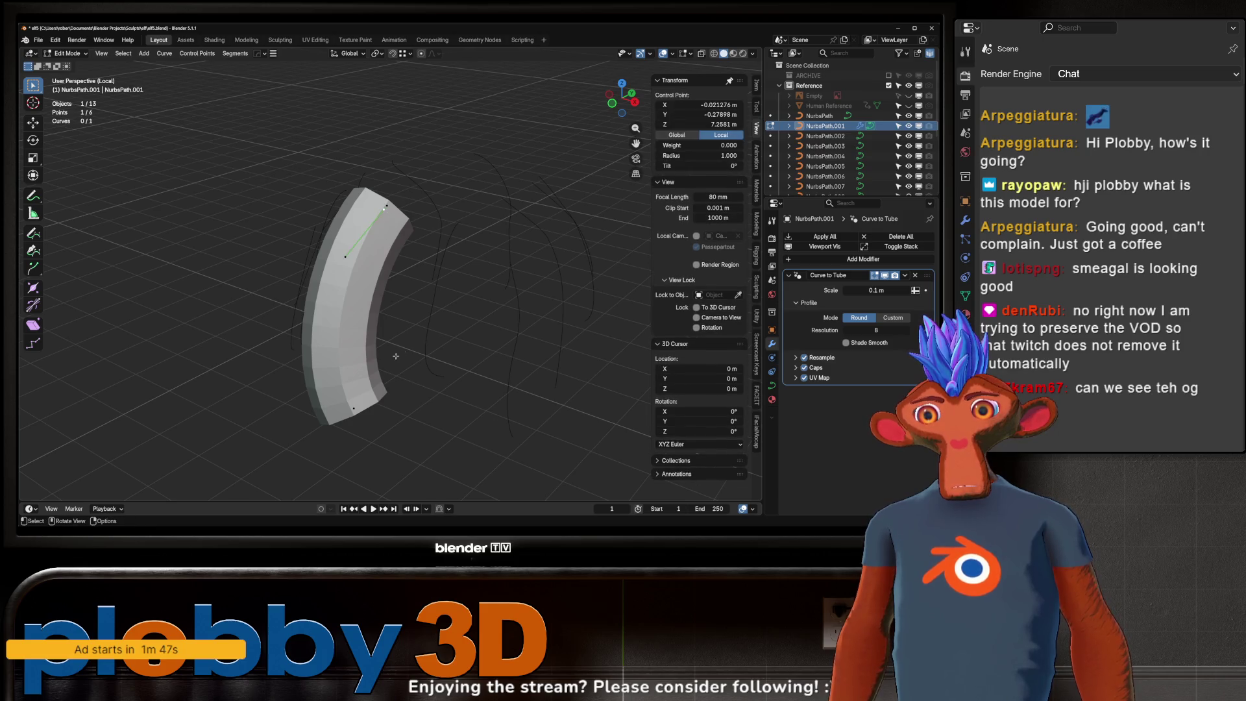
key(Tab)
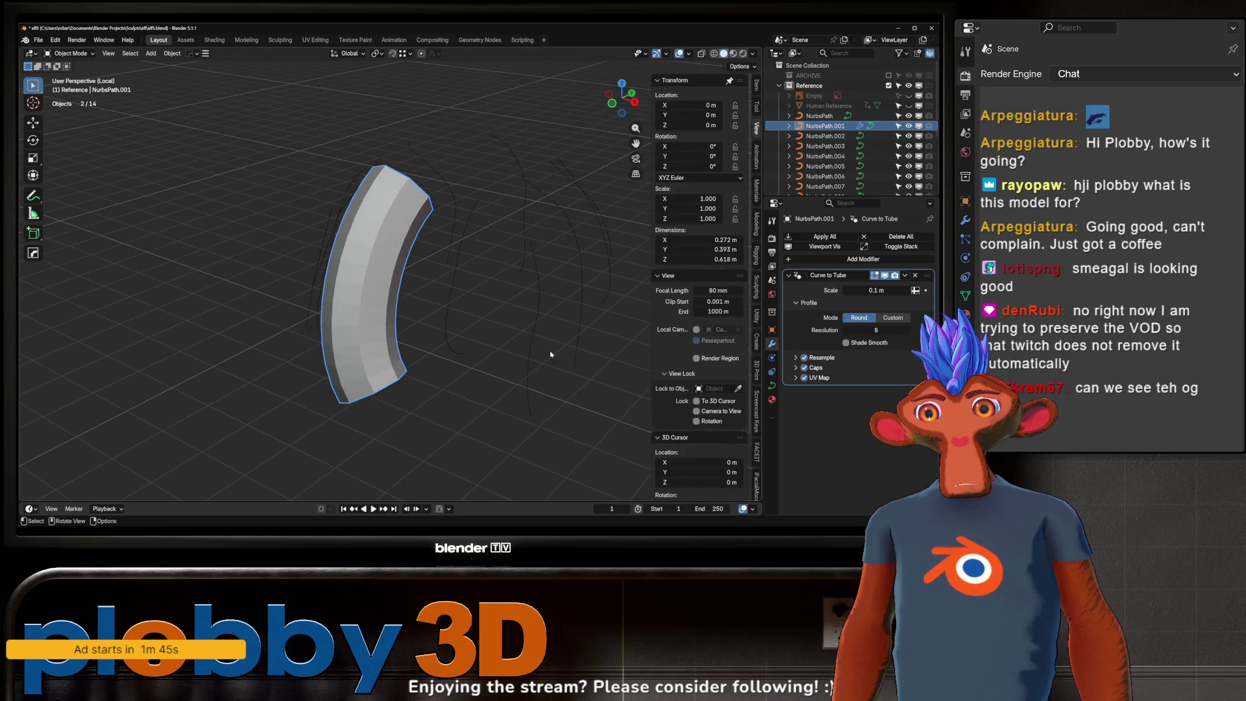
- Set the tube scale to 0.068 m and its caps type to Round
click(916, 290)
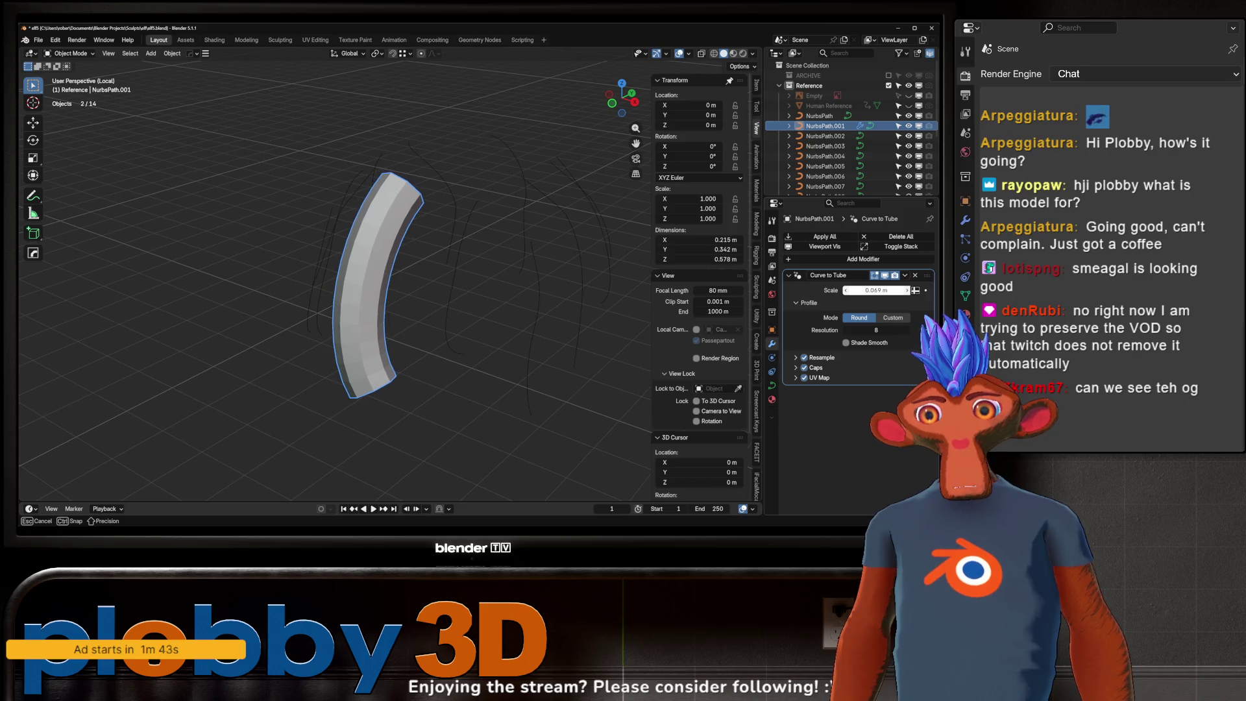
drag(915, 291, 881, 290)
middle_drag(429, 312, 456, 315)
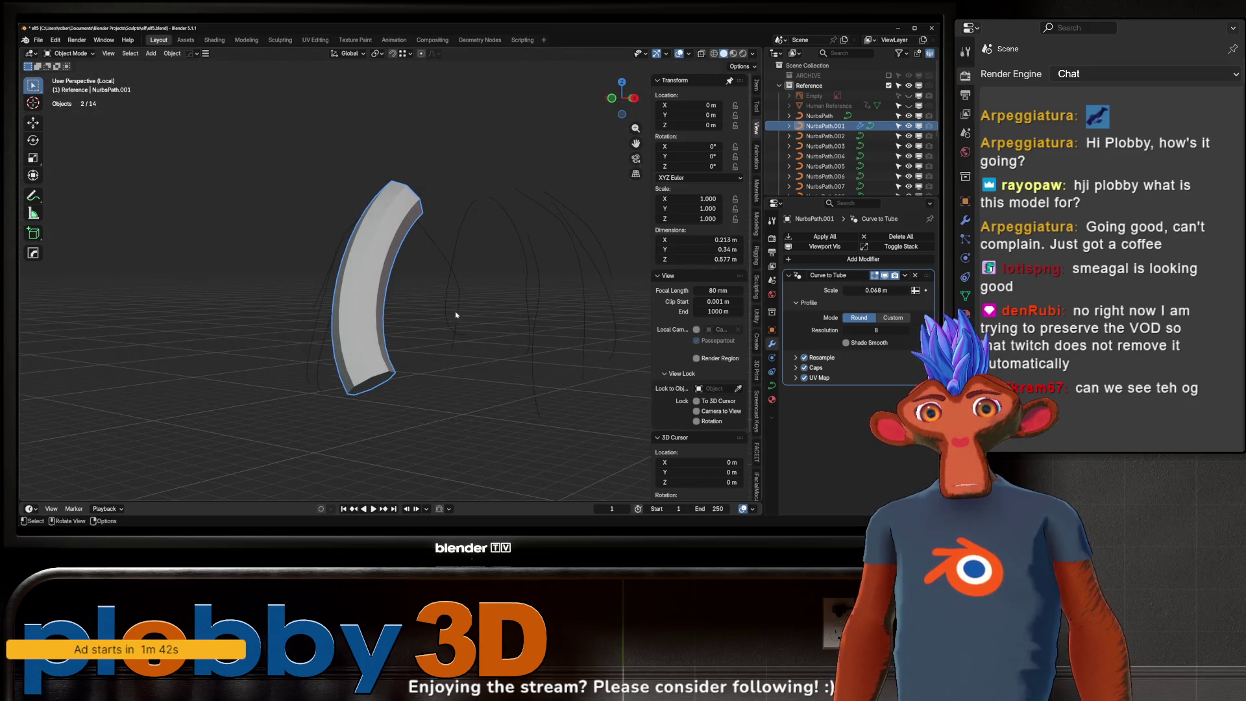
click(796, 367)
click(858, 382)
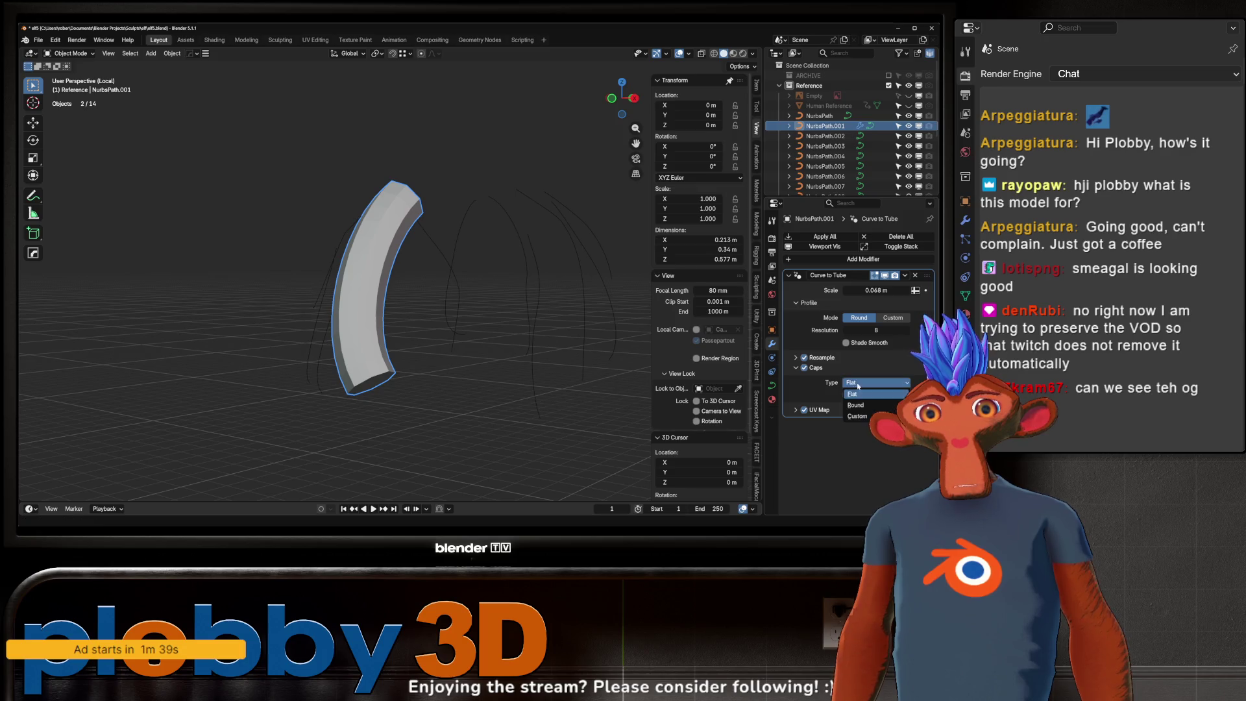
click(857, 404)
- Reopen the curve for point editing and select its lower-end point
middle_drag(396, 277, 406, 286)
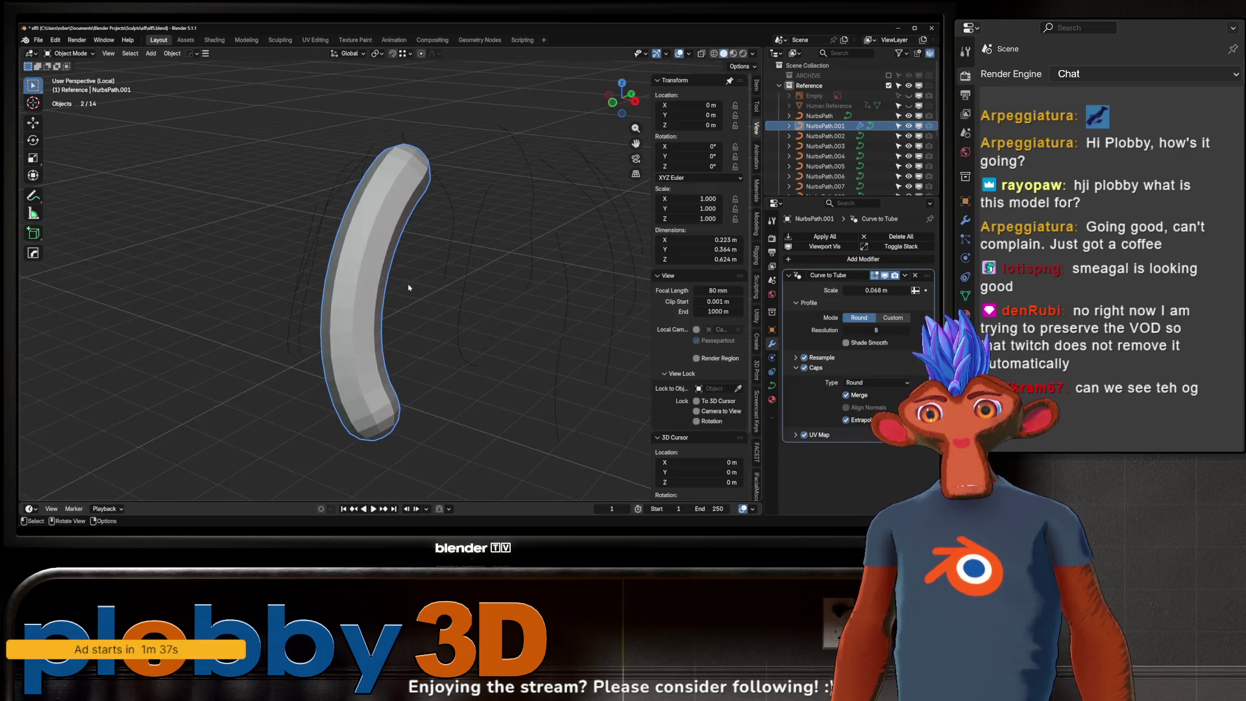
scroll(406, 286, down, 2)
key(Tab)
click(394, 314)
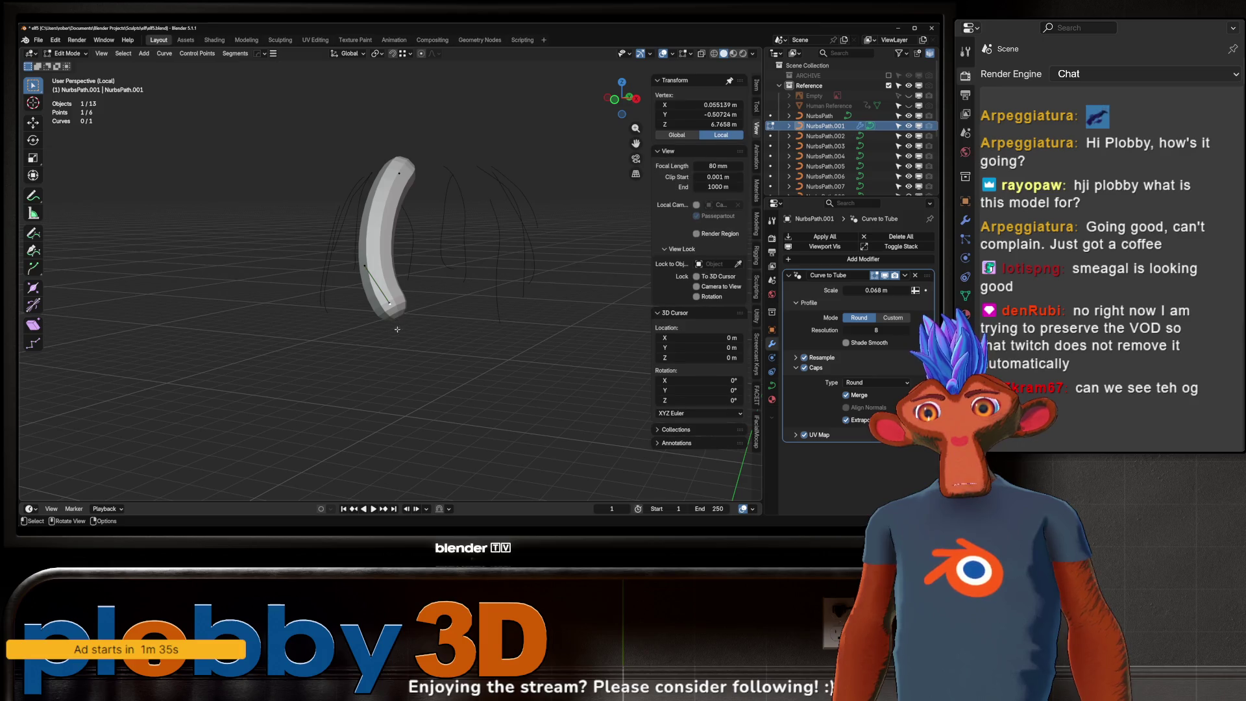
- Move the lower-end point, then return to Object Mode and select all hair curves
key(g)
click(435, 376)
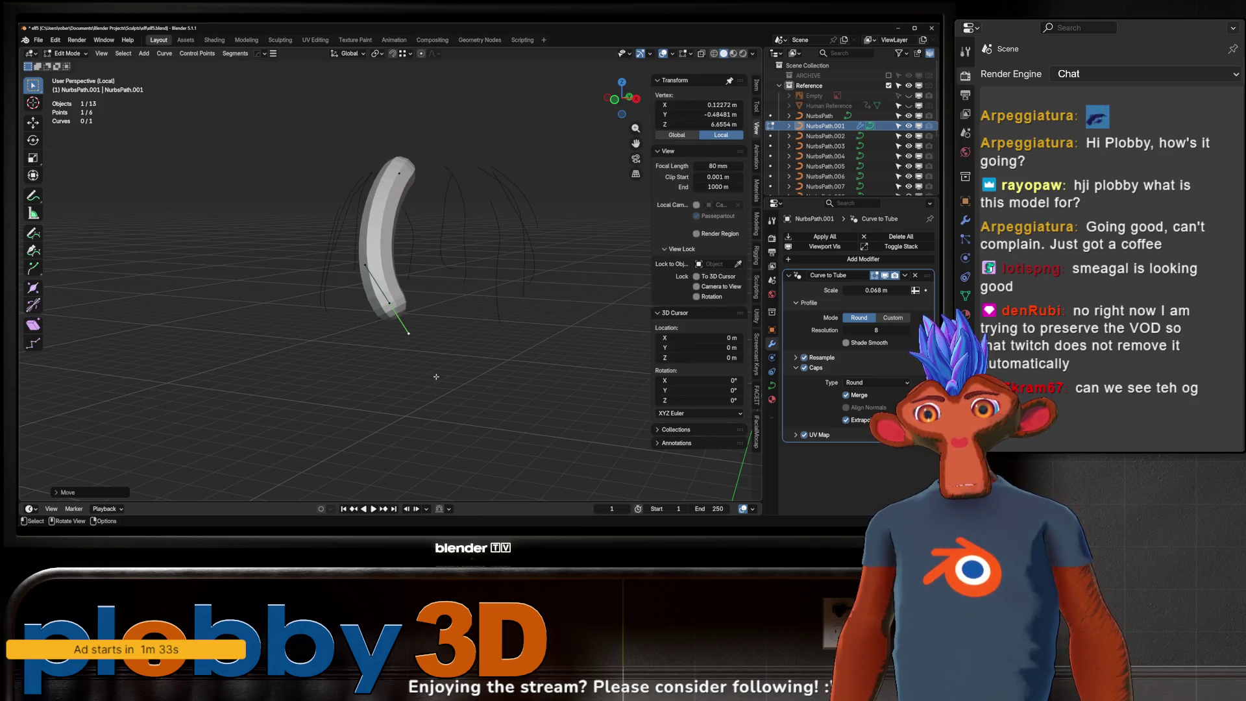
key(ctrl+z)
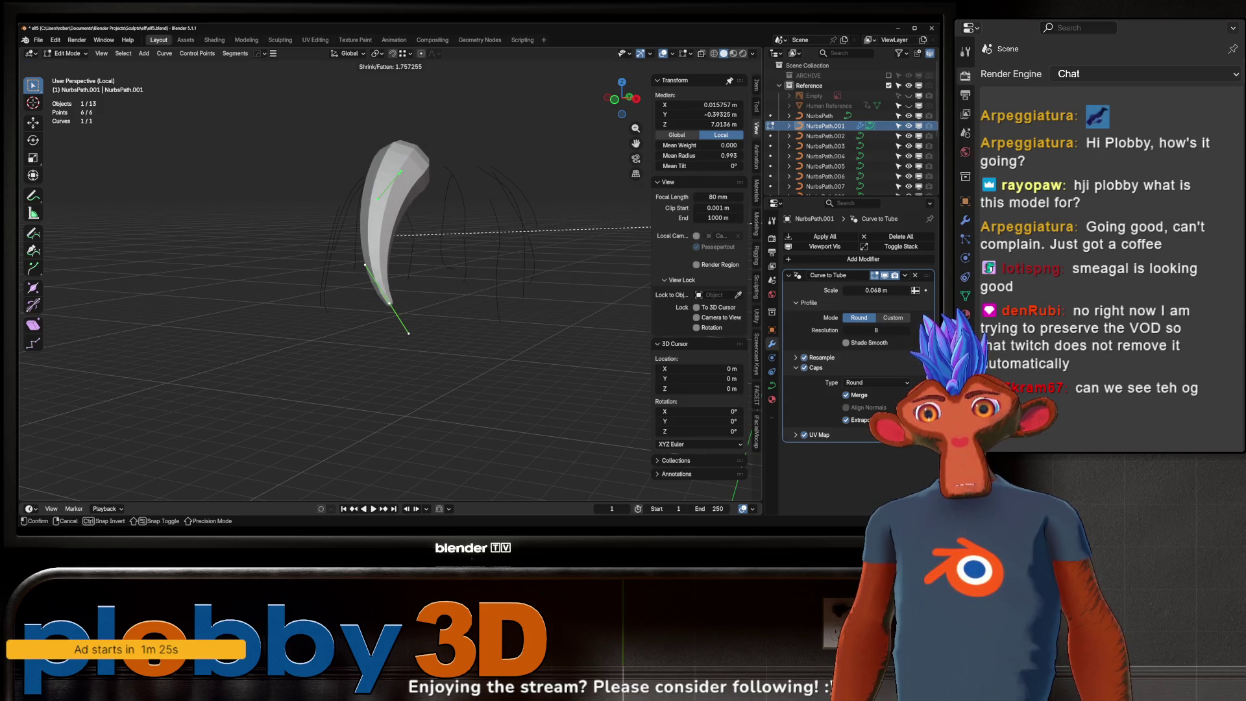
mouse_move(419, 234)
middle_down()
mouse_move(361, 263)
mouse_move(419, 276)
mouse_move(322, 268)
middle_up()
key(ctrl+z)
key(Tab)
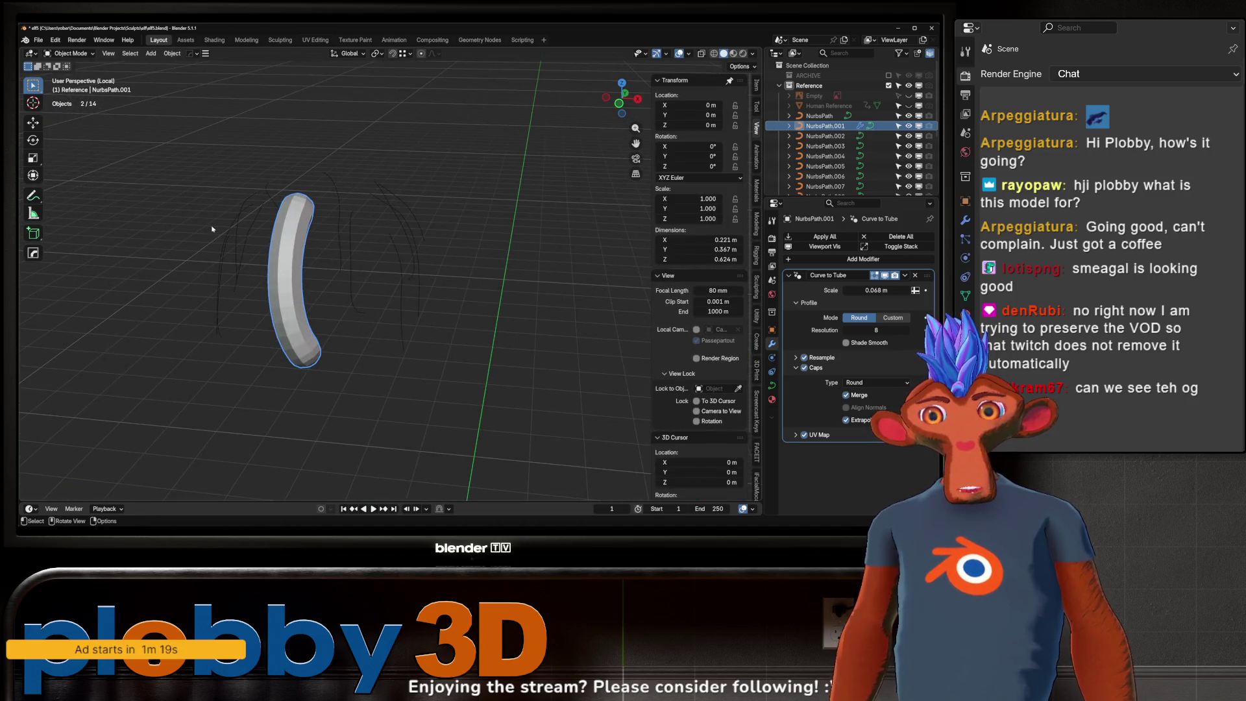
middle_drag(213, 228, 221, 192)
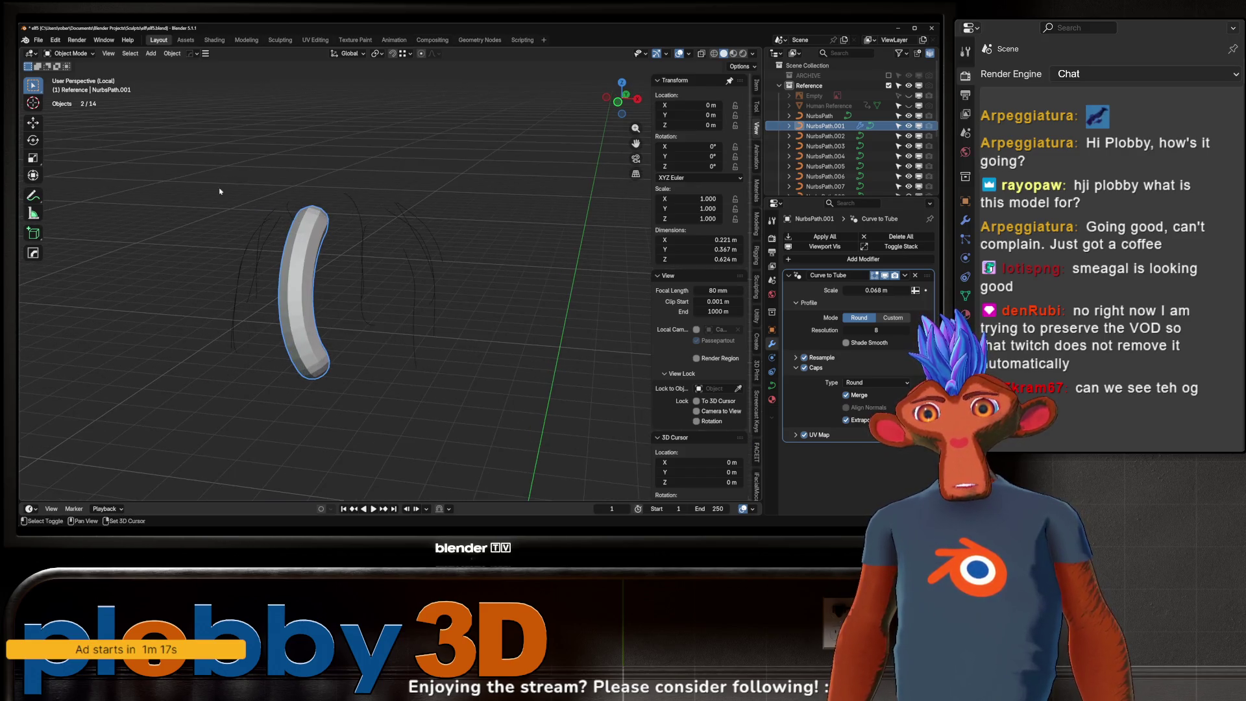
key(a)
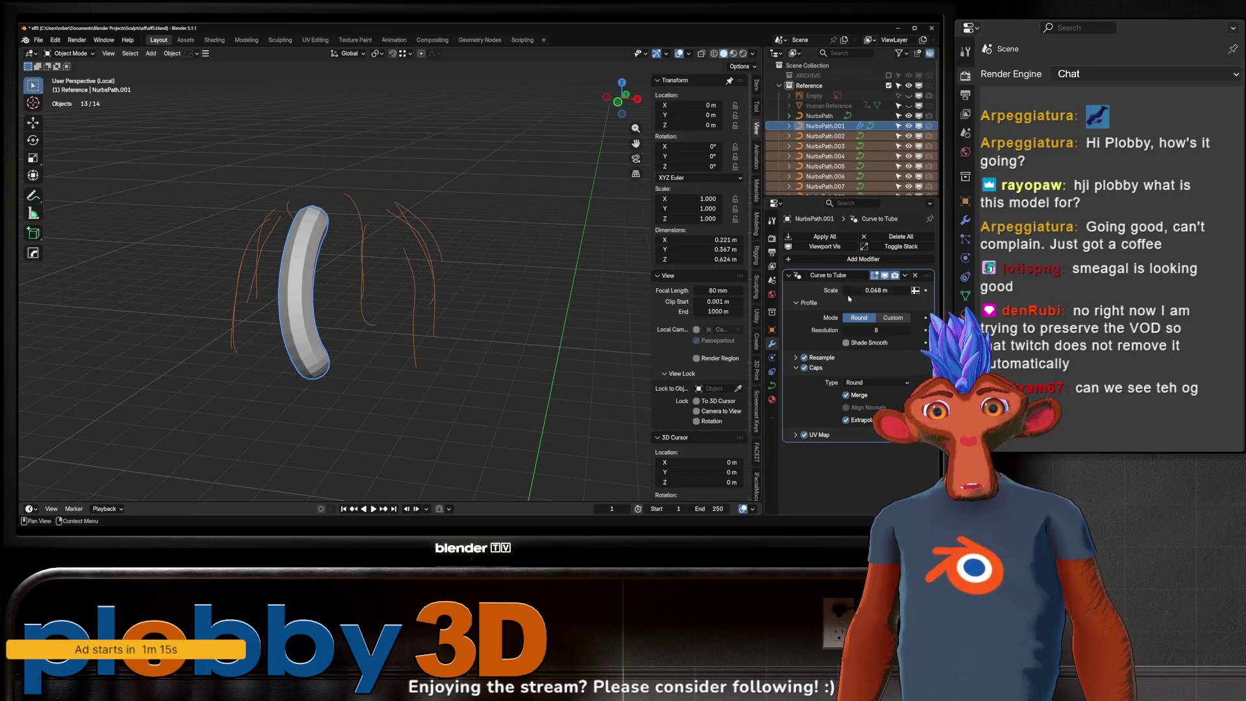
- Copy the tube modifier to all curves with Ctrl+L, then start editing NurbsPath.002
key(ctrl+l)
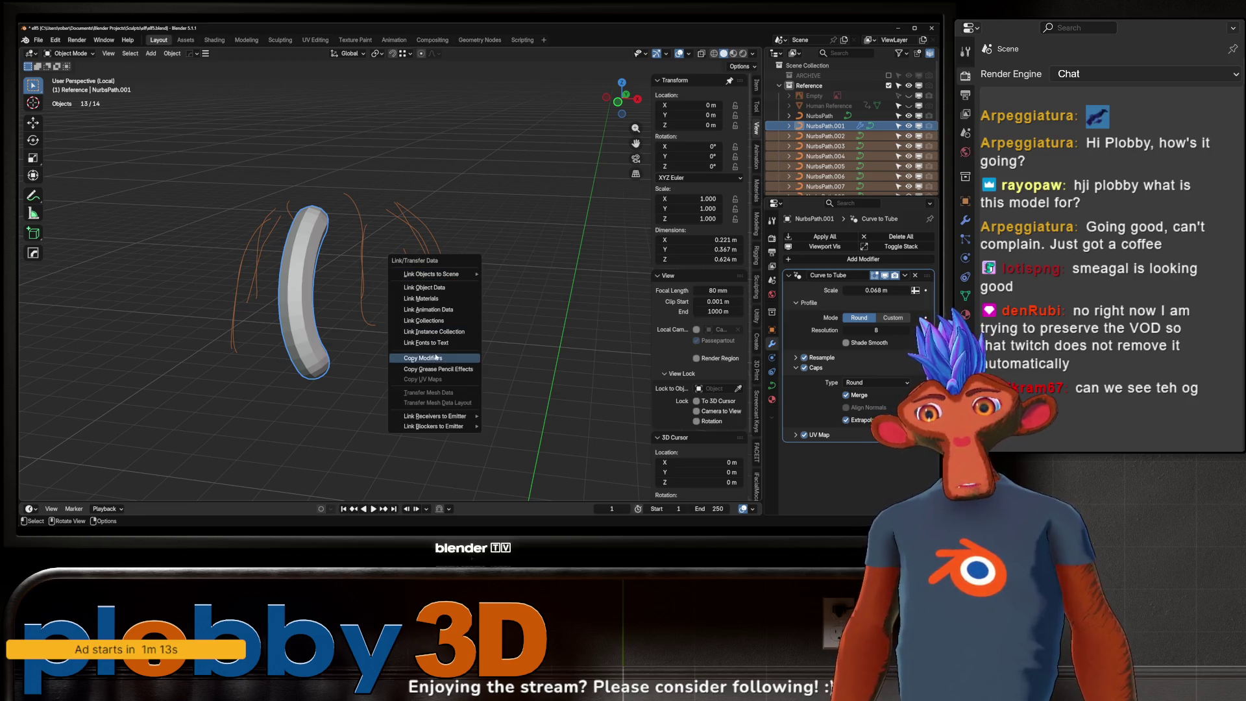
click(438, 358)
click(341, 251)
mouse_move(341, 251)
middle_down()
mouse_move(361, 223)
mouse_move(333, 214)
mouse_move(390, 176)
middle_up()
key(Tab)
click(336, 217)
scroll(337, 216, up, 4)
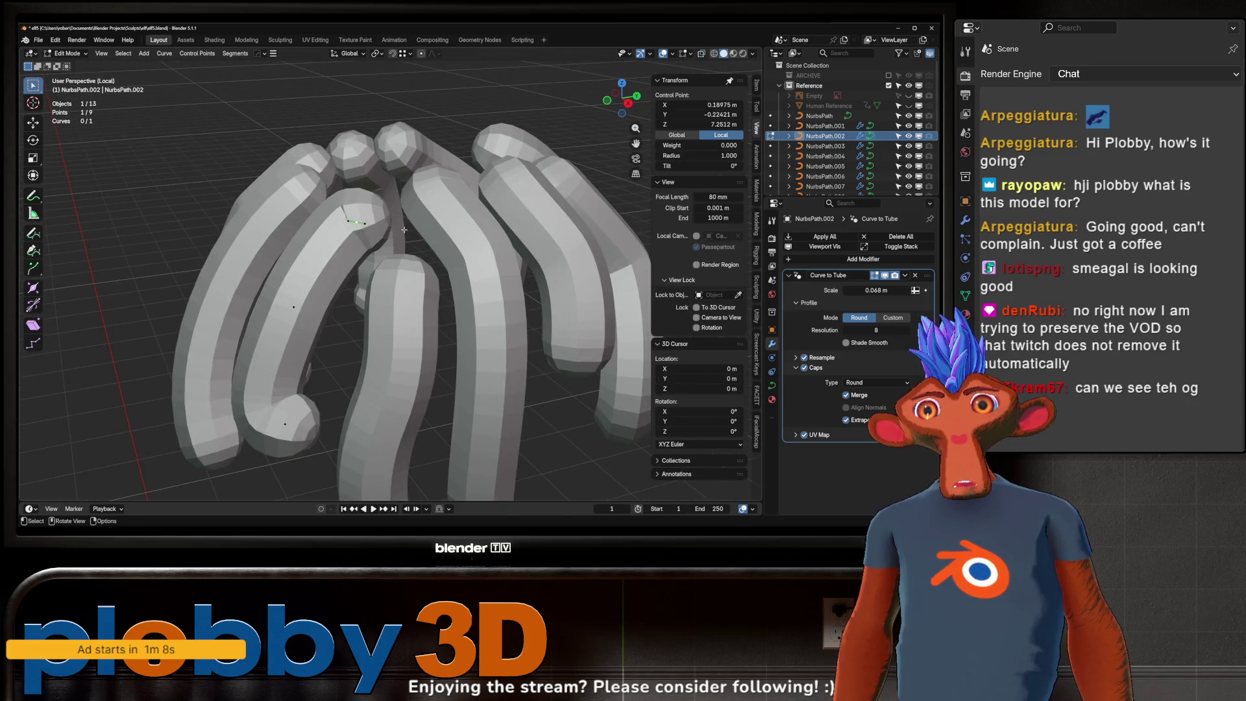
- Rotate a point of NurbsPath.002 about Z, then select another hair clump curve
key(r)
key(z)
click(422, 133)
key(s)
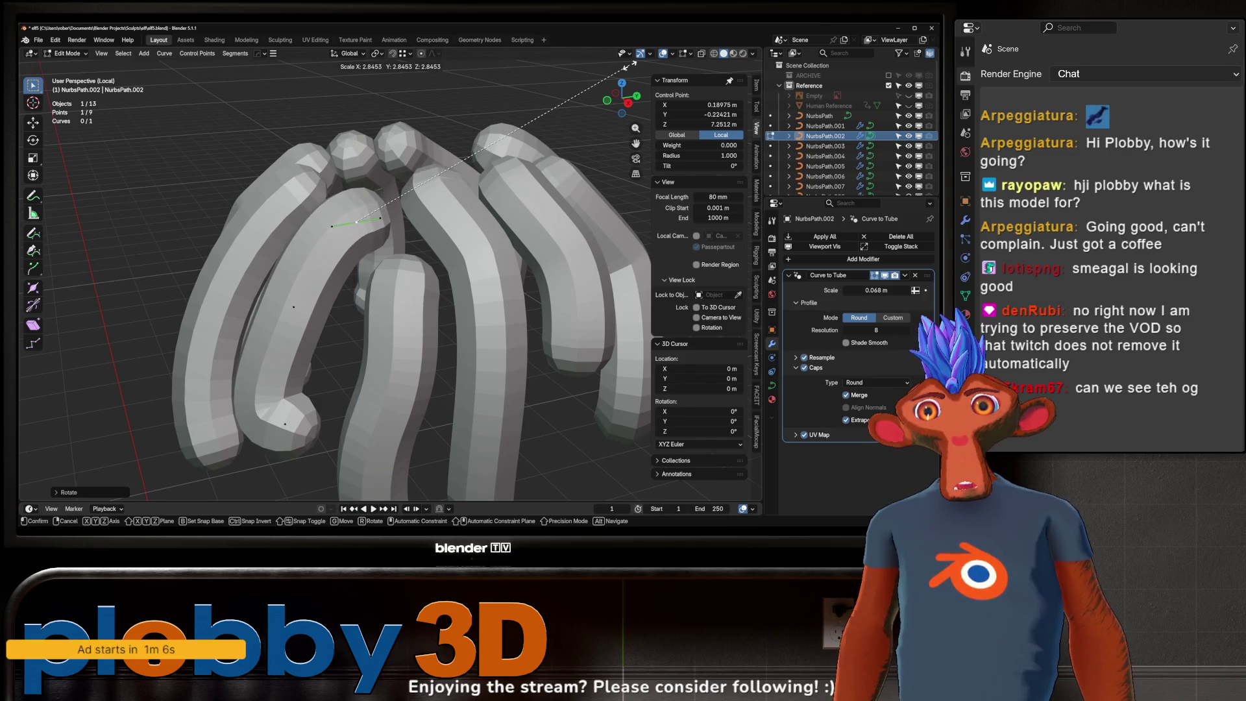
key(Escape)
scroll(420, 283, down, 3)
middle_drag(418, 283, 468, 293)
key(Tab)
mouse_move(408, 334)
middle_down()
mouse_move(465, 343)
mouse_move(437, 307)
middle_up()
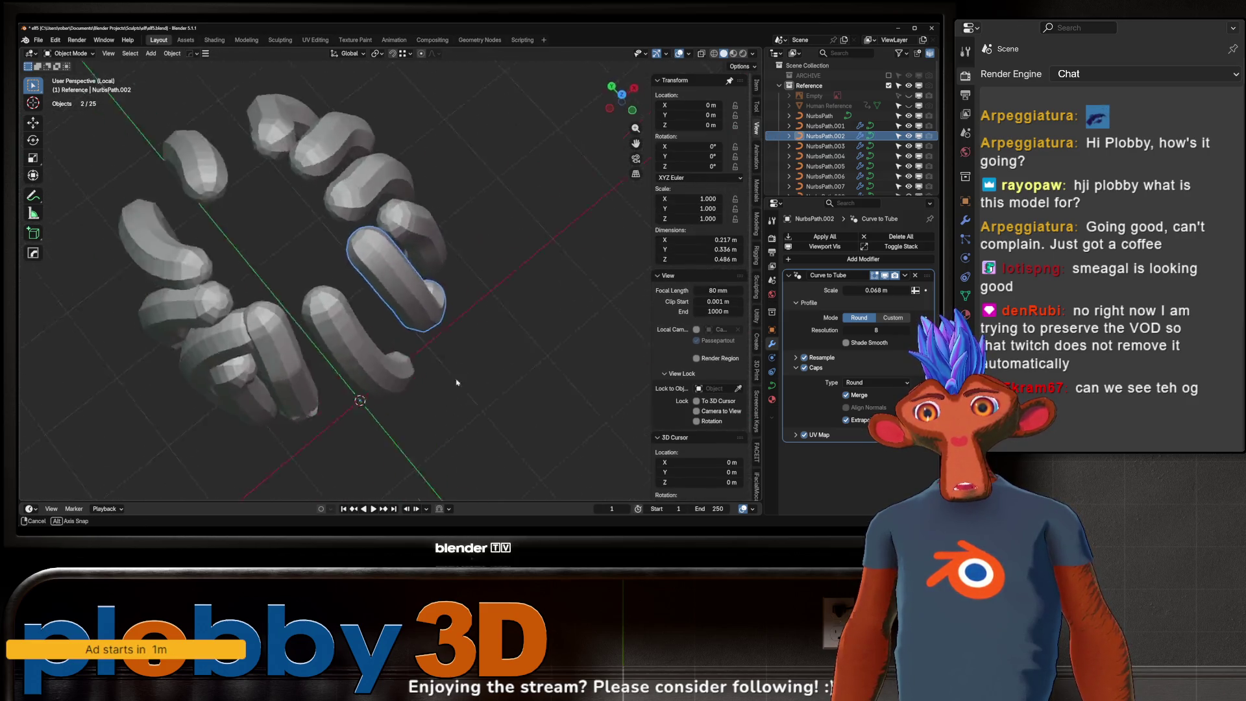
click(244, 257)
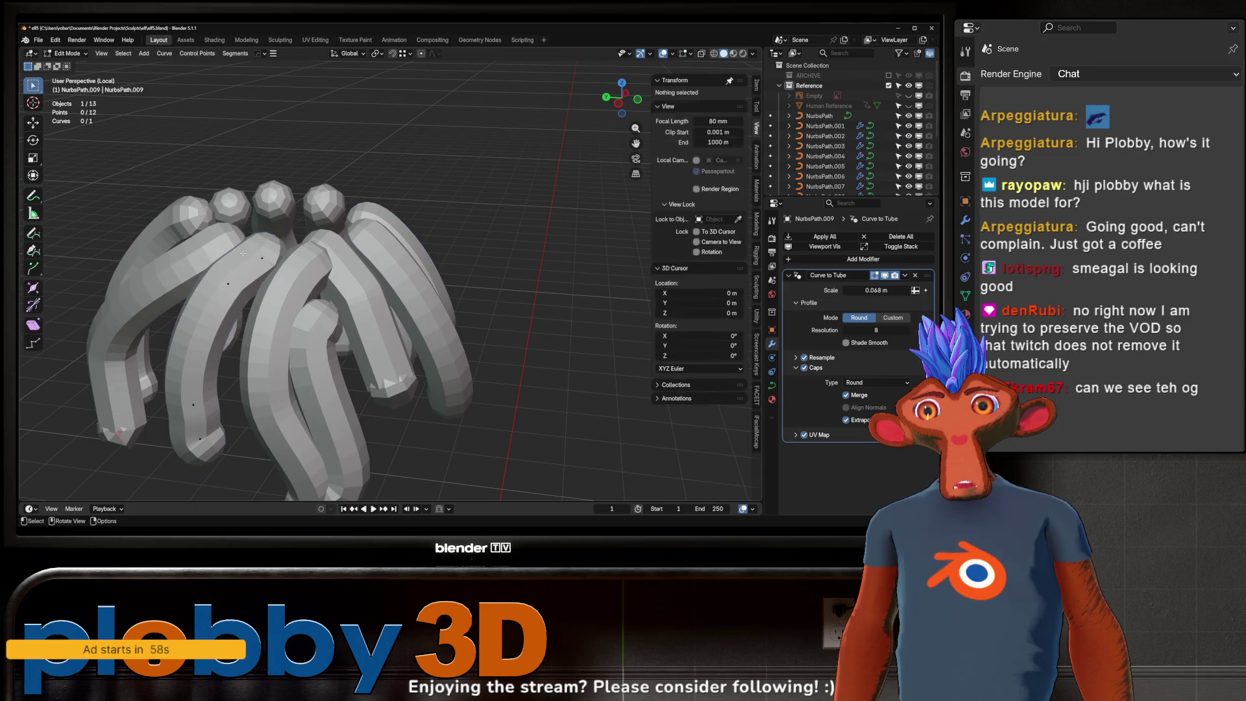
- Scale and rotate individual curve points to bend two hair clumps' shapes
key(Tab)
middle_drag(244, 257, 386, 249)
key(s)
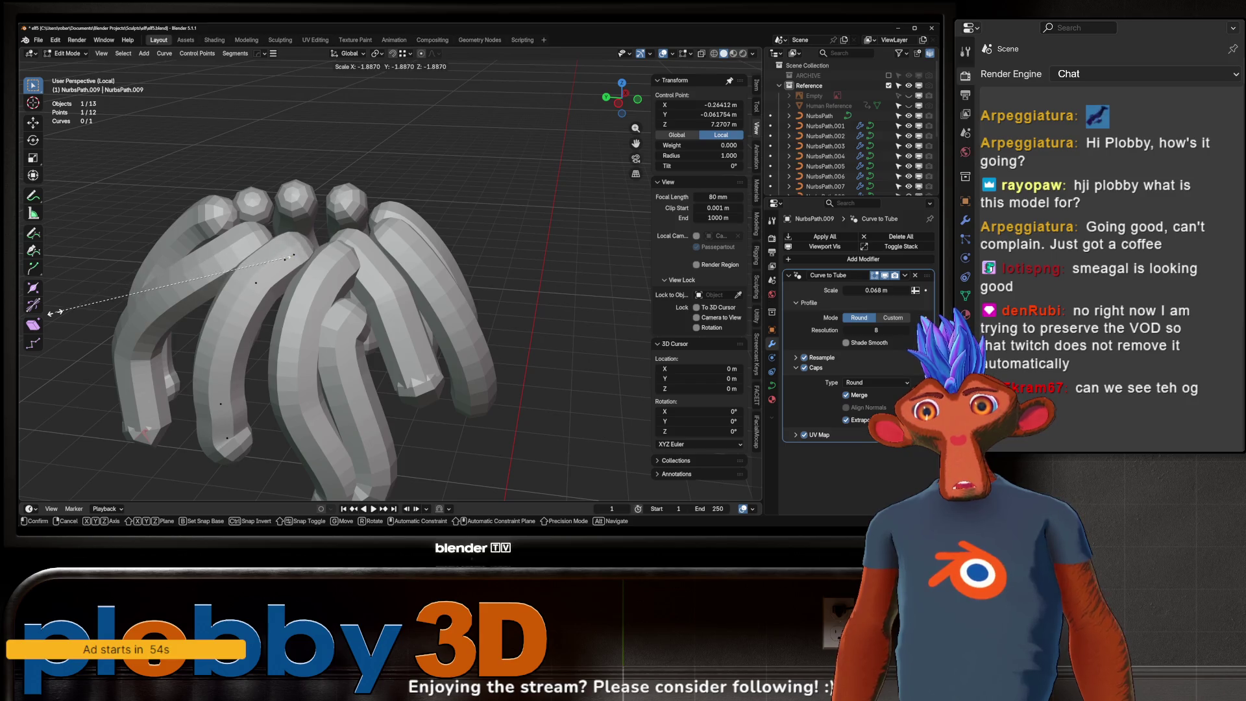
click(451, 387)
middle_drag(451, 387, 560, 349)
key(r)
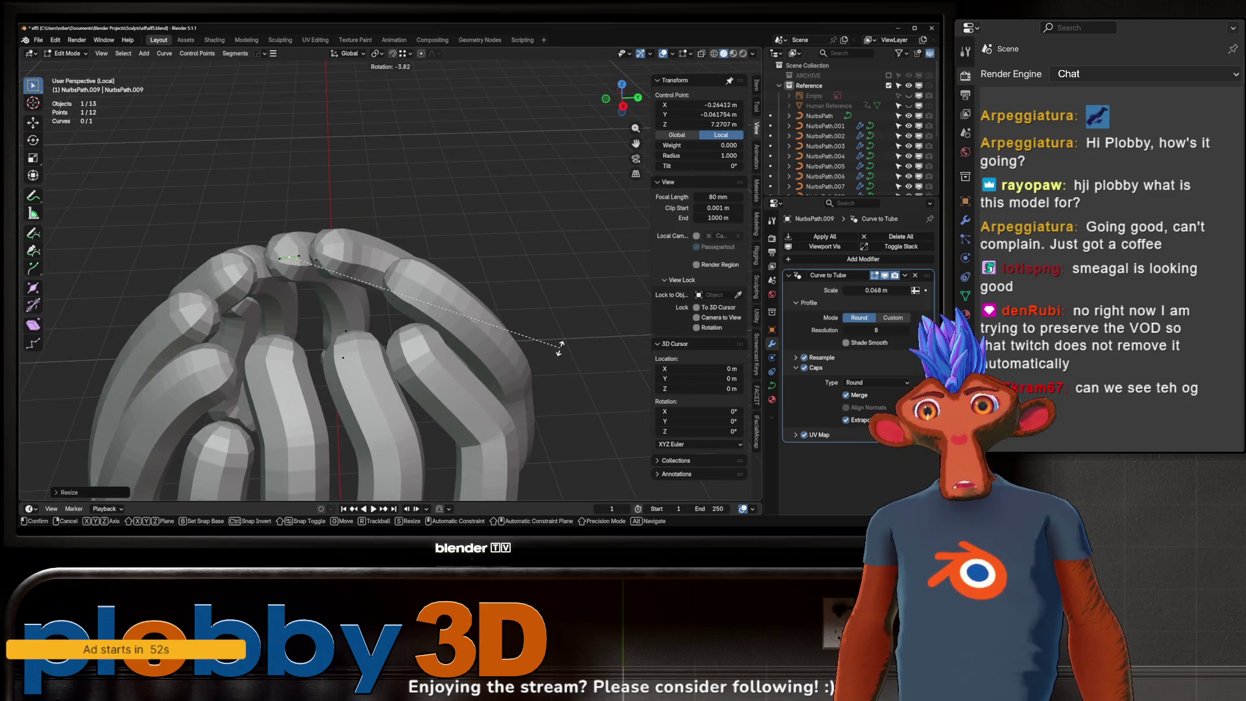
key(Escape)
mouse_move(493, 266)
middle_down()
mouse_move(275, 298)
mouse_move(253, 328)
middle_up()
scroll(389, 273, down, 4)
scroll(390, 273, up, 4)
click(275, 297)
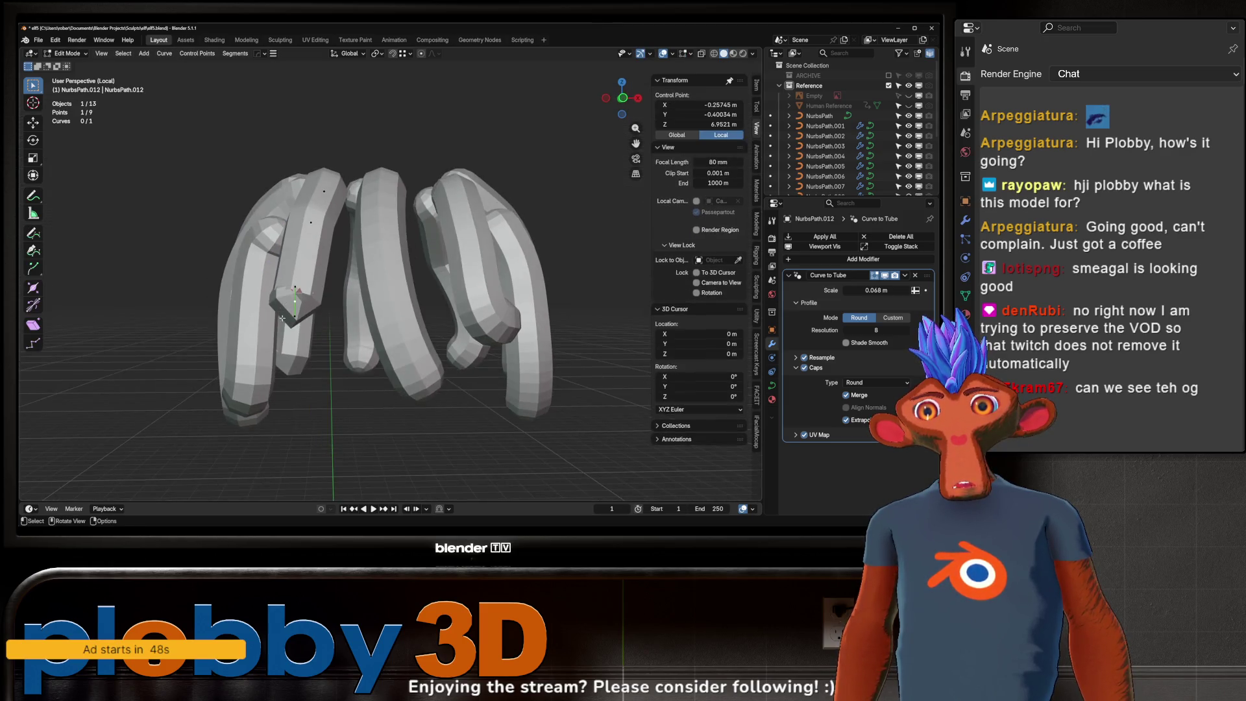
scroll(253, 327, up, 2)
key(r)
click(301, 182)
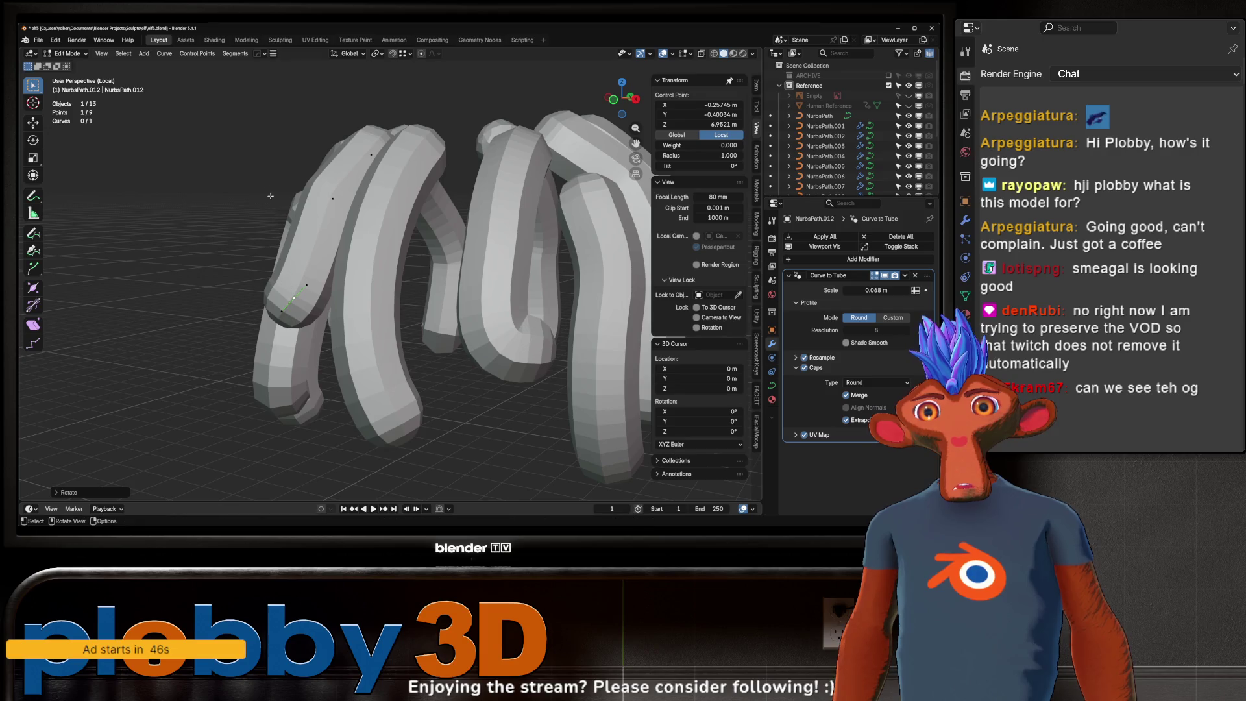
click(330, 322)
mouse_move(329, 323)
middle_down()
mouse_move(545, 273)
mouse_move(415, 309)
middle_up()
scroll(544, 273, up, 2)
scroll(544, 273, down, 3)
- Reposition and rotate a control point on the NurbsPath.011 clump to reshape its tube
key(Tab)
click(416, 309)
key(Tab)
key(g)
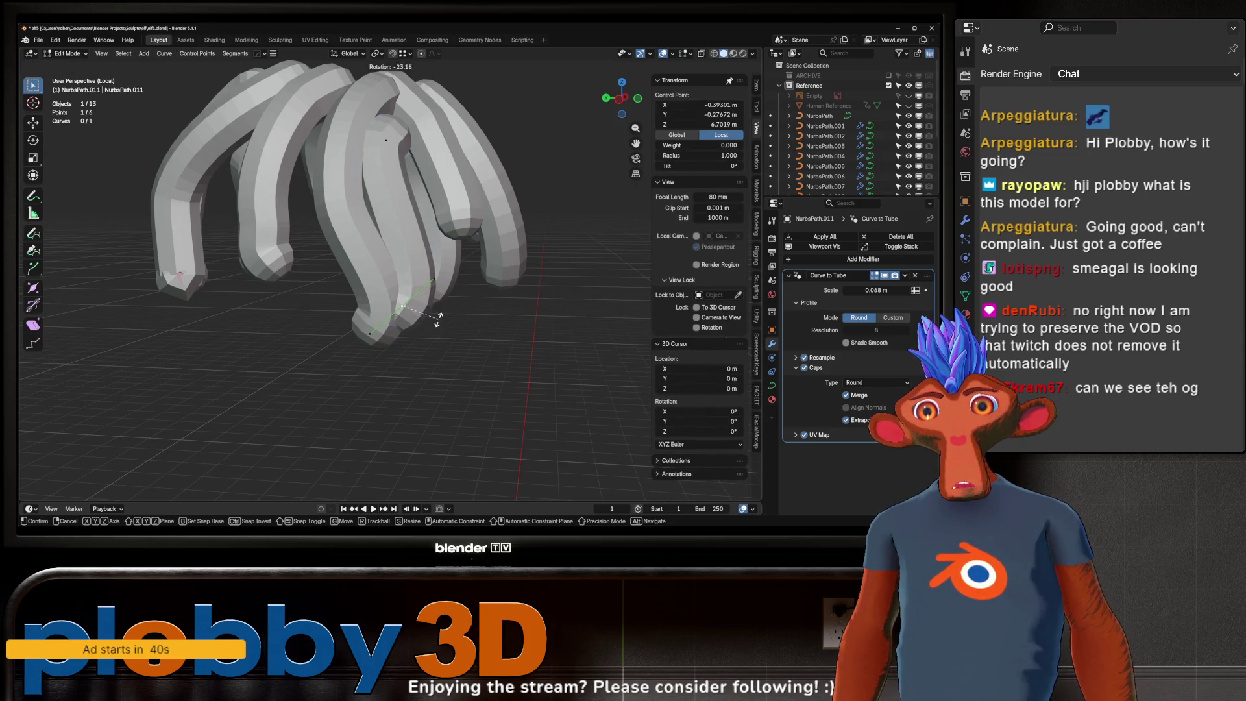
click(527, 348)
mouse_move(528, 349)
middle_down()
mouse_move(313, 228)
mouse_move(409, 171)
middle_up()
scroll(313, 229, up, 2)
key(r)
click(312, 228)
key(g)
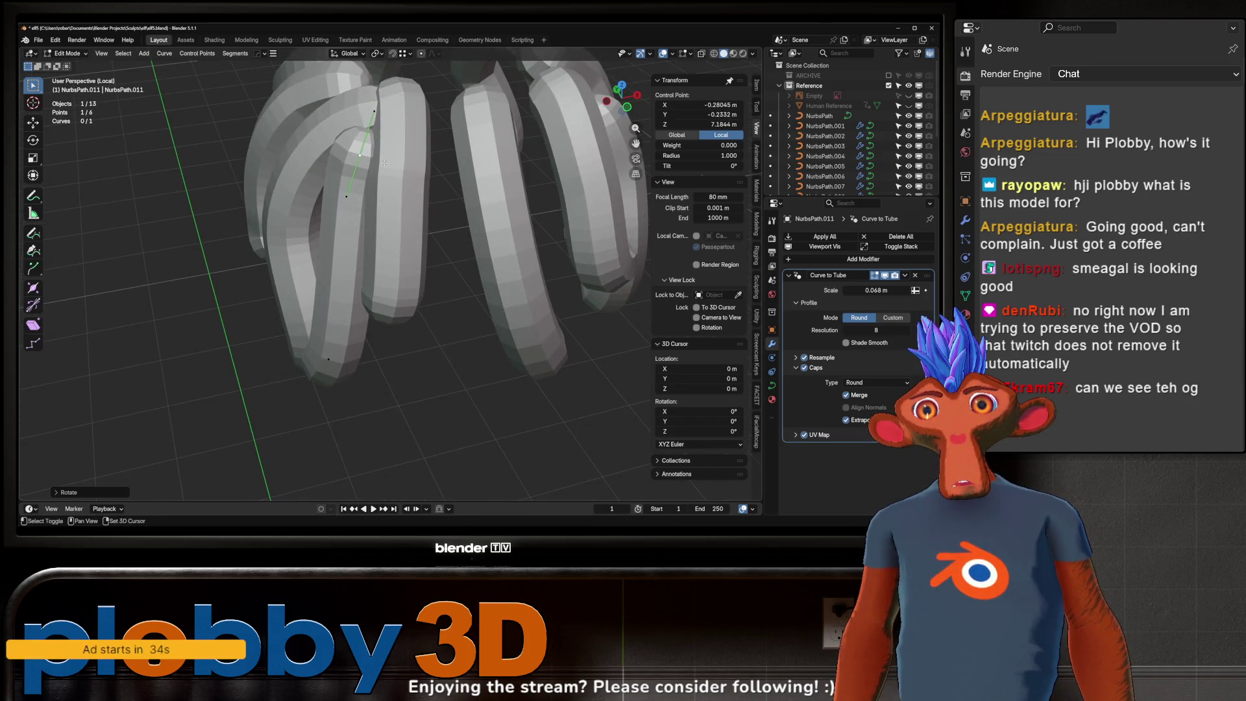
click(349, 263)
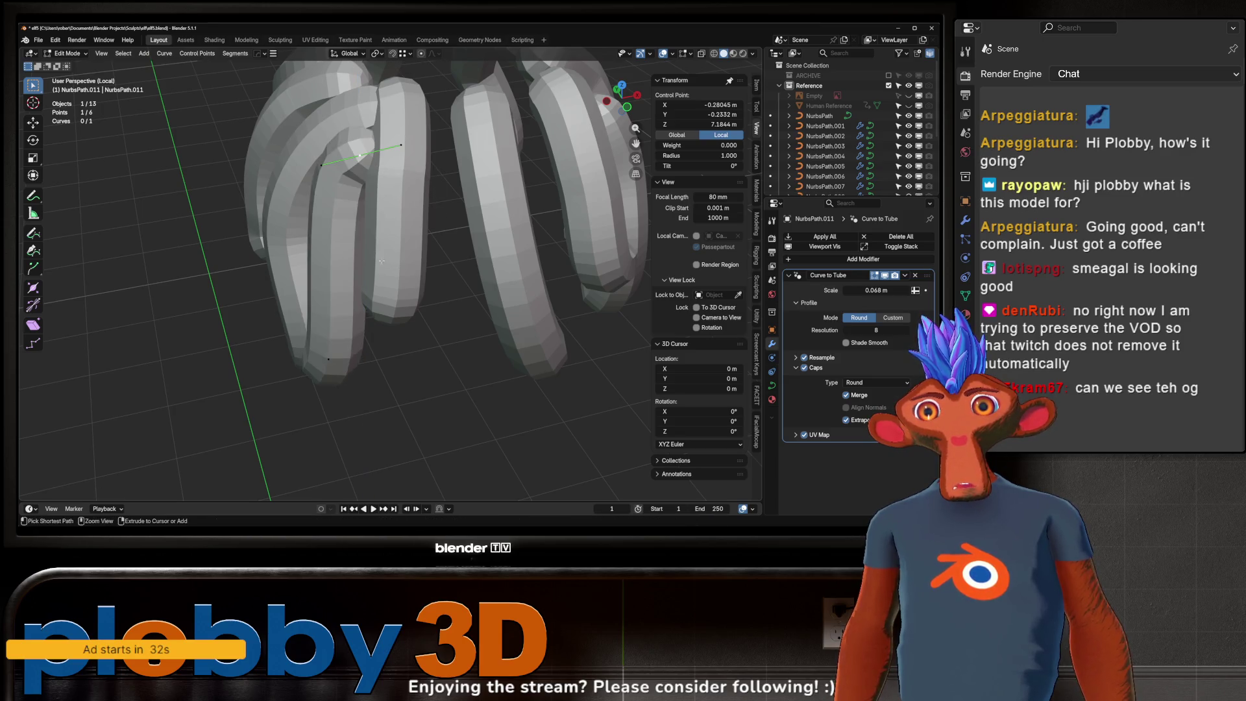
- Extrude a new end point to extend the clump and rotate its tip about the vertical axis
key(g)
mouse_move(386, 259)
middle_down()
mouse_move(409, 170)
mouse_move(381, 190)
middle_up()
click(413, 153)
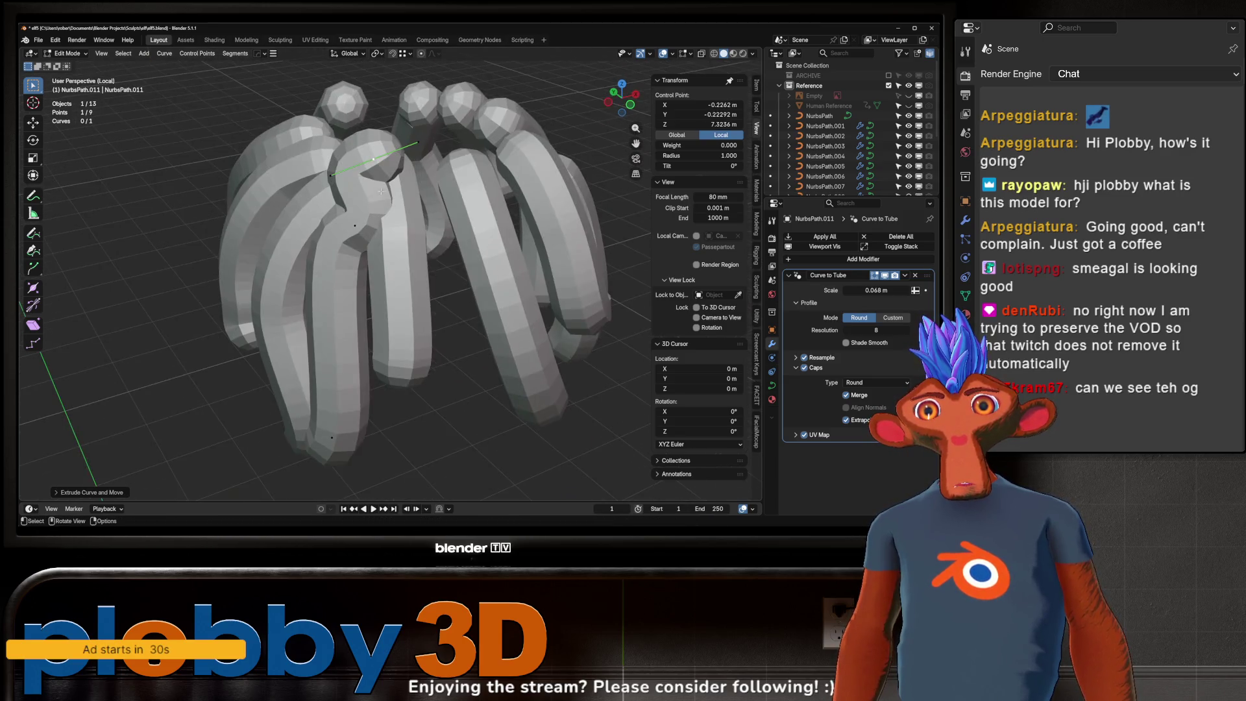
click(370, 122)
mouse_move(370, 122)
middle_down()
mouse_move(363, 114)
mouse_move(467, 166)
mouse_move(375, 230)
mouse_move(430, 292)
middle_up()
key(r)
key(z)
click(518, 191)
key(Tab)
scroll(468, 195, down, 3)
- With X-ray on, select the bottom tip points of all clumps, then exit local view to show the whole character
key(Tab)
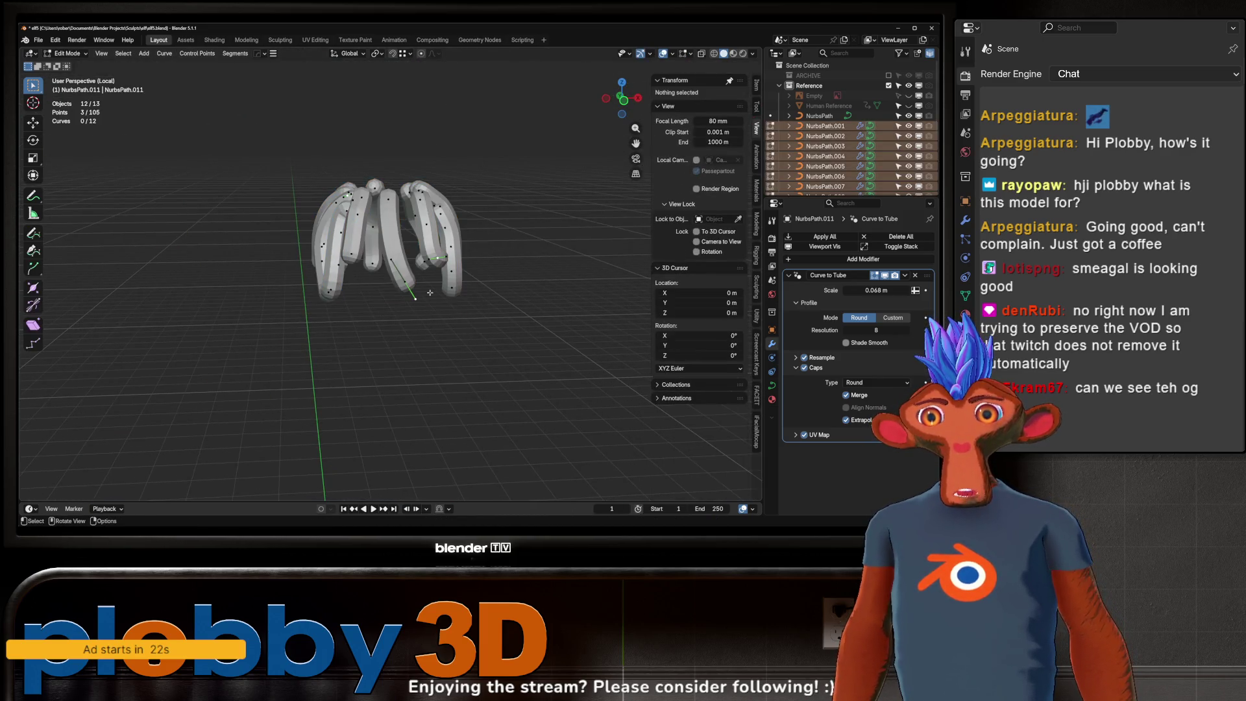
key(alt+z)
drag(522, 382, 281, 292)
shift+click(455, 293)
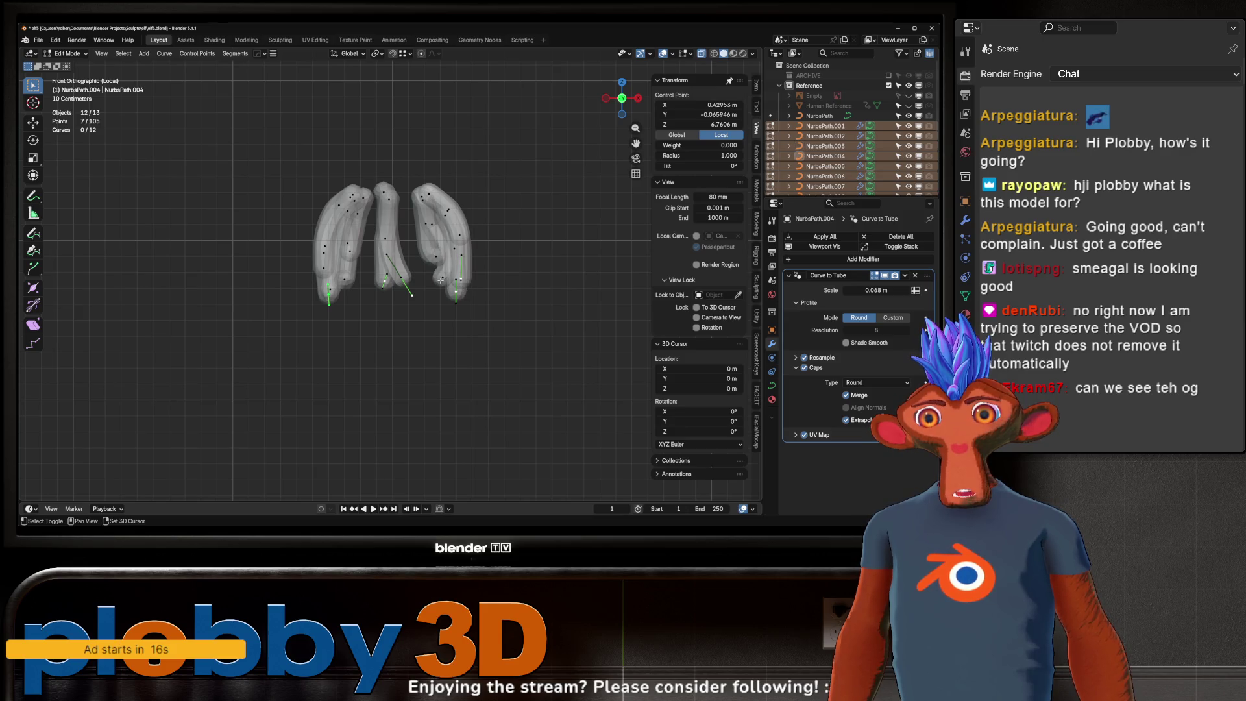
mouse_move(432, 267)
middle_down()
mouse_move(407, 283)
mouse_move(527, 313)
middle_up()
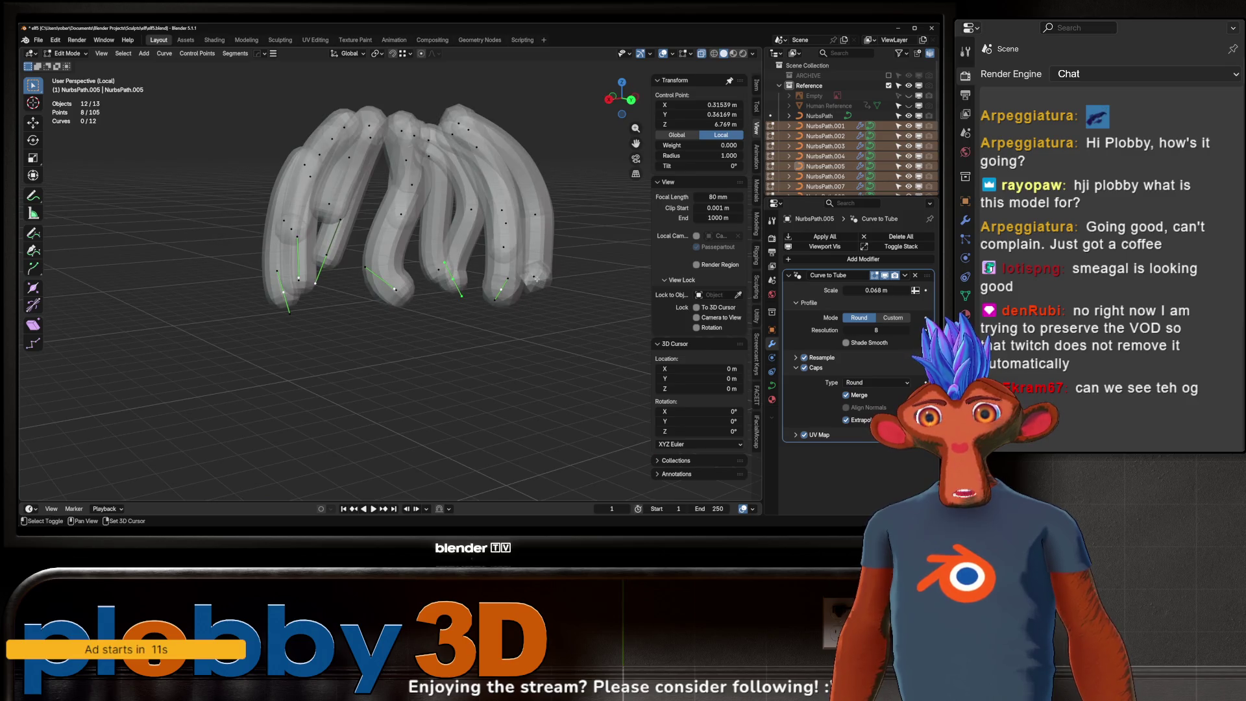
mouse_move(437, 269)
middle_down()
mouse_move(463, 277)
mouse_move(384, 308)
middle_up()
shift+click(464, 278)
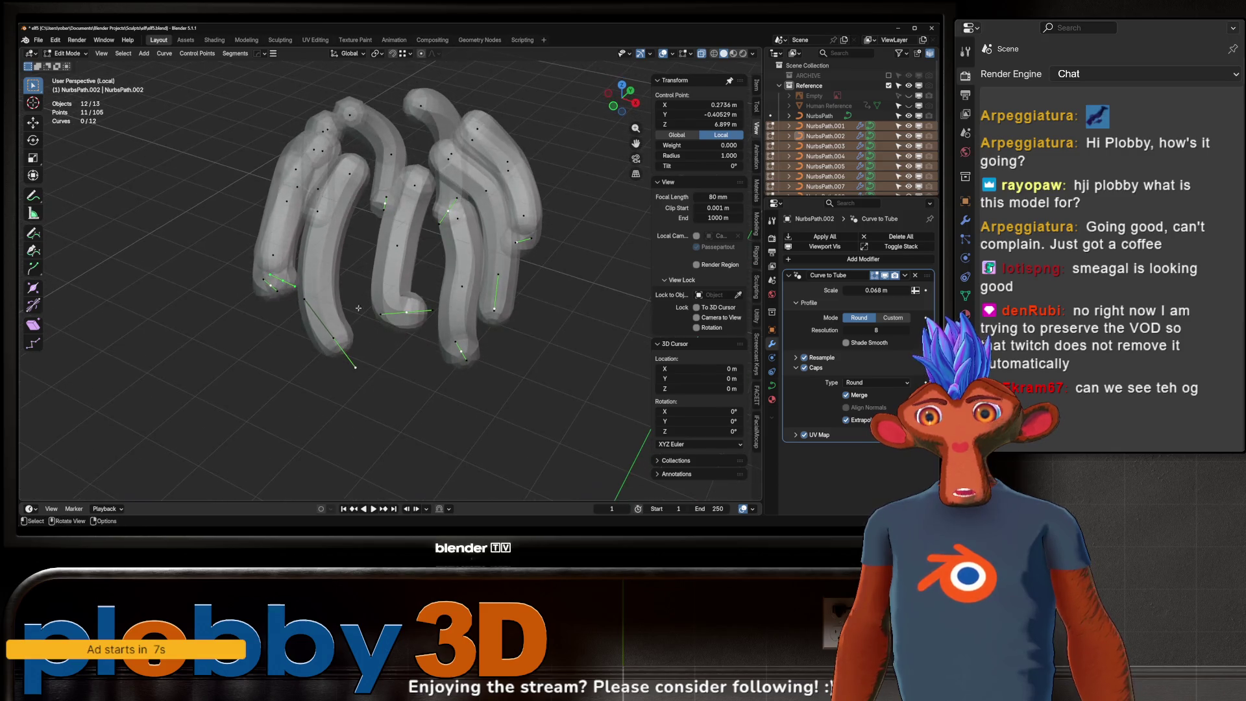
mouse_move(274, 254)
middle_down()
mouse_move(478, 309)
mouse_move(420, 279)
mouse_move(464, 316)
mouse_move(610, 306)
mouse_move(536, 371)
middle_up()
shift+click(468, 297)
shift+click(379, 278)
key(s)
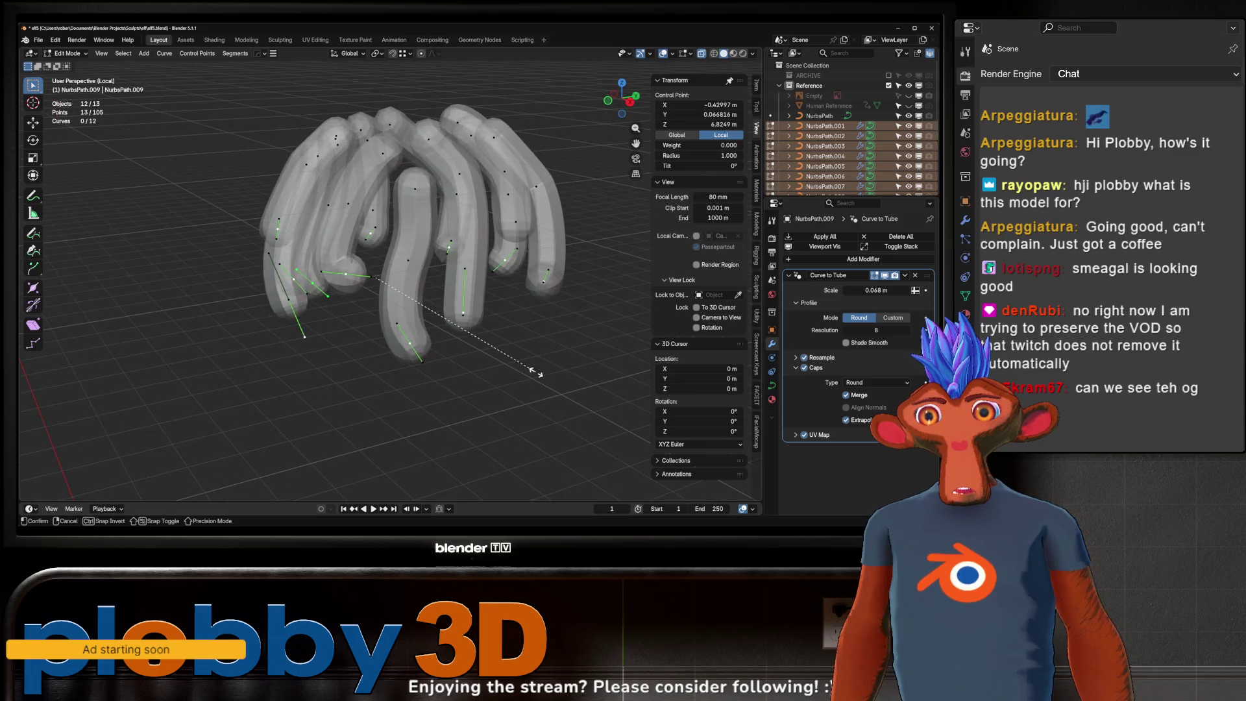
key(Escape)
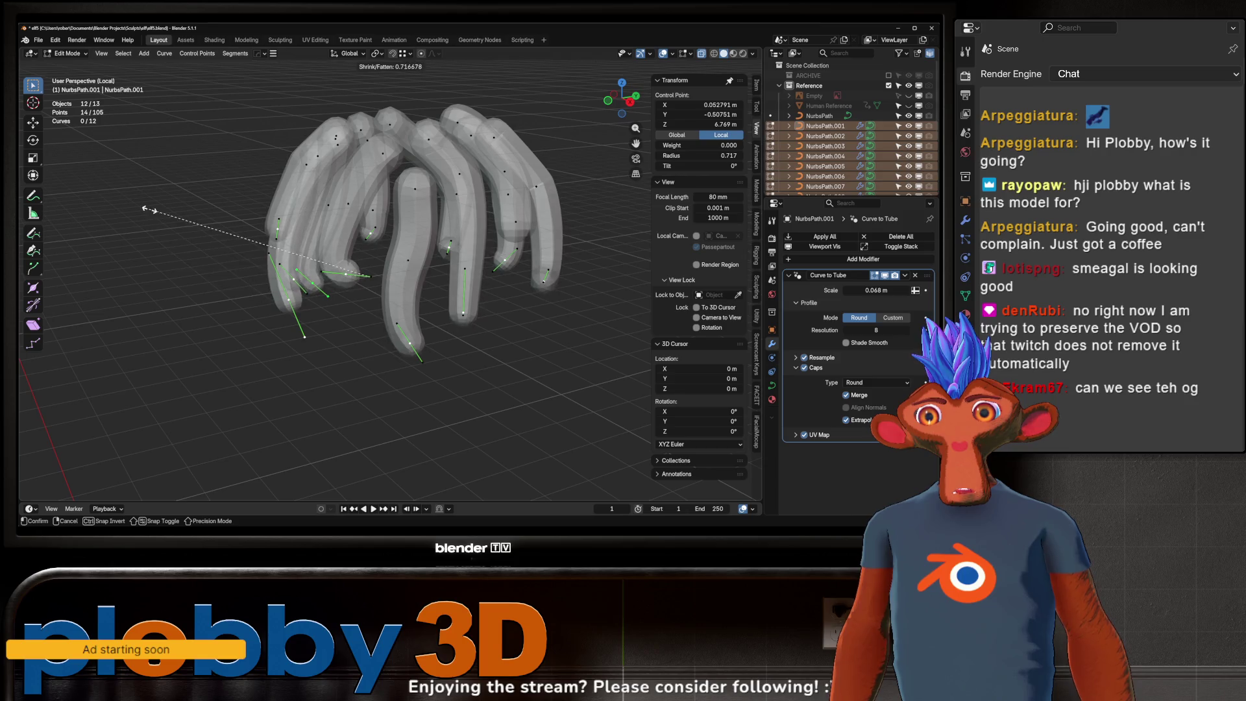
key(Escape)
key(KP_Divide)
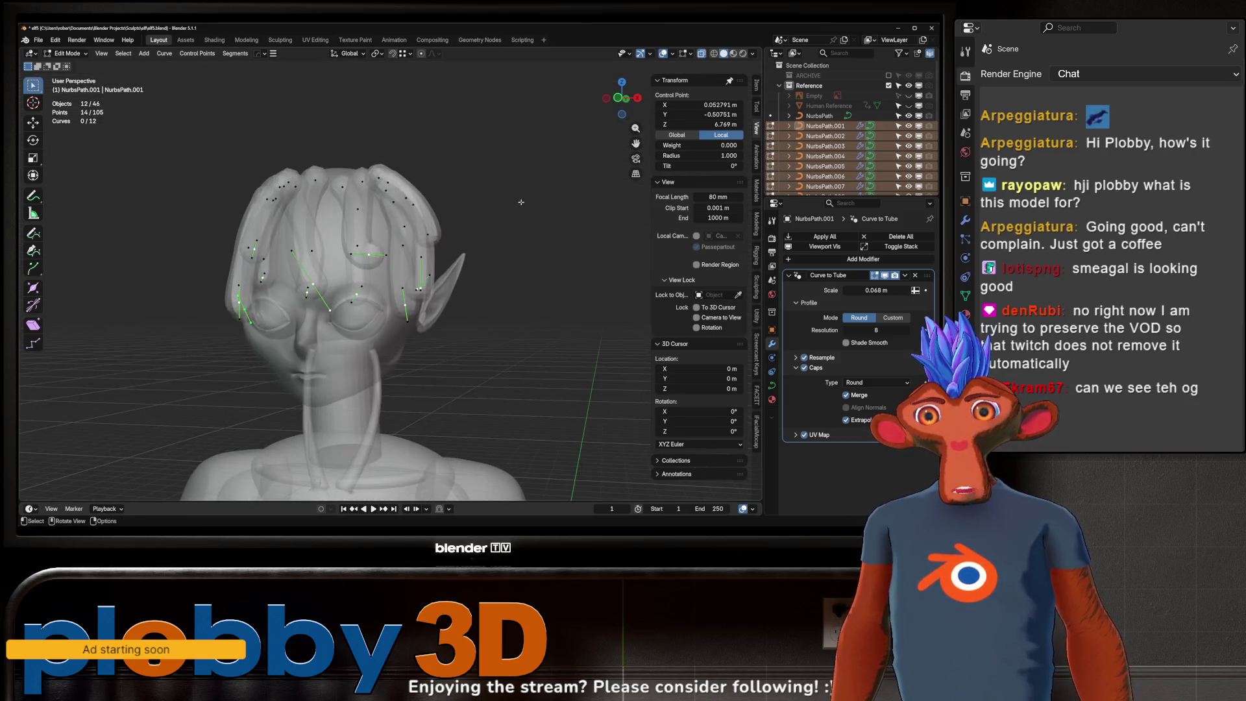
- Select every hair curve point and fatten the tube radius so the clumps cover the head
middle_drag(460, 265, 507, 268)
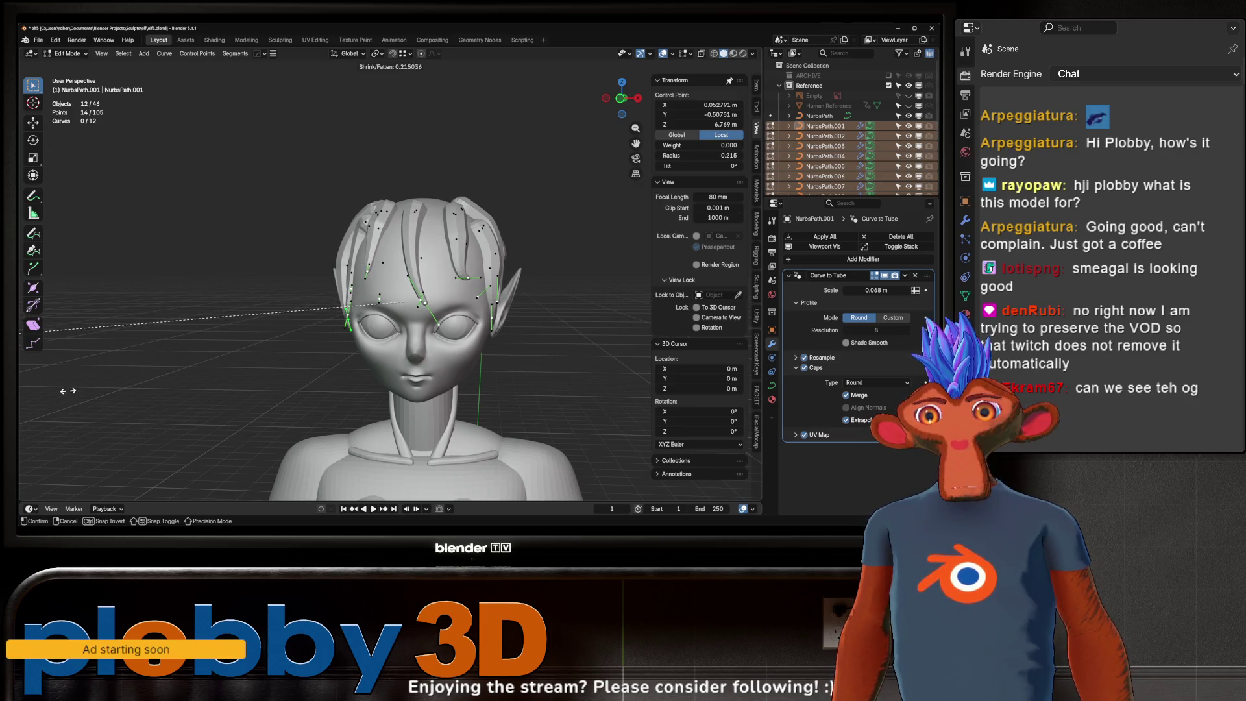
mouse_move(369, 168)
middle_down()
mouse_move(399, 227)
mouse_move(428, 239)
middle_up()
key(a)
key(alt+s)
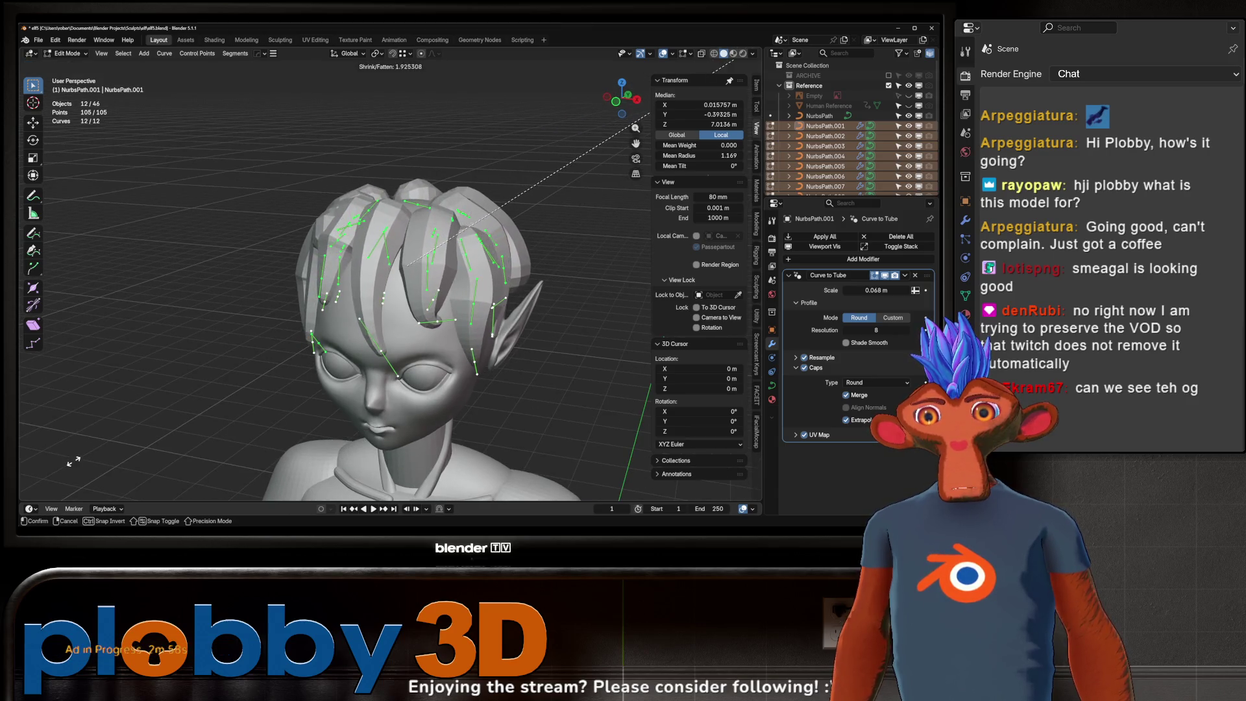
click(197, 413)
middle_drag(196, 412, 365, 237)
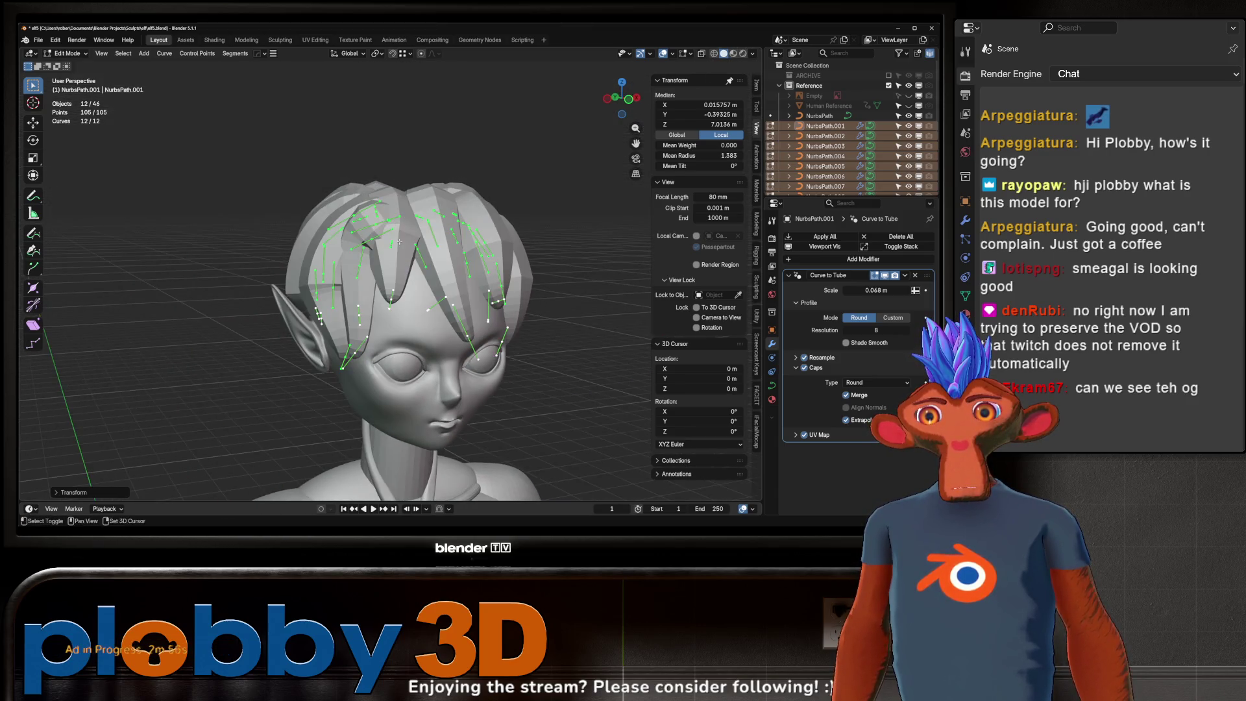
- Rotate one strand's point about the vertical axis, then move and scale it into place
key(r)
key(z)
mouse_move(397, 203)
alt+middle_down()
mouse_move(441, 183)
mouse_move(403, 167)
alt+middle_up()
click(393, 167)
key(g)
click(343, 209)
mouse_move(343, 209)
middle_down()
mouse_move(397, 225)
mouse_move(394, 149)
mouse_move(332, 195)
mouse_move(341, 209)
middle_up()
key(s)
click(449, 196)
click(372, 271)
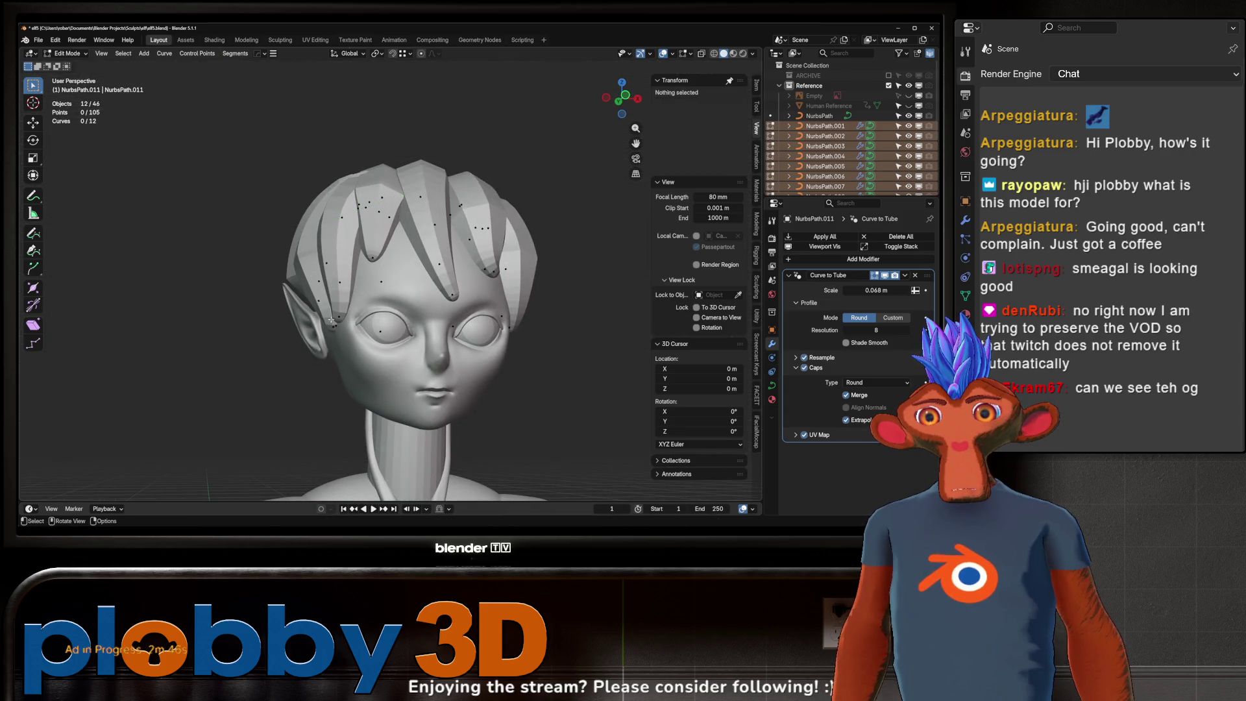
- Shrink a strand tip's radius, rotate it to hang straight down and scale it near the ear
middle_drag(372, 271, 423, 335)
key(alt+s)
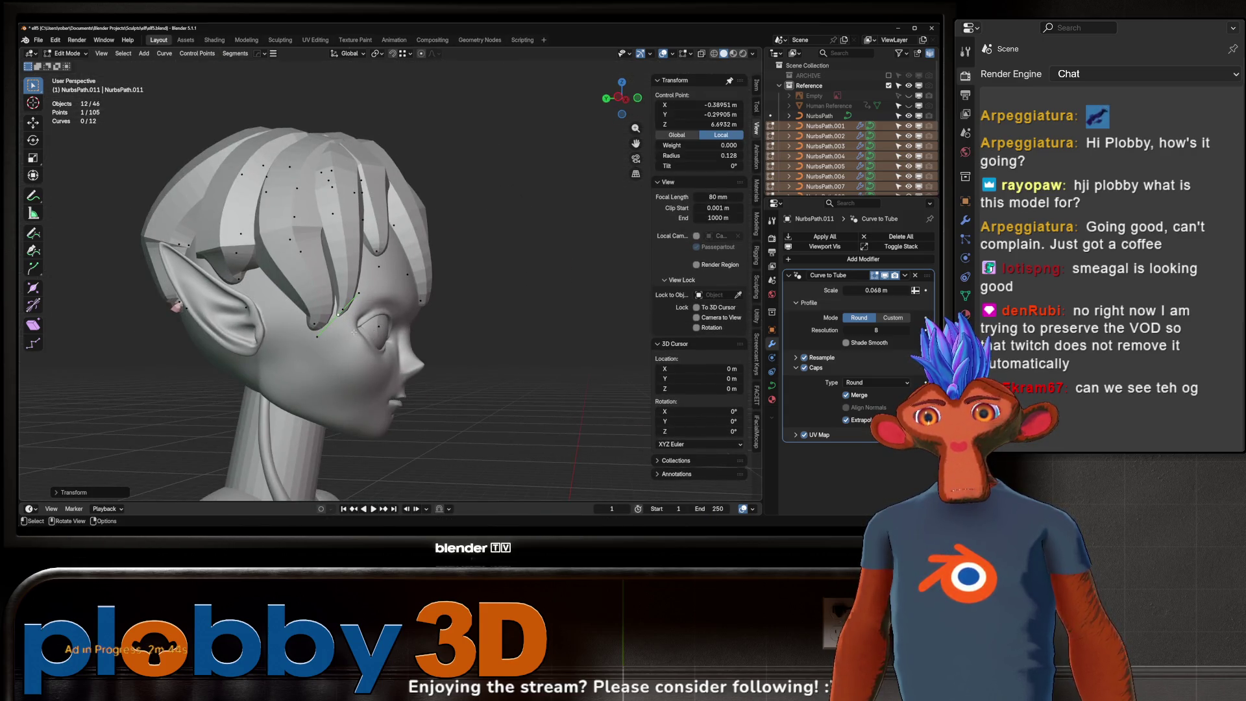
click(361, 342)
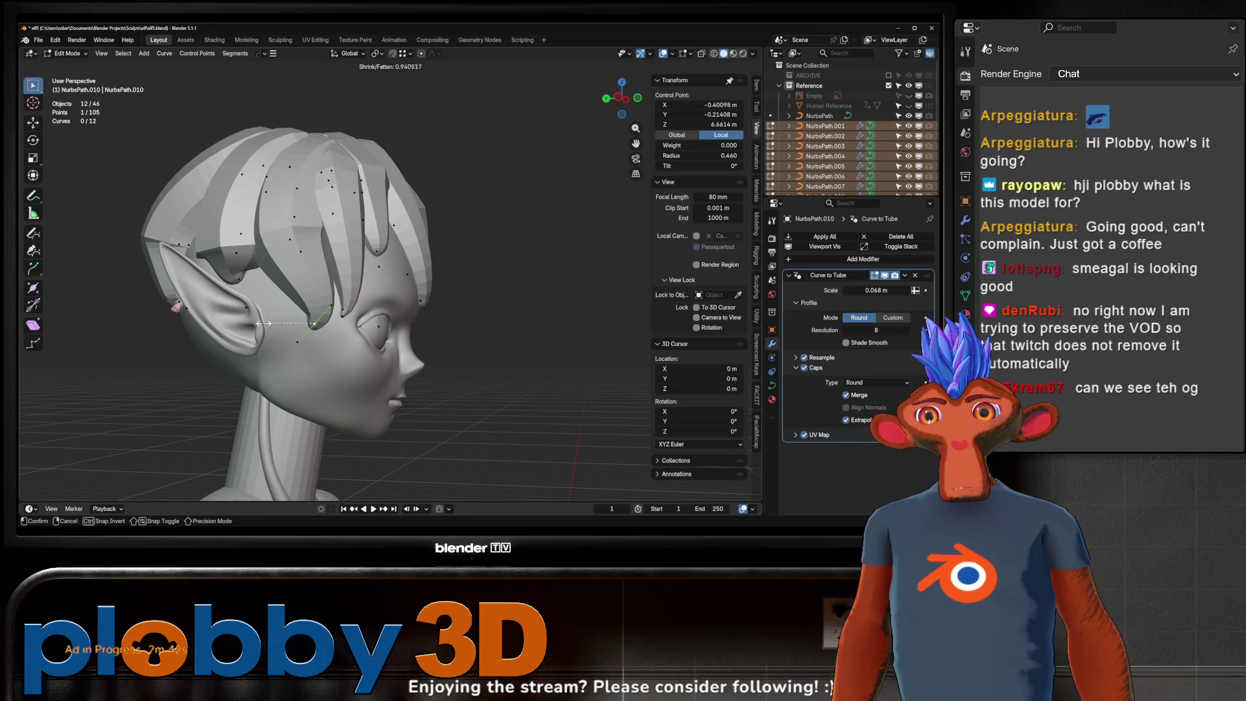
key(r)
click(338, 280)
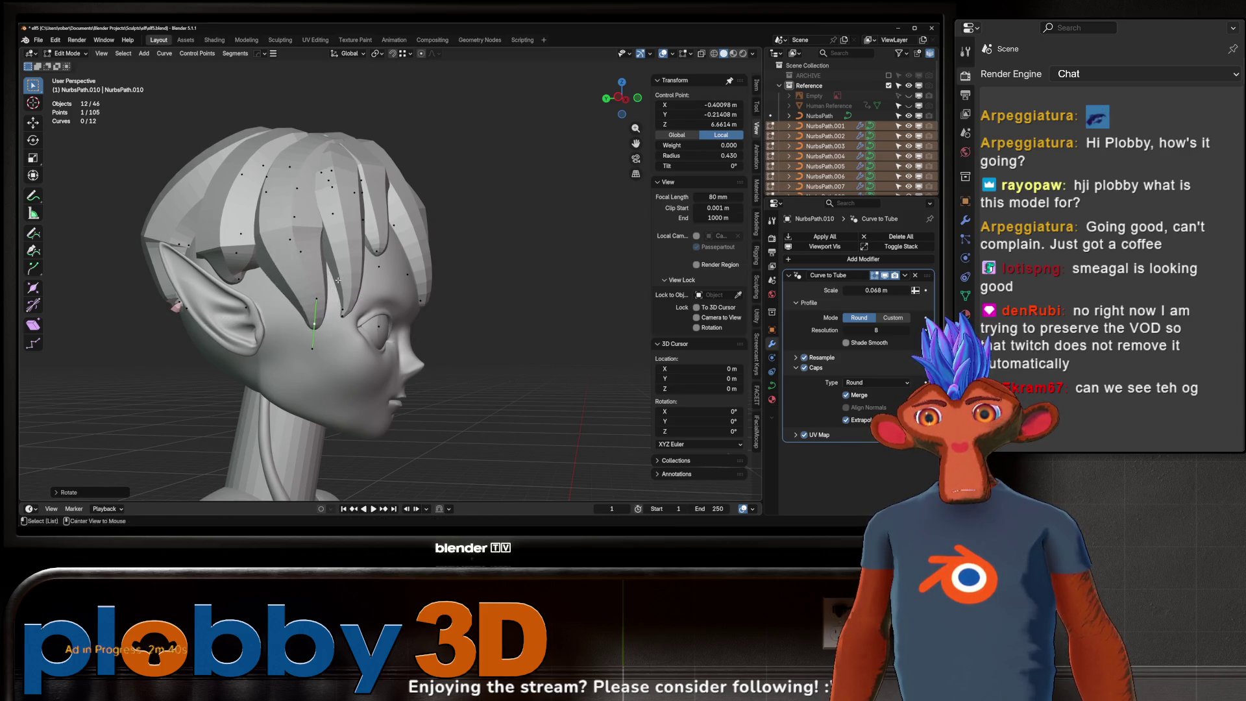
click(320, 310)
mouse_move(321, 310)
middle_down()
mouse_move(253, 322)
mouse_move(91, 206)
middle_up()
key(s)
click(398, 157)
- Move the tip point against the side of the head and slightly fatten the strand there
middle_drag(399, 155, 258, 198)
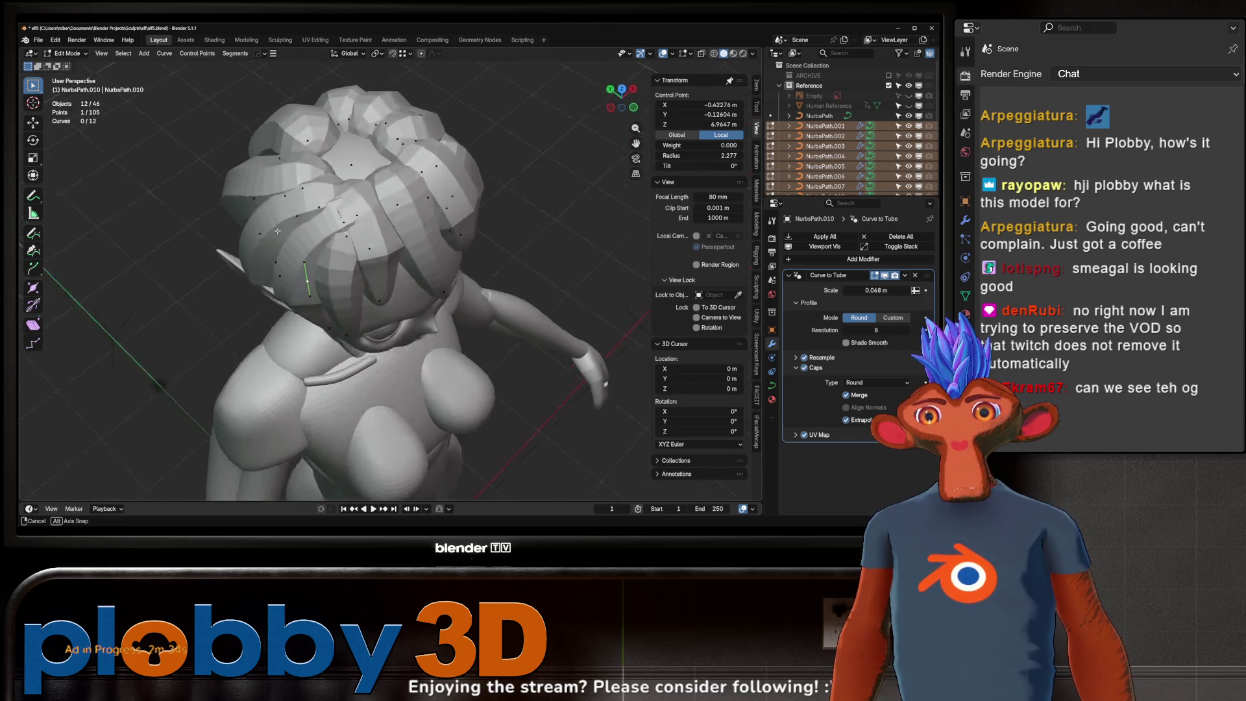
key(g)
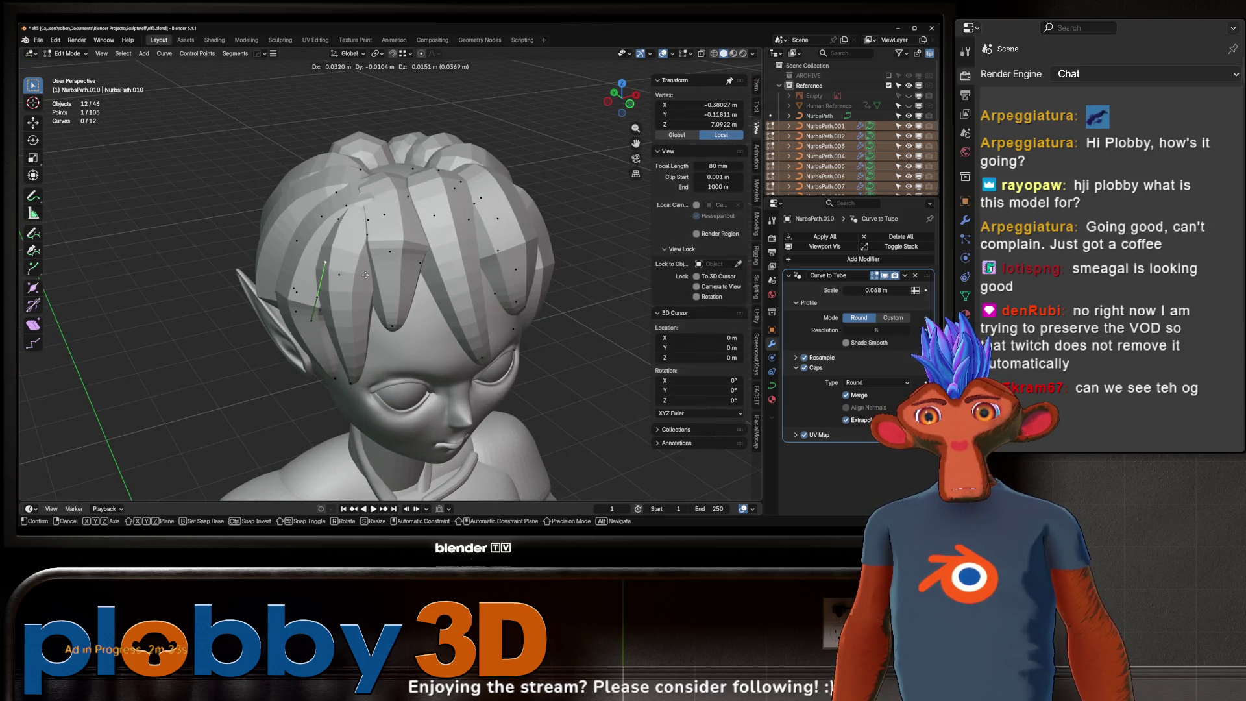
middle_drag(353, 256, 186, 108)
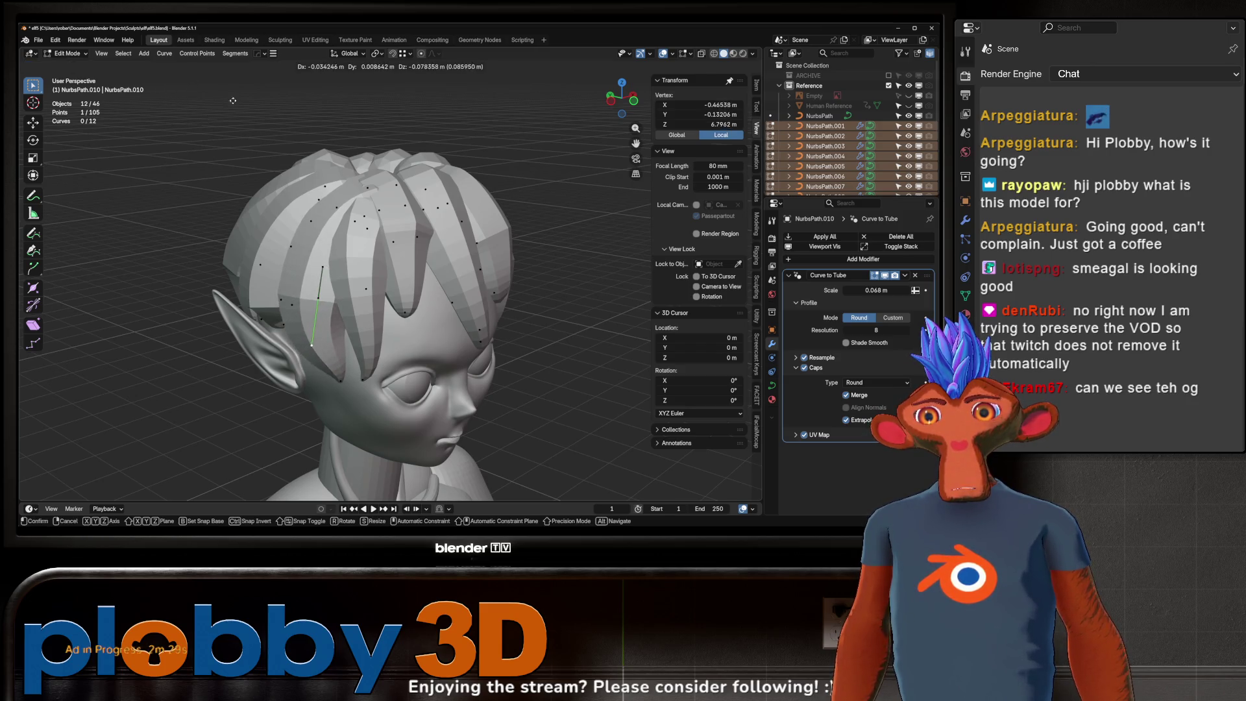
middle_drag(233, 99, 361, 302)
click(360, 302)
key(alt+s)
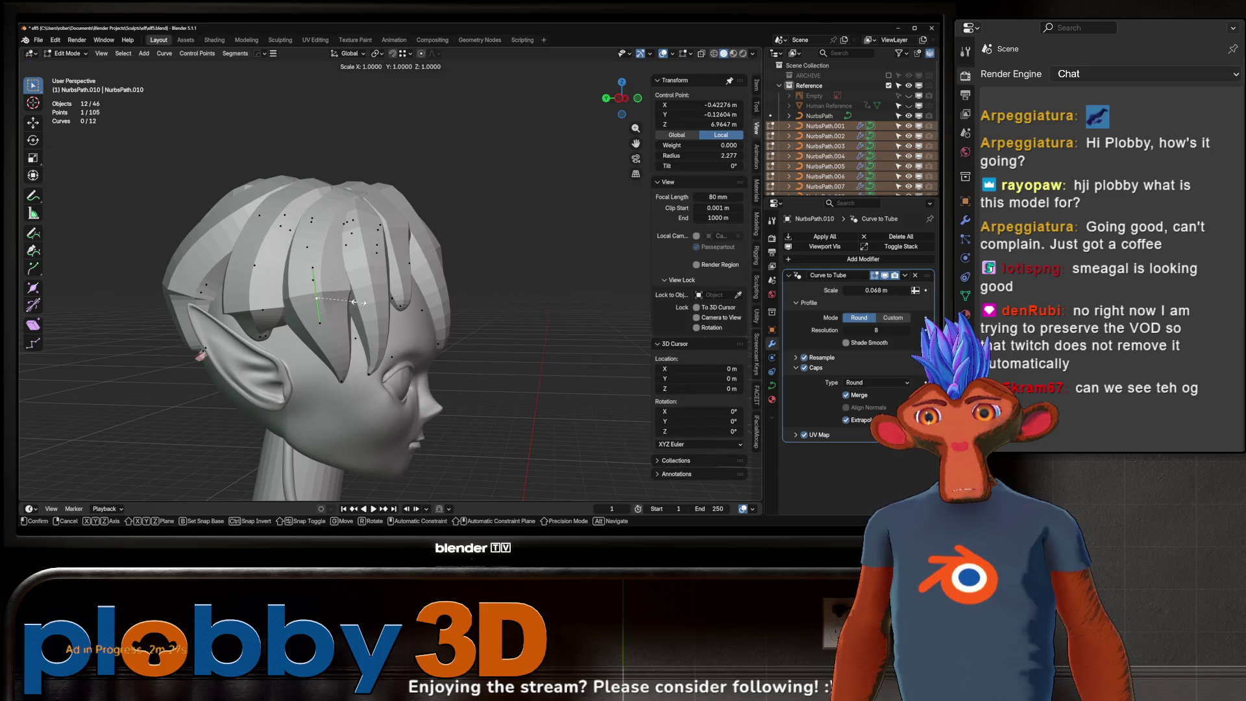
ctrl+middle_drag(578, 185, 386, 285)
key(alt+s)
click(411, 281)
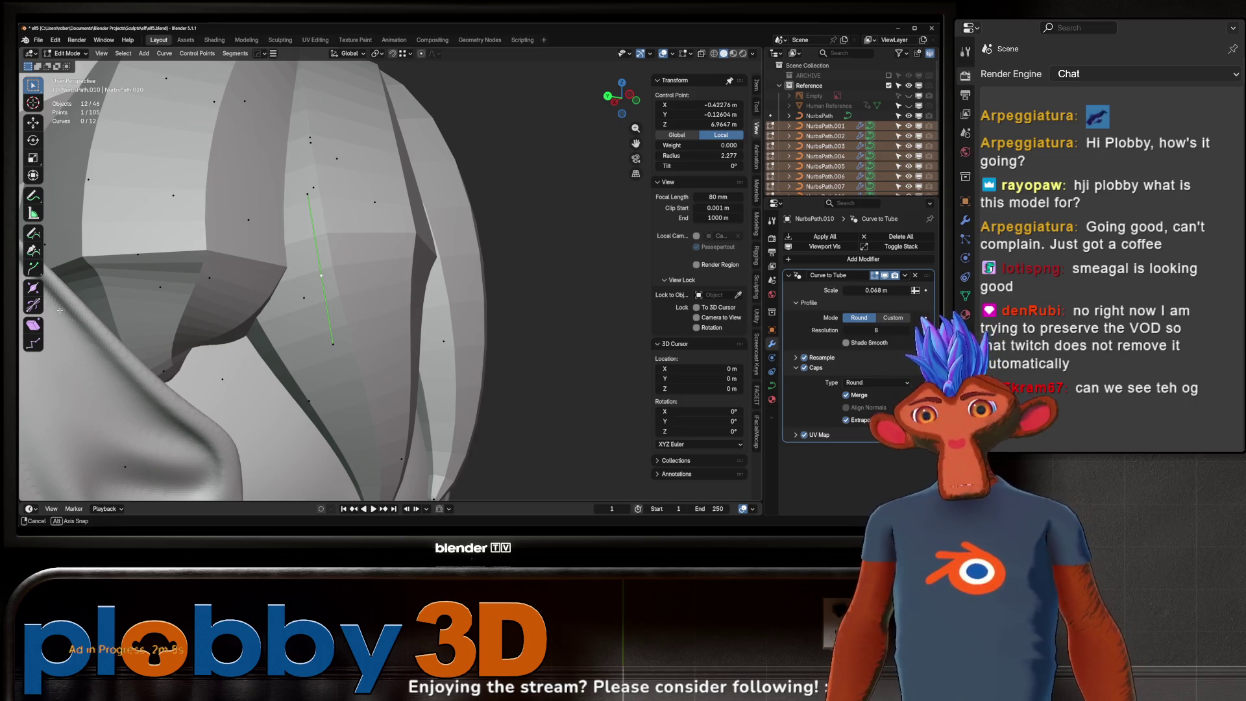
- Move, rotate and lower the side clump's point near the ear
middle_drag(59, 311, 489, 383)
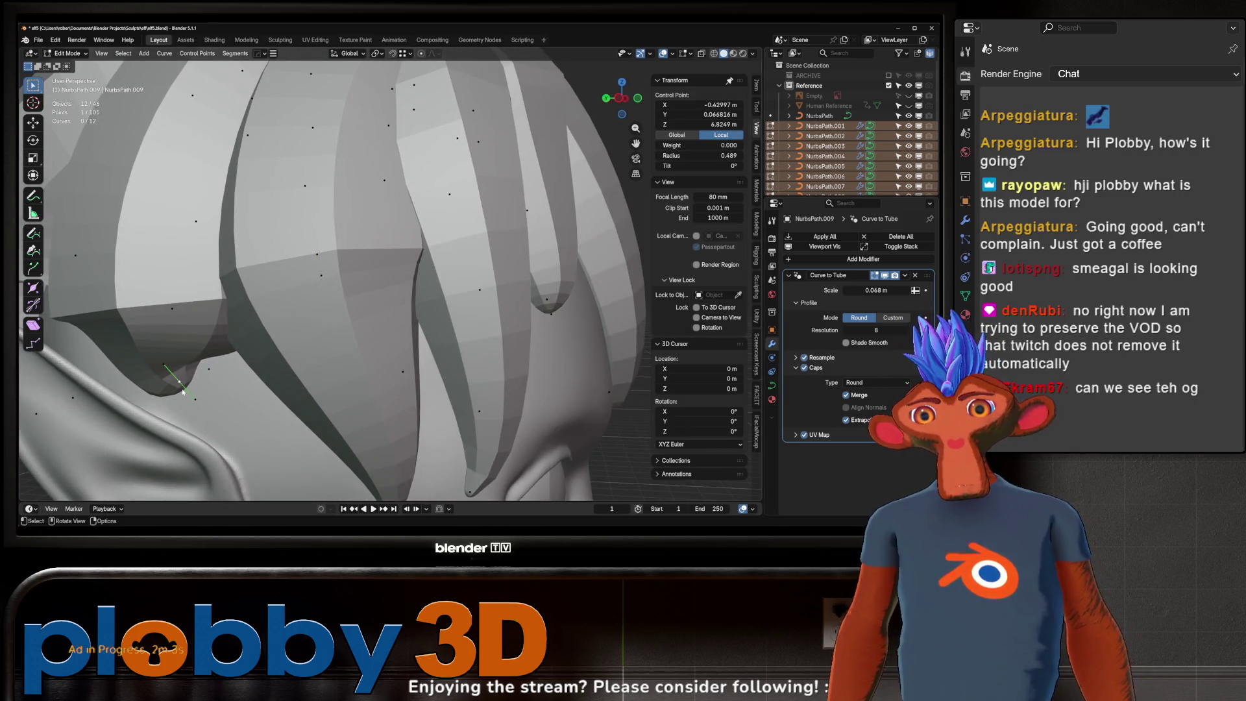
scroll(183, 391, down, 5)
key(s)
key(g)
click(554, 124)
mouse_move(554, 124)
middle_down()
mouse_move(351, 310)
mouse_move(356, 336)
mouse_move(397, 297)
mouse_move(349, 223)
mouse_move(396, 266)
mouse_move(361, 211)
mouse_move(292, 195)
middle_up()
scroll(351, 310, up, 3)
key(r)
click(369, 336)
scroll(370, 337, down, 5)
key(g)
key(z)
click(389, 292)
scroll(389, 293, up, 3)
- Scale and move two more clump points, sliding the end point along Y toward the head
click(349, 228)
scroll(349, 226, down, 3)
key(s)
click(394, 264)
scroll(395, 263, up, 2)
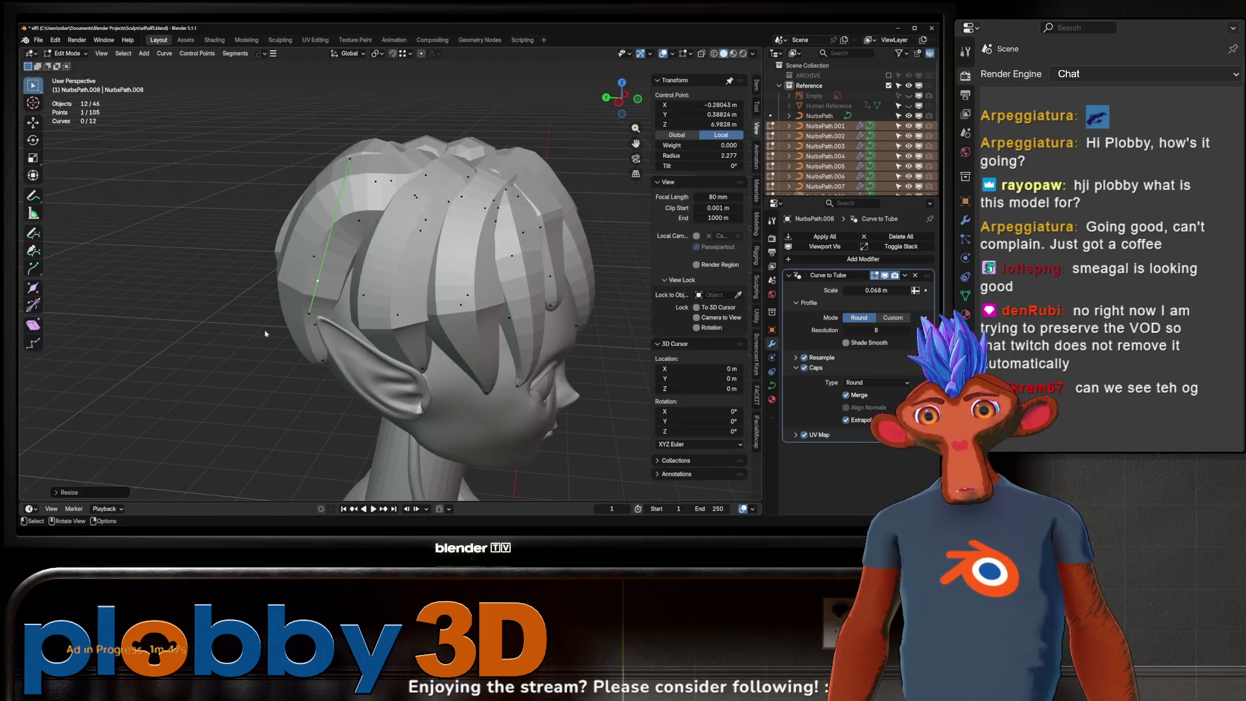
key(g)
click(229, 107)
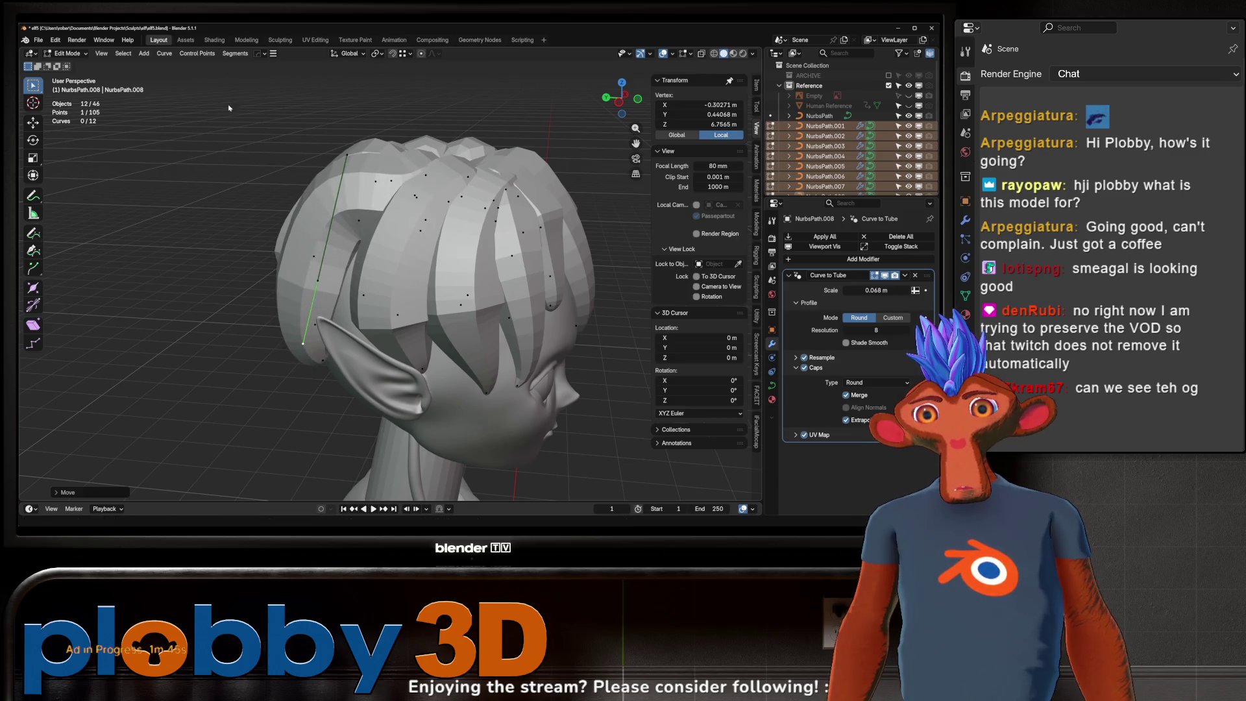
click(319, 282)
key(s)
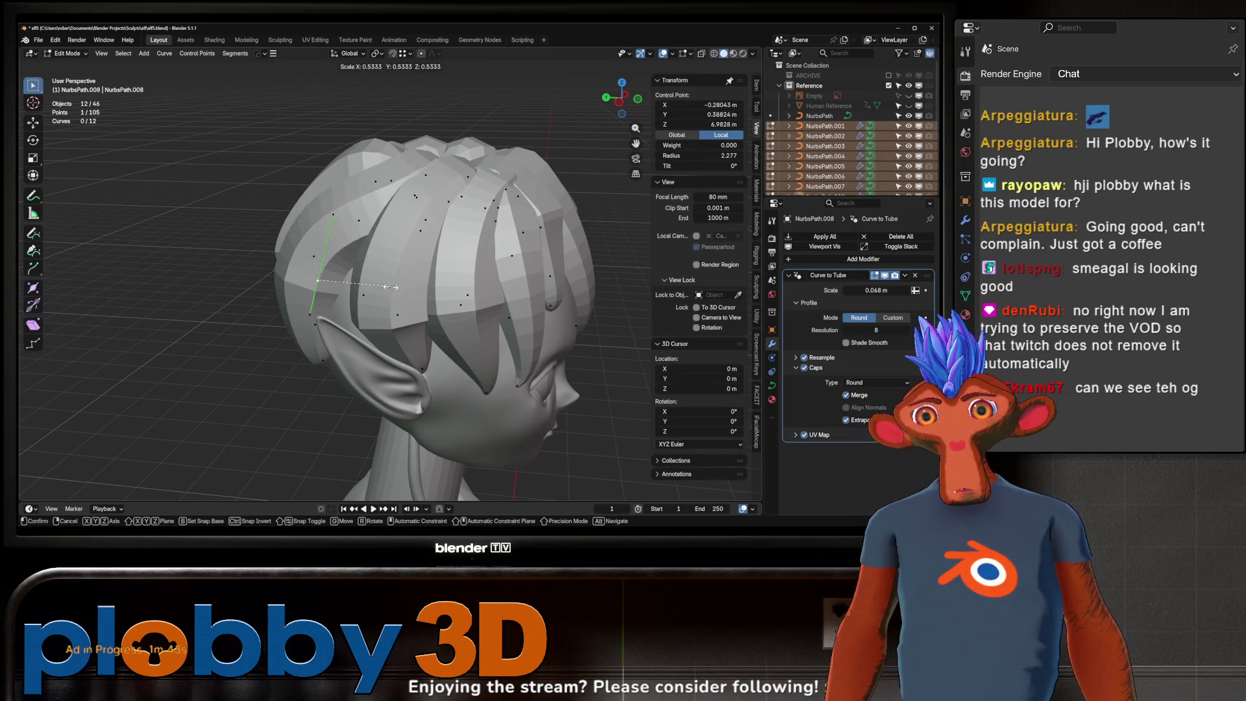
click(430, 270)
key(g)
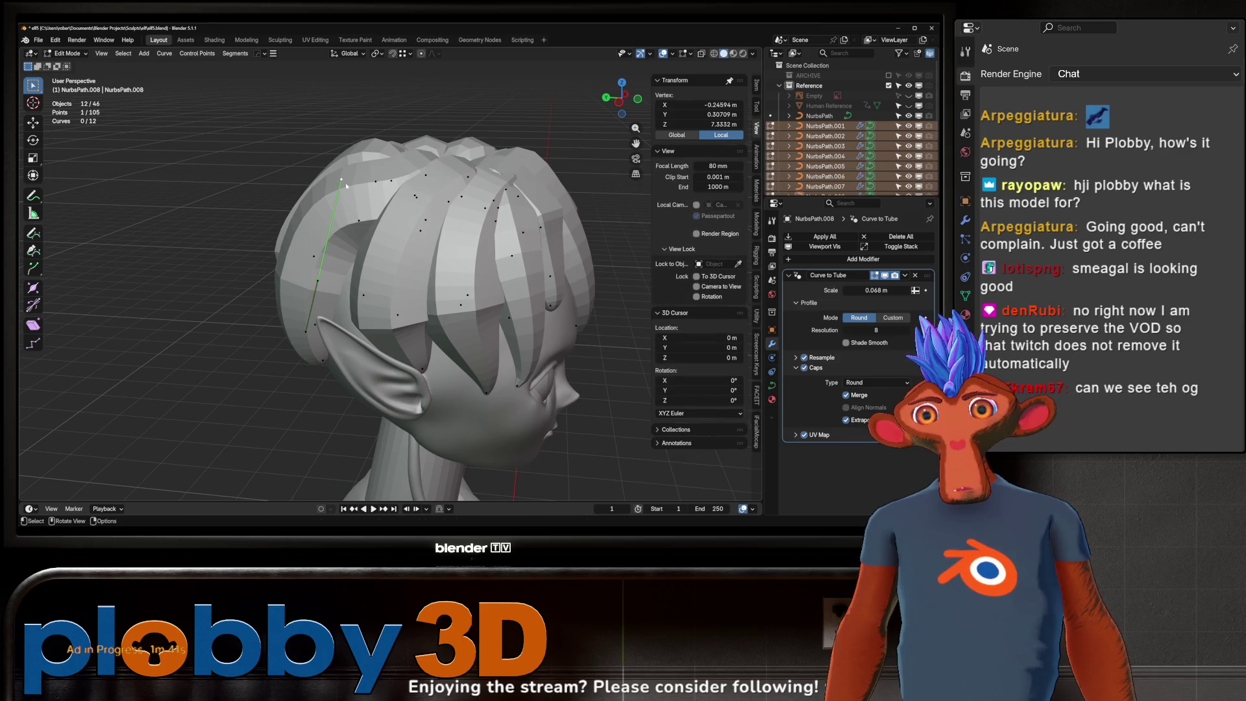
key(y)
click(329, 217)
- Thin the clump's tip radius and tuck it in along Y and down along Z
middle_drag(328, 216, 436, 226)
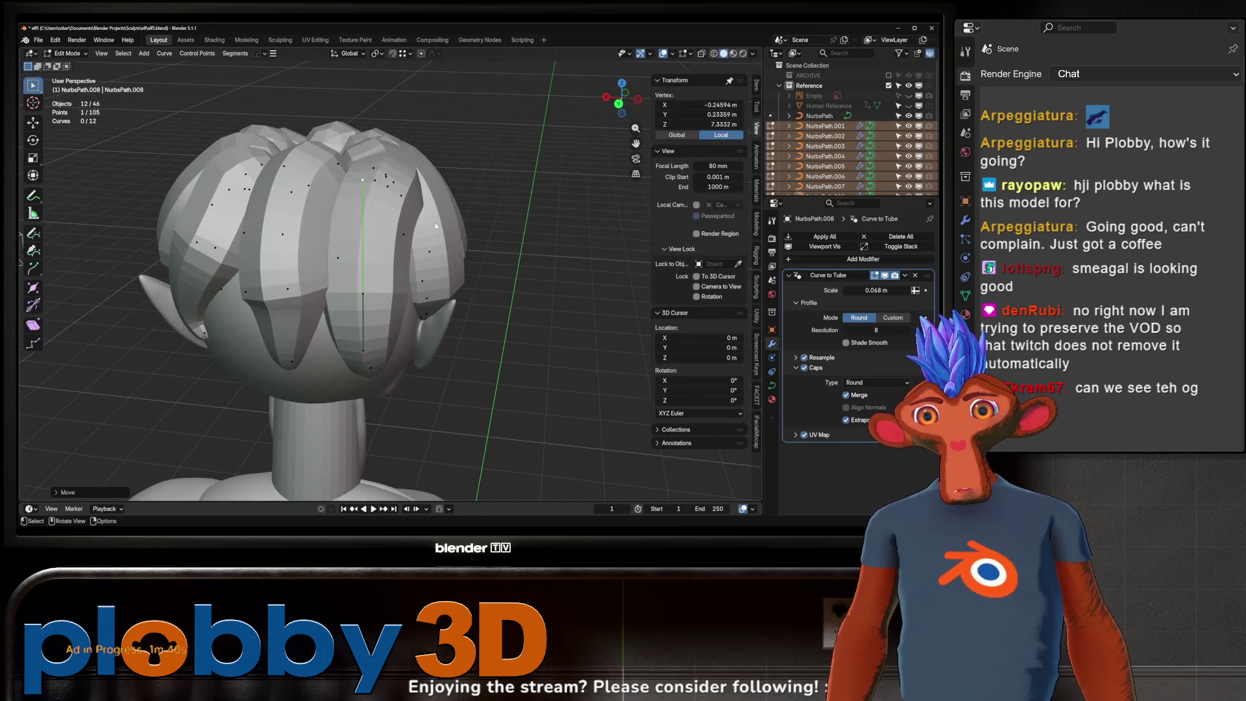
click(375, 368)
key(alt+s)
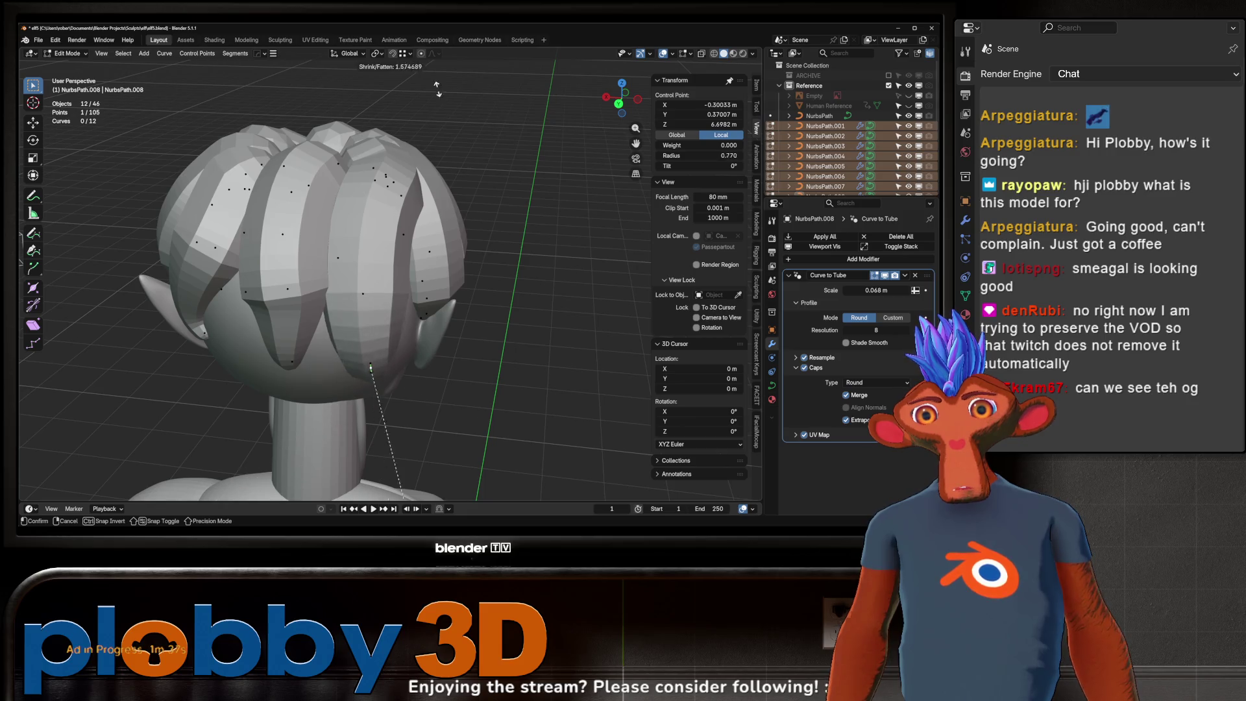
middle_drag(401, 406, 292, 395)
key(g)
key(y)
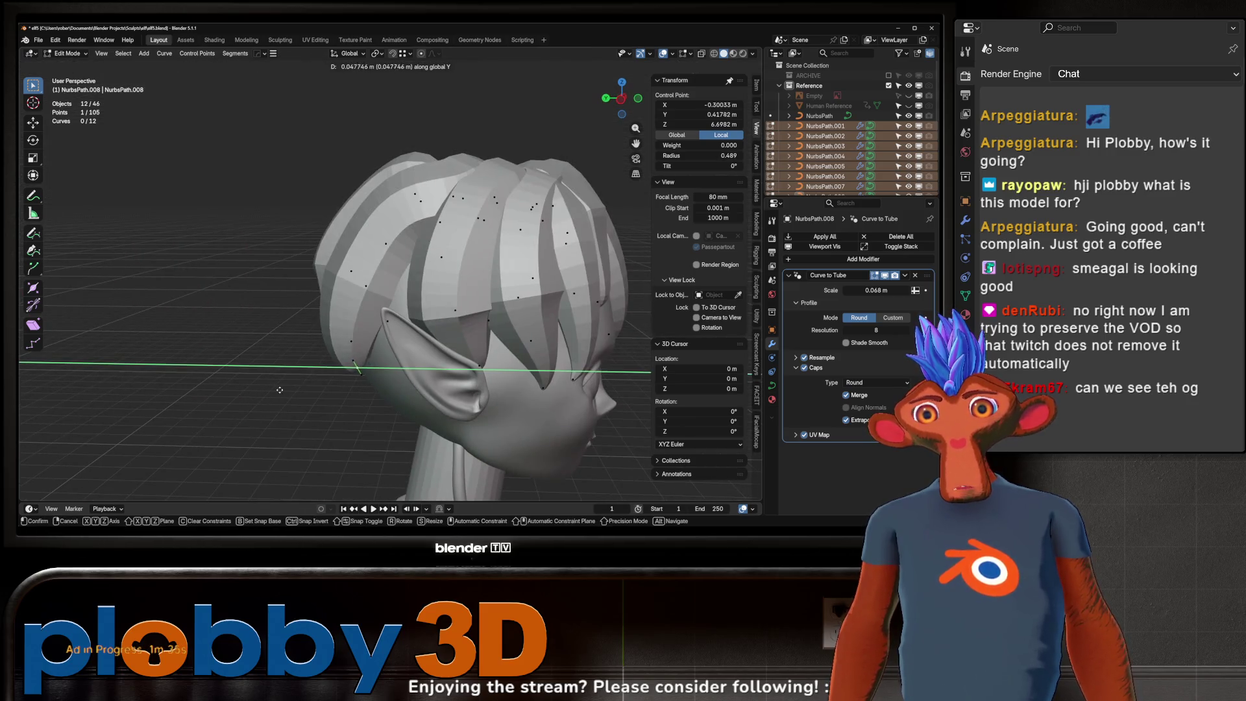
click(379, 398)
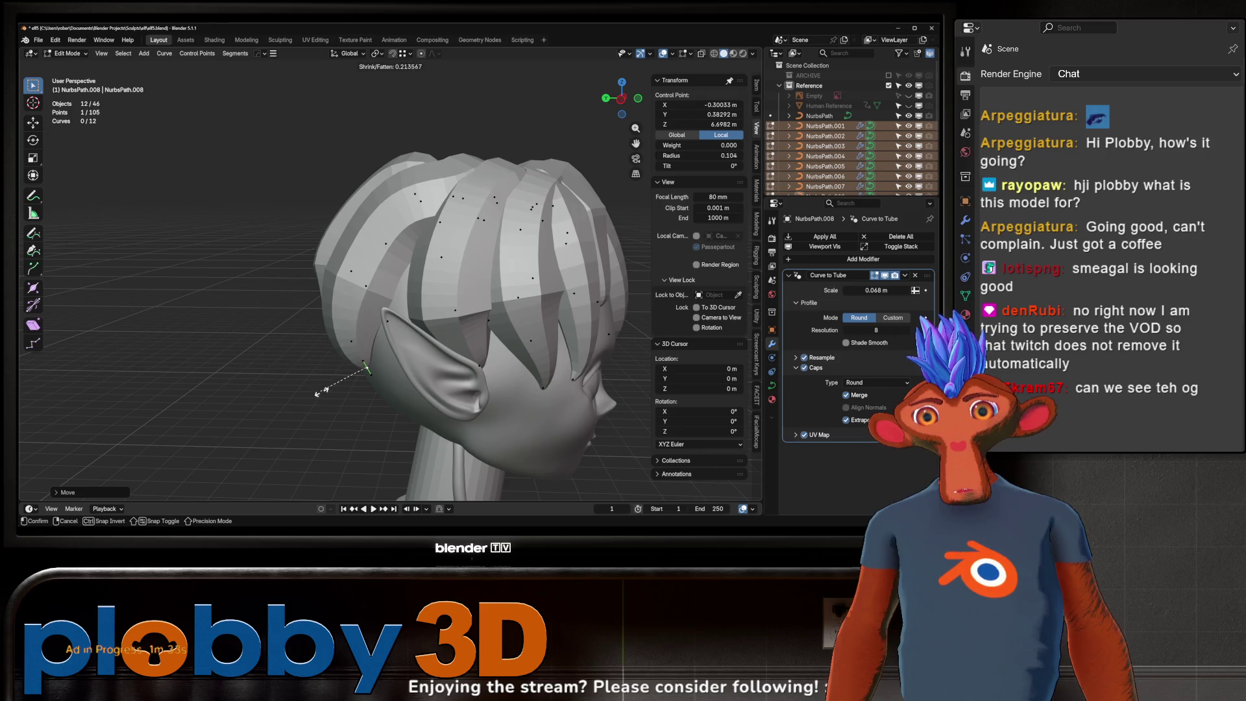
key(g)
key(z)
click(362, 437)
- Select all the curve's points, dismiss the favourites menu and return to Object Mode
middle_drag(362, 437, 439, 310)
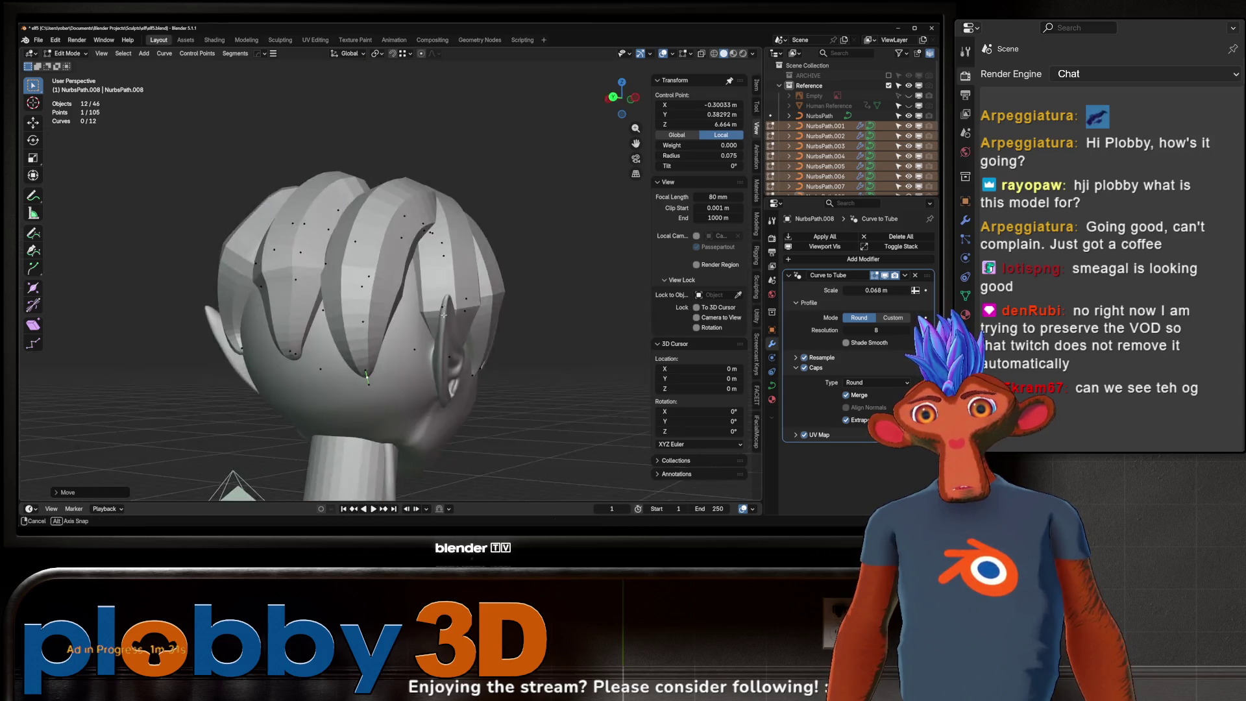
key(a)
key(q)
click(424, 350)
middle_drag(424, 349, 286, 309)
key(Tab)
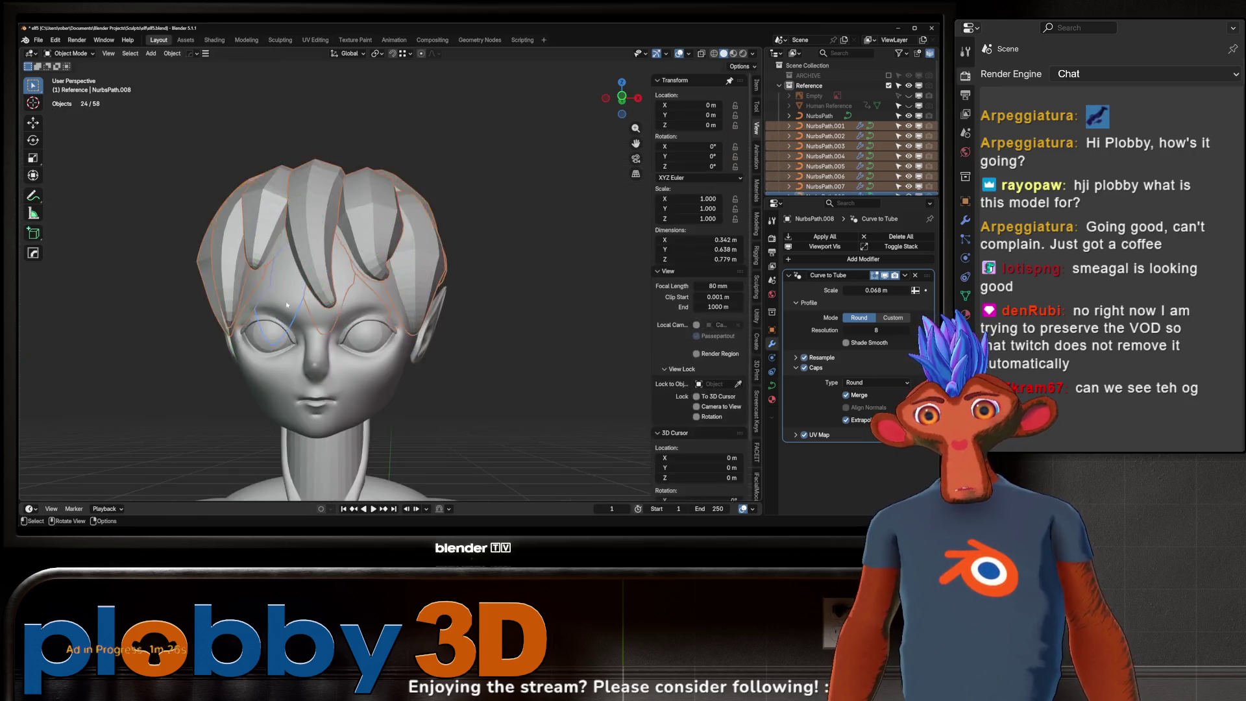
scroll(285, 309, down, 3)
- Select NurbsPath.001 and shrink the radius of a point near its tip
key(alt+a)
scroll(381, 303, up, 2)
scroll(381, 303, up, 2)
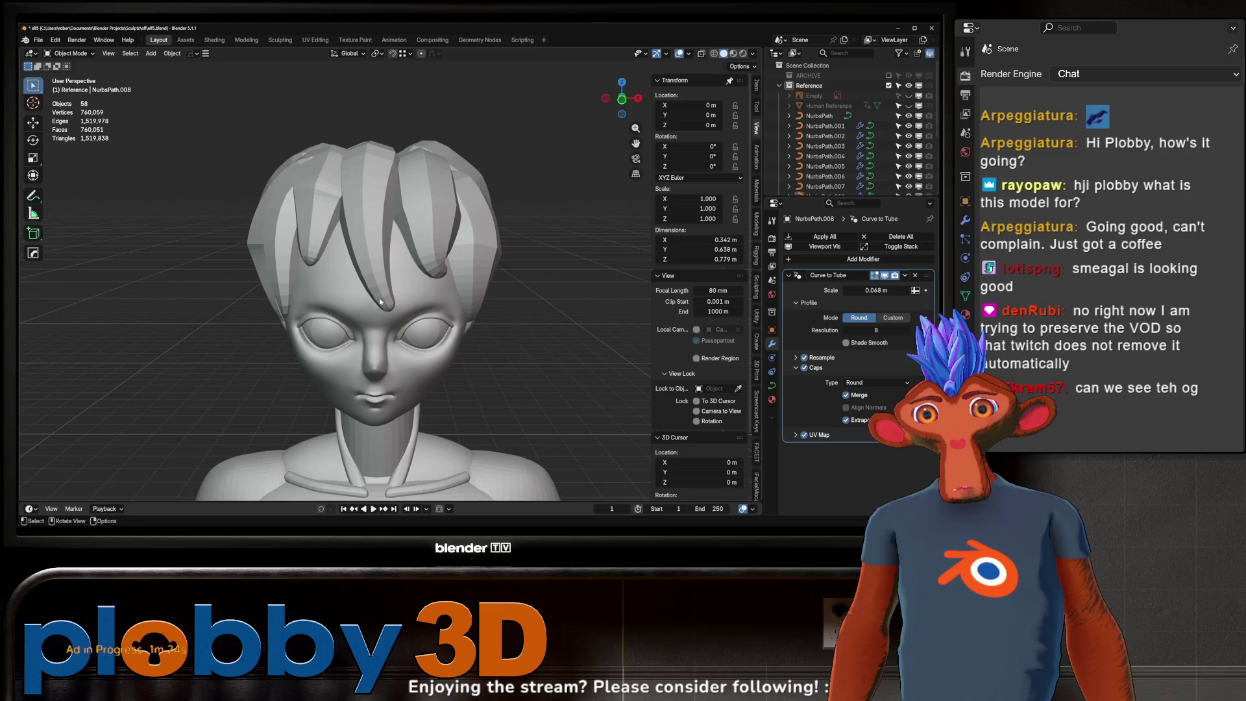
click(381, 303)
key(Tab)
click(388, 306)
middle_drag(387, 306, 409, 322)
key(alt+s)
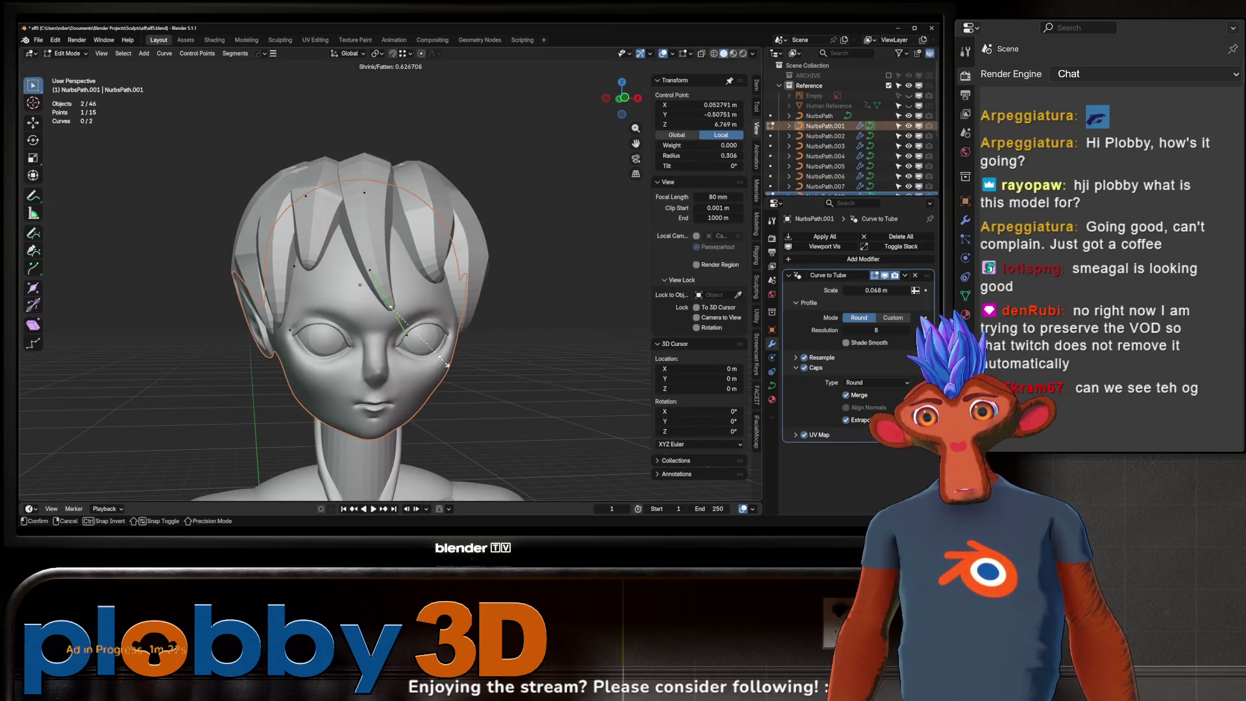
- Thin a NurbsPath.012 tip point, lower it slightly and return to Object Mode
click(308, 263)
key(alt)
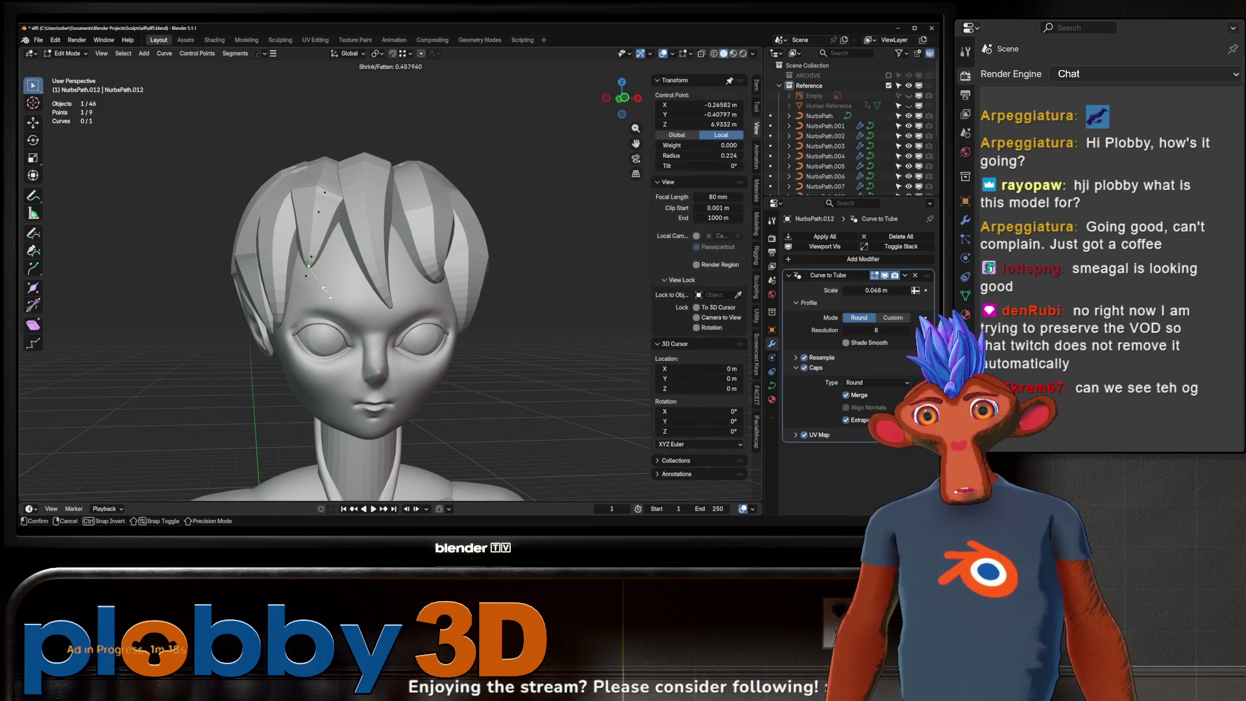
alt+middle_drag(323, 286, 342, 378)
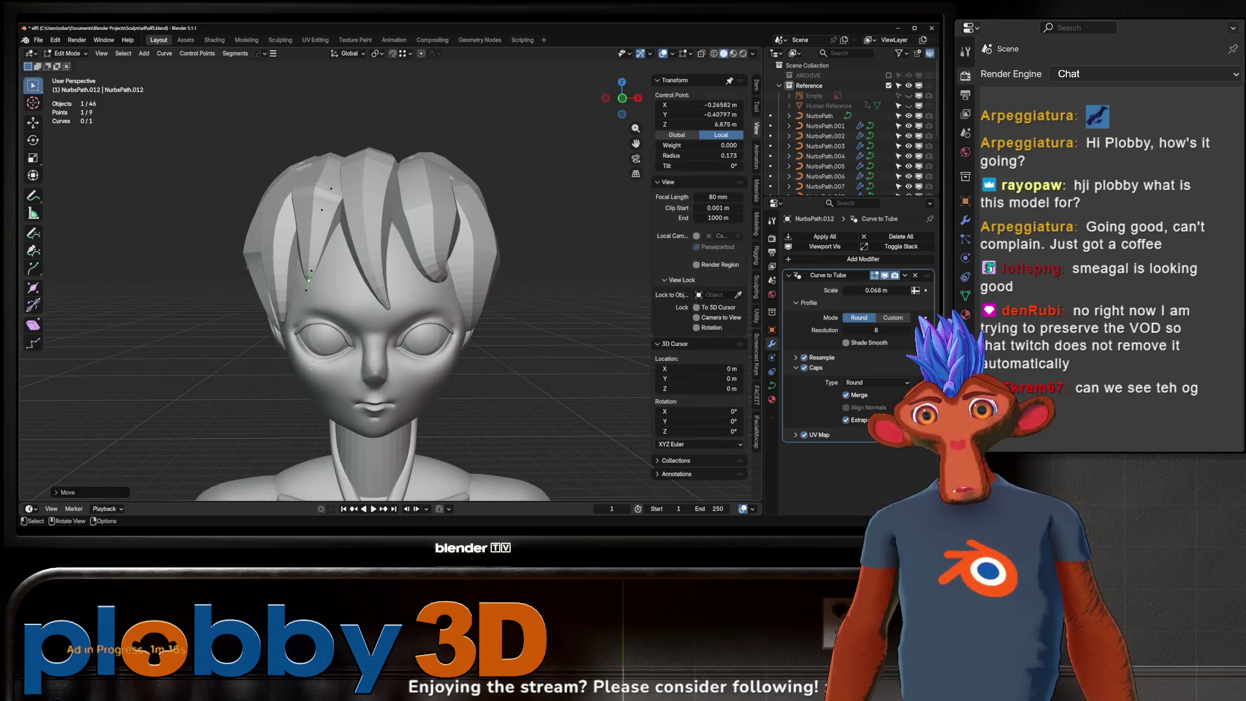
scroll(342, 378, down, 4)
key(Tab)
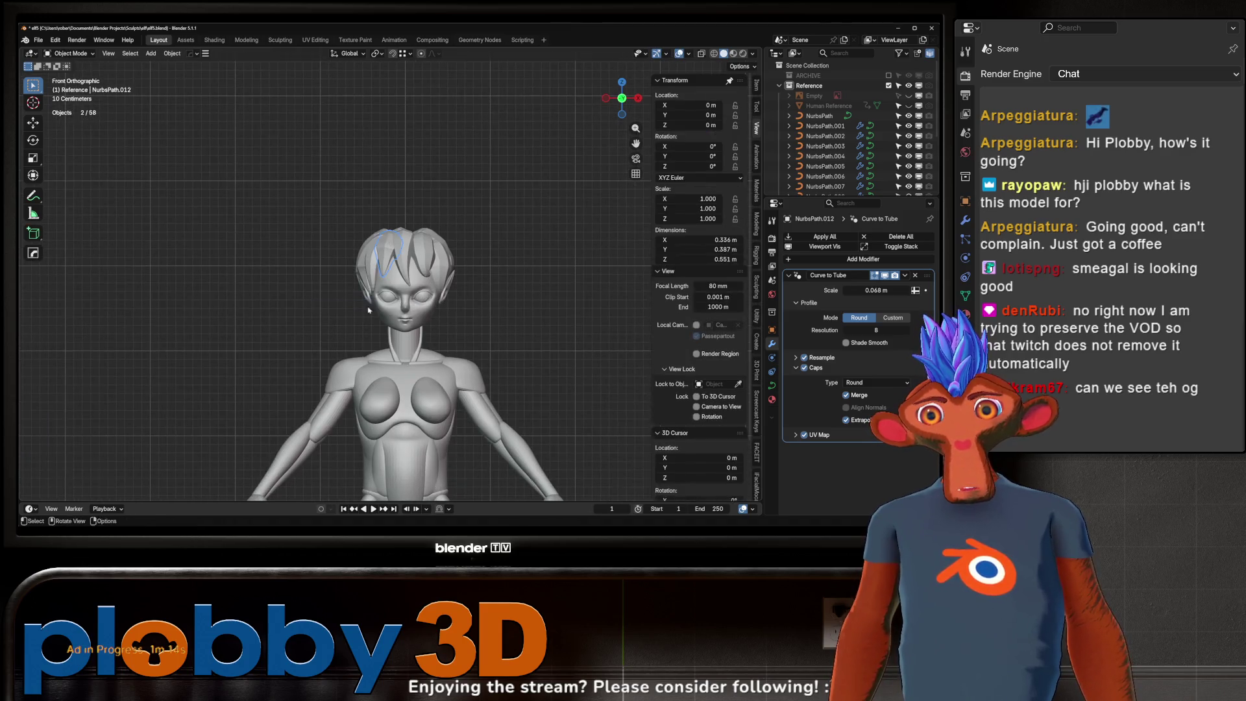
- Unhide the hair reference image Empty and move it into place behind the character's head
click(908, 96)
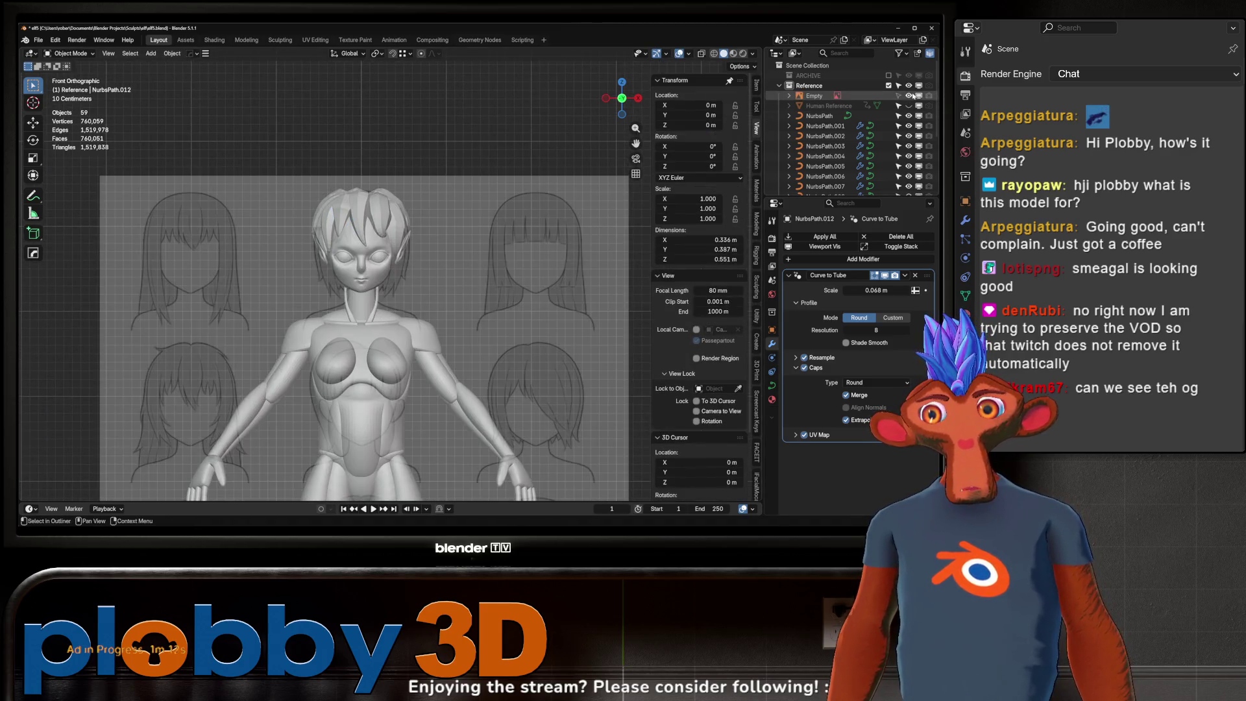
ctrl+middle_drag(426, 261, 329, 252)
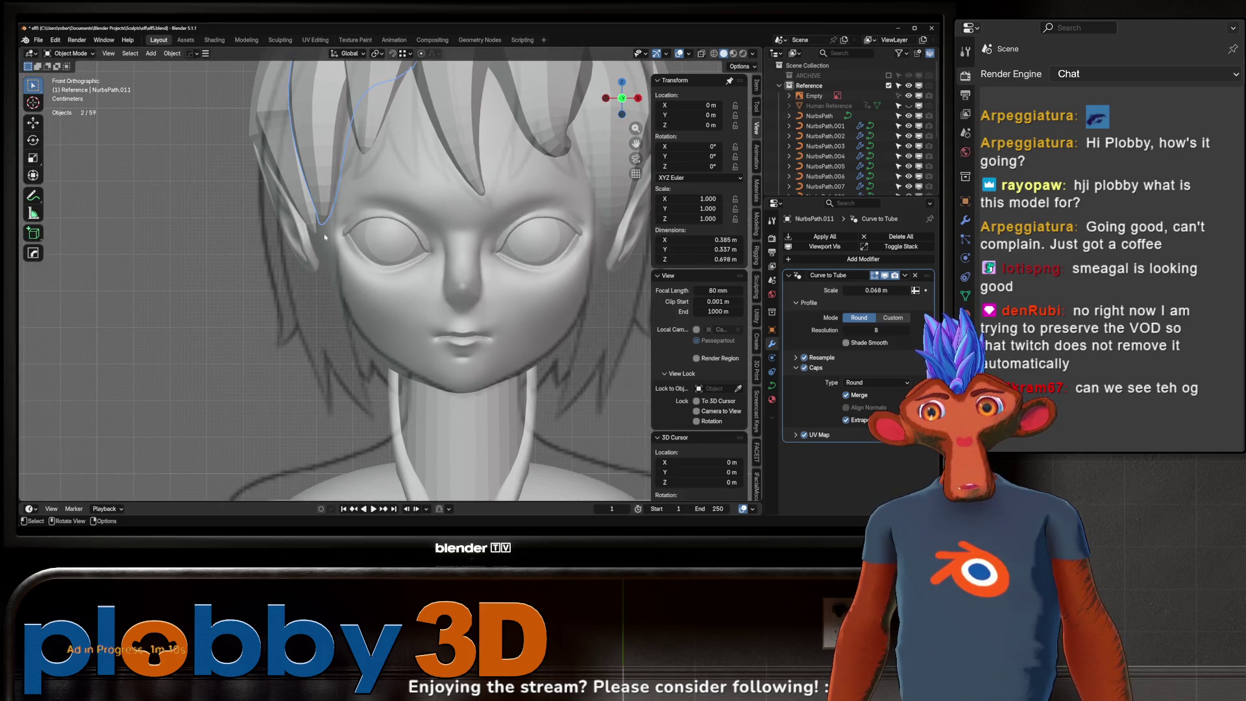
scroll(349, 243, down, 4)
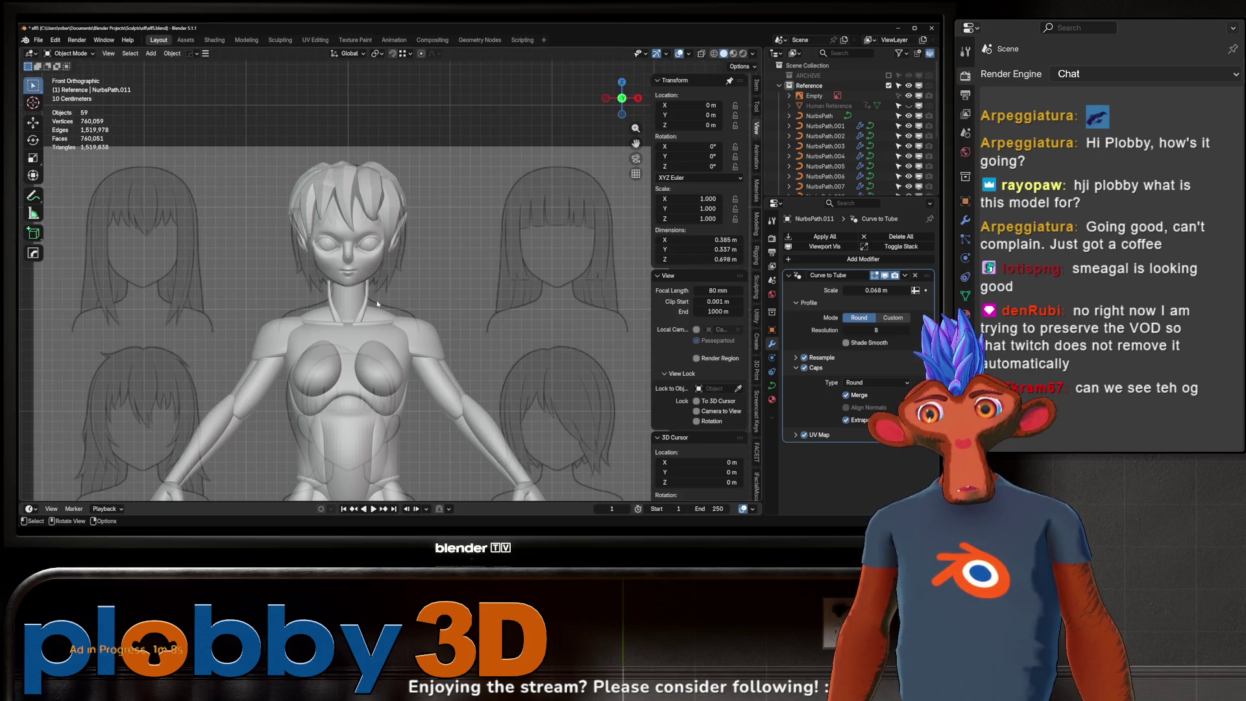
click(875, 96)
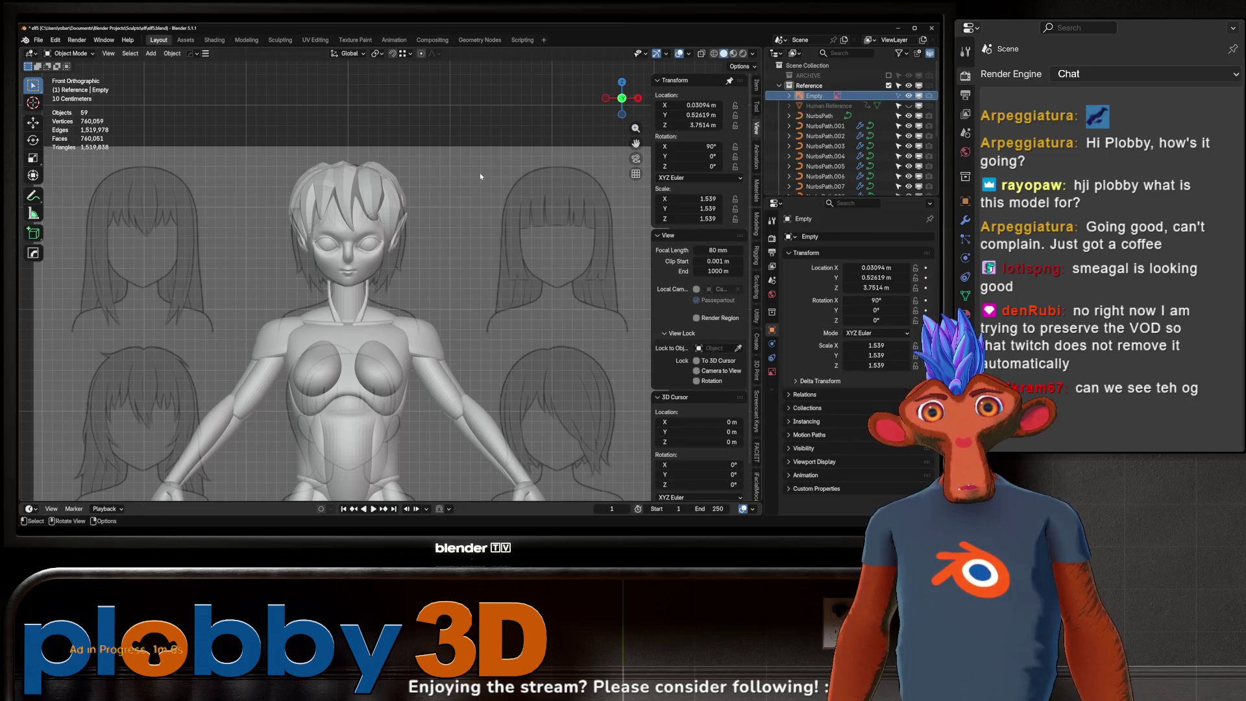
scroll(462, 230, down, 3)
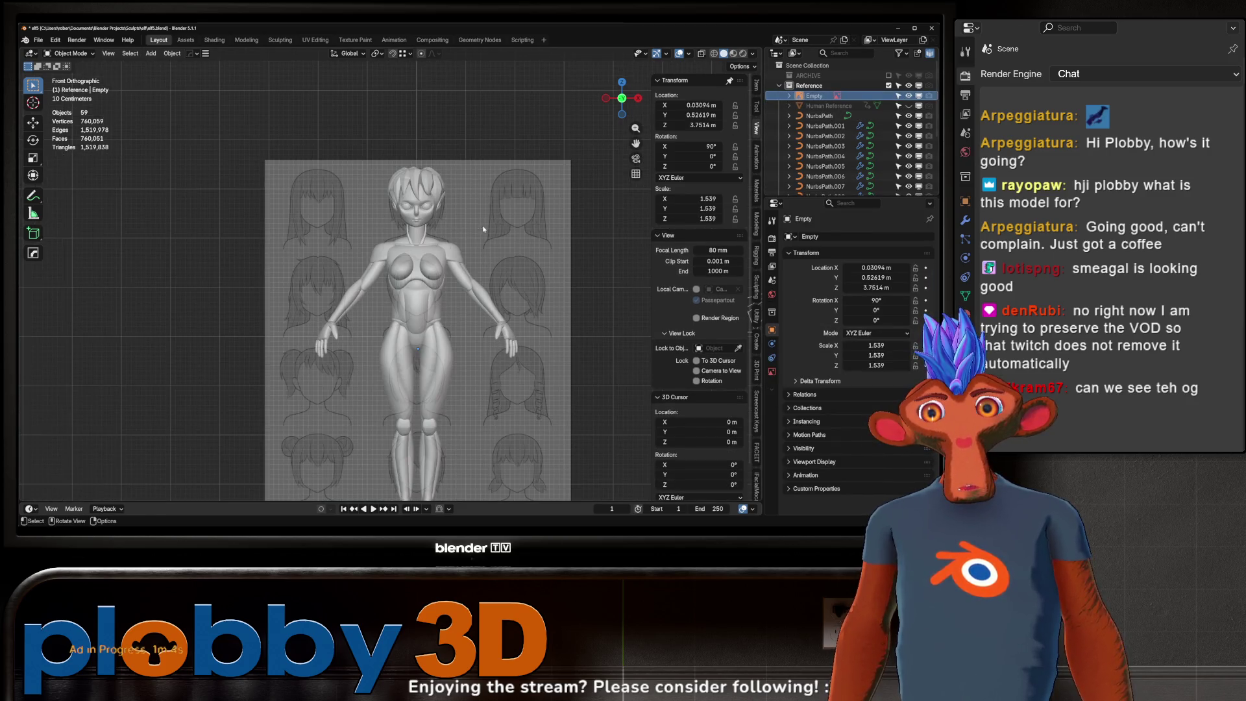
key(g)
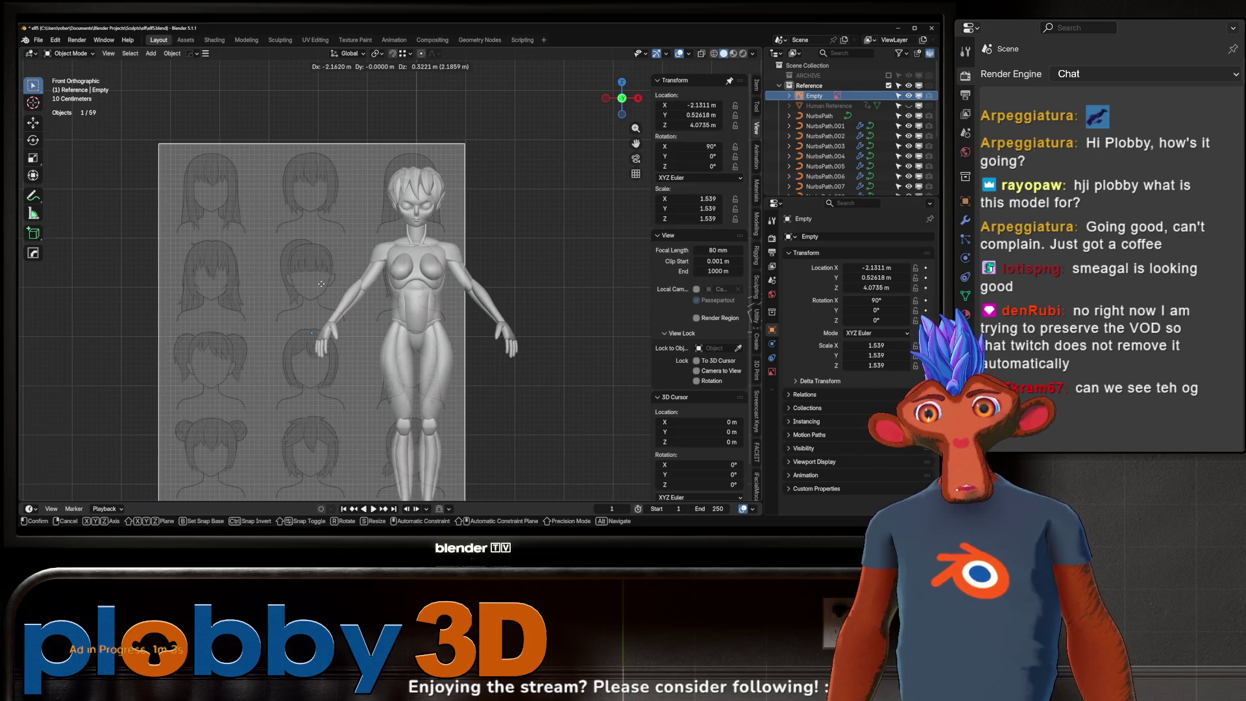
click(322, 283)
scroll(321, 282, up, 3)
scroll(331, 253, up, 2)
click(339, 224)
mouse_move(337, 224)
middle_down()
mouse_move(410, 283)
mouse_move(366, 239)
middle_up()
scroll(367, 238, down, 3)
scroll(366, 238, down, 2)
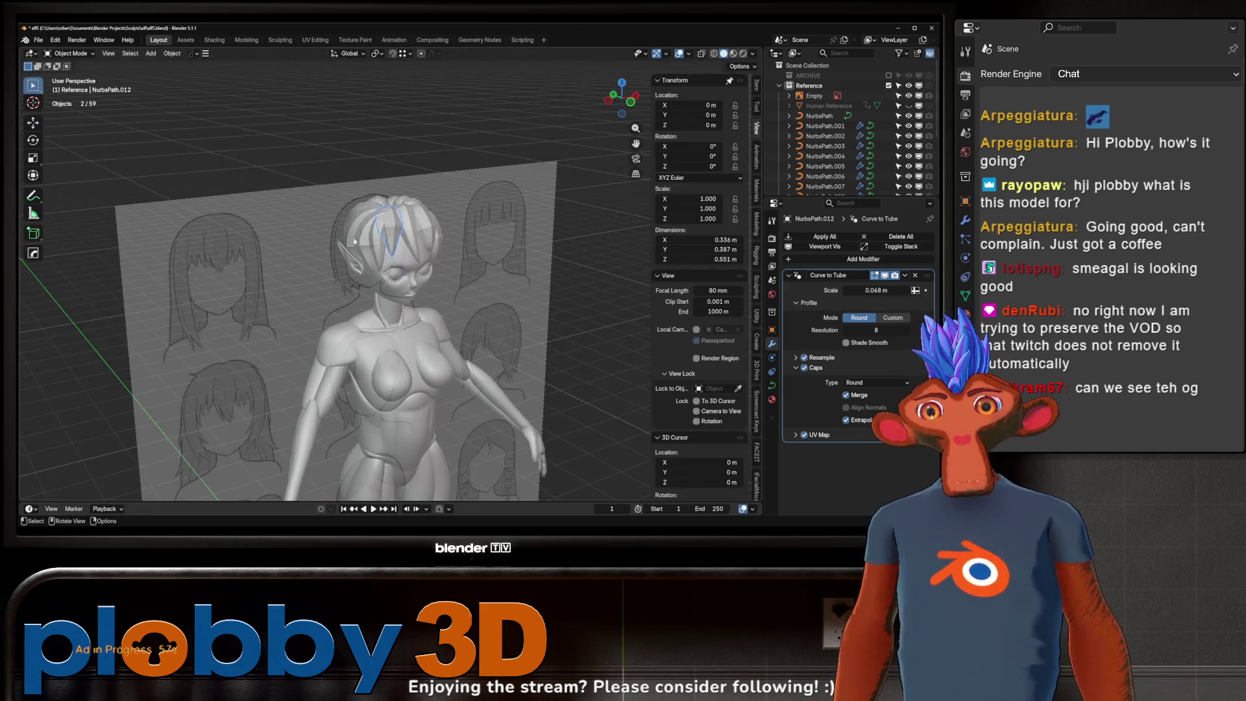
- Set the reference image's Depth to Default so it draws behind the model, checked in front view
click(581, 307)
click(774, 372)
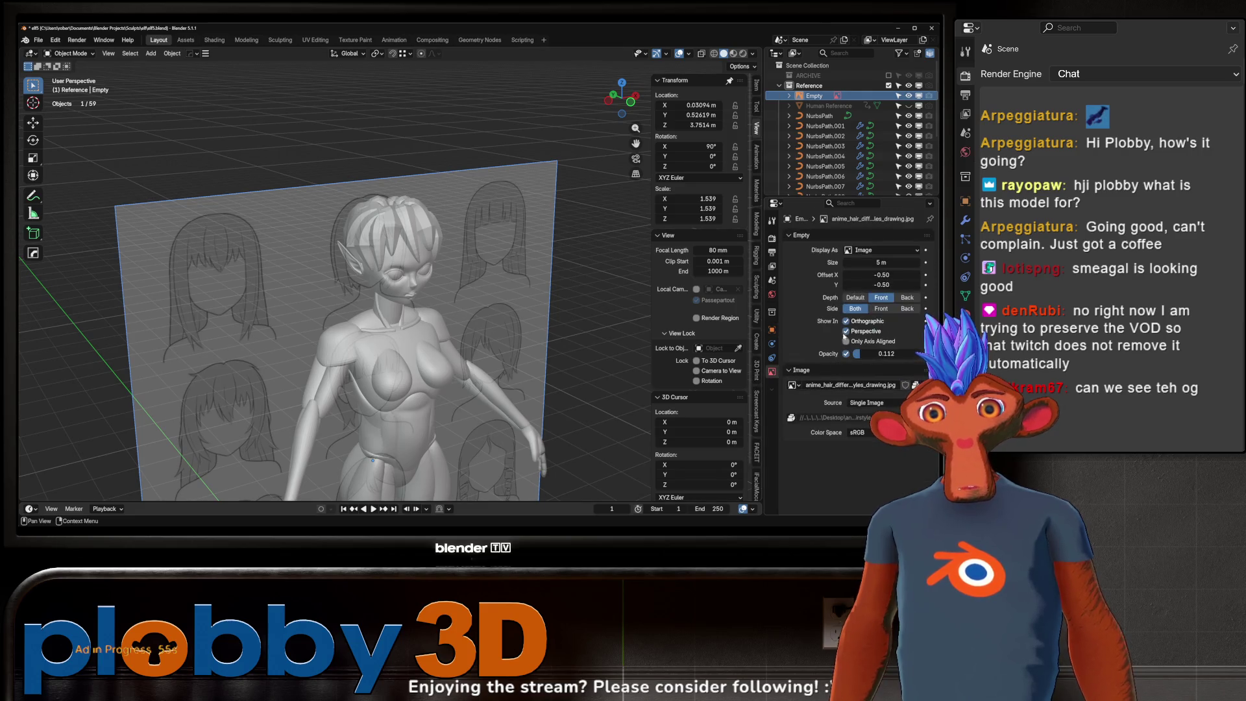
click(866, 298)
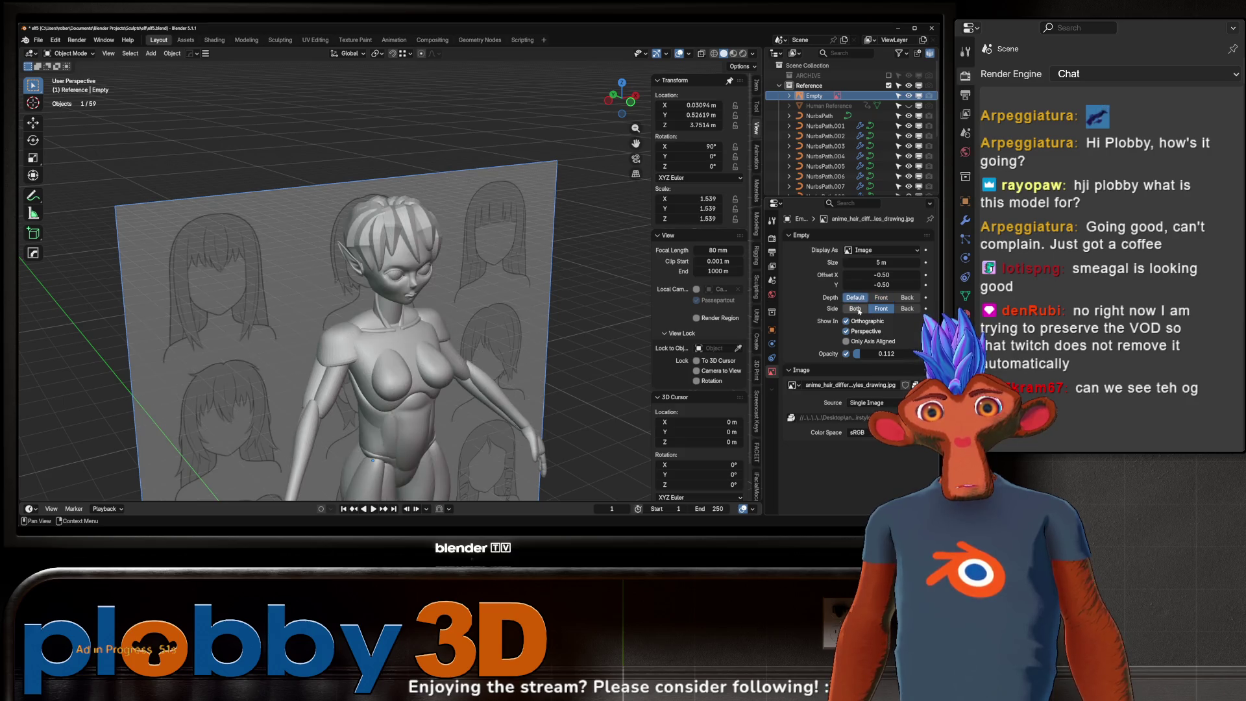
middle_drag(507, 292, 461, 222)
scroll(460, 222, up, 3)
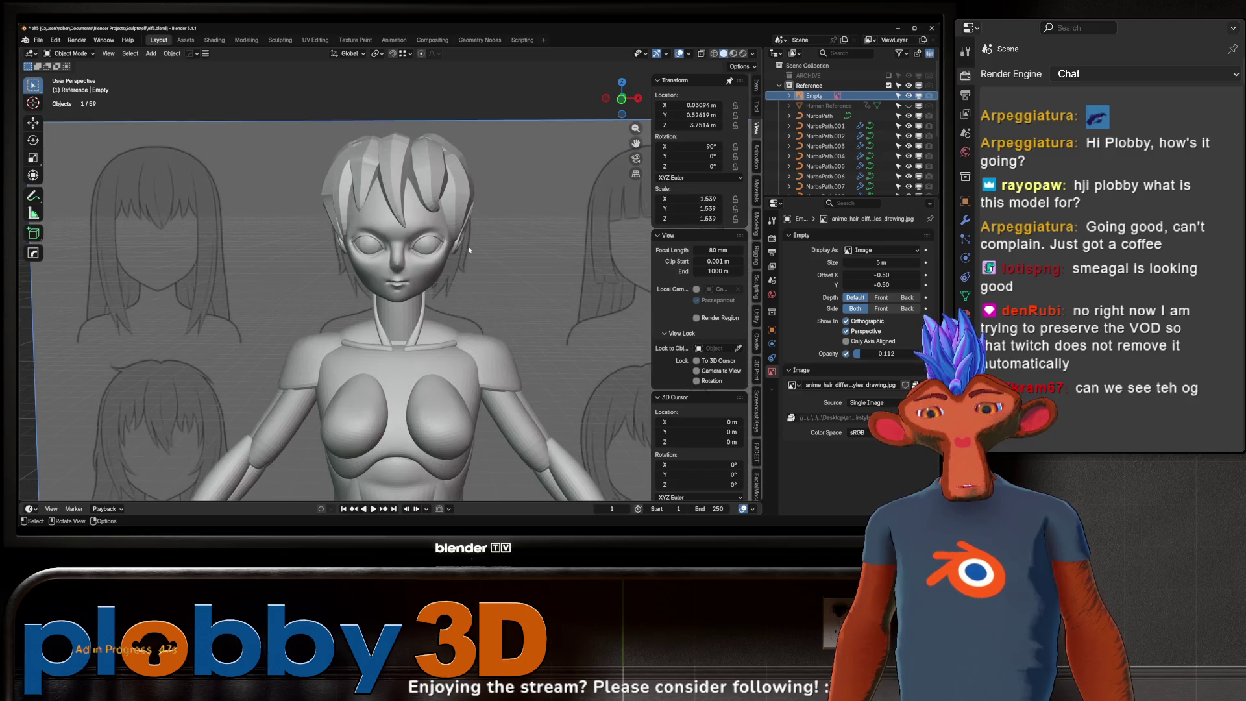
key(KP_1)
scroll(364, 250, up, 2)
key(alt+z)
scroll(384, 254, down, 3)
key(alt+z)
scroll(384, 254, down, 1)
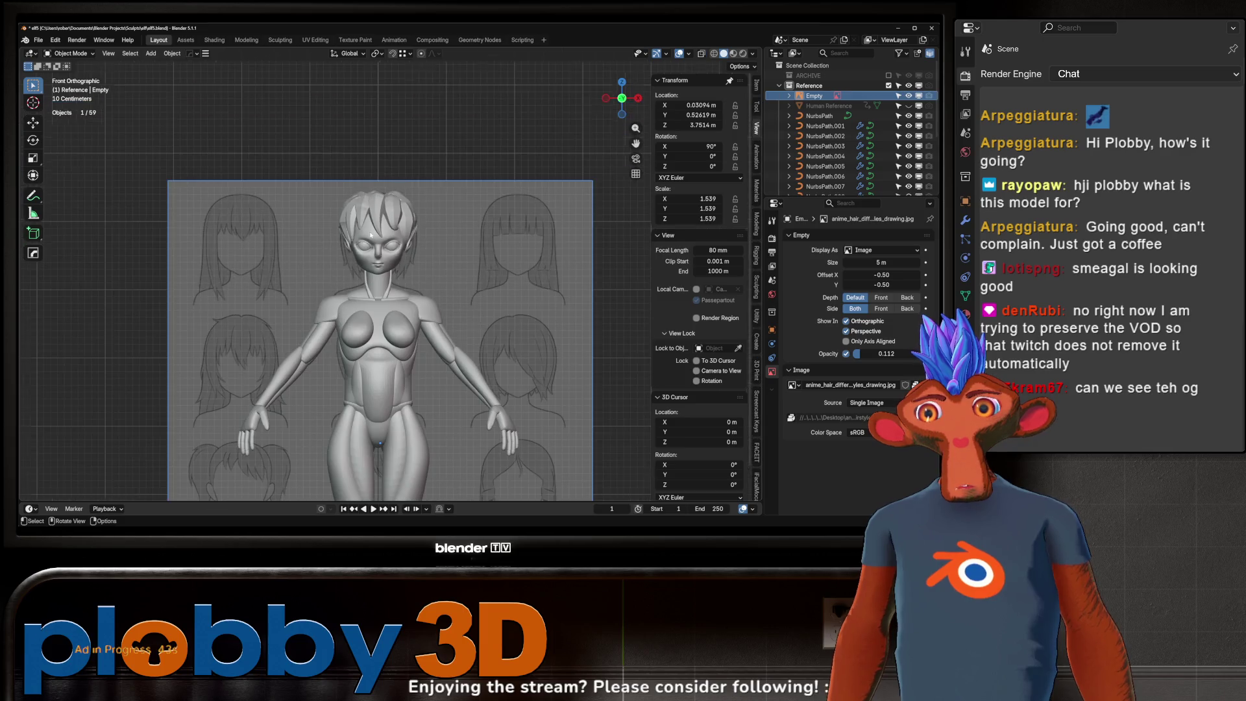
- Shift the reference sheet sideways along the X axis away from the elf
key(g)
key(x)
click(363, 280)
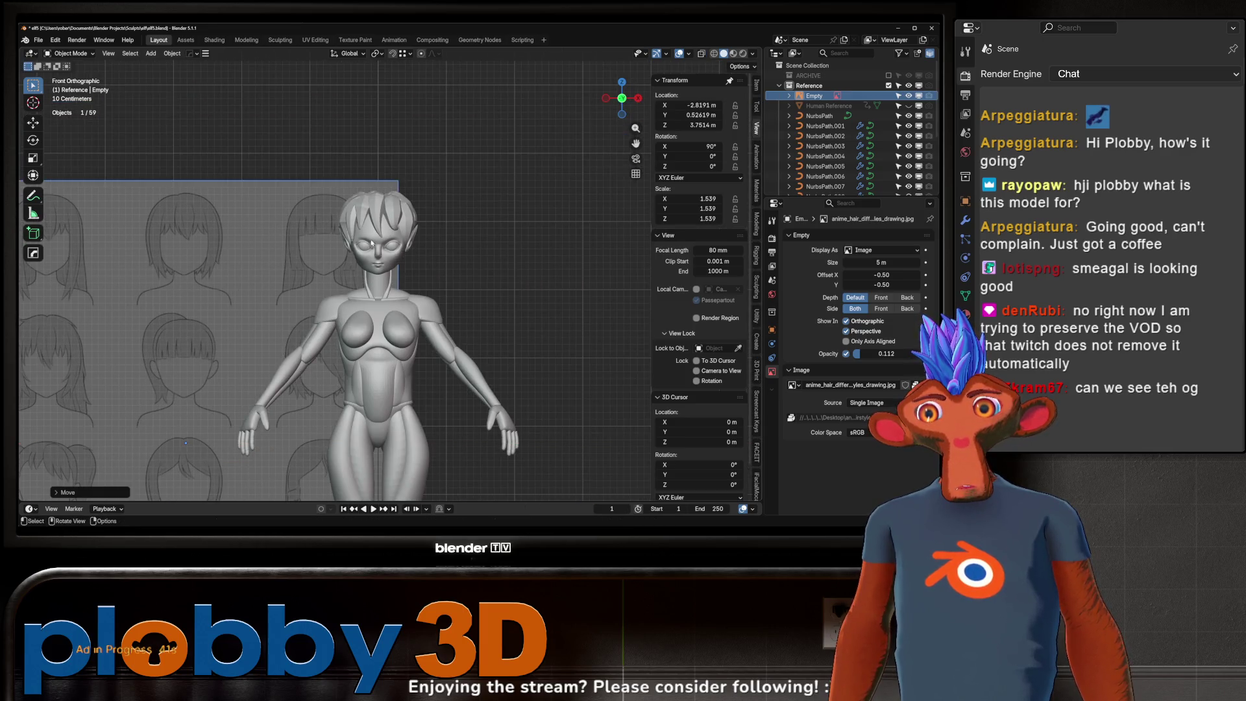
scroll(372, 215, up, 5)
scroll(372, 214, up, 3)
- Enter edit mode on the NurbsPath.012 forehead lock, nudge its points and select one control point
click(322, 136)
key(Tab)
mouse_move(321, 135)
middle_down()
mouse_move(418, 168)
mouse_move(337, 212)
middle_up()
key(g)
scroll(419, 167, down, 2)
click(448, 174)
click(338, 213)
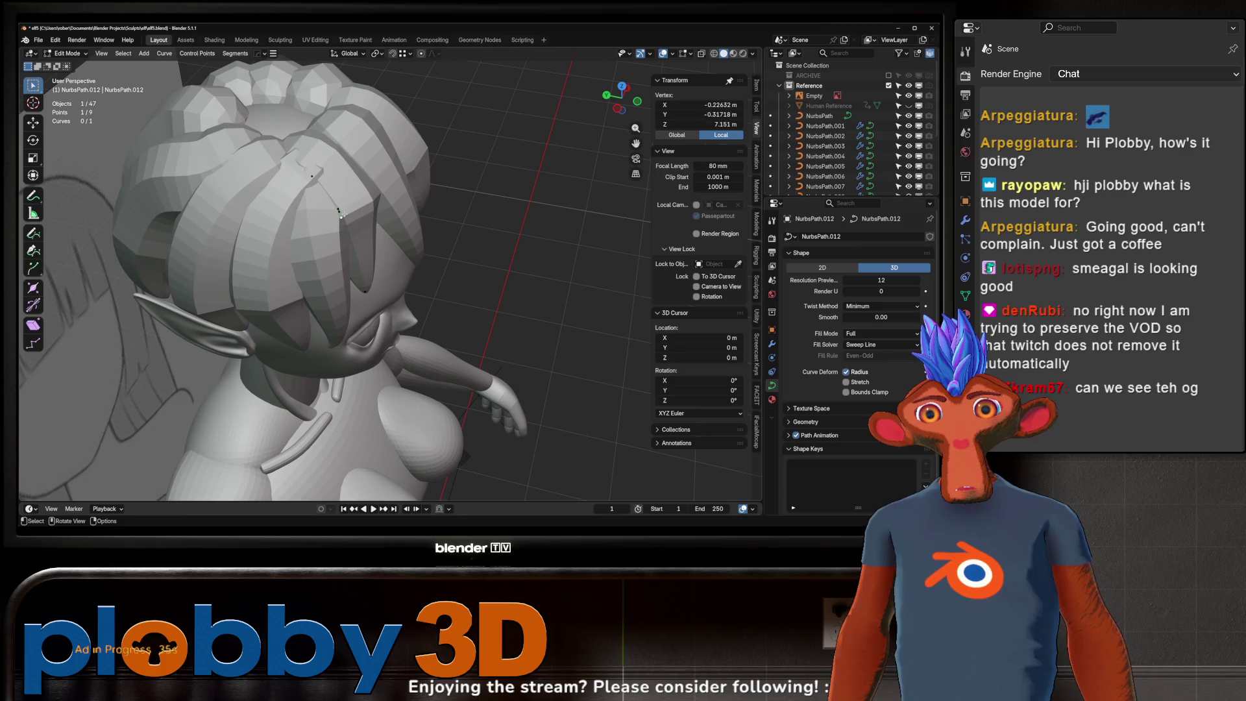
- Scale the selected NurbsPath.012 control point to thin the hair tube, checked from the front view
click(415, 219)
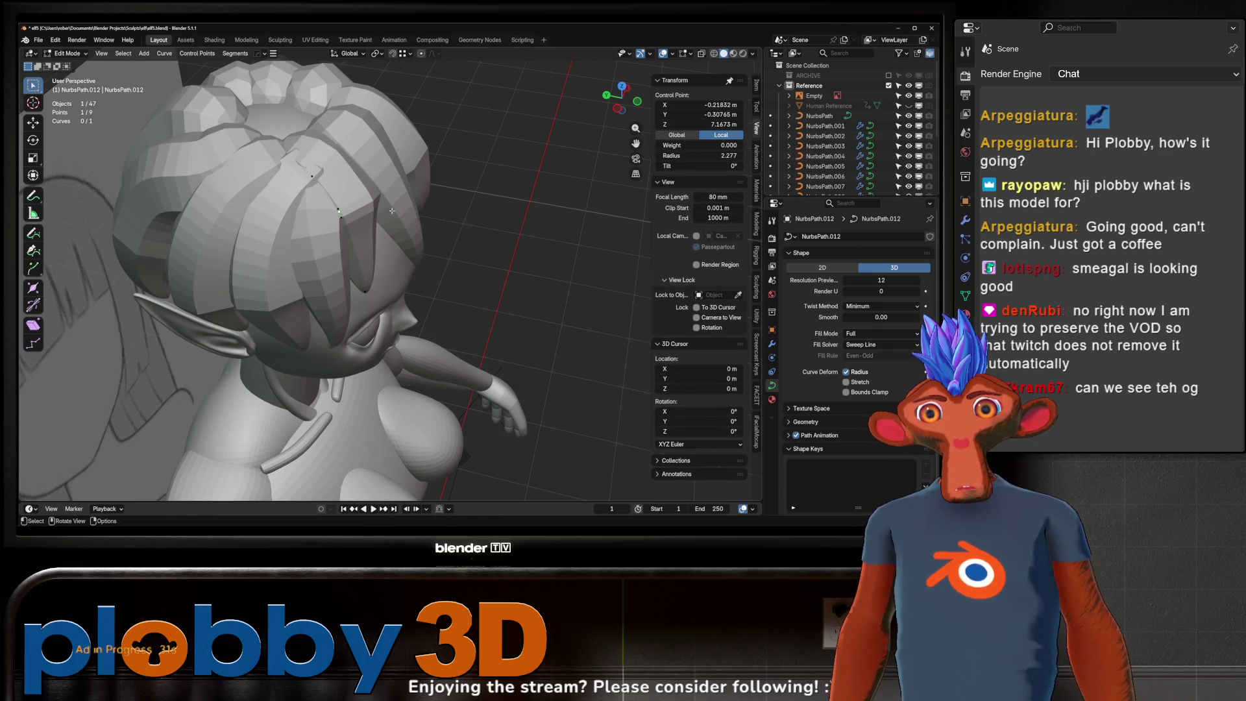
key(s)
click(603, 177)
middle_drag(602, 178, 381, 185)
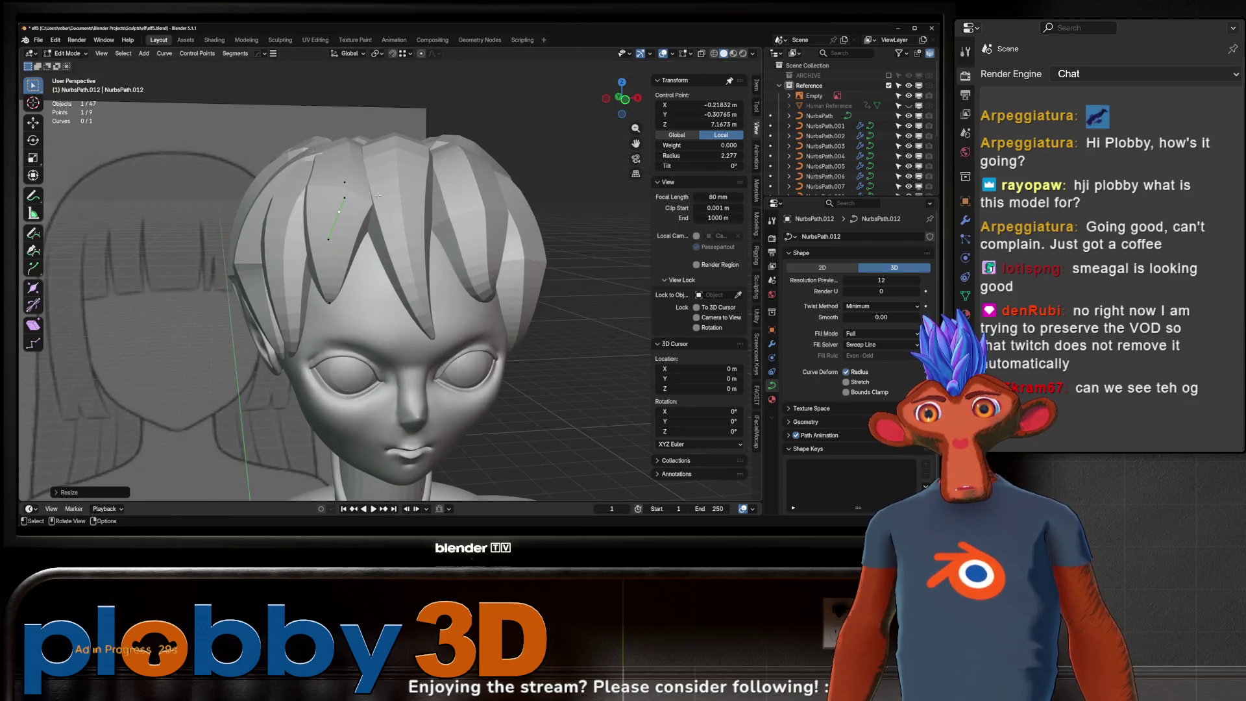
key(KP_1)
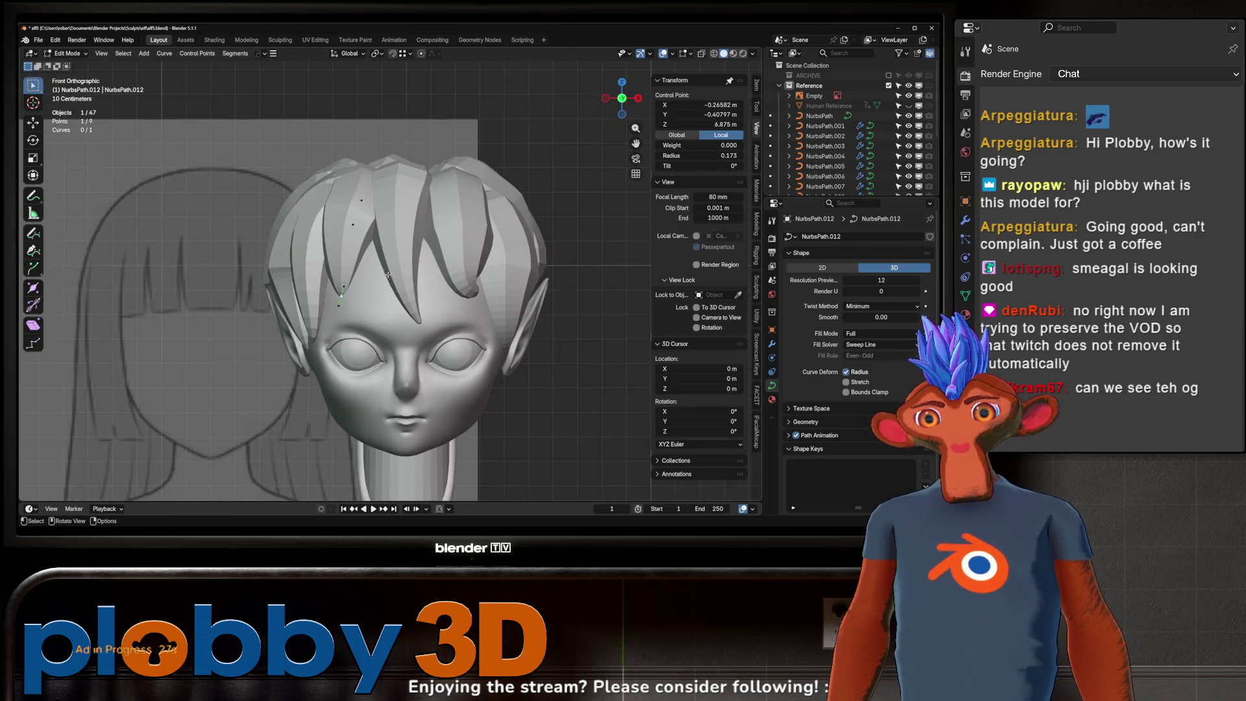
scroll(445, 251, down, 5)
scroll(446, 250, up, 2)
scroll(446, 250, up, 2)
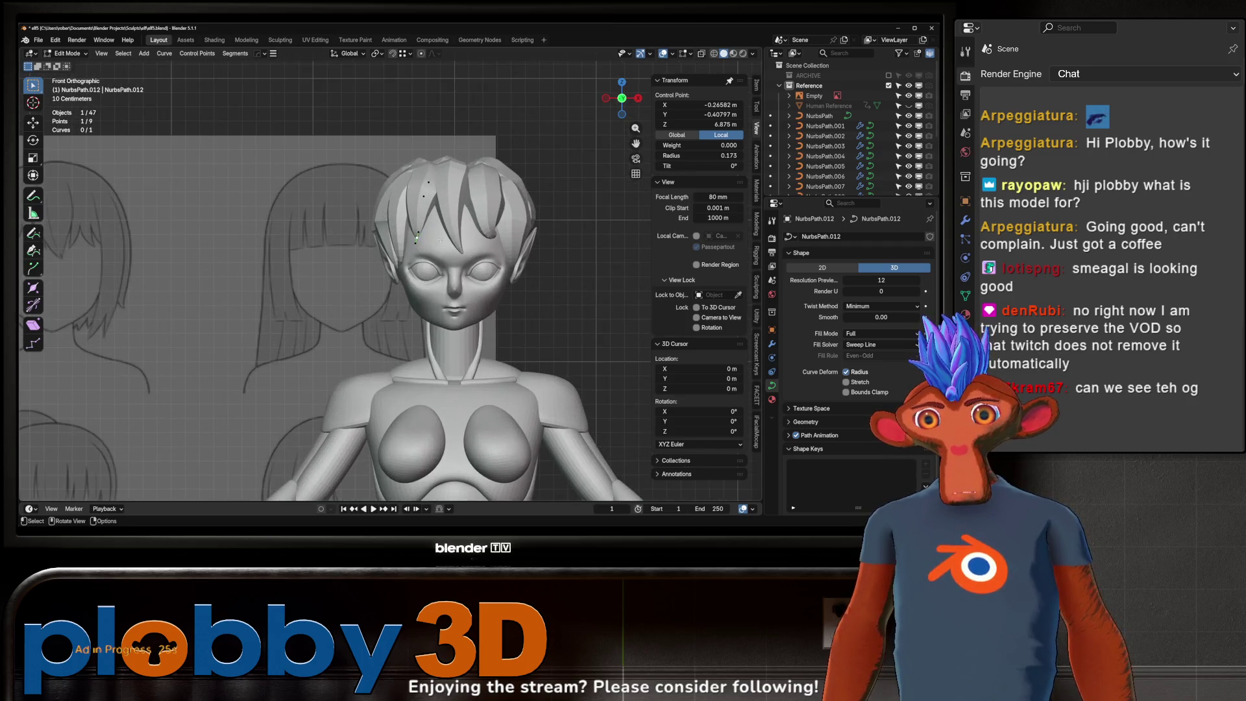
scroll(444, 249, up, 1)
- Rotate the point about the vertical axis and move it onto the side of the head
key(r)
key(z)
middle_drag(439, 236, 480, 232)
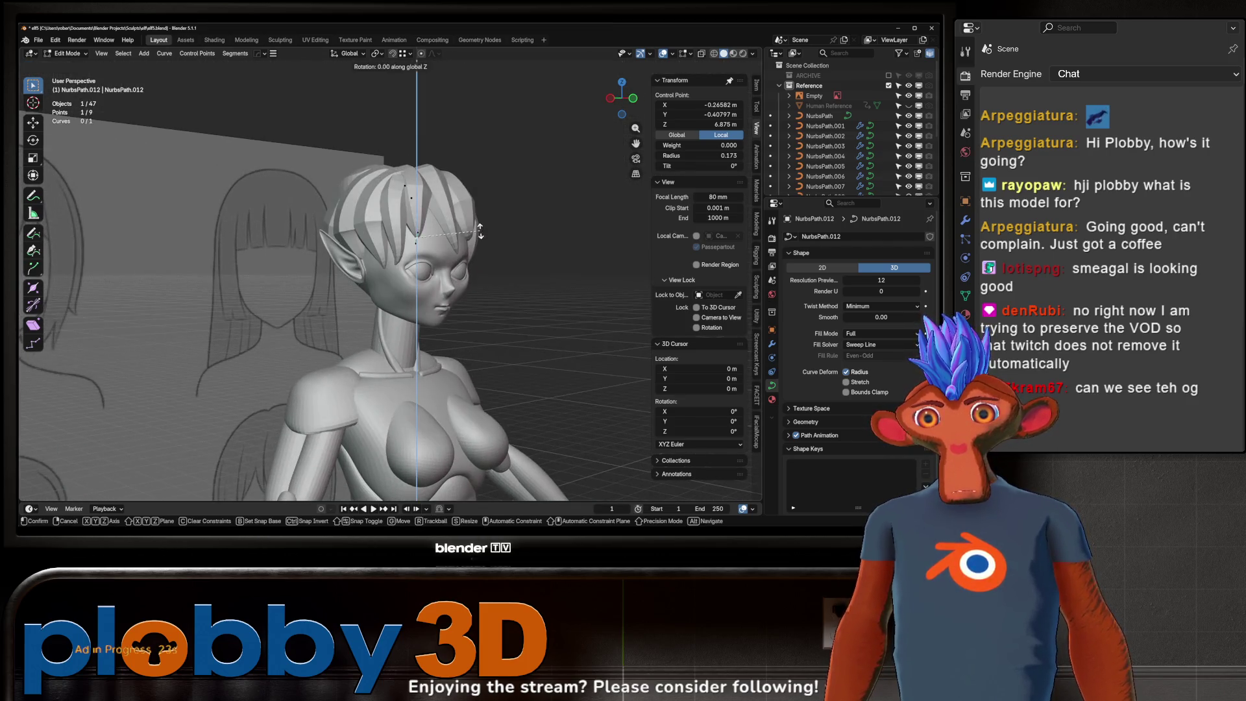
click(503, 151)
middle_drag(503, 151, 522, 179)
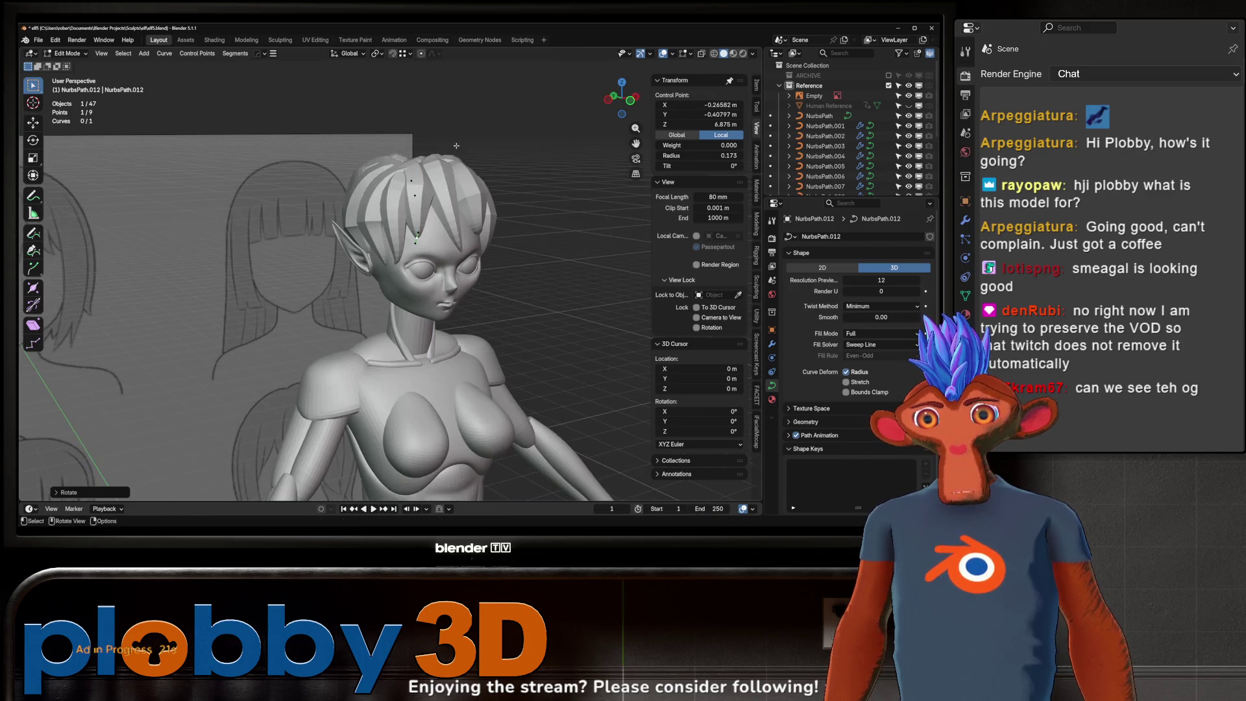
key(g)
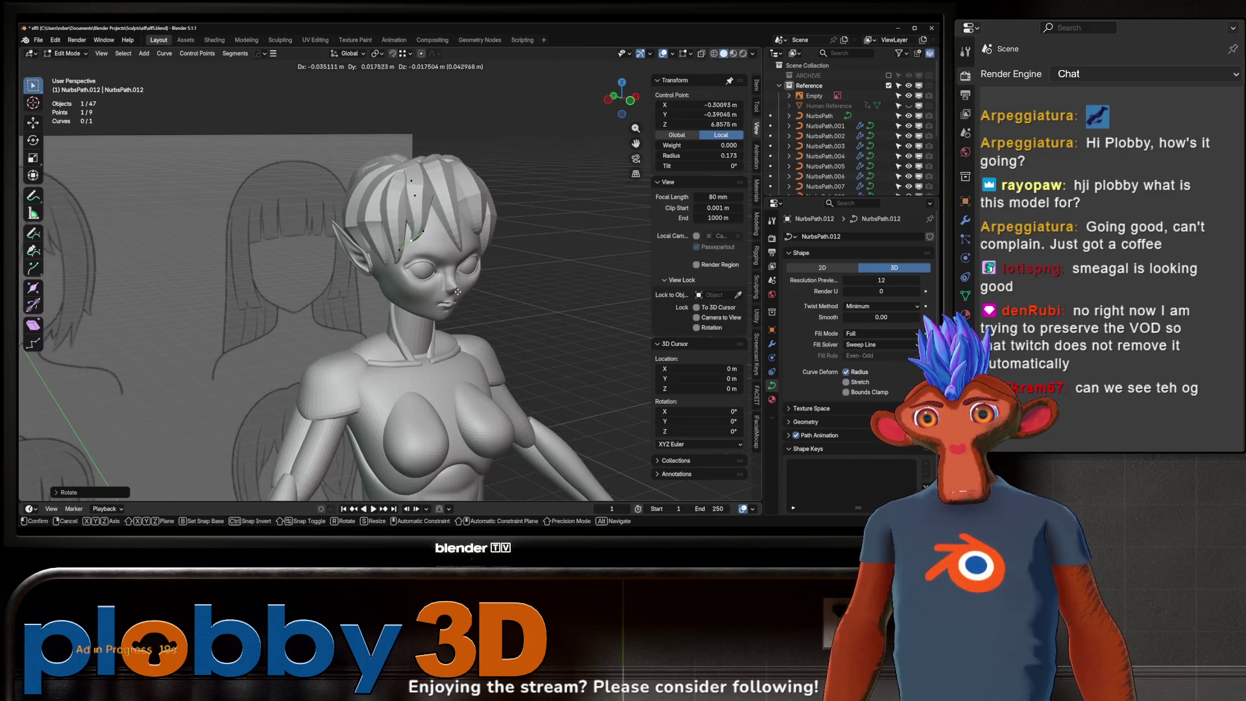
click(455, 318)
- Deselect the point, inspect the lock around the head and return to Object Mode
middle_drag(454, 318, 388, 254)
scroll(419, 293, up, 3)
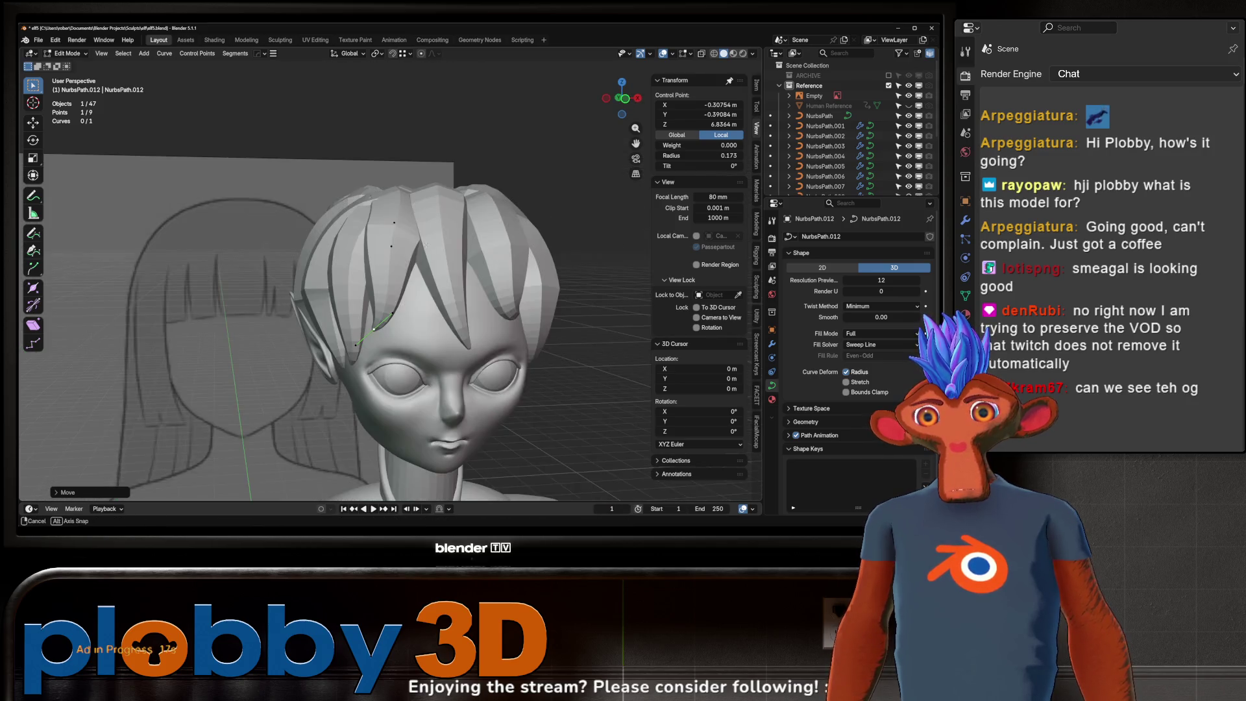
click(388, 253)
right_click(389, 245)
middle_drag(322, 194, 267, 143)
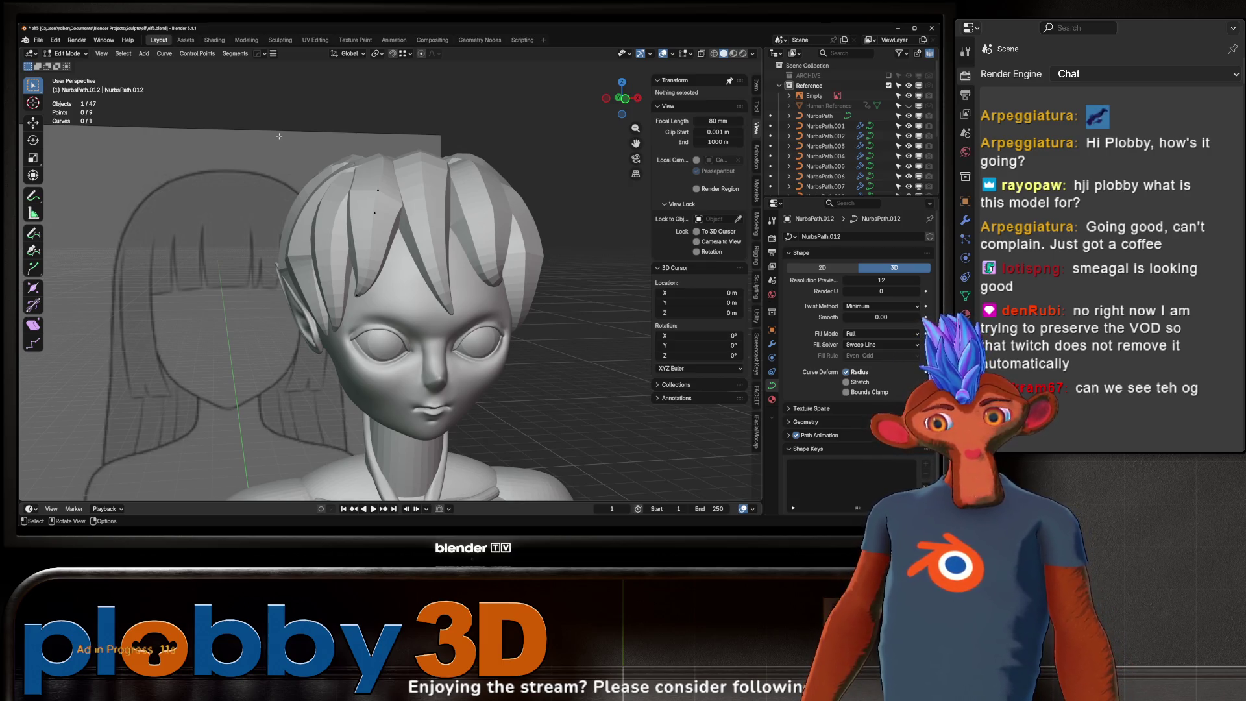
mouse_move(279, 135)
middle_down()
mouse_move(333, 244)
mouse_move(540, 287)
mouse_move(636, 263)
mouse_move(300, 255)
mouse_move(394, 254)
middle_up()
scroll(300, 255, up, 3)
scroll(393, 255, down, 3)
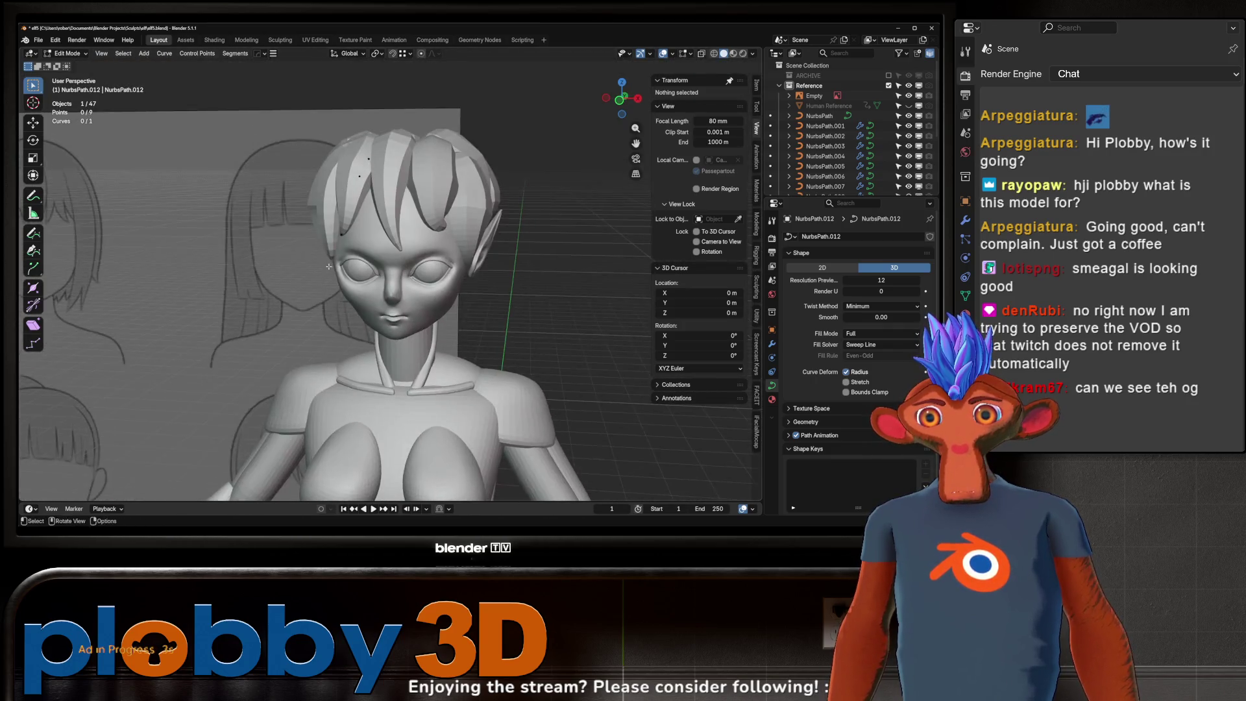
scroll(390, 258, up, 2)
scroll(405, 214, up, 2)
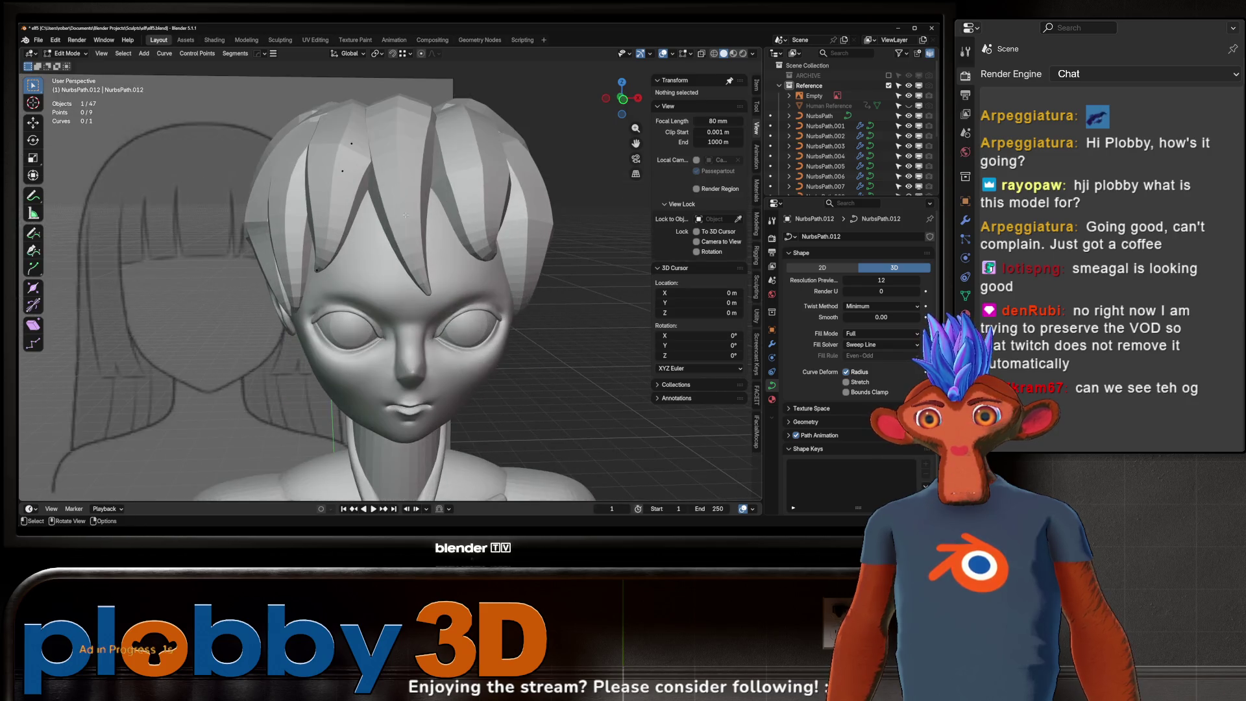
click(313, 268)
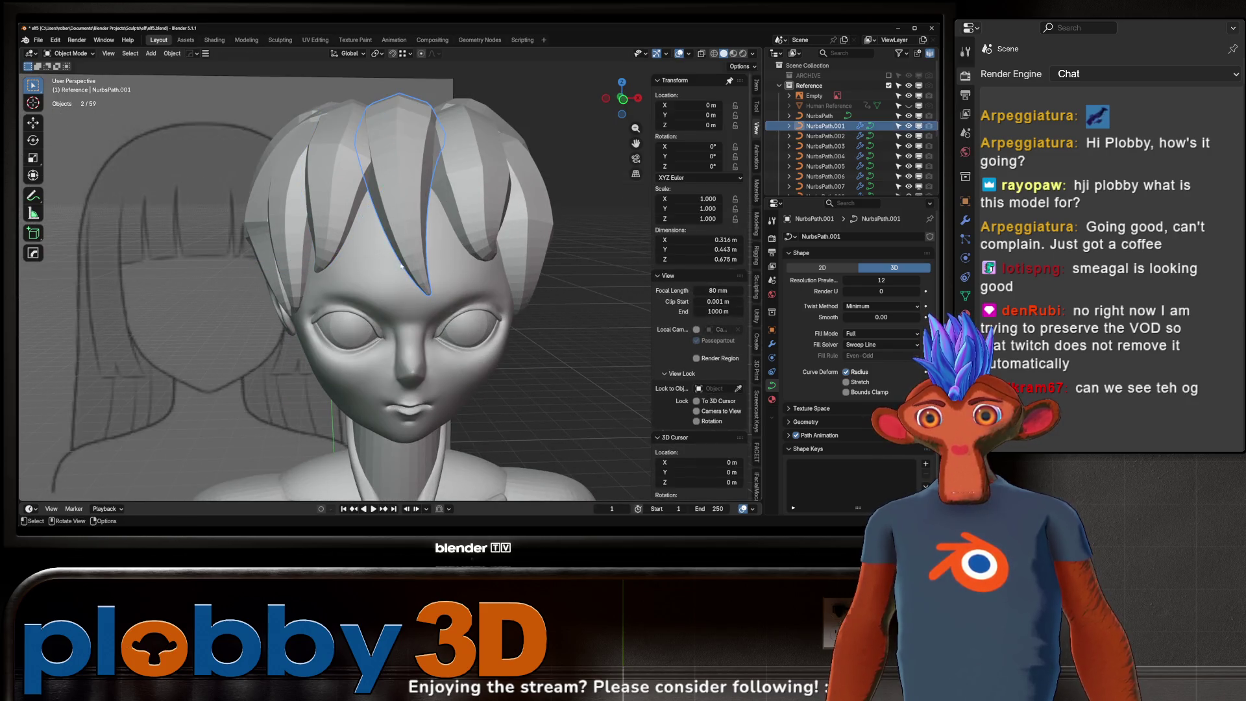
- Edit NurbsPath.001 and extrude a new point from its end over the crown of the head
key(Tab)
middle_drag(409, 195, 428, 312)
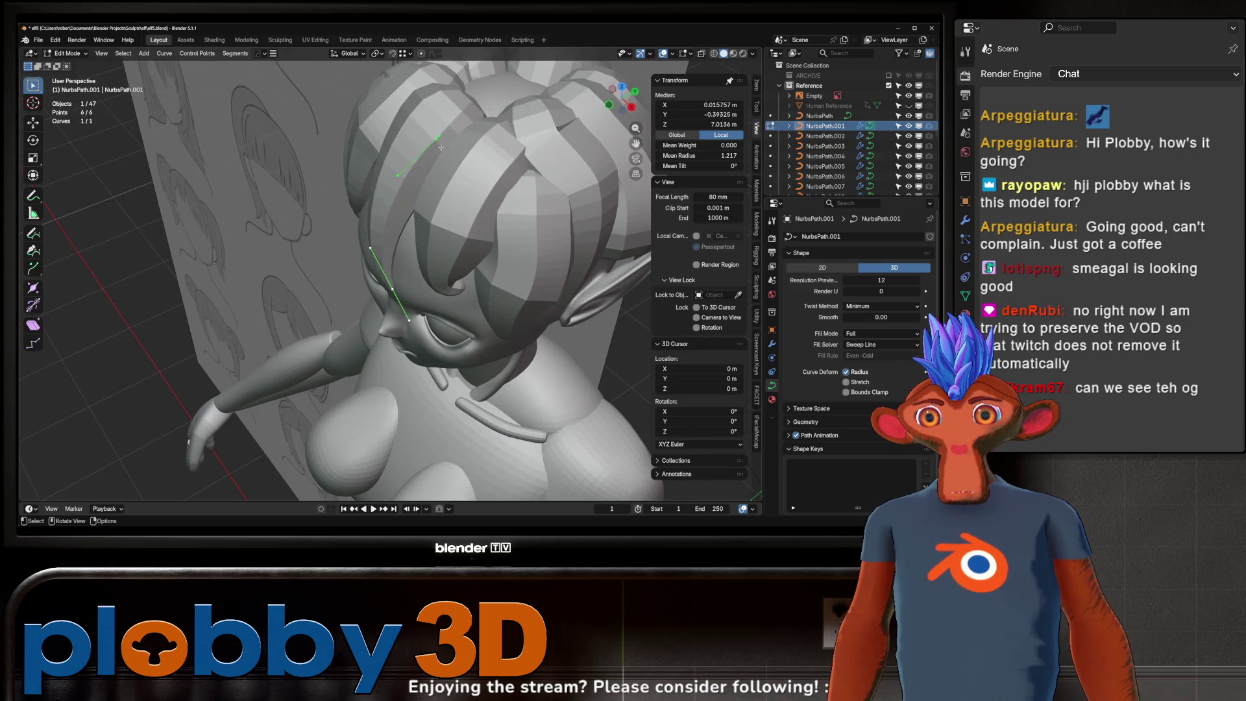
click(438, 136)
mouse_move(480, 109)
middle_down()
mouse_move(438, 248)
mouse_move(470, 190)
middle_up()
key(e)
click(440, 257)
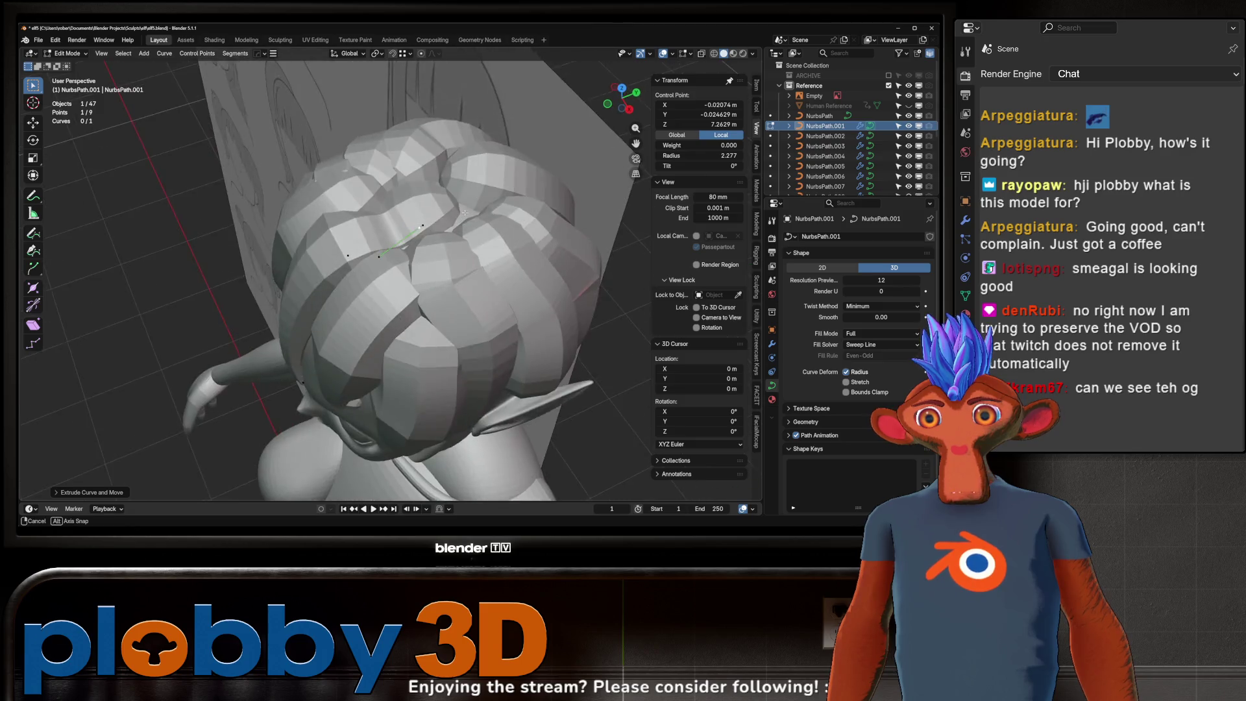
- Scale the new point along Z so the tube hugs the head, then pick a point on NurbsPath.002
key(s)
key(z)
click(426, 299)
click(427, 299)
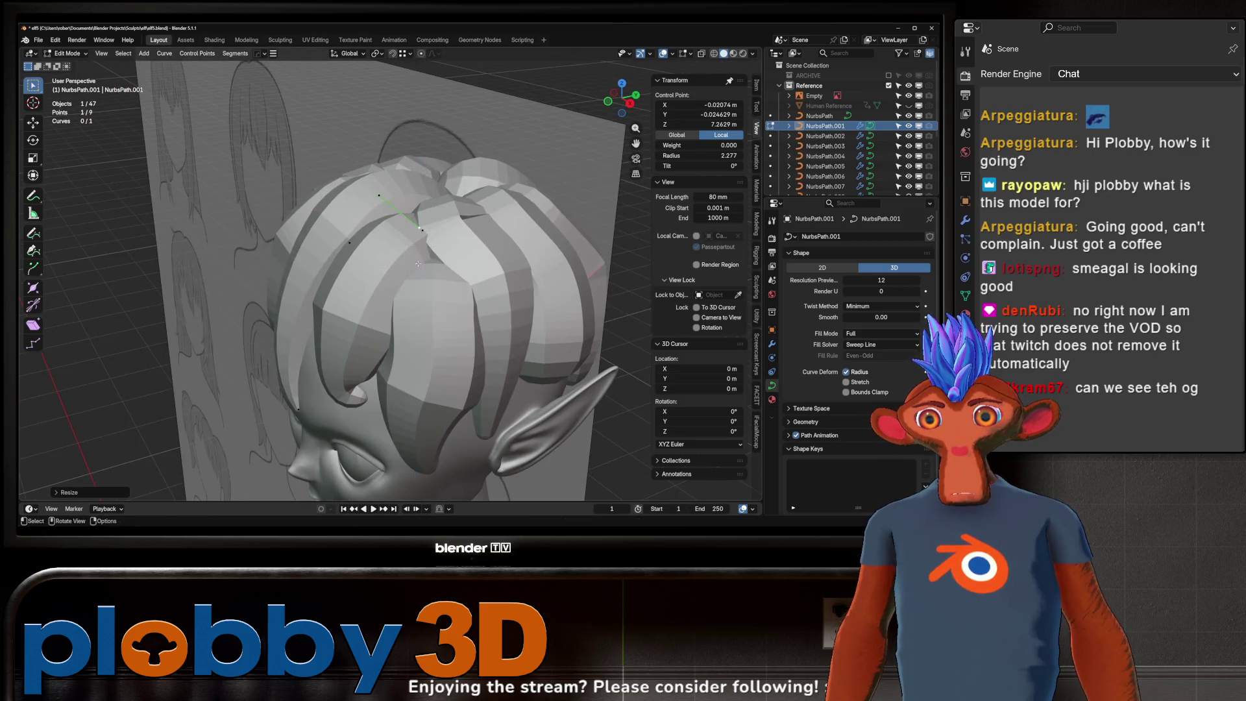
middle_drag(427, 300, 416, 296)
click(415, 297)
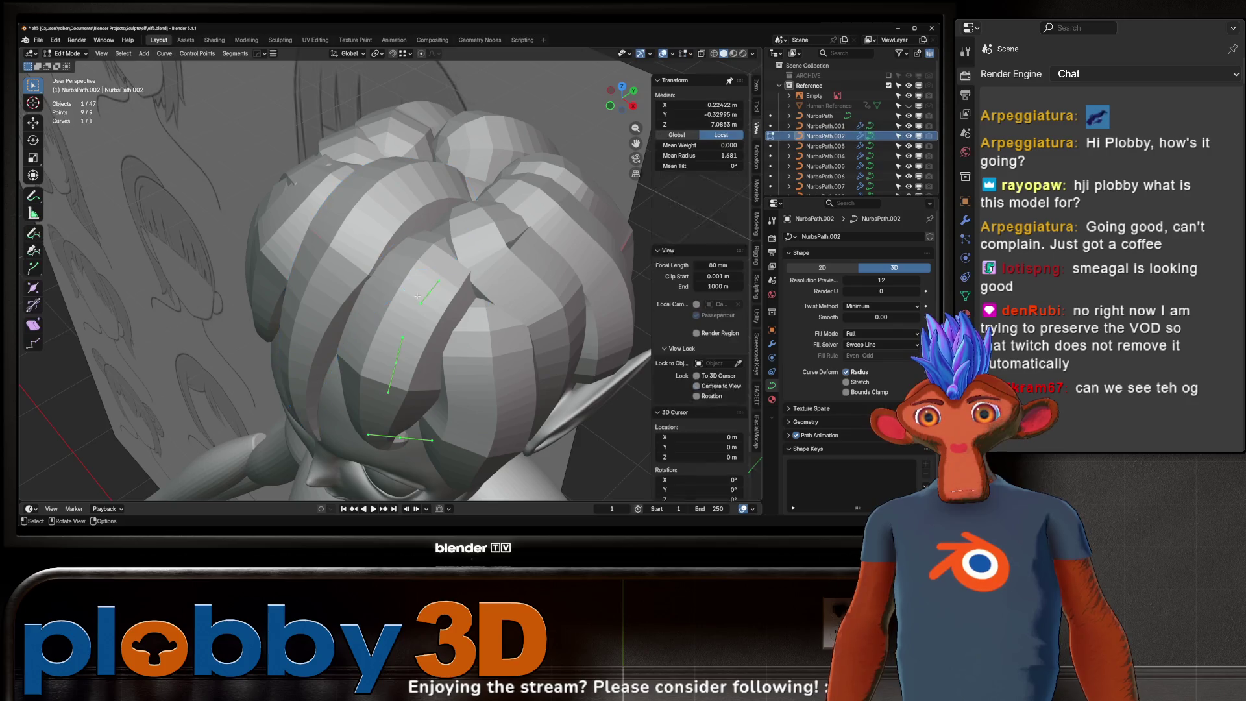
scroll(416, 297, up, 4)
- Extrude new points from the NurbsPath.002 end and scale the hair tube around them
mouse_move(415, 297)
middle_down()
mouse_move(585, 229)
mouse_move(458, 273)
middle_up()
key(r)
key(x)
key(Escape)
key(e)
click(615, 234)
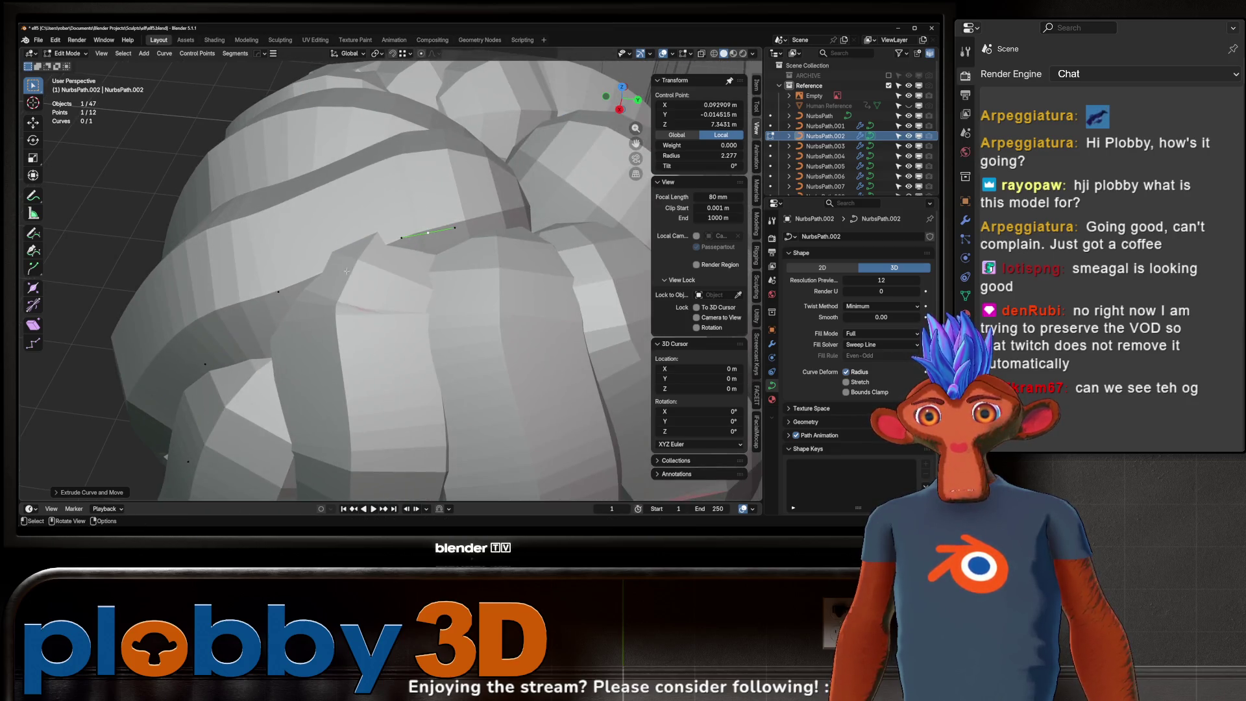
key(s)
click(434, 276)
right_click(380, 243)
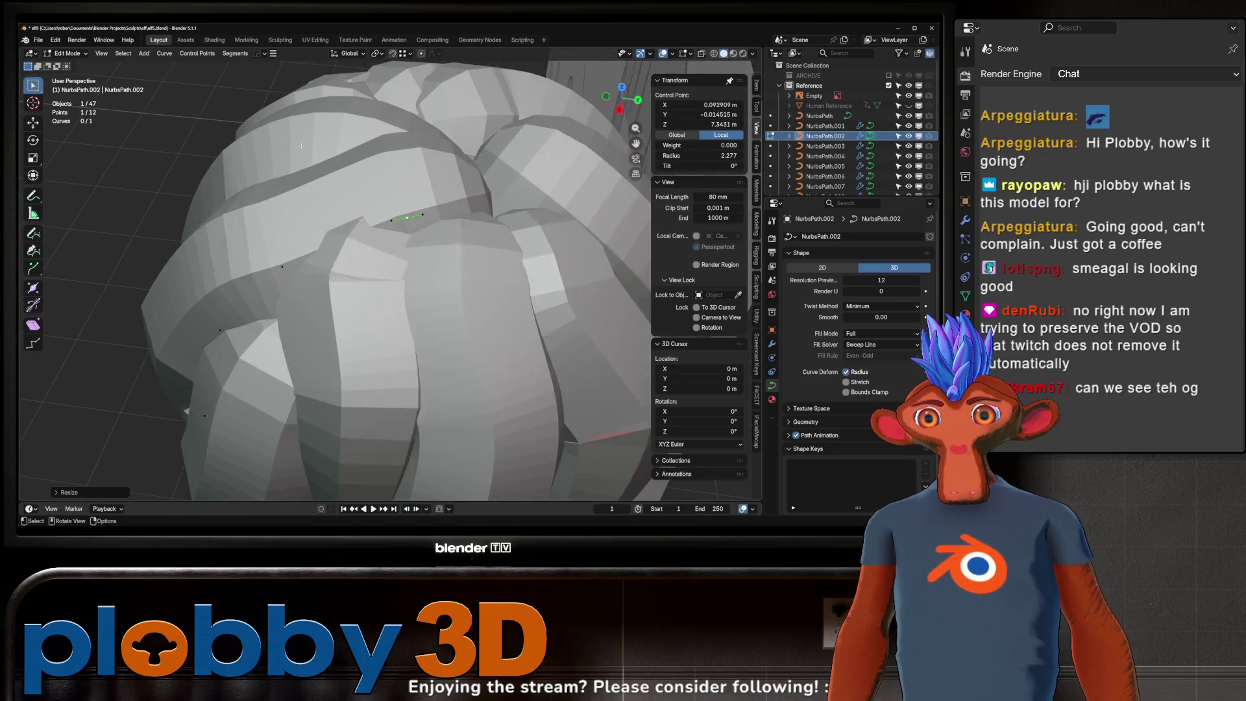
- Rotate the new point and move it vertically and sideways to curve the bangs over the forehead
middle_drag(379, 243, 419, 191)
key(r)
click(418, 192)
key(g)
key(z)
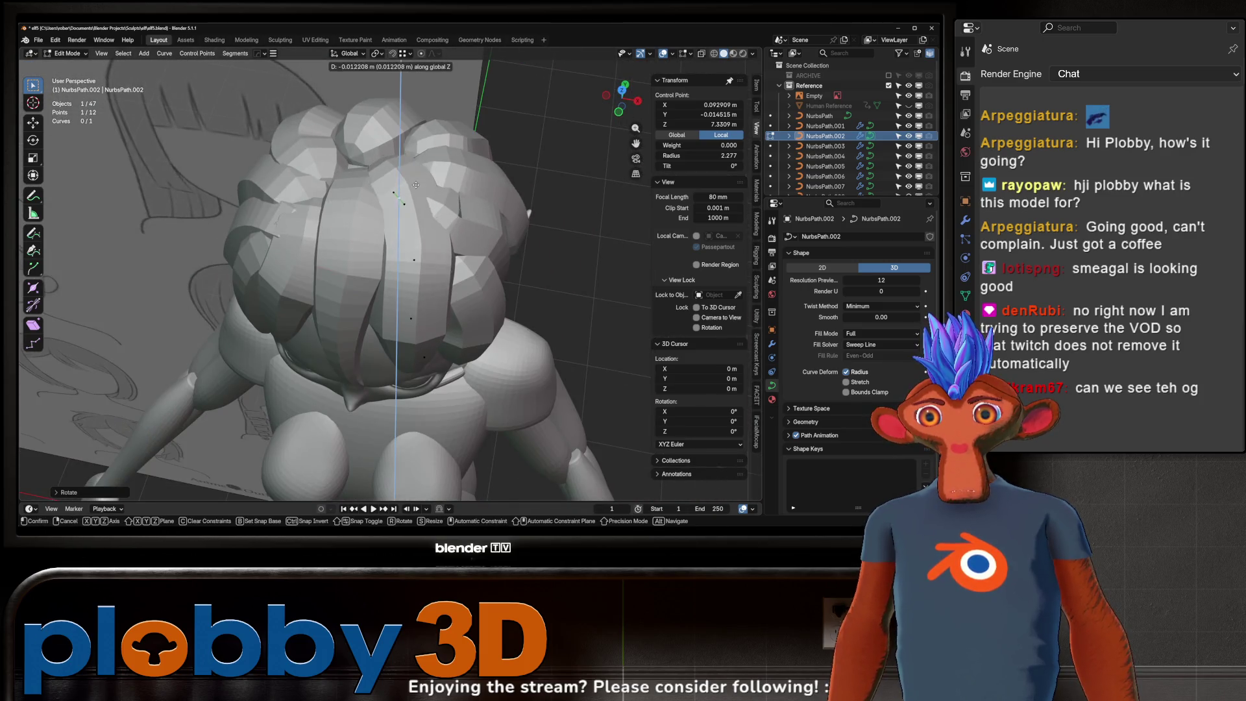
click(404, 226)
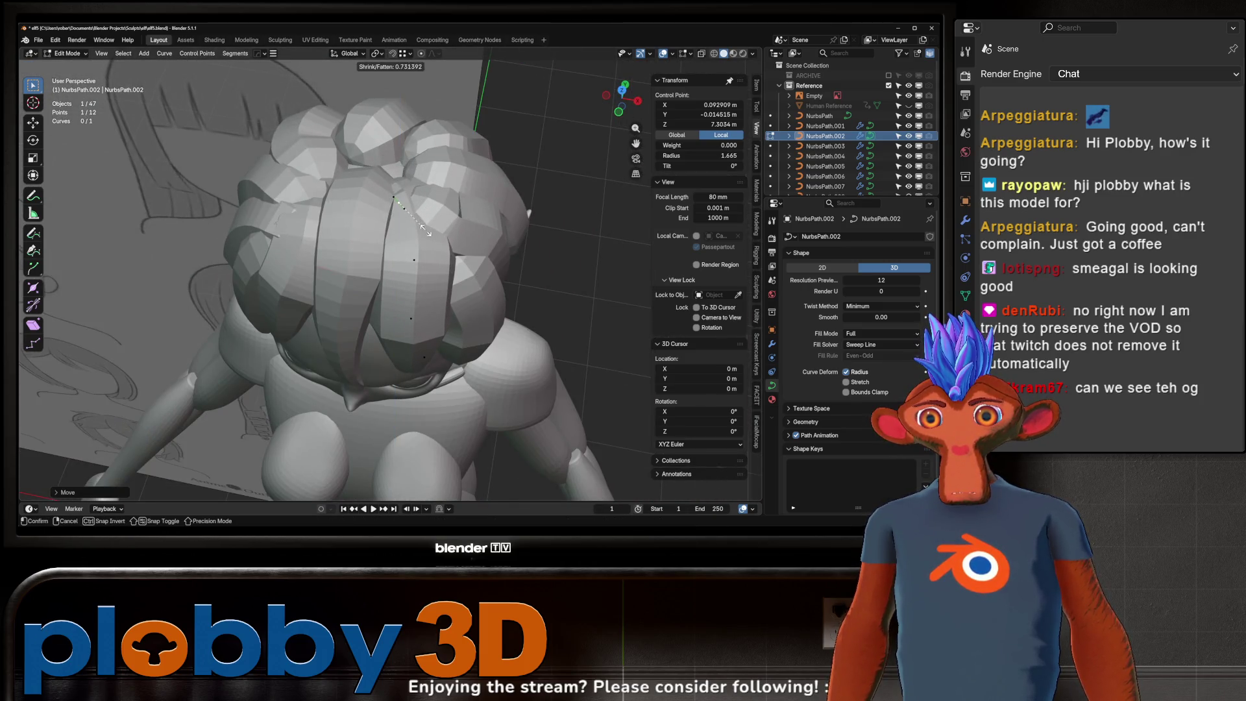
click(427, 230)
middle_drag(426, 230, 401, 184)
key(r)
right_click(401, 184)
key(g)
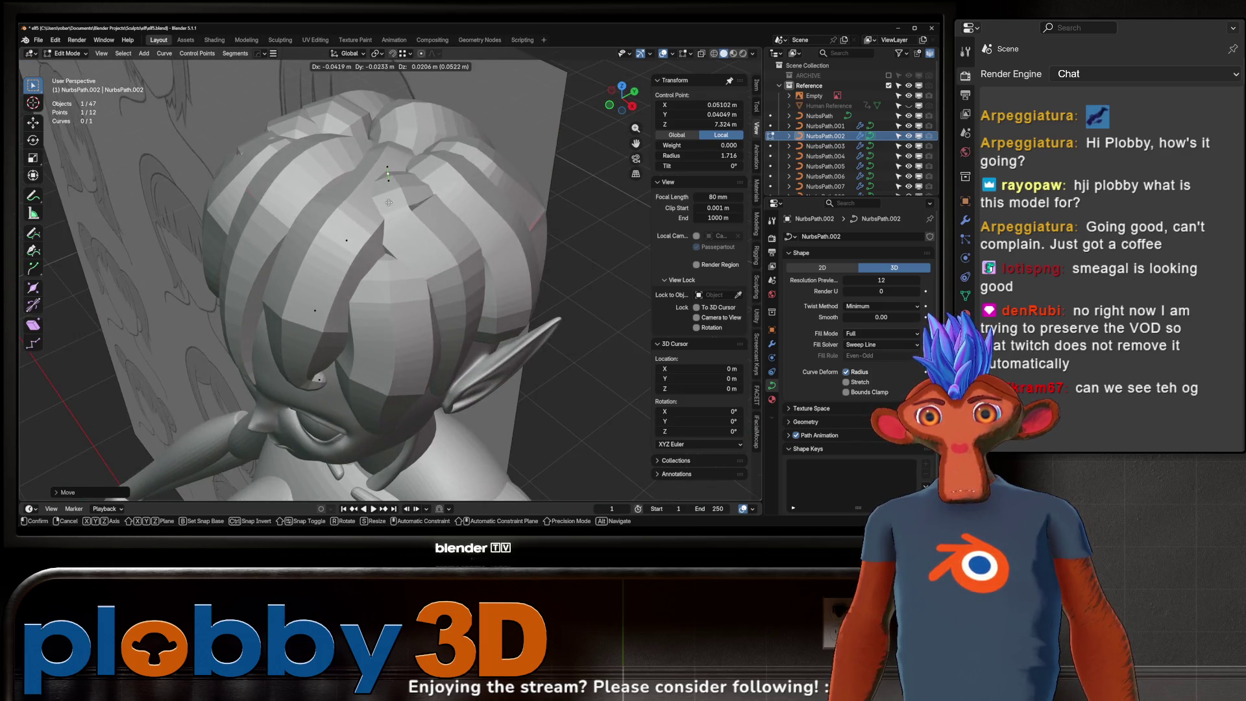
click(388, 203)
- Rotate and shift the point slightly left, enlarge the tube there, and return to Object Mode
mouse_move(388, 203)
middle_down()
mouse_move(347, 211)
mouse_move(388, 187)
mouse_move(415, 222)
mouse_move(410, 208)
mouse_move(370, 218)
middle_up()
scroll(409, 209, down, 4)
scroll(409, 205, up, 1)
scroll(408, 203, up, 3)
scroll(408, 204, up, 2)
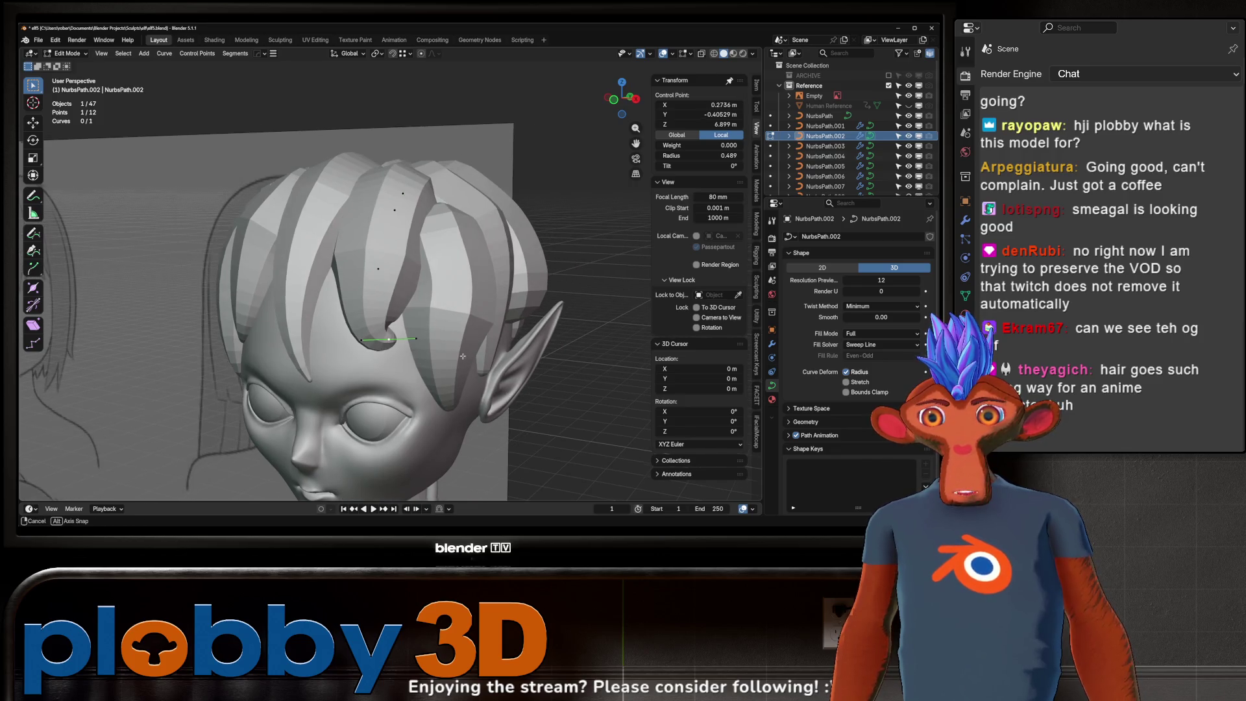
middle_drag(464, 358, 445, 381)
key(r)
click(408, 403)
key(g)
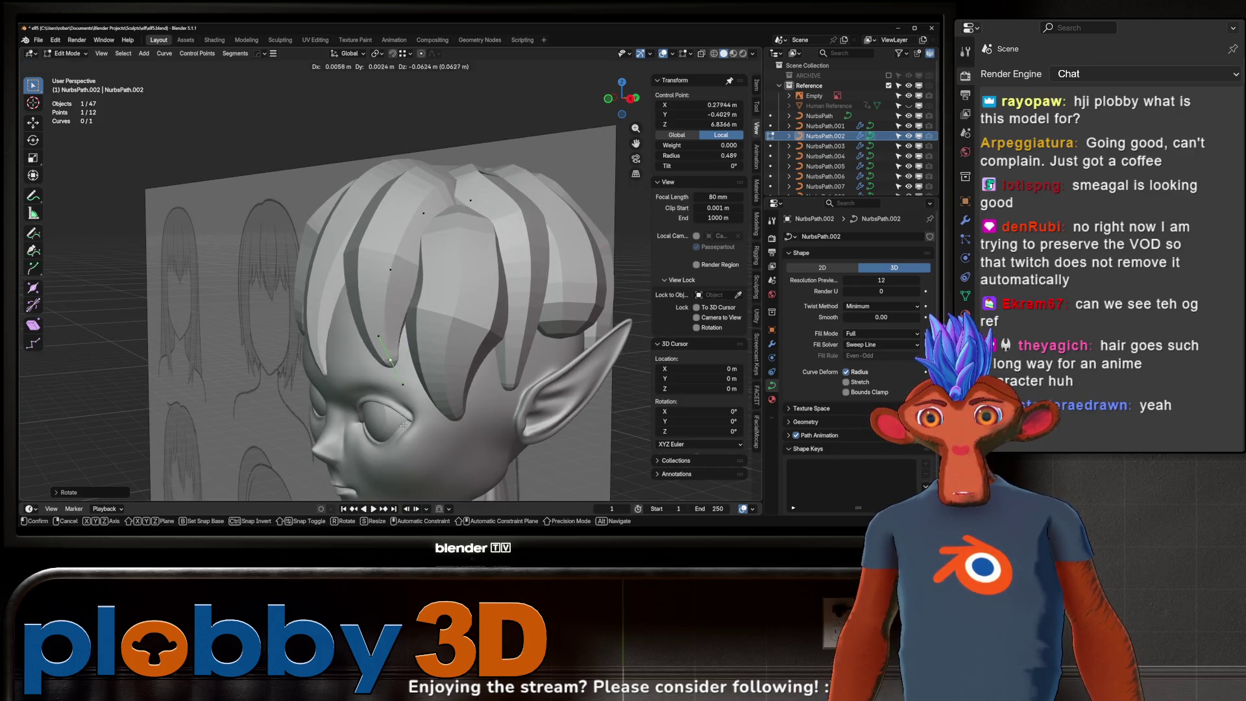
click(408, 426)
middle_drag(398, 419, 552, 376)
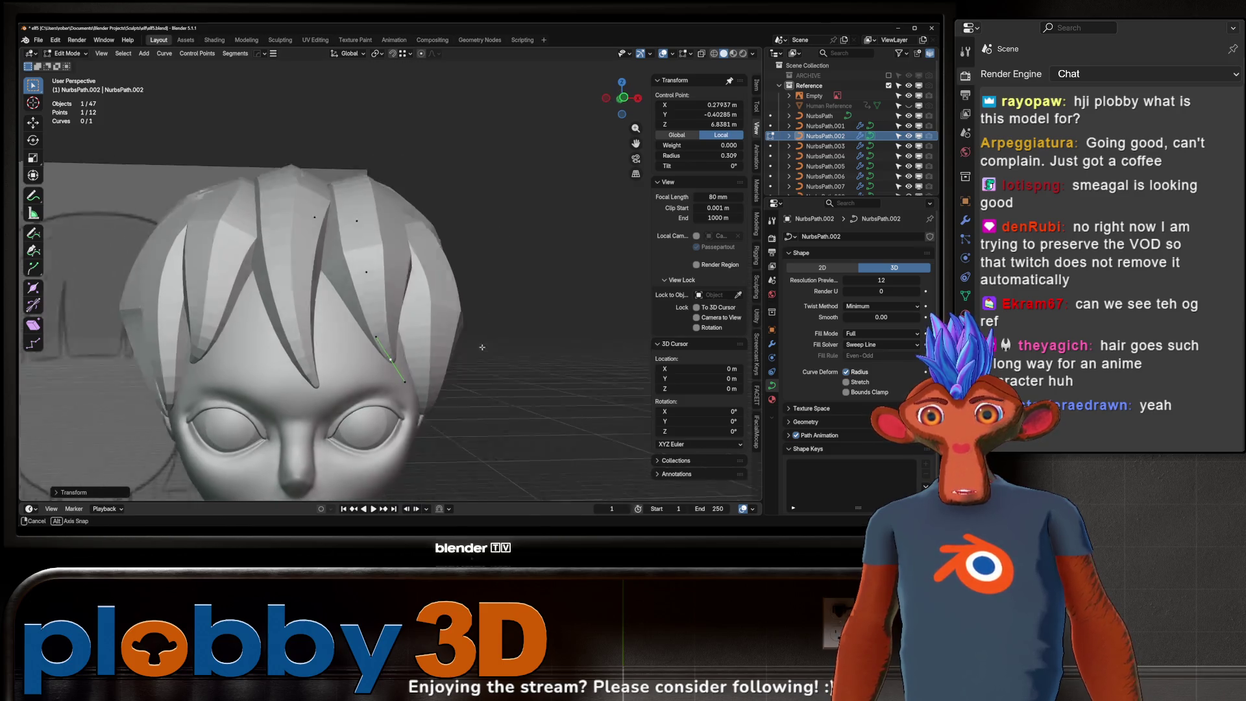
middle_drag(387, 293, 424, 192)
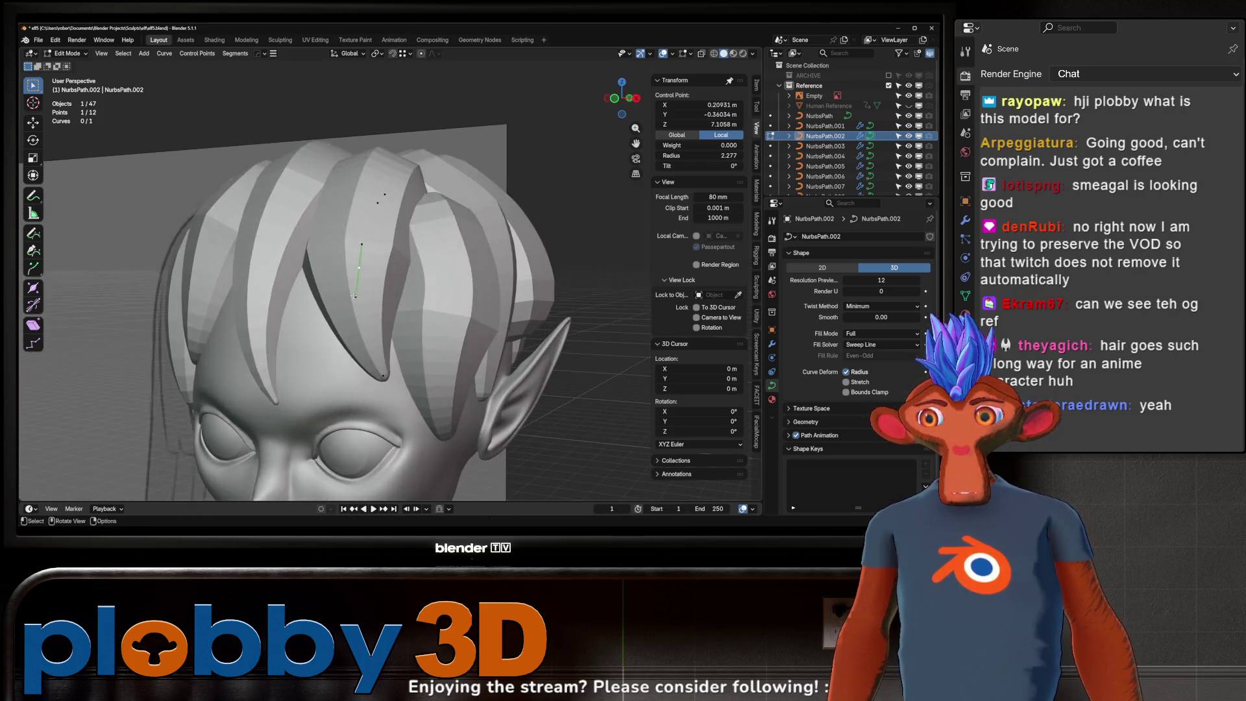
key(s)
click(421, 195)
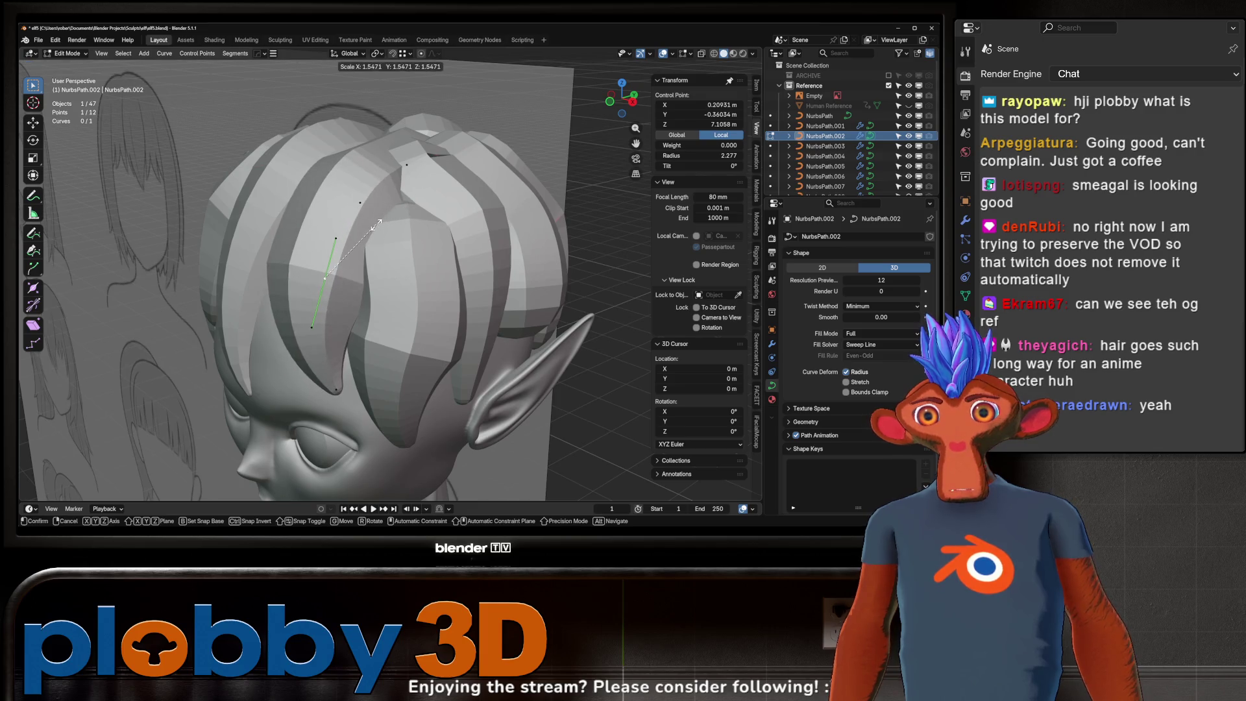
middle_drag(422, 195, 504, 157)
scroll(504, 157, down, 2)
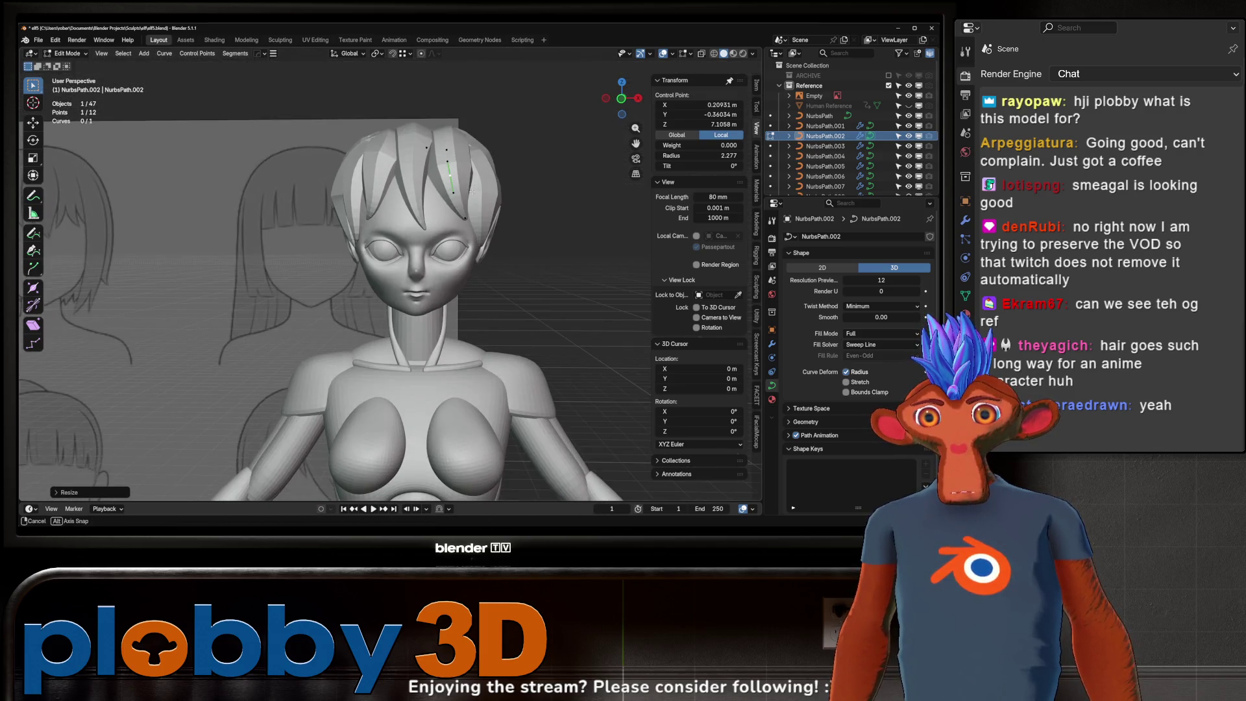
scroll(486, 181, down, 4)
key(Tab)
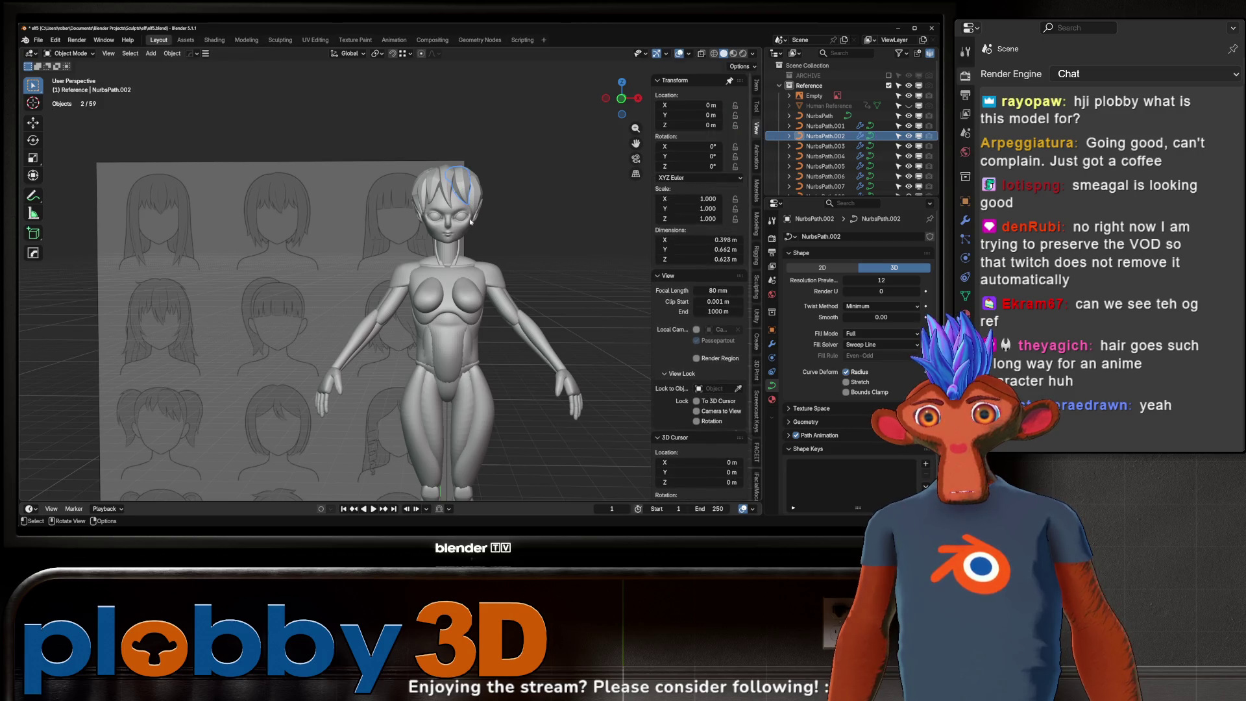
scroll(471, 223, up, 3)
scroll(457, 215, up, 3)
click(441, 209)
middle_drag(441, 208, 362, 242)
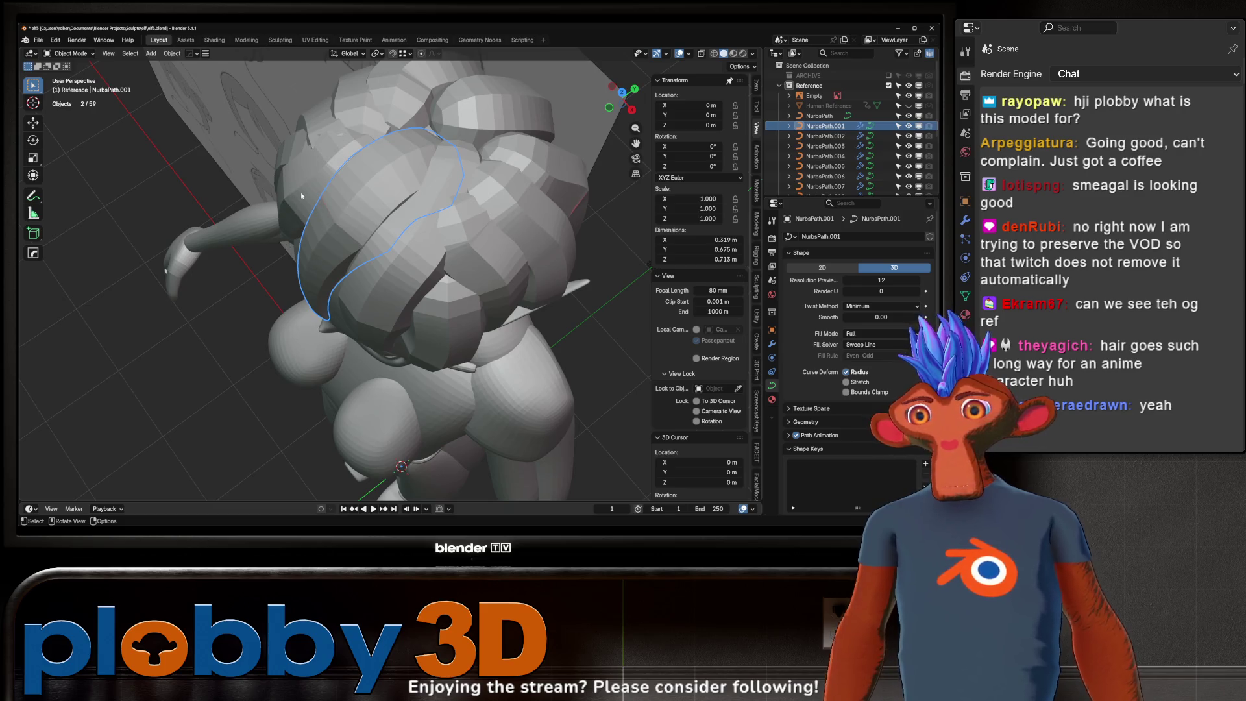
middle_drag(300, 195, 385, 195)
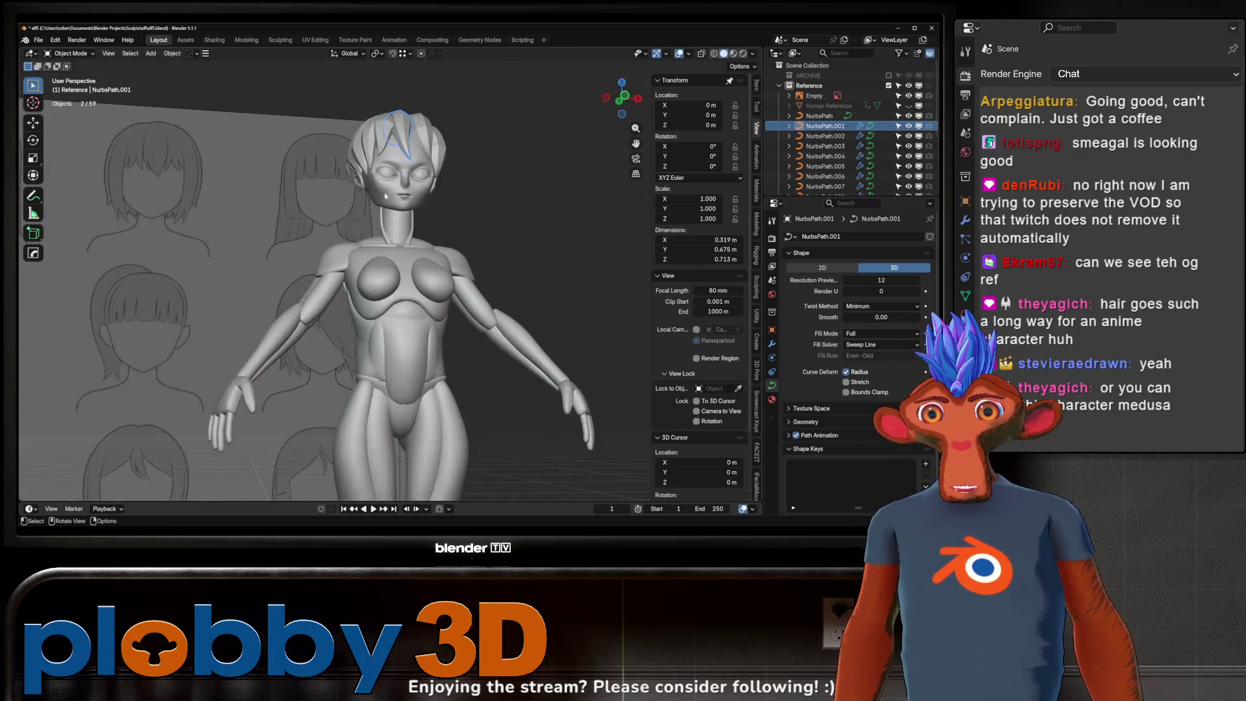
scroll(387, 197, down, 5)
middle_drag(384, 203, 347, 197)
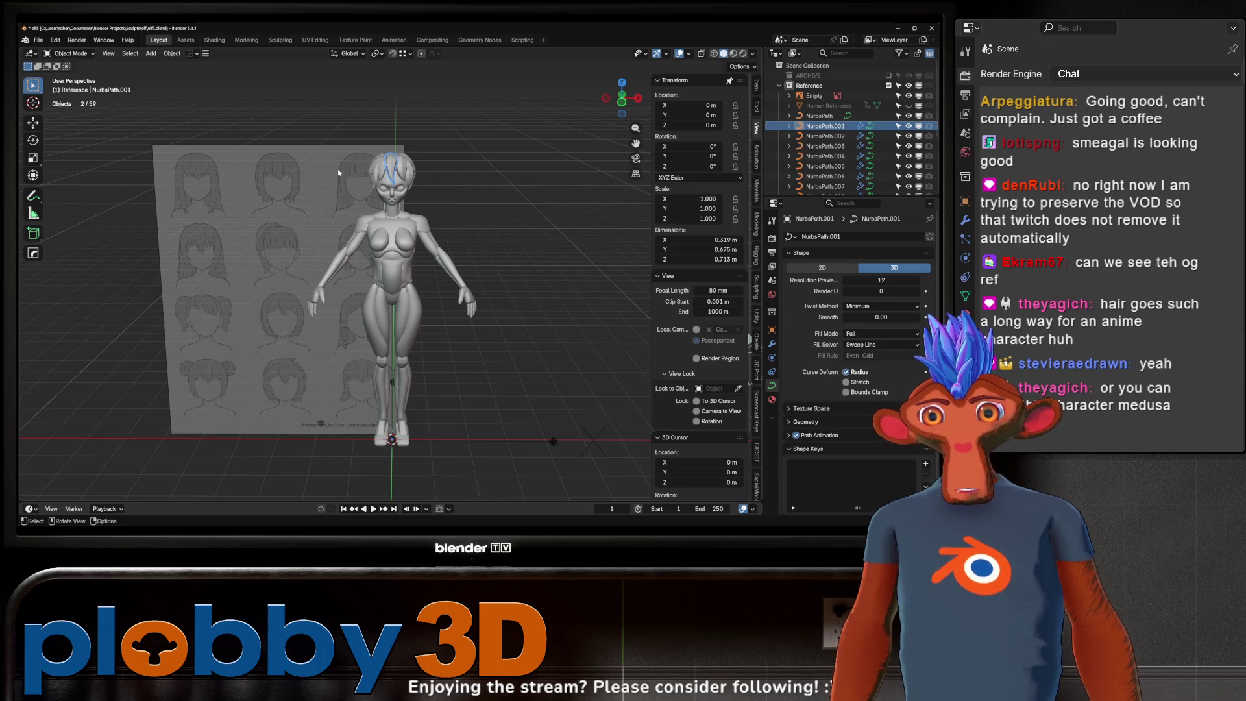
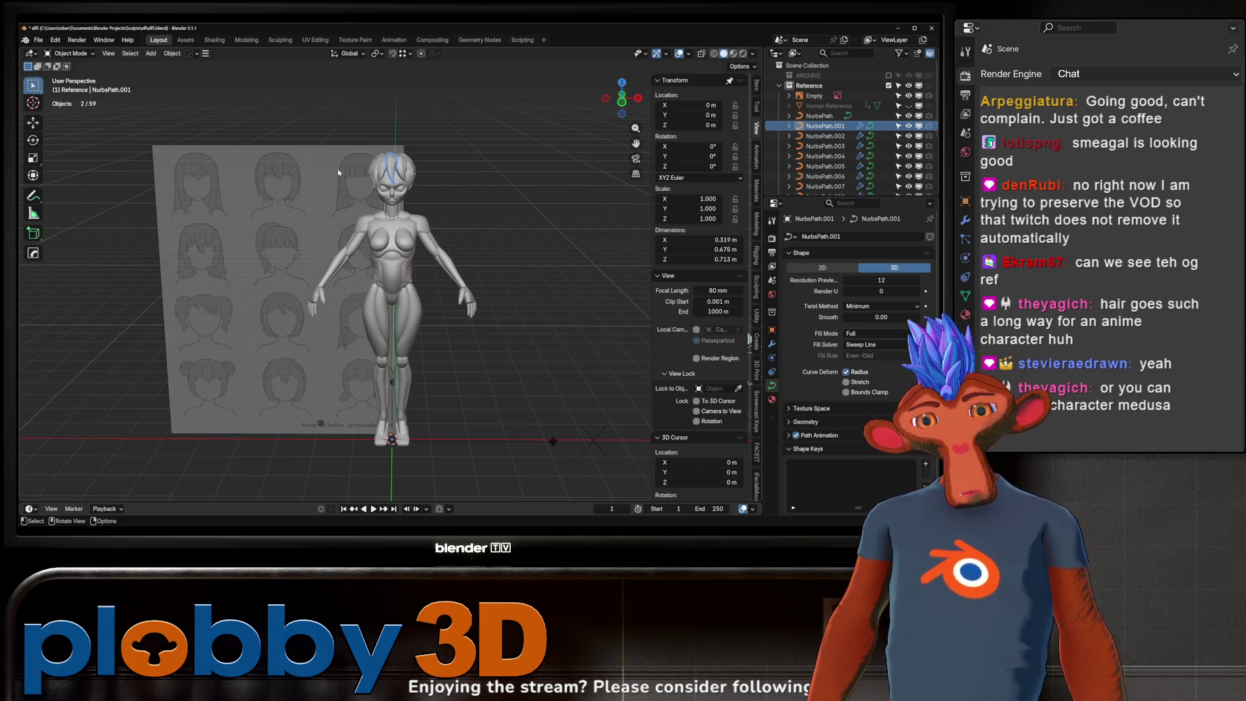
- Select NurbsPath.005 and move its tip control point down toward the side of the head
key(KP_Decimal)
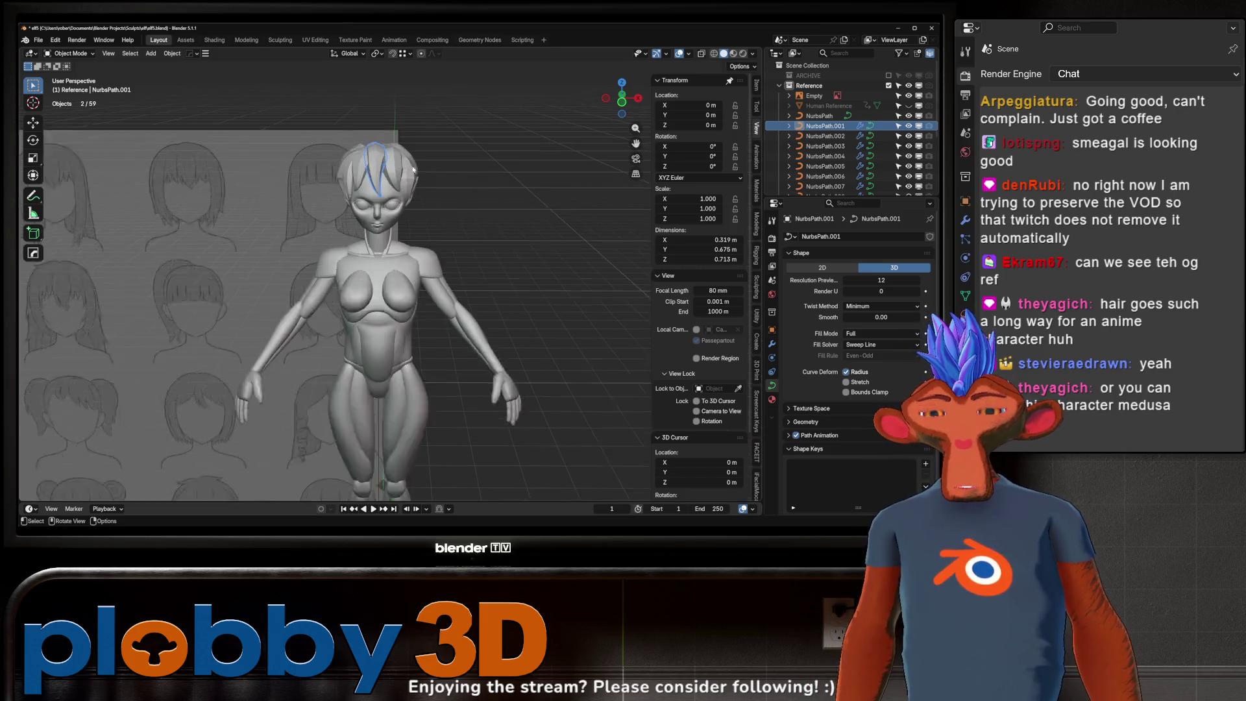
scroll(328, 182, up, 3)
middle_drag(327, 182, 560, 176)
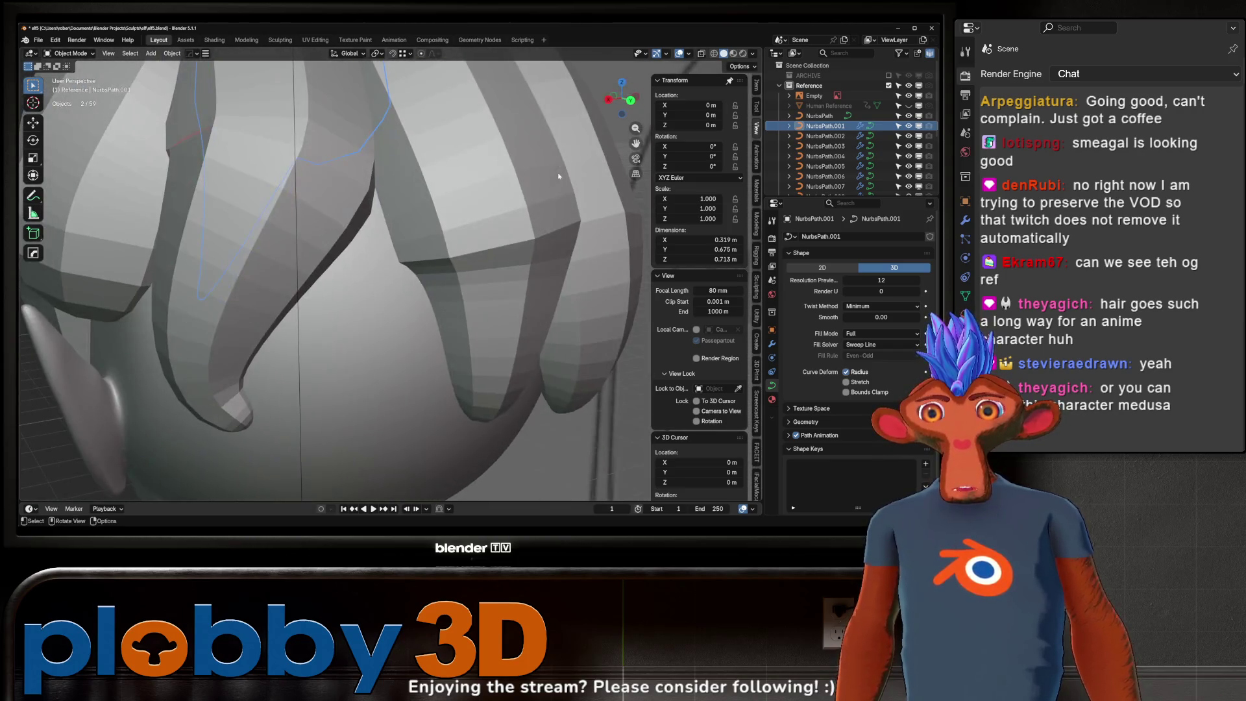
mouse_move(304, 194)
middle_down()
mouse_move(344, 219)
mouse_move(385, 290)
middle_up()
scroll(344, 219, down, 5)
click(385, 290)
scroll(385, 289, up, 3)
key(Tab)
key(g)
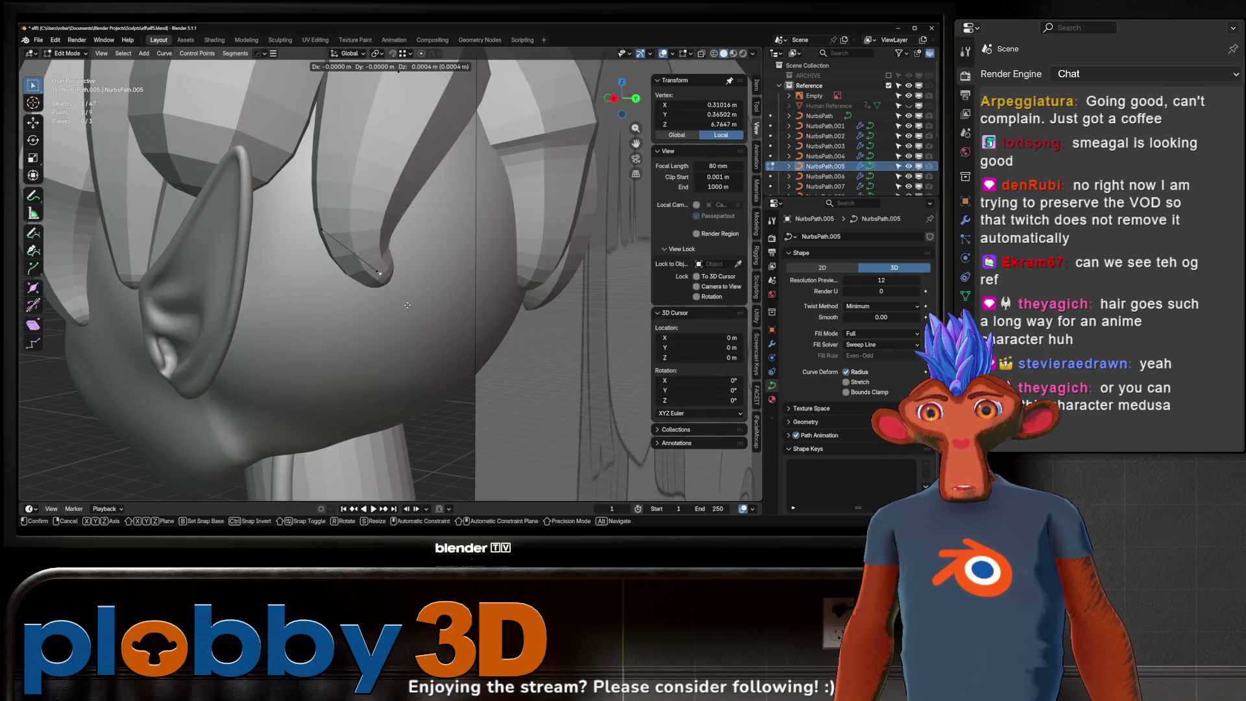
click(407, 338)
scroll(407, 339, down, 4)
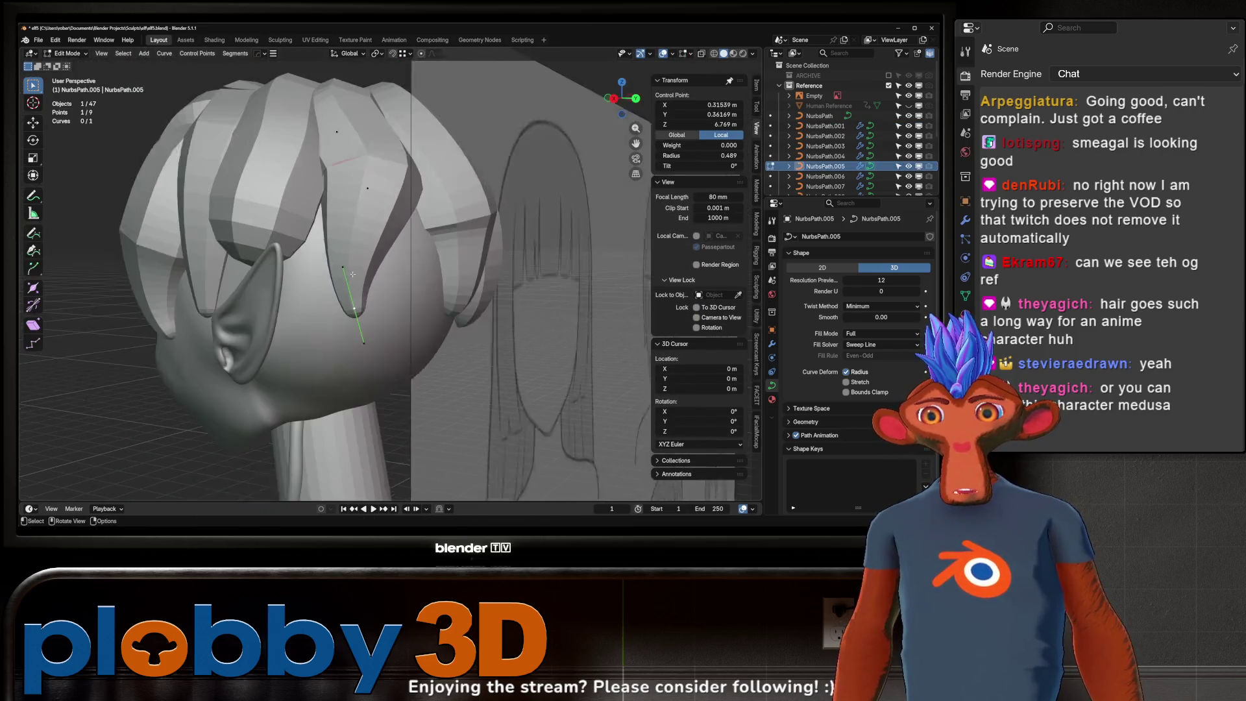
key(g)
scroll(395, 346, up, 3)
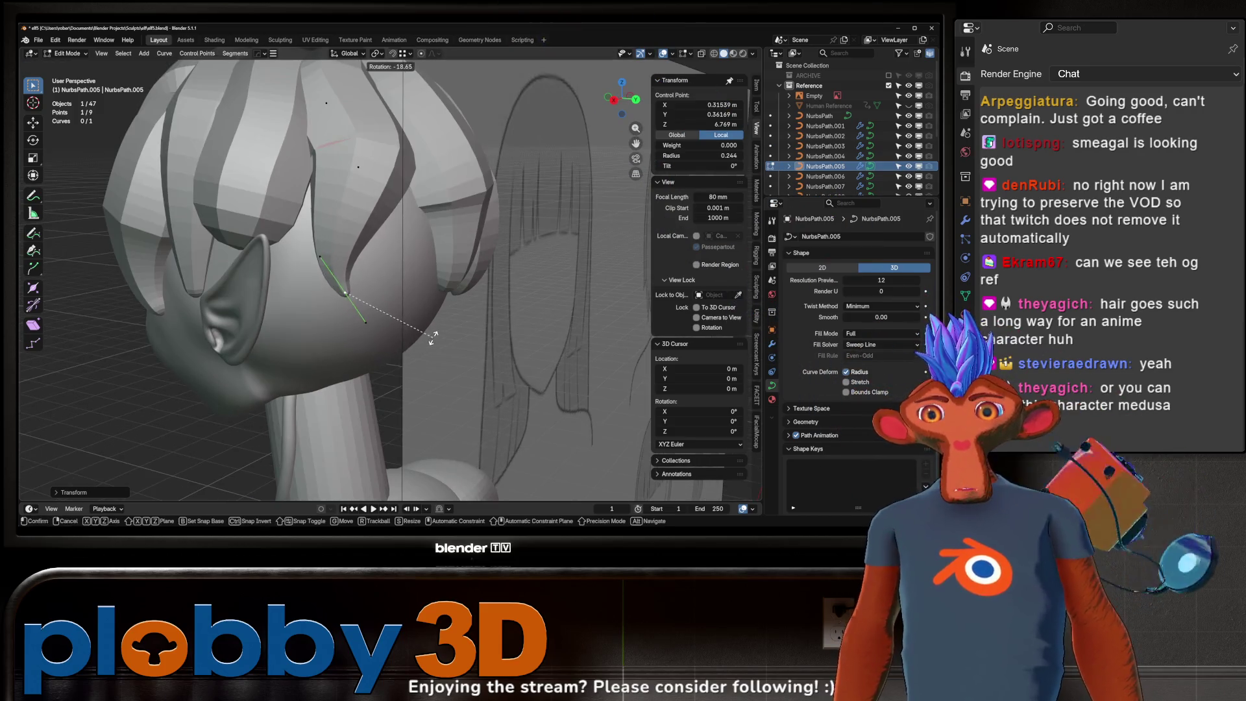
click(399, 198)
- Rotate, move and scale another control point so the strand curves in against the head
click(361, 193)
key(r)
click(487, 190)
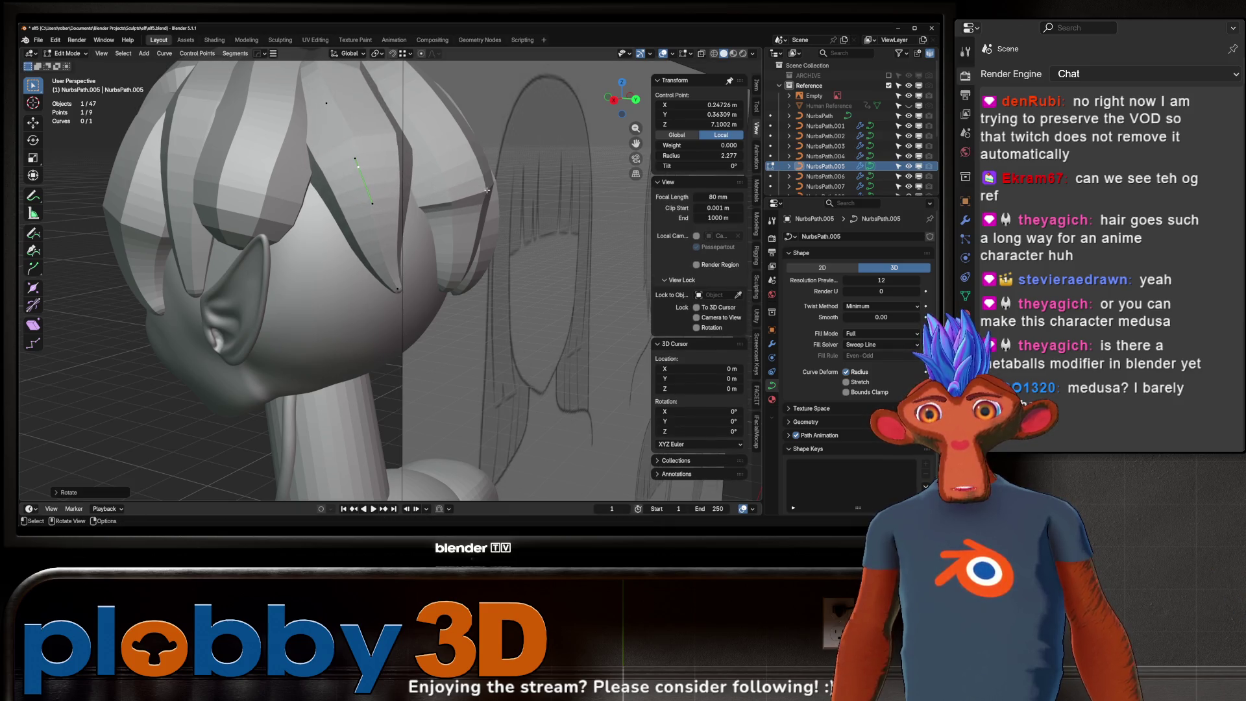
key(g)
click(394, 105)
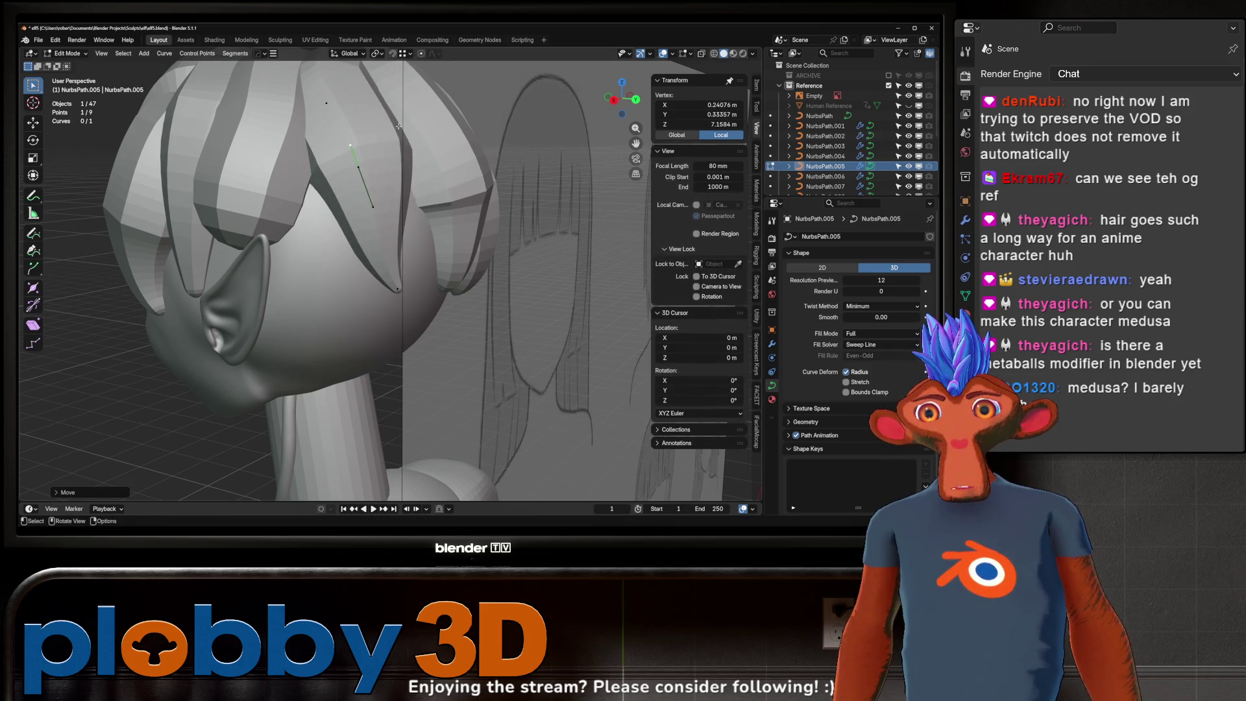
key(s)
click(479, 170)
middle_drag(479, 170, 281, 172)
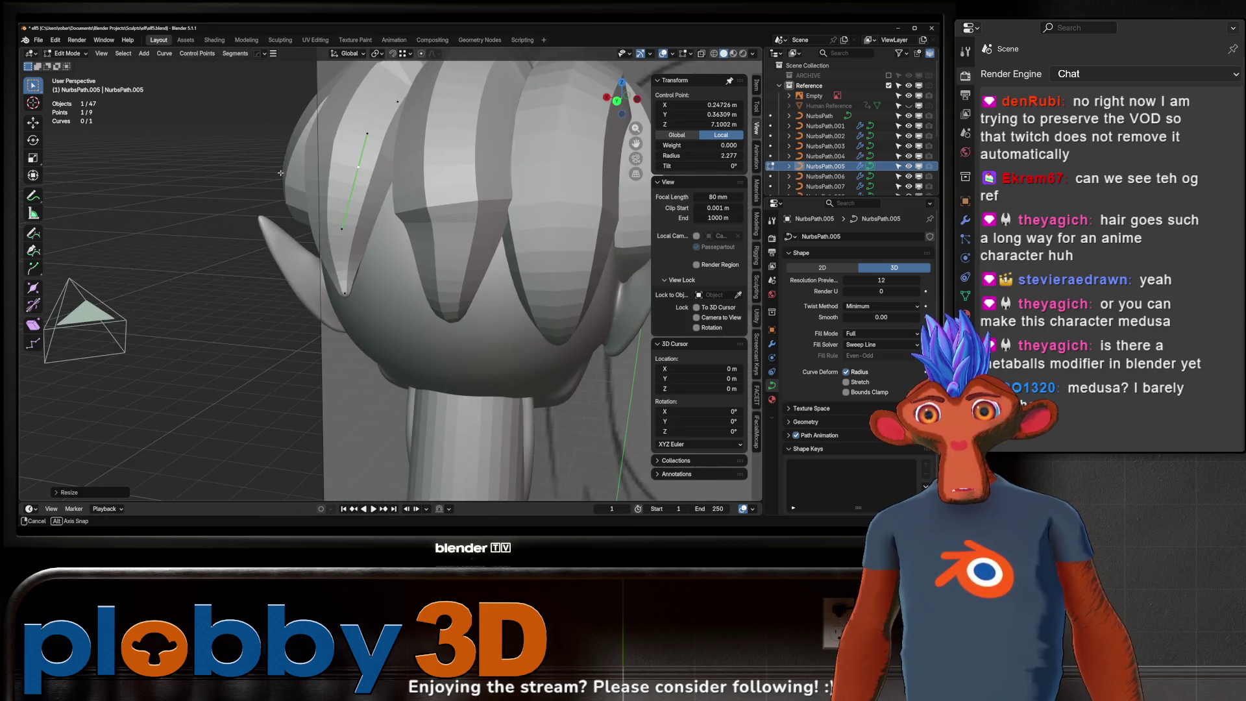
middle_drag(334, 301, 351, 297)
- Rotate the point on the global X axis and move it along Y, then return to Object Mode
key(r)
key(y)
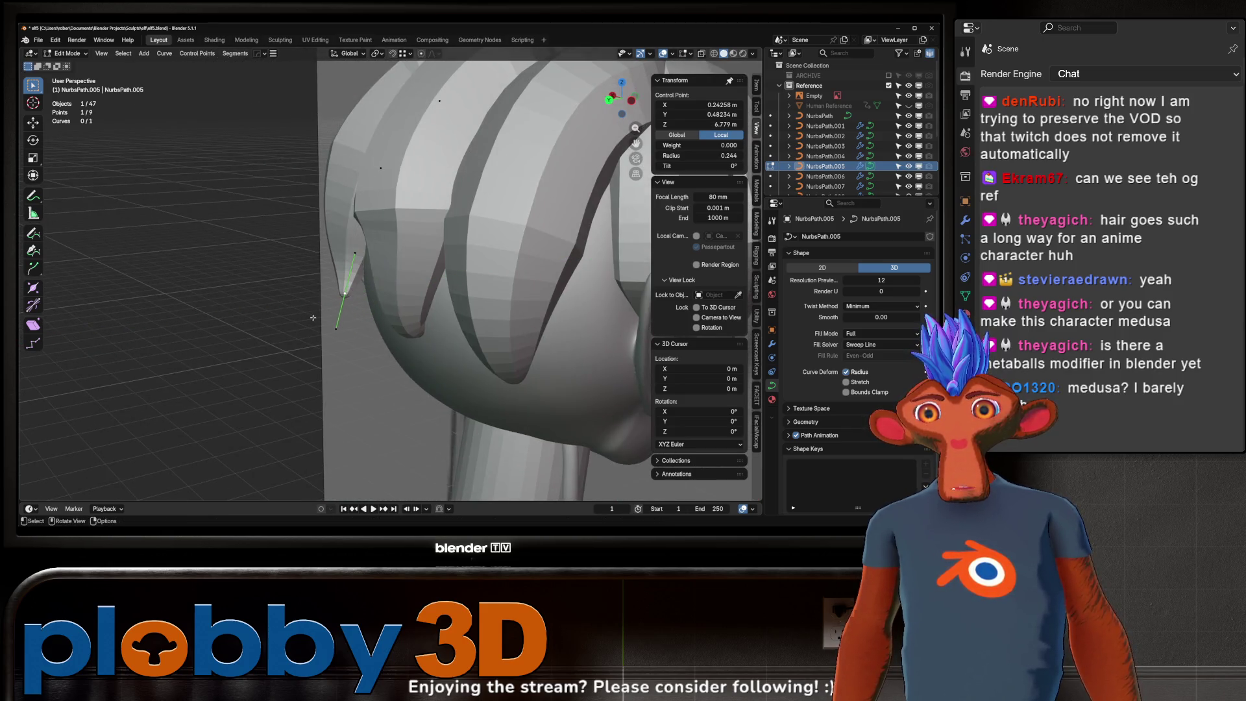
key(x)
click(380, 300)
key(g)
key(y)
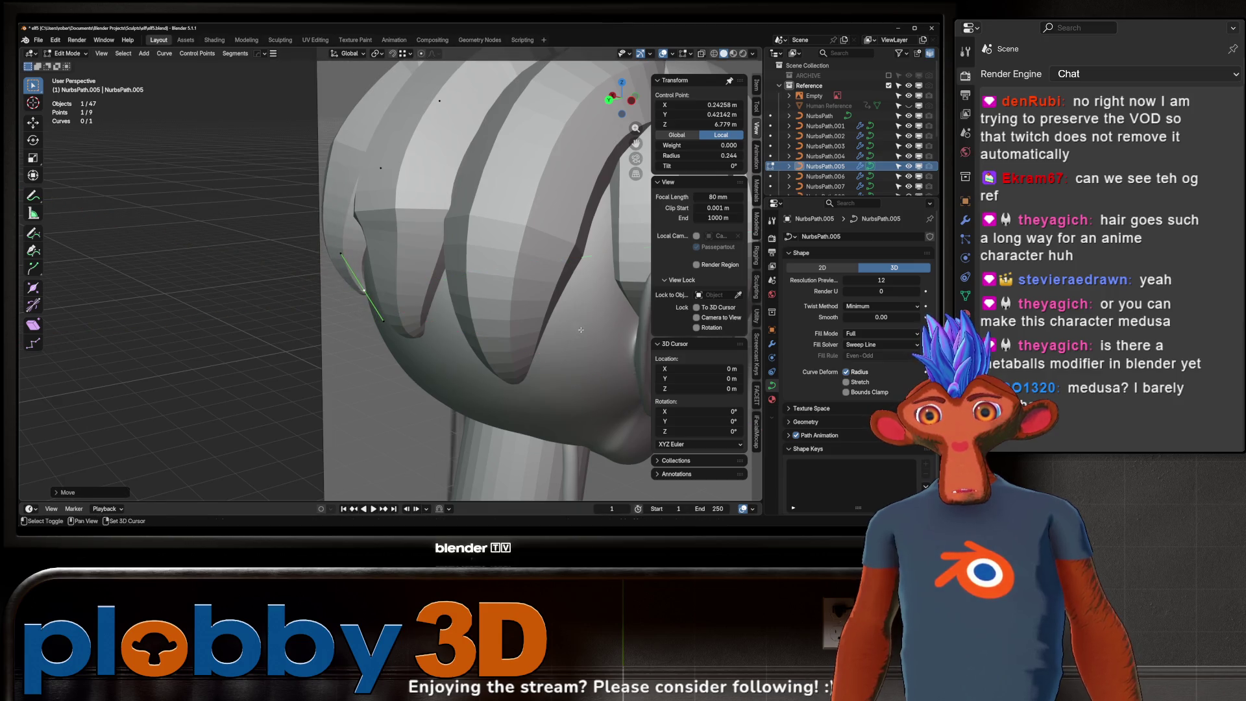
click(581, 331)
key(Tab)
scroll(581, 331, down, 5)
mouse_move(580, 330)
middle_down()
mouse_move(305, 298)
mouse_move(319, 383)
middle_up()
scroll(319, 383, up, 2)
mouse_move(201, 311)
middle_down()
mouse_move(268, 295)
mouse_move(235, 262)
middle_up()
scroll(269, 294, down, 2)
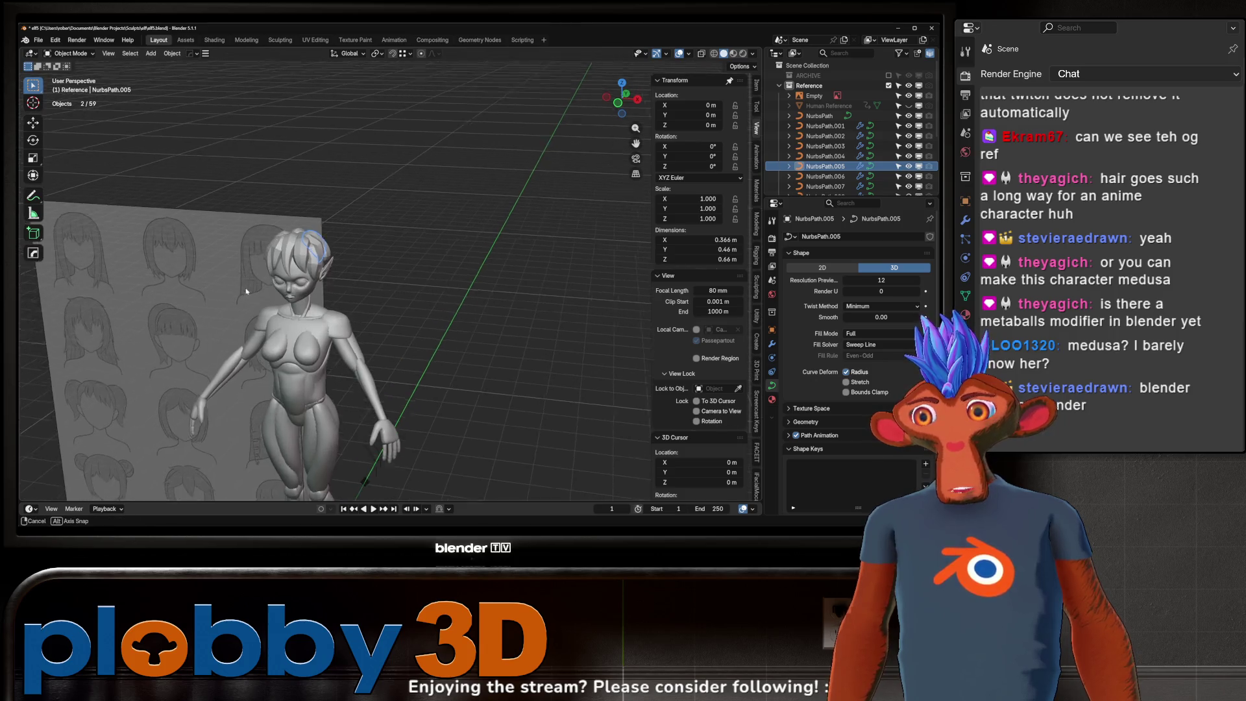
scroll(231, 258, up, 3)
scroll(232, 257, down, 1)
scroll(232, 257, up, 3)
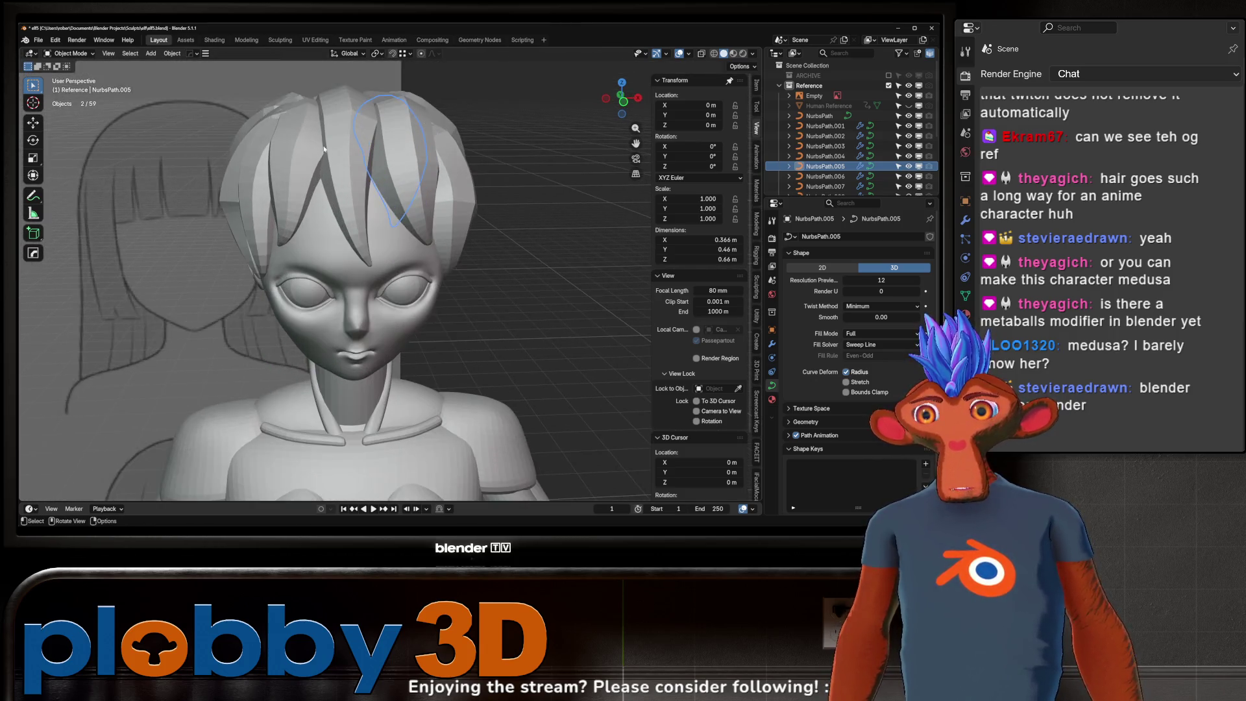
scroll(232, 257, down, 4)
scroll(268, 341, down, 3)
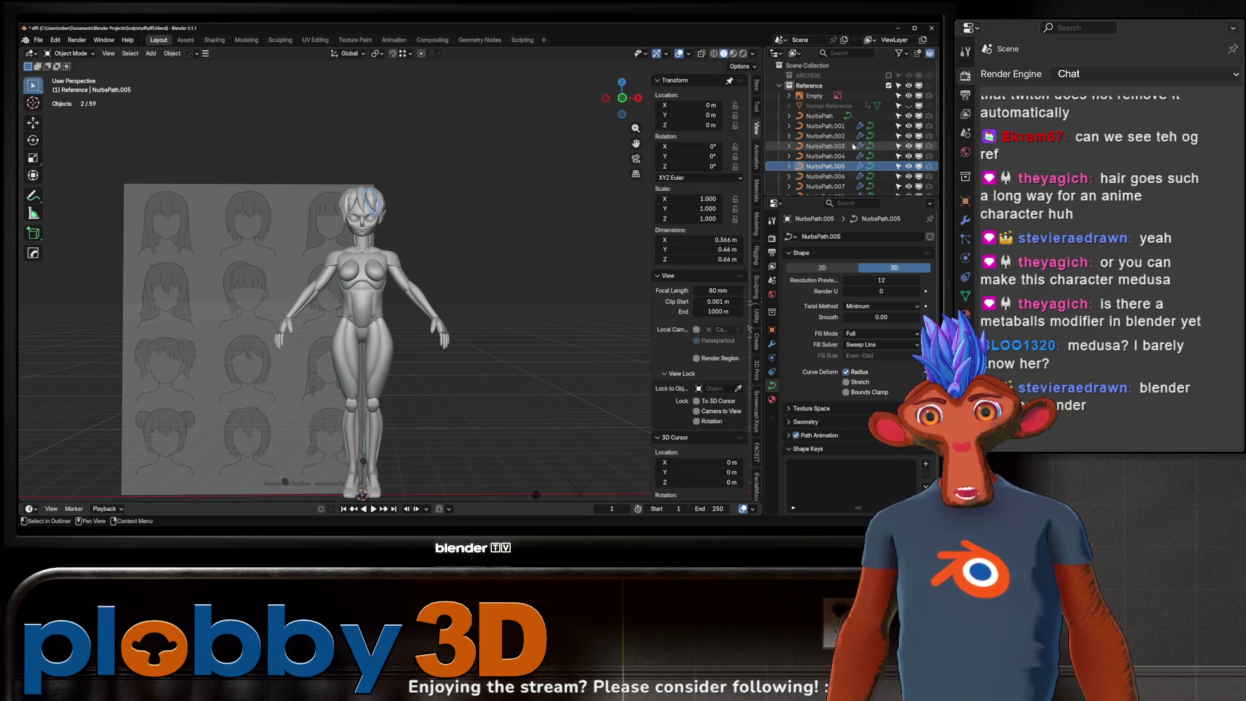
scroll(825, 124, down, 5)
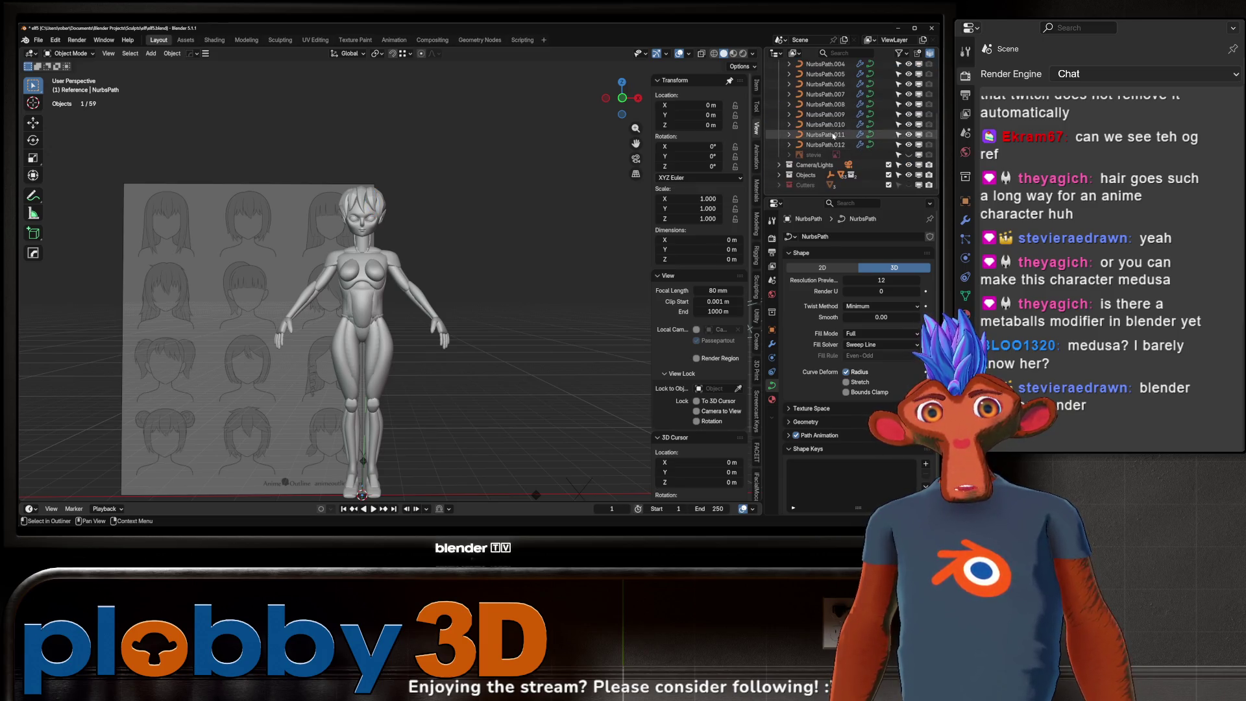
- Move all NurbsPath strands into a new collection named hair and hide them, leaving the head bald
shift+click(834, 144)
key(m)
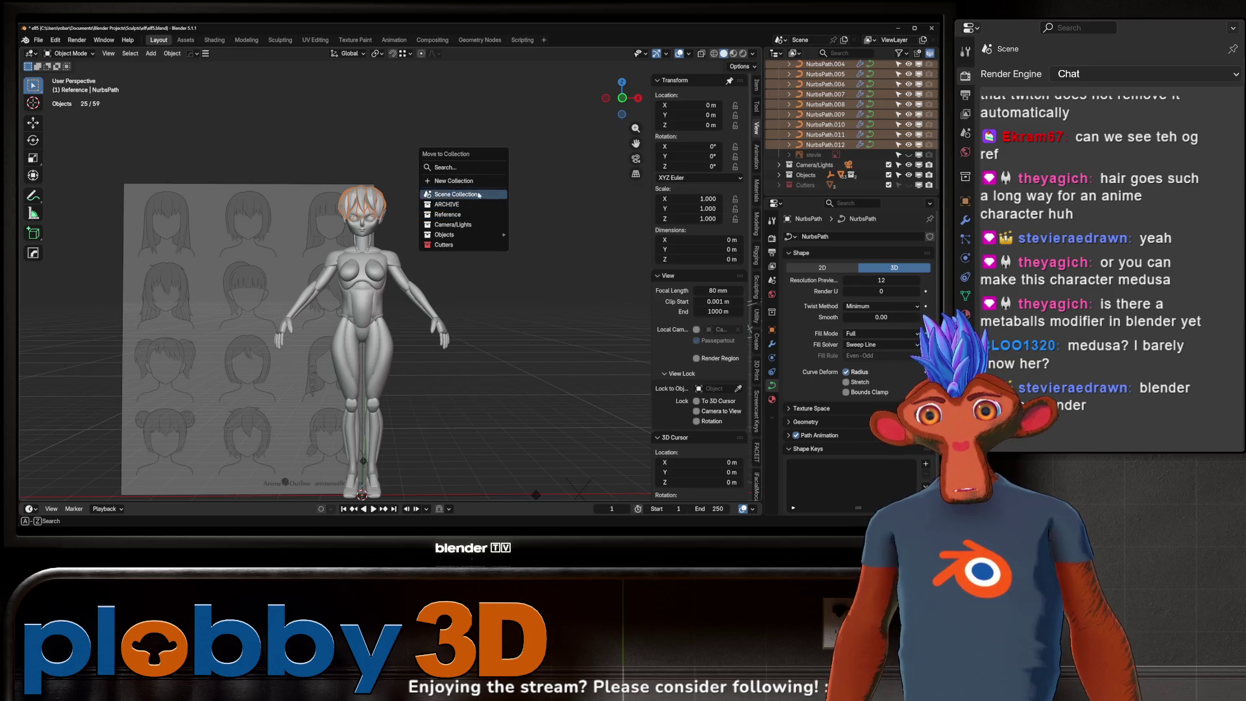
click(492, 181)
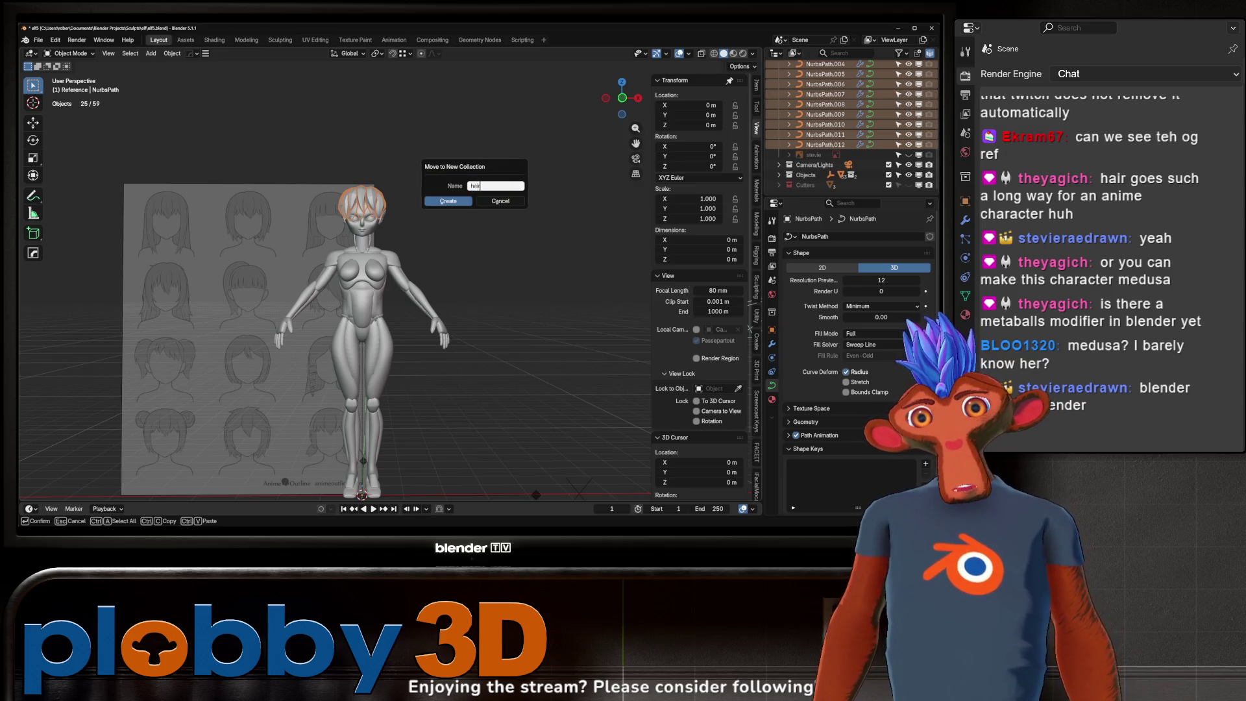
click(429, 201)
key(h)
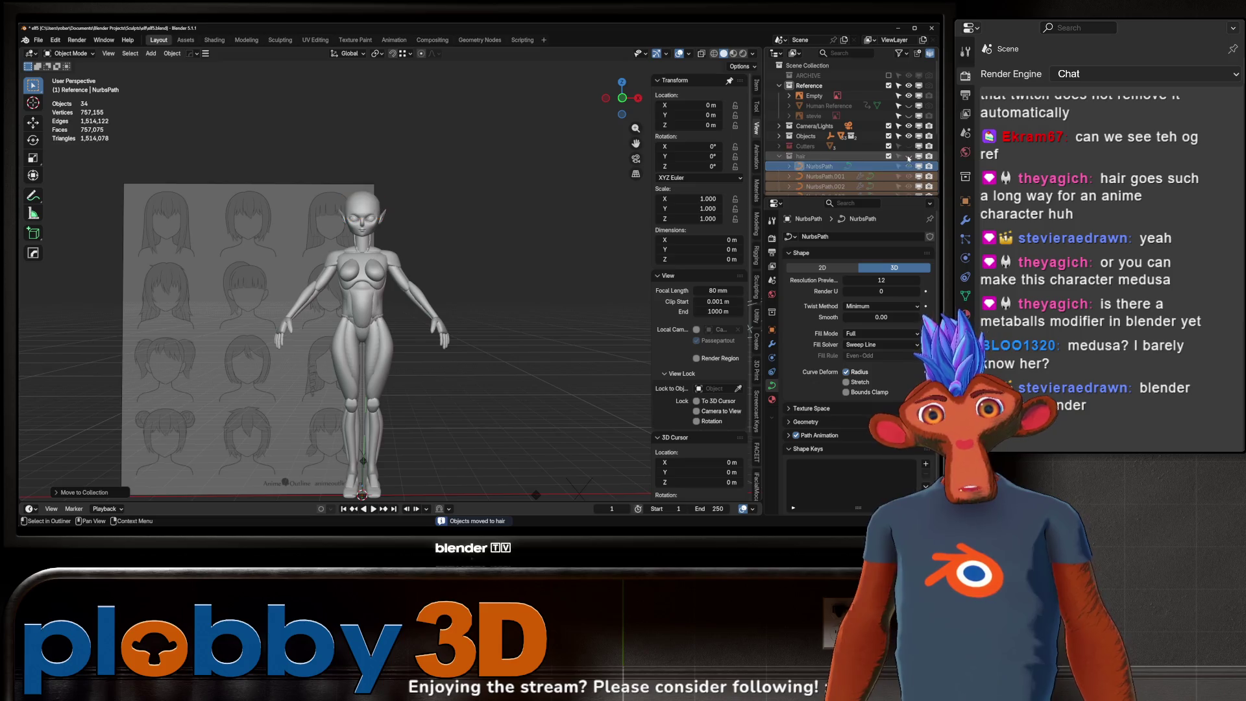
middle_drag(545, 292, 506, 292)
scroll(408, 226, up, 3)
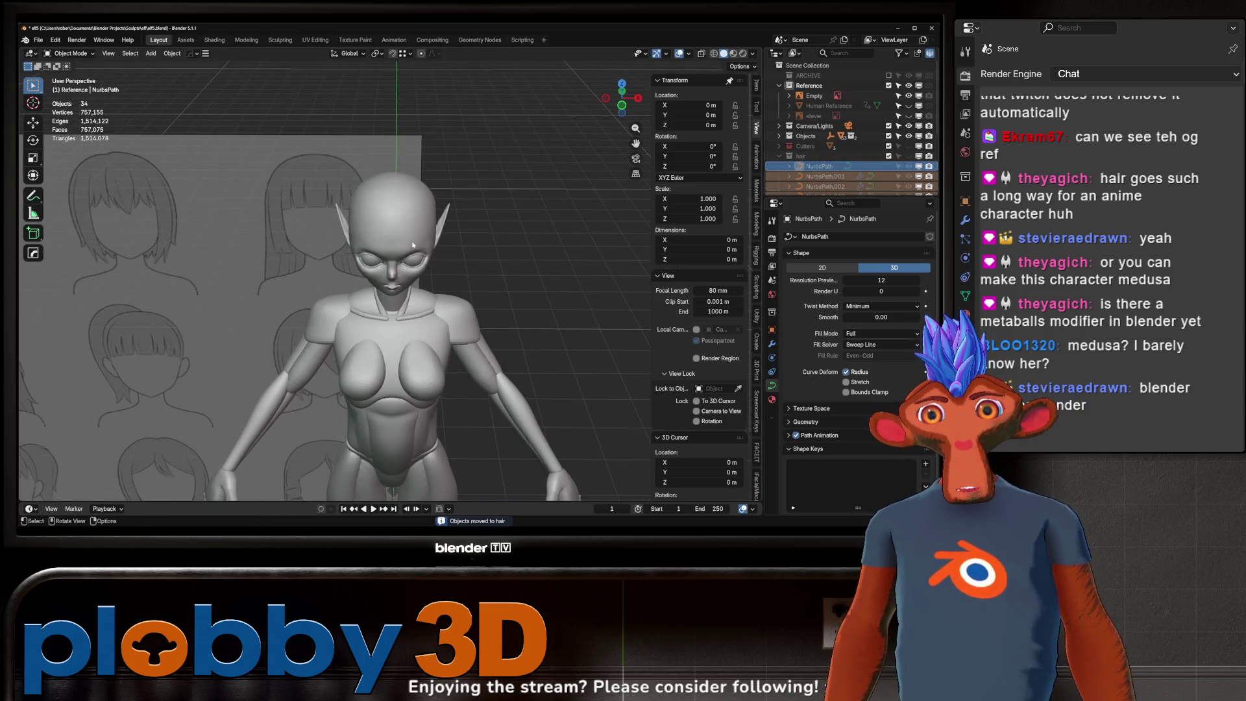
middle_drag(408, 226, 381, 232)
scroll(381, 232, up, 2)
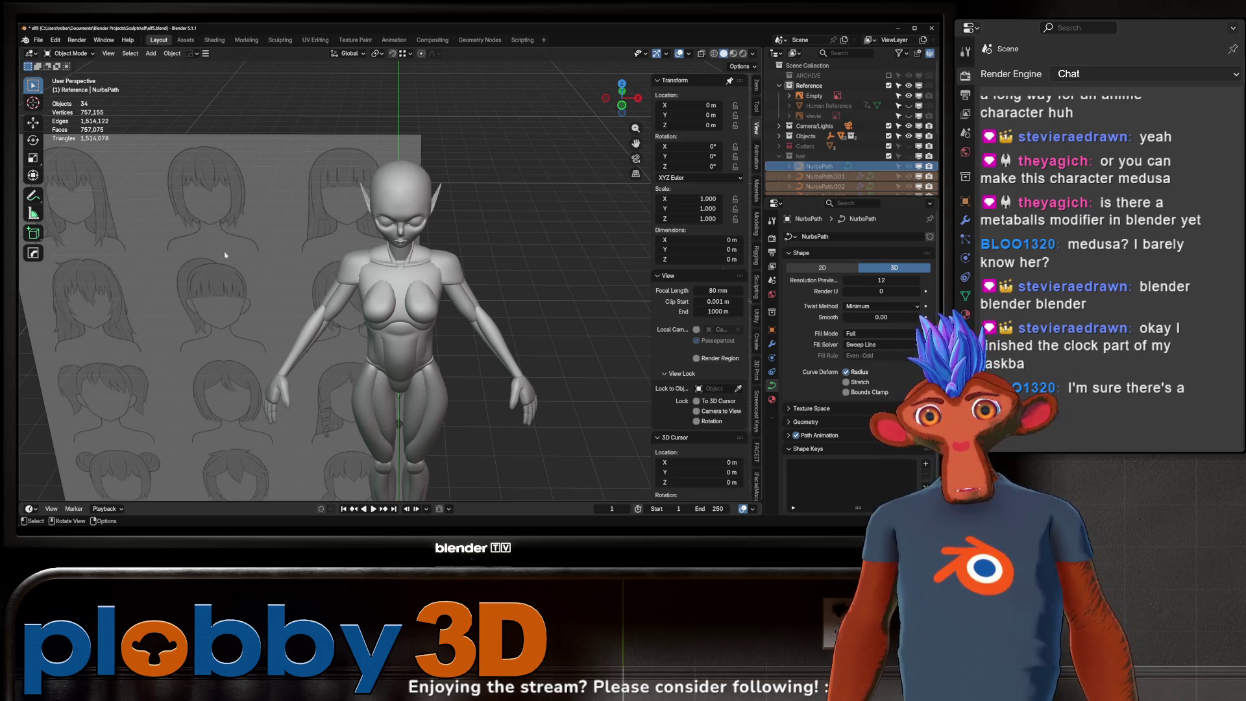
scroll(224, 263, up, 2)
scroll(234, 265, up, 3)
scroll(247, 270, up, 2)
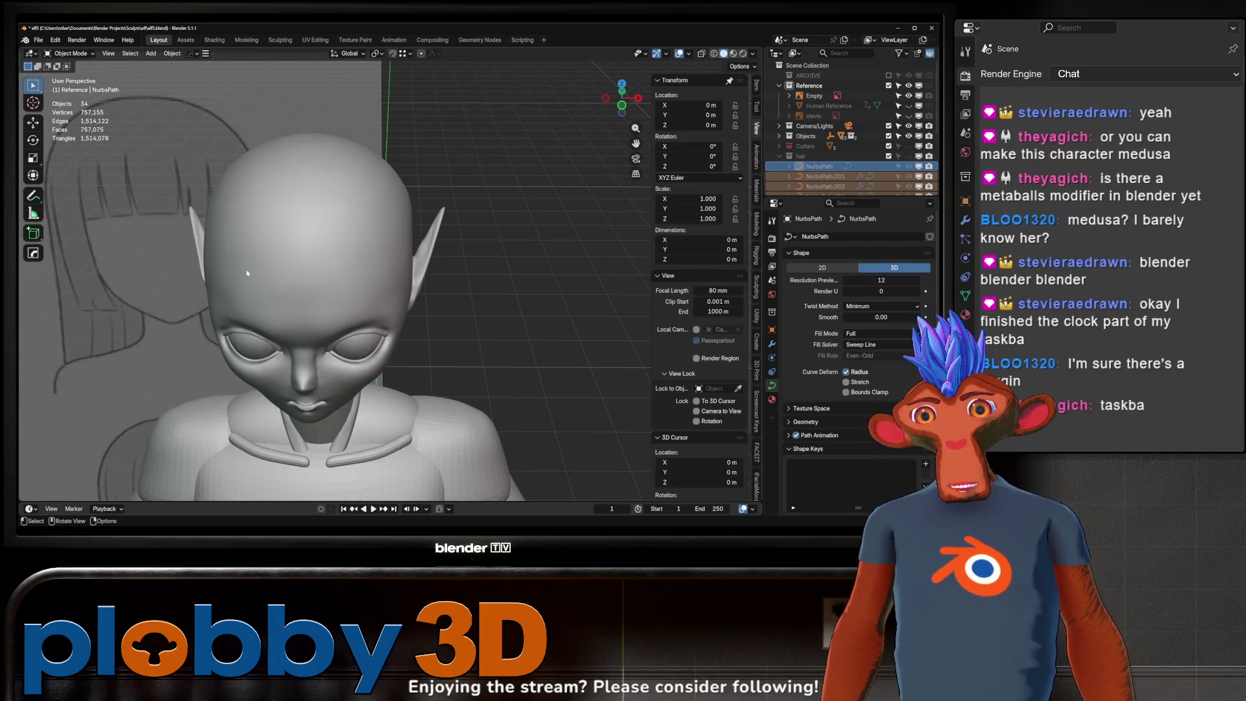
- Select the bald head mesh and bring up the Add menu's curve object choices
click(292, 246)
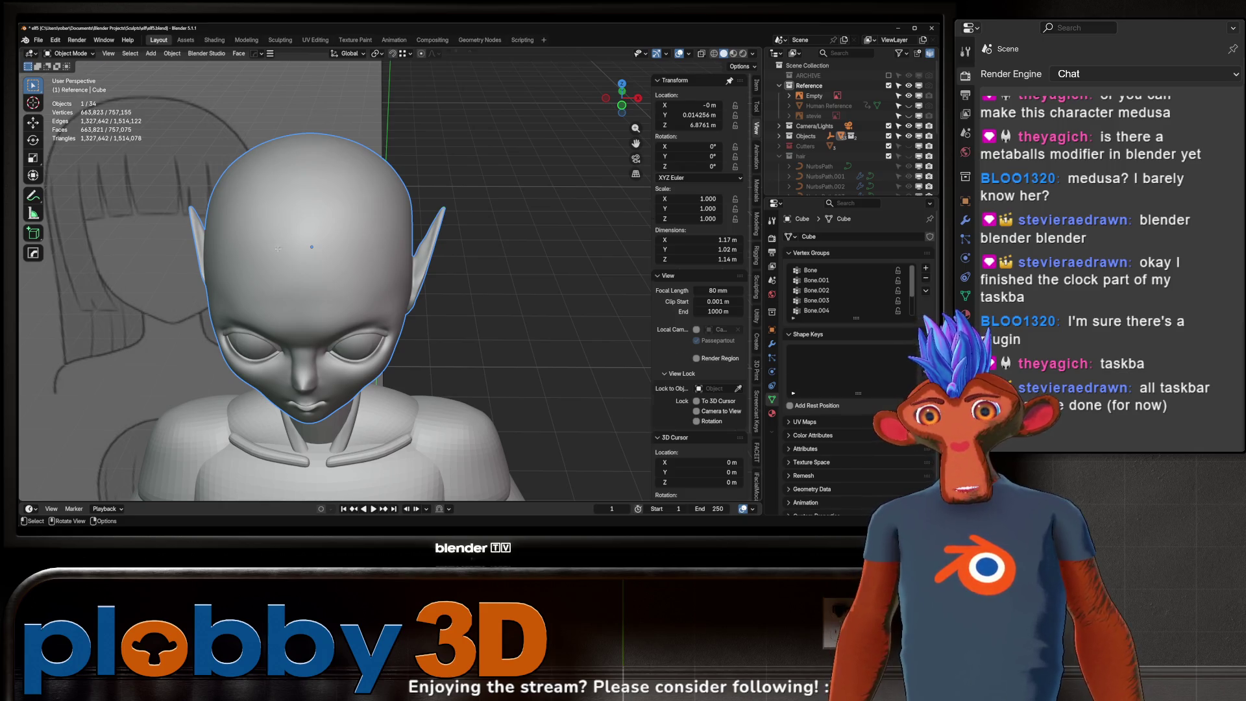
scroll(277, 249, down, 2)
scroll(332, 214, down, 2)
scroll(332, 214, down, 3)
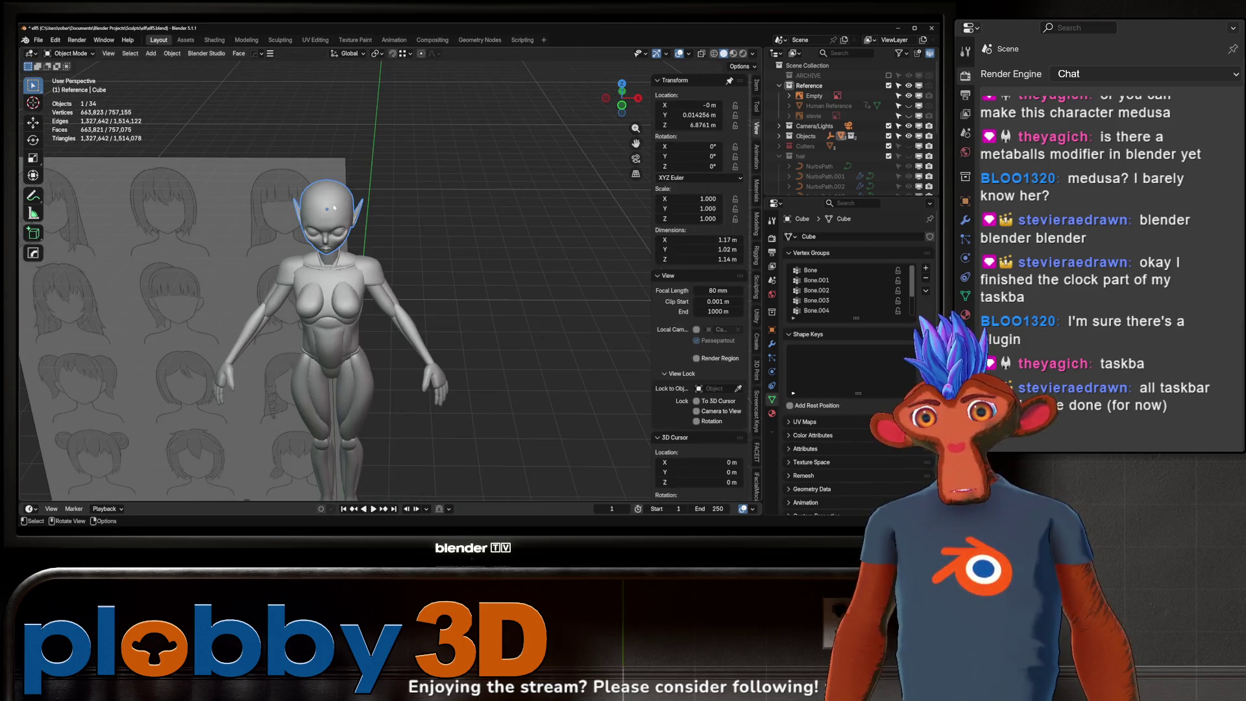
middle_drag(401, 275, 410, 289)
key(shift+a)
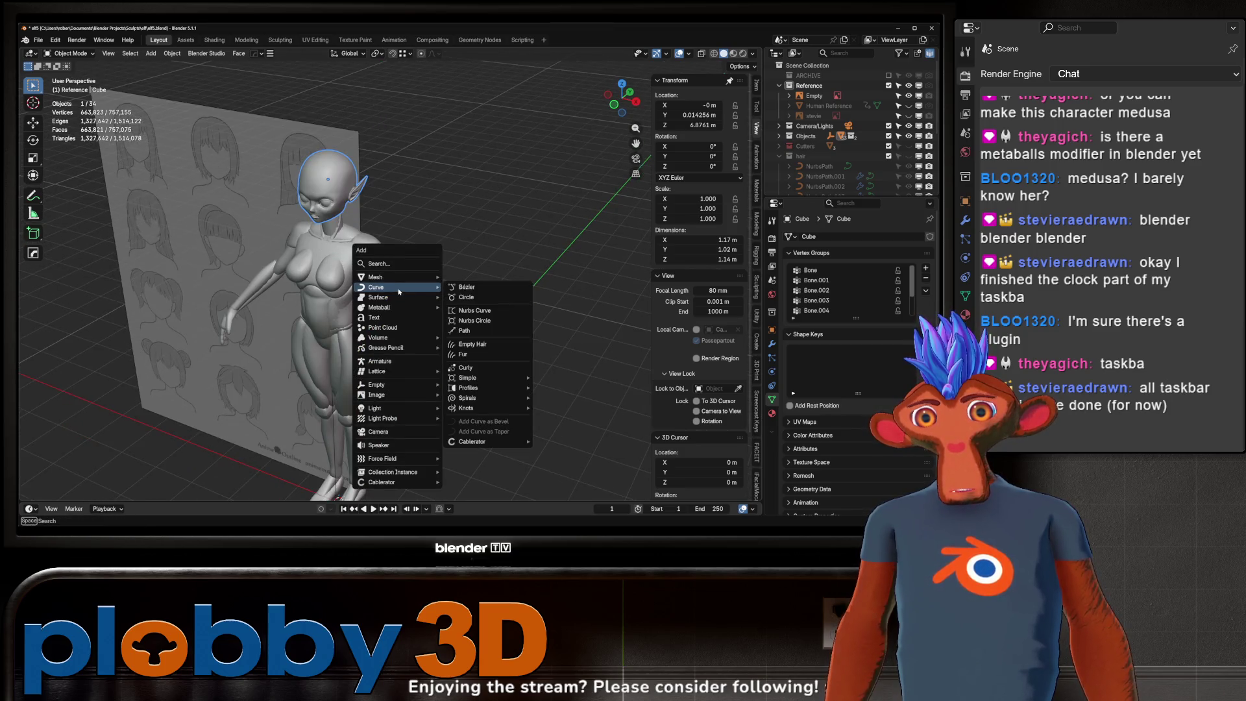
- Add a quad sphere, raise it to head height and delete its lower half into a hemisphere
mouse_move(376, 276)
click(459, 280)
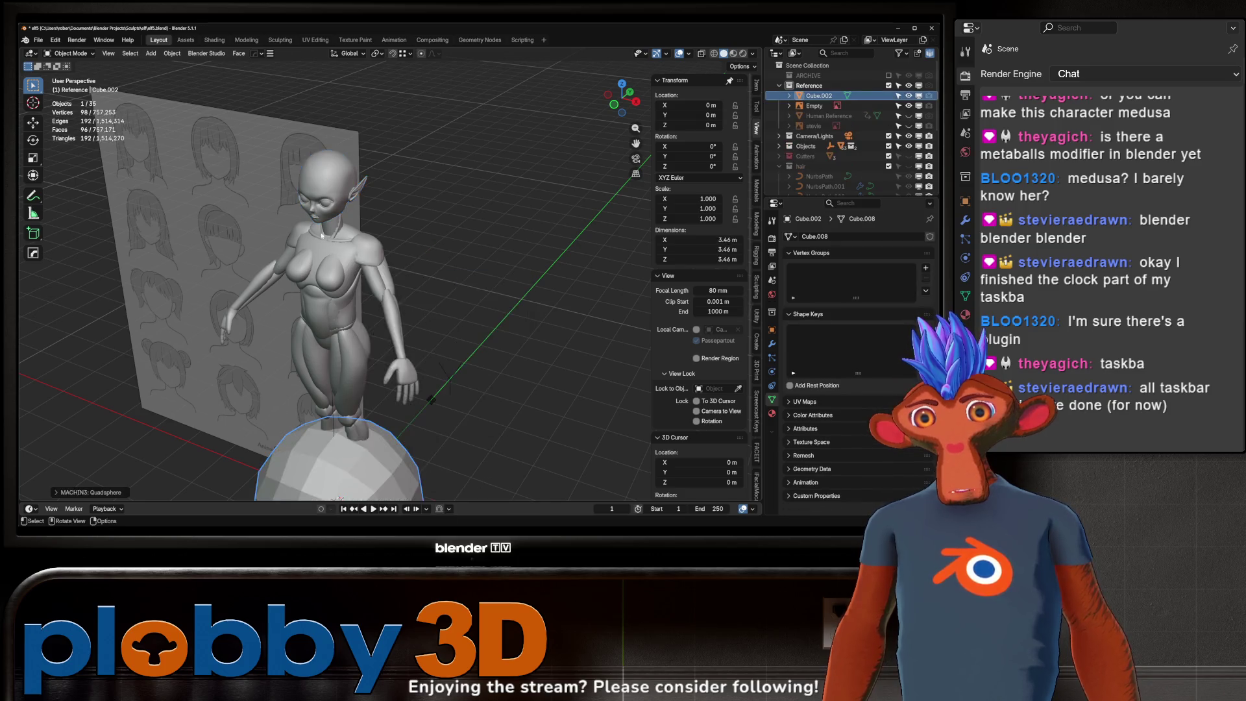
scroll(312, 332, down, 4)
key(g)
key(z)
click(274, 213)
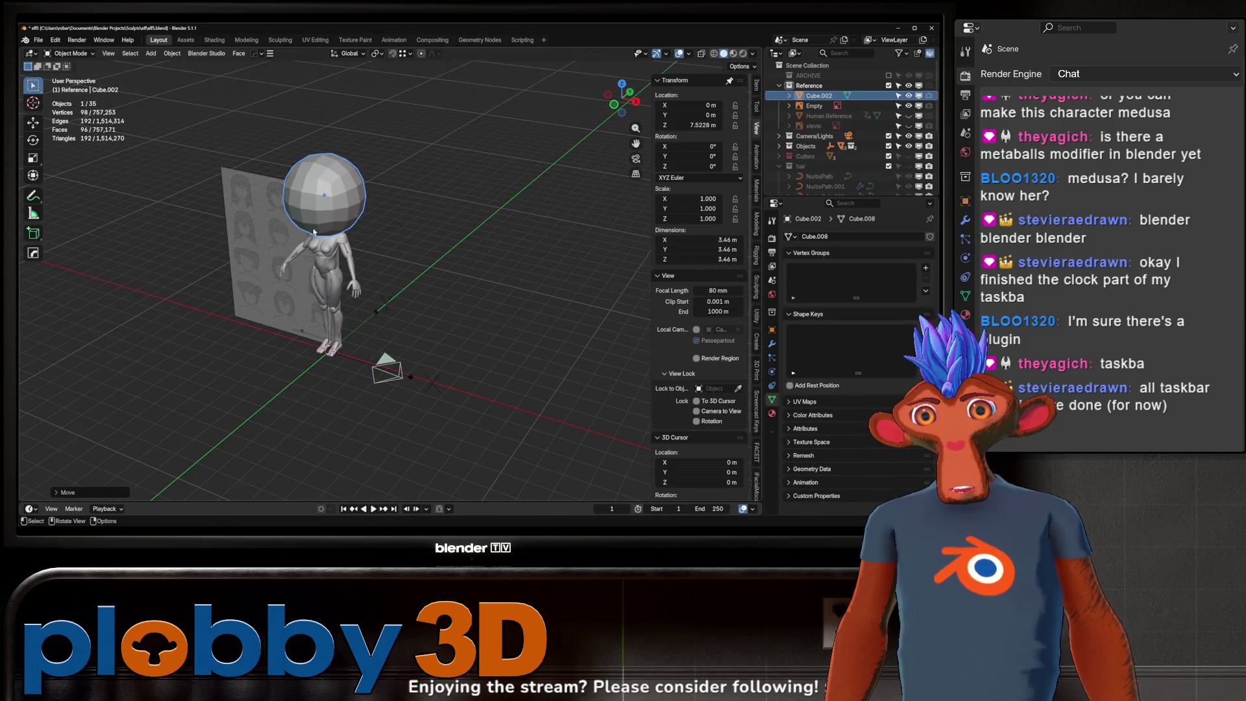
key(KP_0)
key(KP_1)
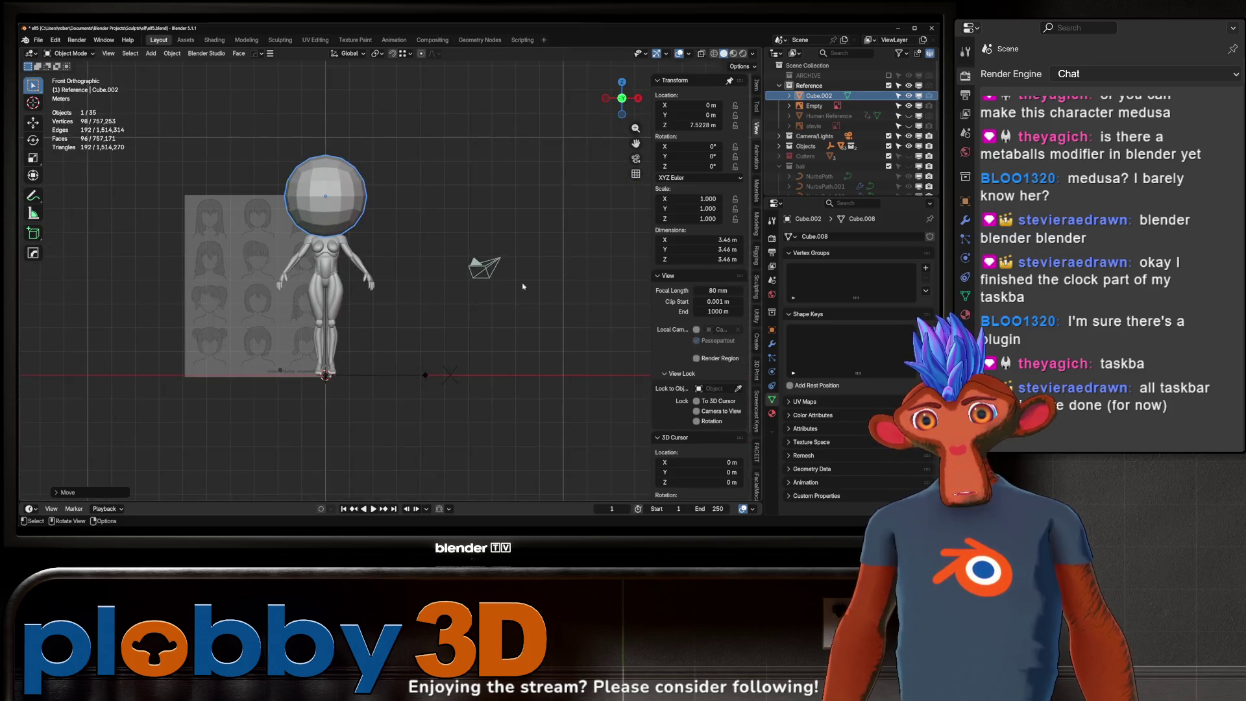
scroll(404, 311, up, 3)
key(Tab)
drag(541, 399, 148, 246)
key(x)
click(507, 293)
key(Tab)
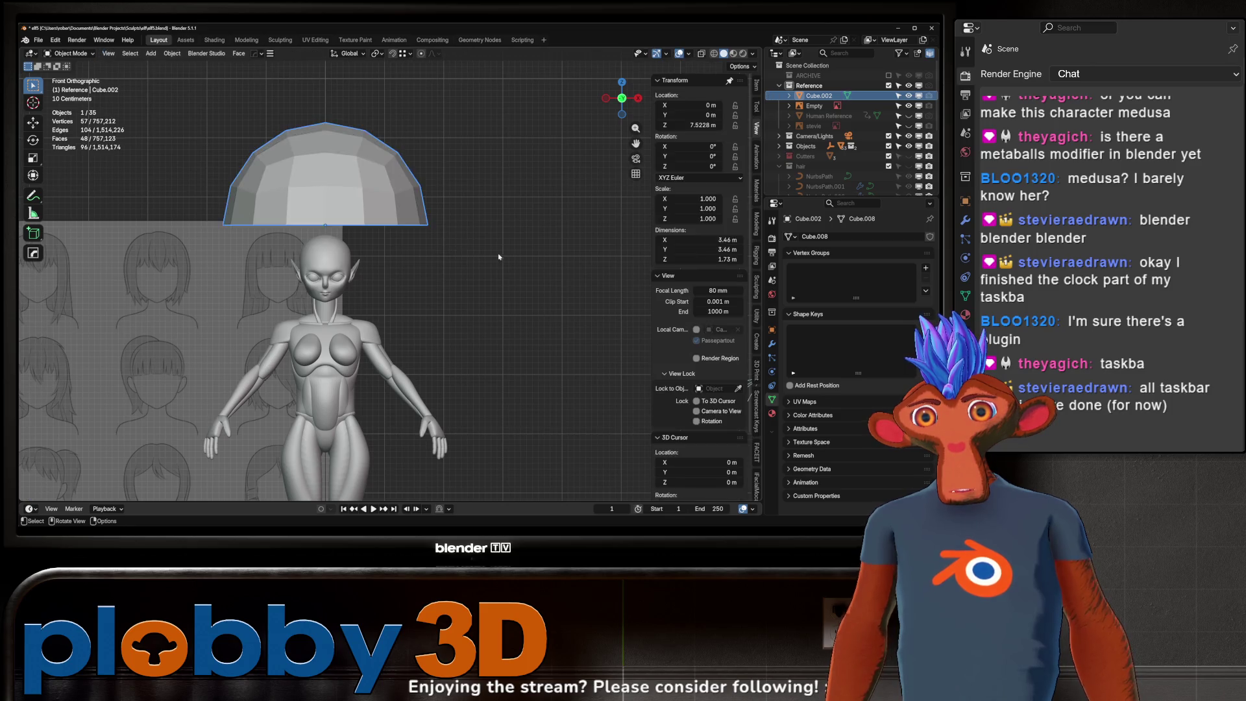
- Shrink the hemisphere onto the head, stretch its depth along Y and apply its scale
key(s)
click(356, 260)
key(g)
key(z)
click(340, 292)
mouse_move(341, 292)
middle_down()
mouse_move(306, 272)
mouse_move(501, 303)
middle_up()
key(s)
key(y)
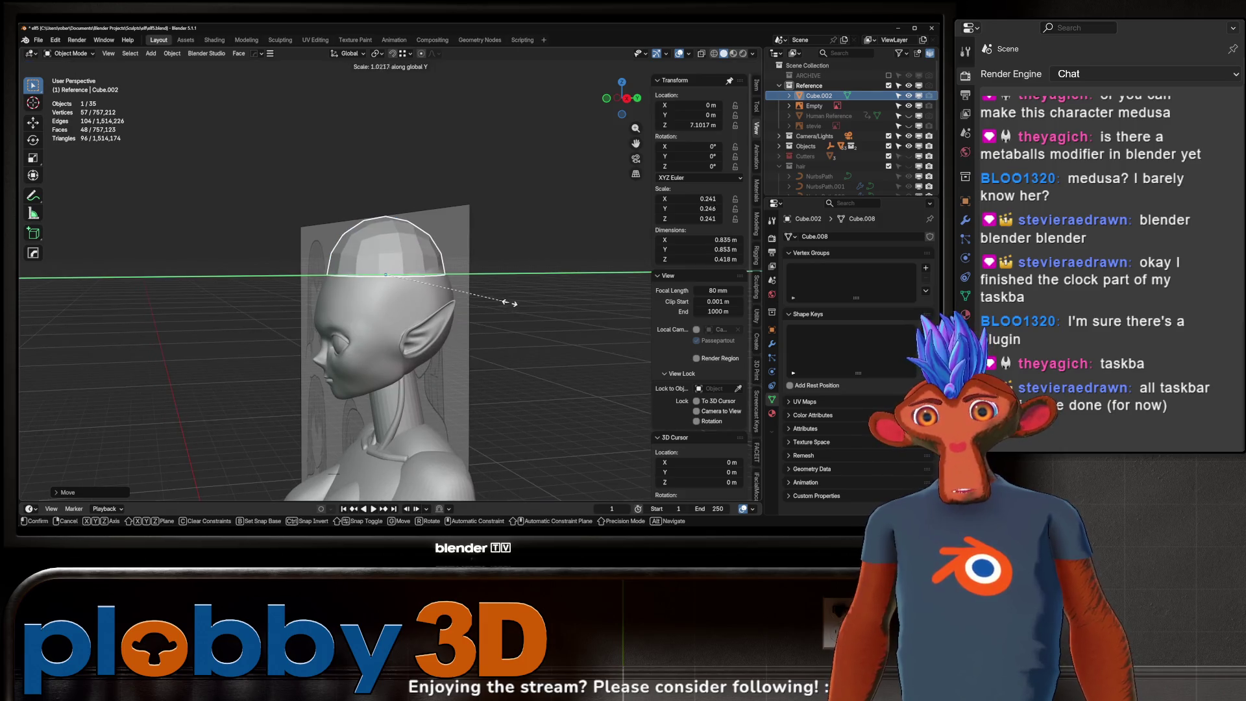
click(521, 299)
key(ctrl+a)
click(487, 316)
- Enlarge the cap slightly, smooth it with Ctrl+1 subdivision and apply its scale again
mouse_move(487, 315)
middle_down()
mouse_move(454, 280)
mouse_move(555, 254)
middle_up()
key(s)
click(462, 278)
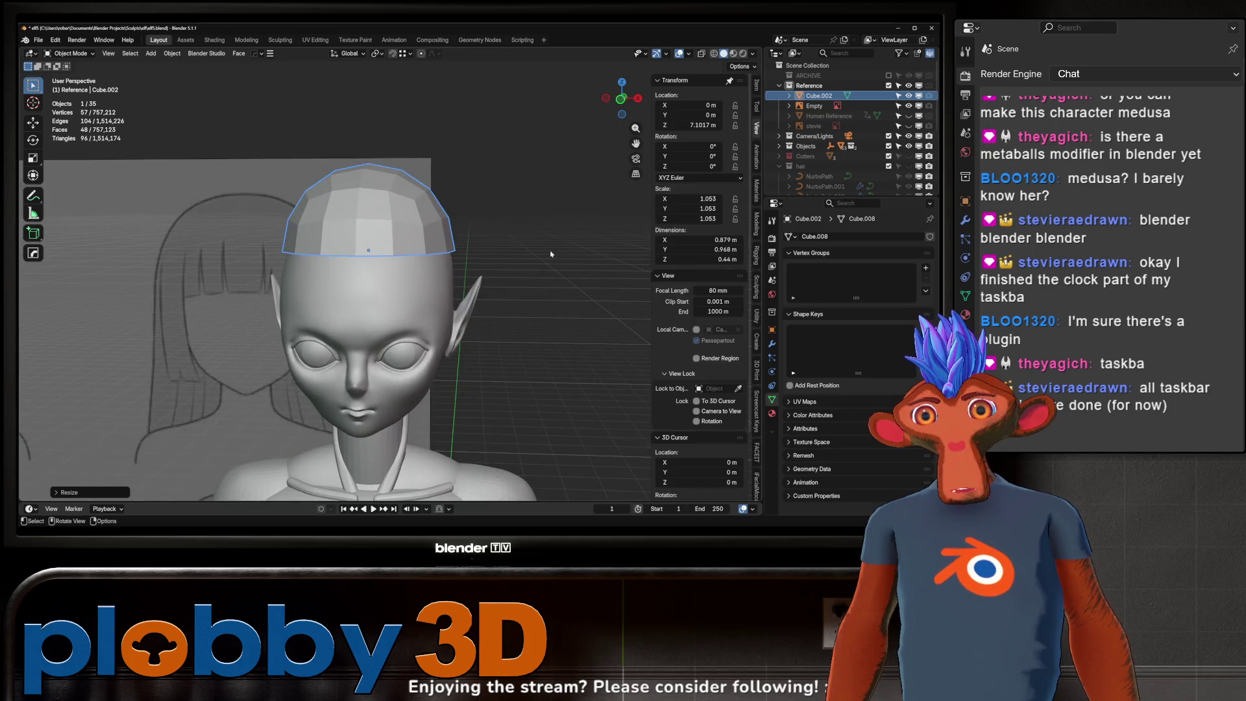
key(ctrl+1)
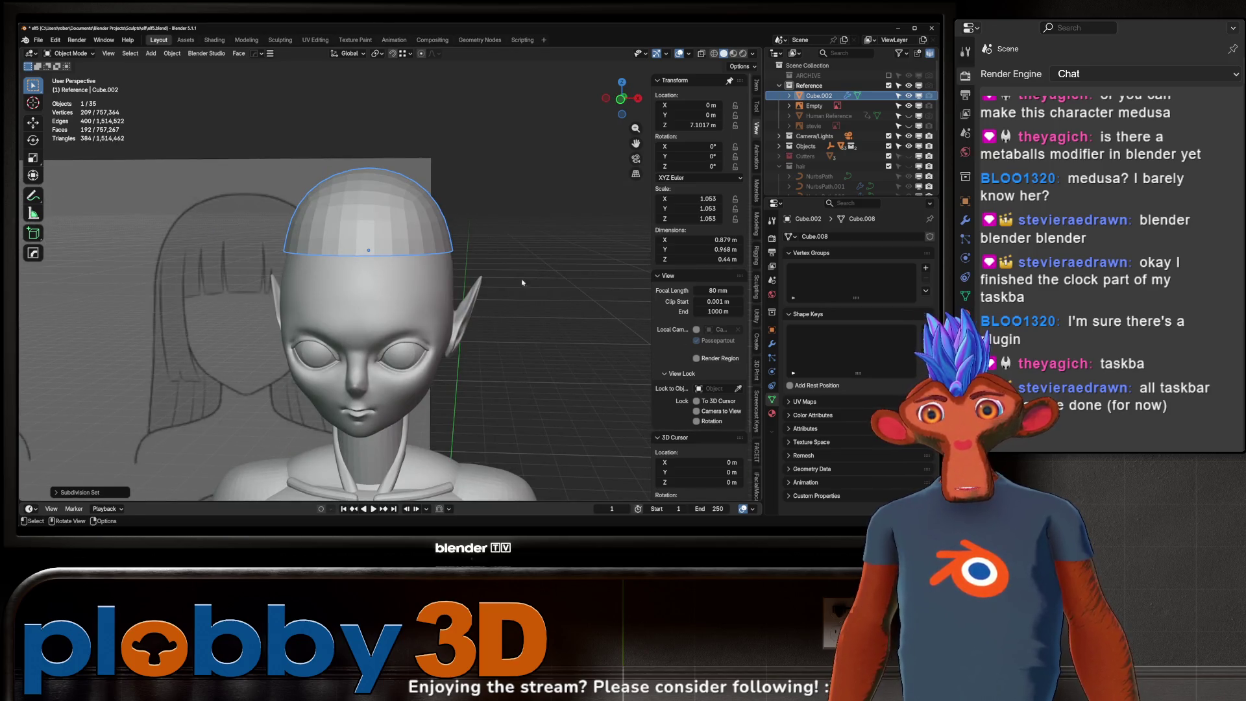
click(773, 357)
click(773, 344)
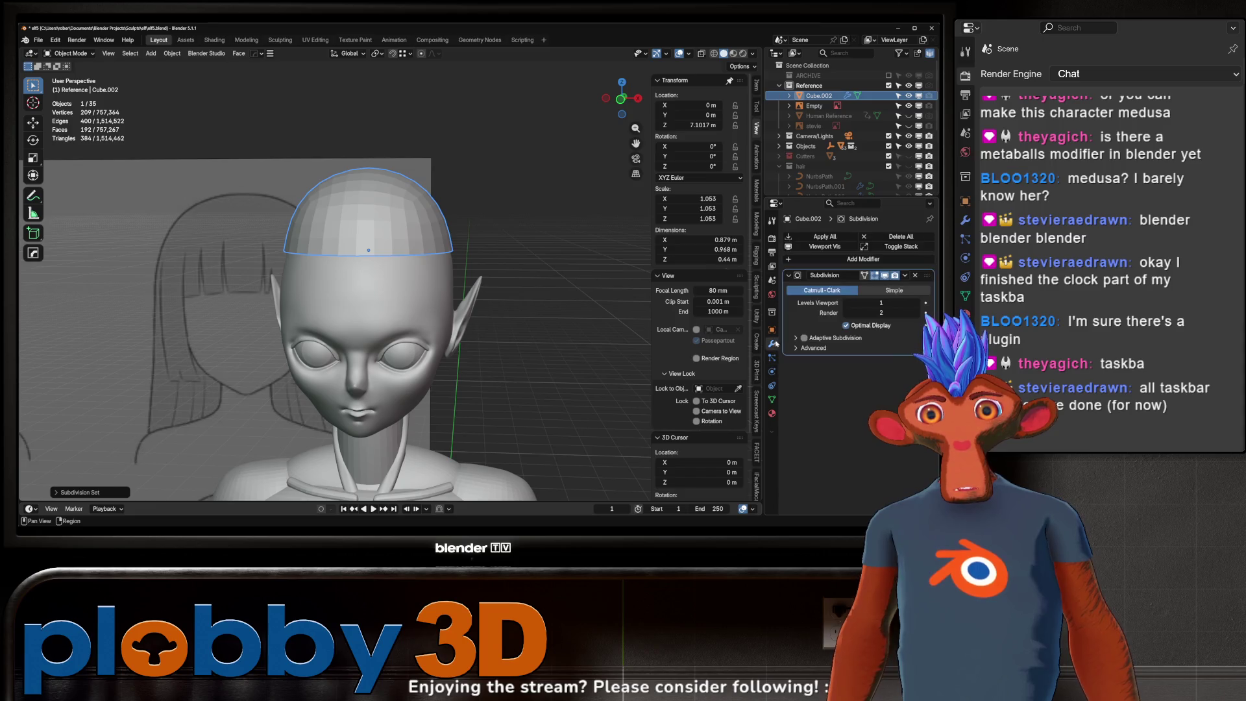
key(ctrl+a)
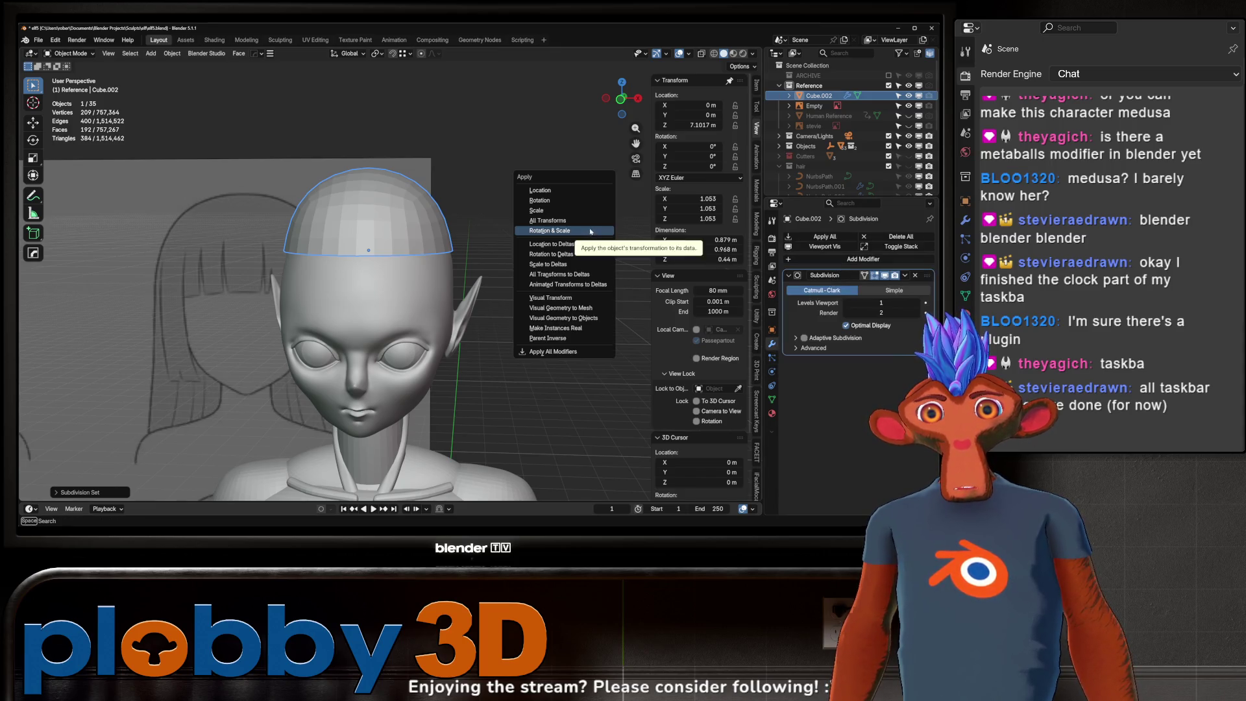
click(550, 215)
click(829, 259)
mouse_move(803, 265)
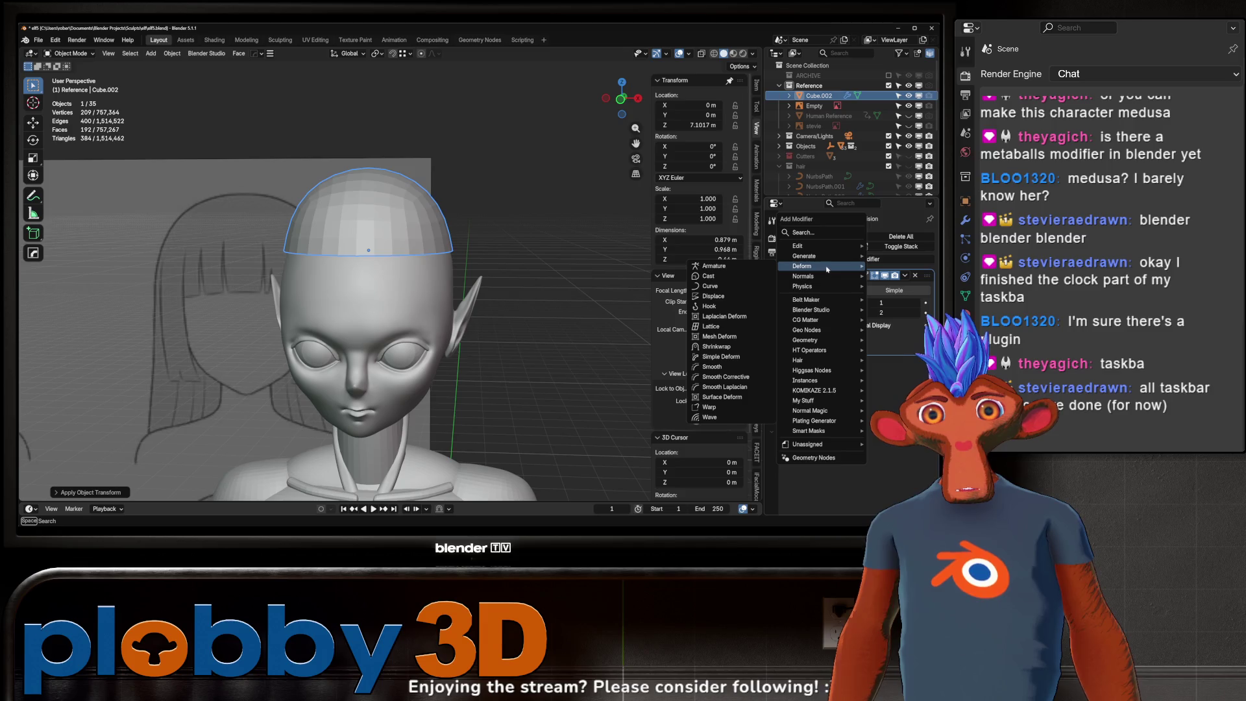
- Add a Shrinkwrap modifier targeting the head mesh Cube with the Project wrap method
click(740, 349)
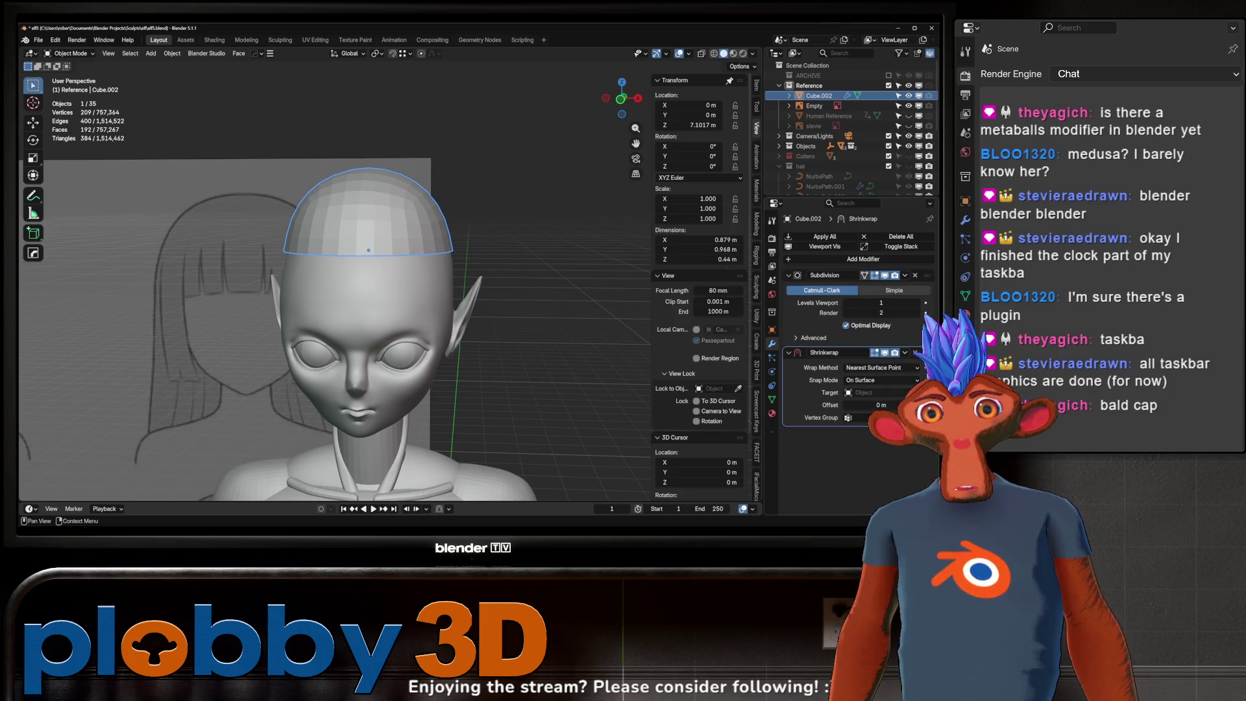
click(386, 296)
middle_drag(385, 297, 244, 293)
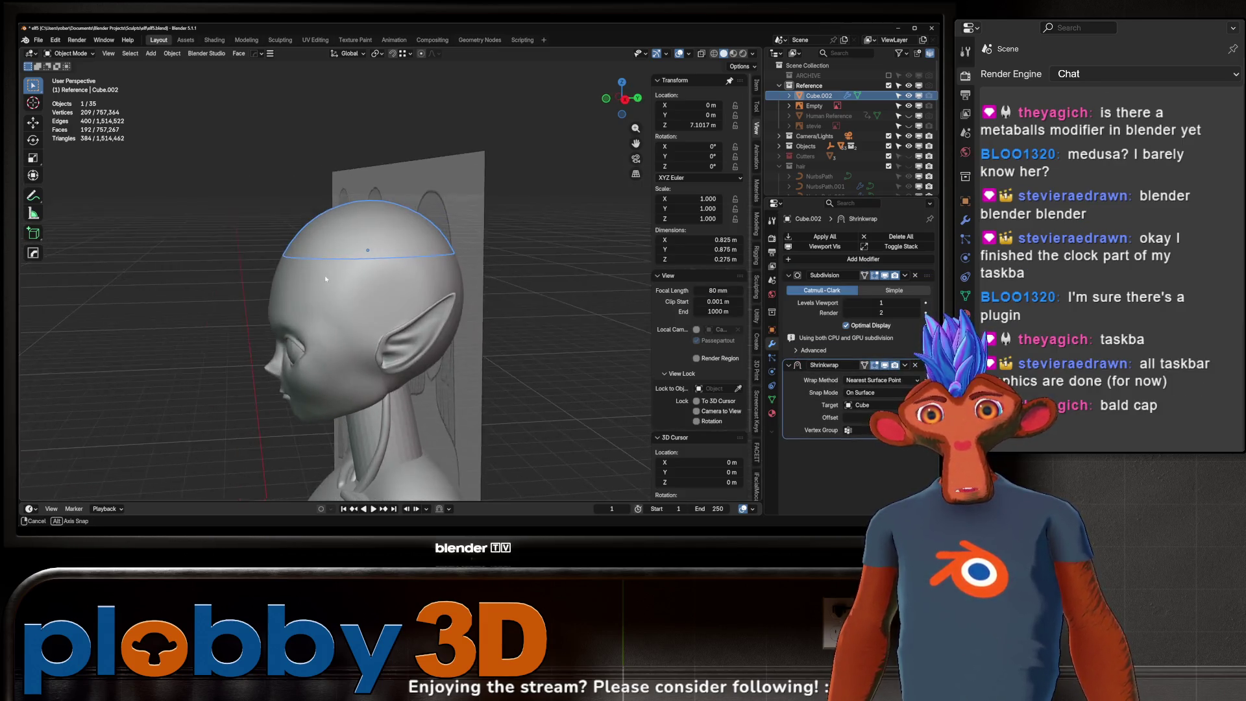
key(s)
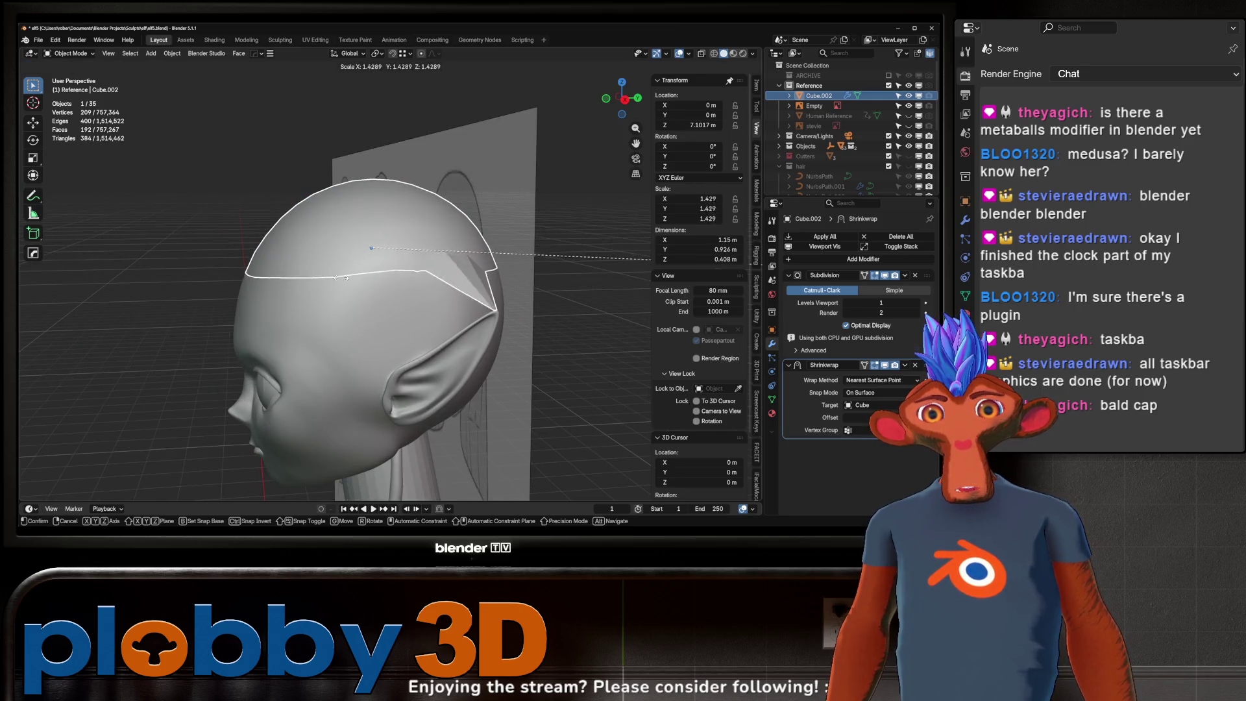
key(Escape)
middle_drag(546, 244, 570, 274)
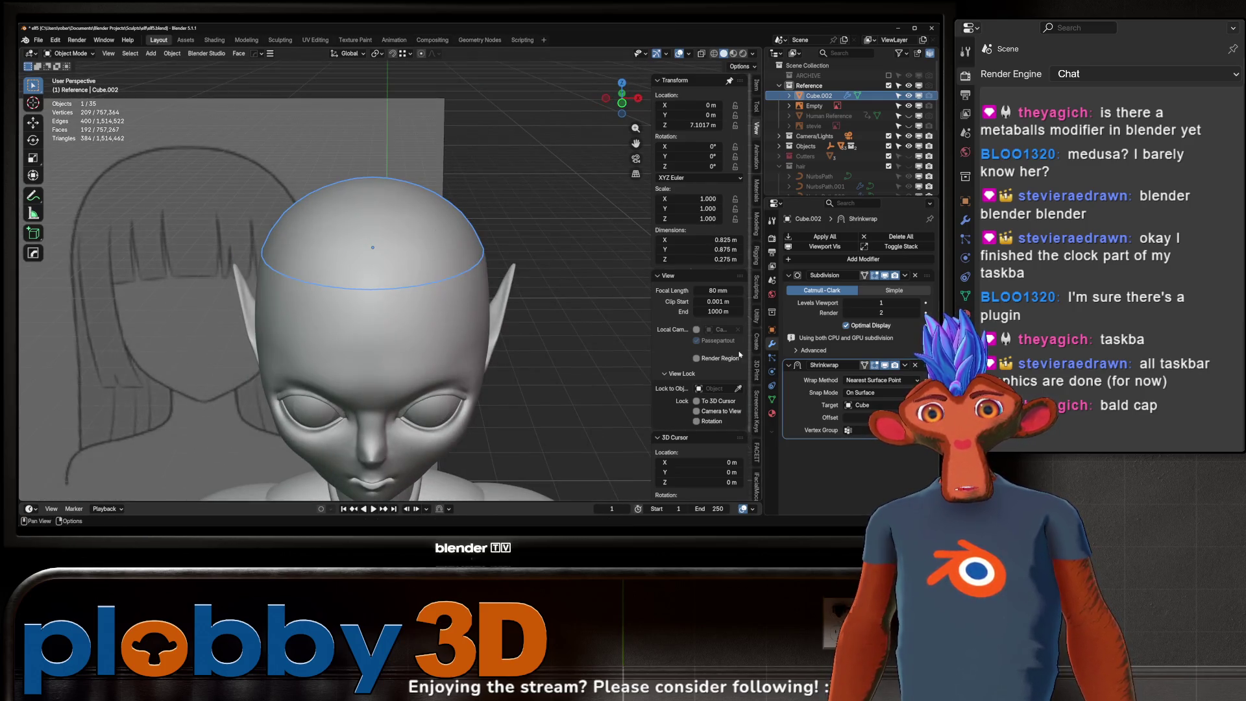
click(868, 367)
click(851, 391)
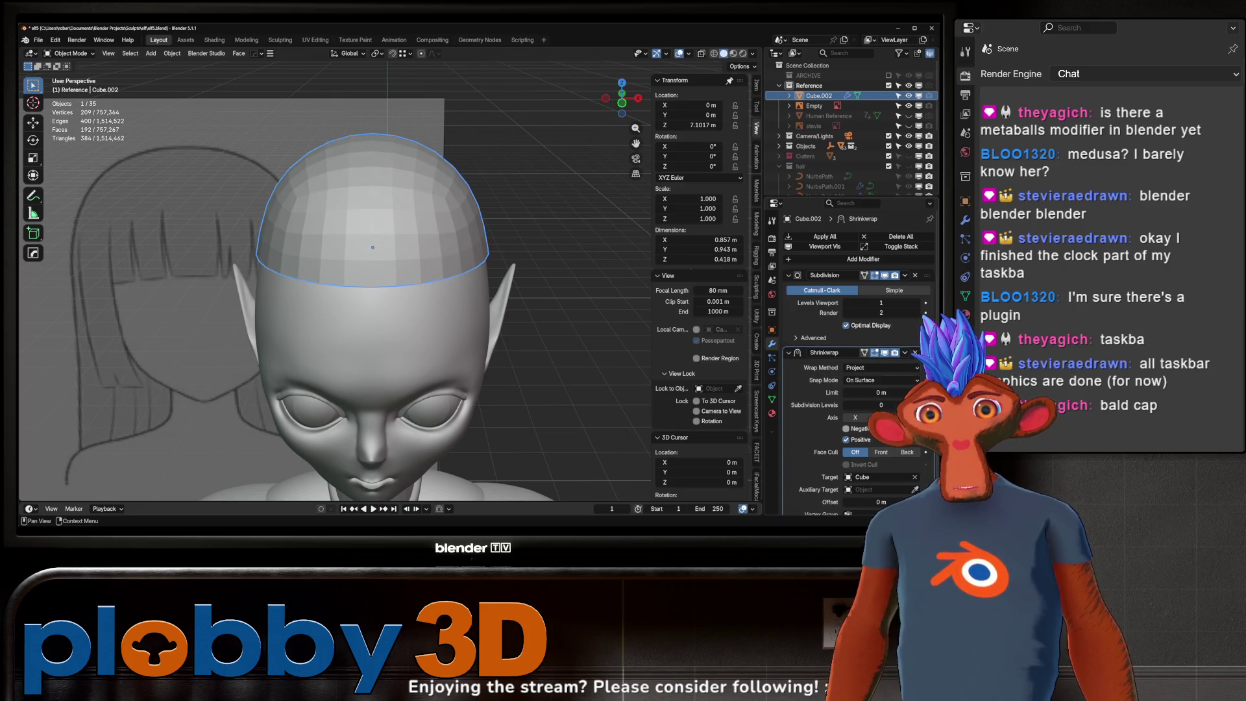
- Scale the cap up in two passes so it hugs the top of the skull
key(s)
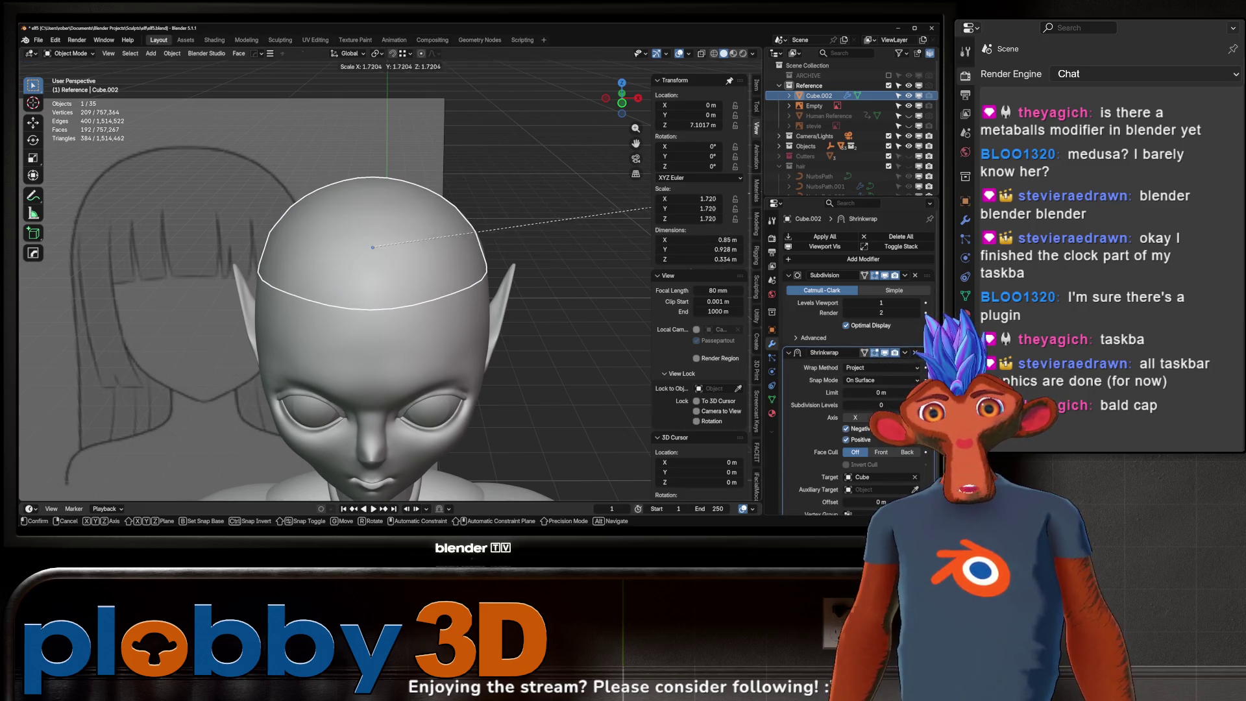
key(Return)
middle_drag(270, 266, 292, 261)
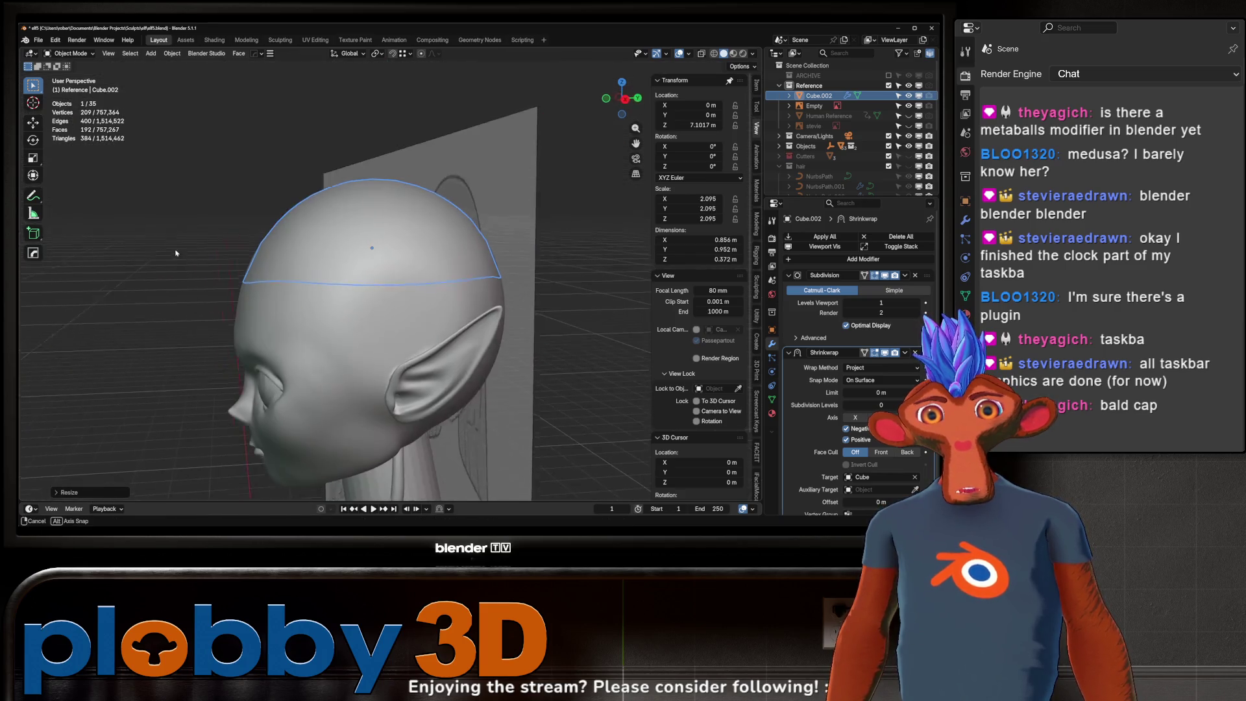
key(s)
mouse_move(644, 253)
alt+middle_down()
mouse_move(134, 252)
mouse_move(448, 279)
mouse_move(415, 299)
mouse_move(471, 339)
alt+middle_up()
key(Return)
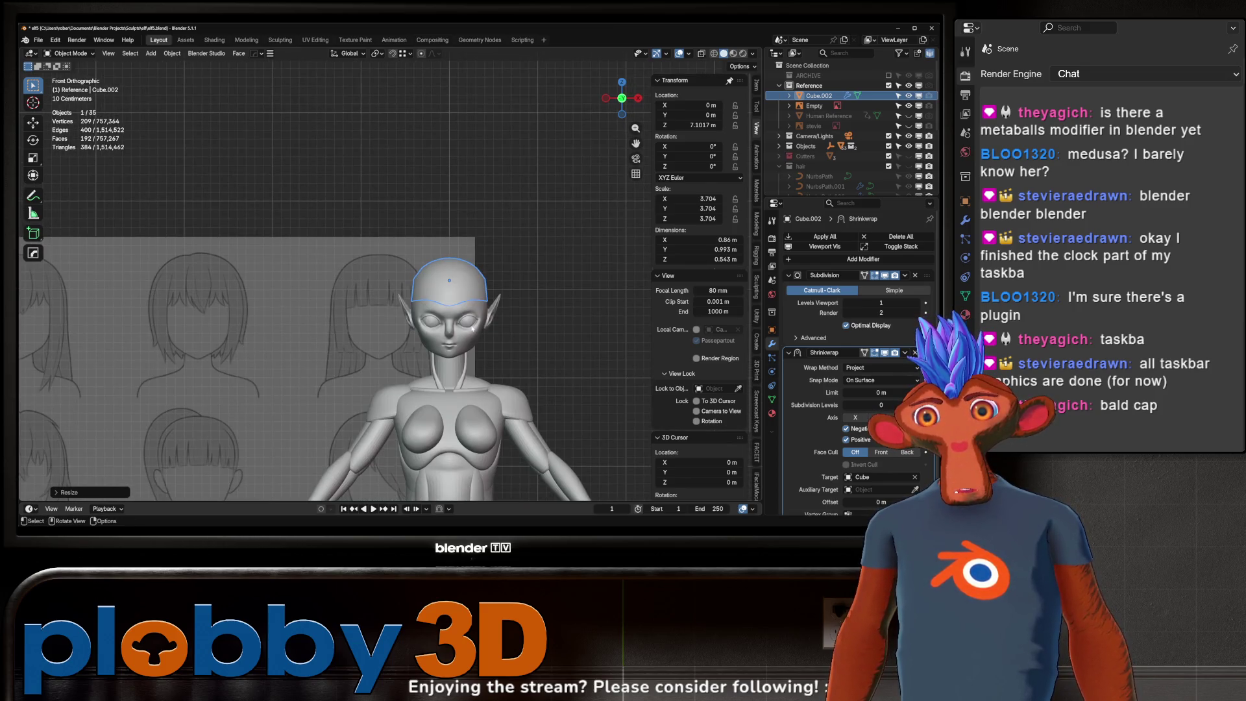
- Shrink the cap slightly and set the Shrinkwrap offset to 0.001 m
key(s)
click(443, 315)
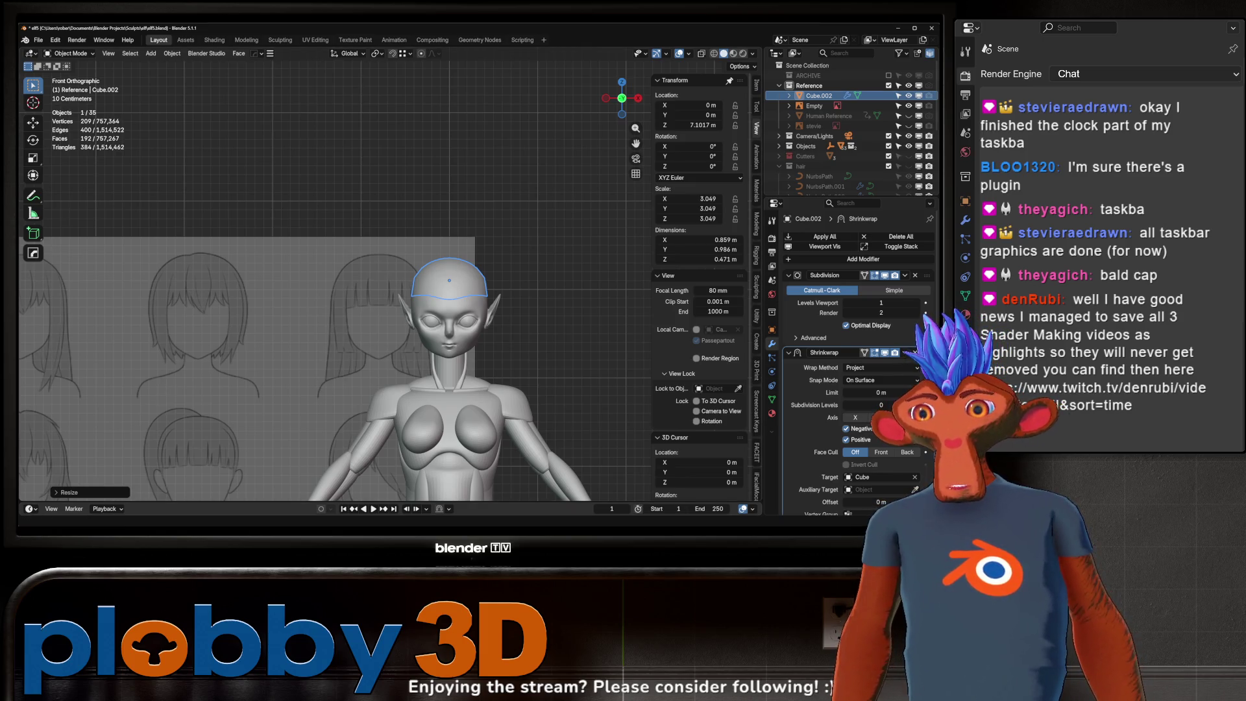
scroll(282, 316, up, 3)
middle_drag(283, 317, 464, 264)
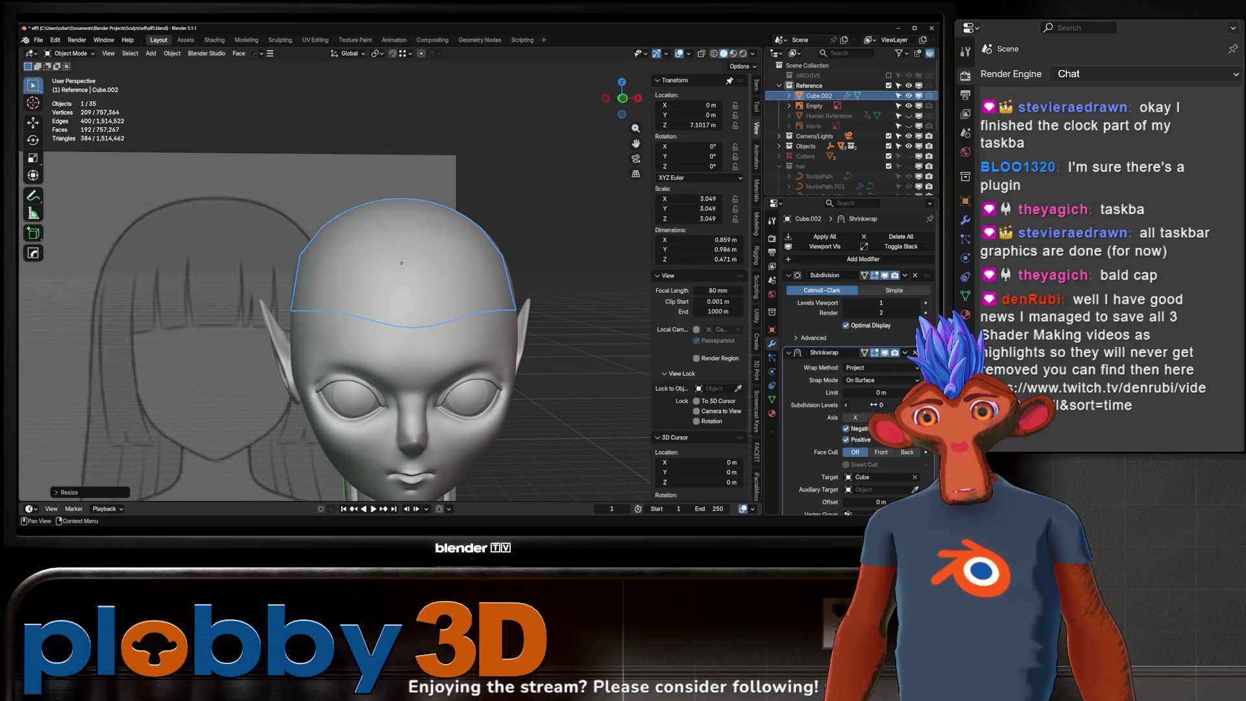
scroll(870, 405, down, 1)
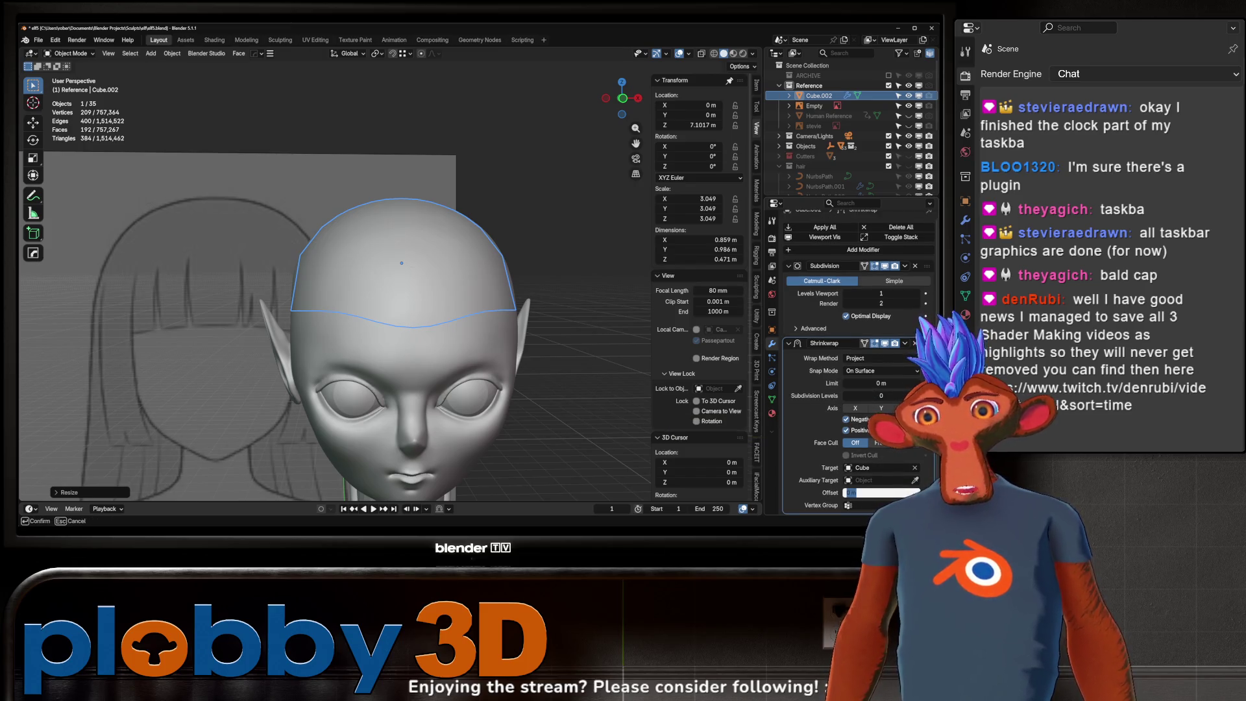
text(1)
key(Return)
mouse_move(578, 394)
middle_down()
mouse_move(545, 389)
mouse_move(611, 387)
middle_up()
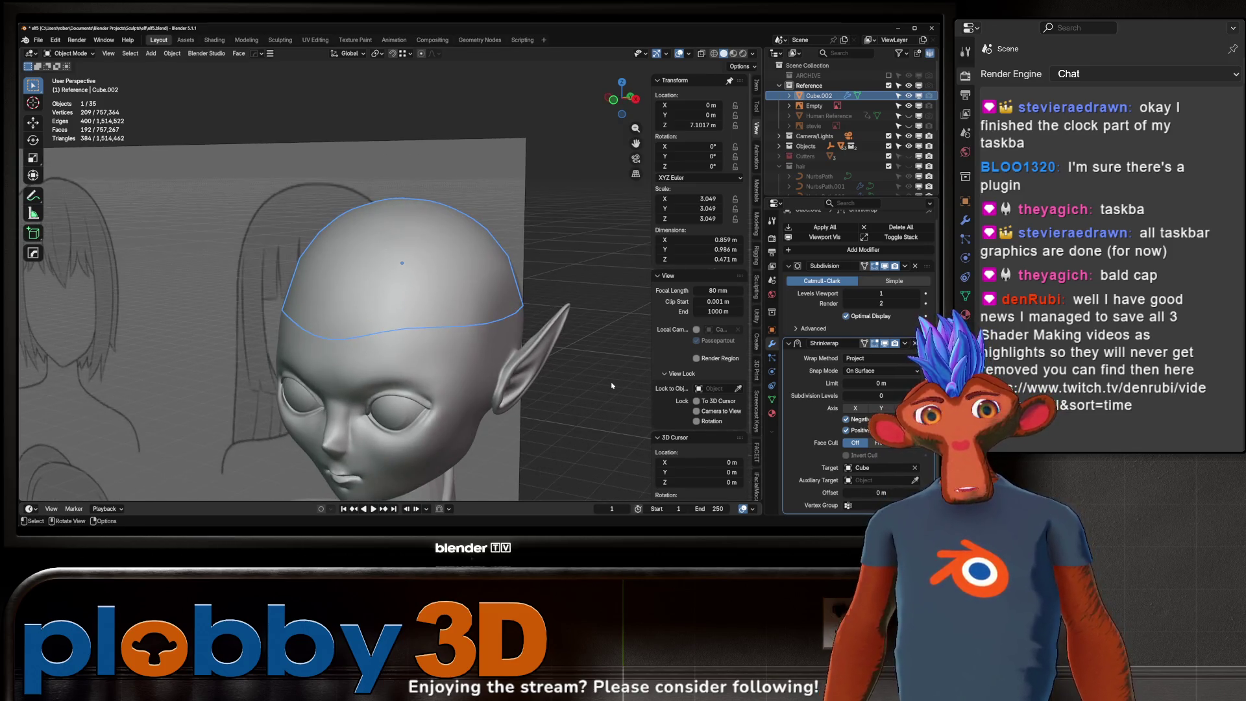
- Raise viewport subdivision levels to 2, apply all modifiers and isolate the cap in Local View
click(914, 294)
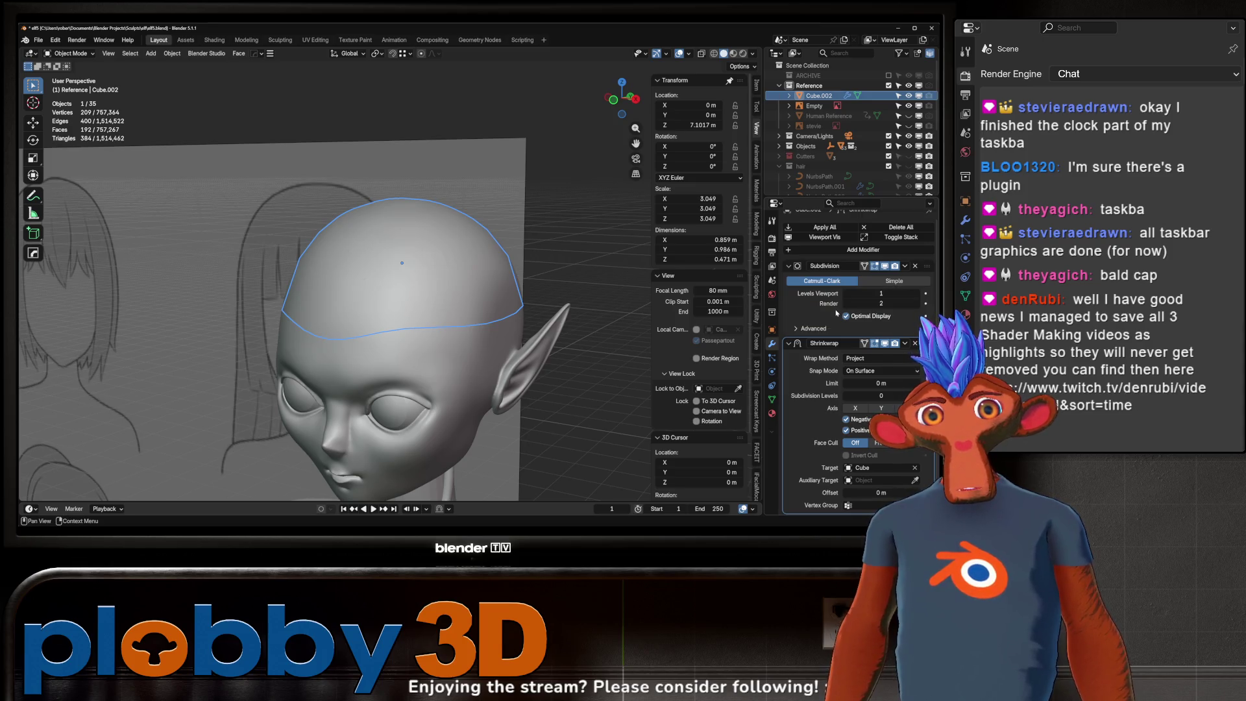
mouse_move(458, 288)
middle_down()
mouse_move(423, 305)
mouse_move(509, 281)
middle_up()
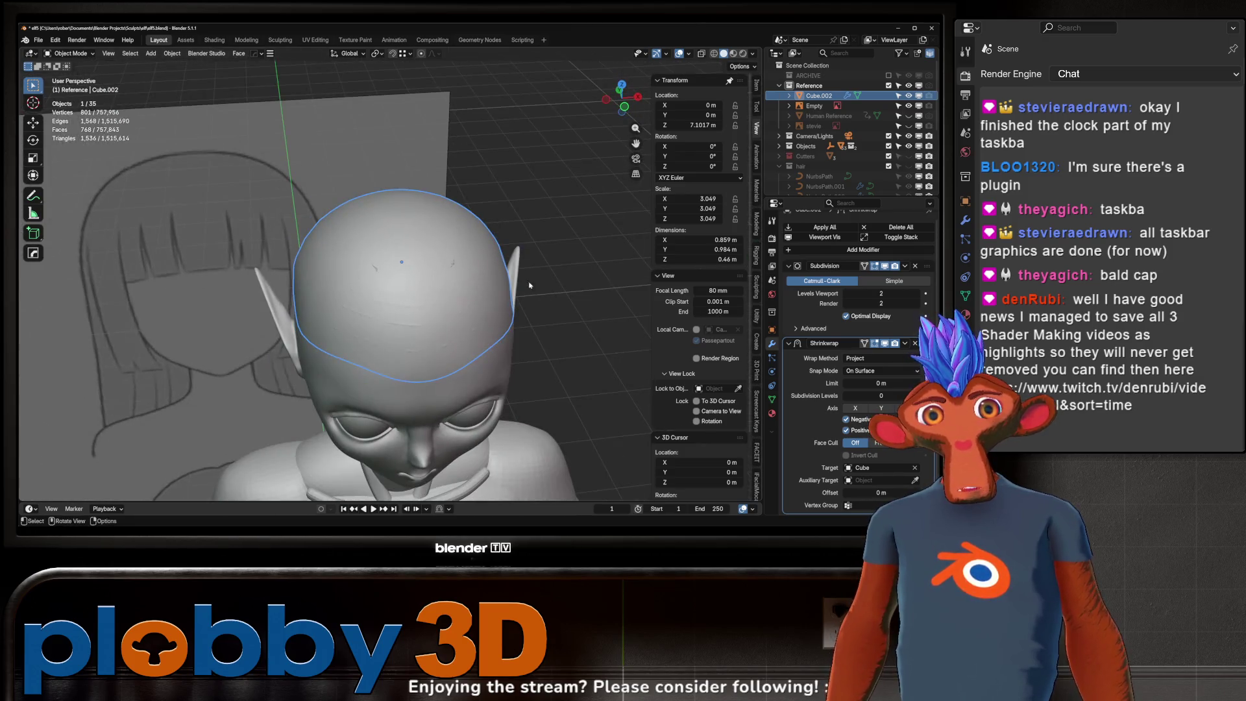
click(833, 228)
key(KP_Divide)
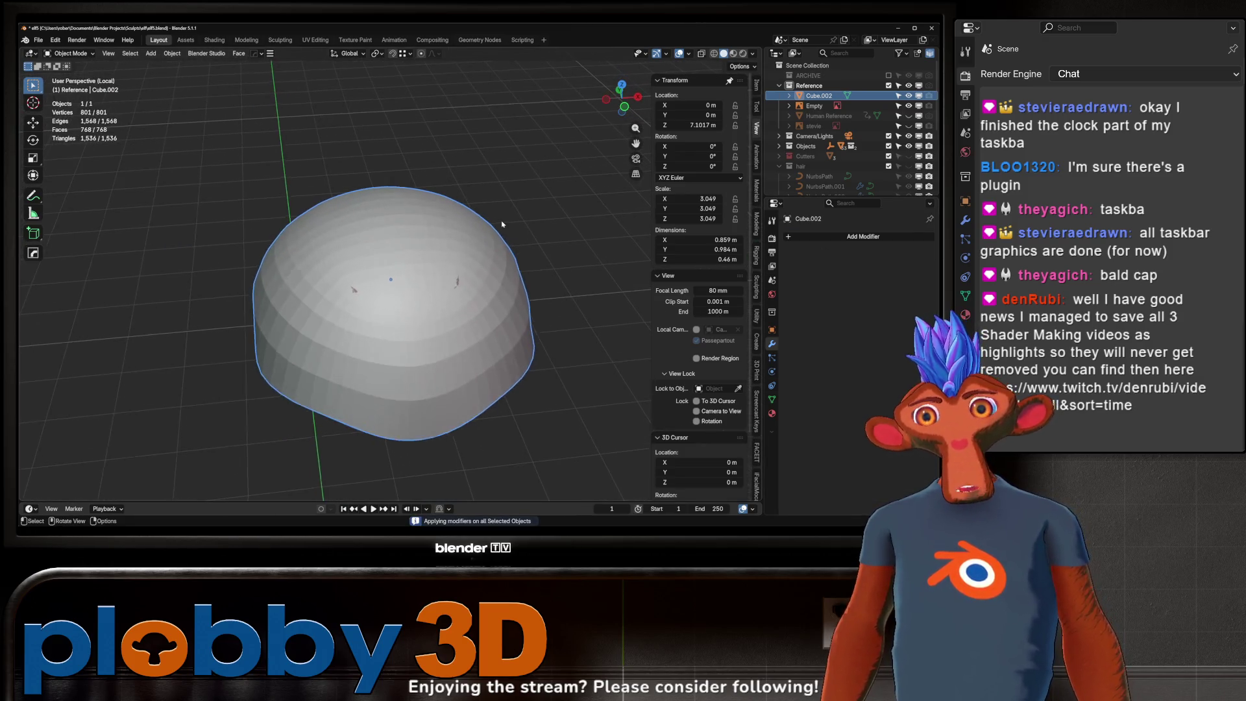
- In Sculpt Mode with the wireframe overlay on, relax the front dimples with the Relax Slide brush
key(Tab)
scroll(284, 250, up, 2)
scroll(284, 251, up, 2)
scroll(282, 250, down, 3)
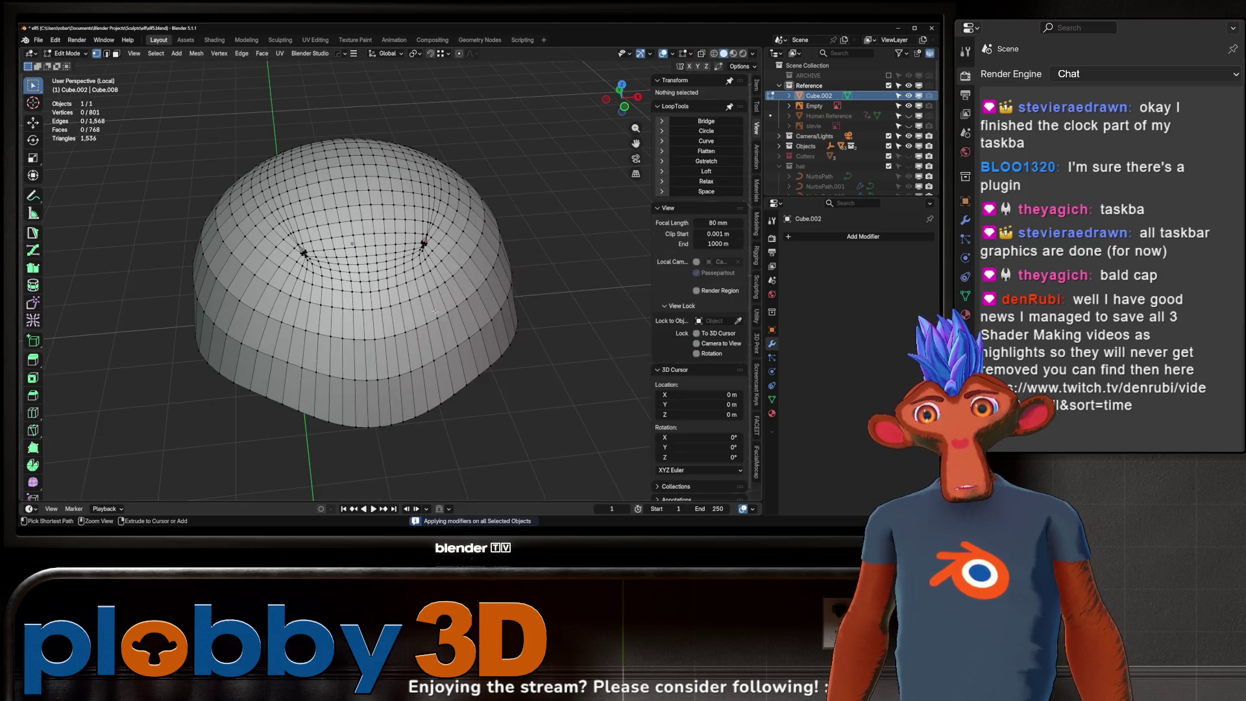
key(ctrl+Tab)
scroll(370, 283, up, 2)
key(q)
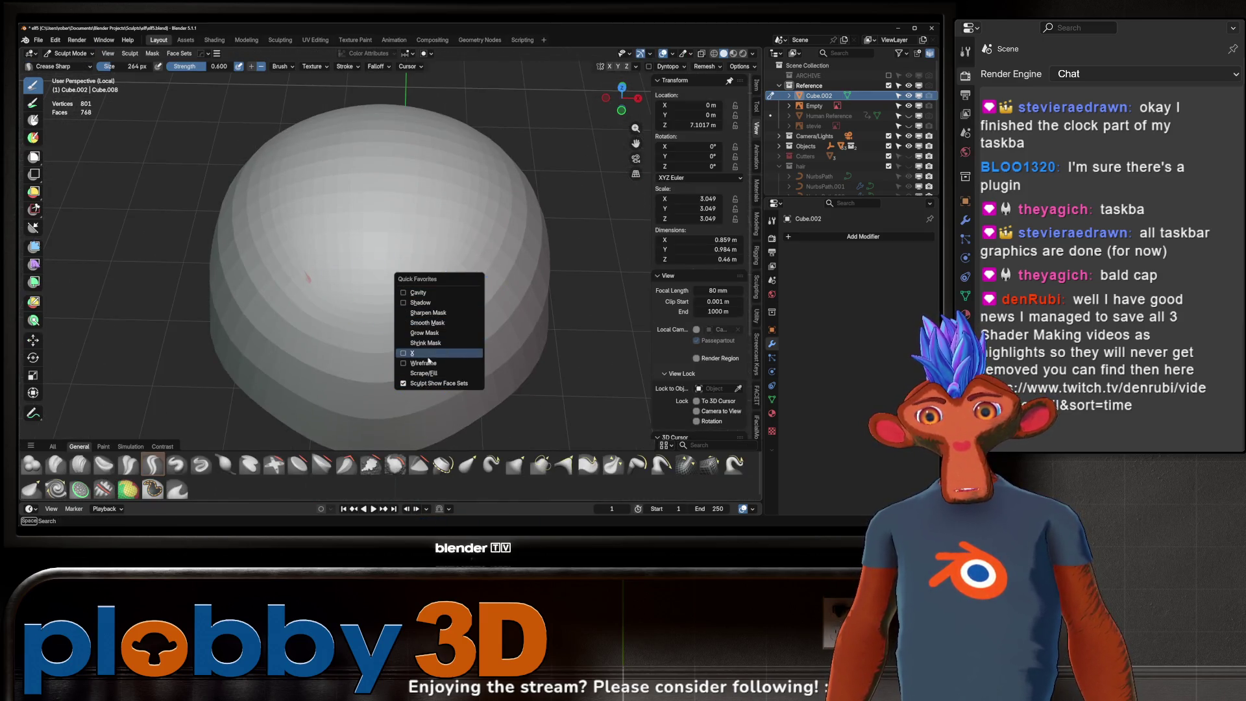
click(447, 362)
click(710, 464)
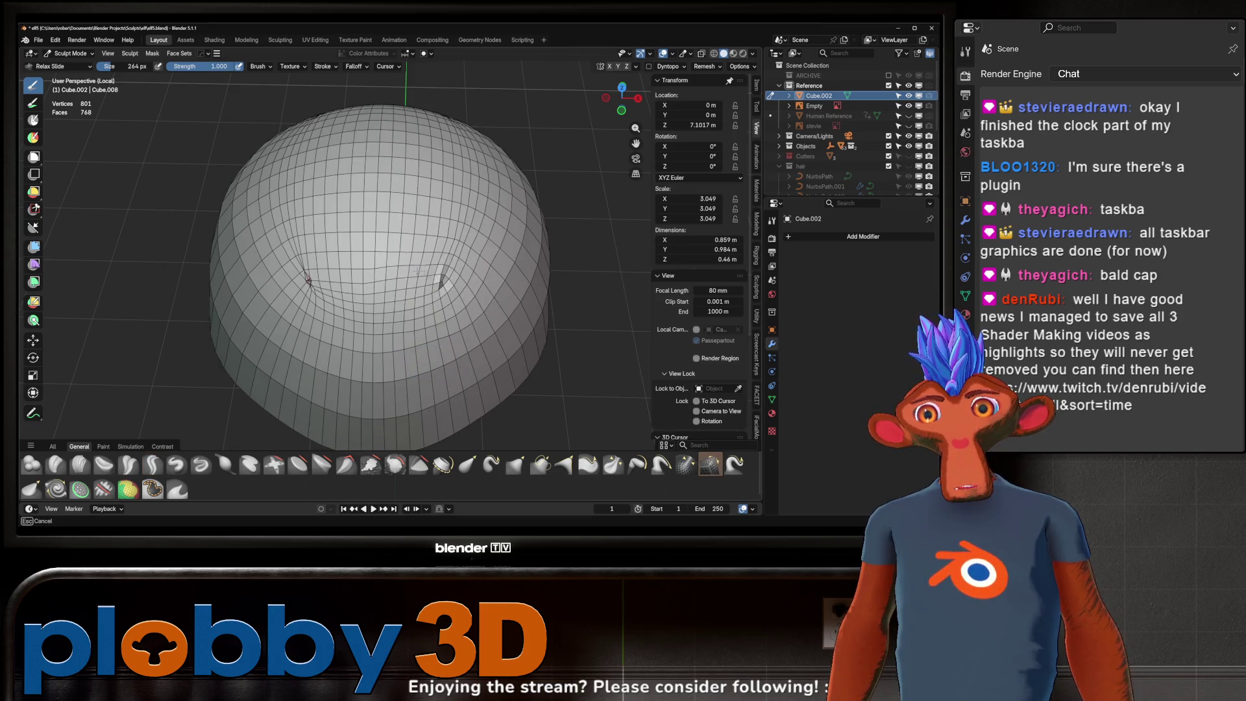
drag(371, 292, 527, 298)
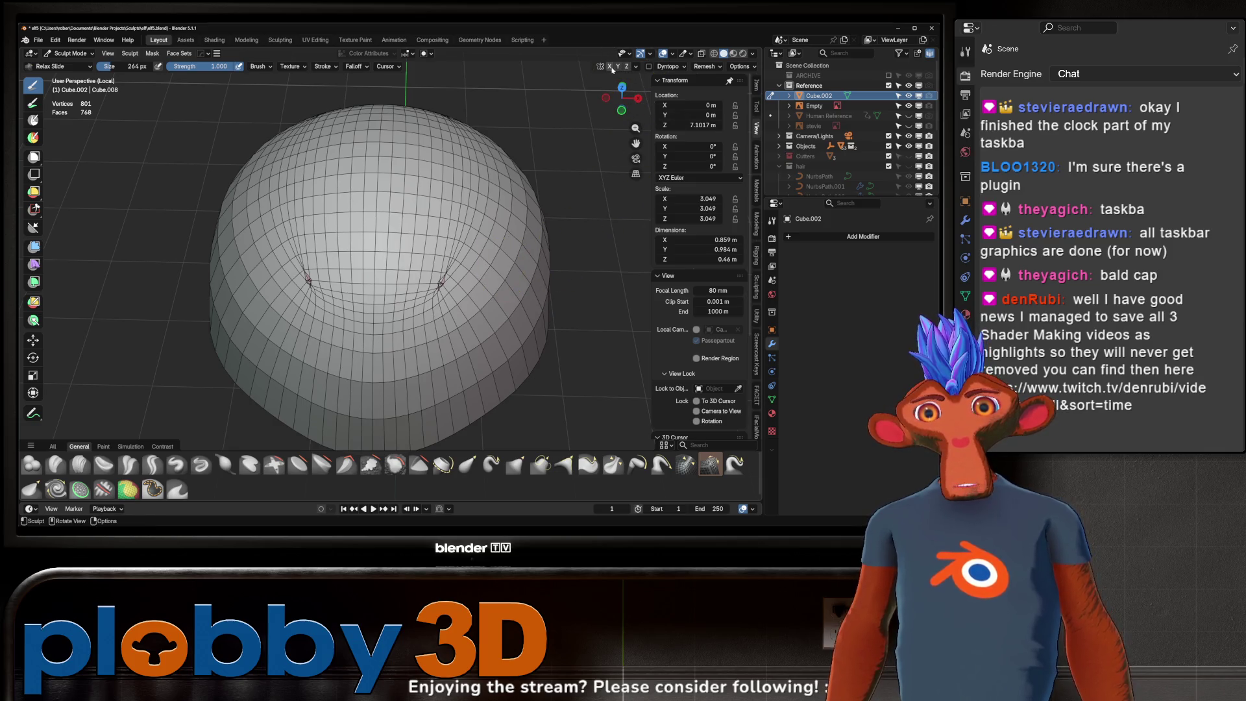
key(f)
click(462, 271)
drag(293, 283, 396, 246)
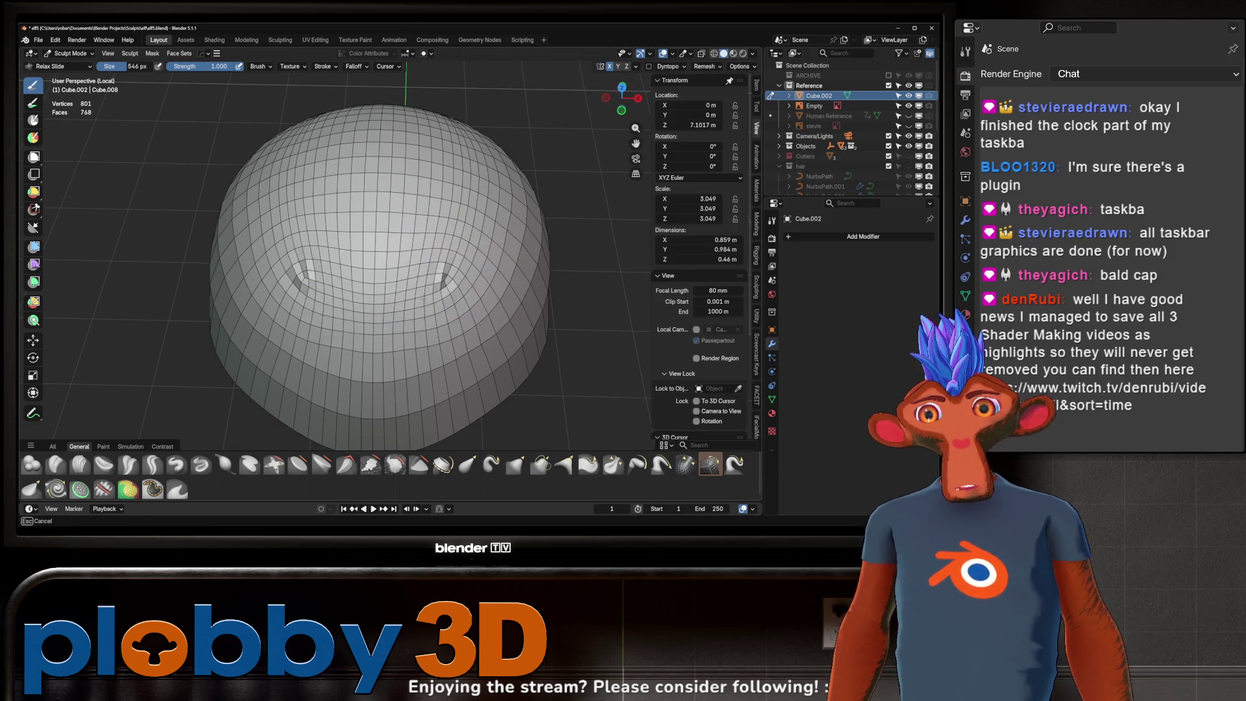
- Relax the dome further with a 1000 px brush, then return to Object Mode
middle_drag(394, 245, 561, 182)
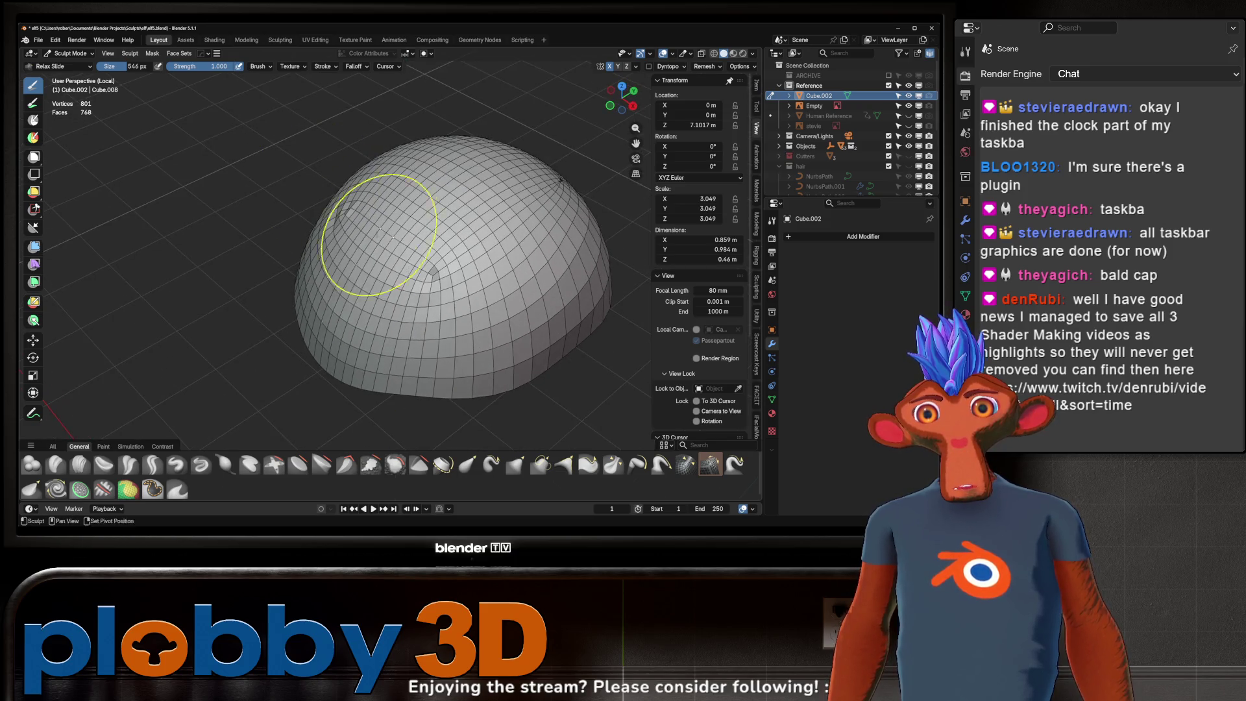
middle_drag(377, 251, 313, 187)
drag(546, 263, 468, 355)
key(f)
key(Return)
mouse_move(502, 311)
shift+middle_down()
mouse_move(385, 290)
mouse_move(336, 321)
shift+middle_up()
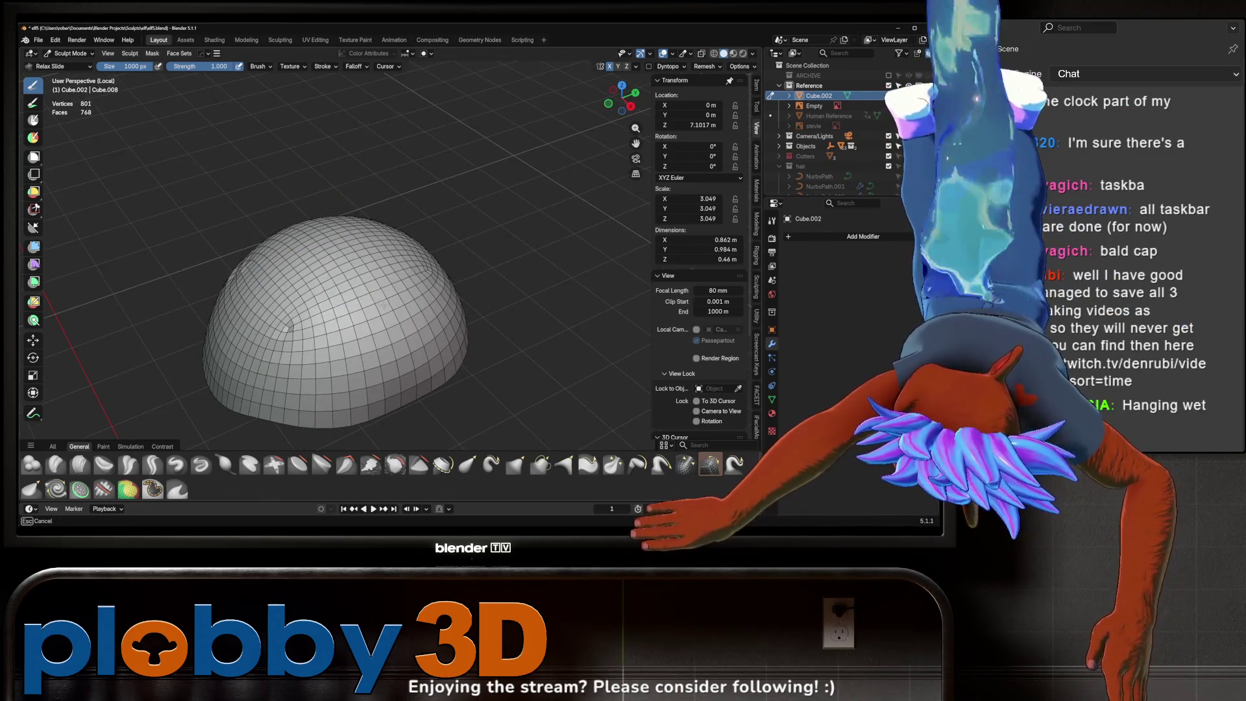
middle_drag(362, 222, 452, 252)
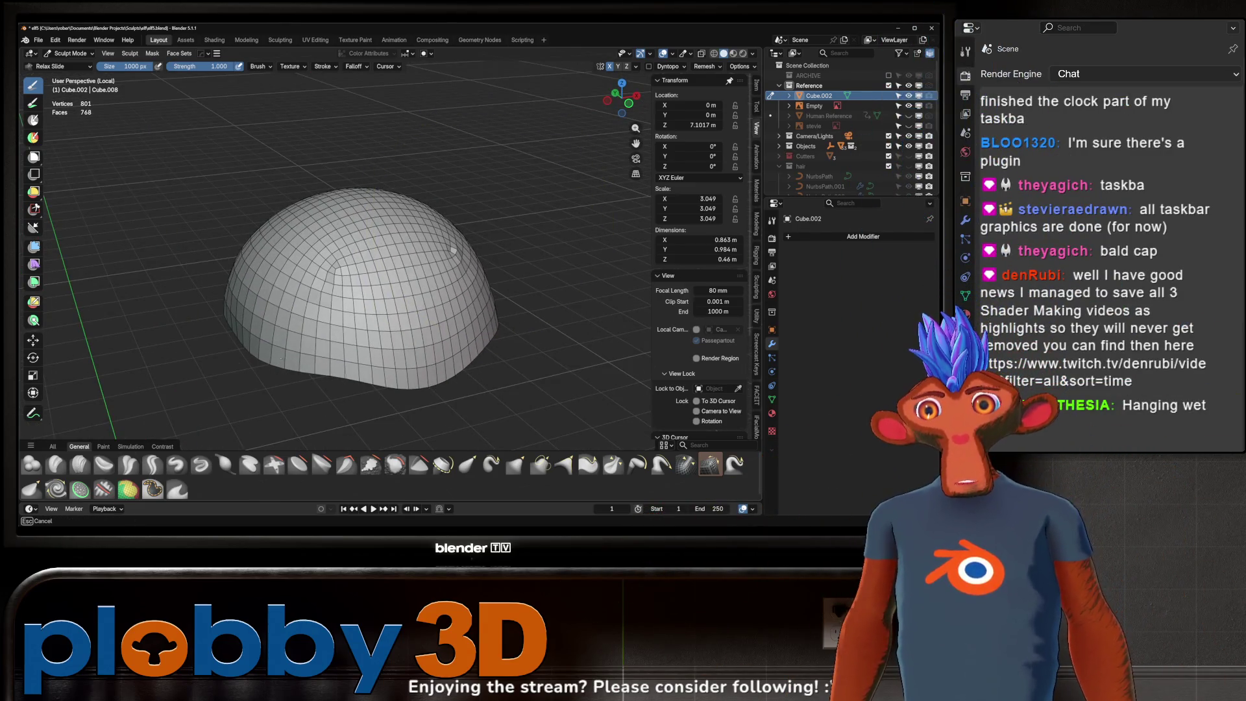
scroll(218, 238, down, 2)
mouse_move(220, 239)
middle_down()
mouse_move(256, 267)
mouse_move(441, 271)
middle_up()
scroll(238, 285, up, 2)
key(ctrl+Tab)
click(516, 269)
scroll(516, 269, up, 4)
- Invert the dent selection and smooth the rest of the dome with LoopTools Curve at full influence
key(Tab)
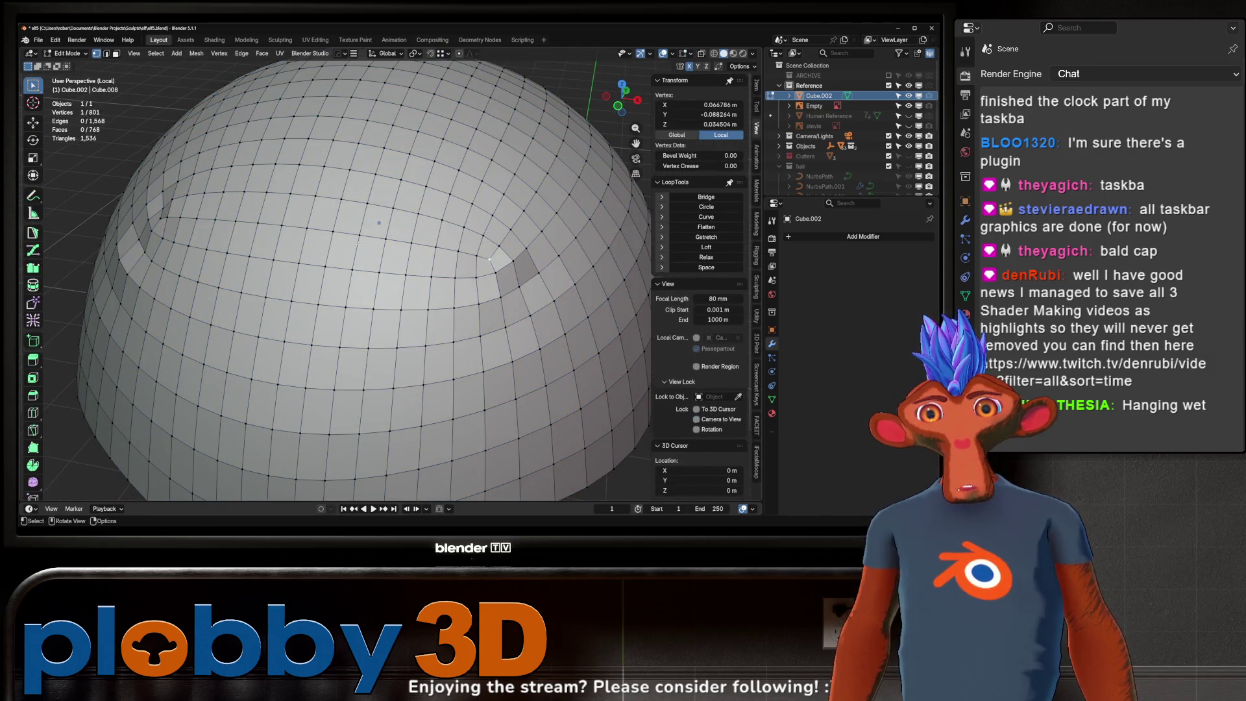
scroll(342, 236, down, 3)
scroll(164, 291, down, 4)
mouse_move(163, 291)
middle_down()
mouse_move(390, 327)
mouse_move(263, 281)
middle_up()
shift+click(378, 307)
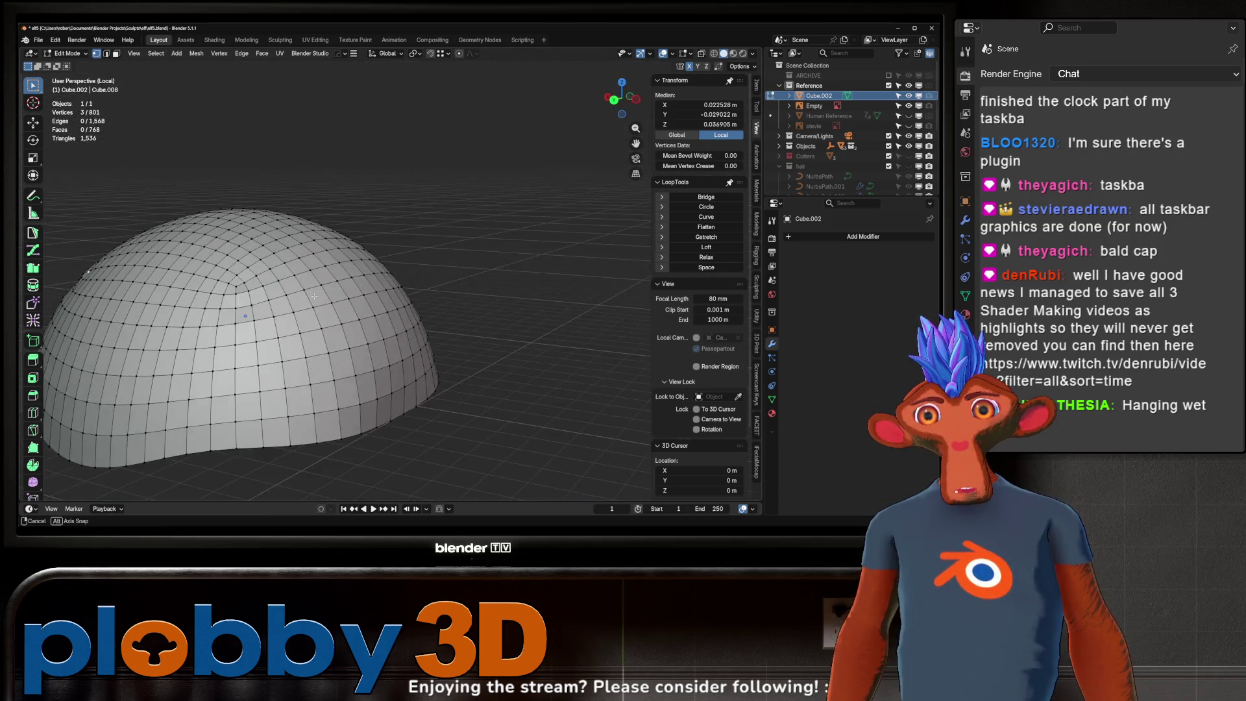
key(ctrl+i)
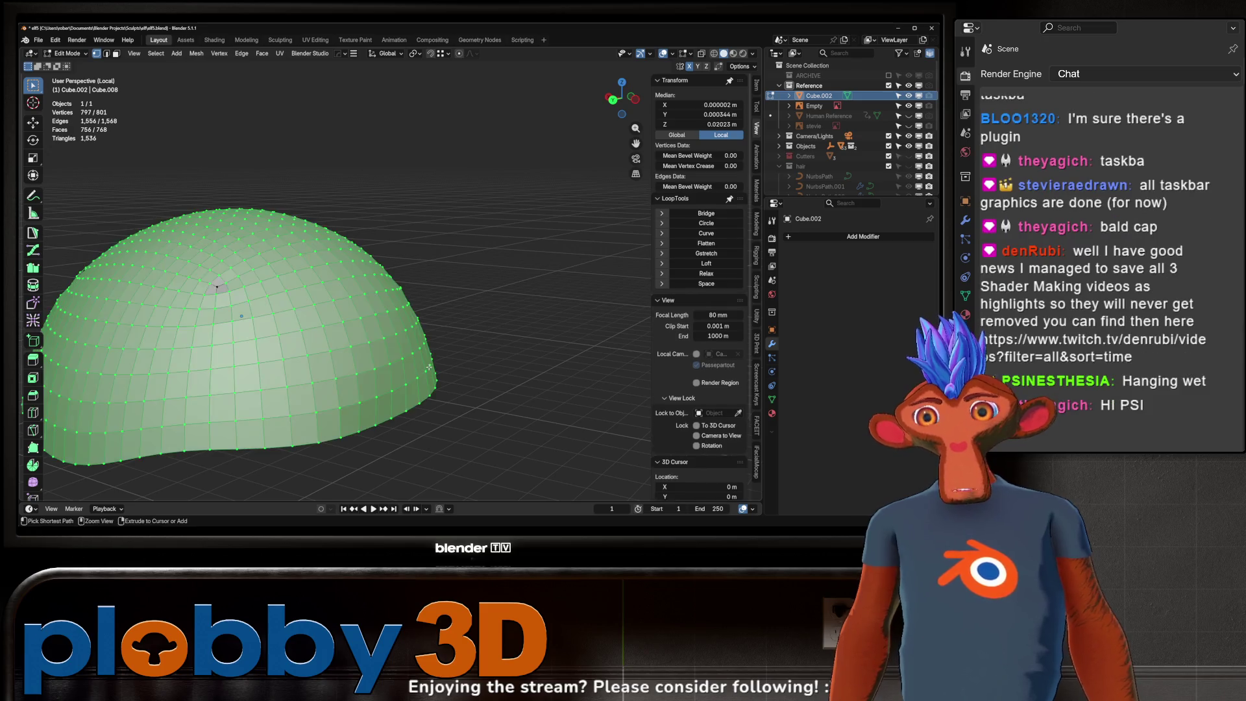
shift+middle_drag(382, 359, 509, 379)
click(701, 248)
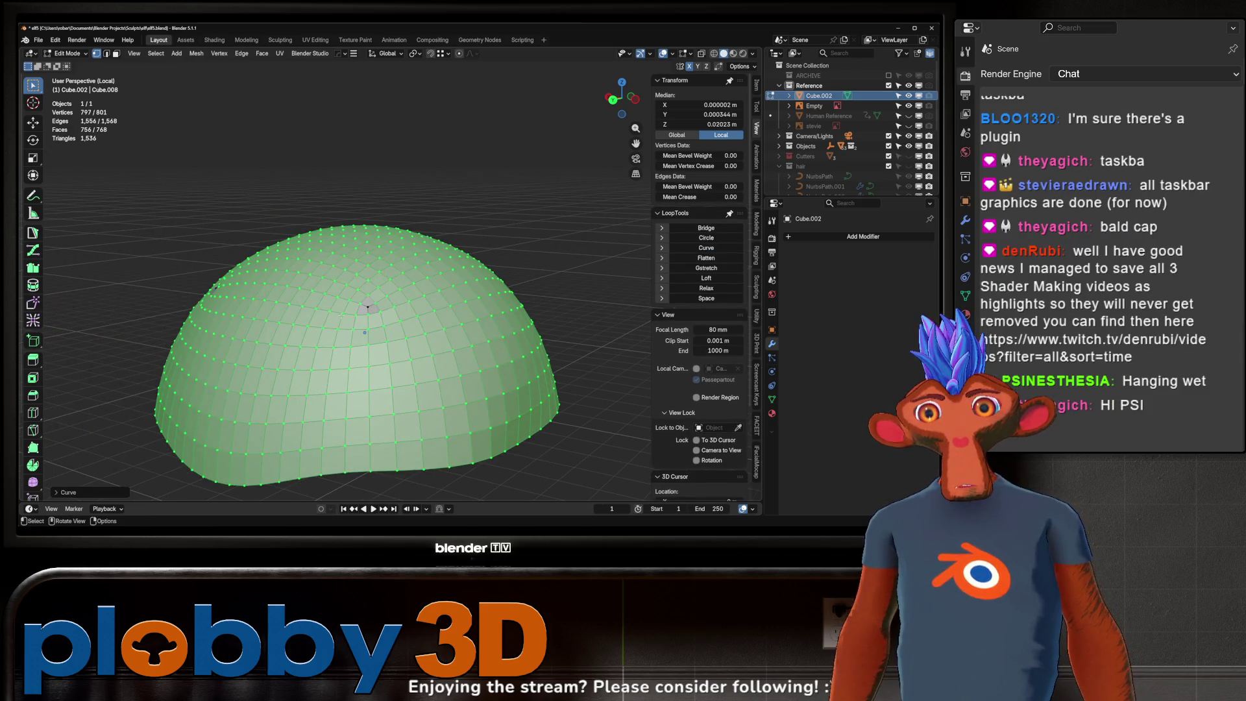
click(64, 492)
drag(117, 489, 185, 488)
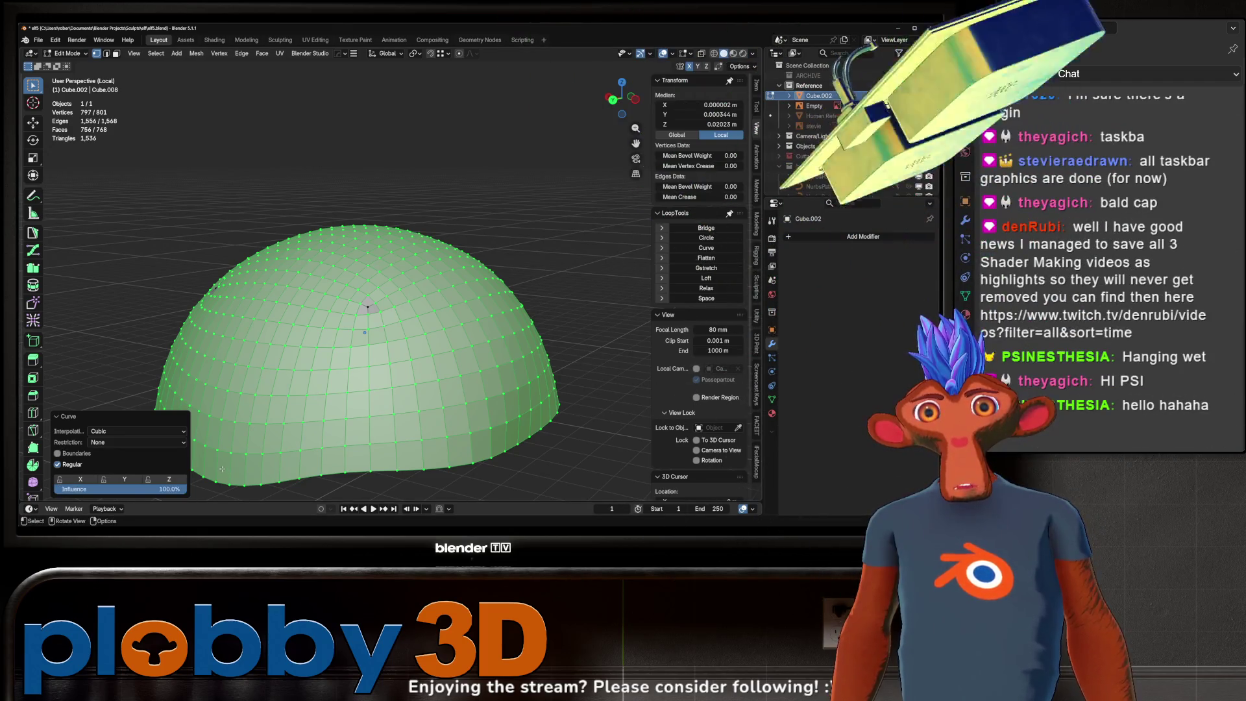
- Grow the selection around the dent vertices and Laplacian-smooth them, then leave Edit Mode
middle_drag(371, 331, 389, 292)
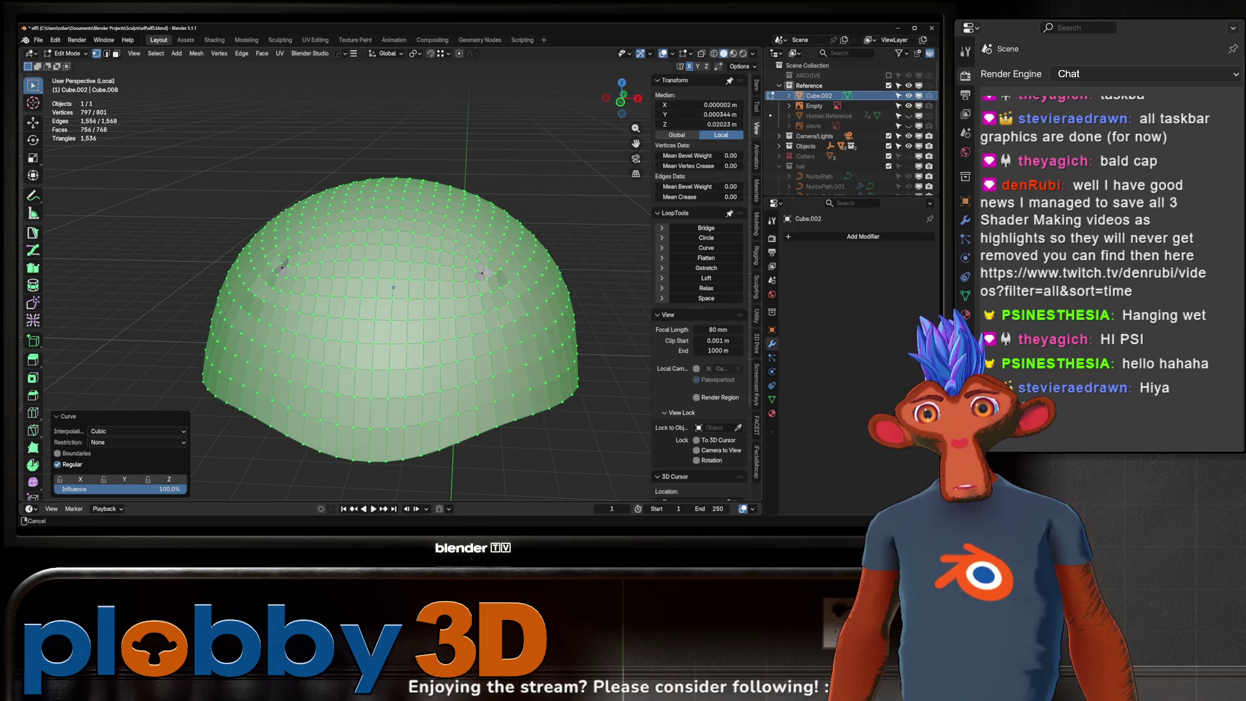
scroll(500, 253, up, 4)
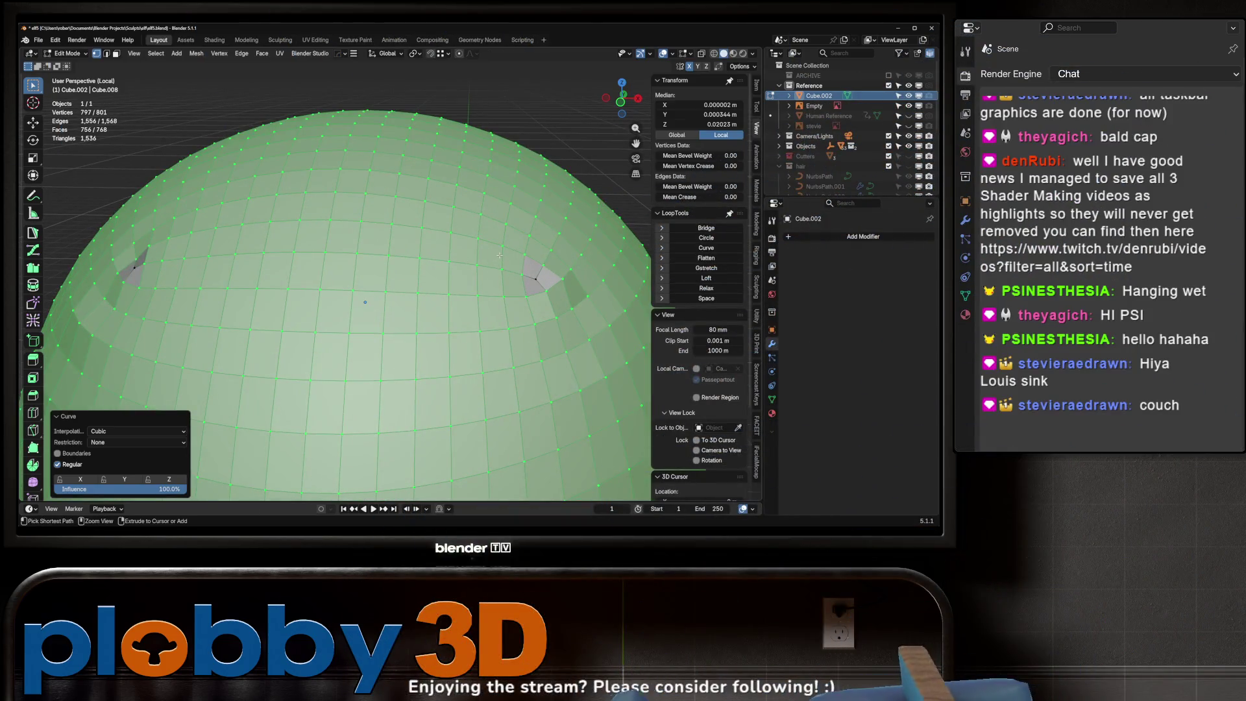
scroll(500, 253, up, 1)
key(ctrl+i)
scroll(501, 254, down, 4)
key(ctrl+KP_Add)
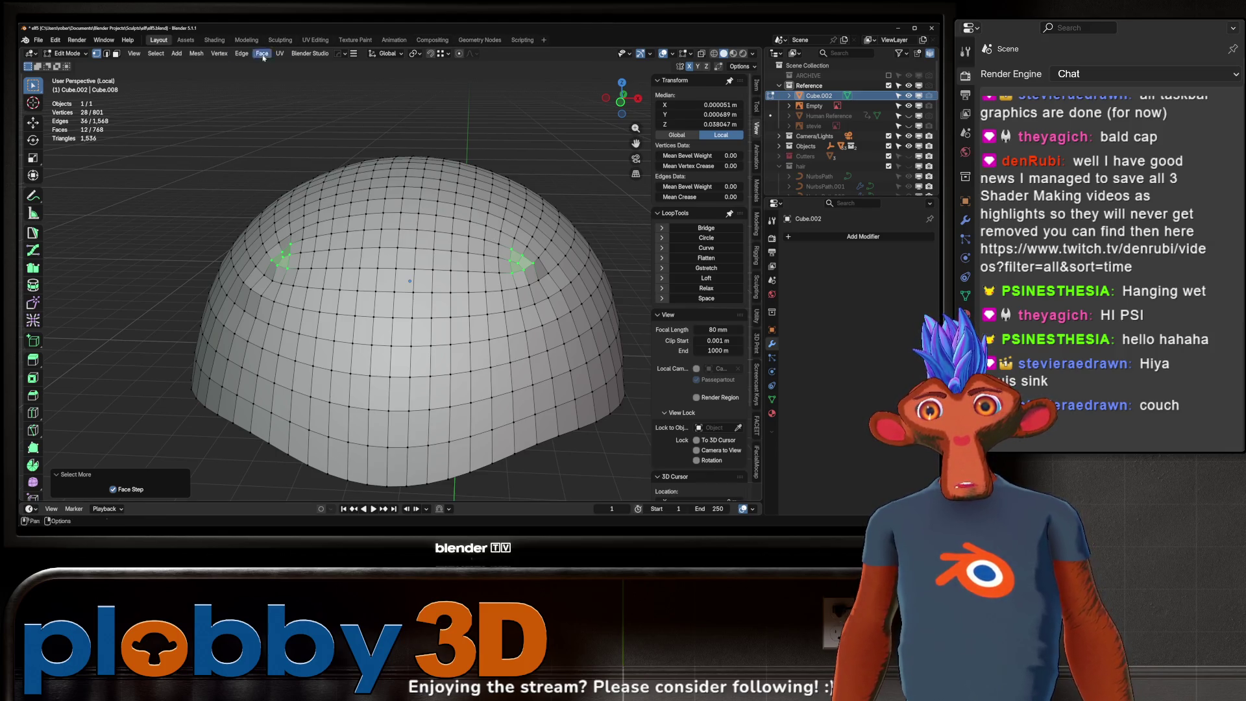
click(219, 54)
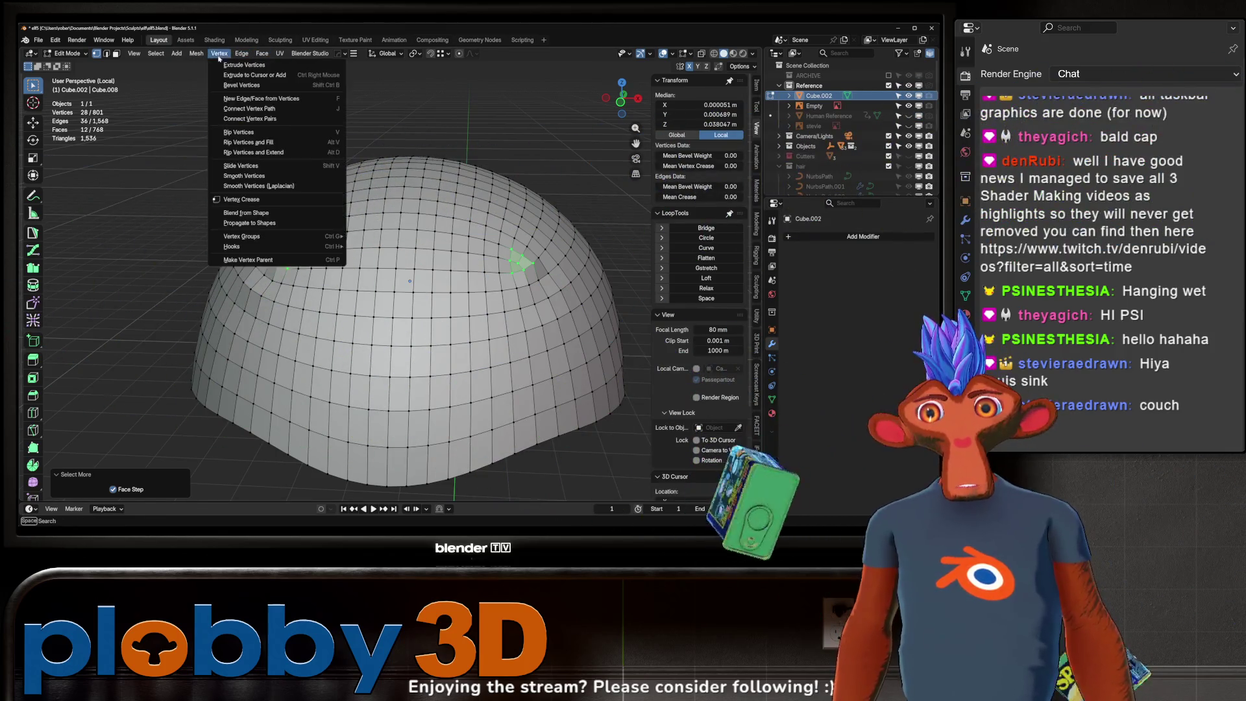
mouse_move(195, 54)
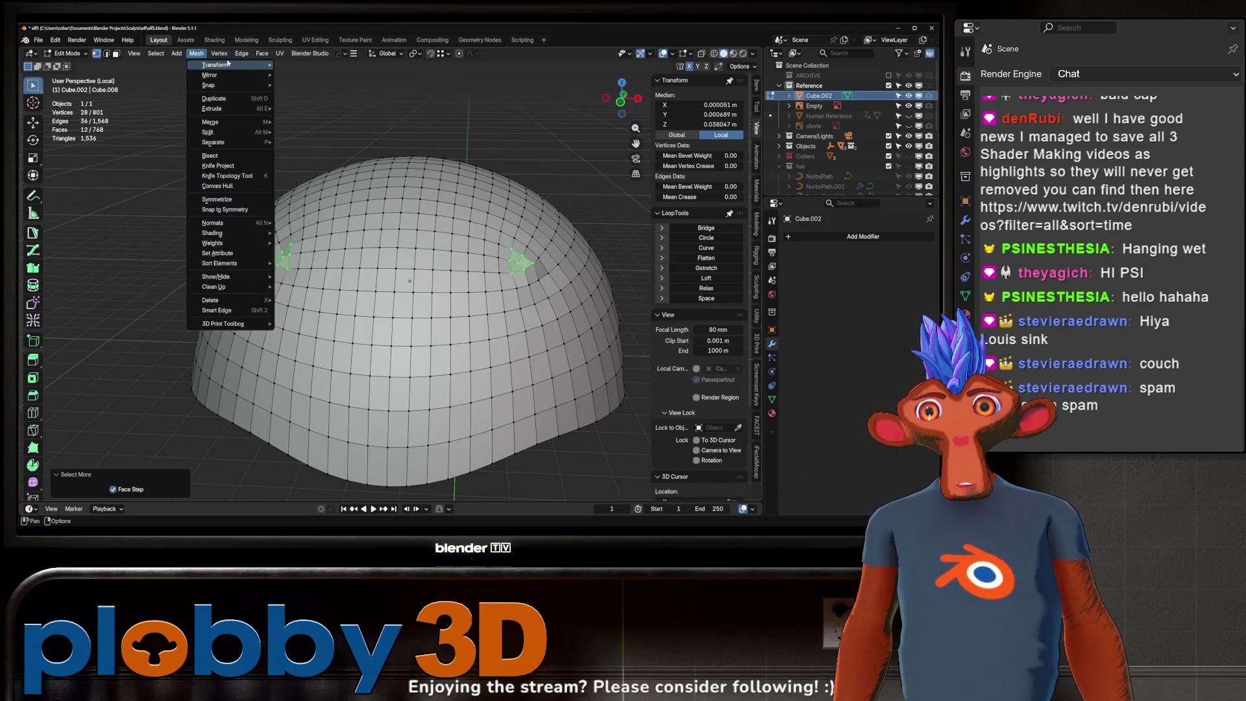
click(239, 182)
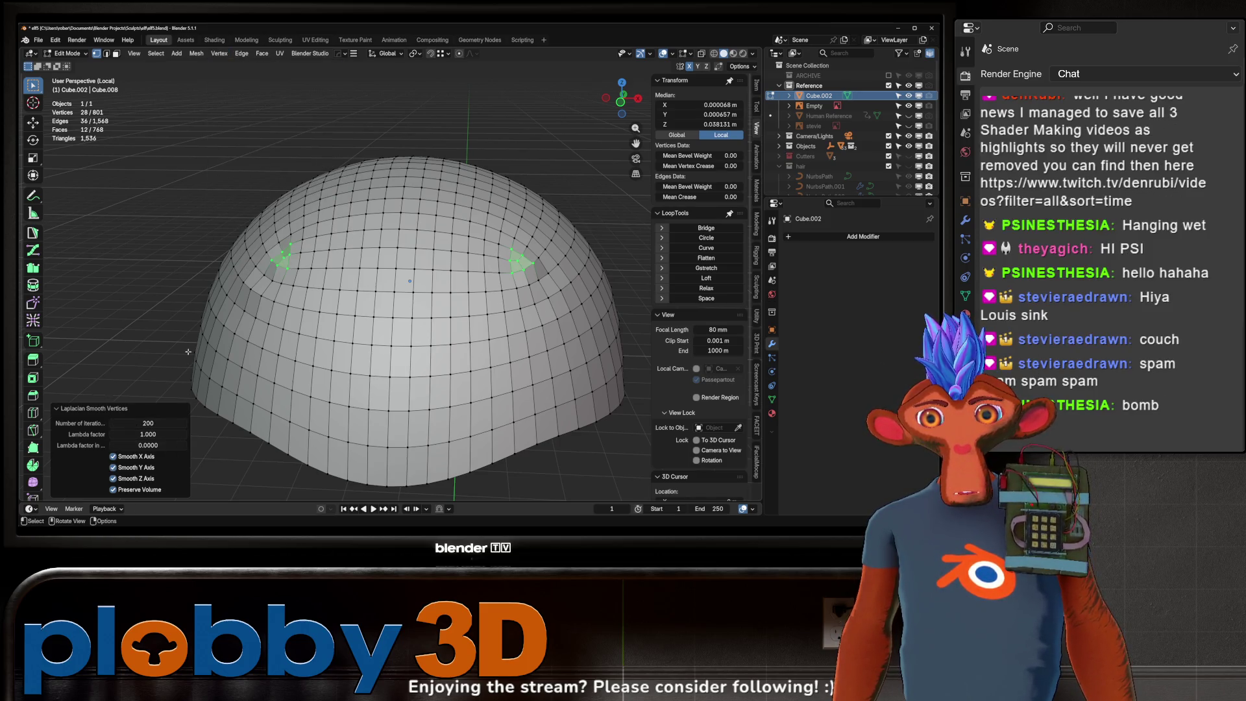
key(Tab)
scroll(382, 281, down, 3)
- Inspect the dome from several angles and exit Local View to show the whole scene
mouse_move(292, 312)
middle_down()
mouse_move(382, 280)
mouse_move(235, 372)
middle_up()
scroll(381, 280, up, 1)
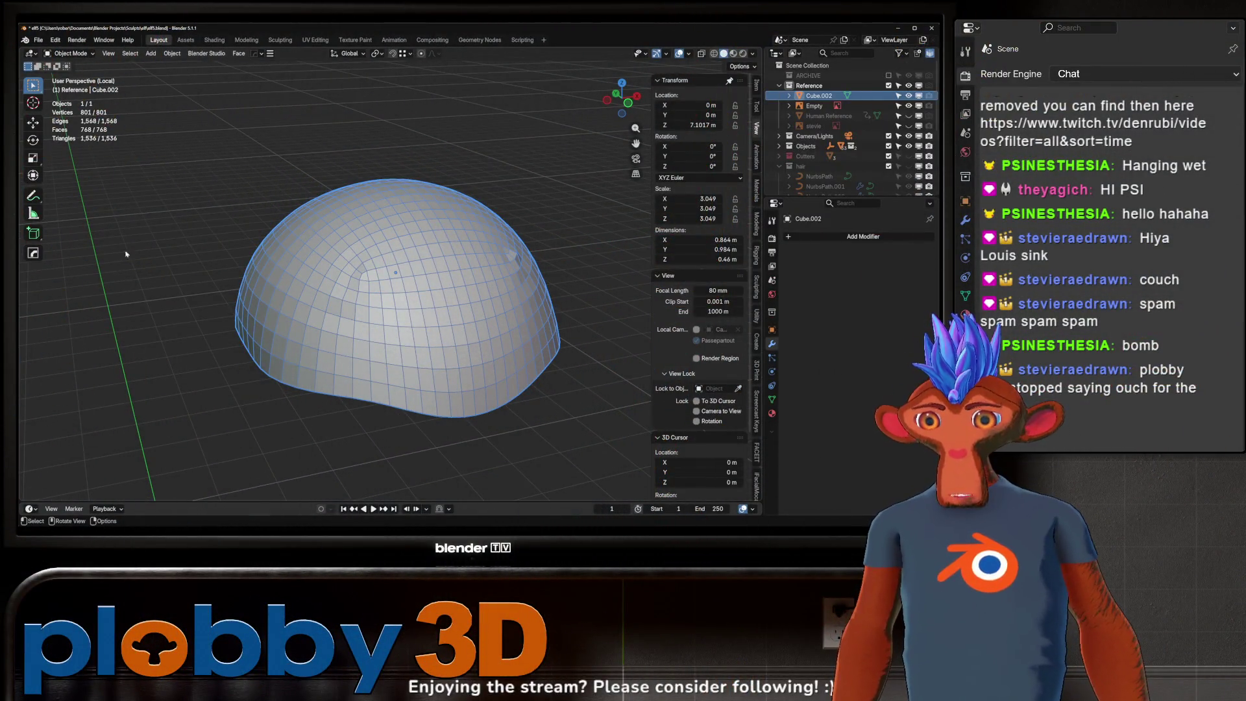
middle_drag(54, 265, 239, 245)
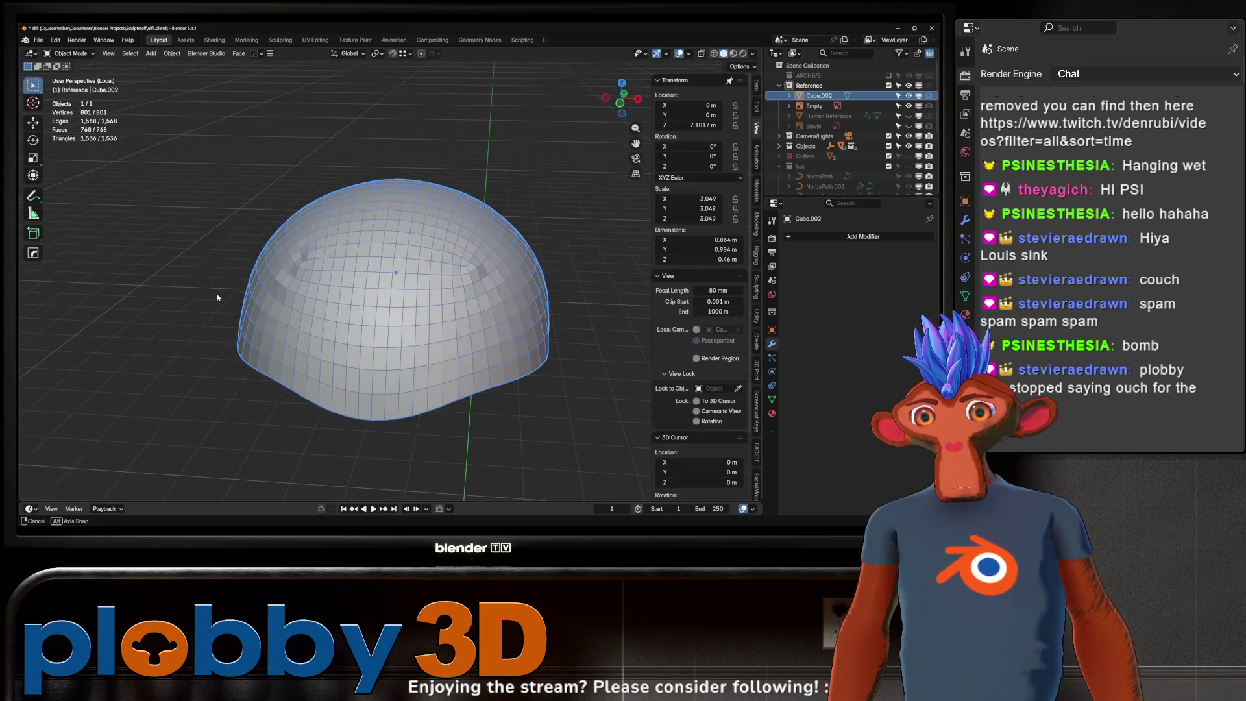
scroll(271, 289, up, 3)
scroll(271, 289, down, 4)
mouse_move(271, 290)
middle_down()
mouse_move(274, 336)
mouse_move(293, 322)
middle_up()
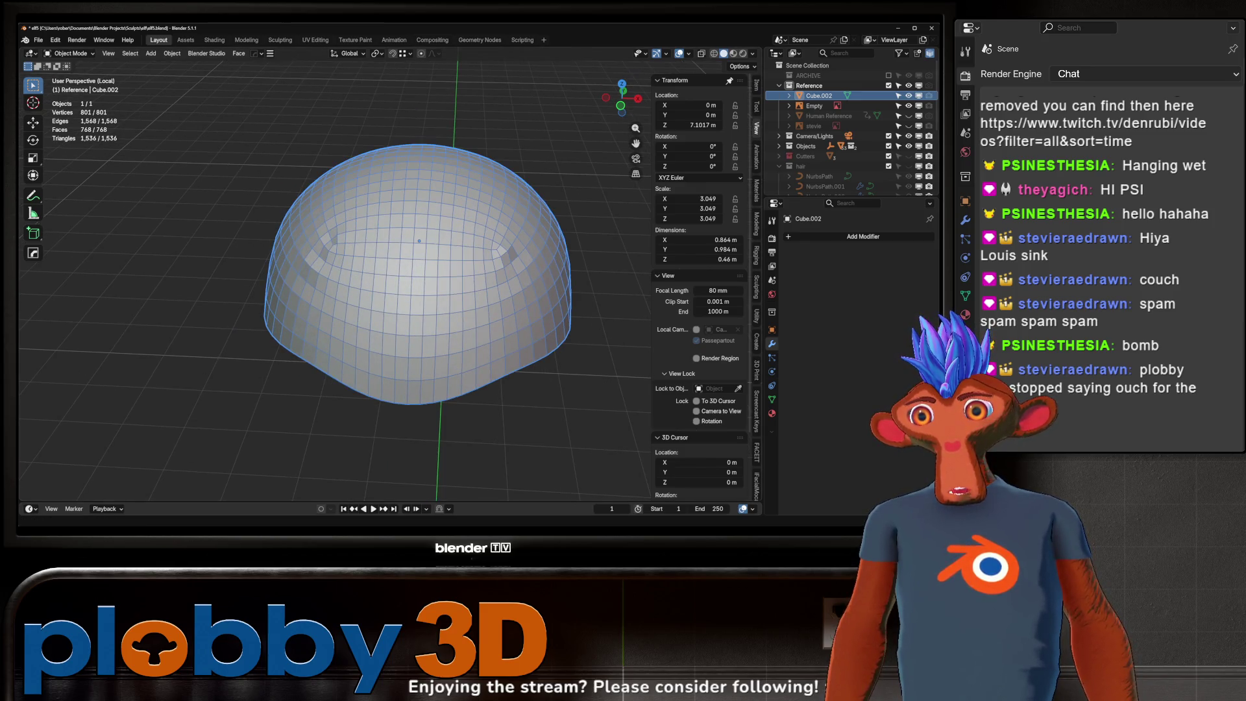
middle_drag(292, 321, 292, 301)
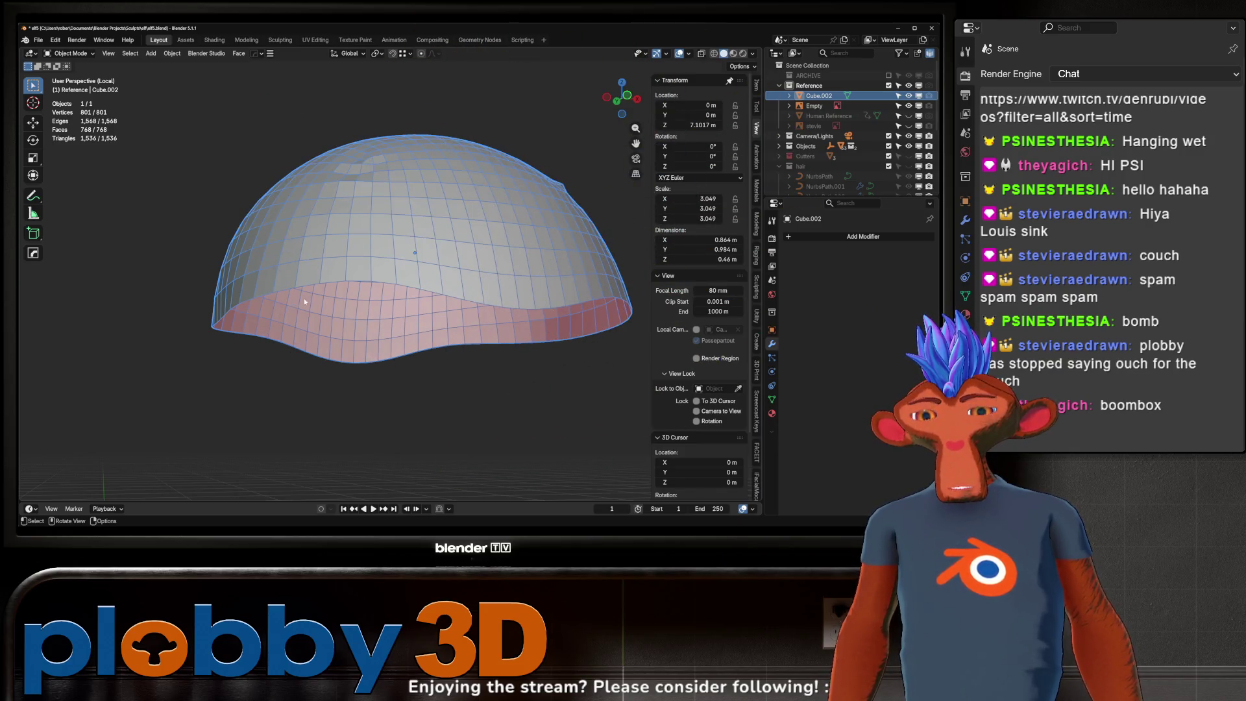
middle_drag(298, 303, 313, 349)
key(KP_Divide)
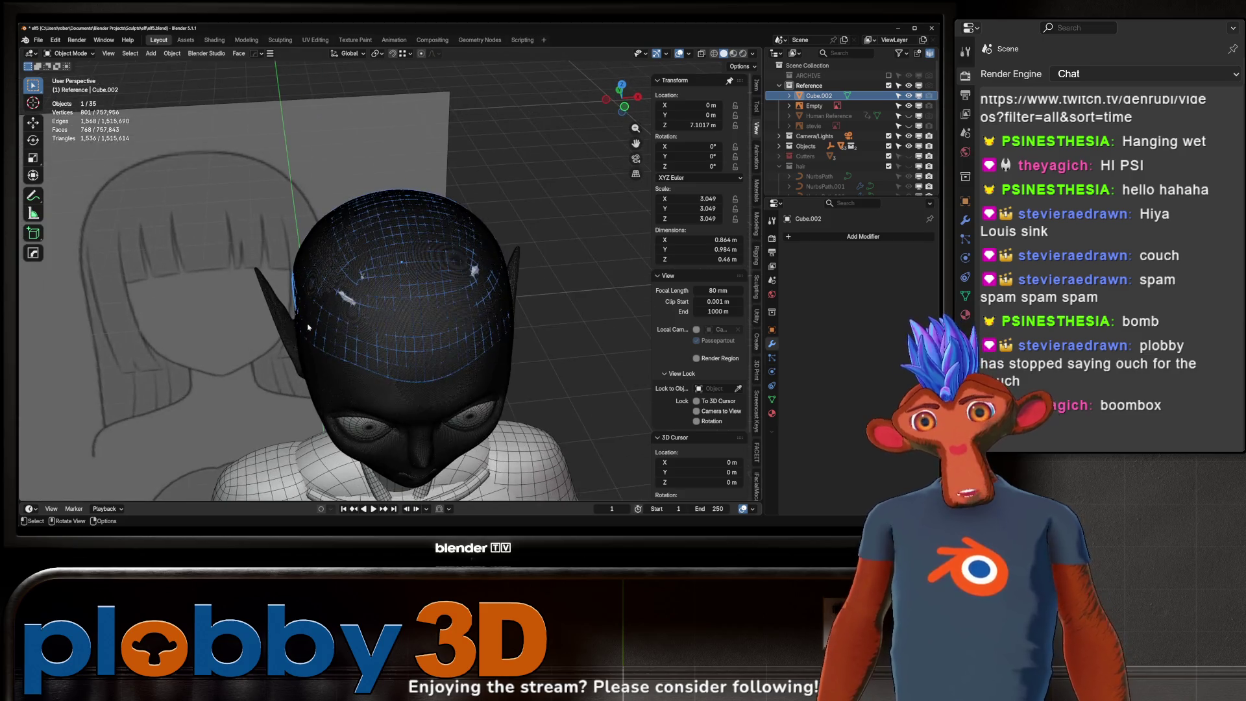
- Turn off the wireframe overlay, select all the cap's vertices in Edit Mode and open Quick Favorites
middle_drag(435, 279, 394, 256)
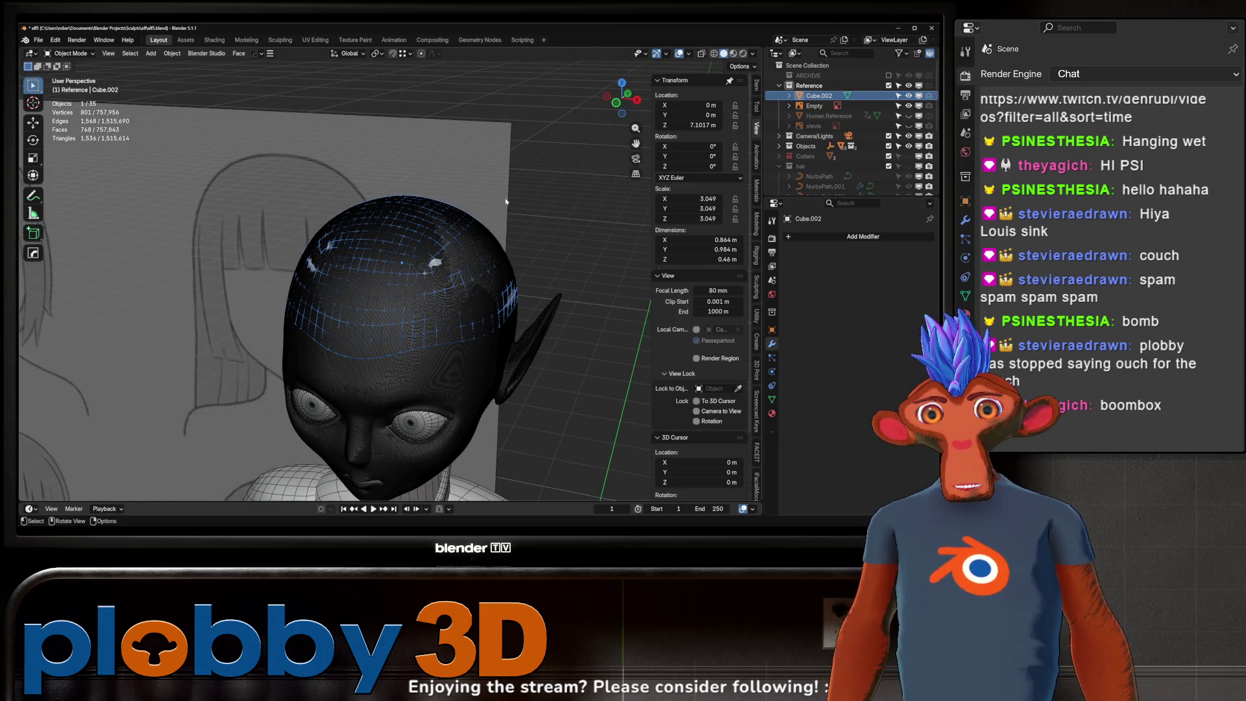
click(687, 55)
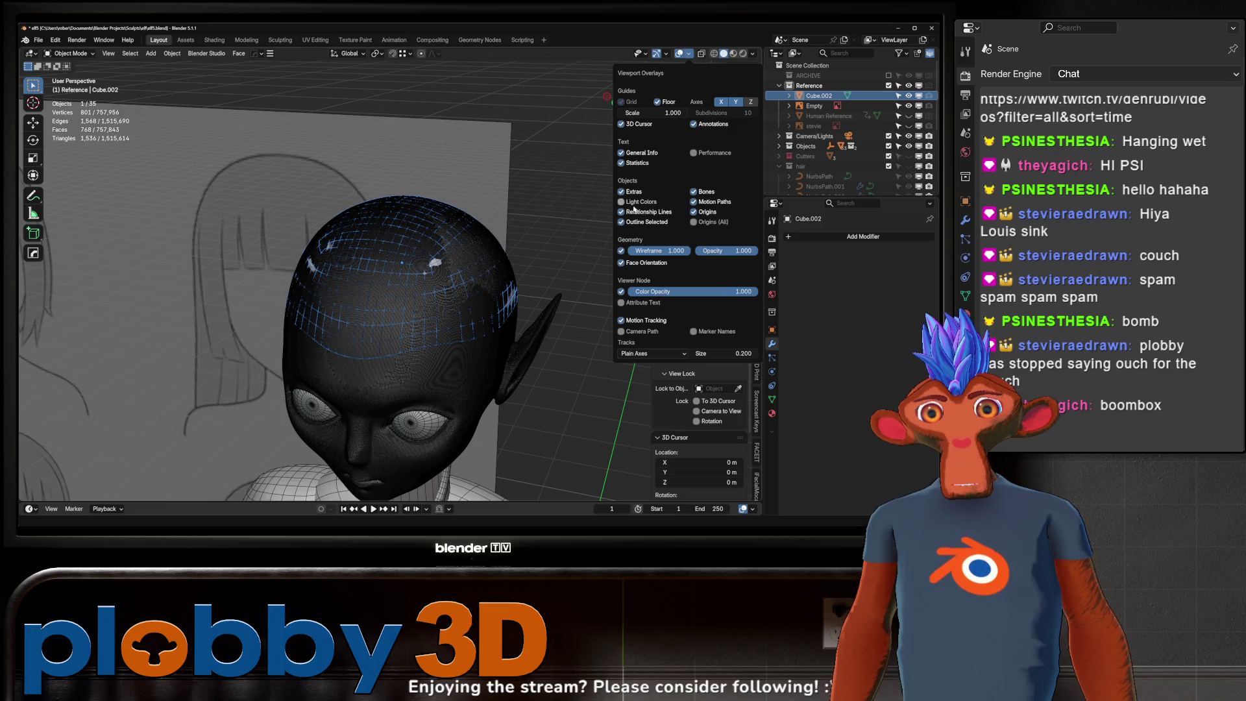
click(621, 251)
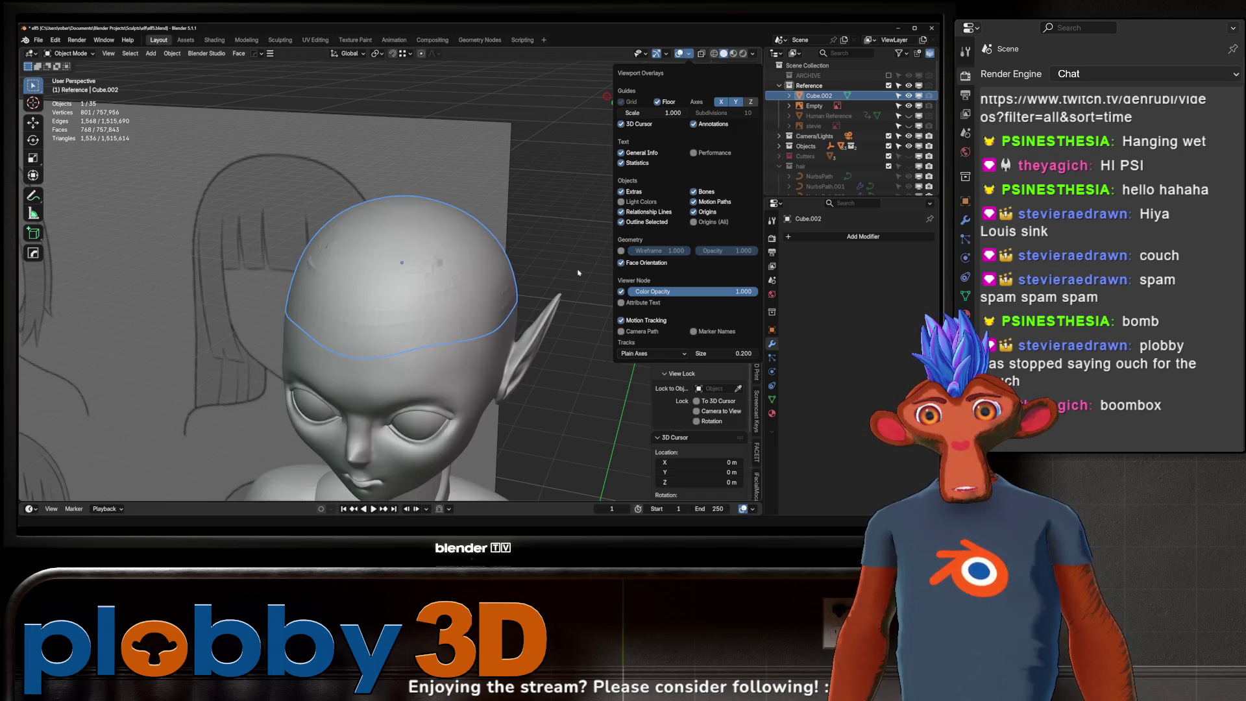
mouse_move(402, 226)
middle_down()
mouse_move(361, 232)
mouse_move(448, 268)
middle_up()
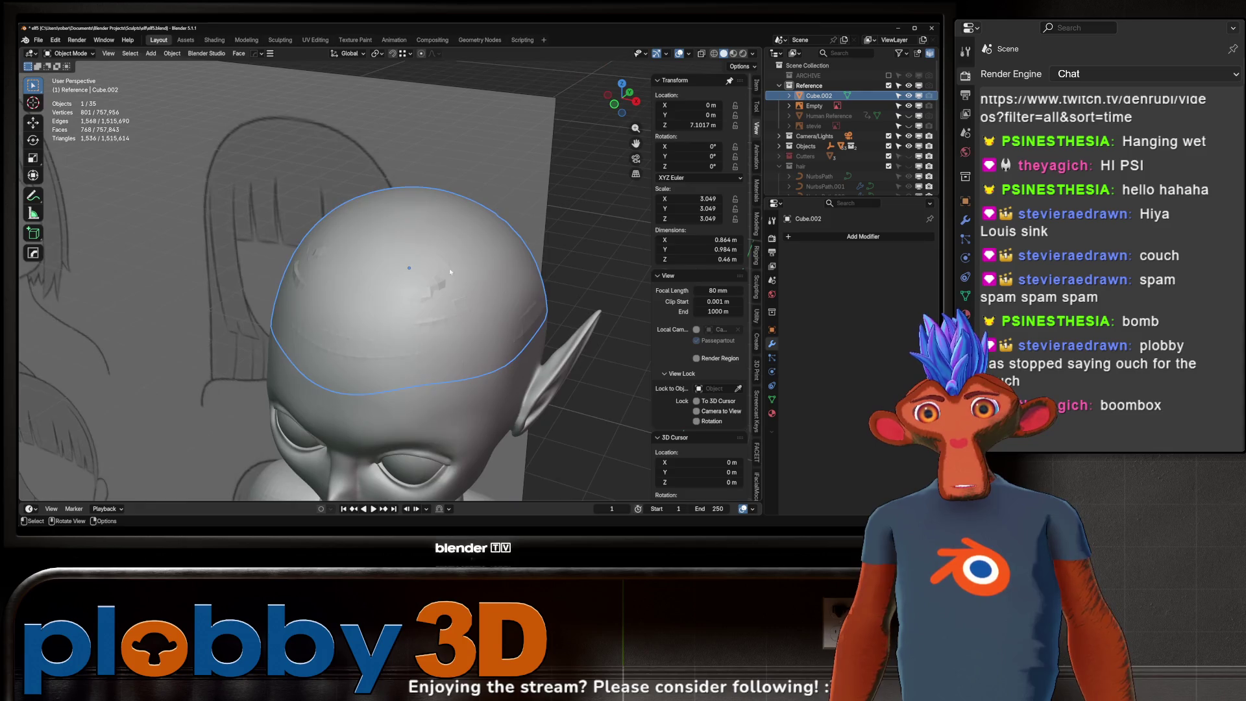
key(Tab)
key(a)
key(q)
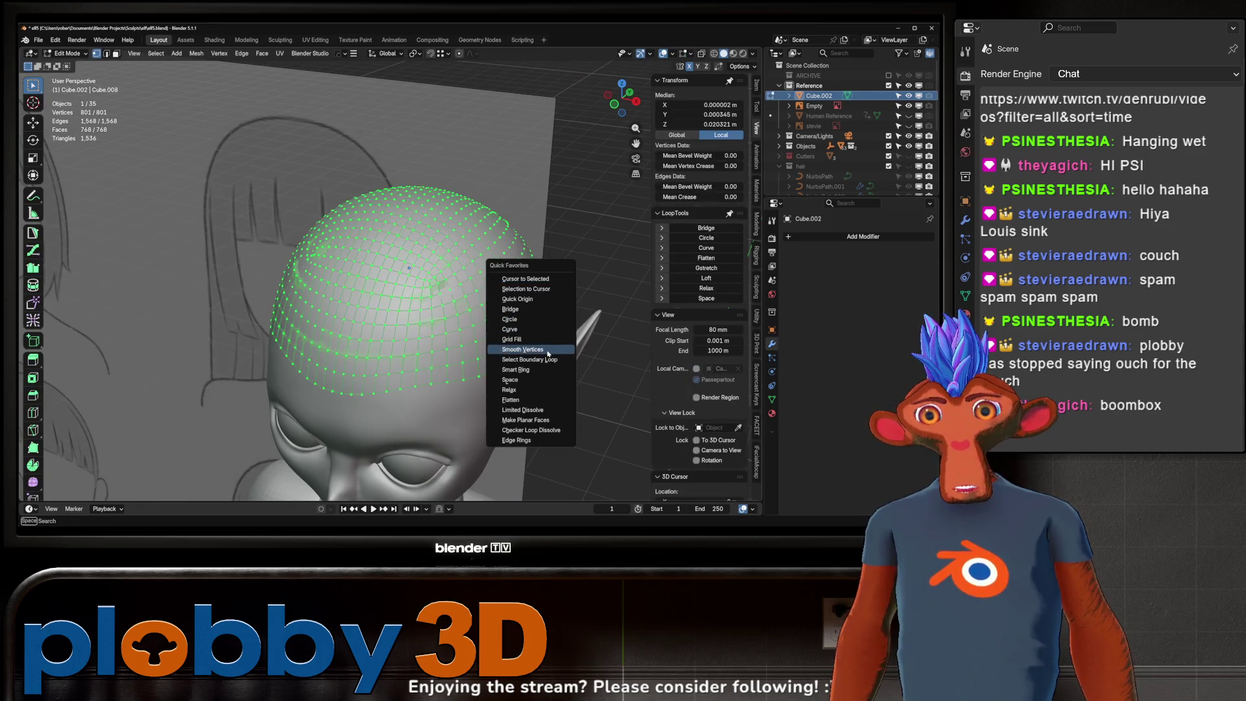
- Smooth all the cap's vertices via Quick Favorites and return Cube.002 to object mode
click(548, 353)
mouse_move(548, 354)
middle_down()
mouse_move(496, 271)
mouse_move(438, 303)
middle_up()
key(Tab)
scroll(438, 305, up, 5)
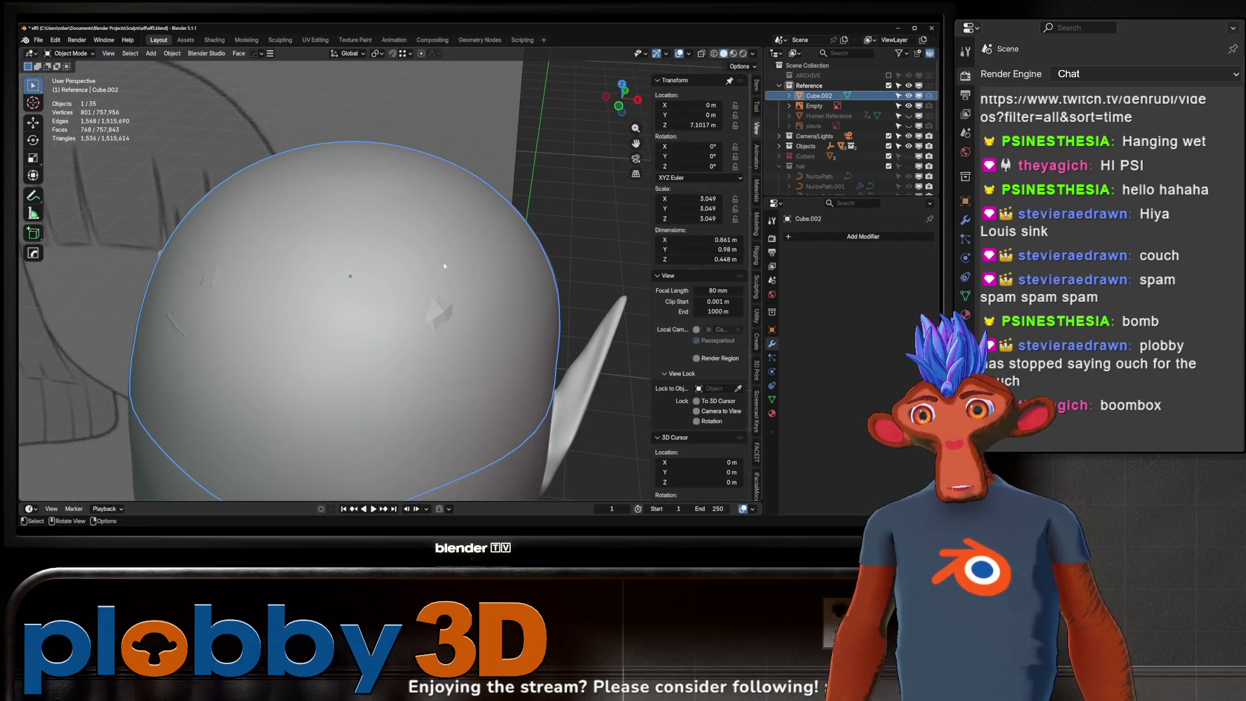
scroll(430, 262, down, 4)
middle_drag(429, 261, 408, 281)
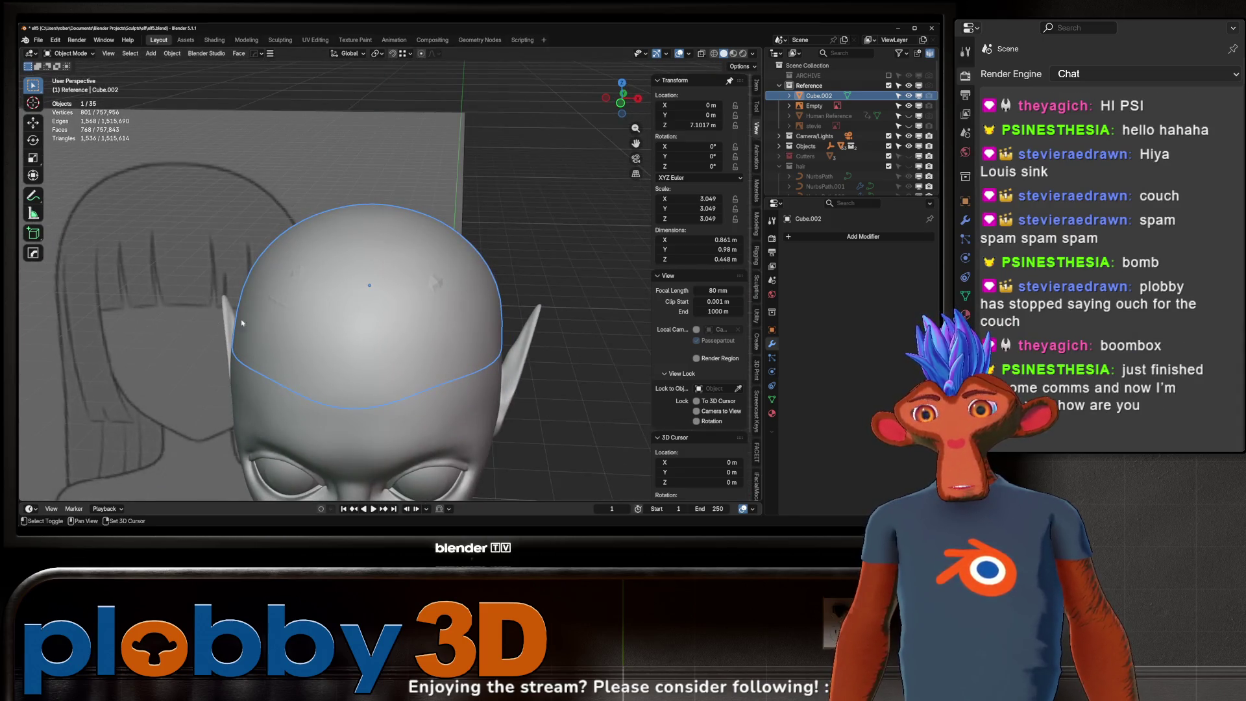
scroll(229, 322, down, 6)
mouse_move(229, 323)
middle_down()
mouse_move(631, 213)
mouse_move(439, 292)
mouse_move(422, 314)
mouse_move(413, 306)
mouse_move(427, 315)
mouse_move(399, 266)
mouse_move(393, 295)
mouse_move(390, 254)
middle_up()
scroll(438, 292, up, 5)
scroll(419, 310, down, 5)
scroll(419, 309, up, 5)
scroll(419, 310, down, 2)
scroll(426, 315, down, 2)
scroll(415, 292, down, 3)
scroll(399, 266, up, 2)
scroll(399, 265, up, 4)
scroll(396, 288, down, 3)
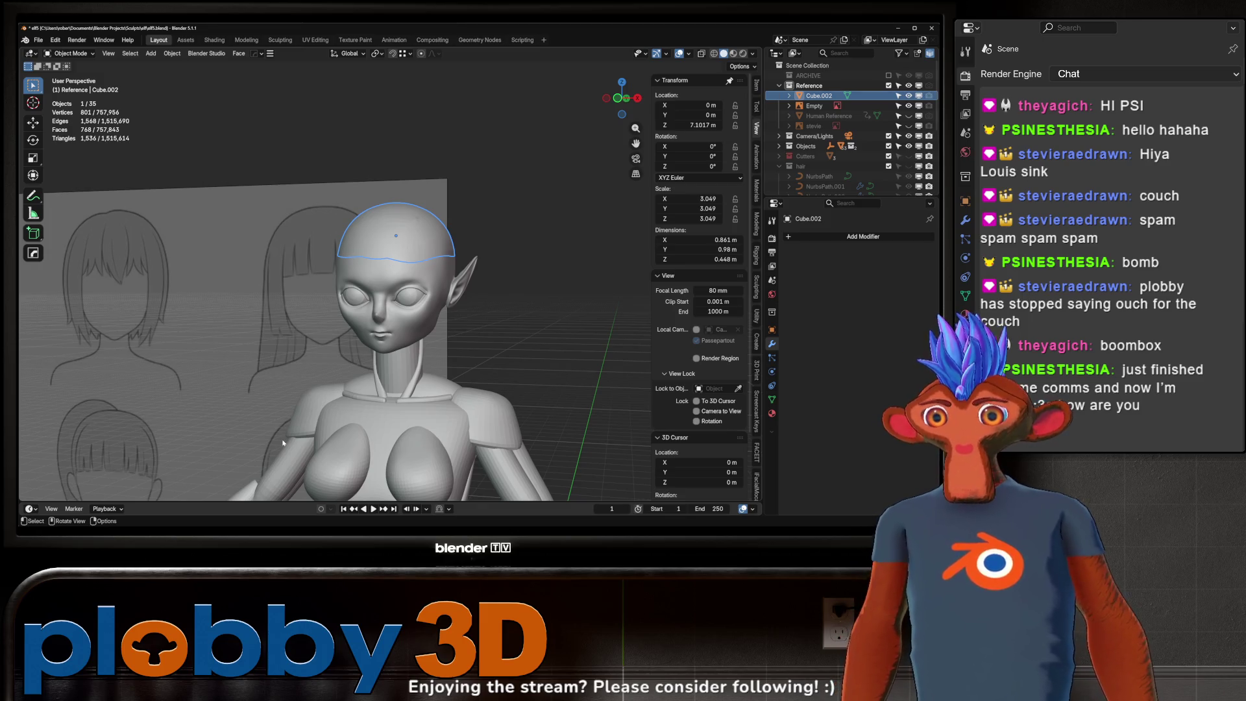
- Orbit around the head and full body to inspect the settled hair cap
mouse_move(383, 257)
middle_down()
mouse_move(379, 321)
mouse_move(327, 310)
middle_up()
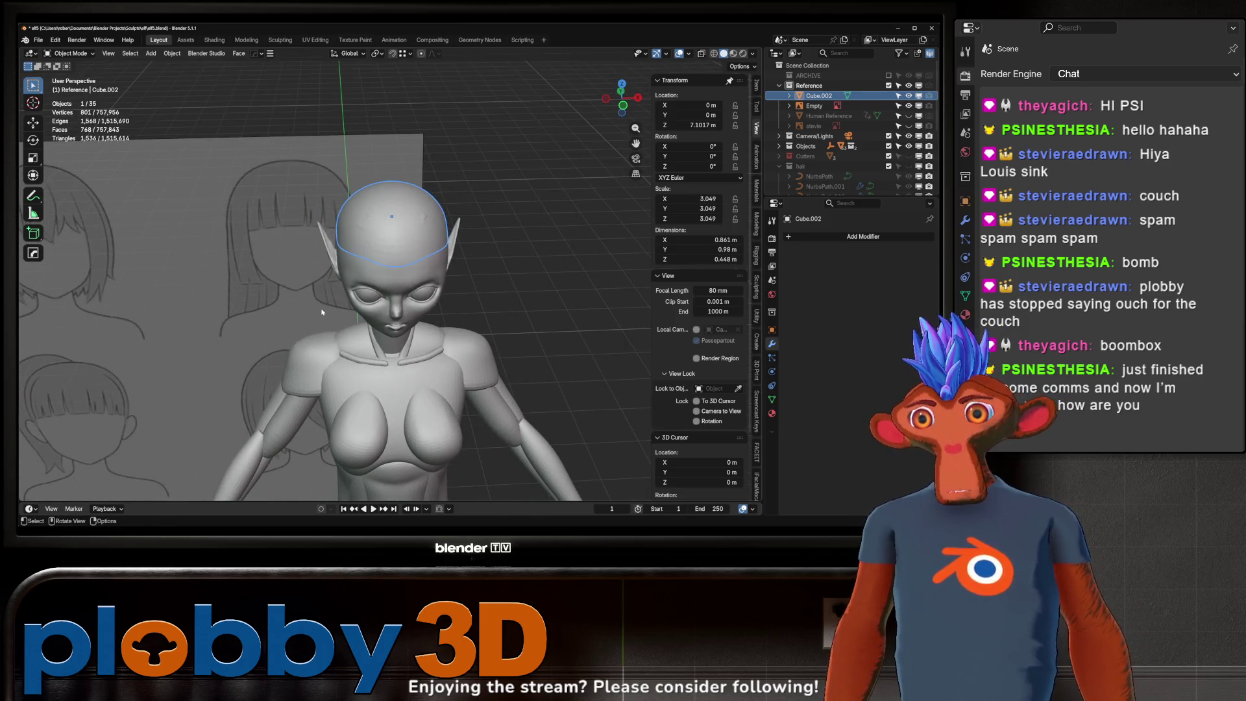
scroll(311, 261, up, 4)
middle_drag(309, 259, 407, 274)
mouse_move(314, 298)
middle_down()
mouse_move(299, 278)
mouse_move(336, 257)
mouse_move(391, 271)
mouse_move(333, 339)
mouse_move(385, 305)
middle_up()
scroll(299, 279, down, 3)
scroll(300, 280, down, 3)
scroll(386, 295, down, 3)
scroll(371, 275, up, 5)
scroll(336, 257, up, 3)
scroll(391, 270, down, 3)
right_click(474, 280)
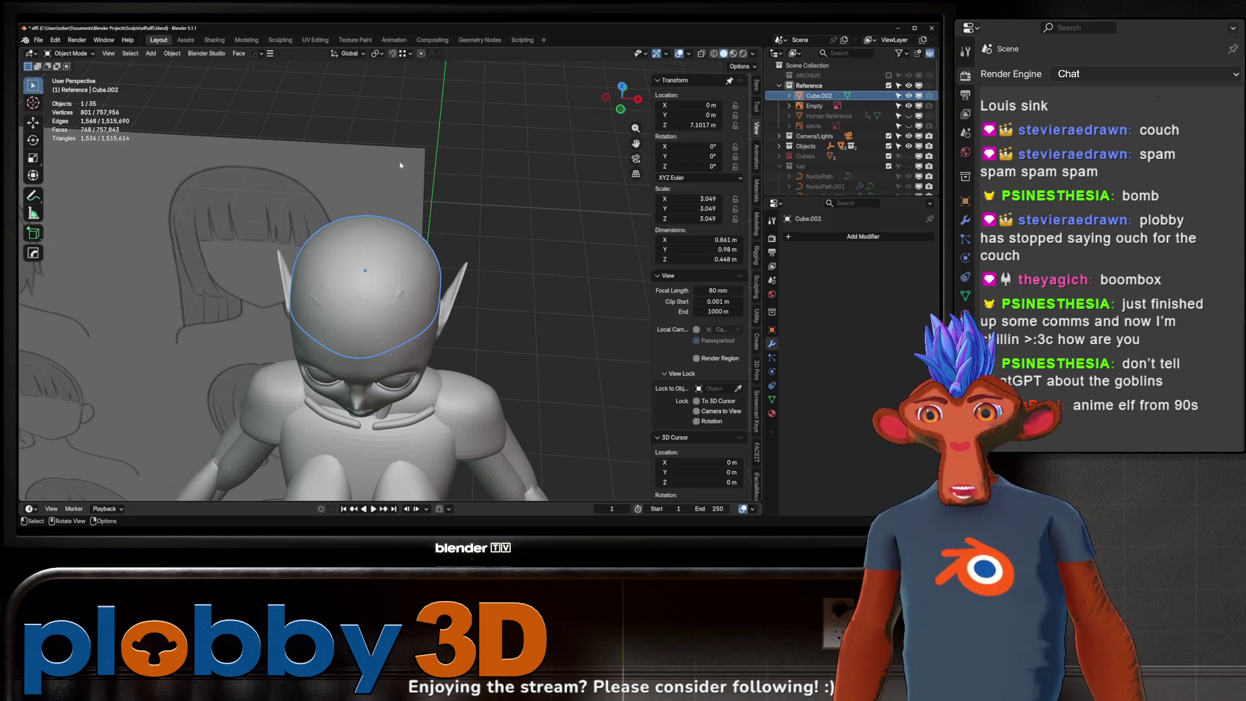
middle_drag(374, 225, 378, 188)
scroll(379, 188, down, 2)
scroll(393, 196, up, 2)
scroll(388, 207, down, 4)
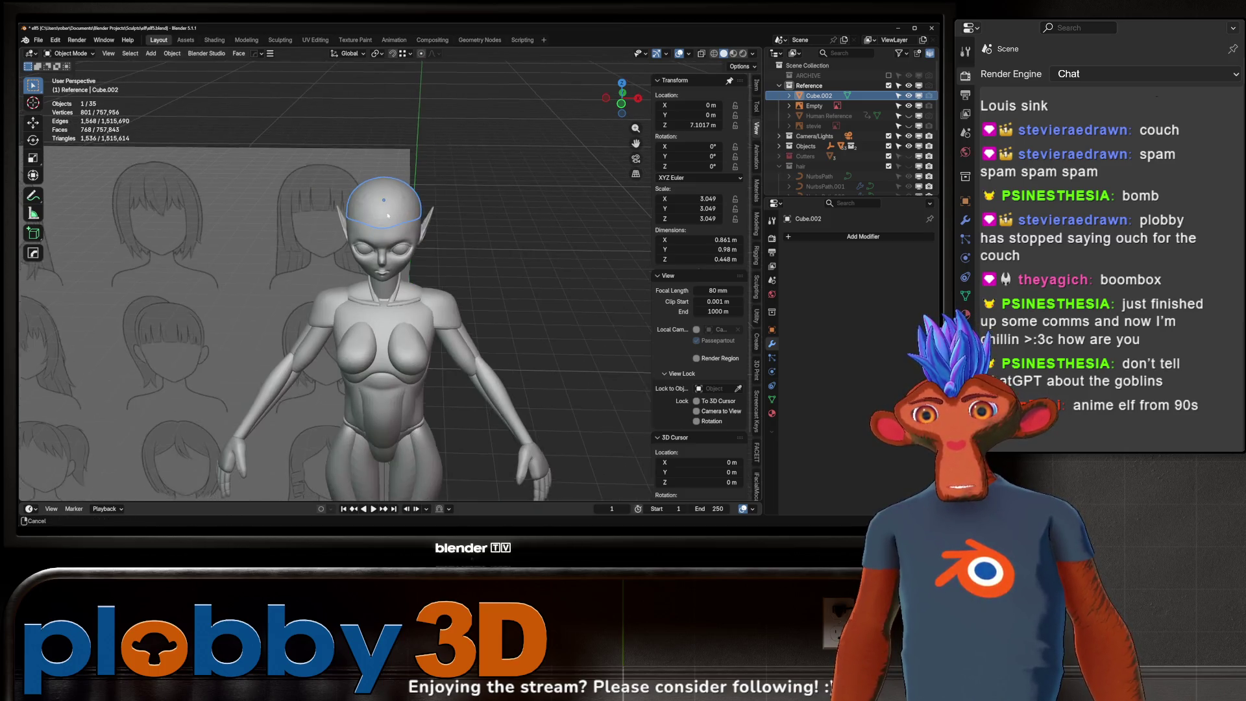
scroll(381, 243, up, 2)
scroll(381, 242, up, 1)
scroll(380, 243, up, 1)
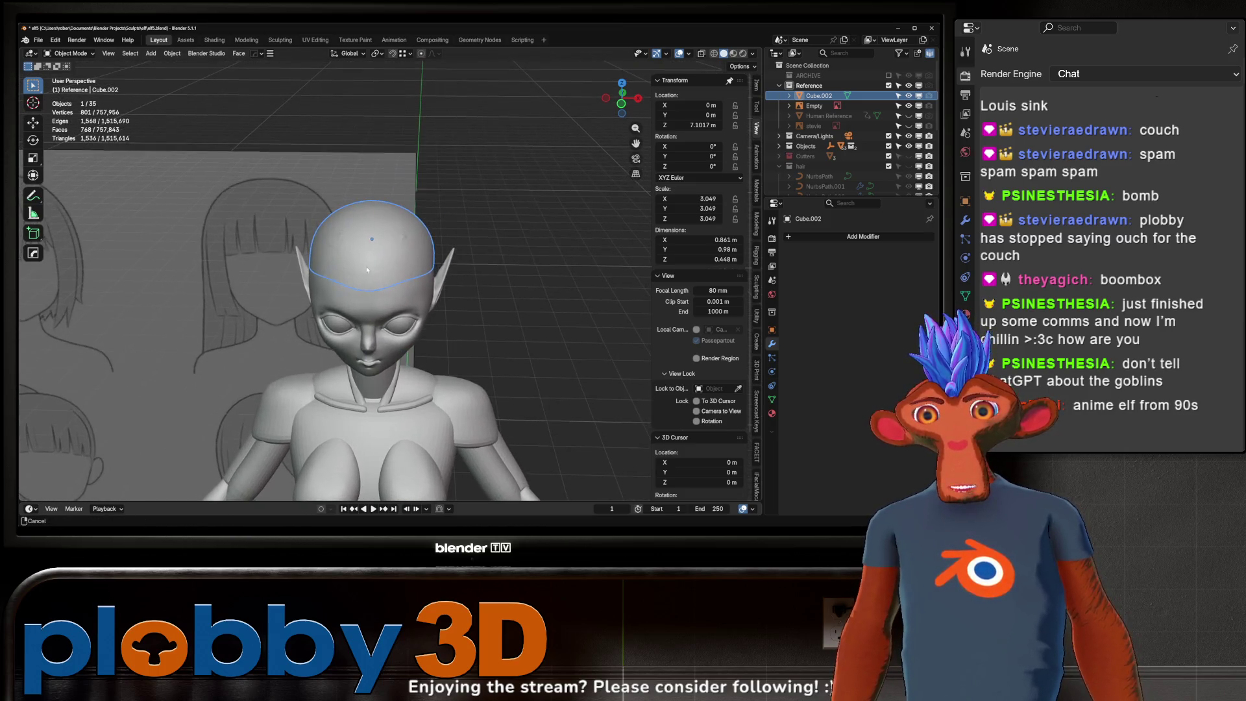
scroll(390, 274, down, 3)
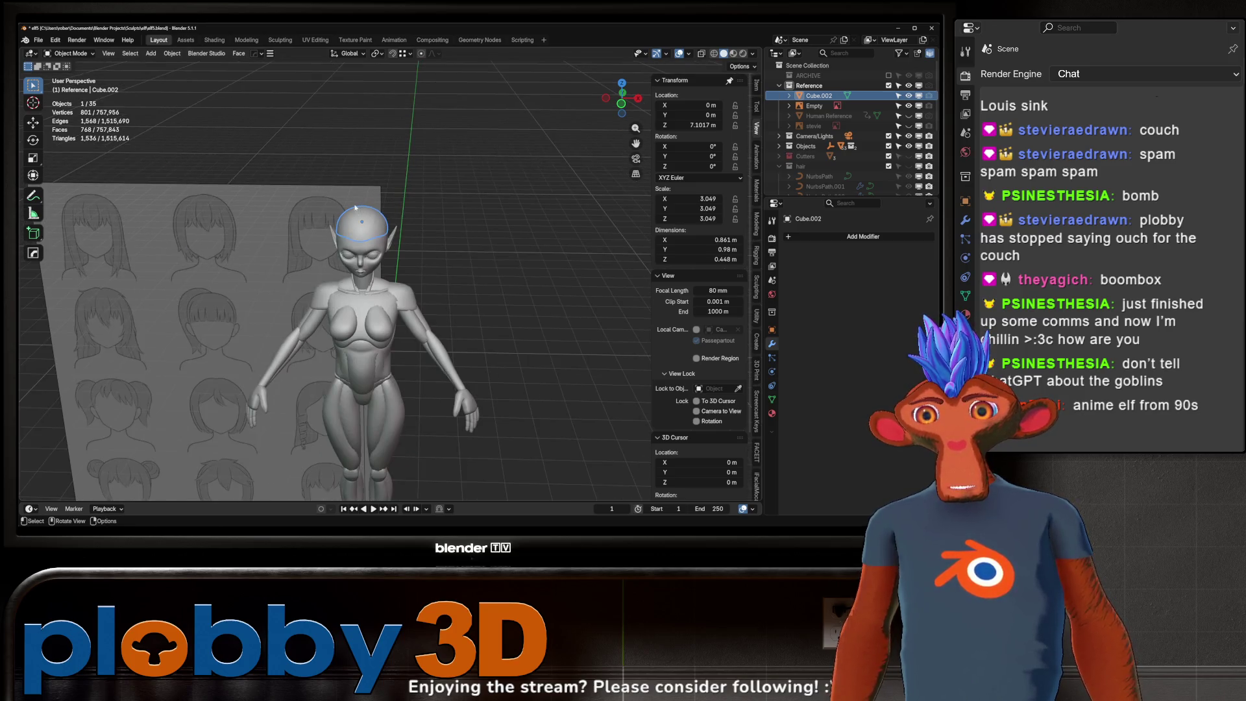
scroll(354, 204, up, 1)
scroll(355, 210, up, 1)
scroll(355, 224, up, 2)
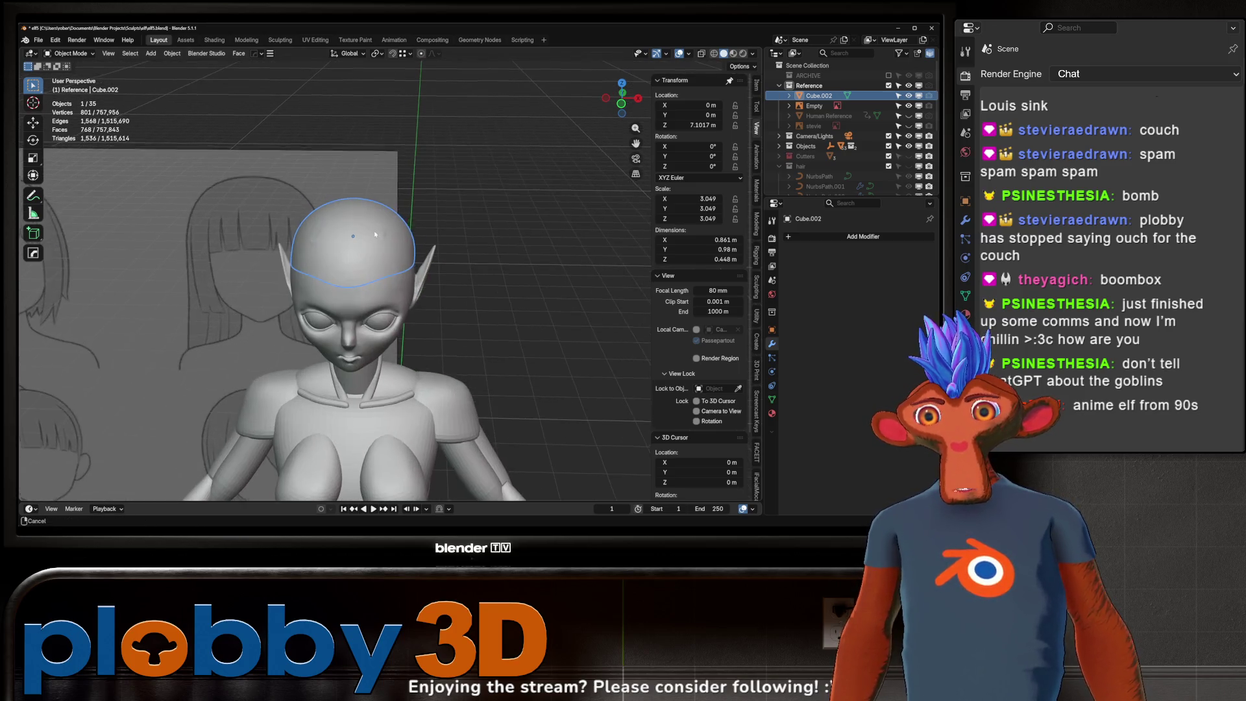
scroll(355, 243, up, 1)
- Bring up the Add menu of object types with Shift+A
key(ctrl+a)
key(Escape)
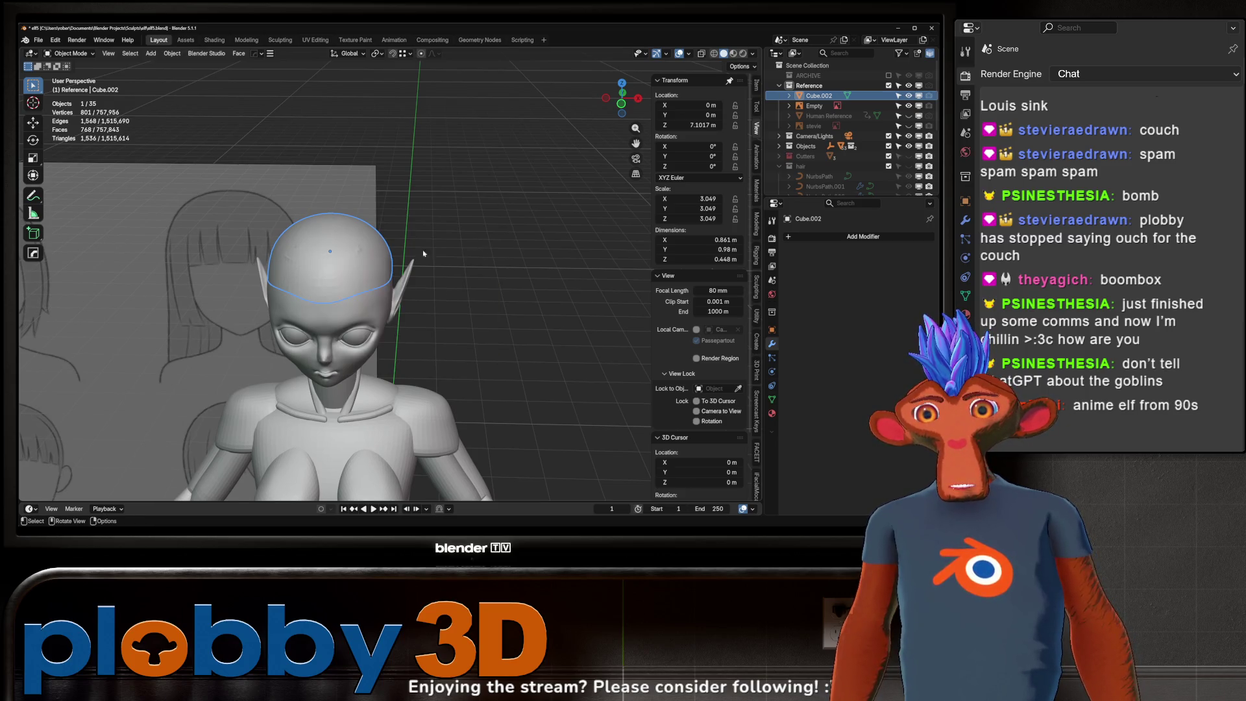
key(shift+a)
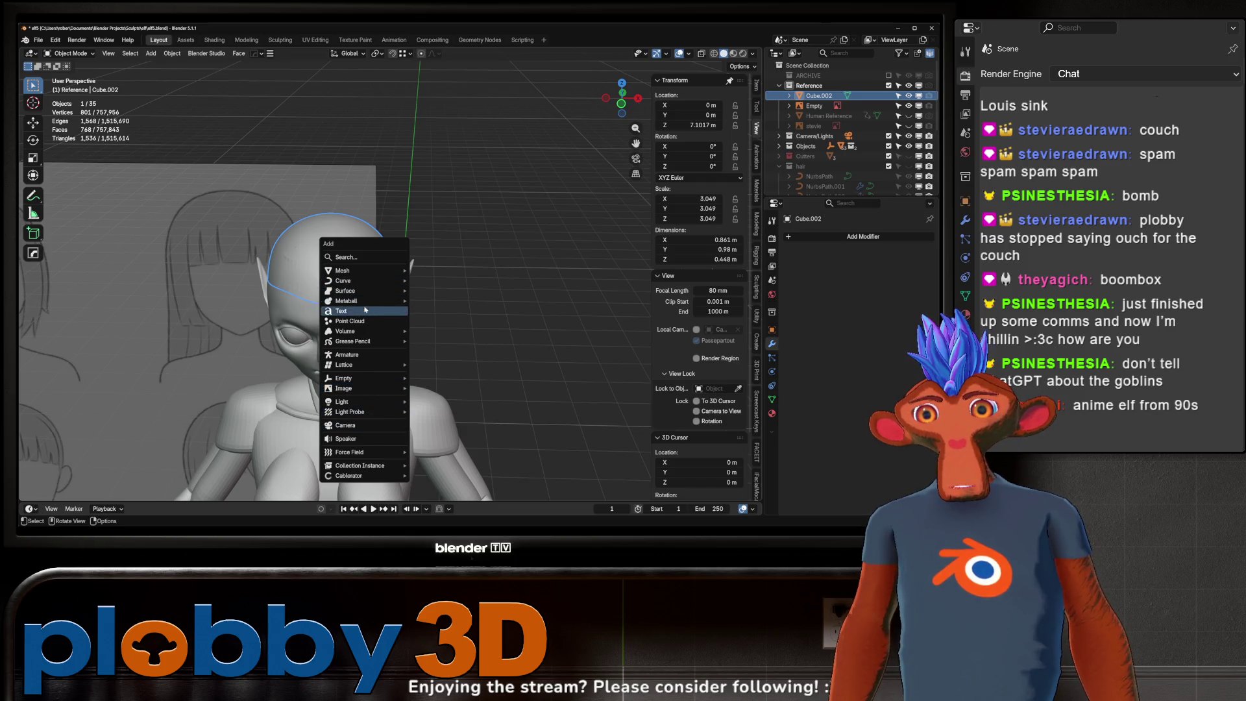
- Add an Empty Hair curves object with Surface Deform and enter Sculpt Mode on it
mouse_move(344, 281)
click(459, 341)
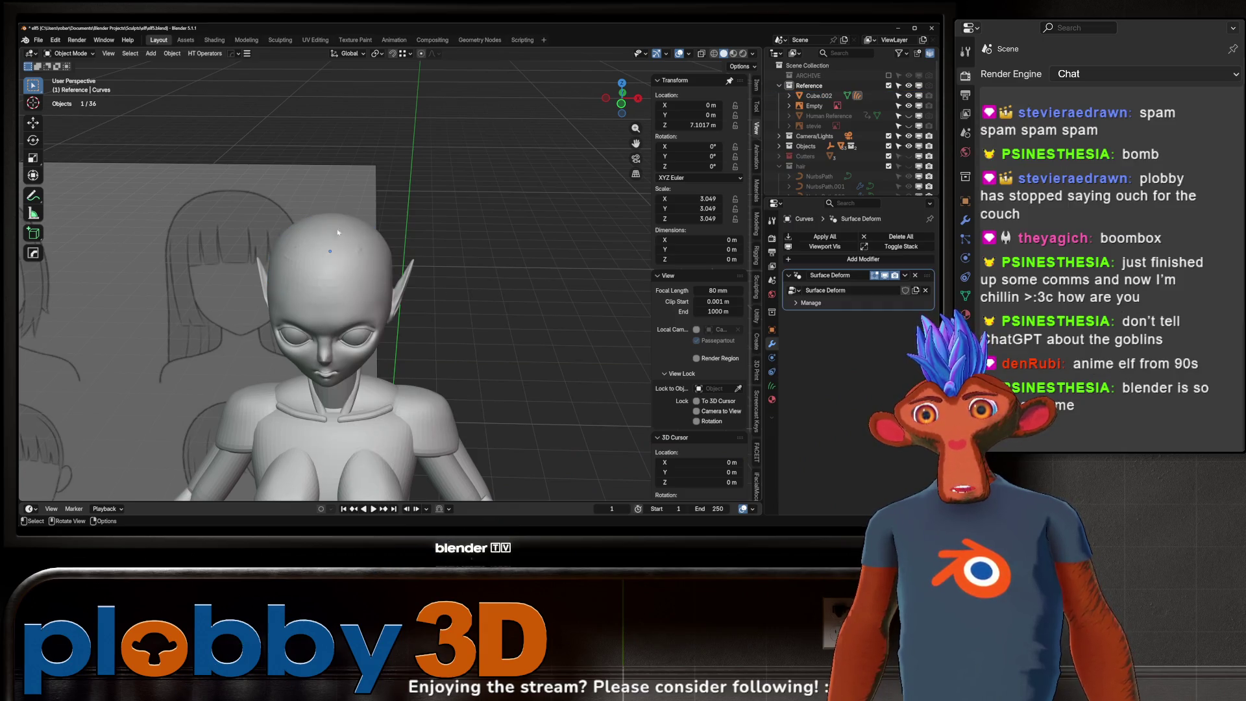
scroll(483, 300, up, 2)
key(ctrl+Tab)
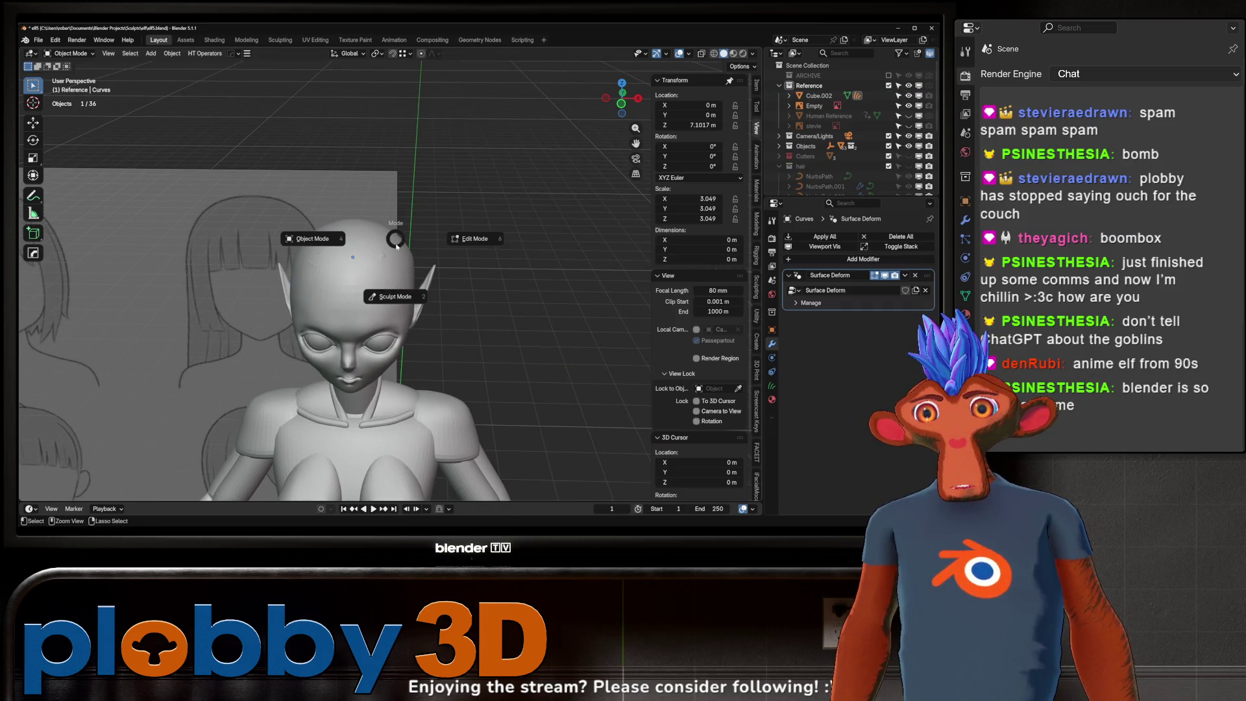
click(386, 300)
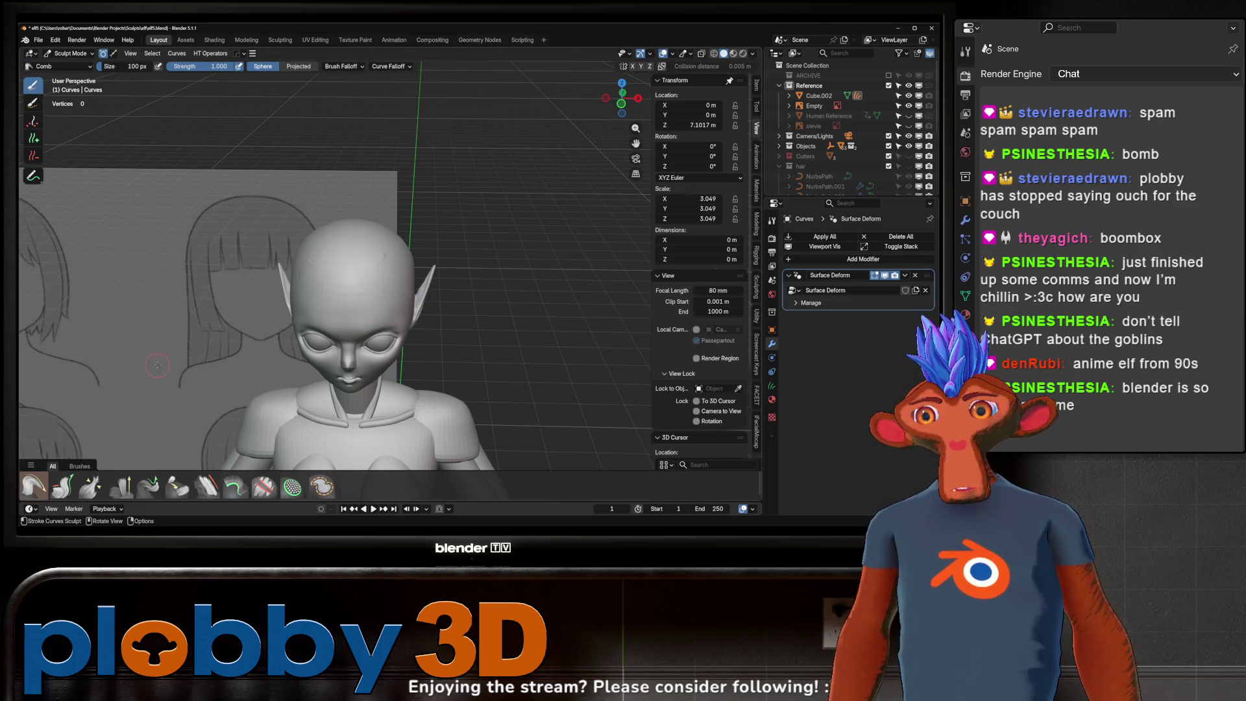
scroll(292, 346, up, 2)
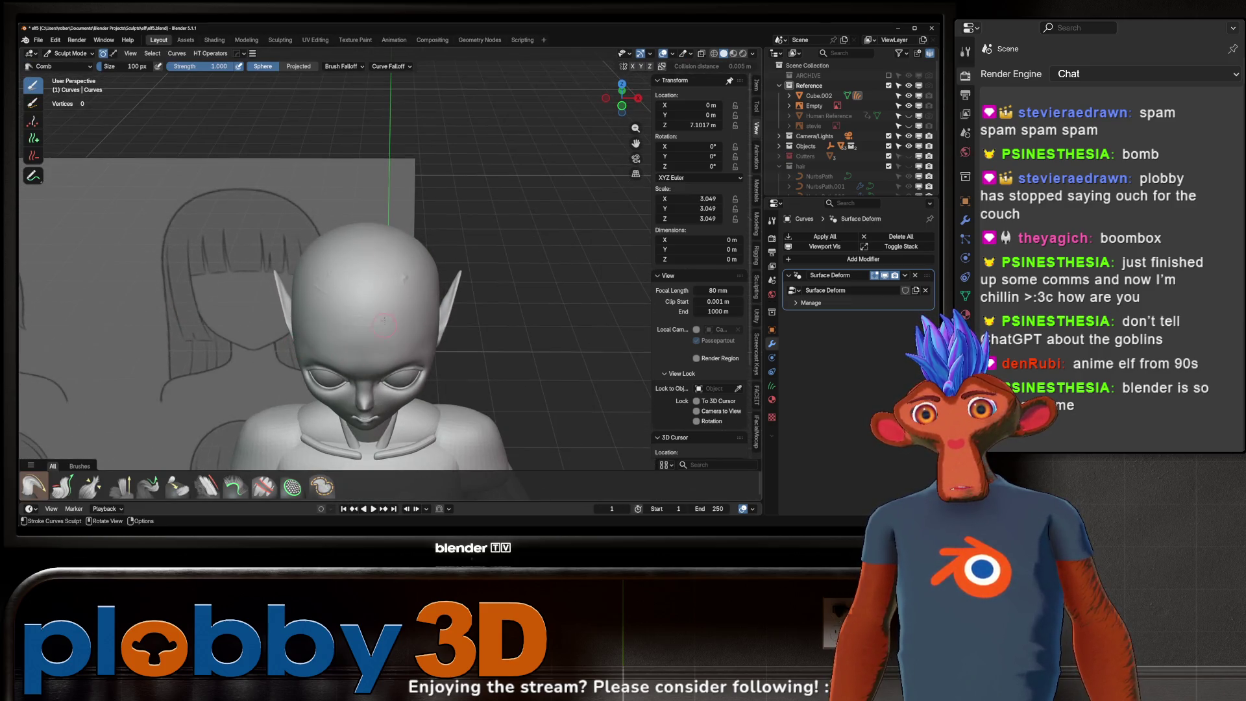
- Frame a three-quarter view of the head and pick the Grow/Shrink hair brush
middle_drag(382, 337, 350, 326)
mouse_move(386, 279)
middle_down()
mouse_move(348, 260)
mouse_move(155, 438)
middle_up()
click(68, 491)
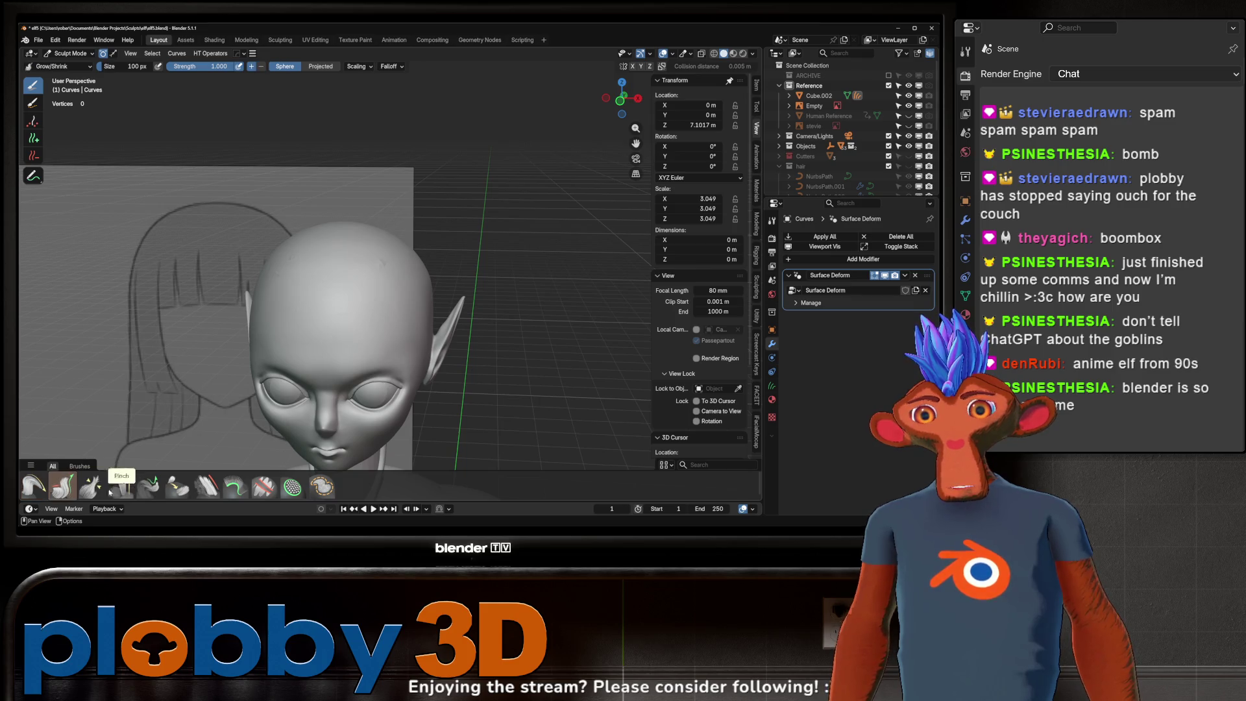
- Switch to the Add hair brush, raise its radius to 1000 px, and plant the first strands
click(236, 487)
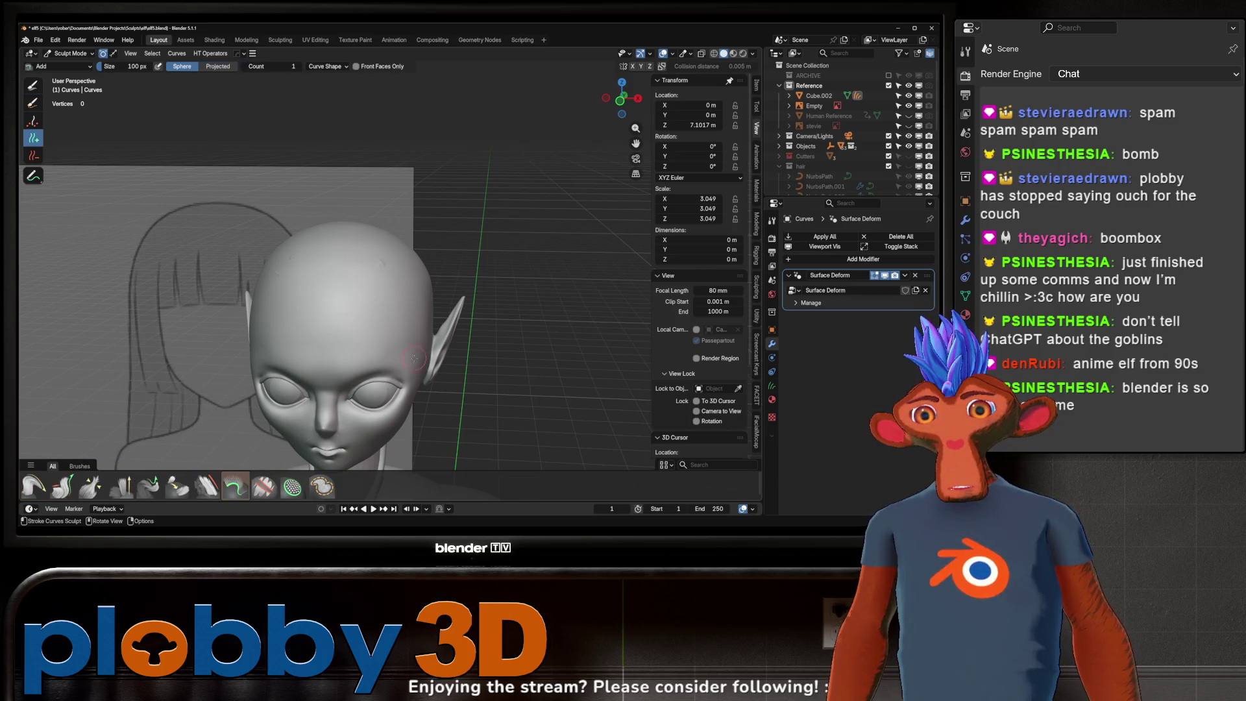
key(f)
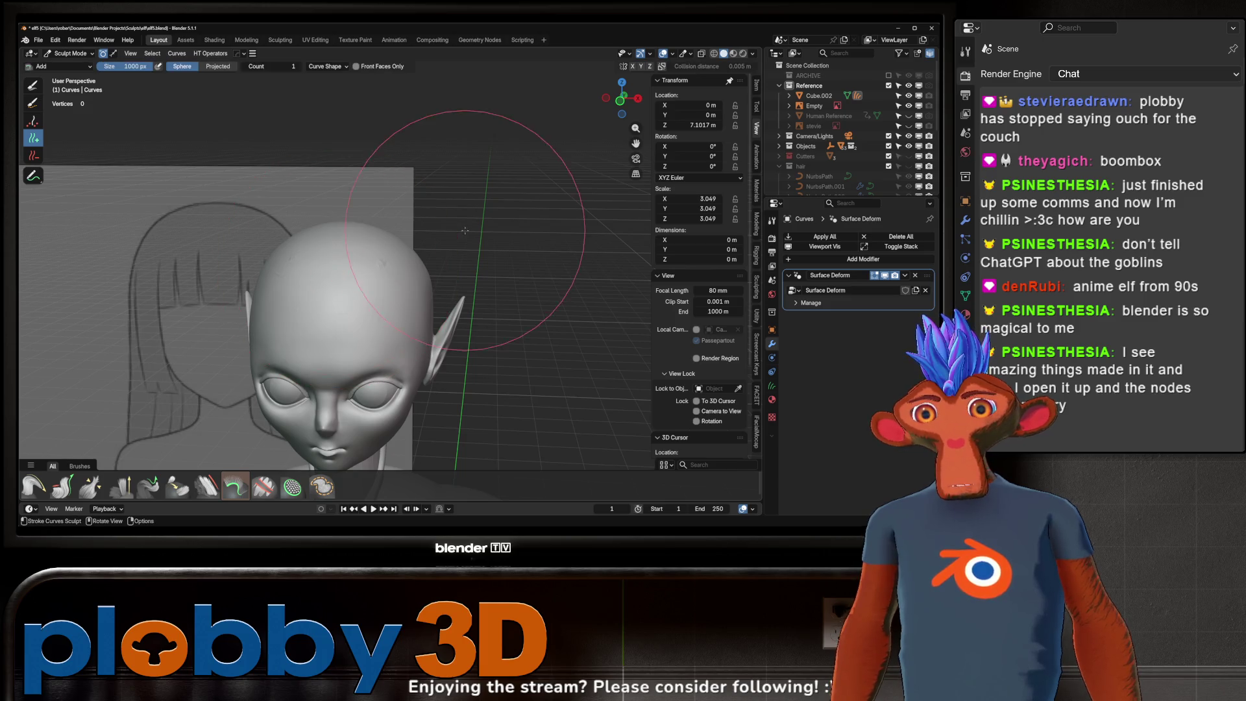
mouse_move(337, 276)
middle_down()
mouse_move(410, 244)
mouse_move(294, 289)
mouse_move(388, 247)
middle_up()
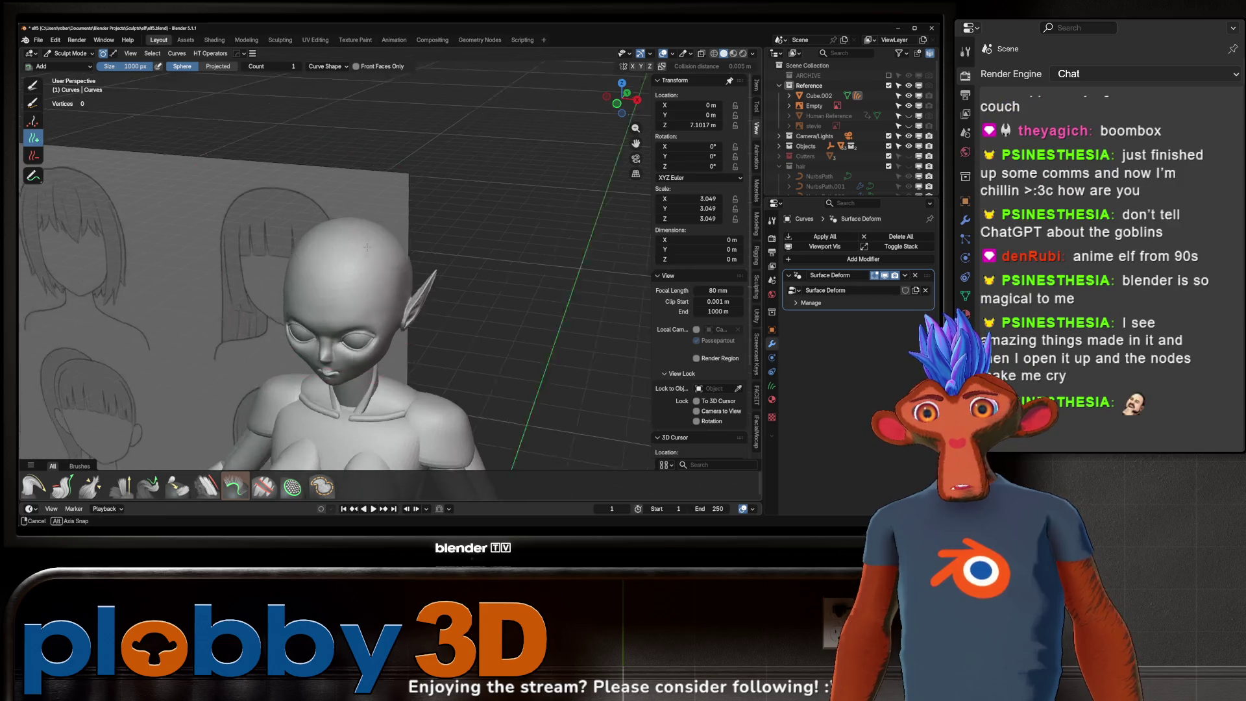
scroll(389, 246, up, 2)
scroll(379, 257, down, 4)
scroll(375, 265, up, 4)
scroll(371, 271, down, 2)
scroll(370, 272, up, 2)
middle_drag(370, 272, 358, 336)
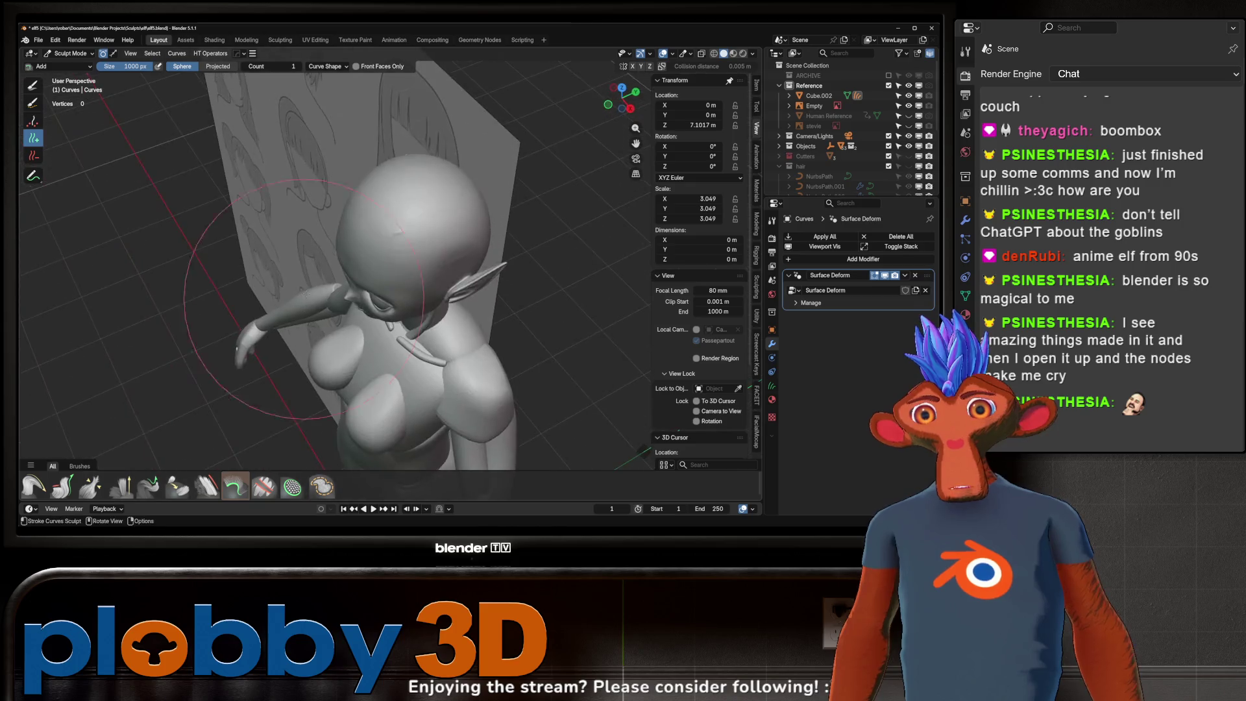
scroll(341, 331, up, 2)
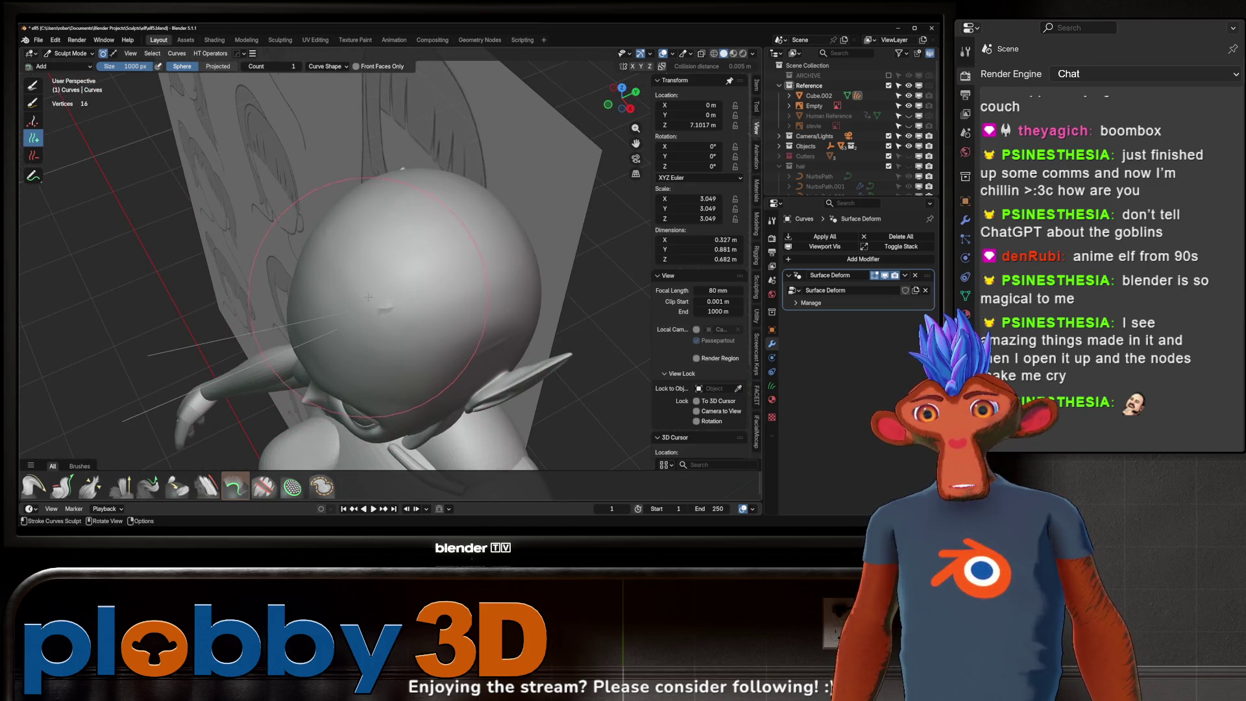